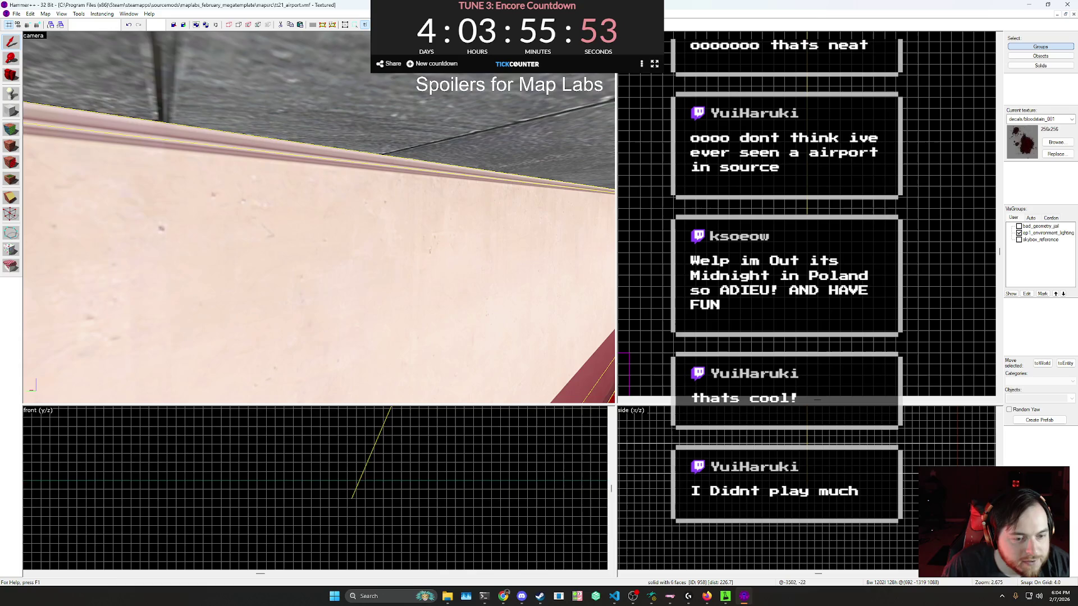
pyautogui.scroll(-10, 316, 489)
pyautogui.scroll(8, 315, 489)
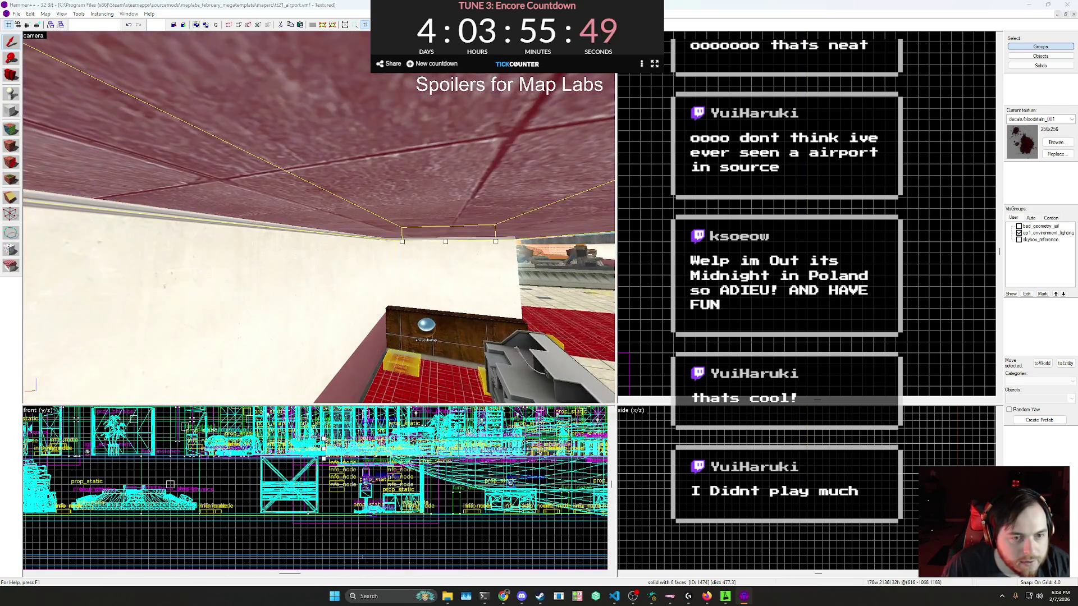
# Check the selected solid's VisGroups in Object Properties, then select the lower concrete wall brush.
pyautogui.hotkey('alt', 'Return')
pyautogui.press('z')
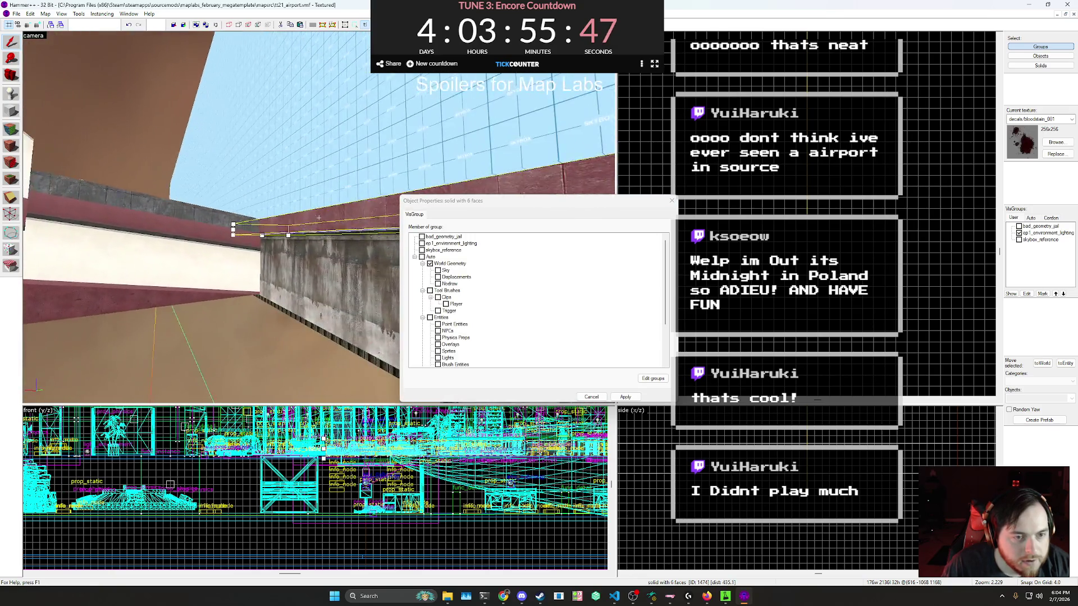
pyautogui.press('w')
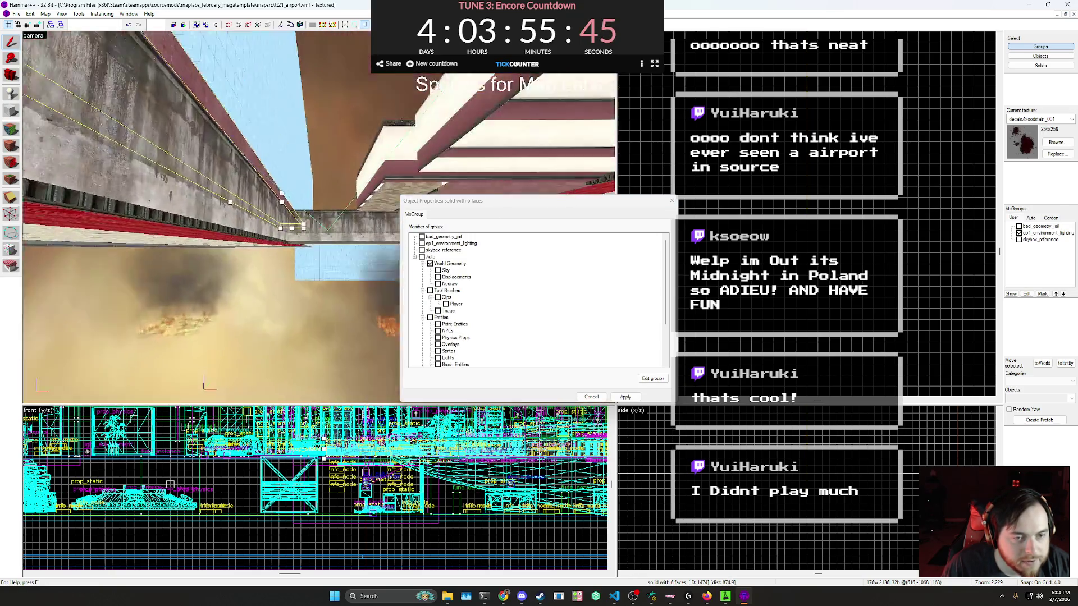
pyautogui.press('w')
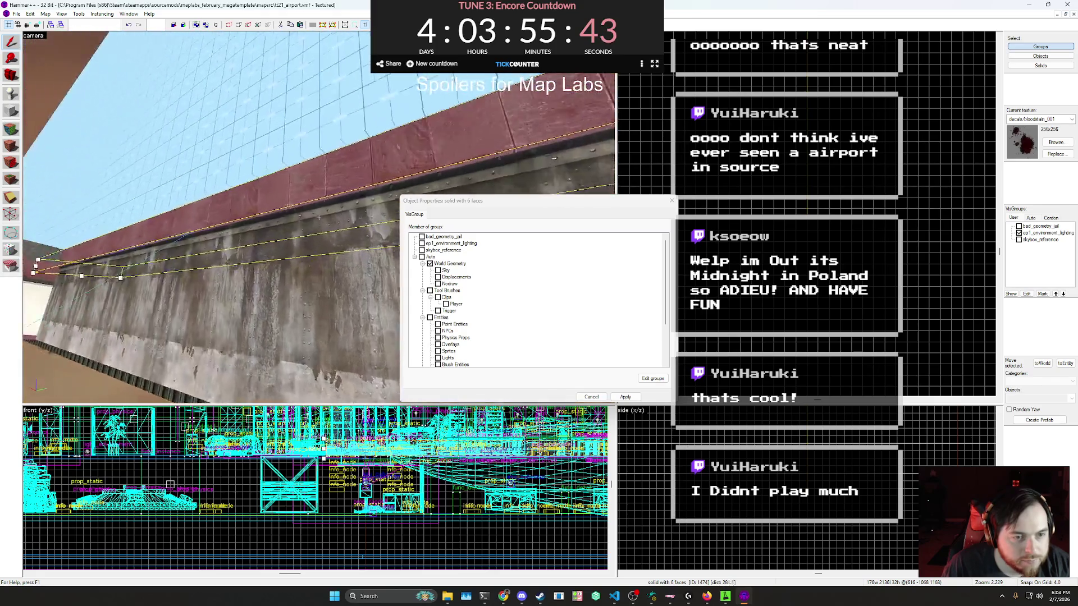
pyautogui.press('w')
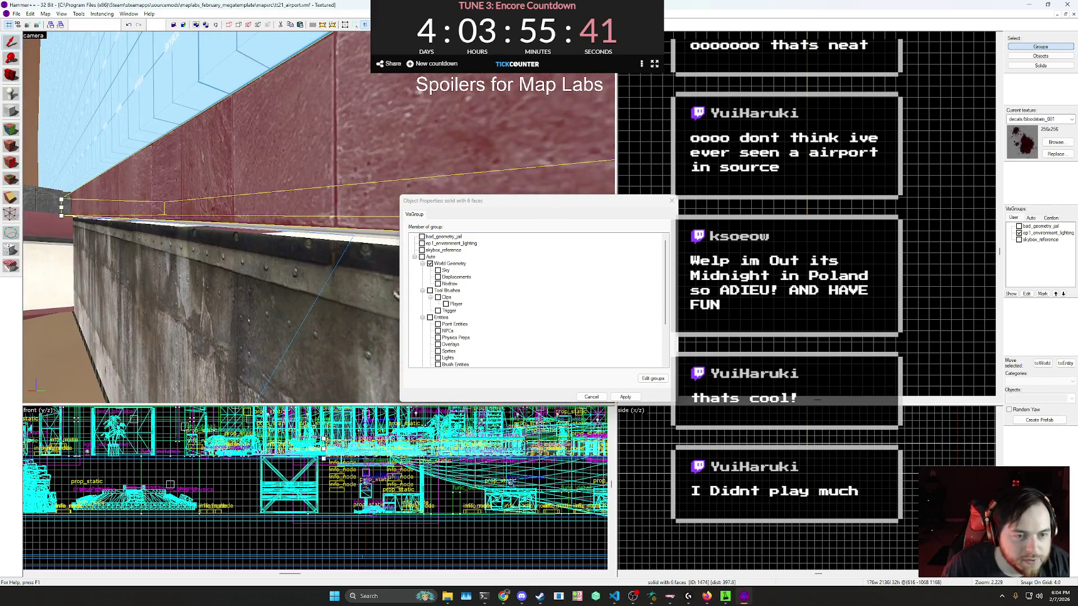
pyautogui.press('Escape')
pyautogui.press('w')
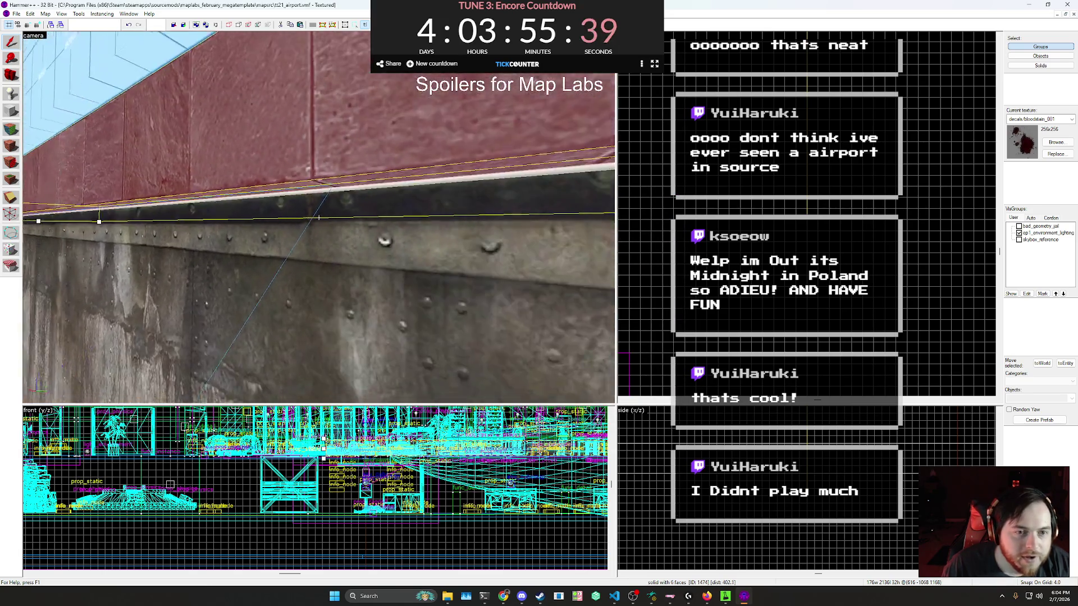
pyautogui.press('w')
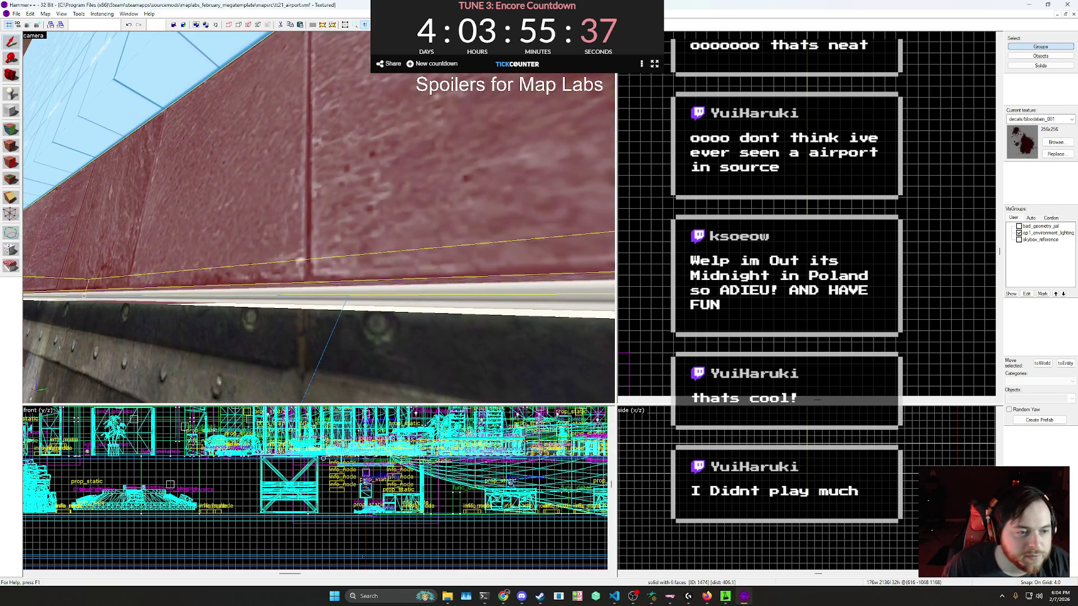
pyautogui.click(338, 354)
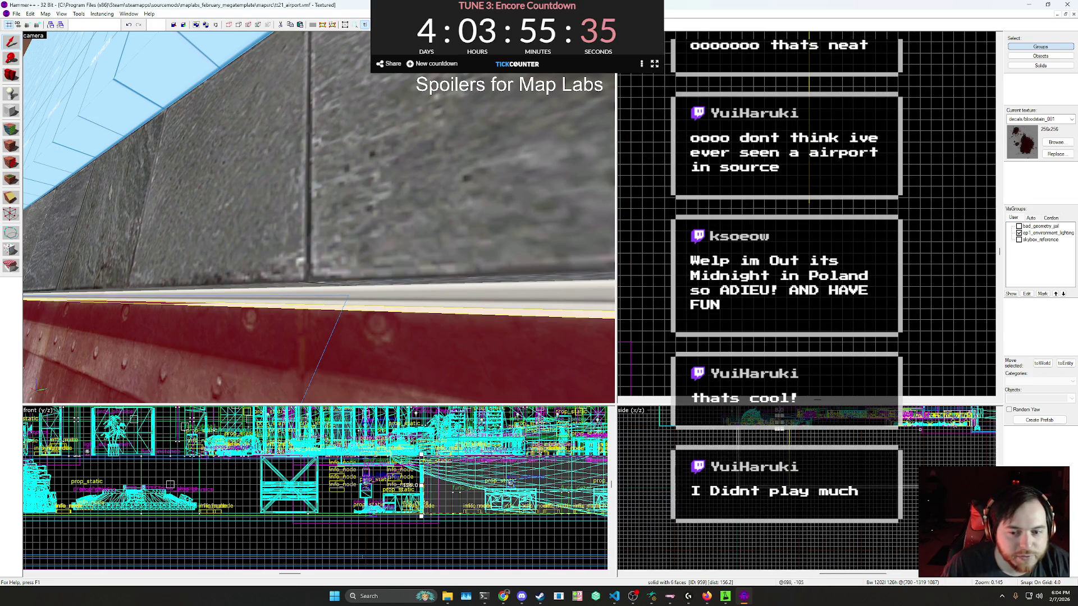
pyautogui.scroll(8, 807, 488)
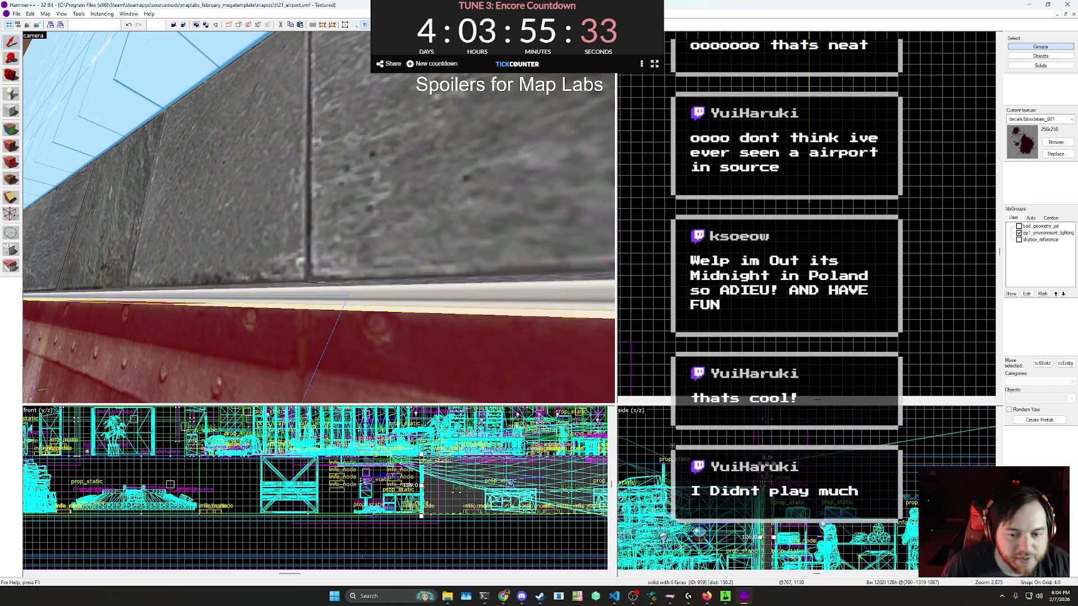
pyautogui.scroll(6, 807, 489)
# Fly through the terminal and select the trim brush near the door.
pyautogui.press('z')
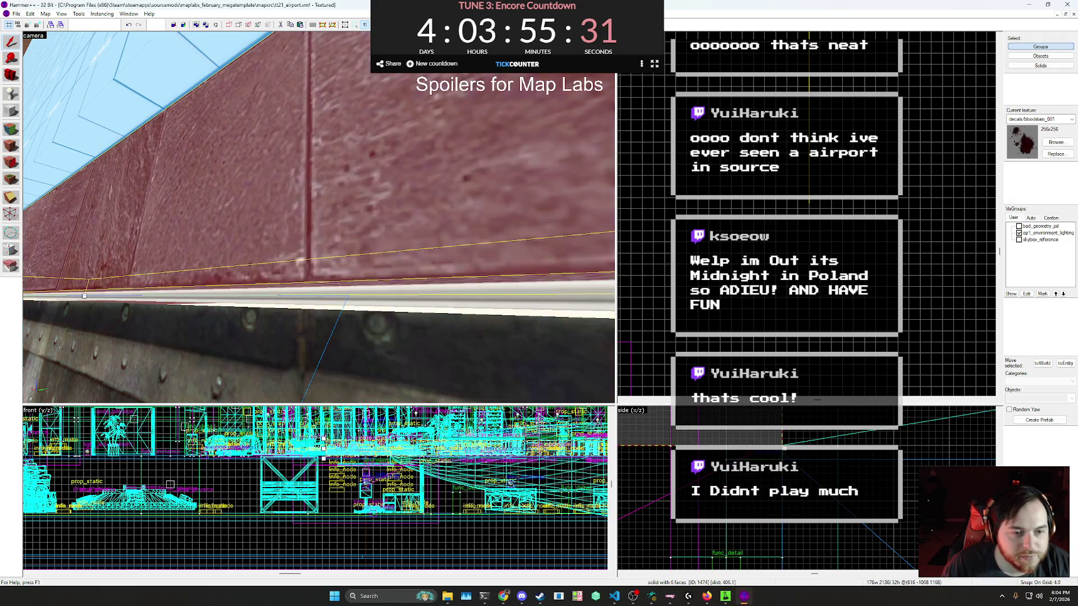
pyautogui.press('w')
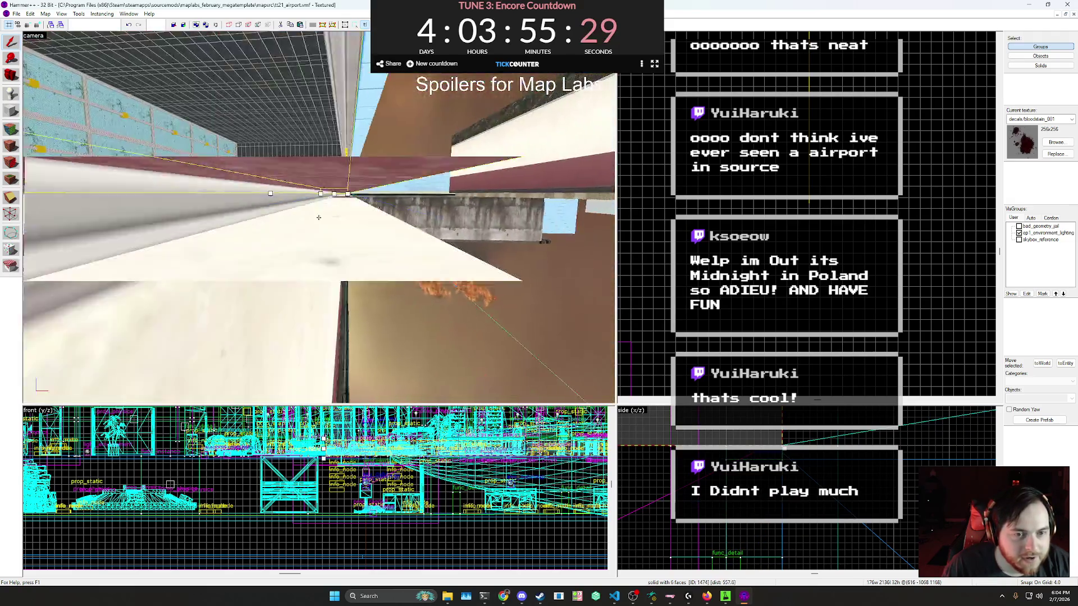
pyautogui.press('w')
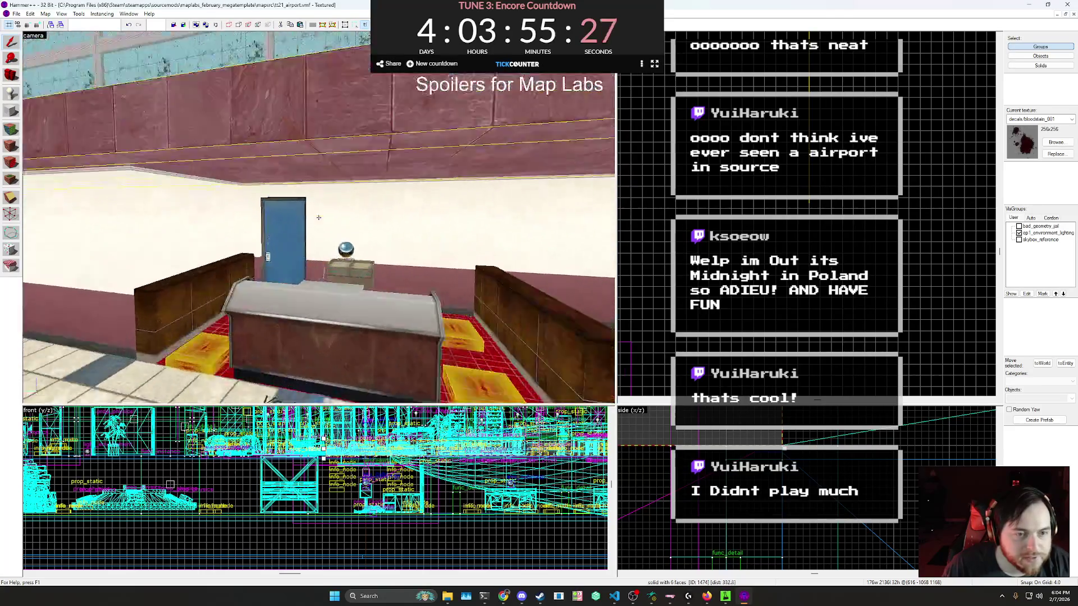
pyautogui.click(320, 219)
# Fly along the check-in counters to the pink wall and select the lower red riveted trim strip.
pyautogui.press('w')
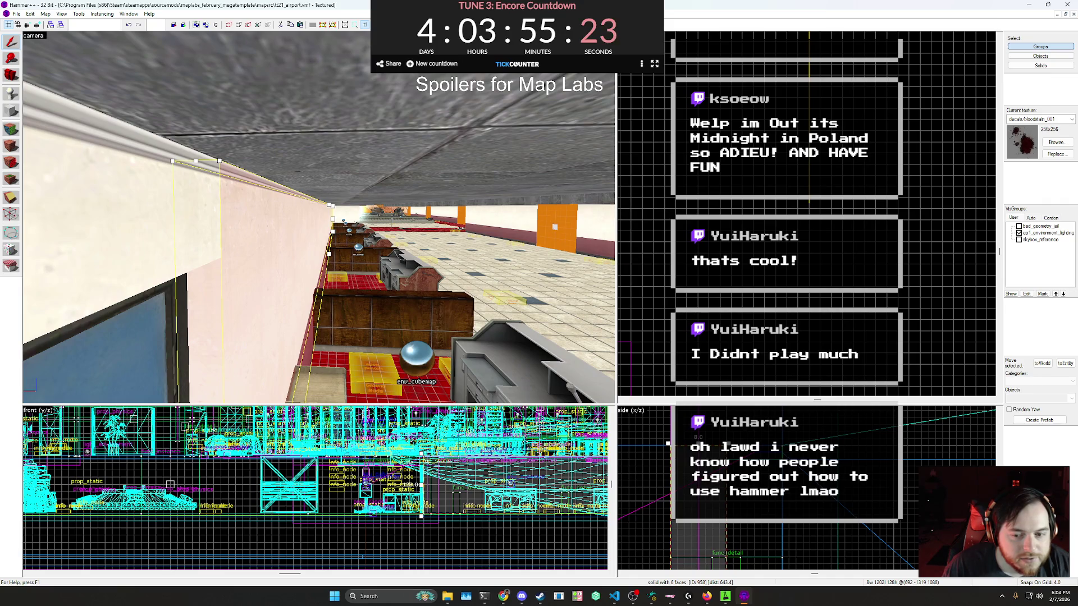
pyautogui.press('w')
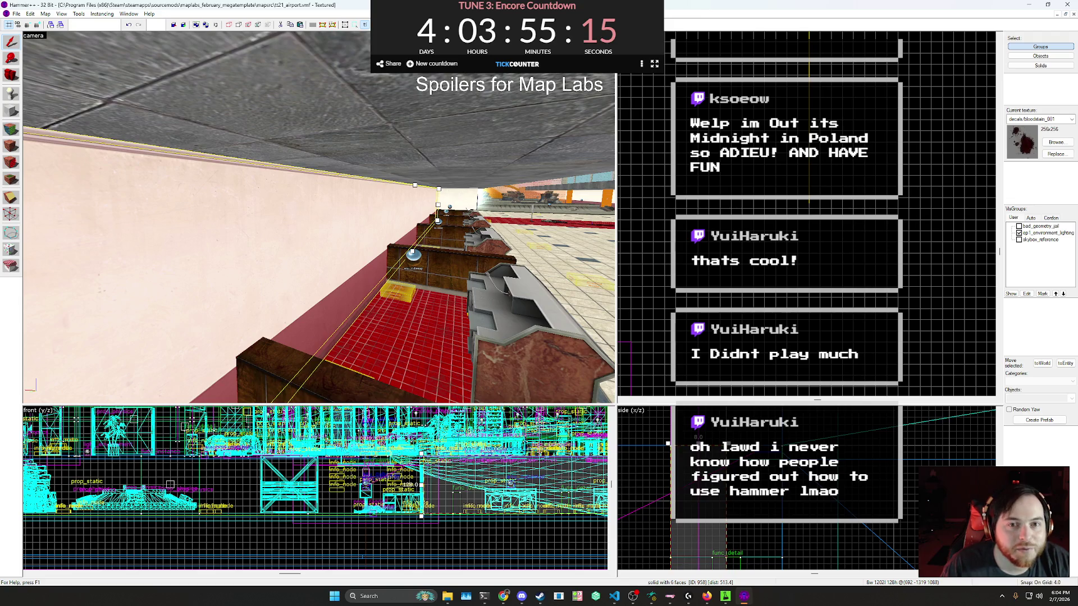
pyautogui.press('w')
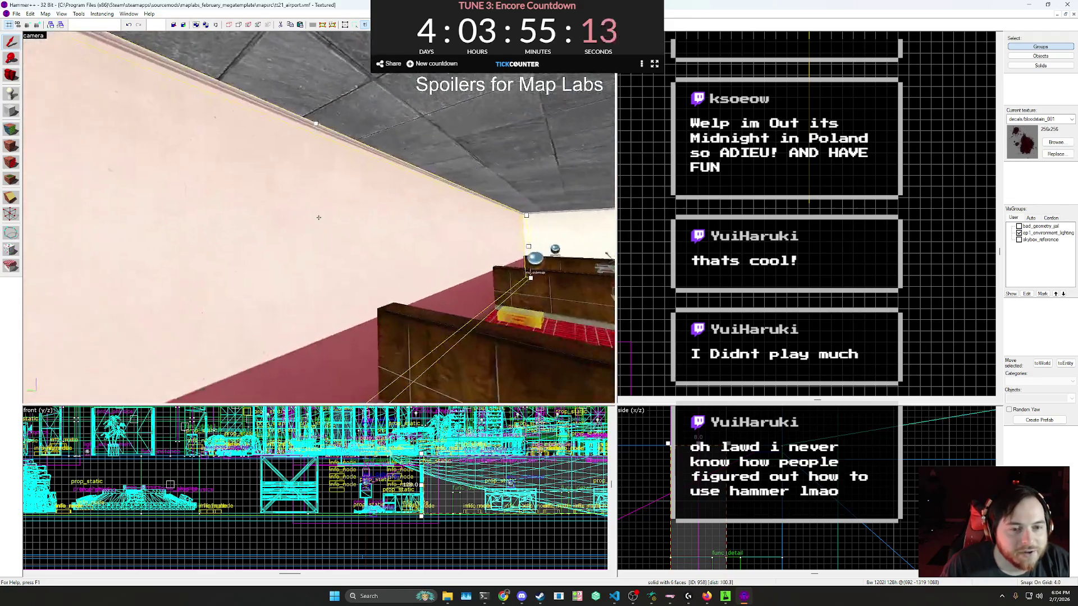
pyautogui.press('w')
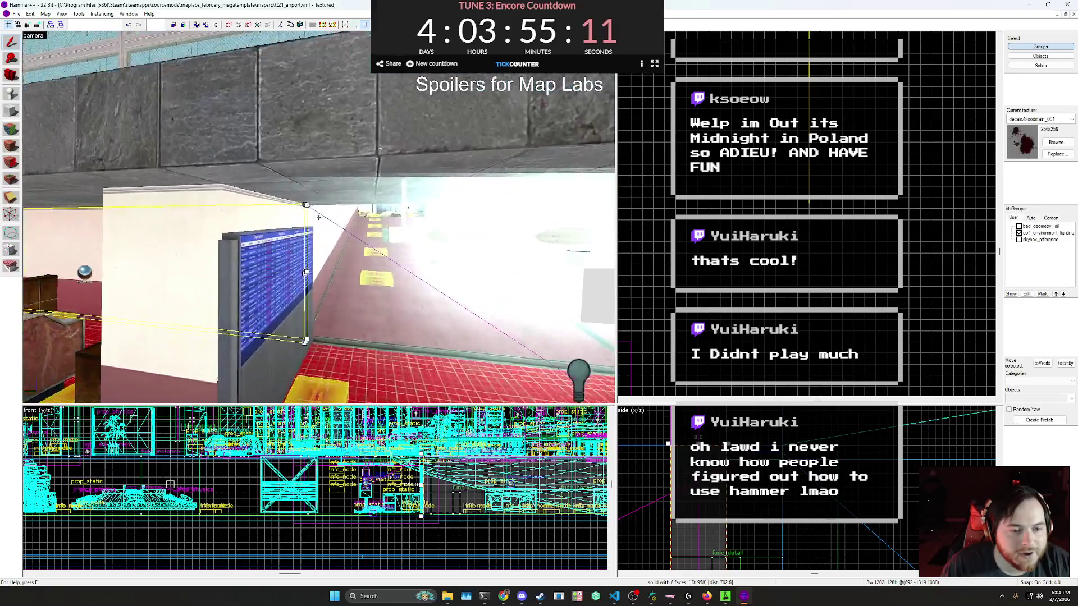
pyautogui.press('w')
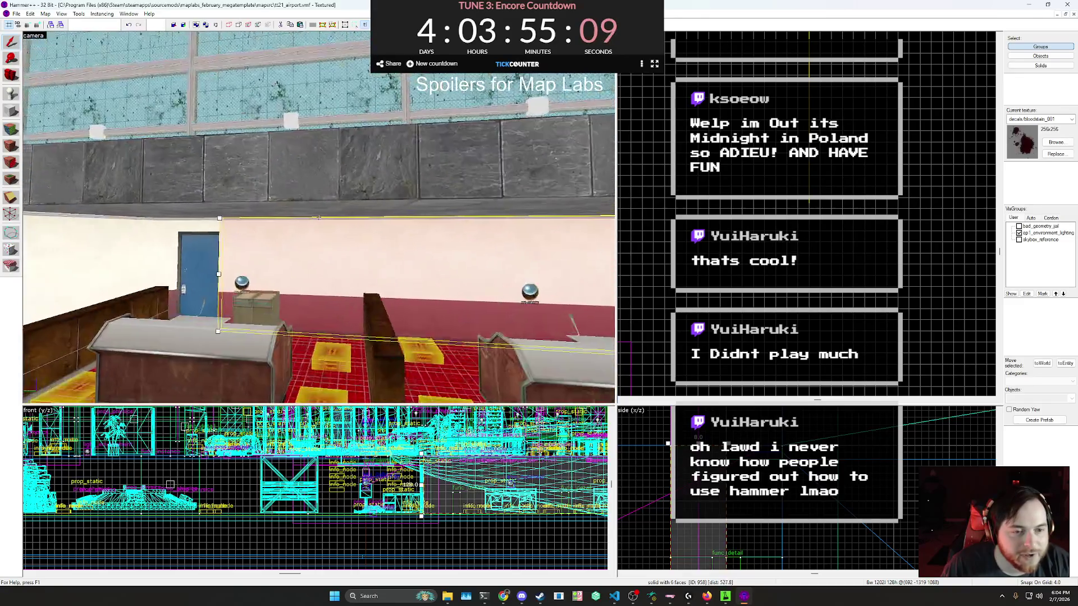
pyautogui.press('w')
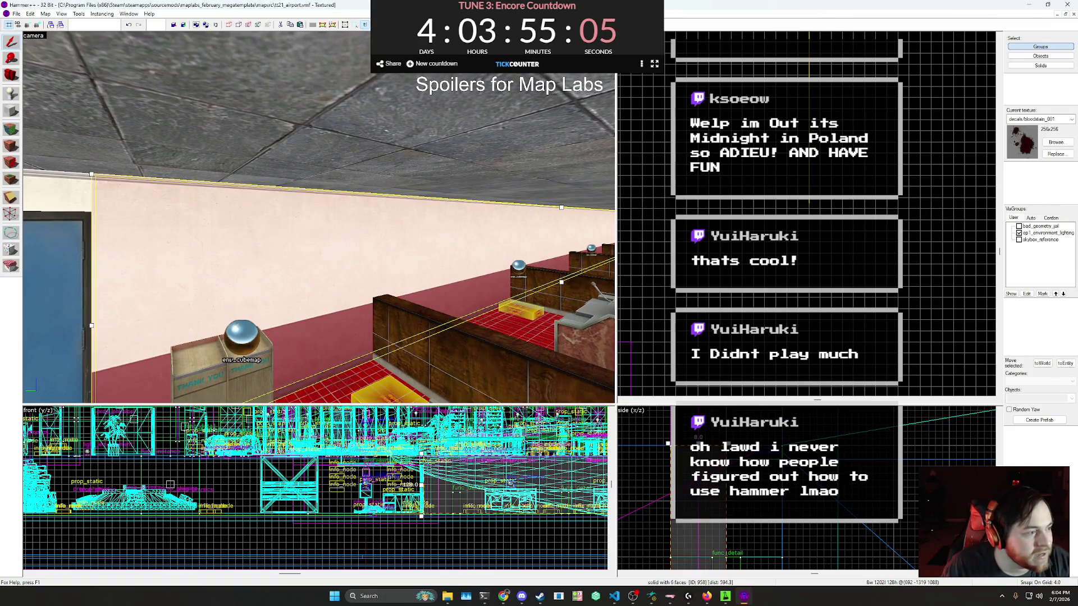
pyautogui.press('w')
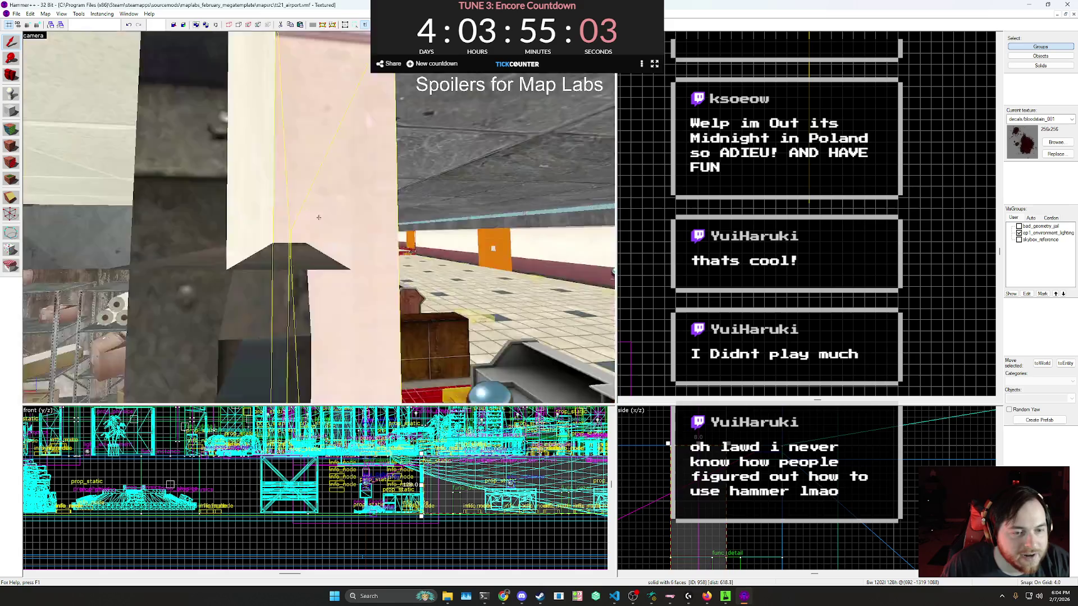
pyautogui.press('w')
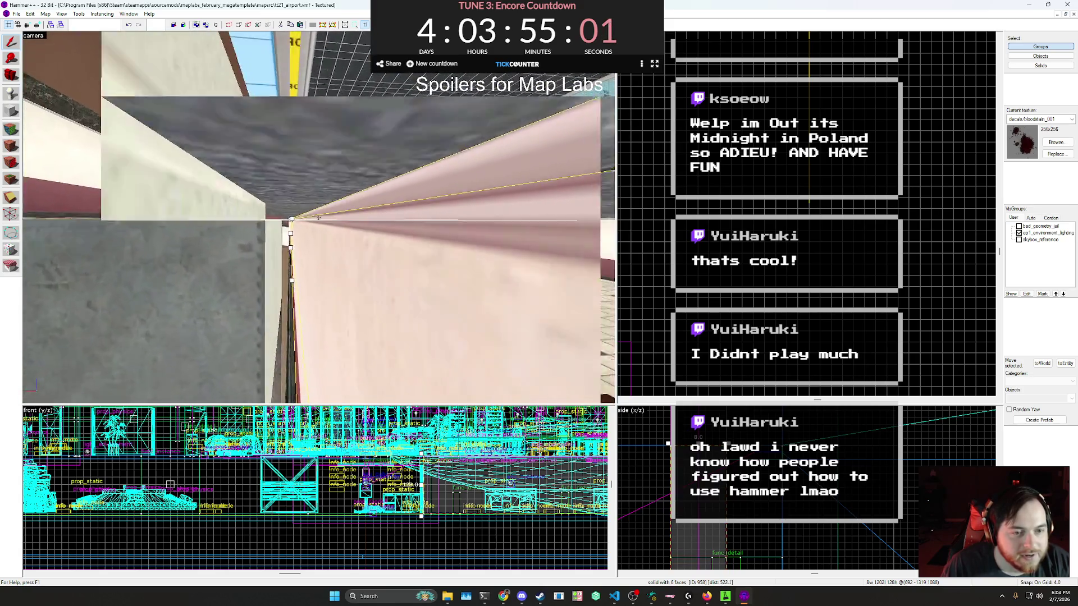
pyautogui.press('w')
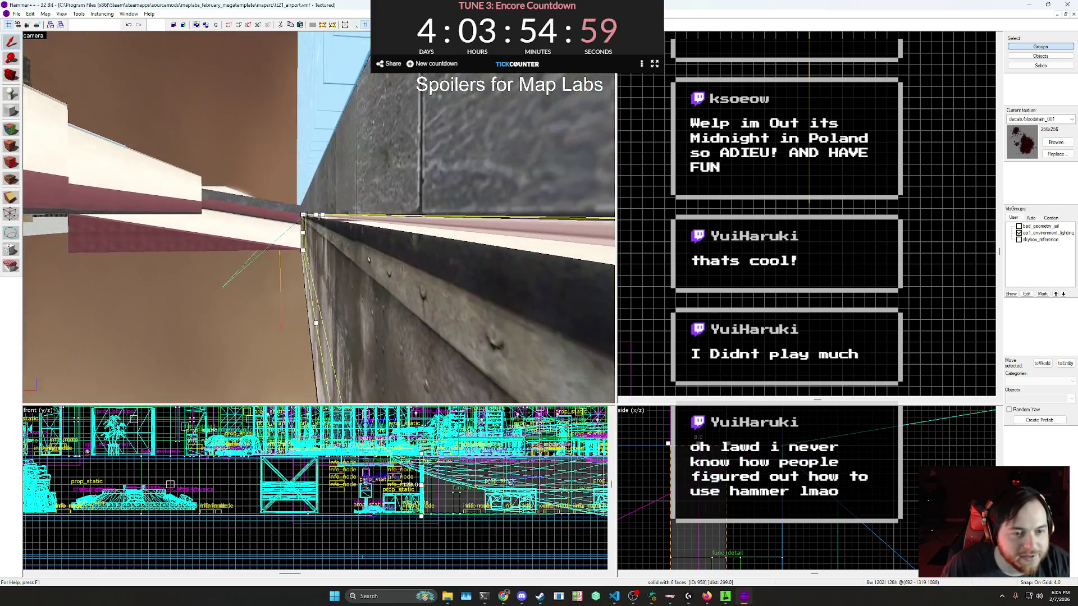
pyautogui.click(337, 42)
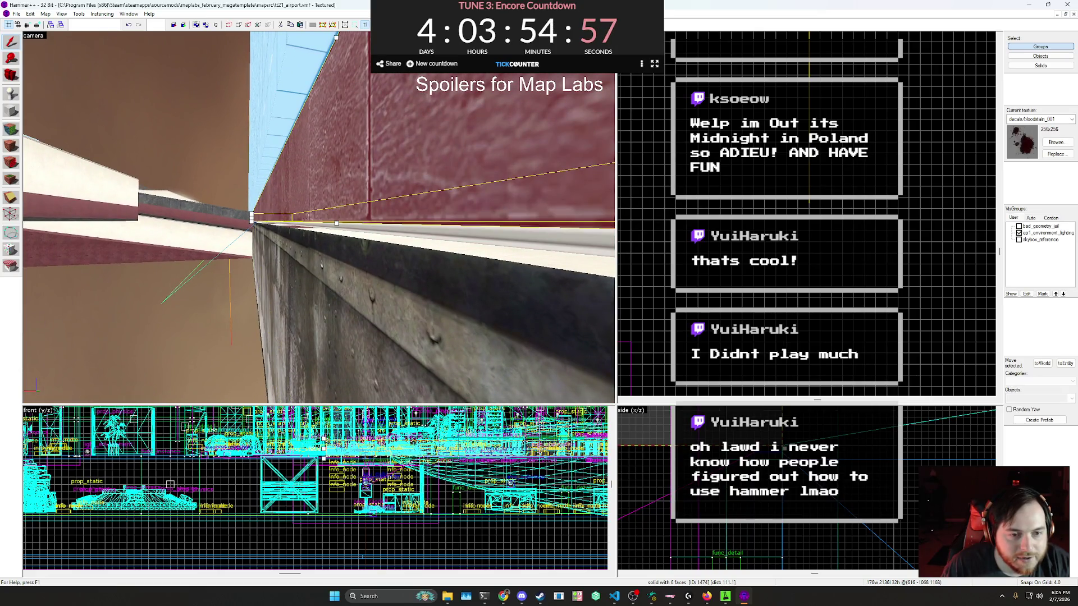
pyautogui.click(421, 320)
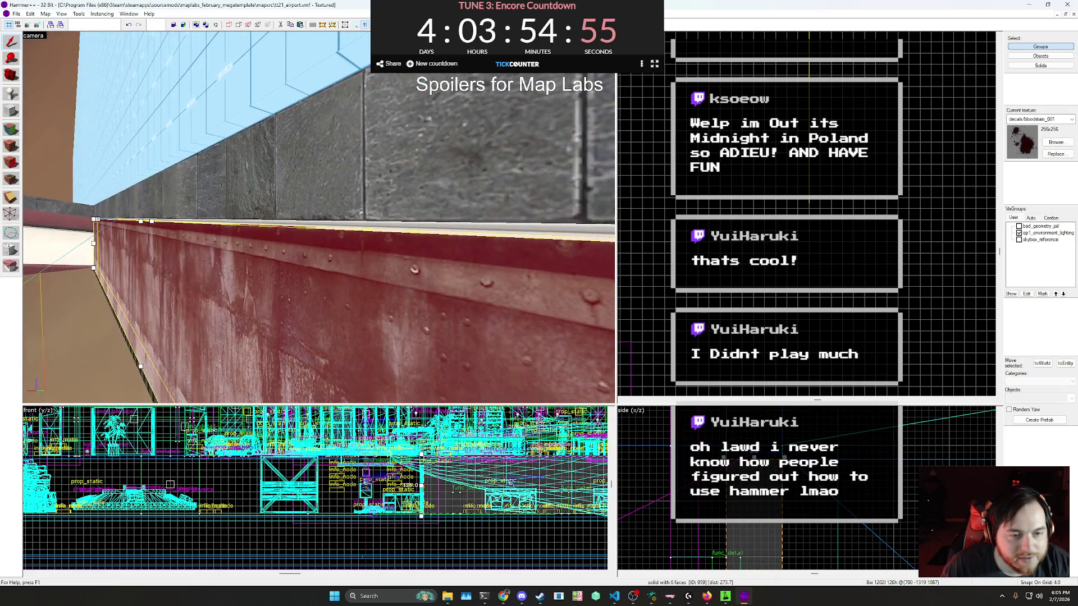
# Deselect the wall strip and select the trim brush above the boarded-up window.
pyautogui.press('w')
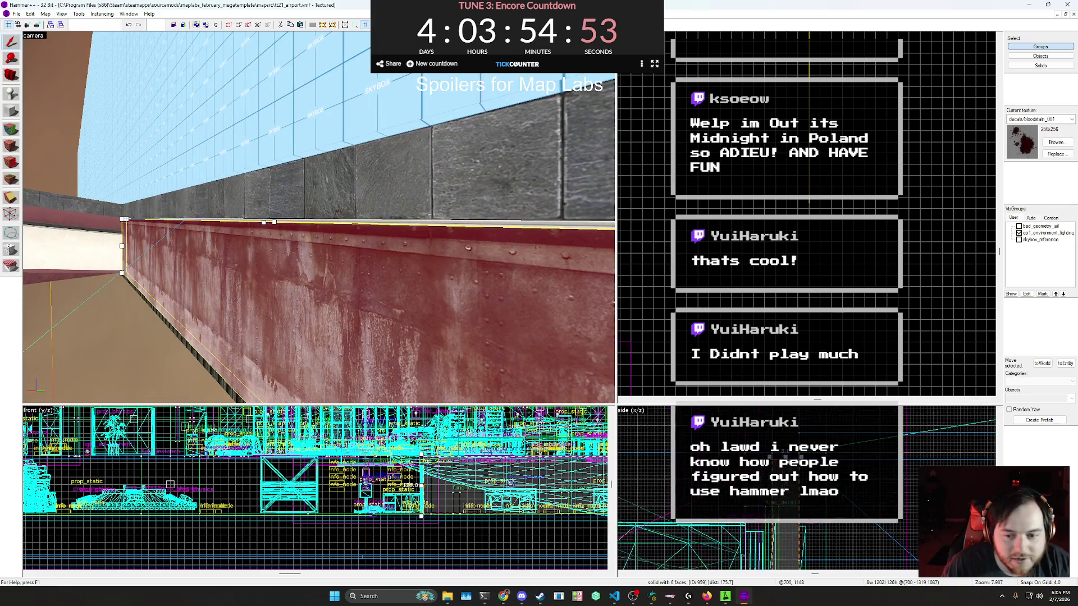
pyautogui.press('w')
pyautogui.press('w')
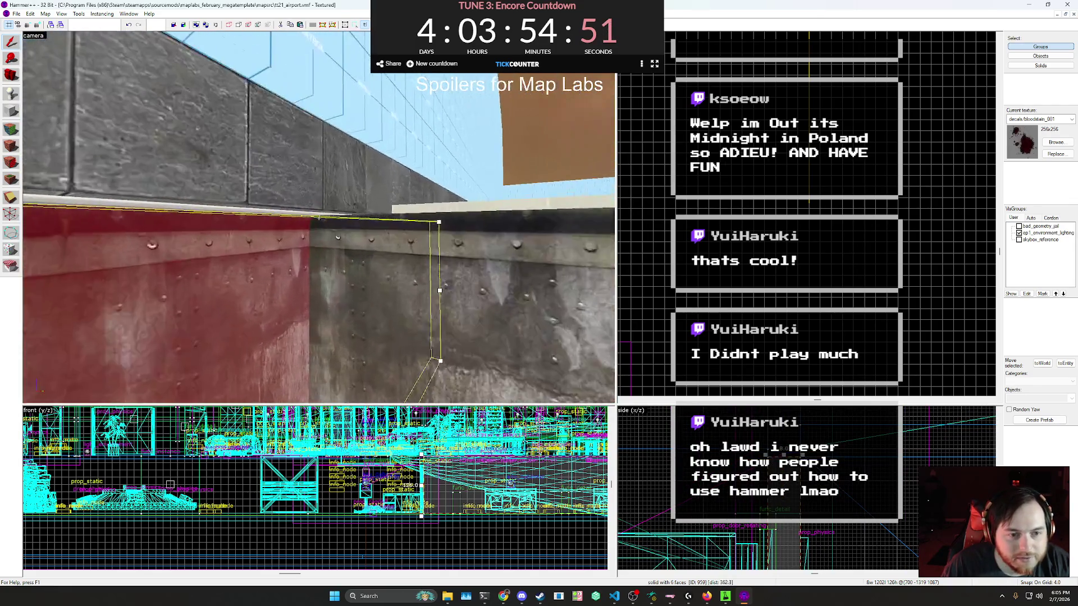
pyautogui.press('w')
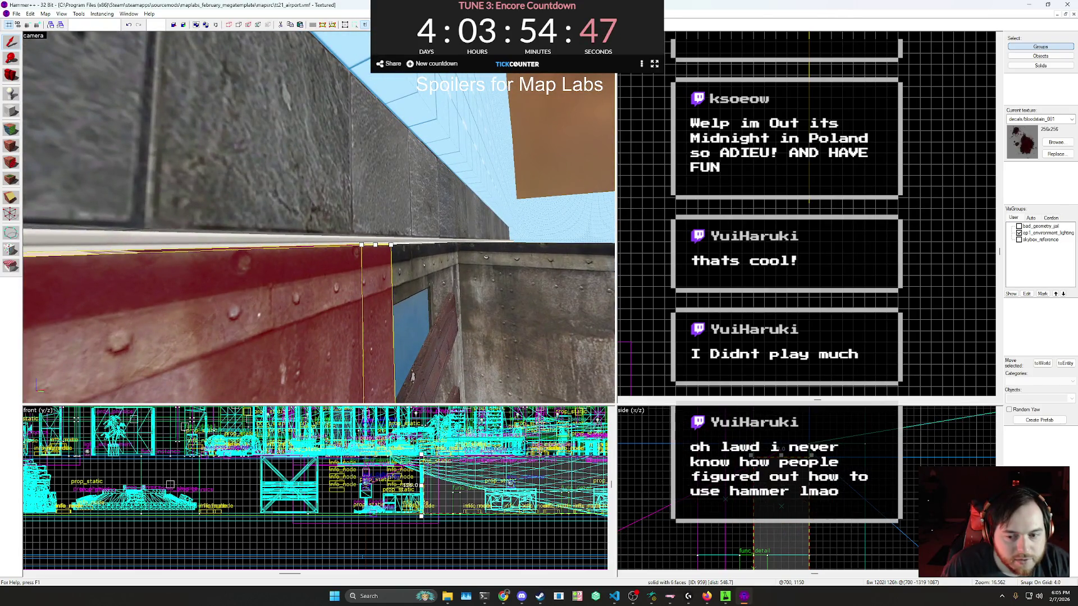
pyautogui.press('Escape')
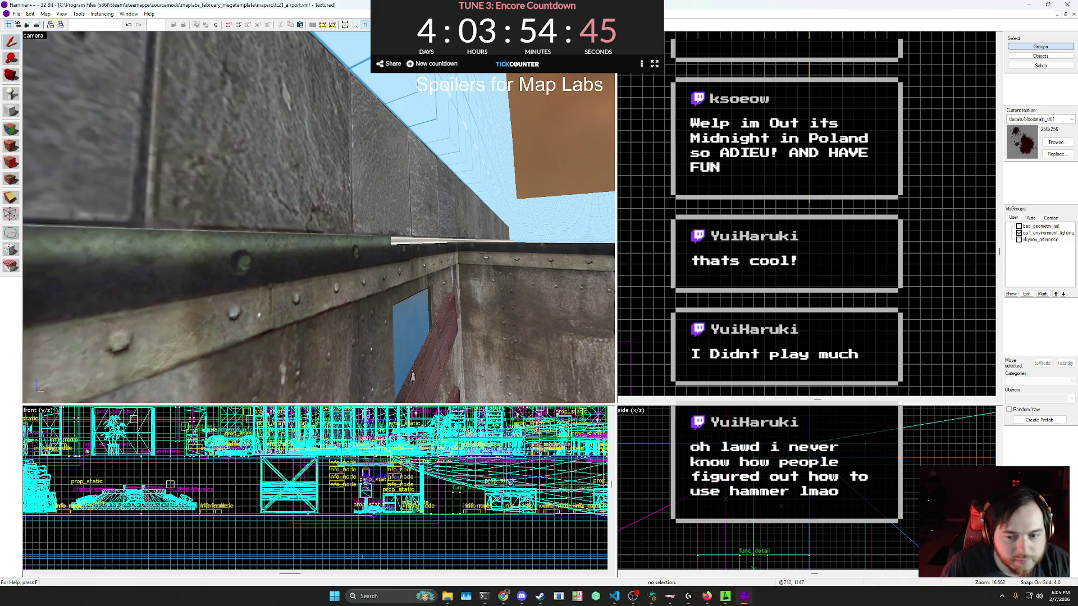
pyautogui.click(320, 218)
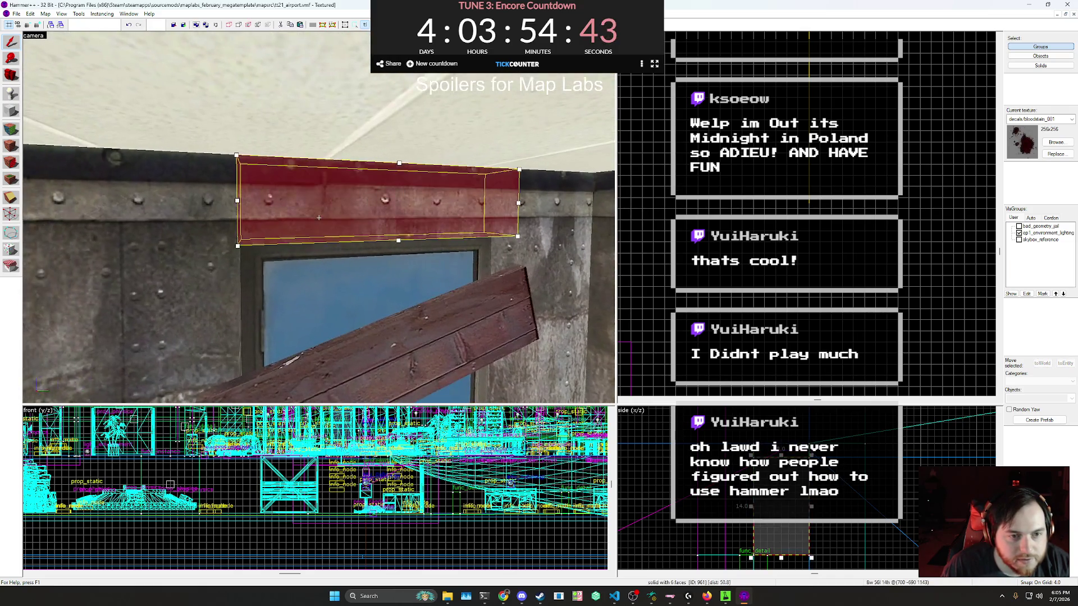
pyautogui.press('s')
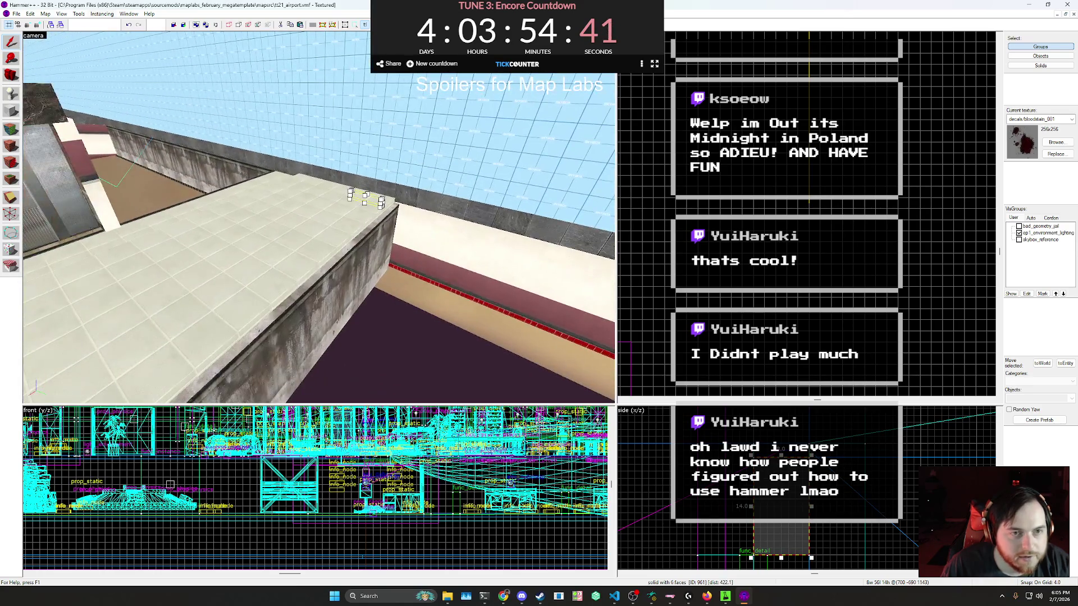
pyautogui.click(16, 13)
# Run the 'LDR + HDR Full Compile -final (slow)' expert compile of the map.
pyautogui.click(60, 105)
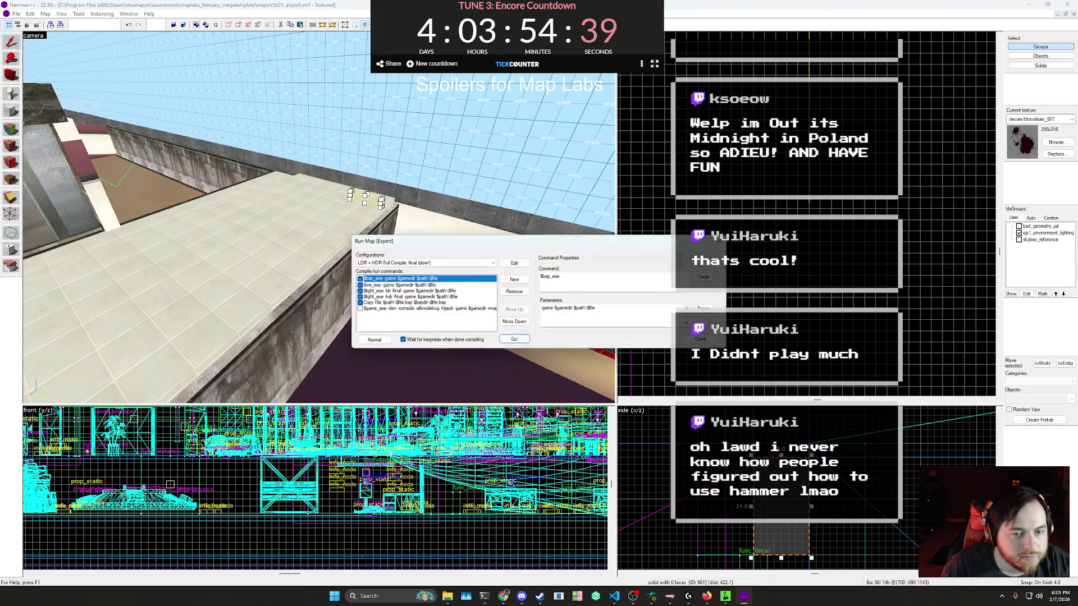
pyautogui.click(514, 339)
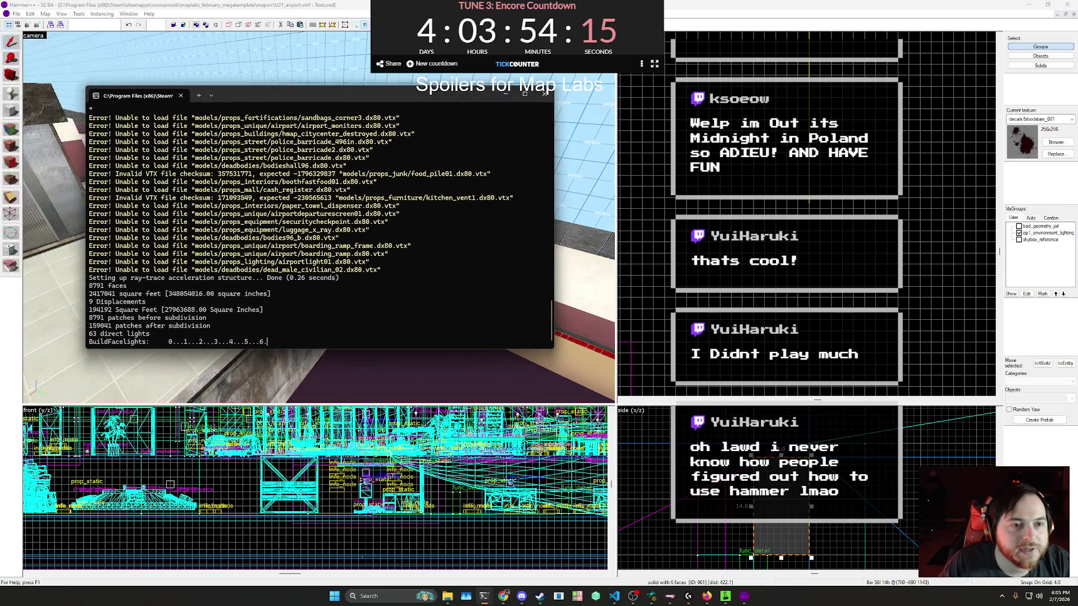
pyautogui.press('w')
# Fly through the red-carpet baggage hall past the carts, then switch to the competition rules page.
pyautogui.press('w')
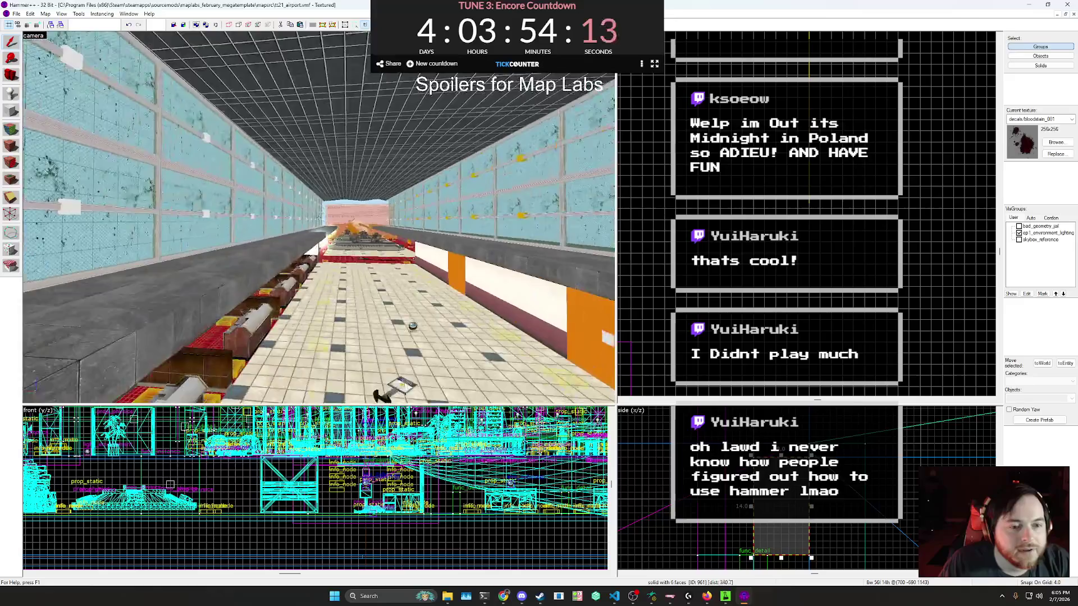
pyautogui.press('w')
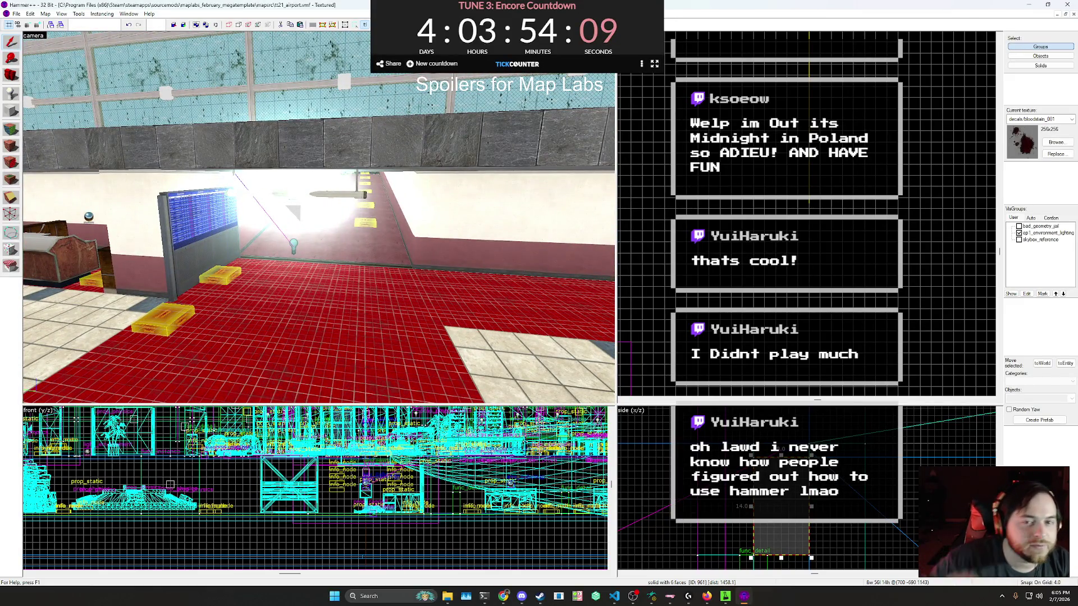
pyautogui.press('s')
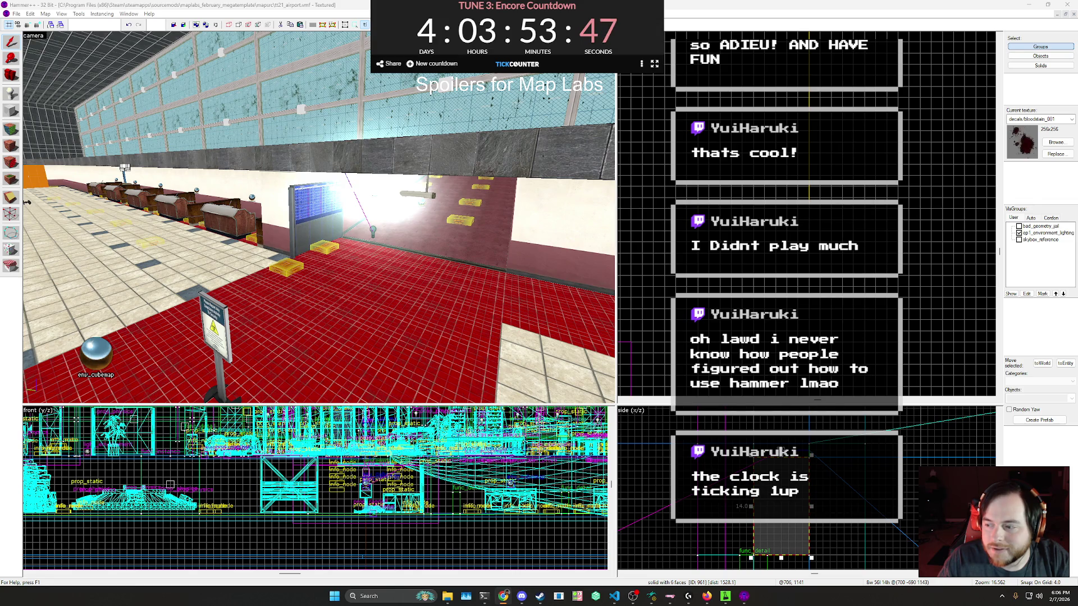
pyautogui.hotkey('alt', 'Tab')
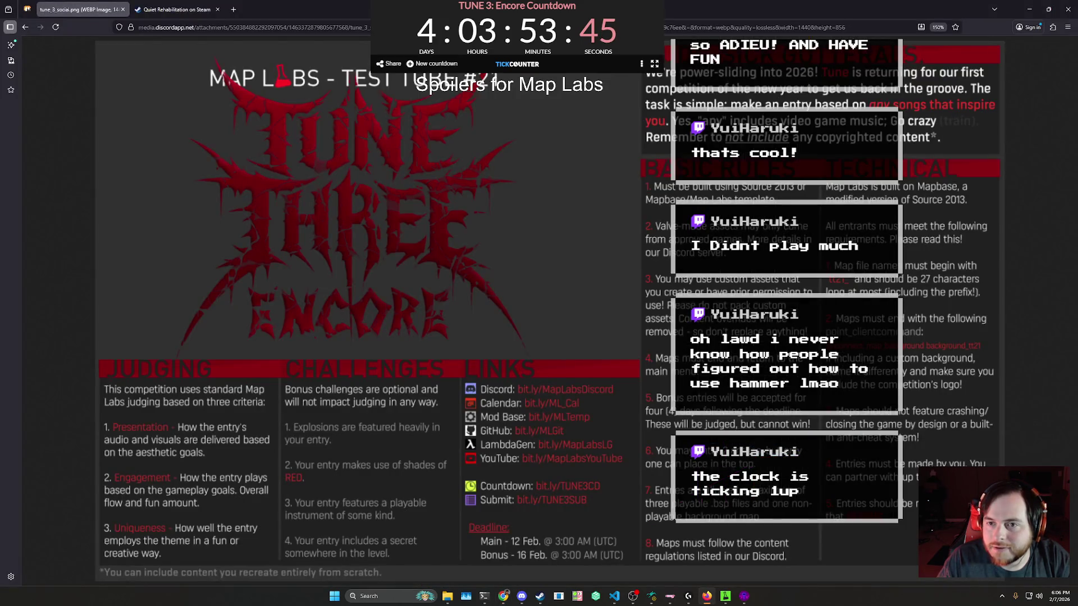
# Return from the Tune Three Encore rules sheet to the Hammer++ map.
pyautogui.hotkey('alt', 'Tab')
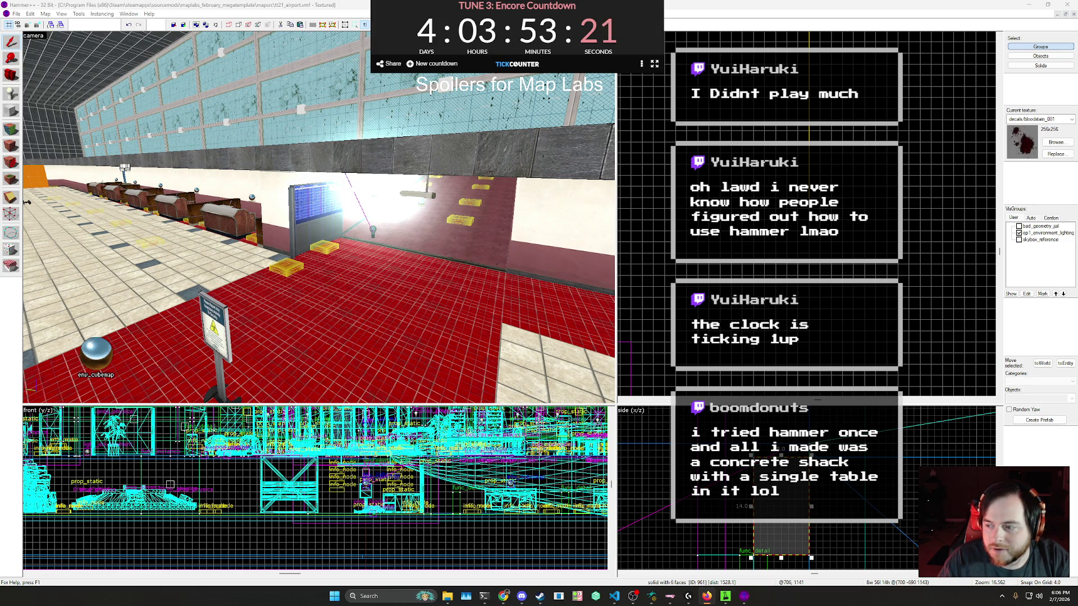
# View the rabbit pocket-watch GIF, minimize the browser and bring up the game with its developer console.
pyautogui.hotkey('alt', 'Tab')
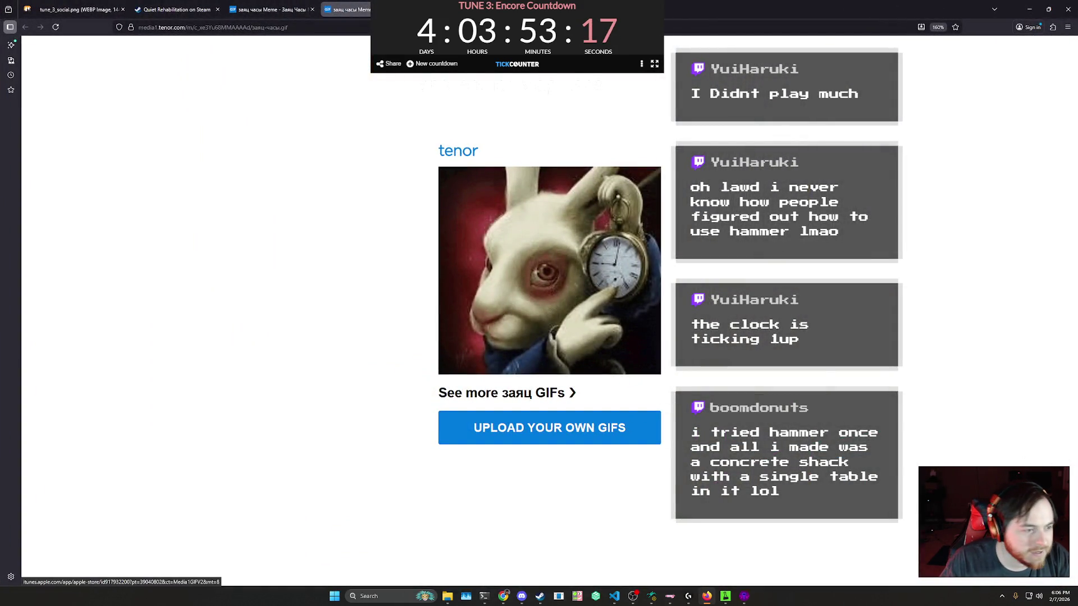
pyautogui.click(1029, 8)
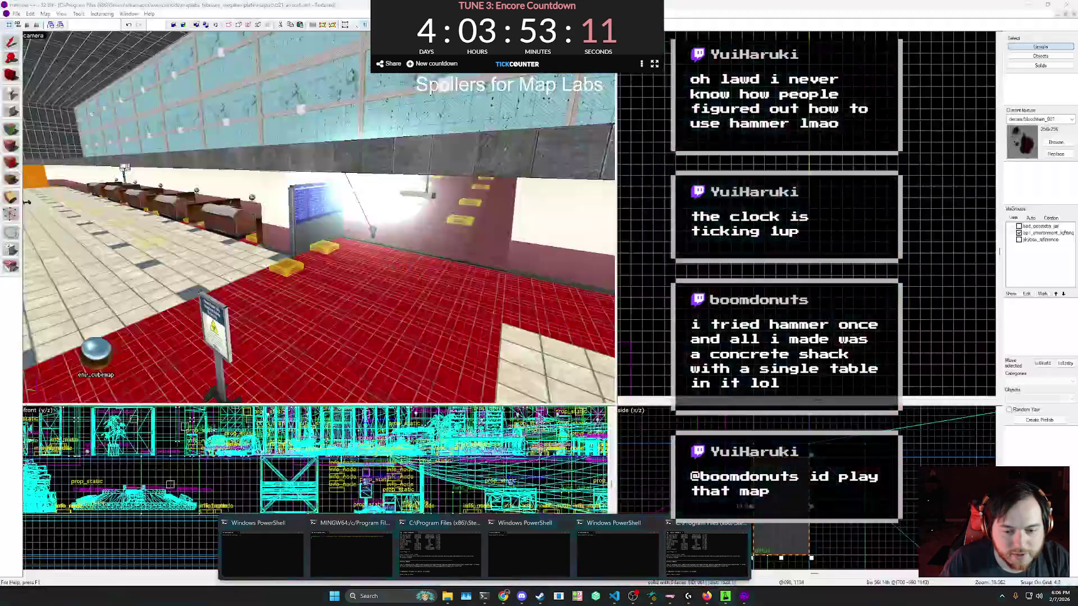
pyautogui.click(705, 552)
pyautogui.press('`')
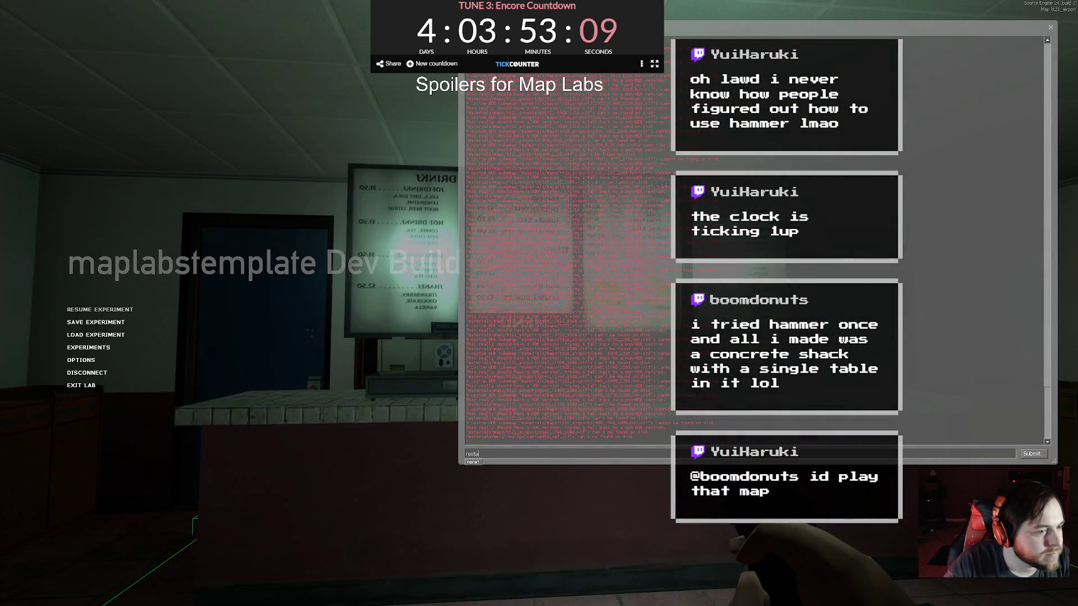
# Restart the map from the console and break the crate and the plank blocking the storeroom door.
pyautogui.press('Return')
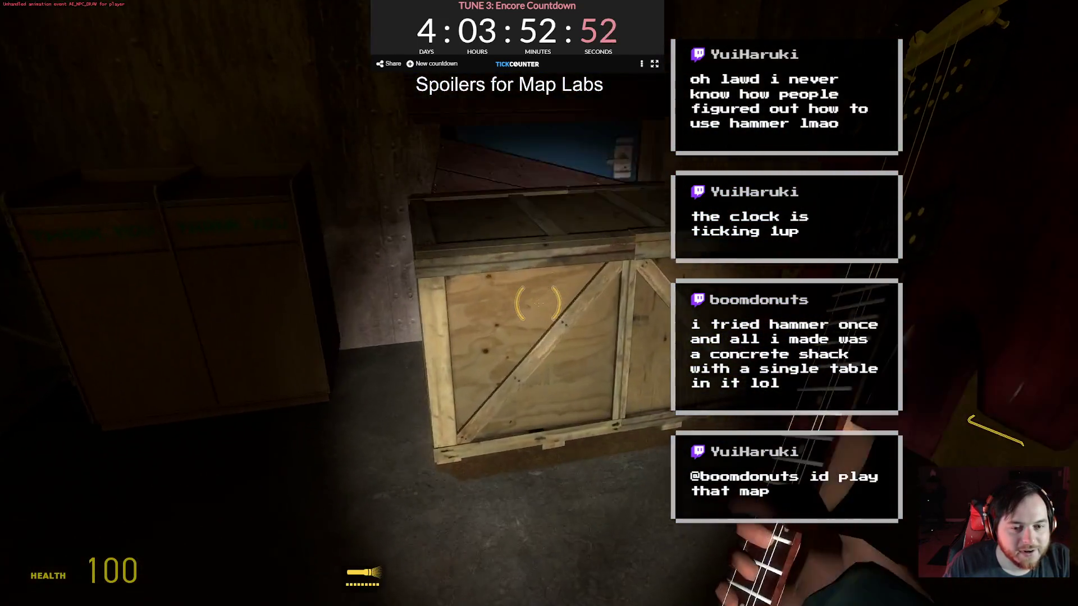
pyautogui.click(539, 303)
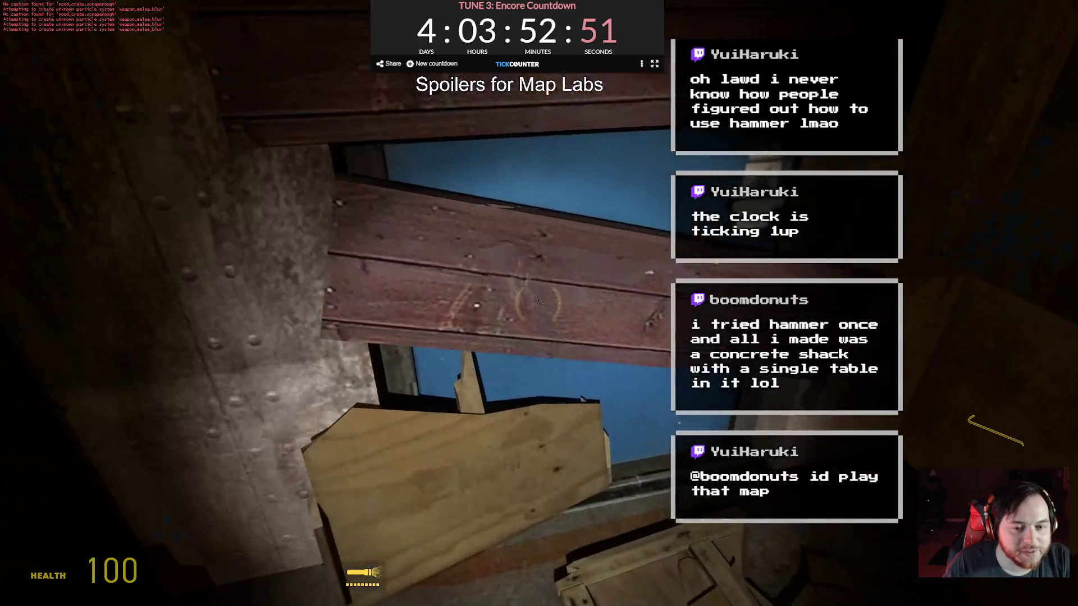
pyautogui.click(539, 304)
pyautogui.click(539, 303)
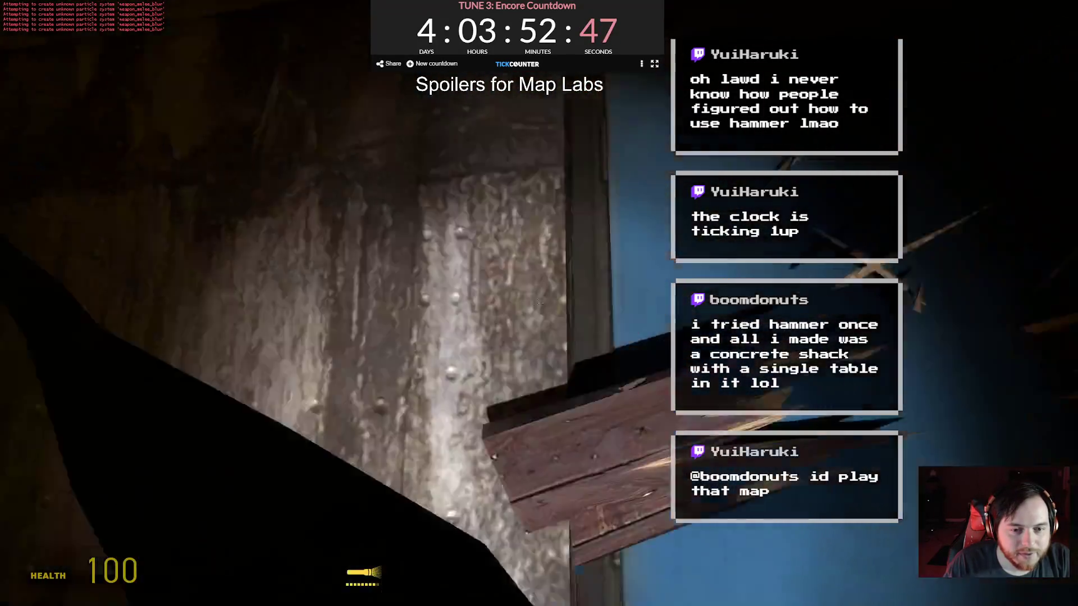
pyautogui.press('w')
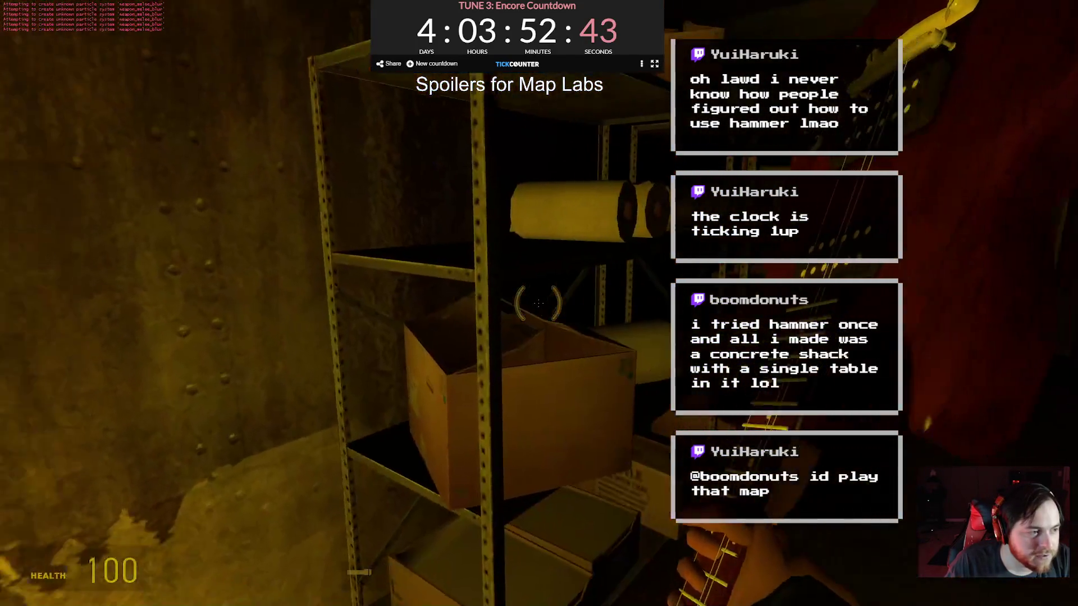
pyautogui.press('`')
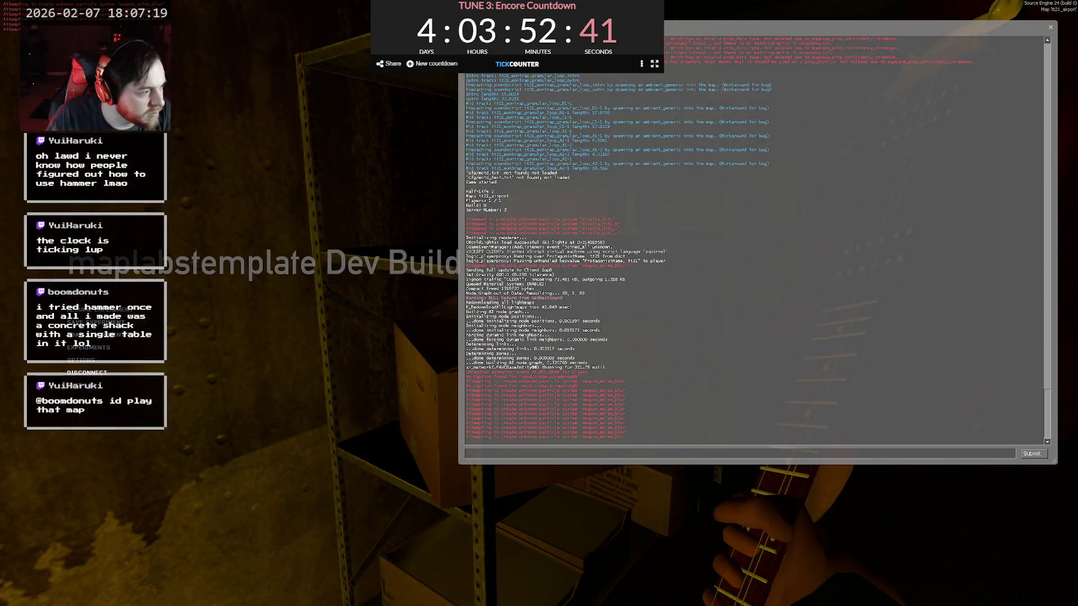
pyautogui.press('`')
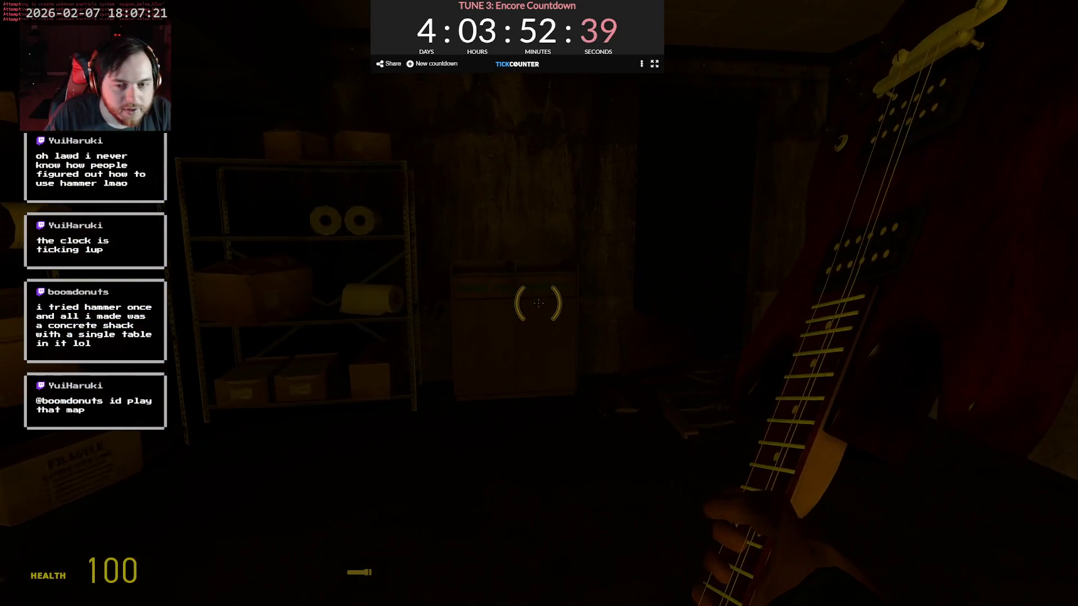
# Walk the hallway to the baggage platform and along the red carpet toward the fire, switching to the revolver.
pyautogui.press('w')
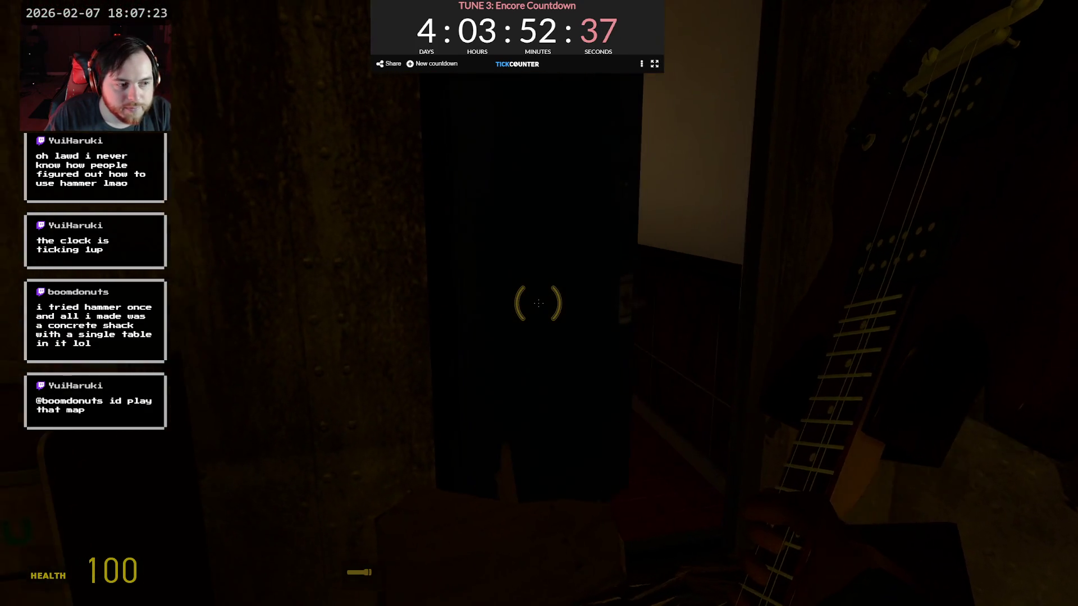
pyautogui.press('w')
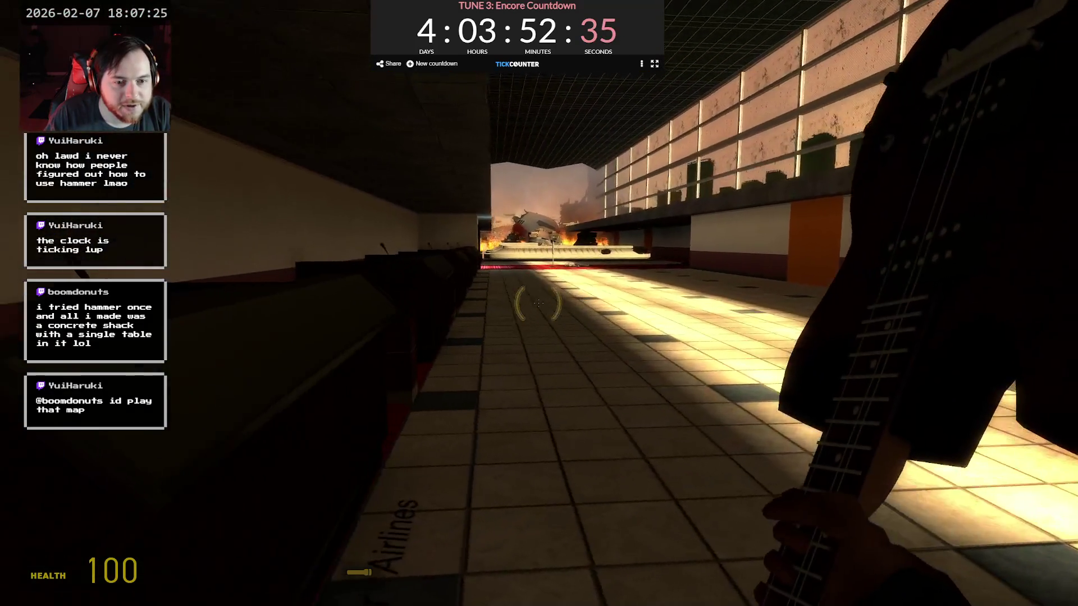
pyautogui.press('w')
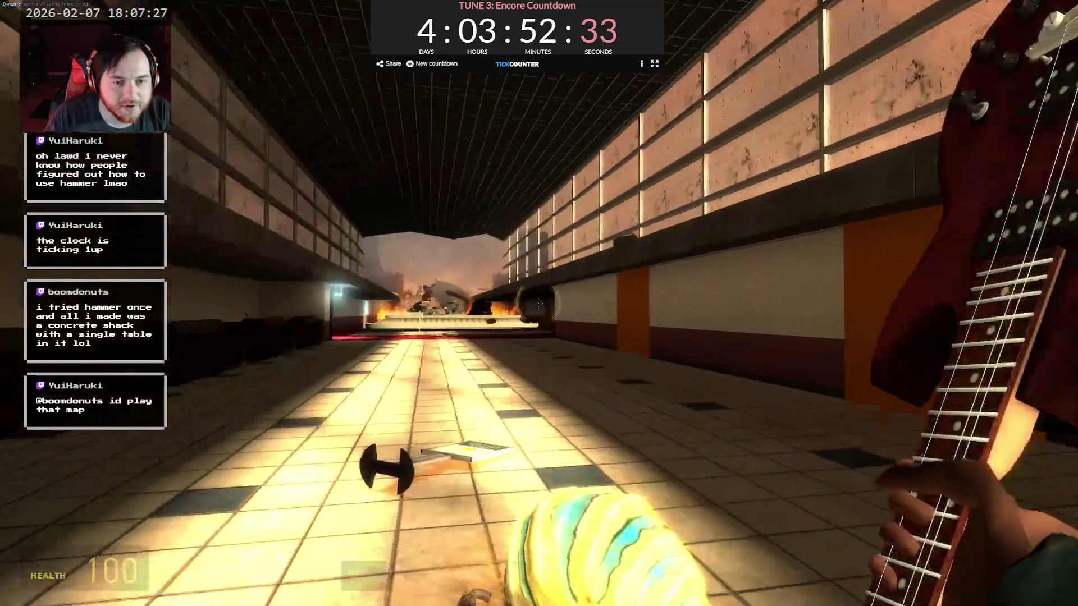
pyautogui.press('w')
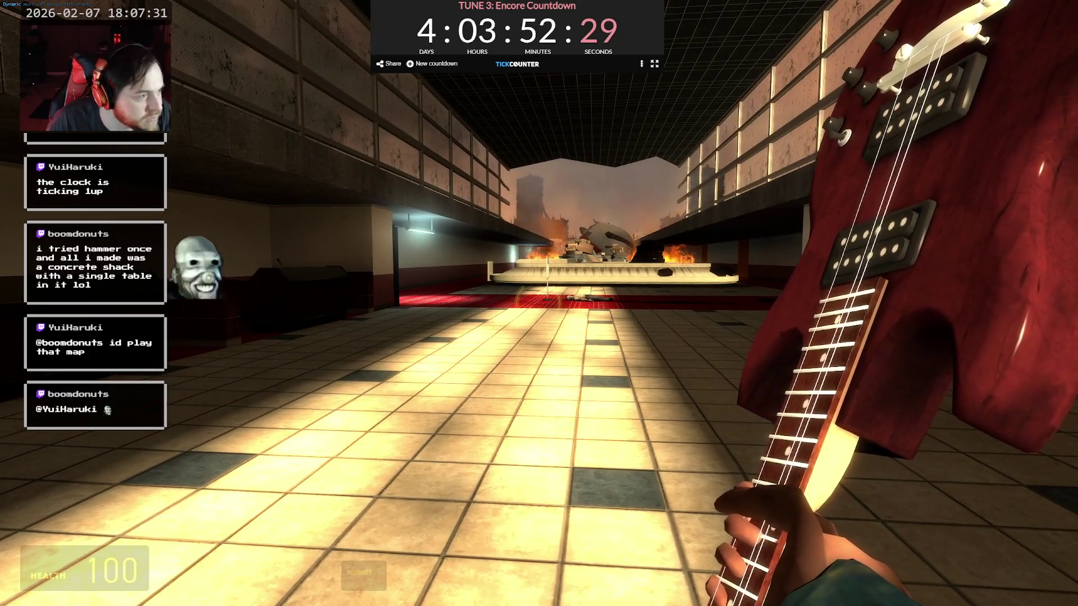
pyautogui.press('w')
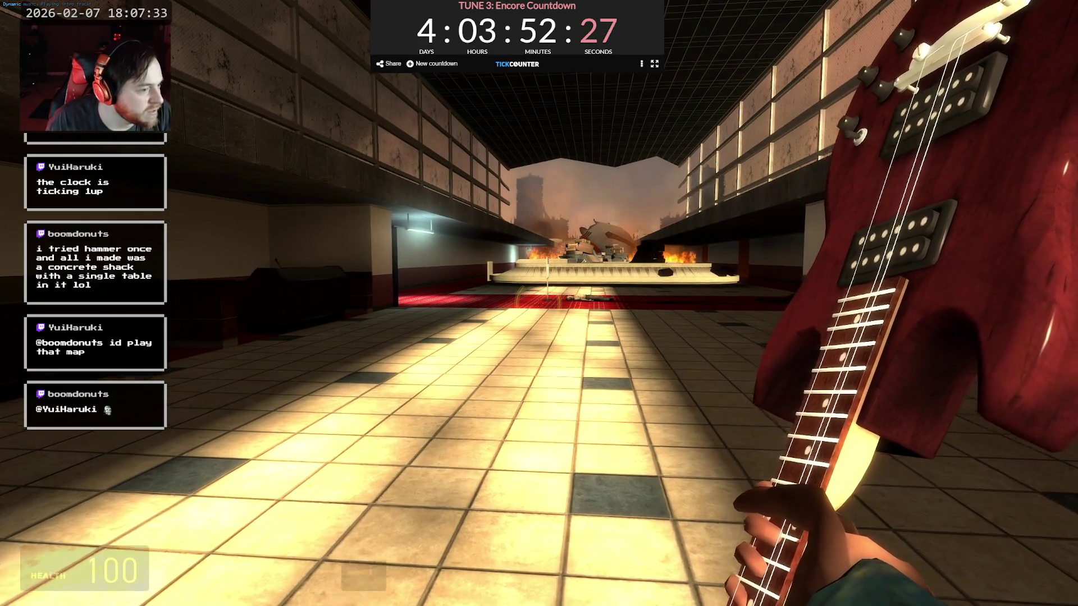
pyautogui.press('w')
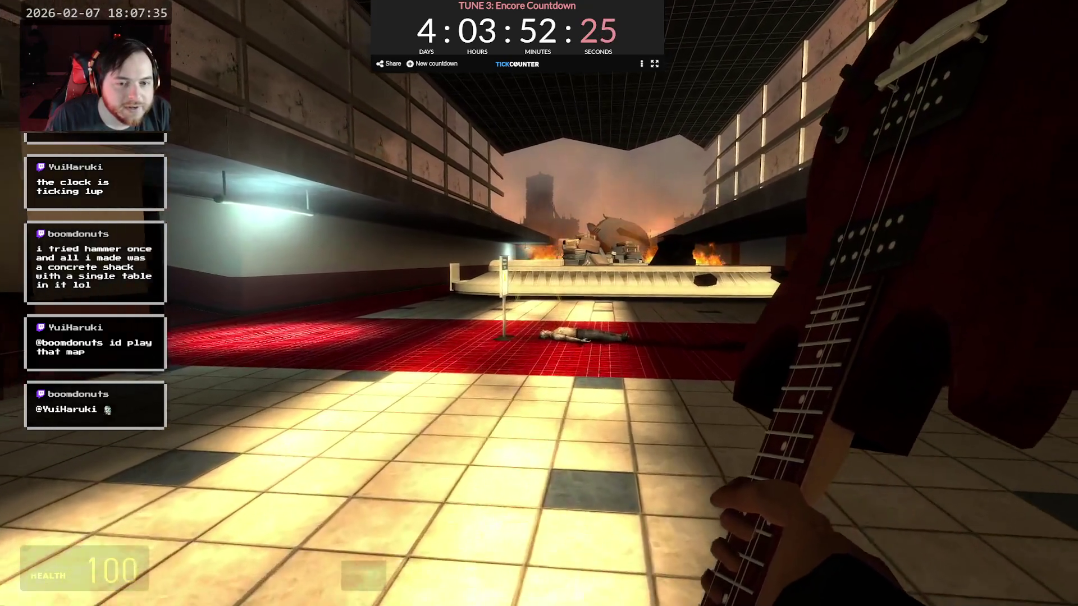
pyautogui.press('w')
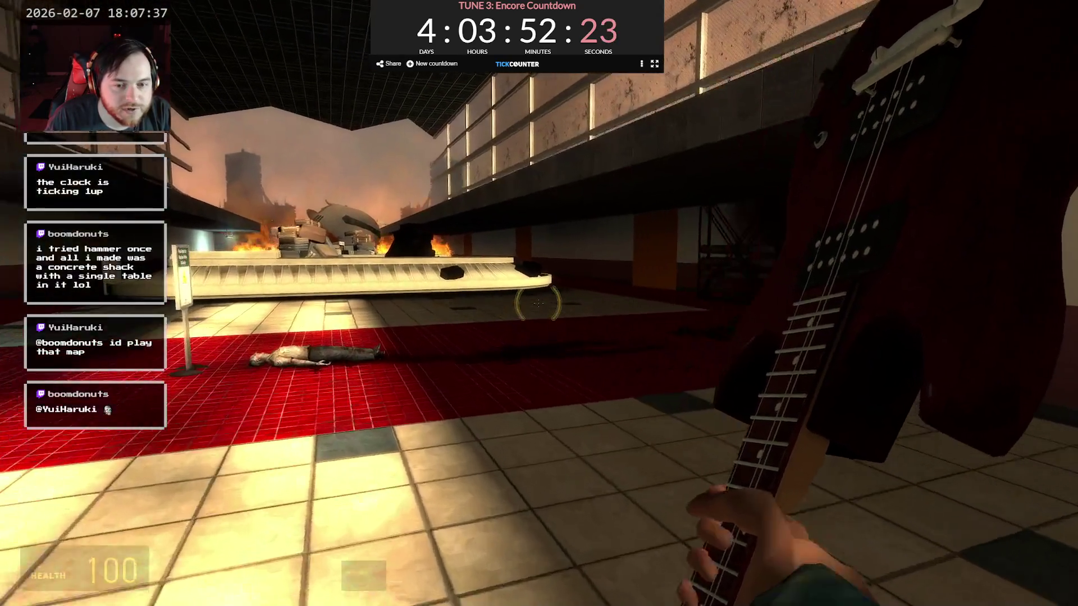
pyautogui.press('w')
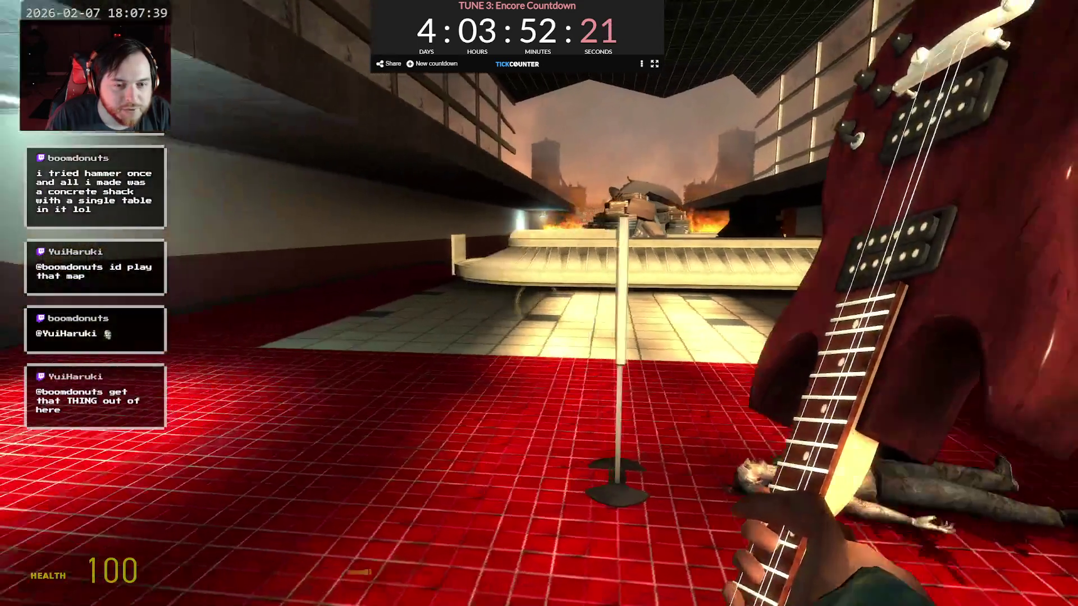
pyautogui.press('w')
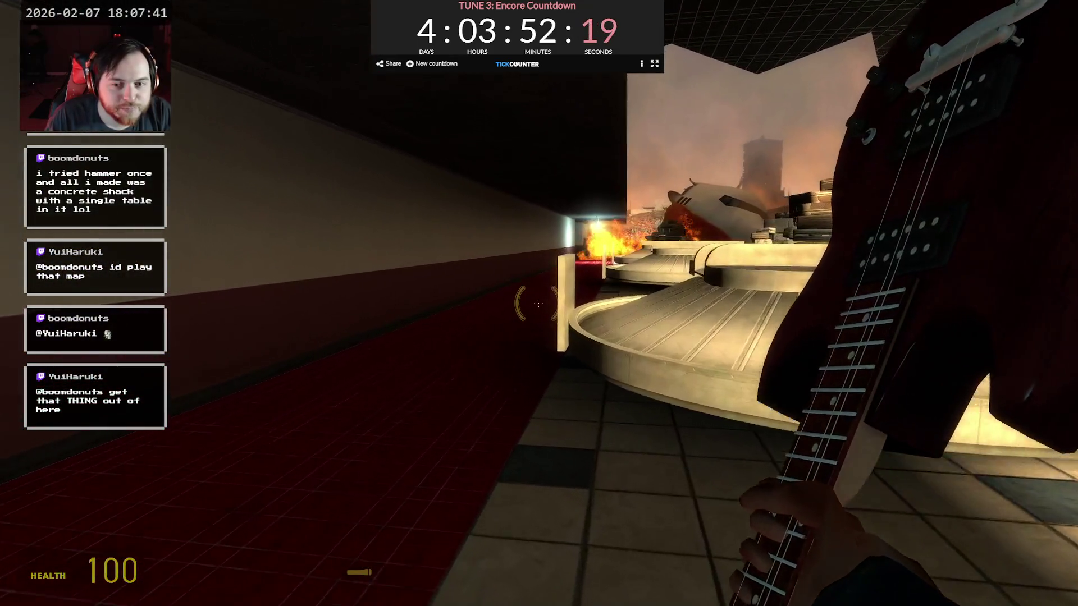
pyautogui.press('w')
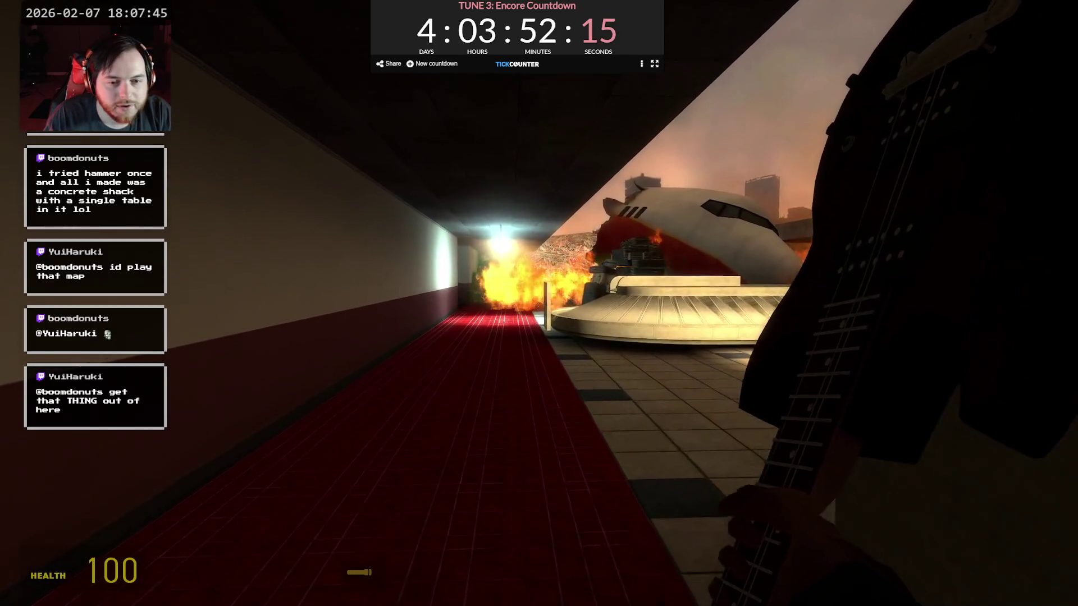
pyautogui.press('w')
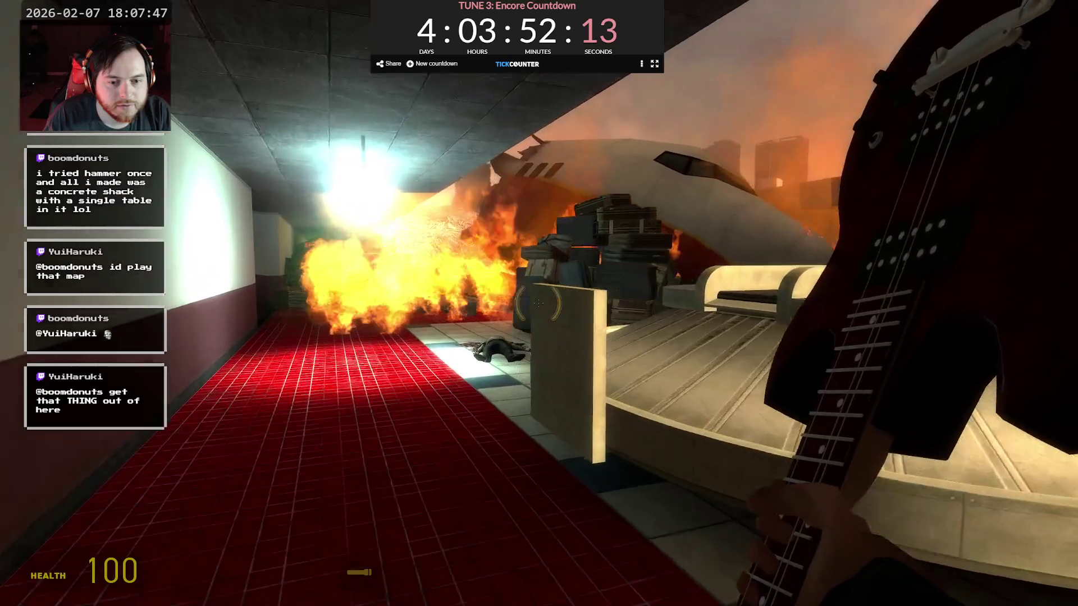
pyautogui.press('w')
# Walk past the luggage pile and baggage carousels to the security sign, swapping between guitar and revolver.
pyautogui.press('2')
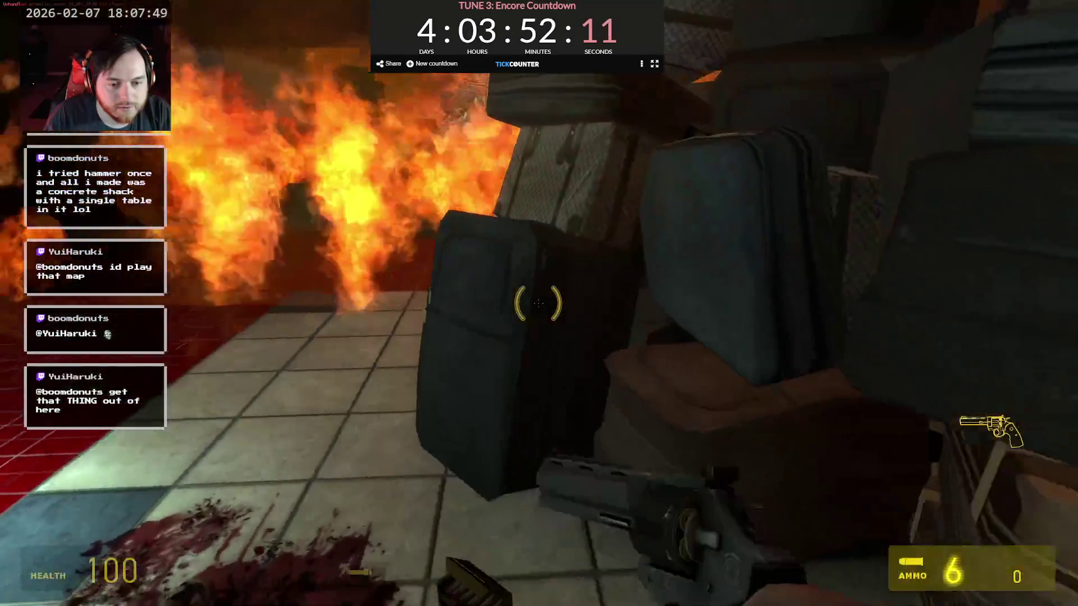
pyautogui.press('1')
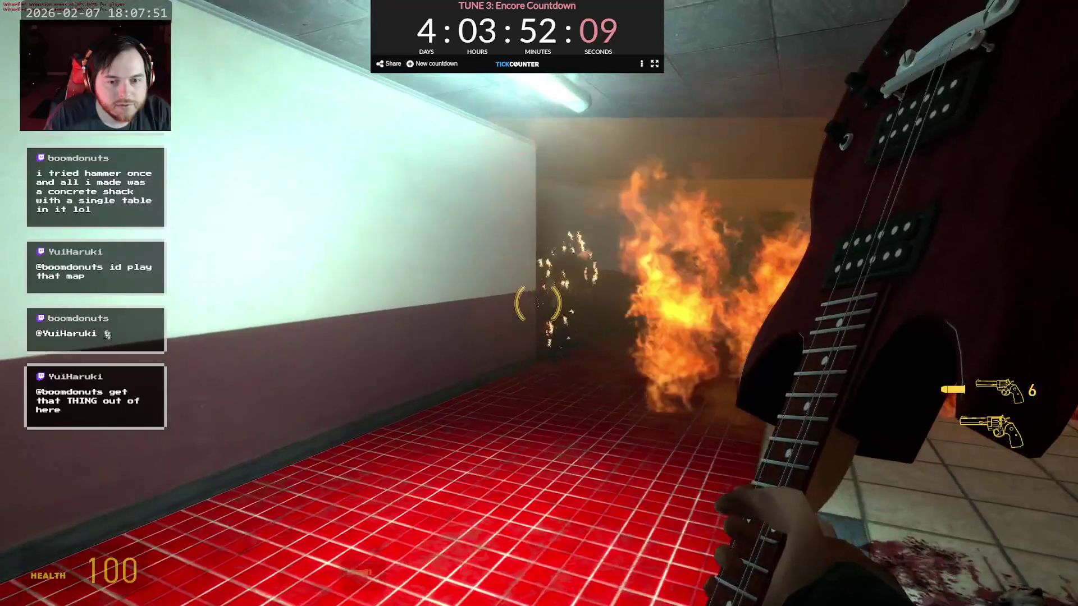
pyautogui.press('2')
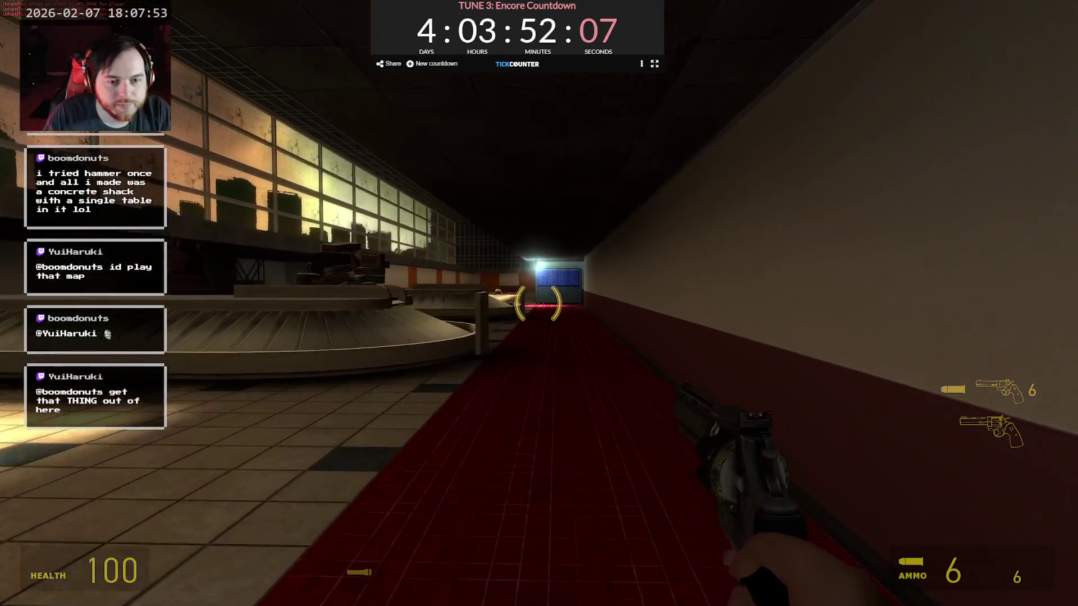
pyautogui.press('w')
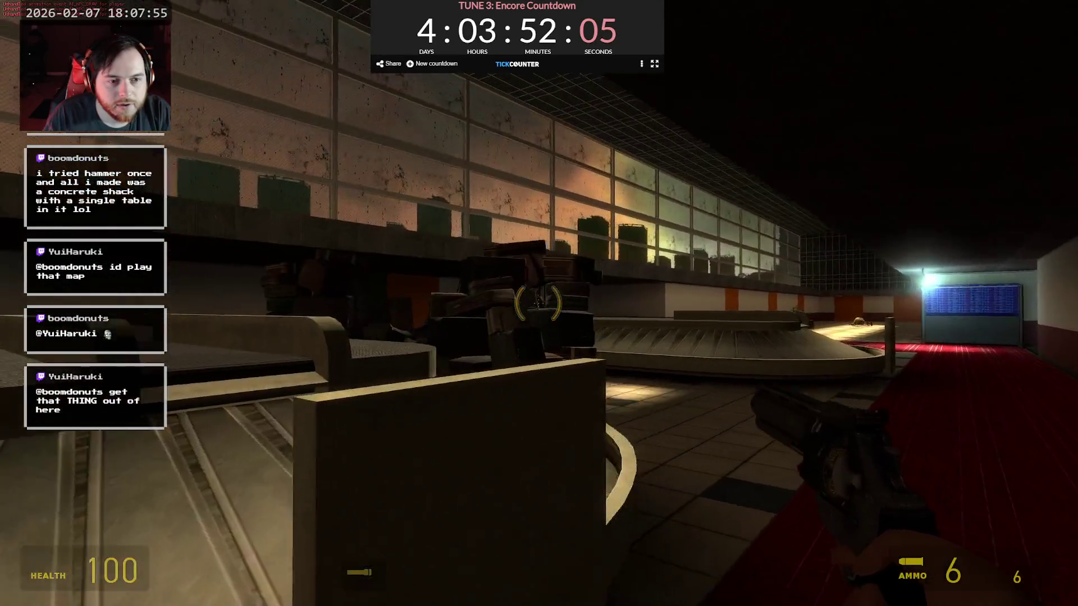
pyautogui.press('w')
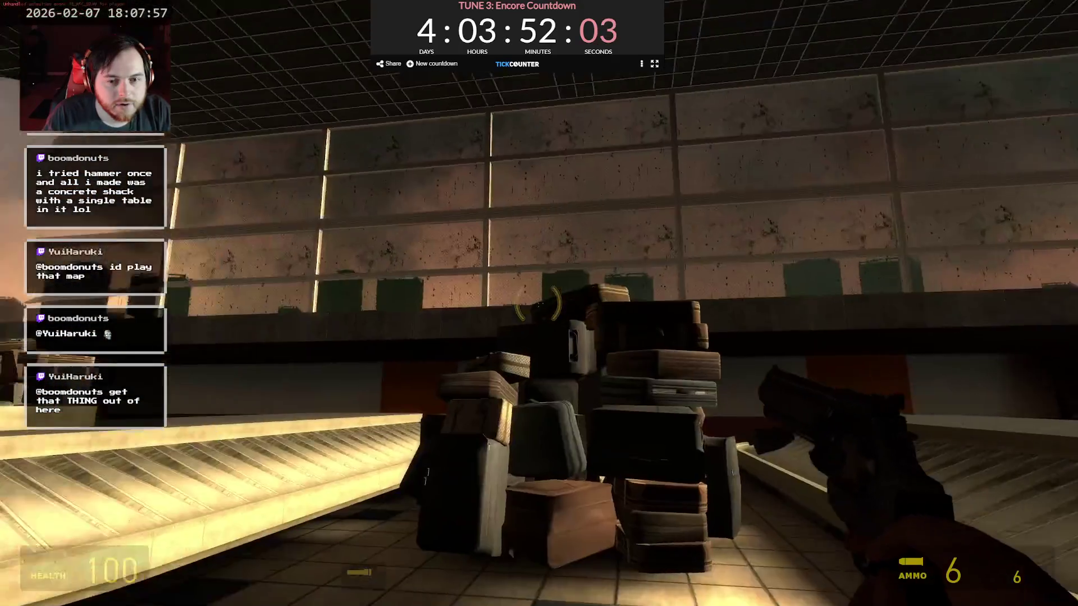
pyautogui.press('w')
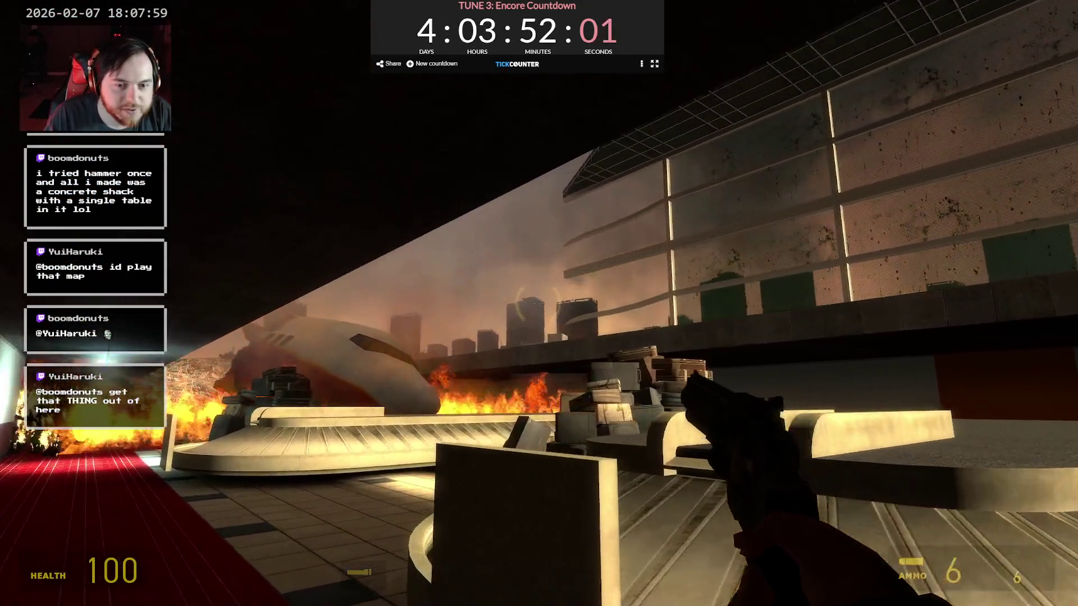
pyautogui.press('w')
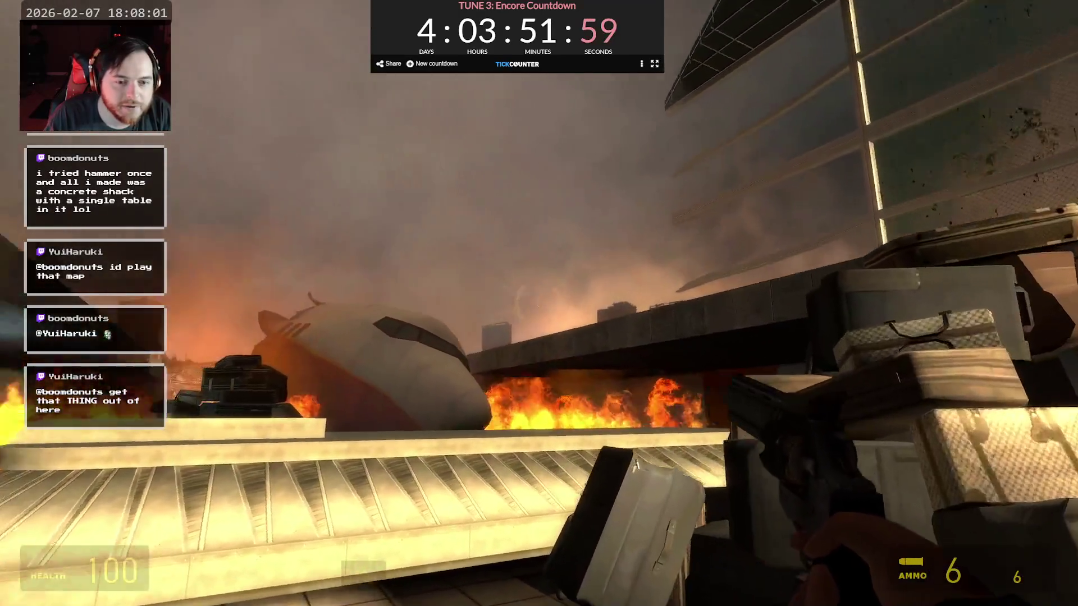
pyautogui.press('w')
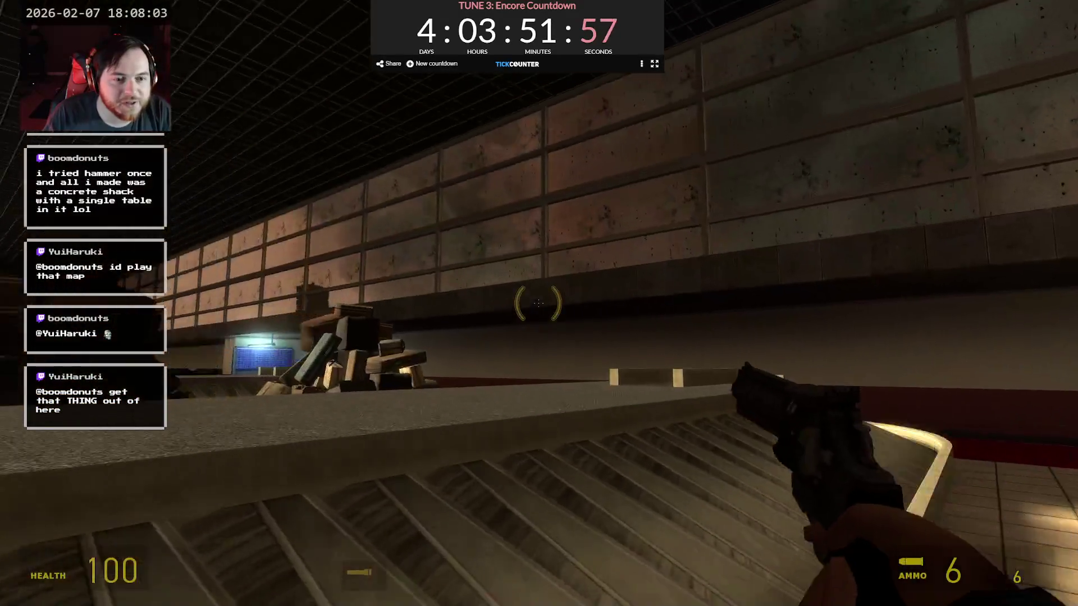
pyautogui.press('w')
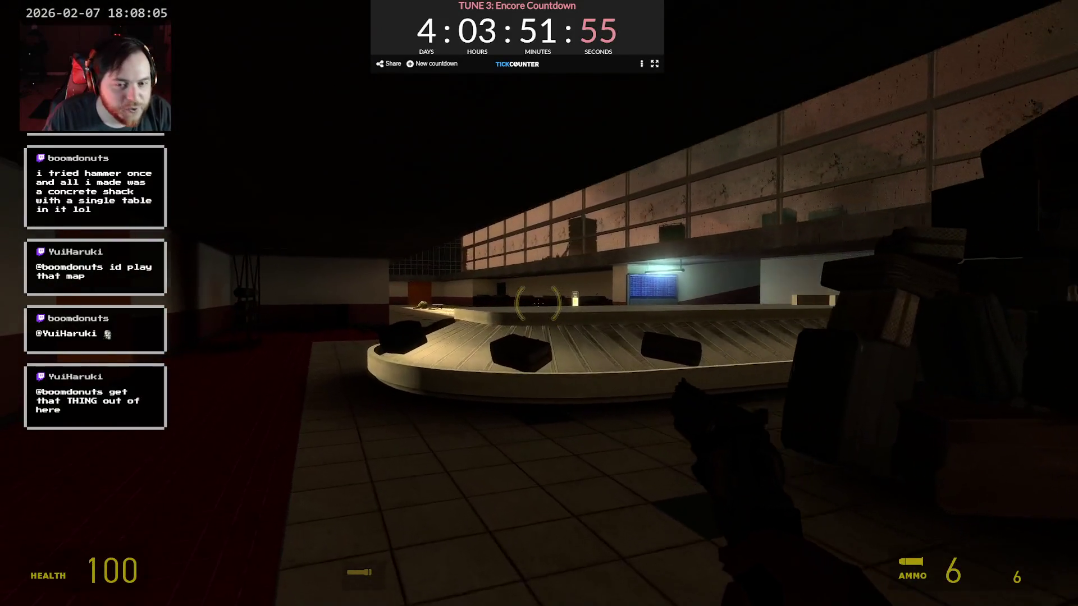
pyautogui.press('w')
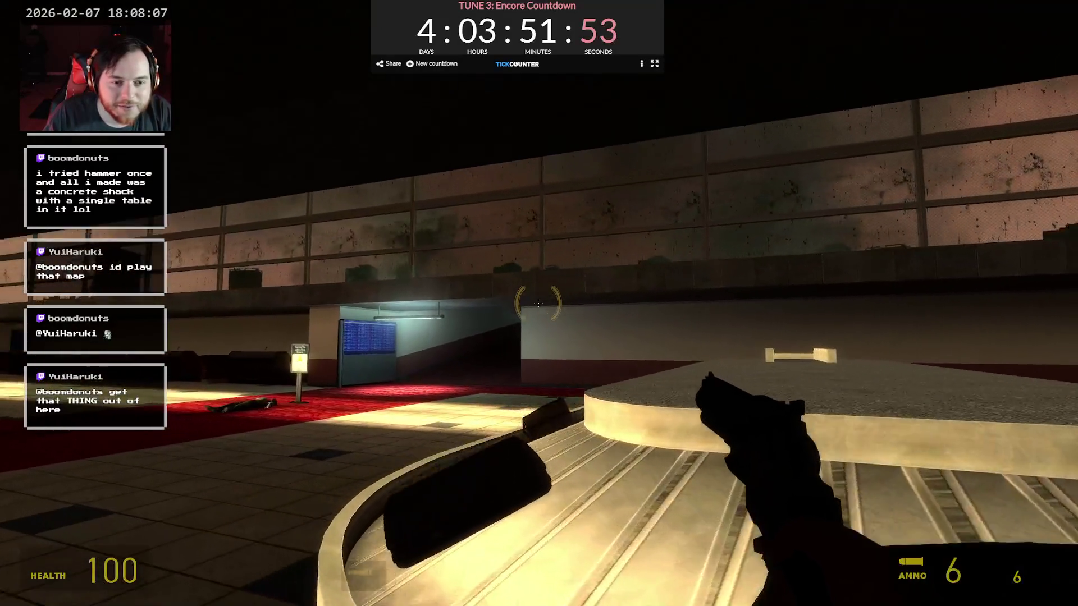
pyautogui.press('w')
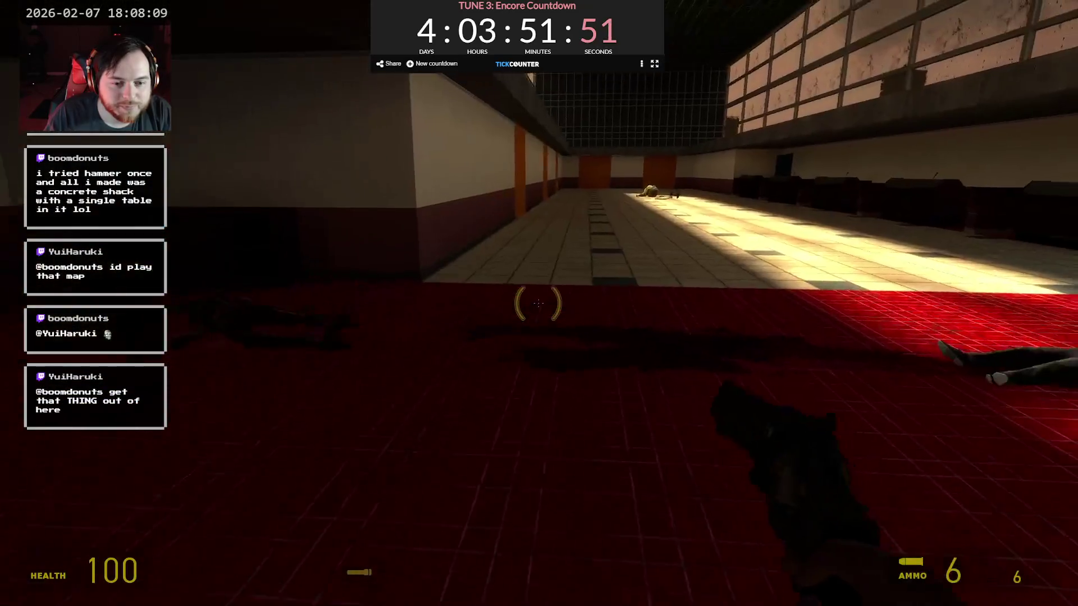
pyautogui.press('w')
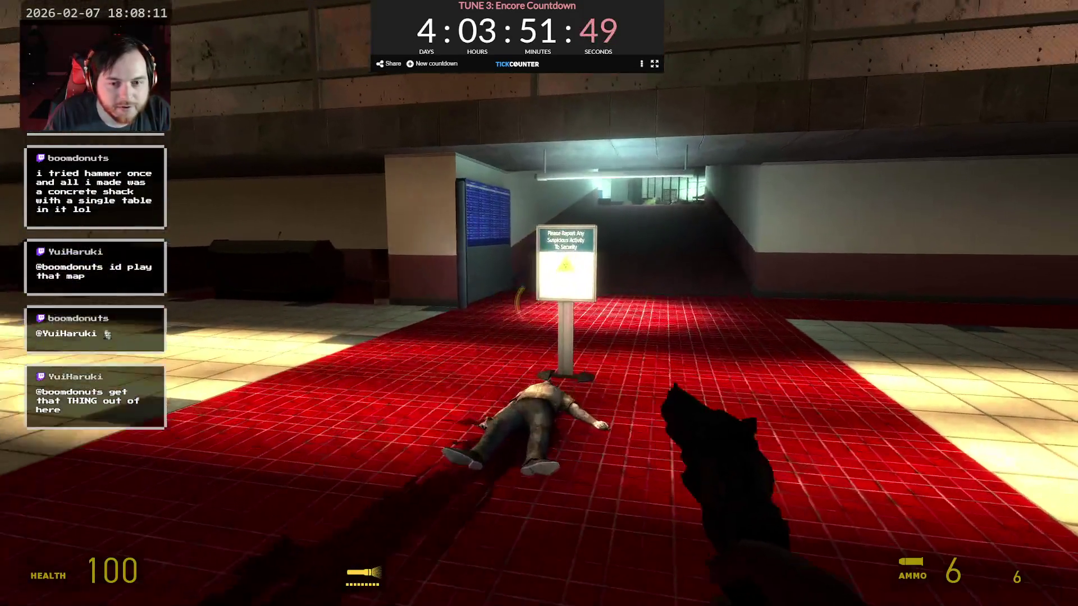
pyautogui.press('w')
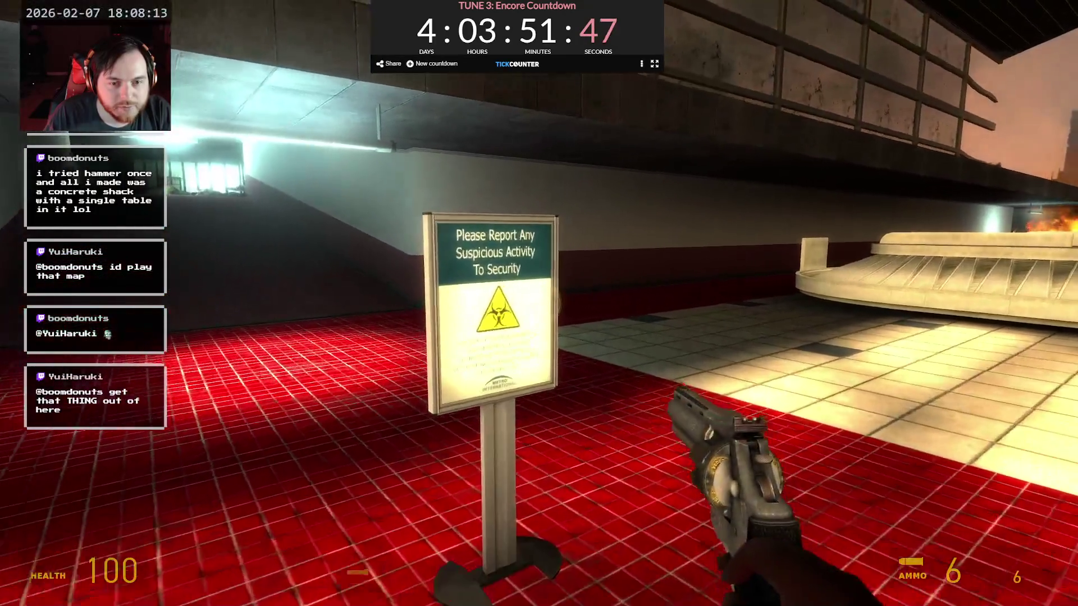
# Explore the dark corridors off the red-tiled hall, then bring up the developer console.
pyautogui.press('w')
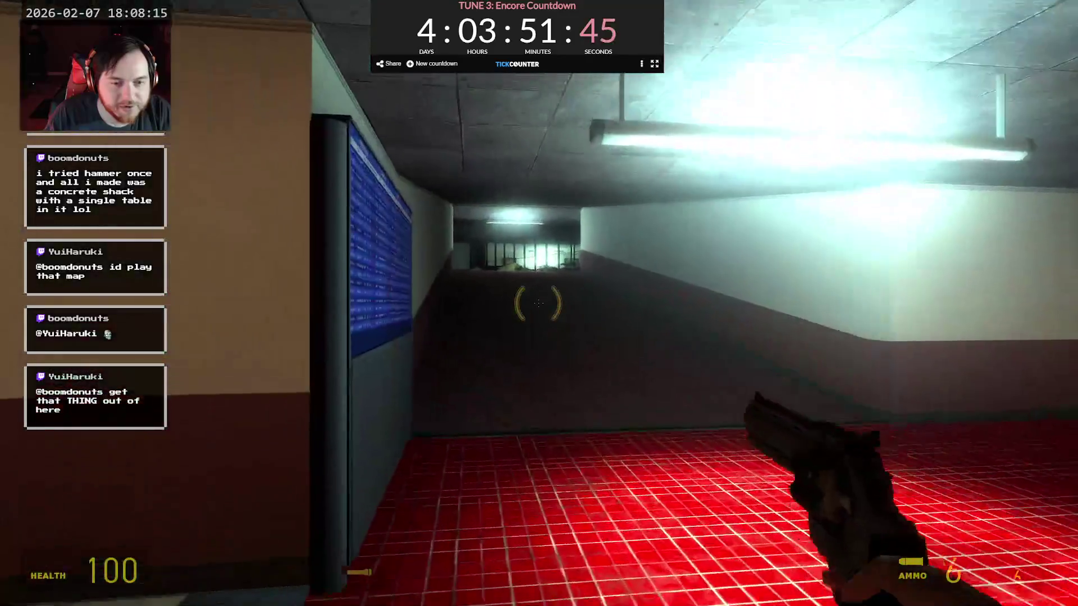
pyautogui.press('w')
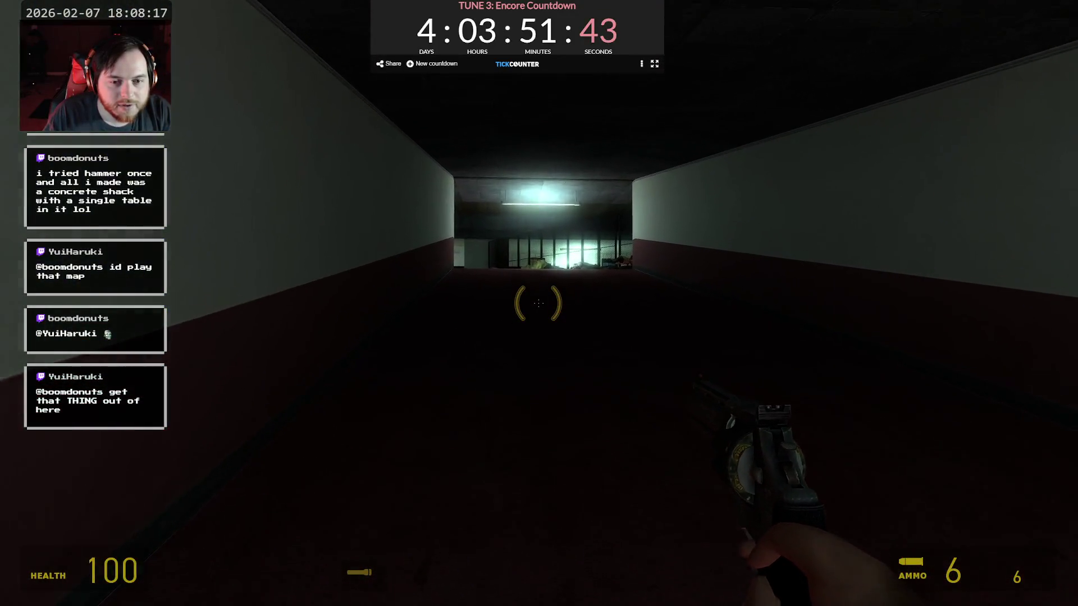
pyautogui.press('`')
pyautogui.press('`')
pyautogui.press('w')
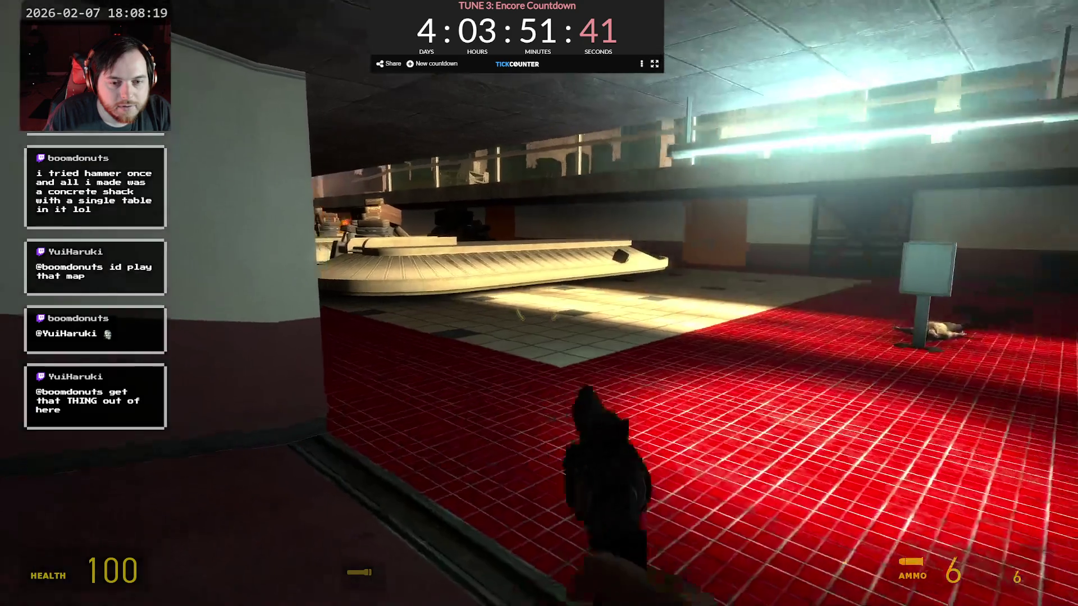
pyautogui.press('w')
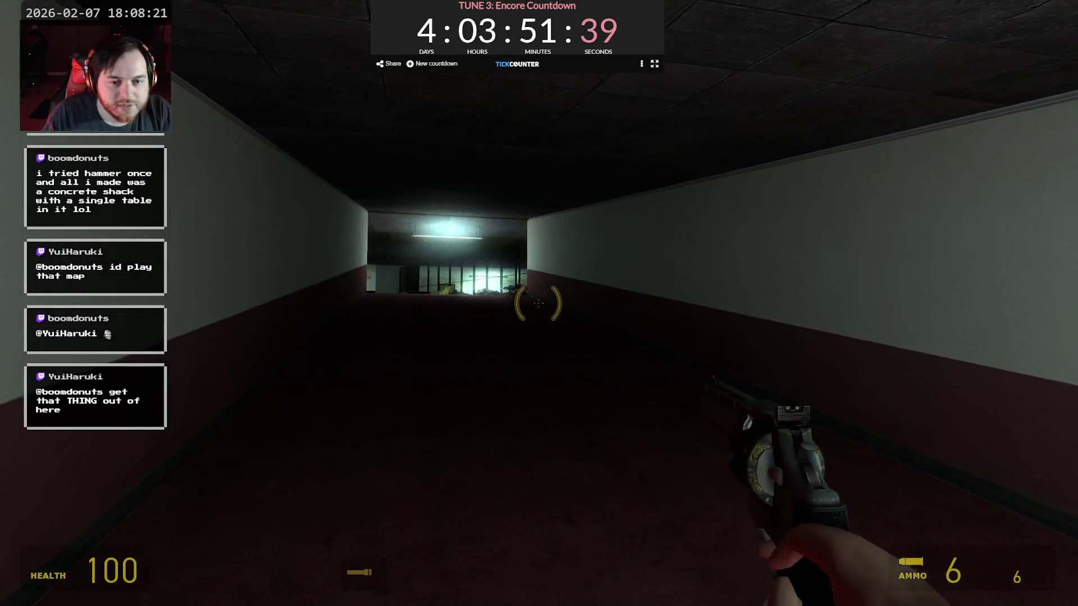
pyautogui.press('w')
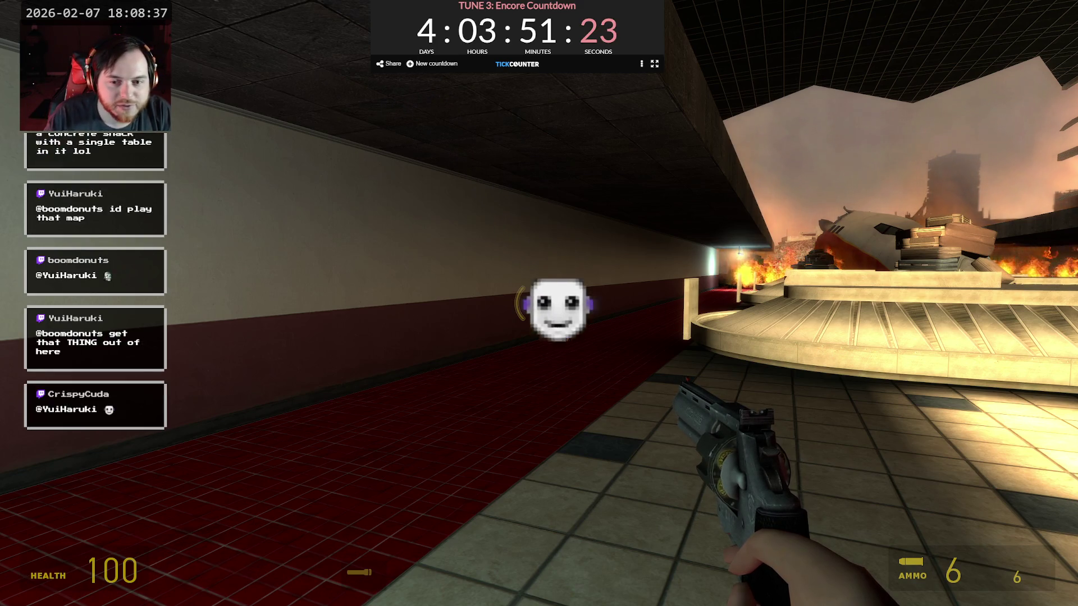
pyautogui.press('w')
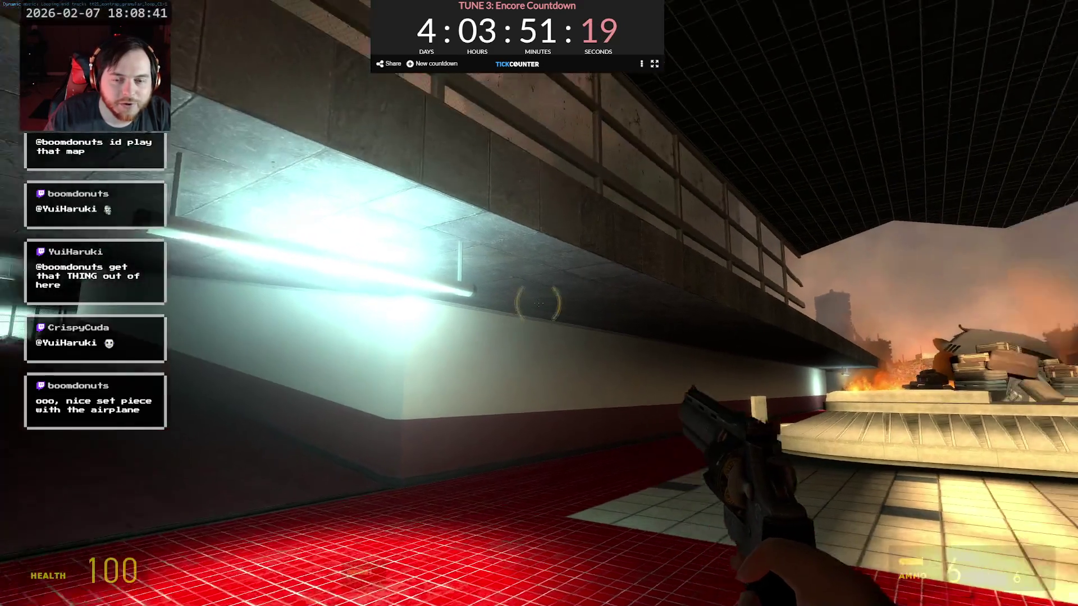
pyautogui.press('w')
pyautogui.press('`')
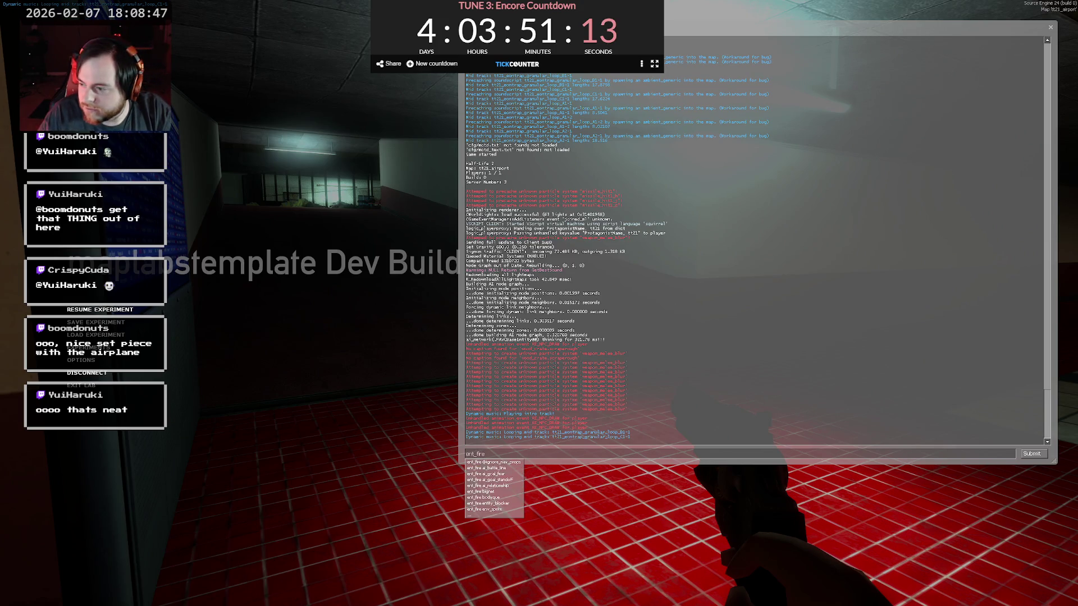
# Review SetNextMidTrackSectionNumber in dynamic_music.nut and eon_trap_music.nut, then return to the game console.
pyautogui.hotkey('alt', 'Tab')
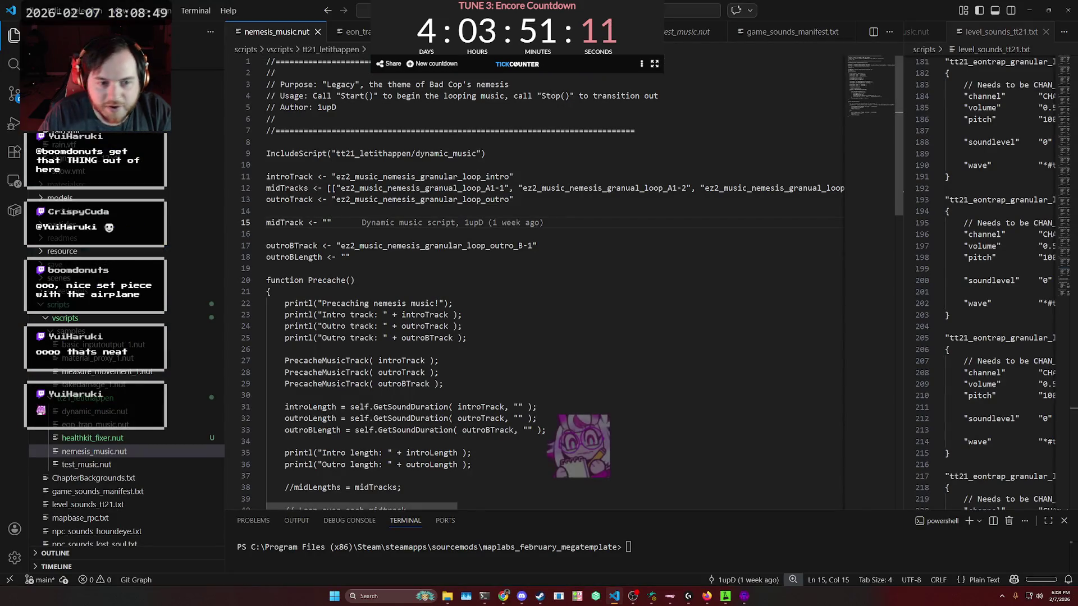
pyautogui.scroll(-3, 539, 278)
pyautogui.click(95, 411)
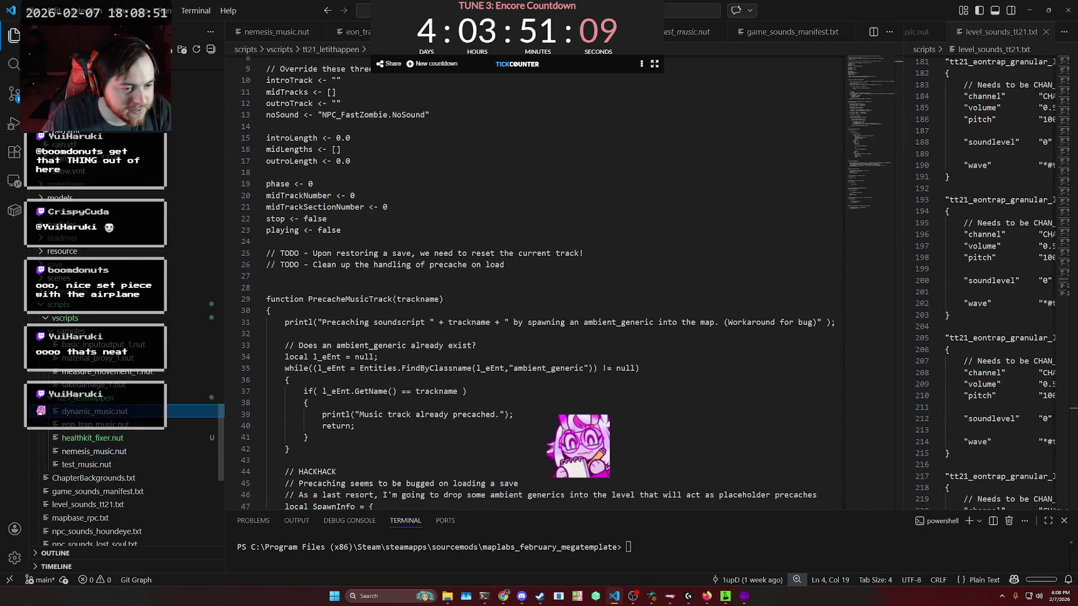
pyautogui.click(95, 423)
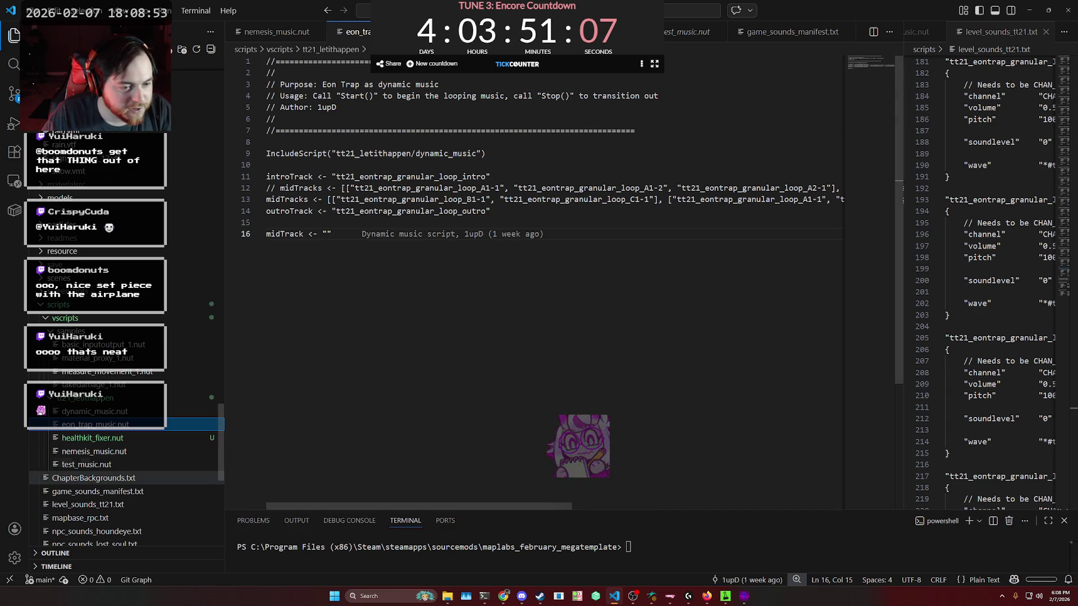
pyautogui.click(94, 411)
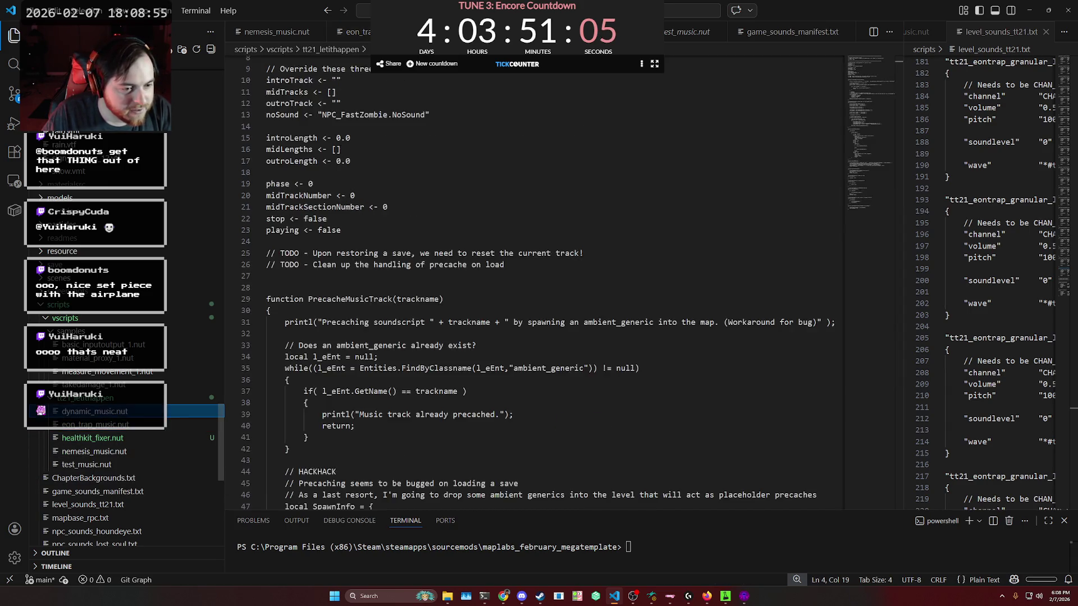
pyautogui.scroll(-10, 540, 279)
pyautogui.scroll(-10, 539, 279)
pyautogui.scroll(-5, 539, 278)
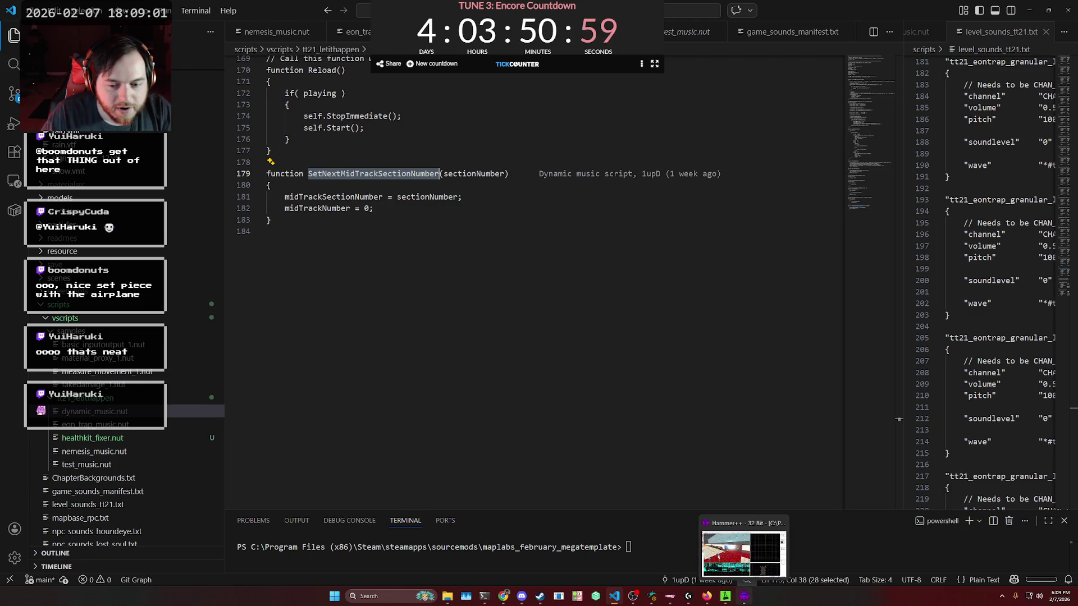
pyautogui.click(707, 596)
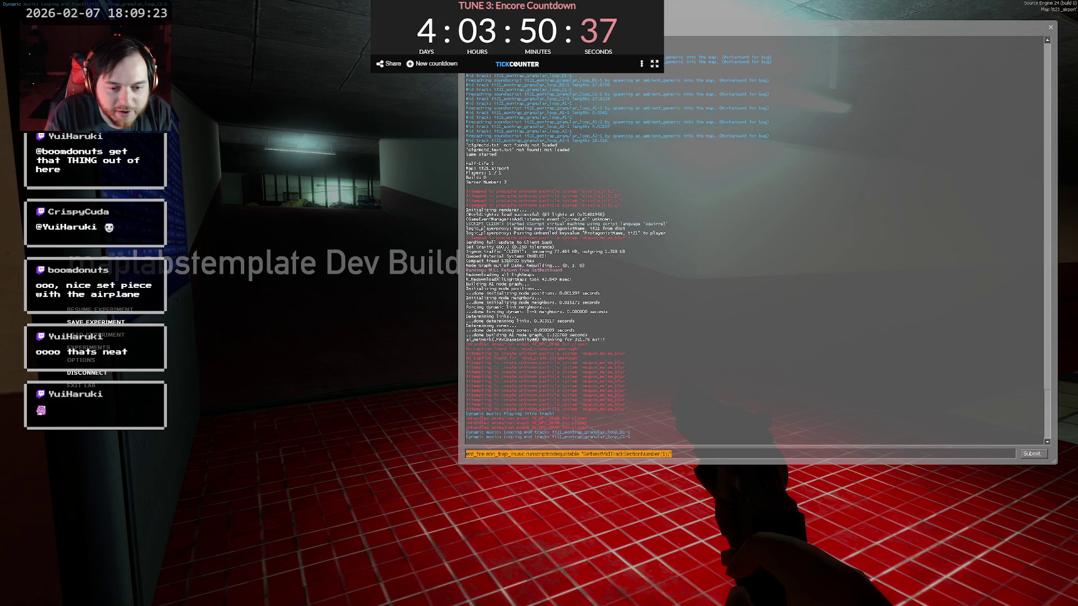
# Run the entered console command, resume play and walk down the corridor into the red-grid room.
pyautogui.press('Return')
pyautogui.press('`')
pyautogui.press('w')
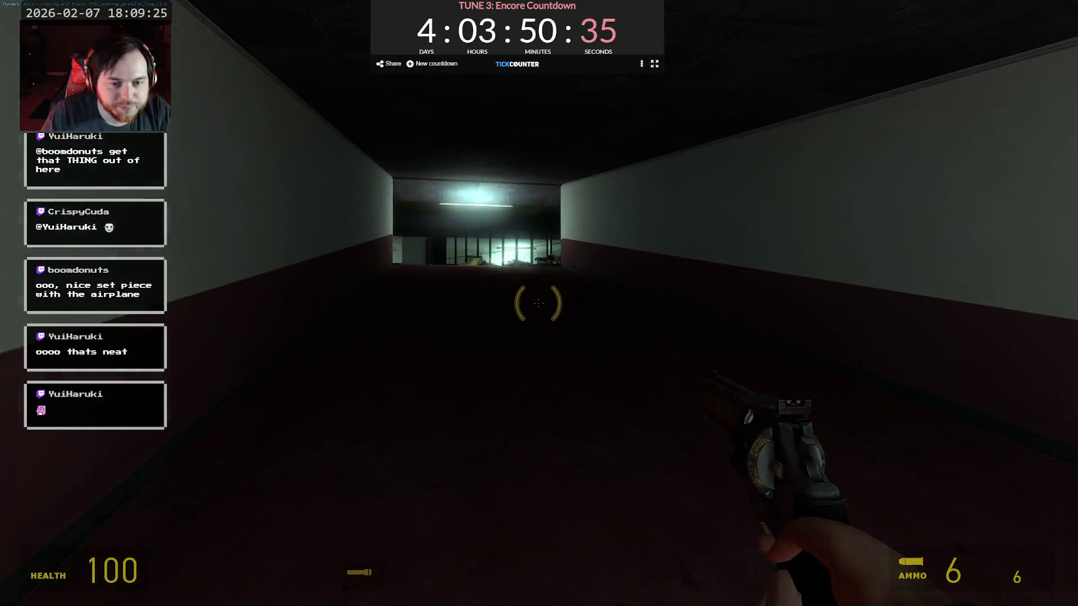
pyautogui.press('w')
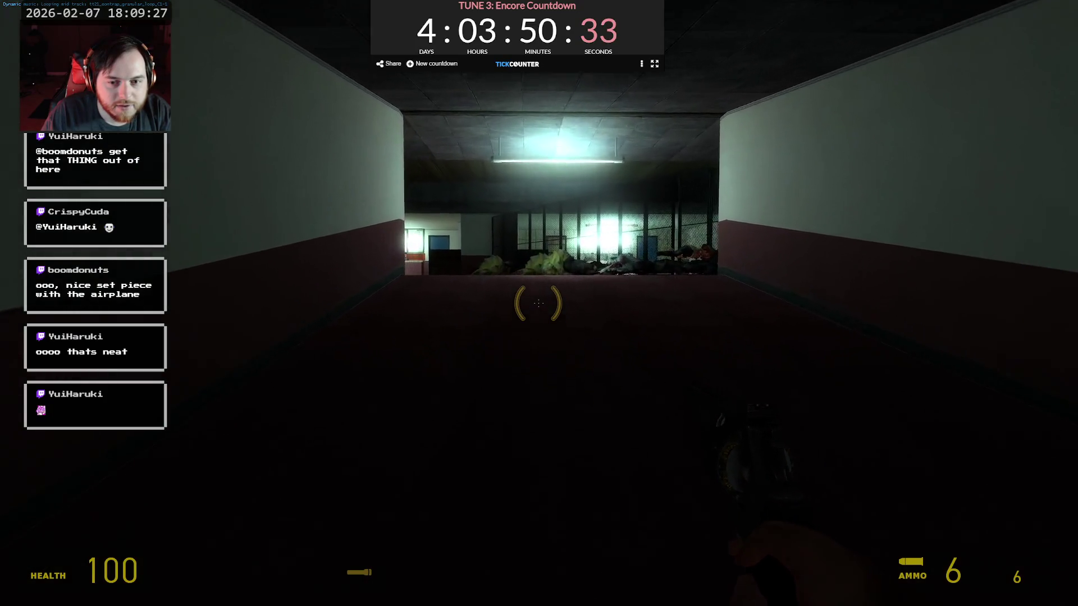
pyautogui.press('w')
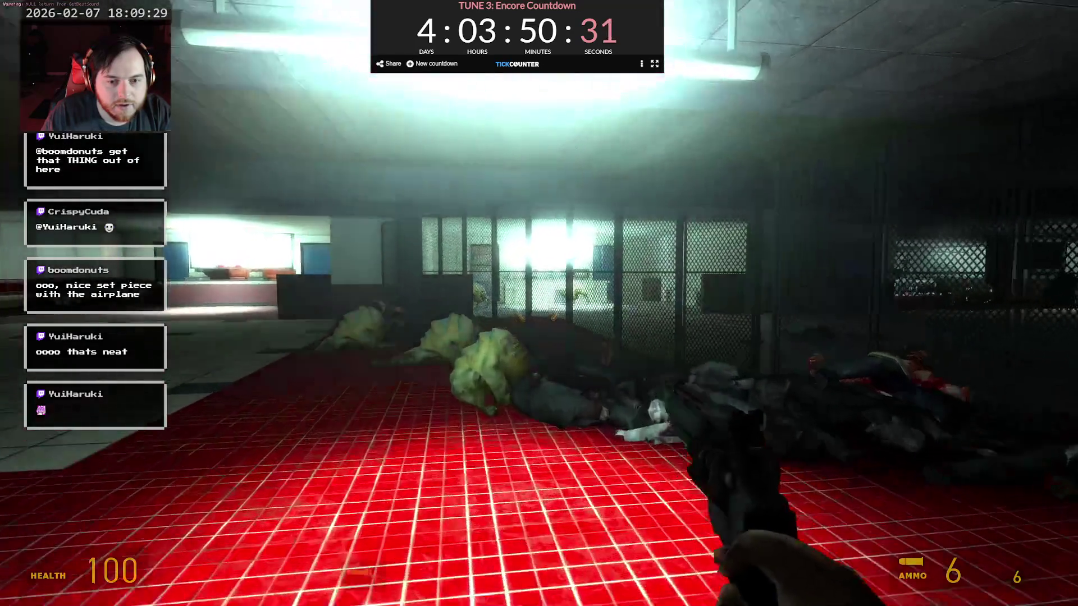
# Look over the creature bodies along the fence, face the cafeteria counter, then bring up the developer console.
pyautogui.press('w')
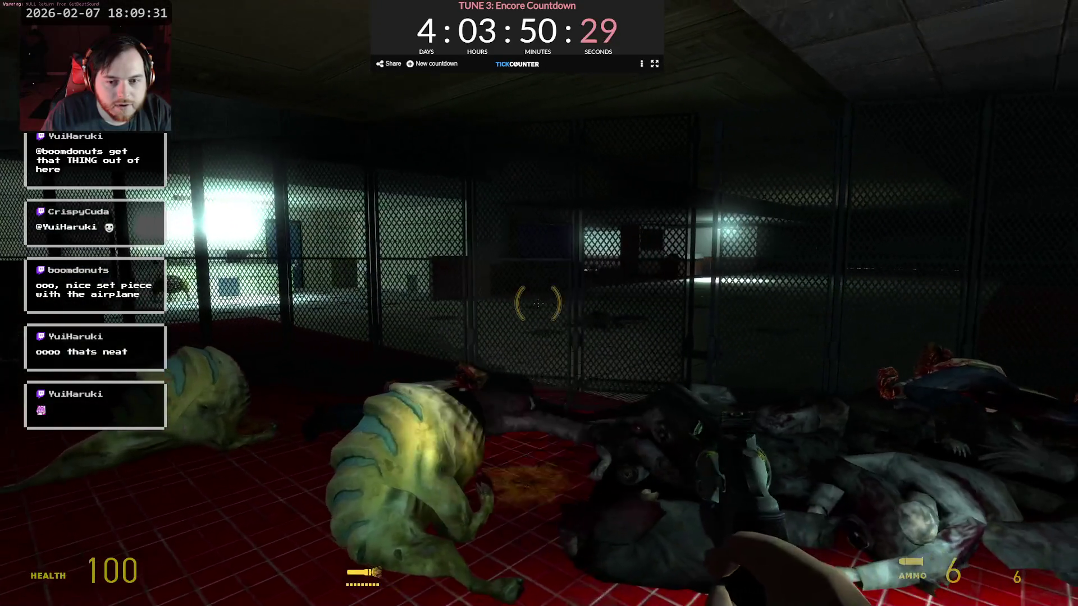
pyautogui.press('w')
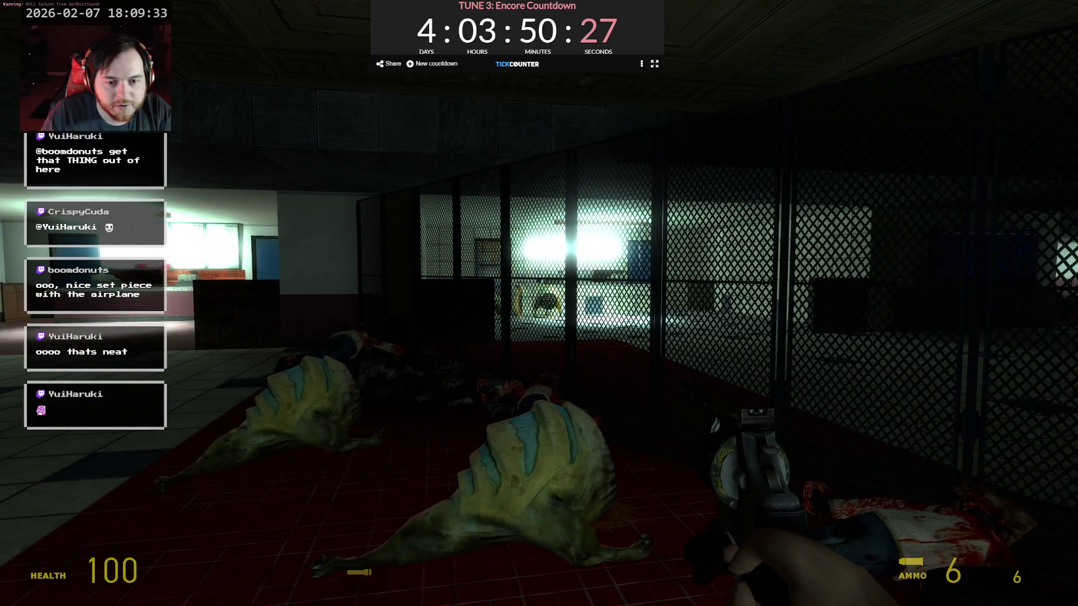
pyautogui.press('w')
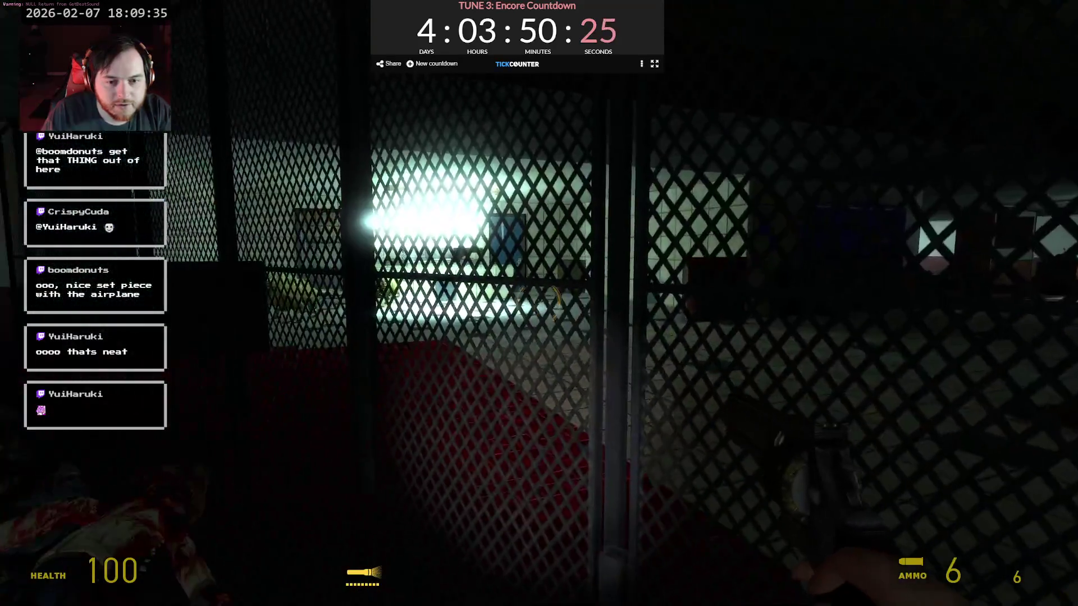
pyautogui.press('w')
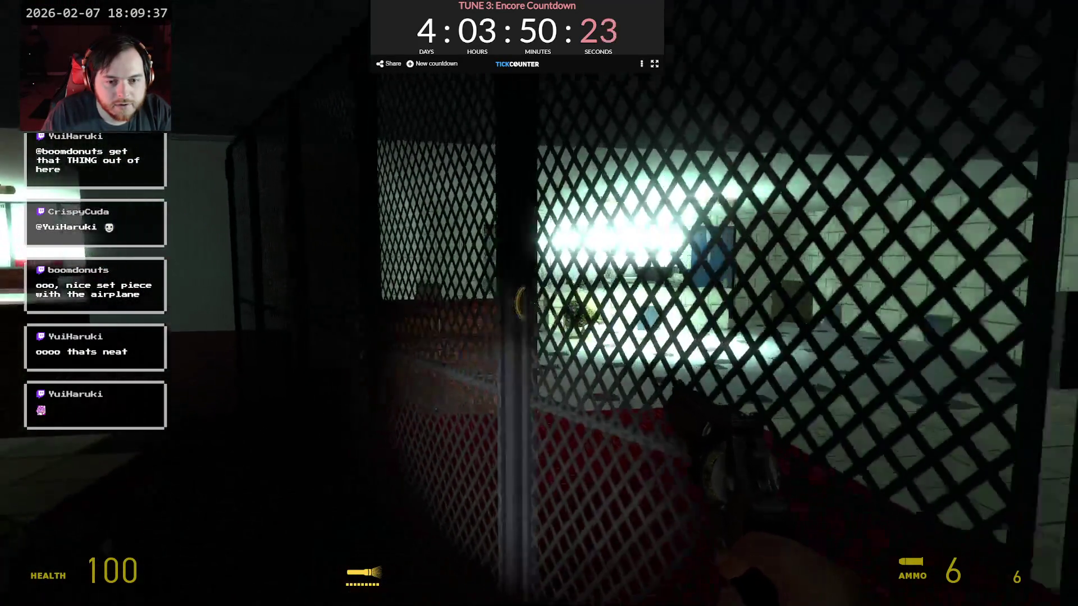
pyautogui.press('w')
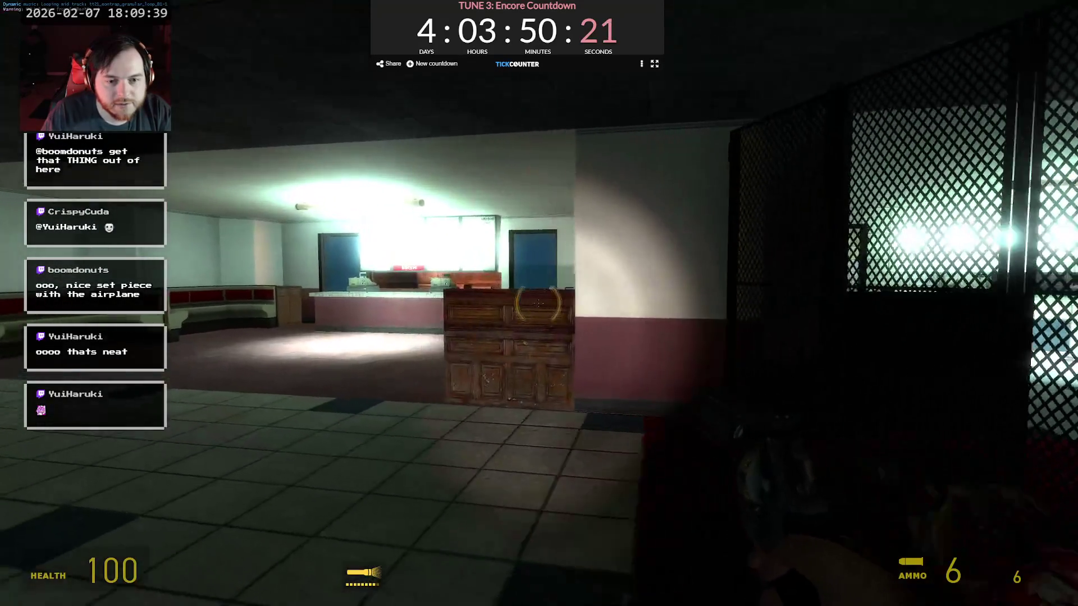
pyautogui.press('w')
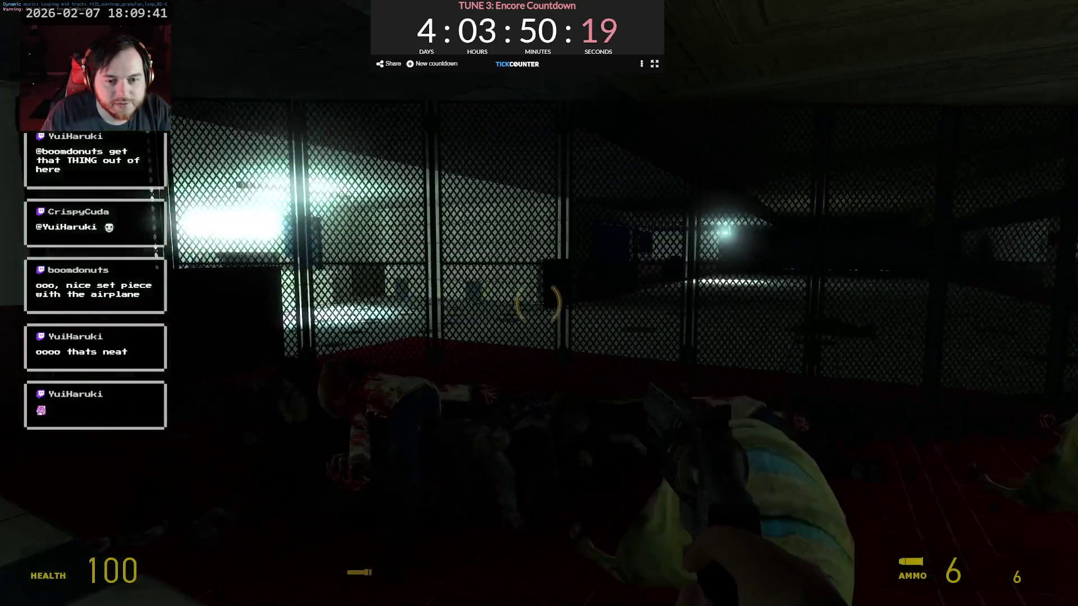
pyautogui.press('w')
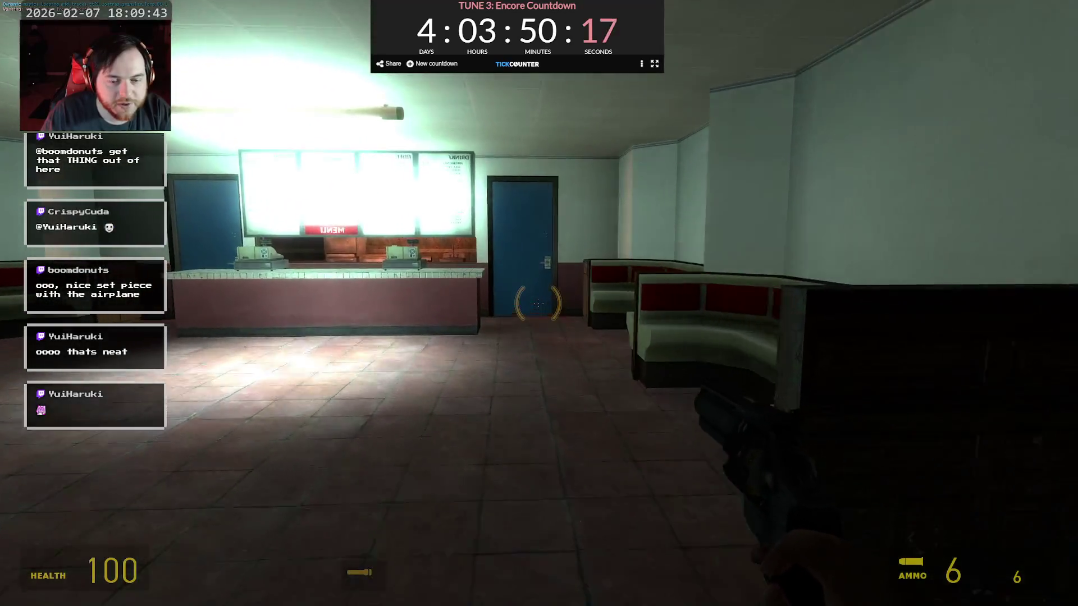
pyautogui.press('`')
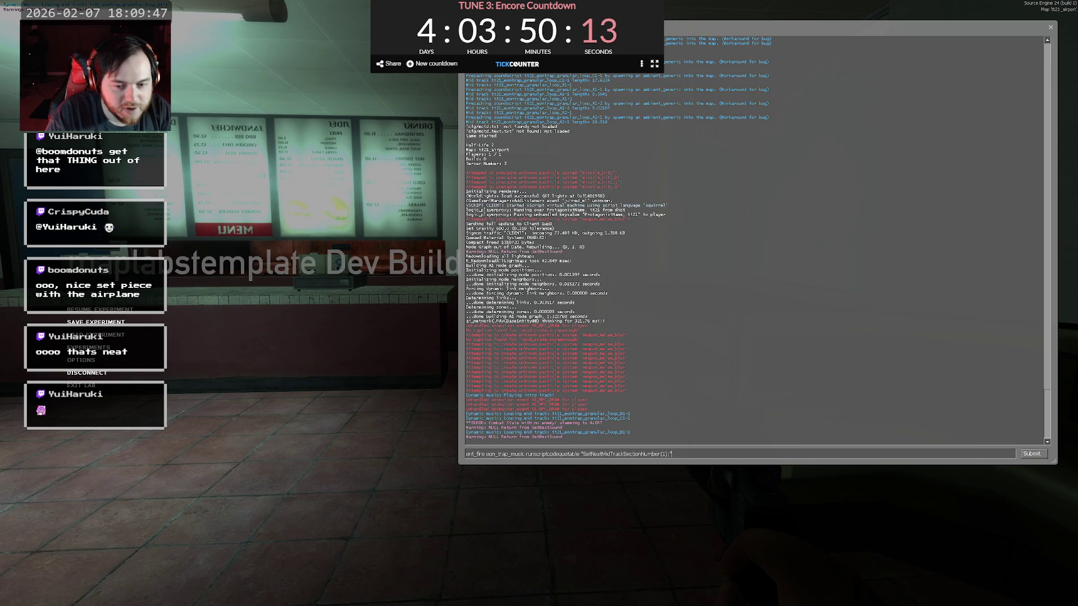
# Close the console, go through the blue door and the potato-box cooler toward the stacked drink boxes.
pyautogui.press('`')
pyautogui.press('w')
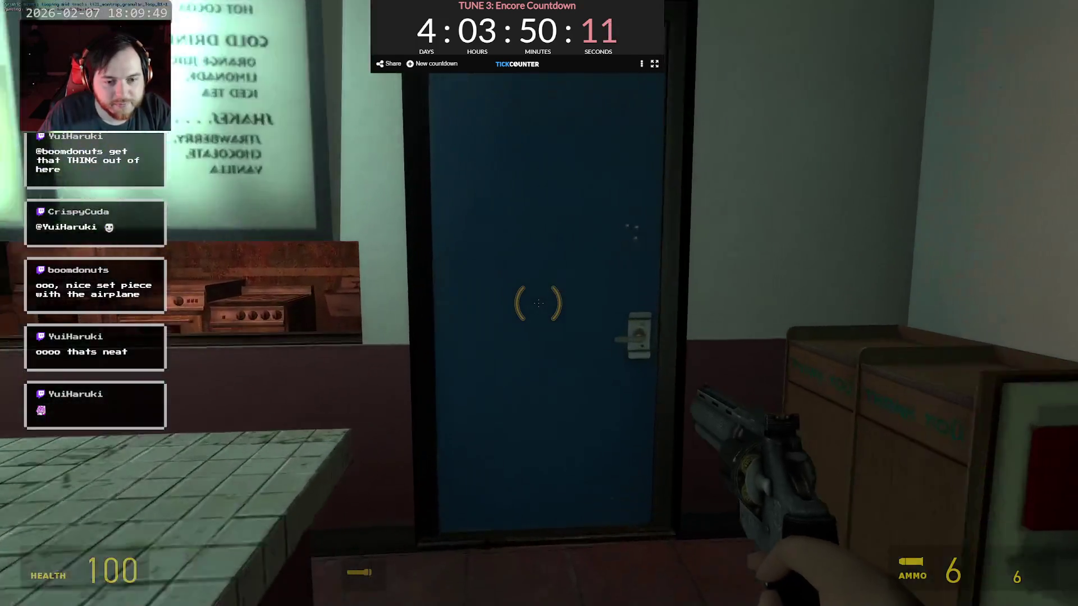
pyautogui.press('e')
pyautogui.press('w')
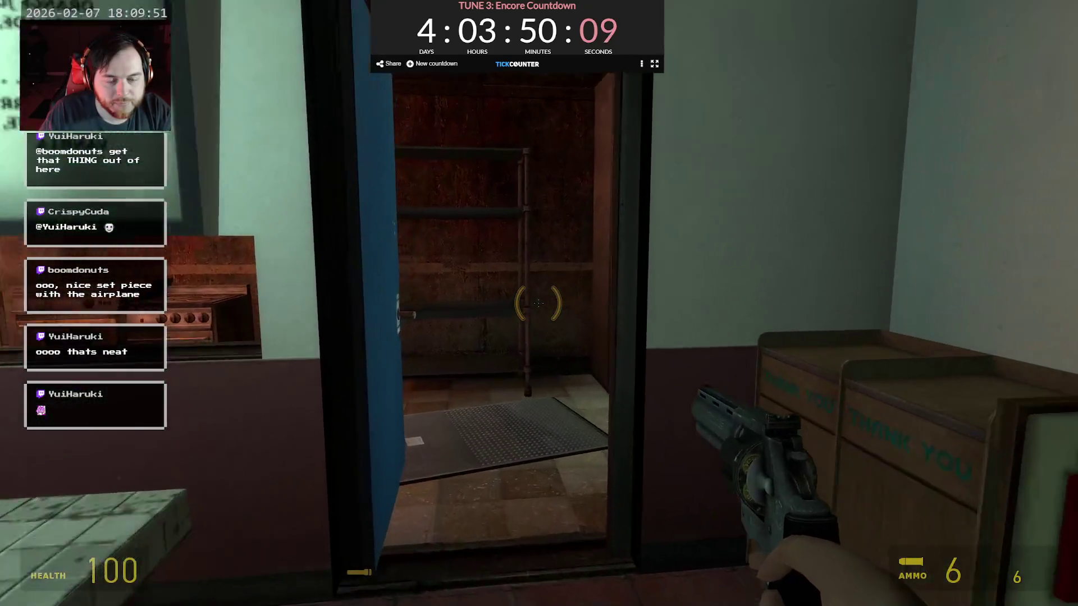
pyautogui.press('w')
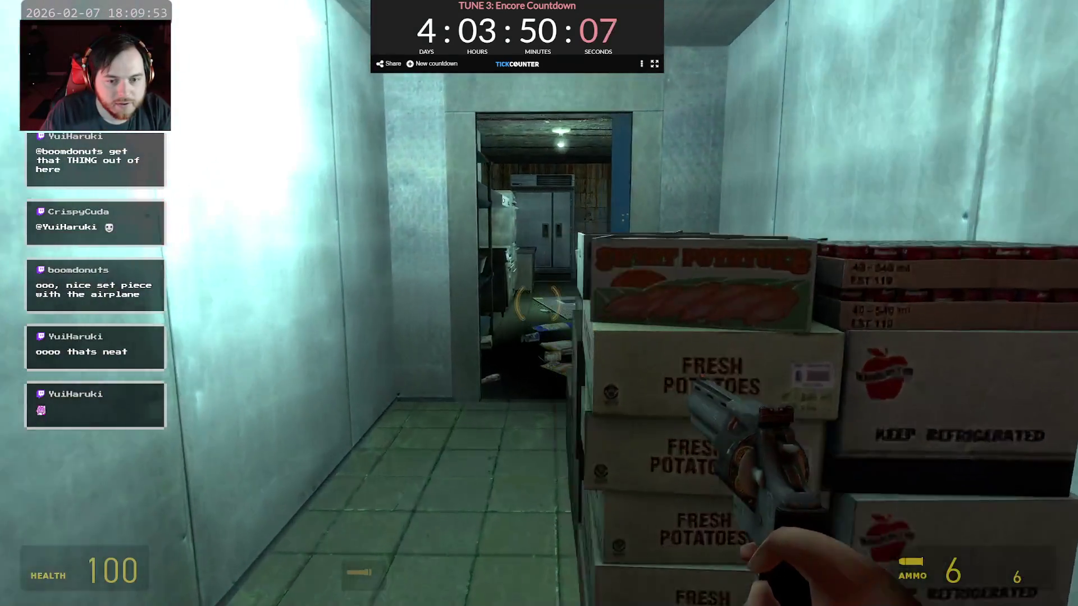
pyautogui.press('w')
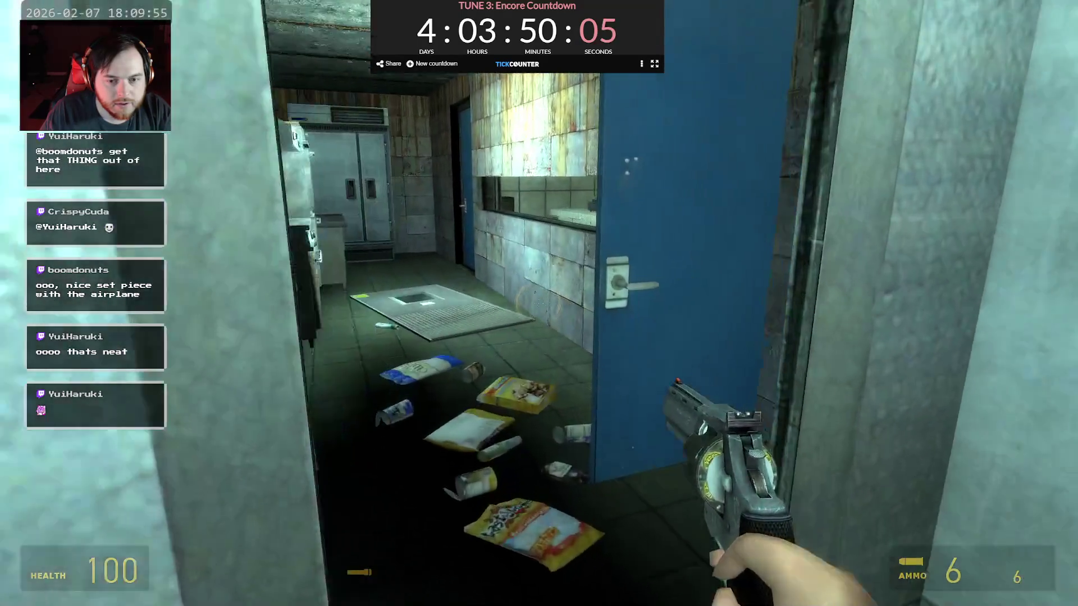
pyautogui.press('w')
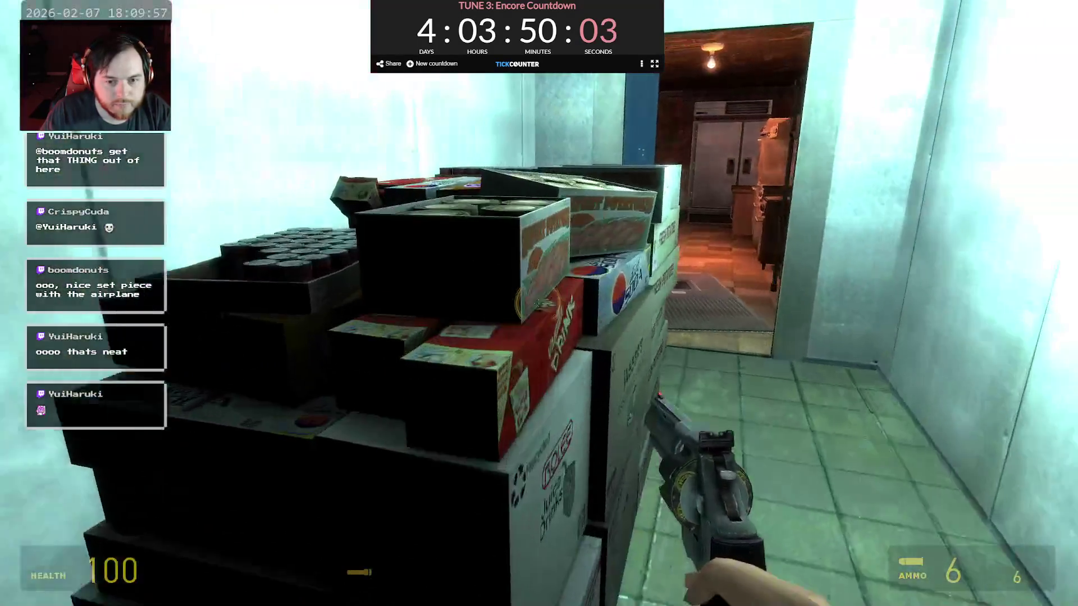
pyautogui.press('s')
pyautogui.press('s')
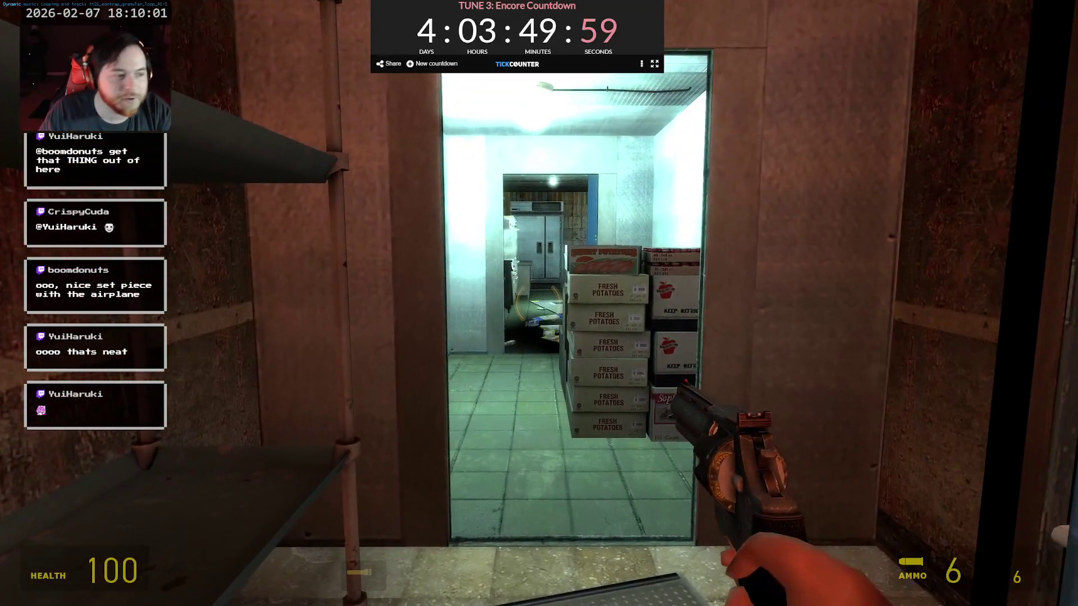
# Head back out the blue door past the diner counter and into the kitchen with the creature.
pyautogui.press('w')
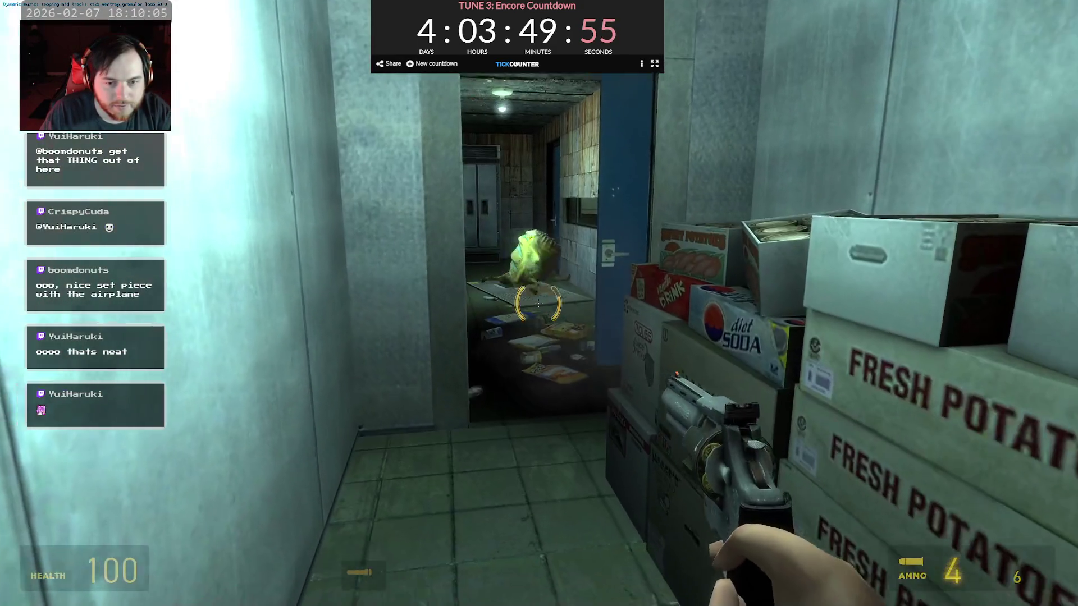
pyautogui.press('w')
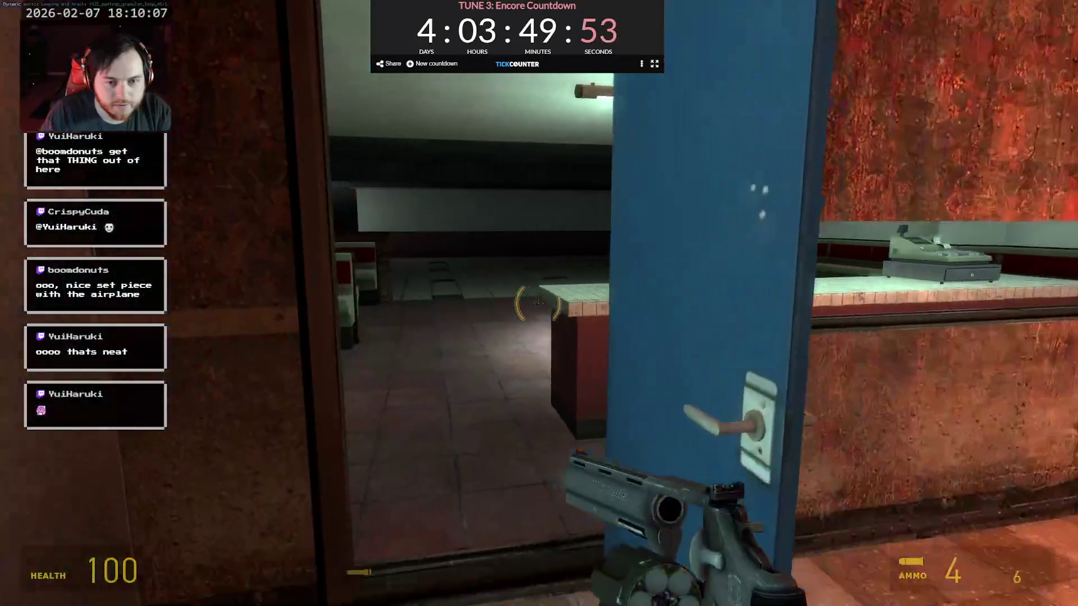
pyautogui.press('w')
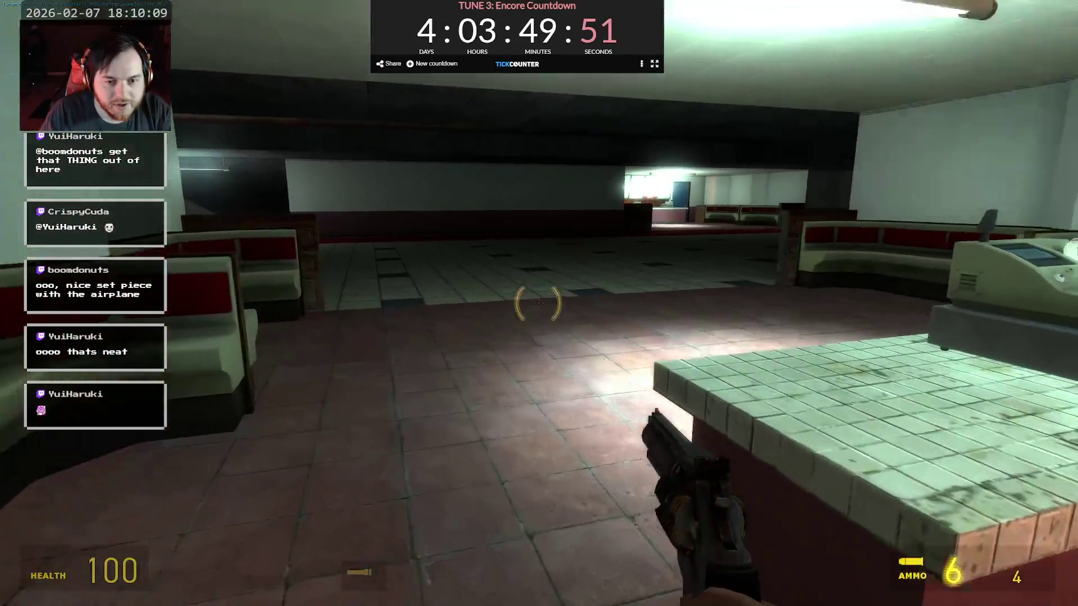
pyautogui.press('w')
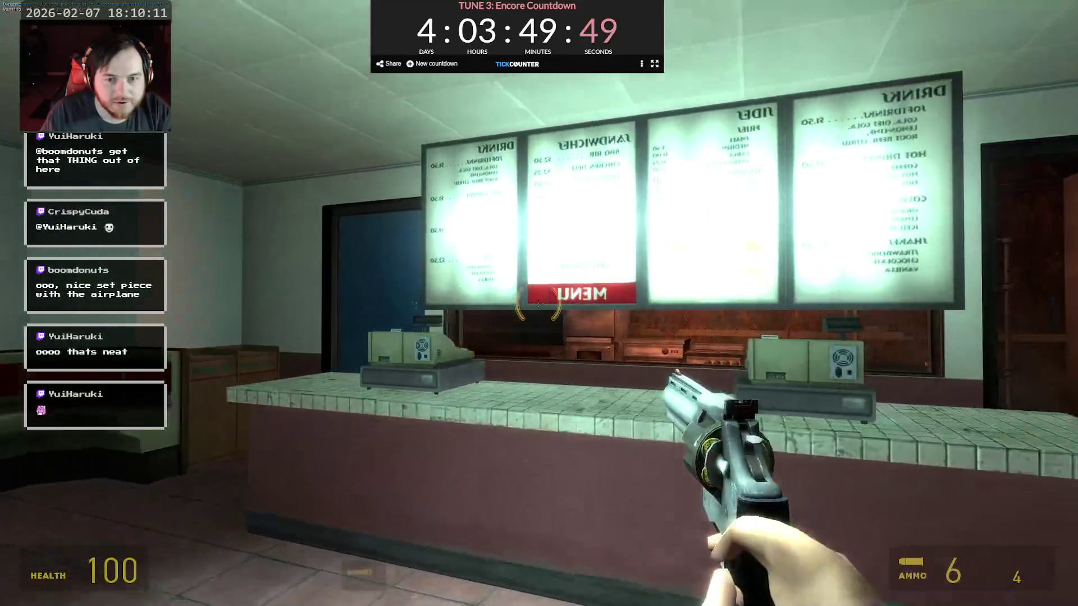
pyautogui.press('w')
pyautogui.press('w')
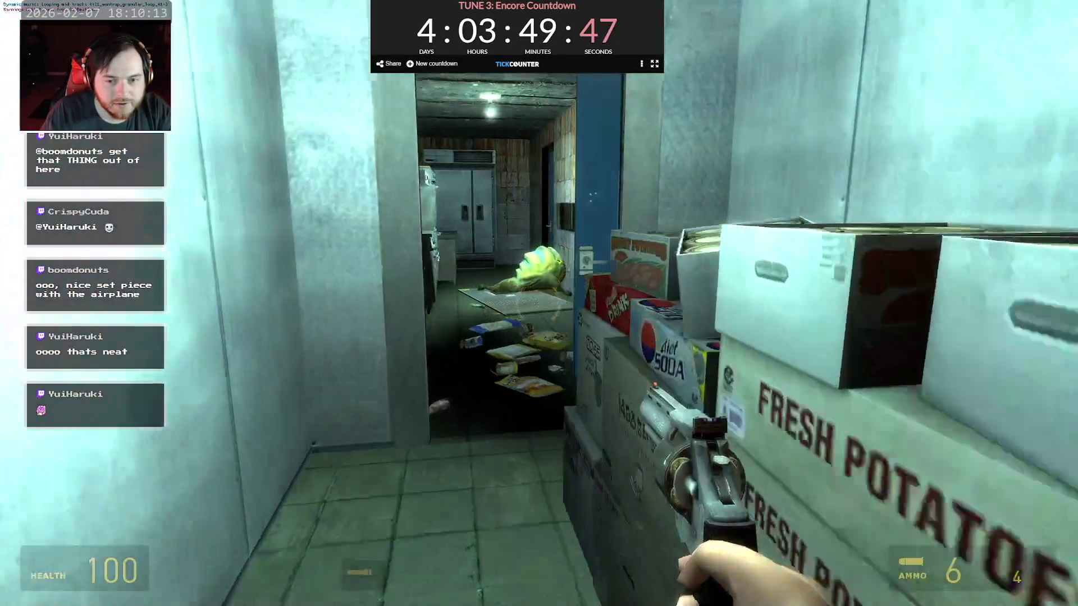
# Circle the green creature by the freezer doors, switching to the guitar weapon, and turn back to the tiled kitchen.
pyautogui.press('w')
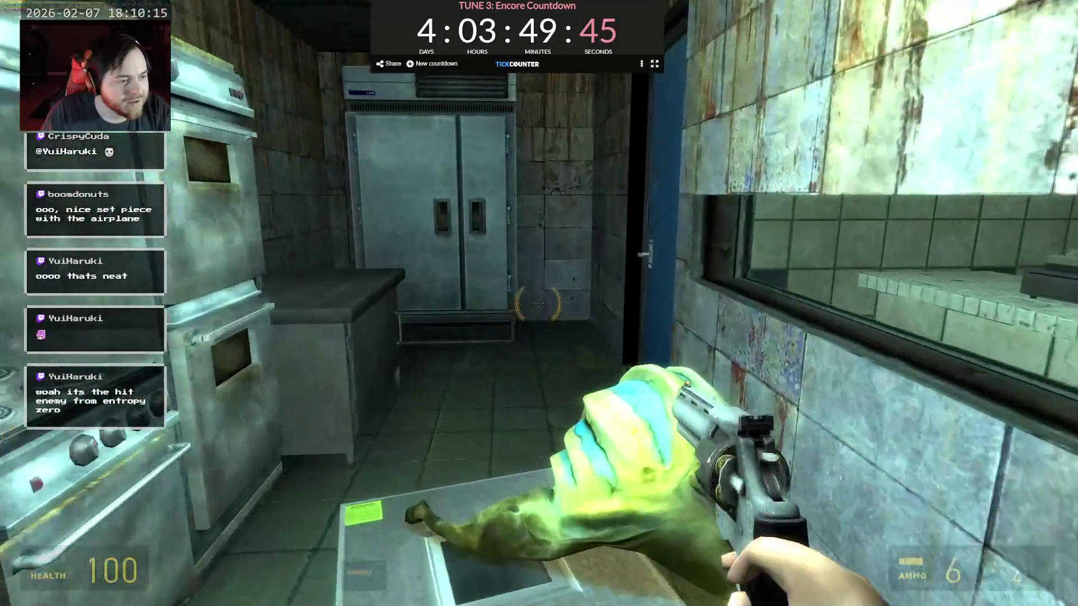
pyautogui.press('w')
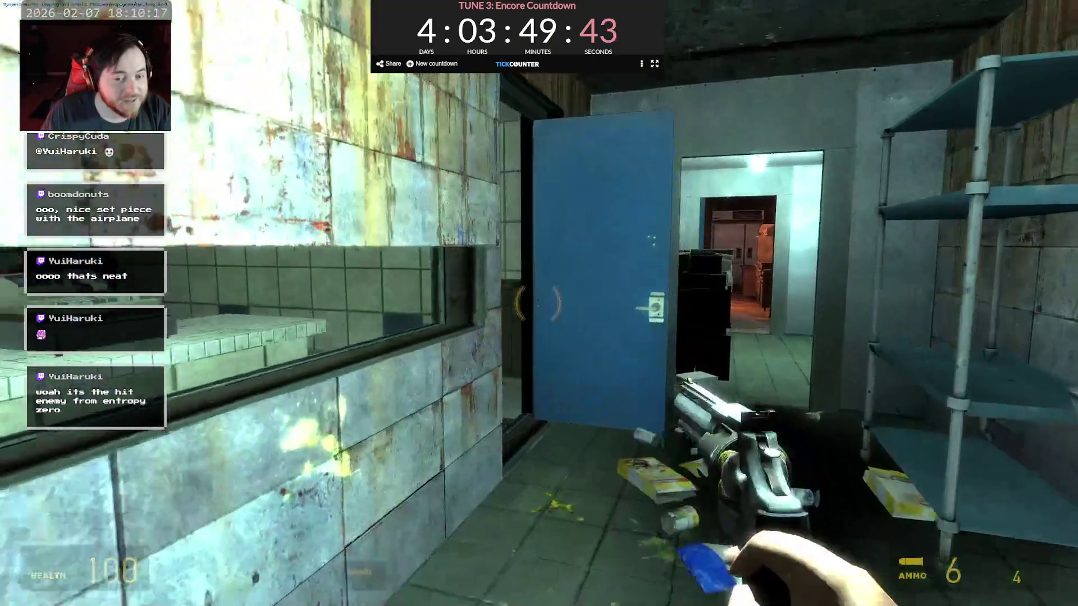
pyautogui.press('w')
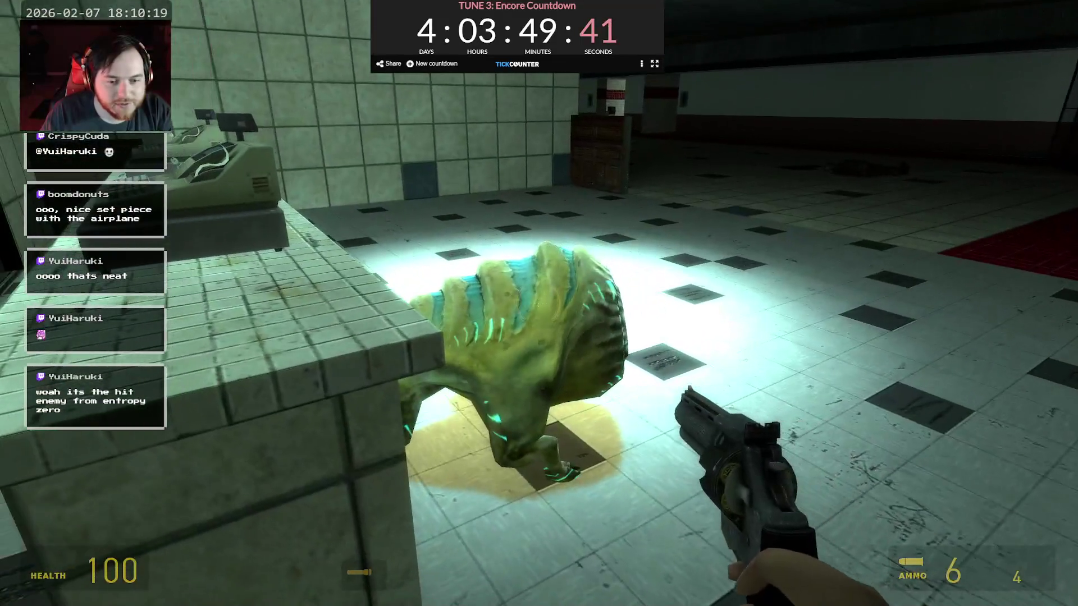
pyautogui.press('a')
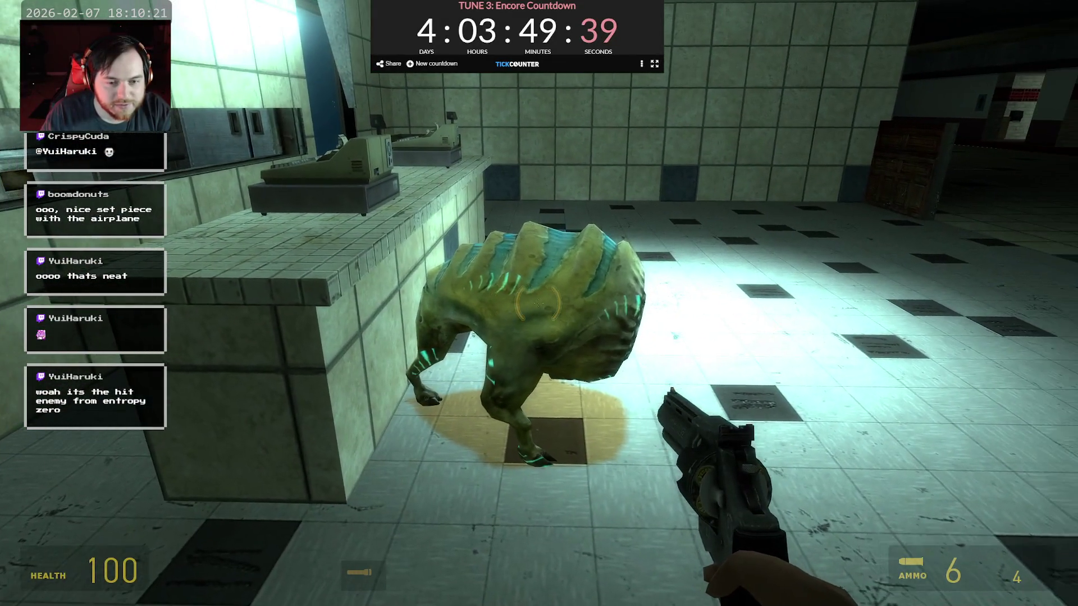
pyautogui.press('s')
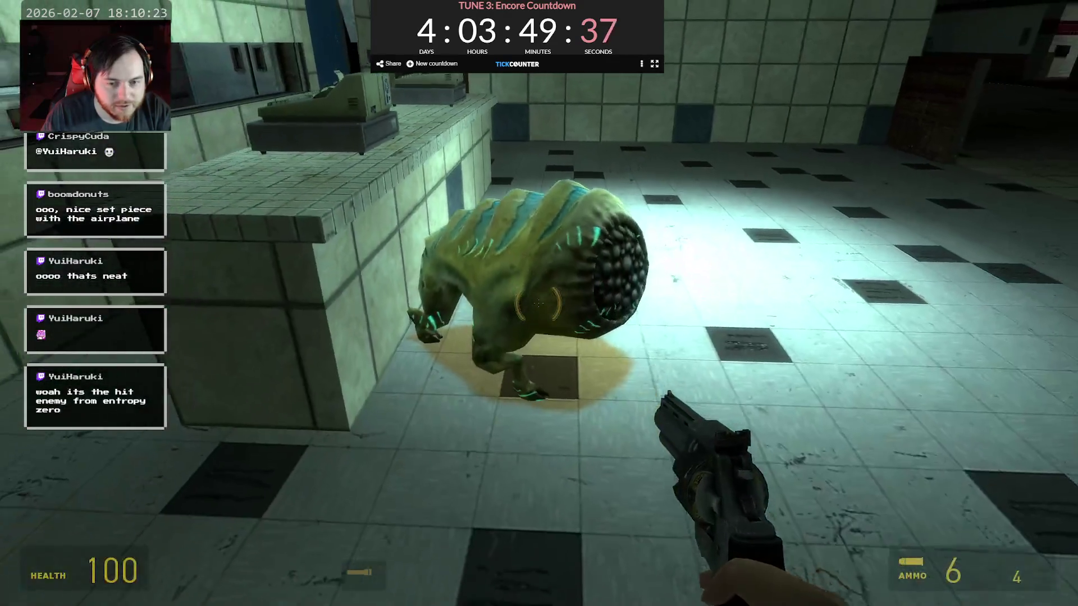
pyautogui.press('2')
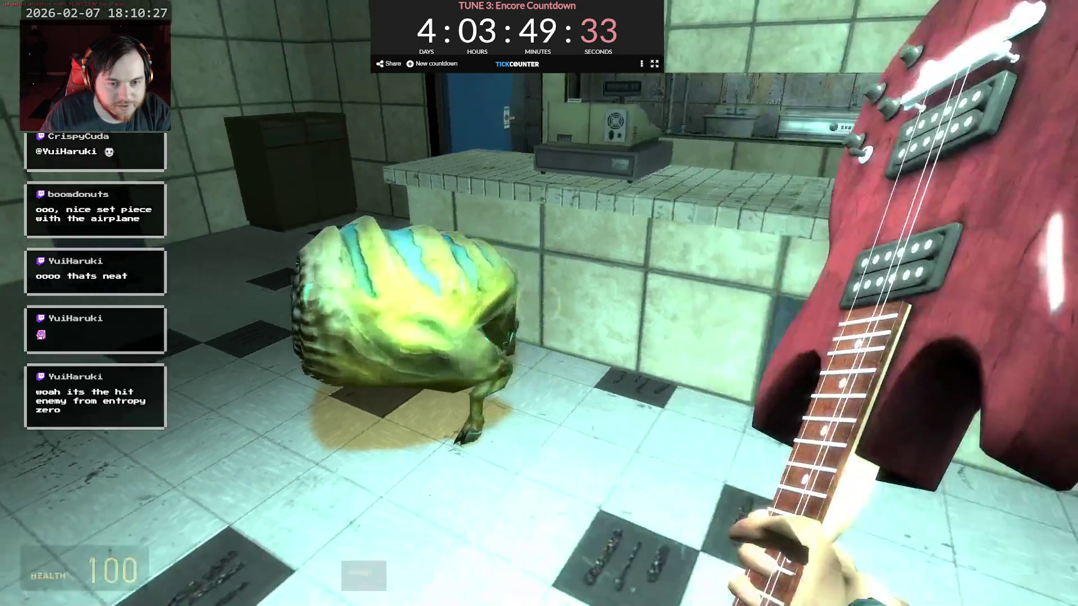
pyautogui.press('w')
pyautogui.press('w')
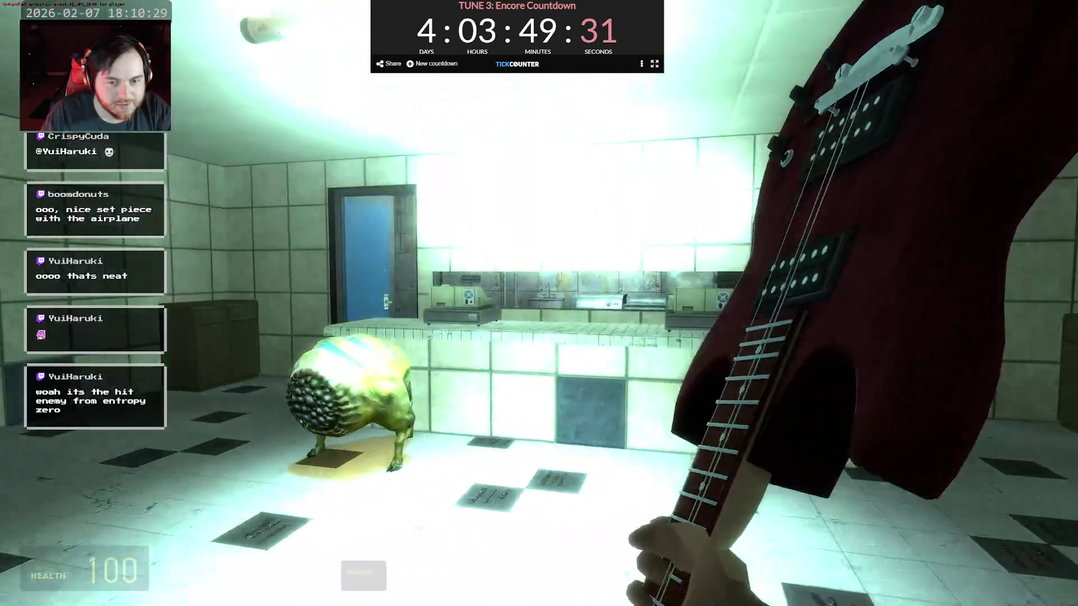
# Check the open blue doorway and dark back area, switch back to the pistol and open the developer console.
pyautogui.press('w')
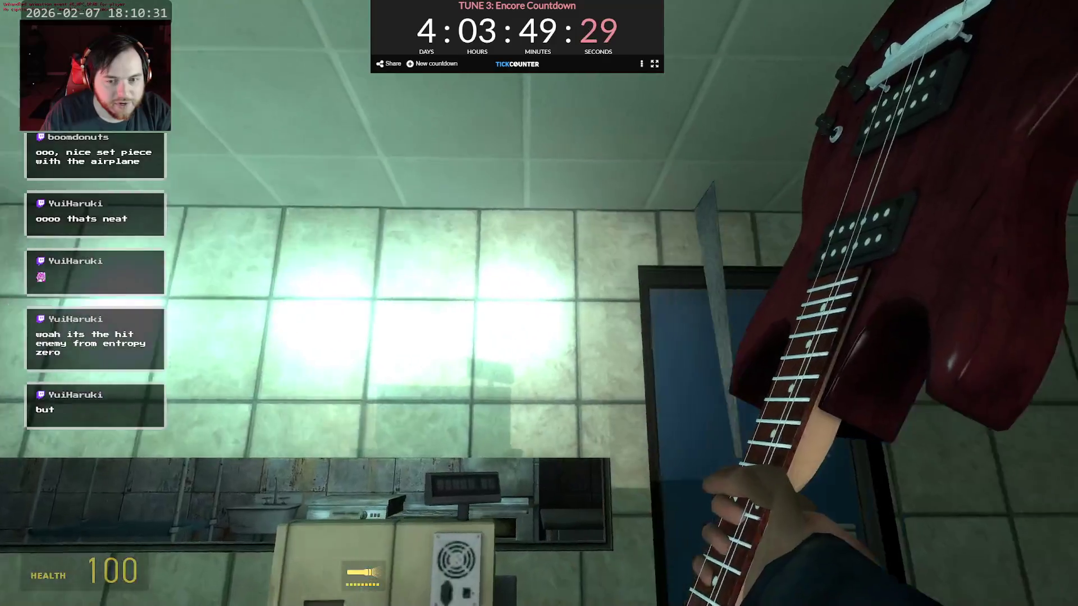
pyautogui.press('w')
pyautogui.press('e')
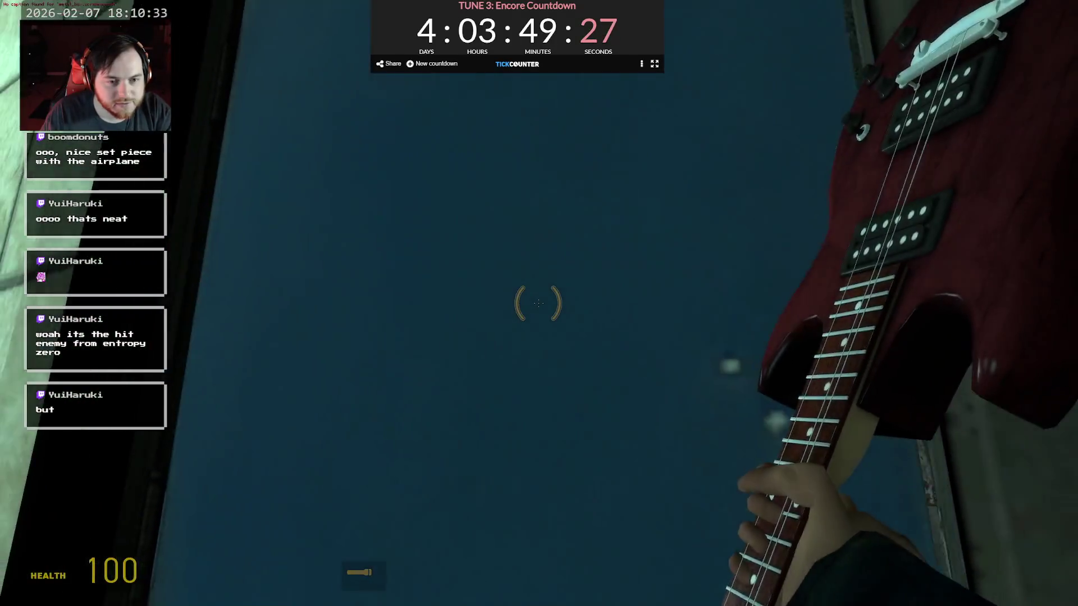
pyautogui.press('w')
pyautogui.press('w')
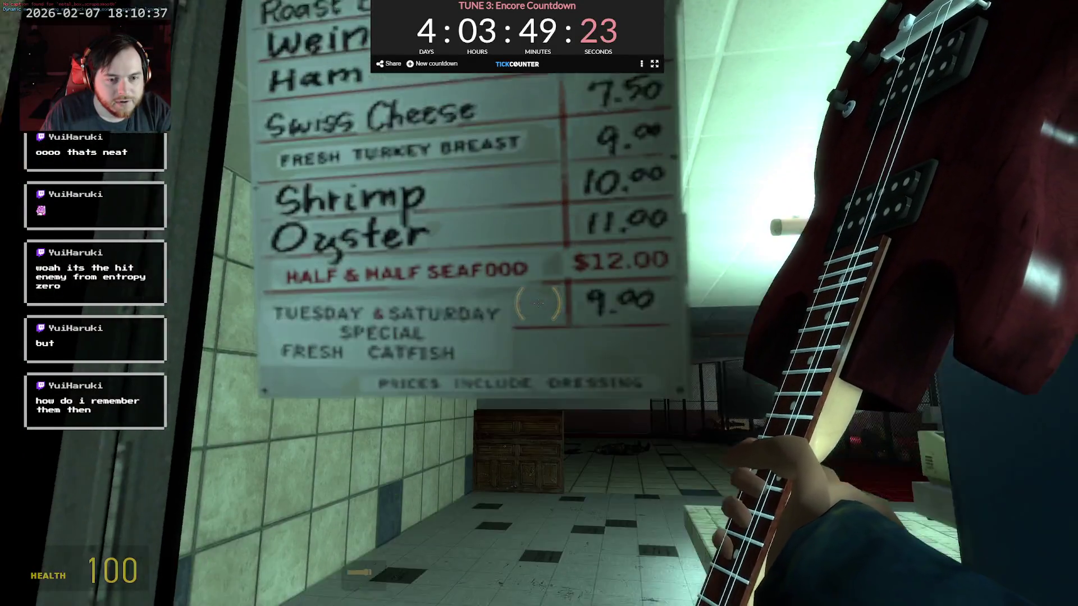
pyautogui.press('w')
pyautogui.press('w')
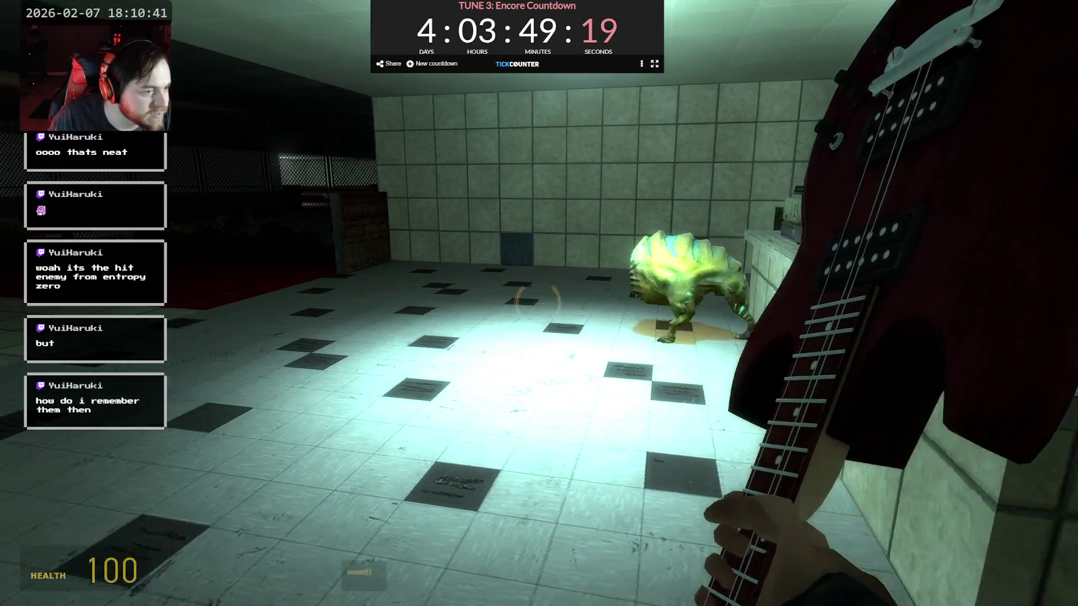
pyautogui.press('w')
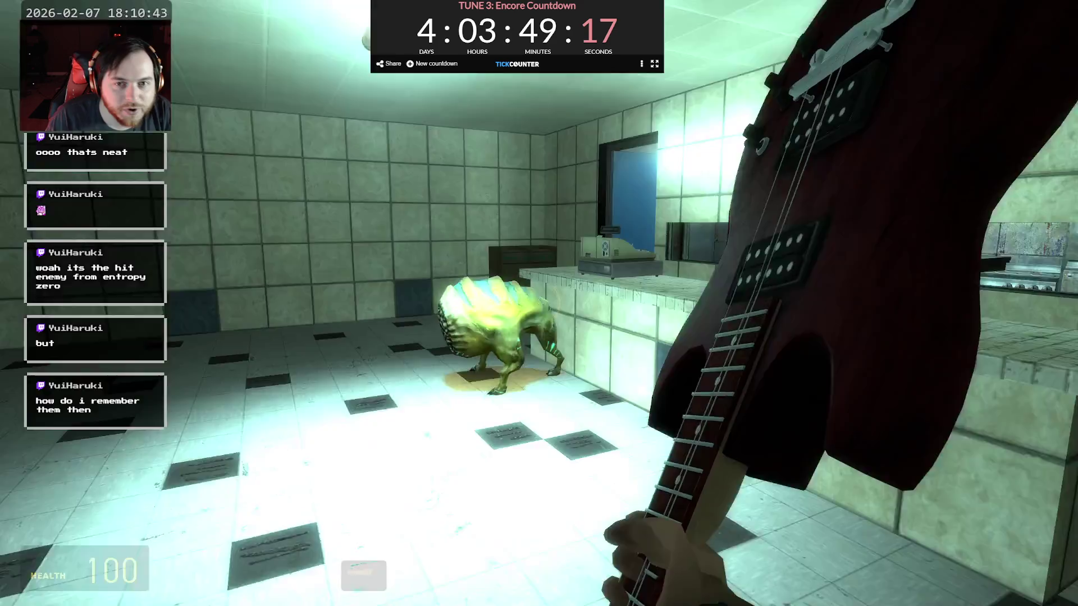
pyautogui.press('w')
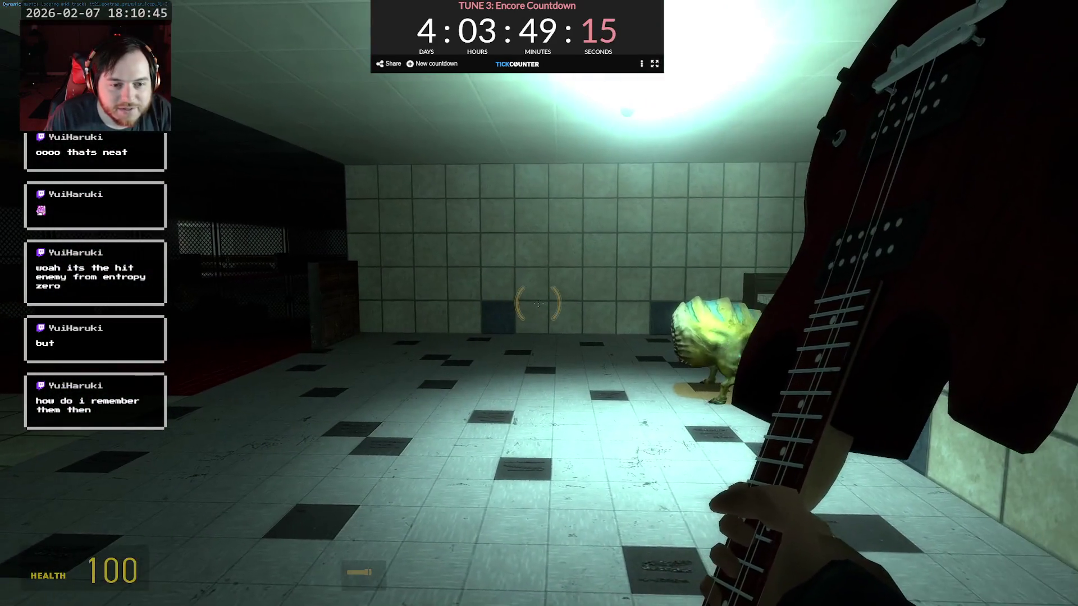
pyautogui.press('2')
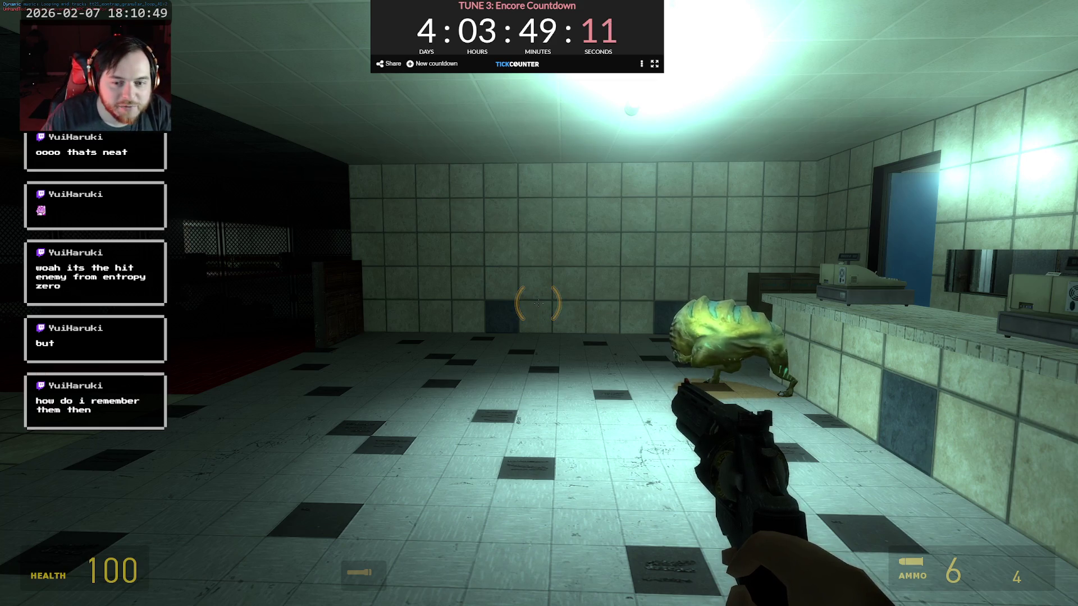
pyautogui.press('`')
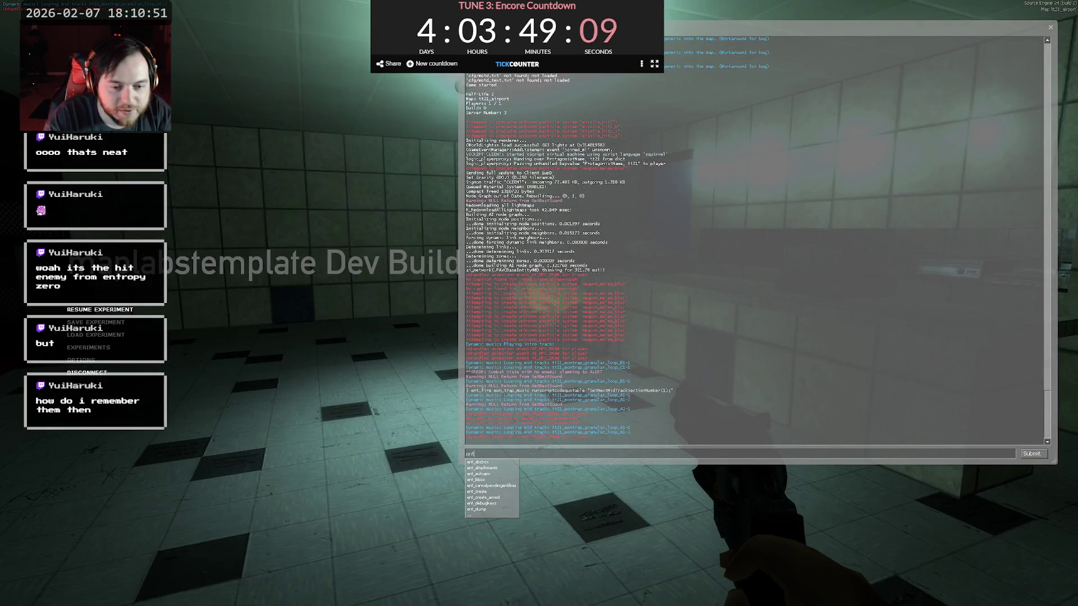
# Run the debug-text command, resume play and manoeuvre around the houndeye while swapping to the revolver.
pyautogui.press('Return')
pyautogui.press('`')
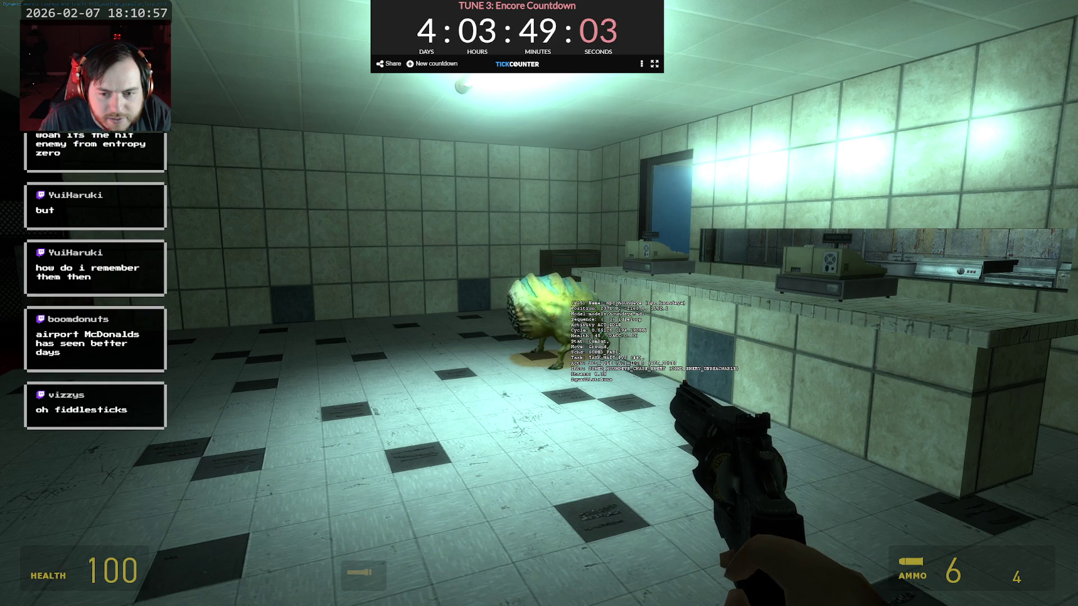
pyautogui.press('w')
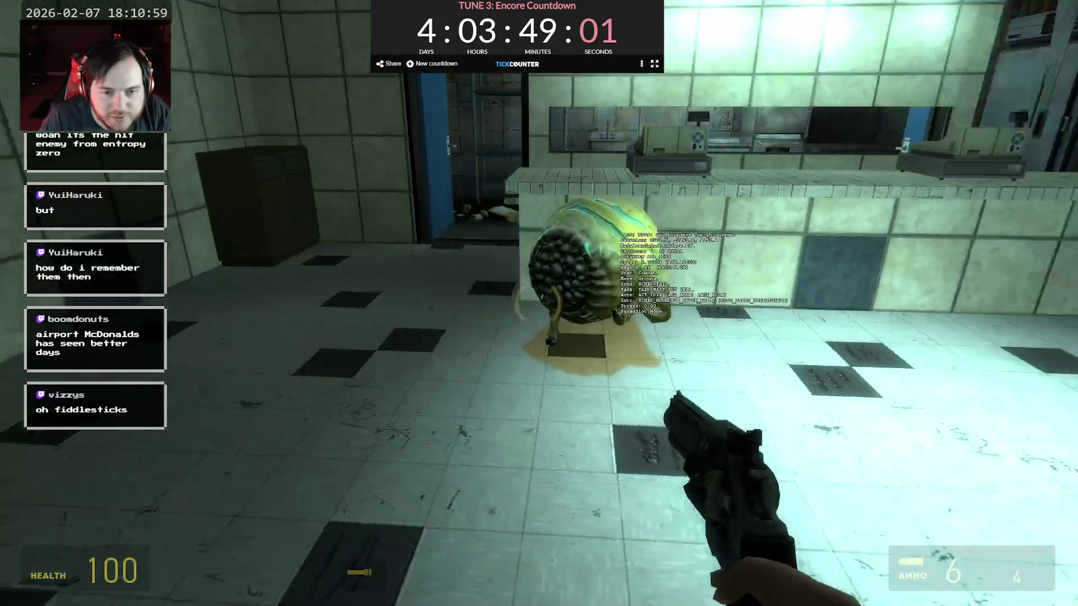
pyautogui.press('w')
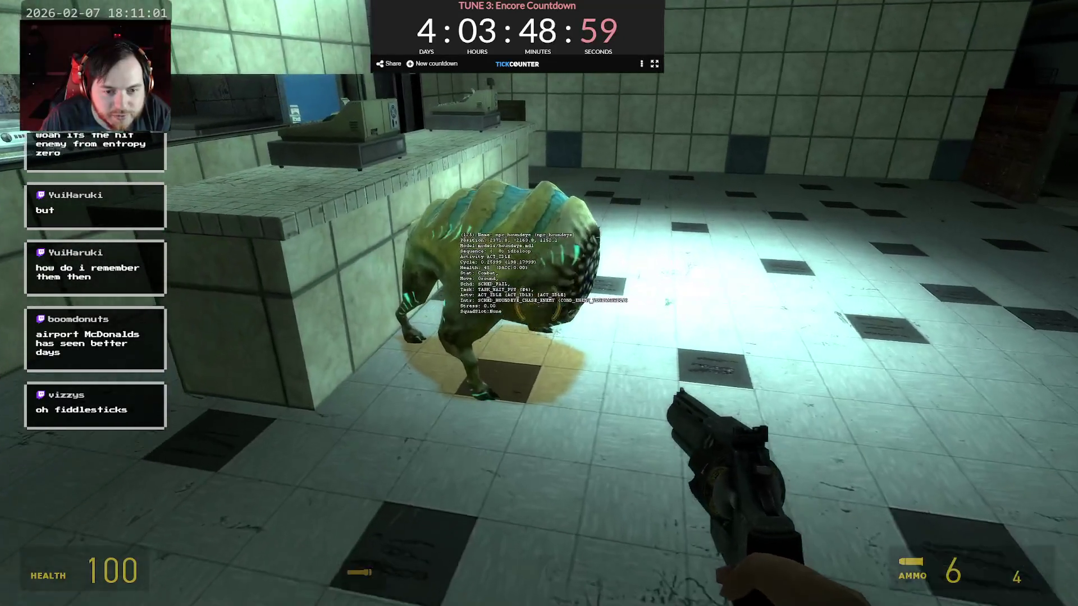
pyautogui.press('3')
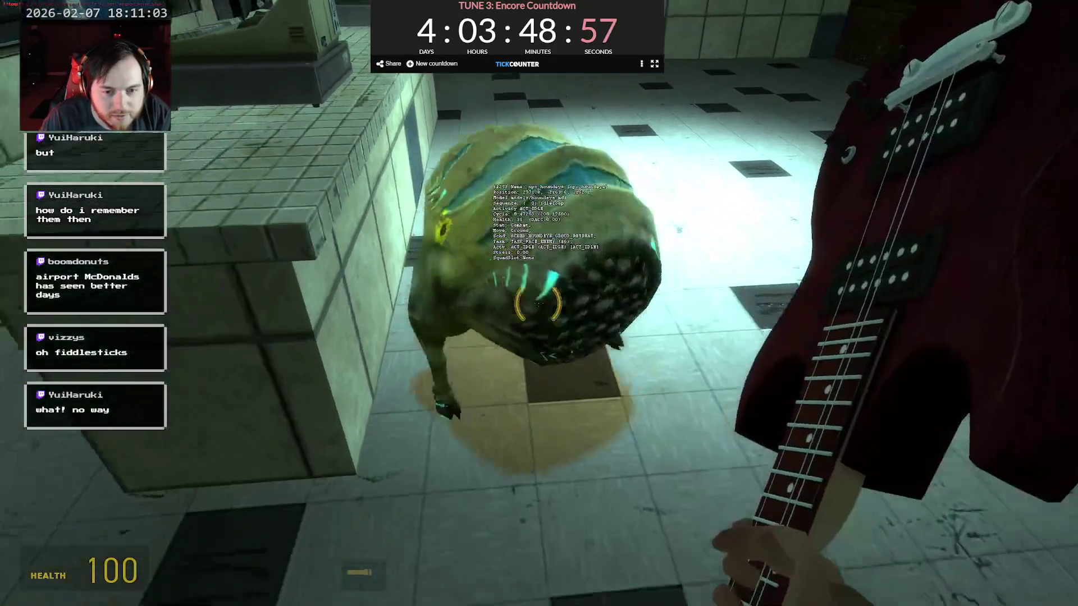
pyautogui.press('s')
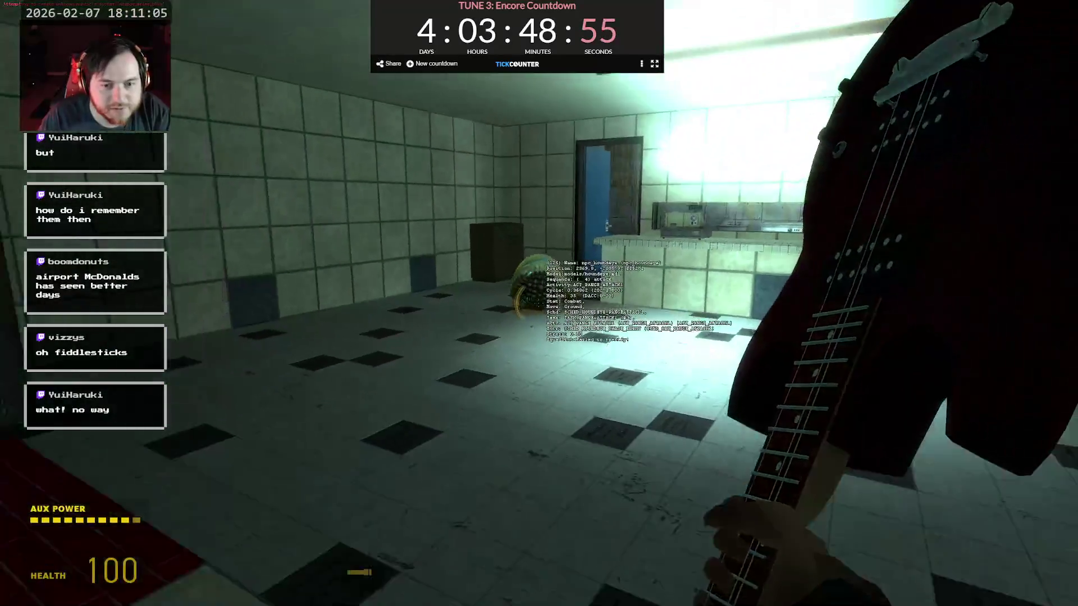
pyautogui.press('2')
# Shoot the attacking houndeye with the revolver, reloading between shots, until it dies.
pyautogui.click(540, 303)
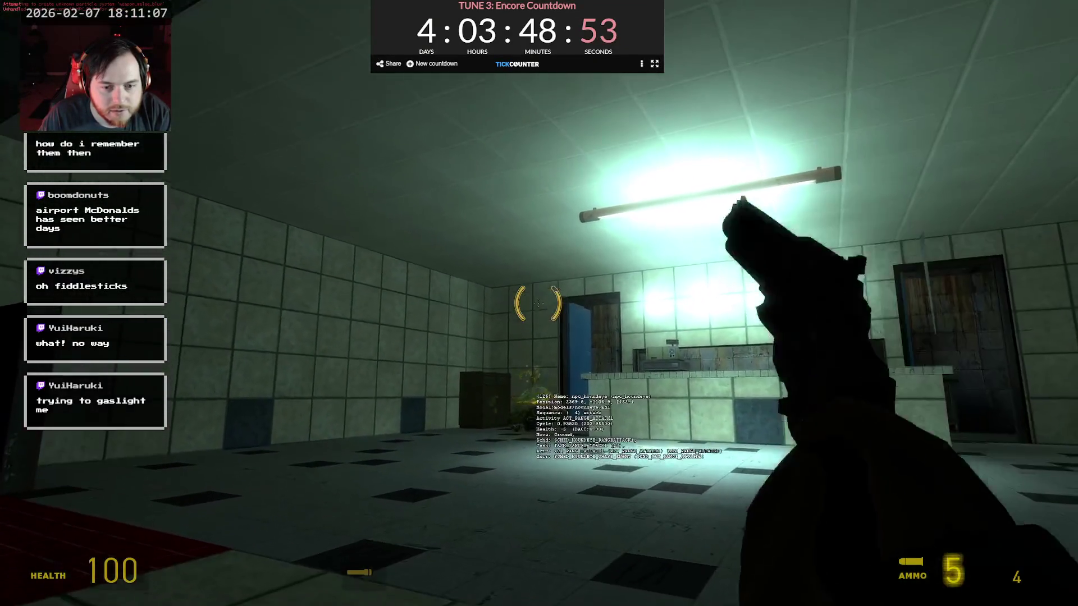
pyautogui.press('w')
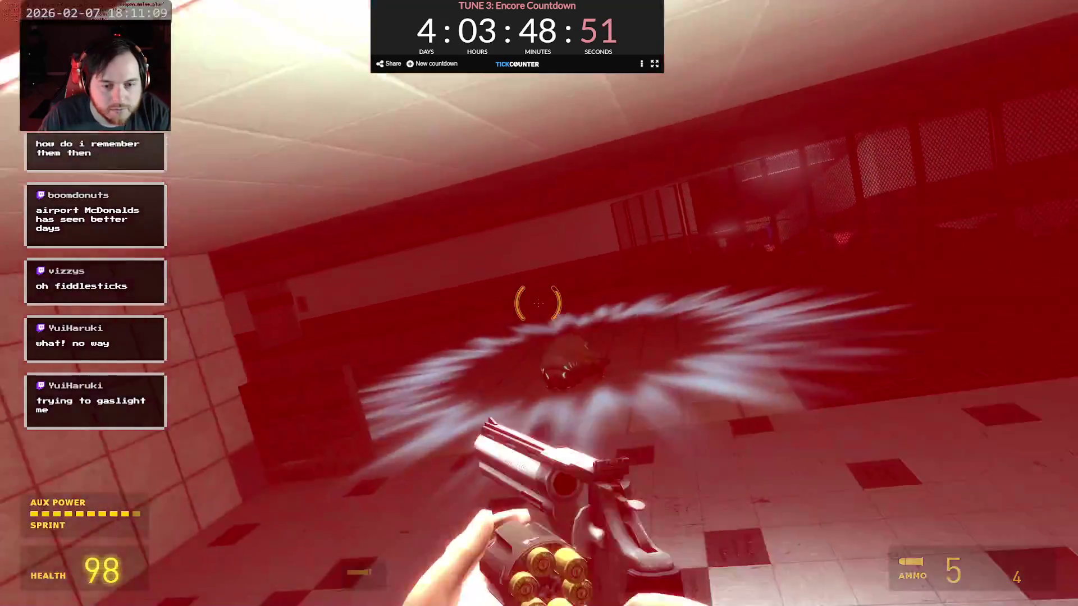
pyautogui.press('s')
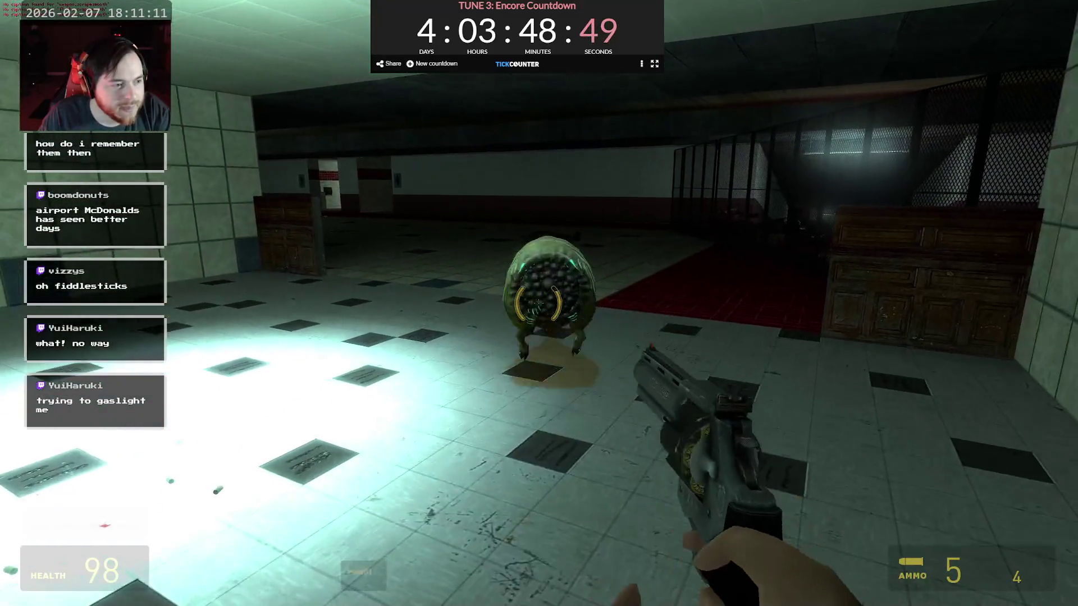
pyautogui.press('r')
pyautogui.click(540, 303)
pyautogui.press('w')
pyautogui.click(539, 303)
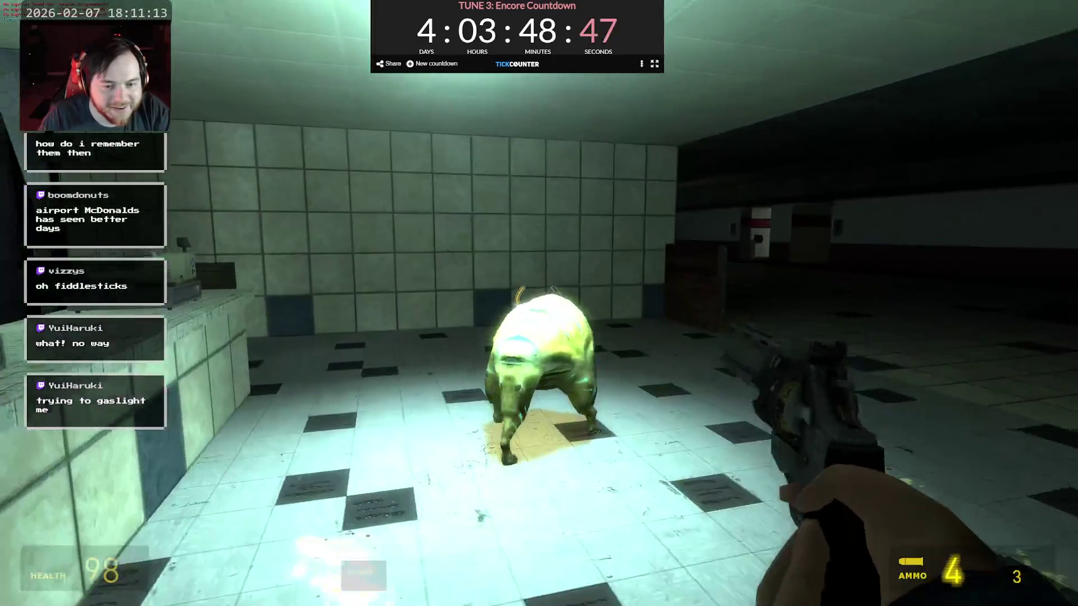
pyautogui.press('r')
# Cross the dark terminal hall past the tiled pillar and enter the restroom toward the sinks.
pyautogui.press('w')
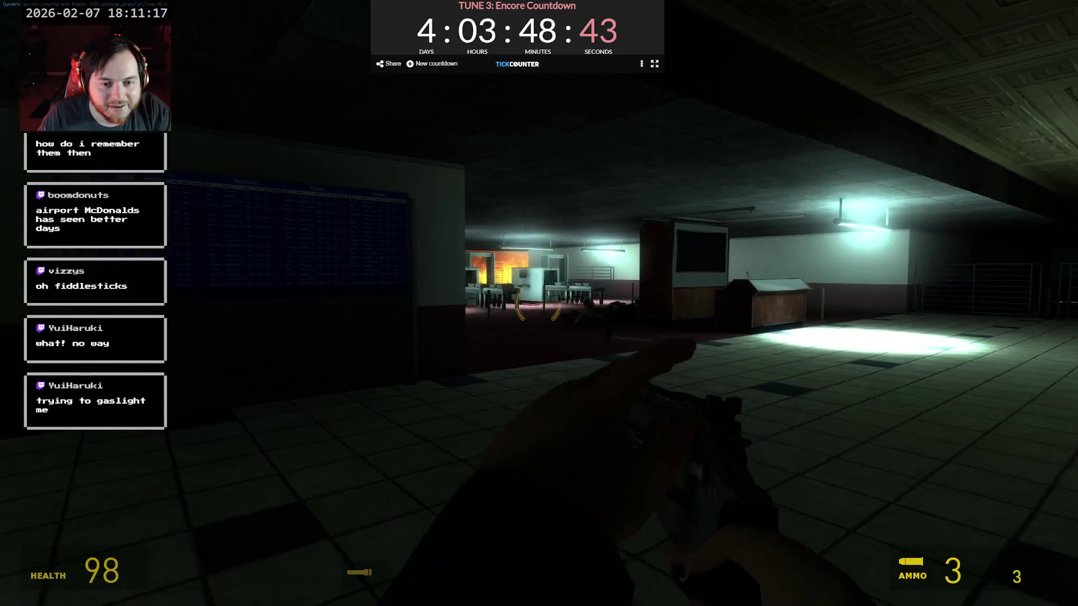
pyautogui.press('w')
pyautogui.press('w')
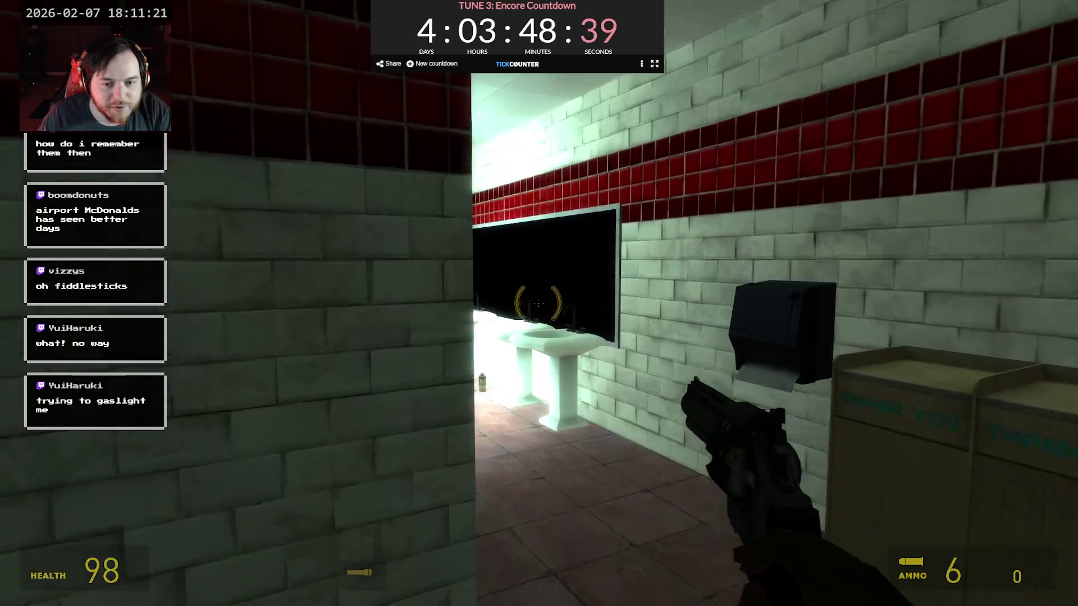
pyautogui.press('w')
pyautogui.press('s')
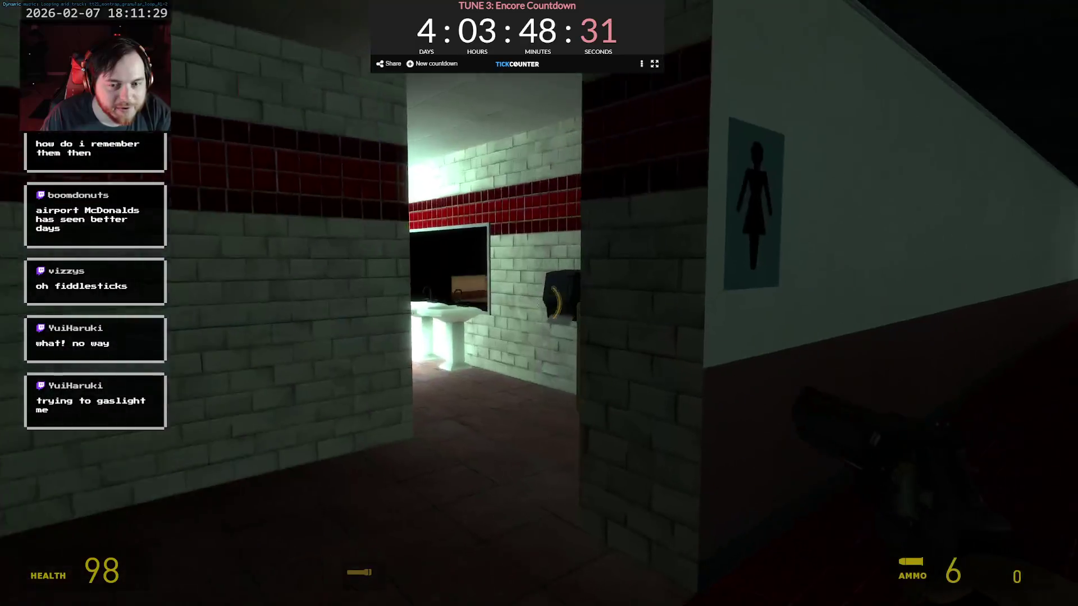
pyautogui.press('w')
pyautogui.press('w')
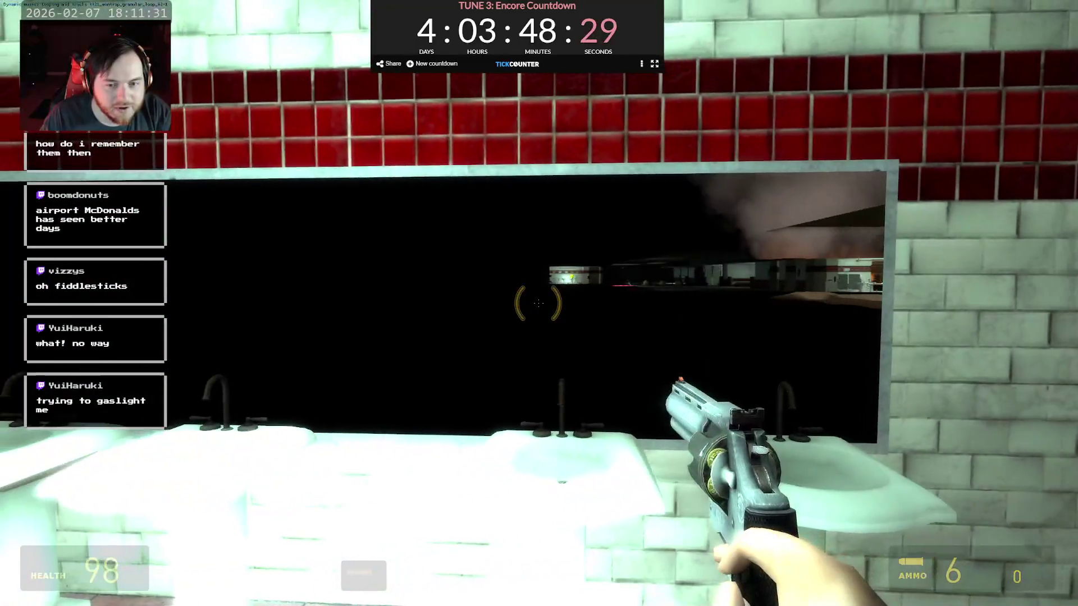
# Ready a grenade and search the stalls, passing the hazmat-suited figure, then walk on out of the restroom.
pyautogui.press('5')
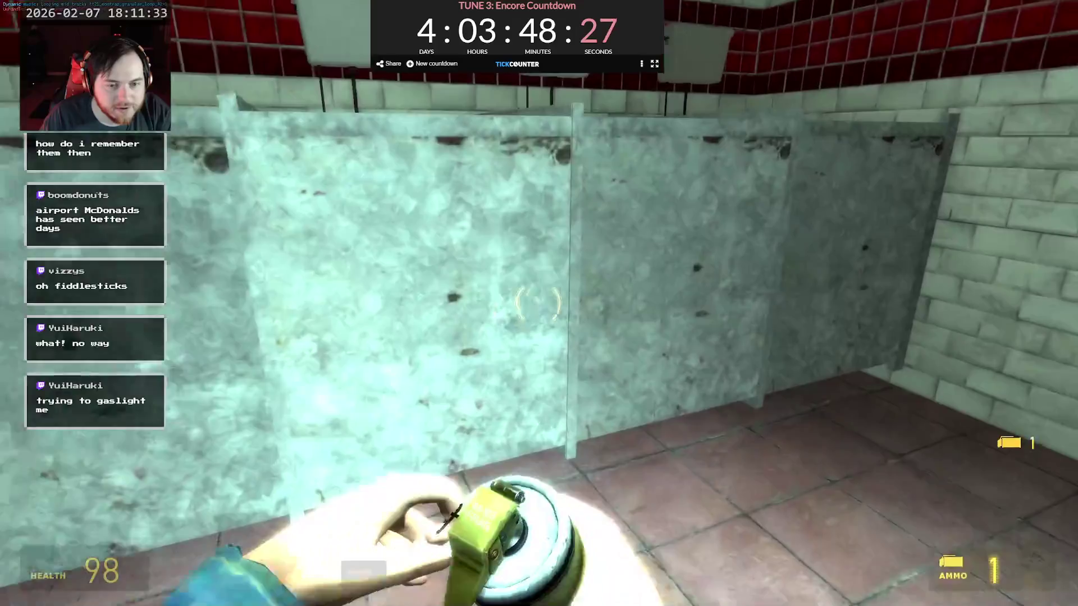
pyautogui.press('w')
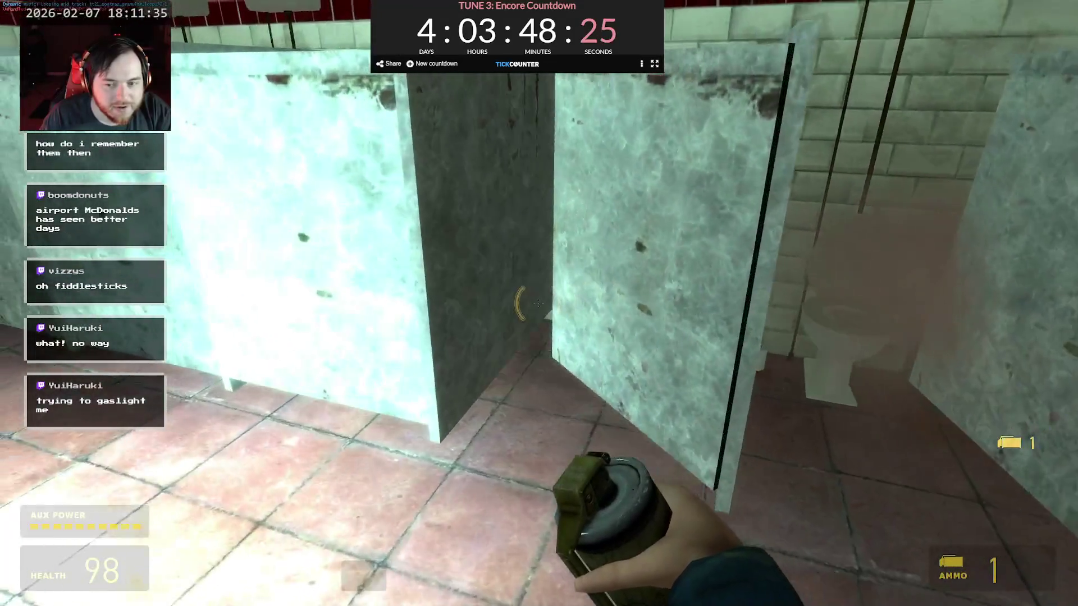
pyautogui.press('w')
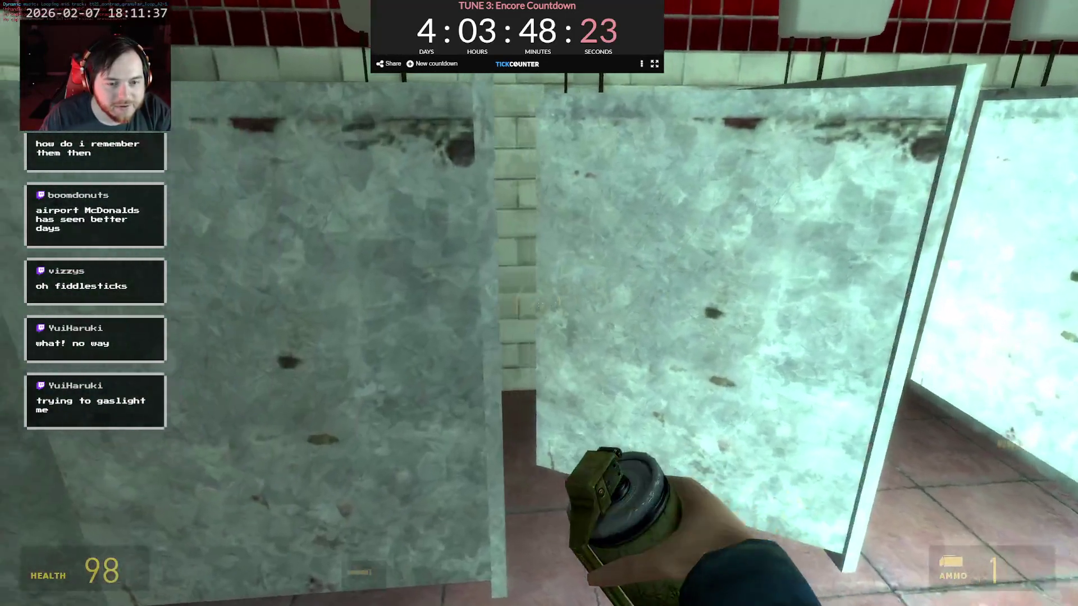
pyautogui.press('w')
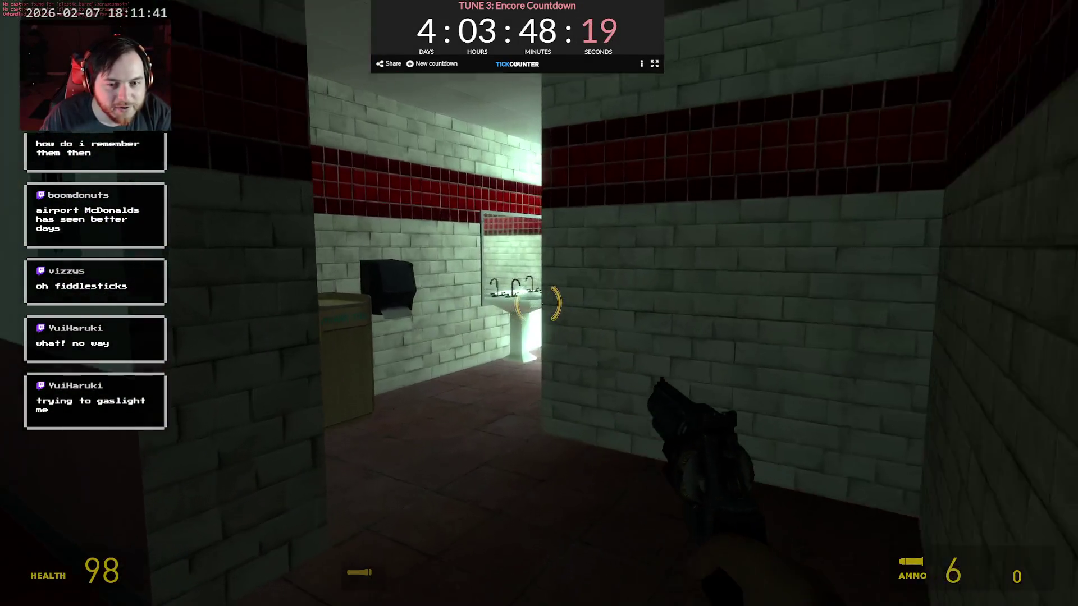
pyautogui.press('w')
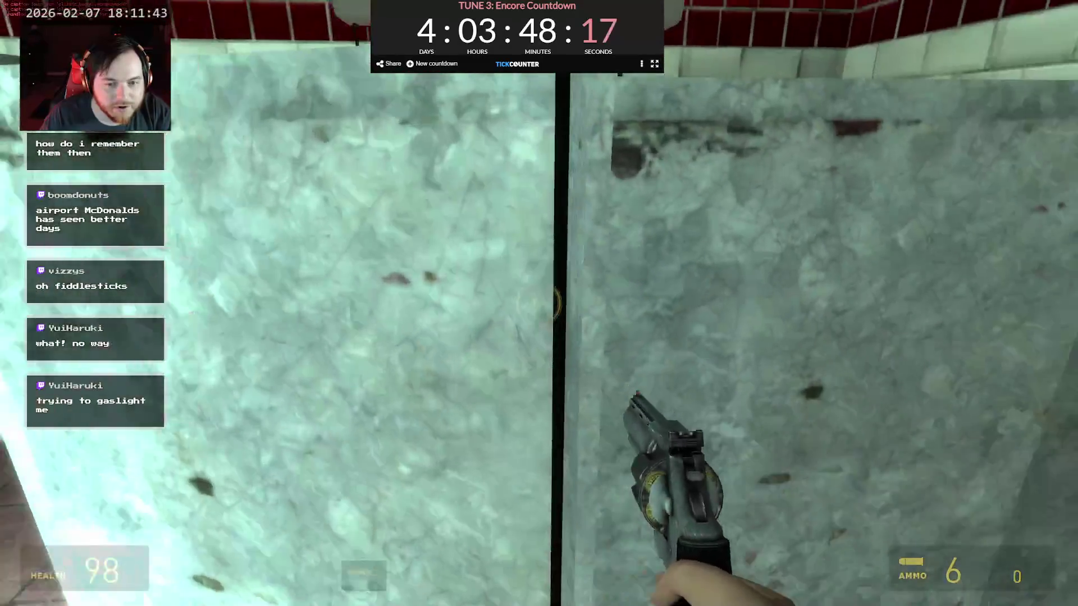
pyautogui.press('w')
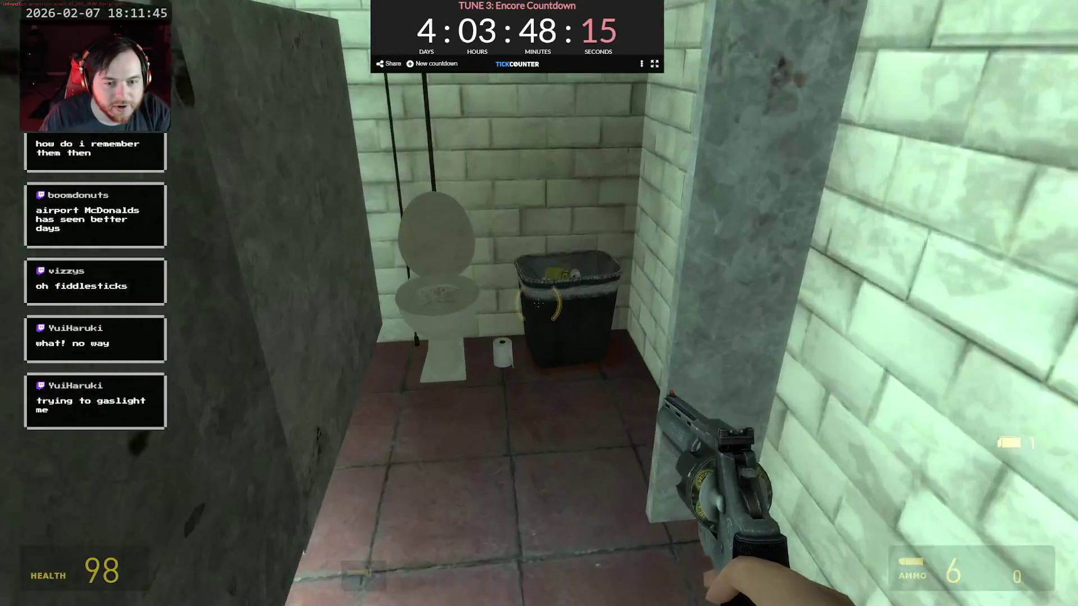
pyautogui.press('w')
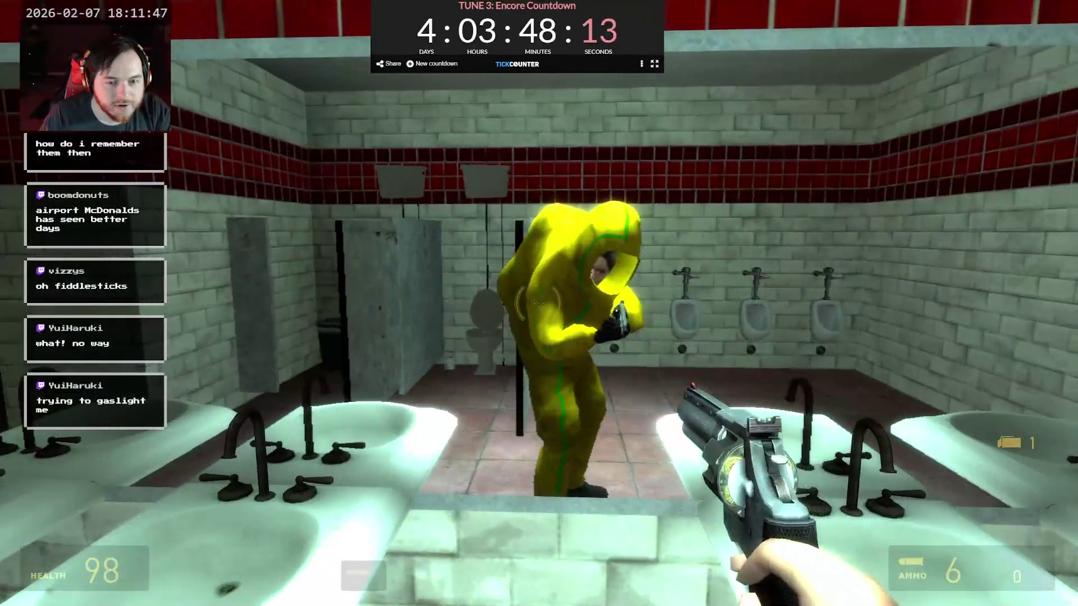
pyautogui.press('w')
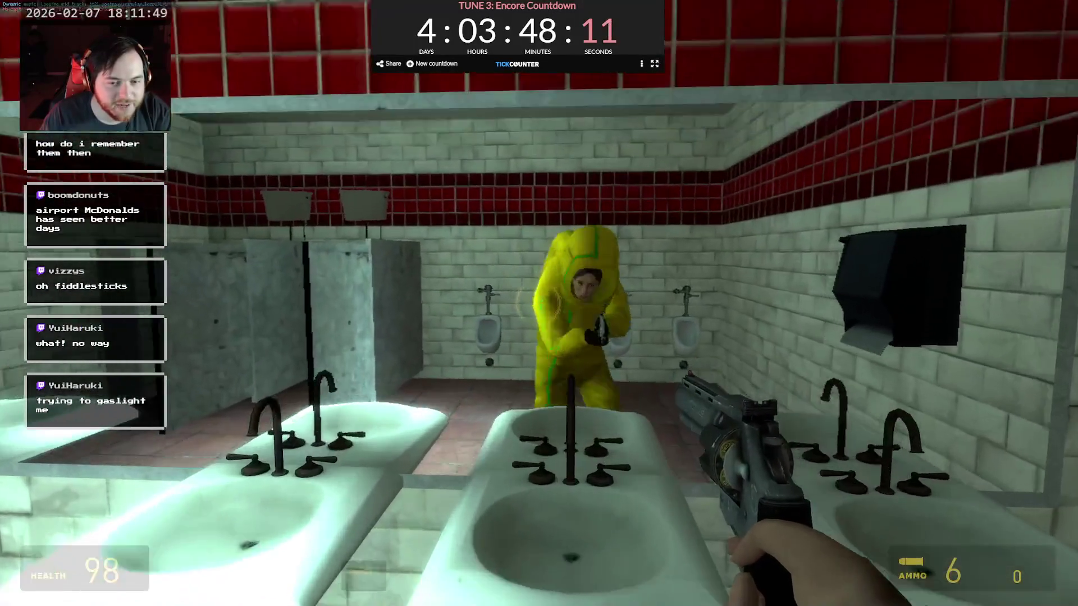
pyautogui.press('w')
pyautogui.press('w')
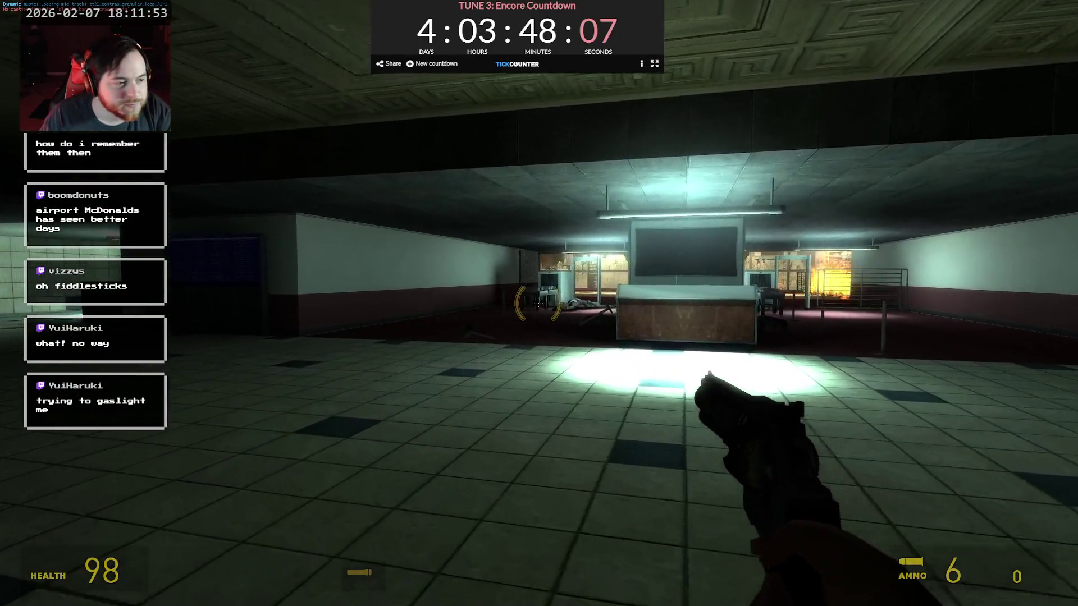
# Walk toward the hall kiosk, submit a console command and resume play.
pyautogui.press('w')
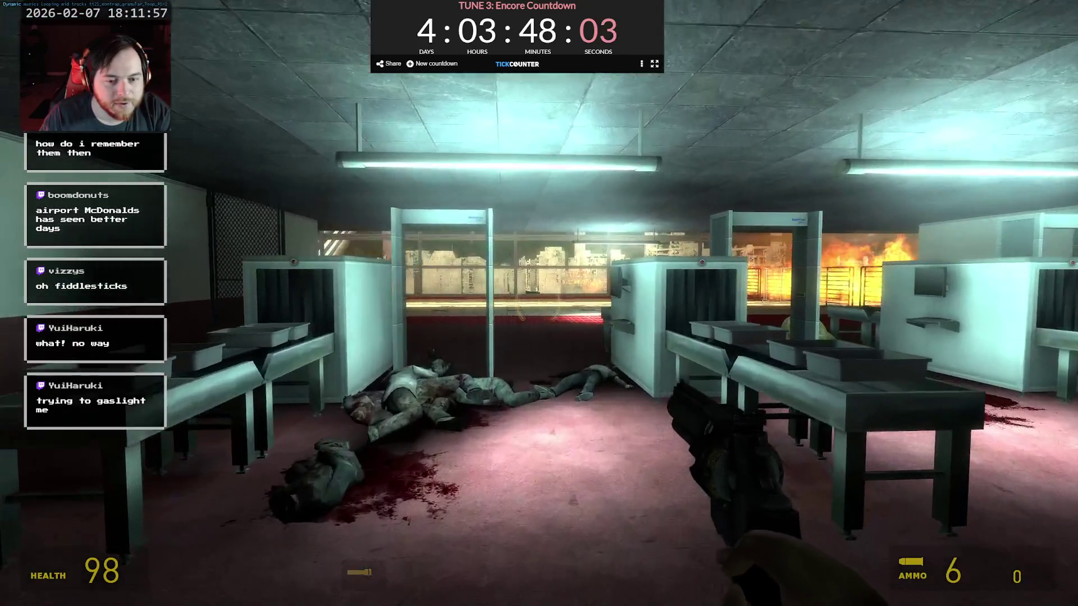
pyautogui.press('w')
pyautogui.press('`')
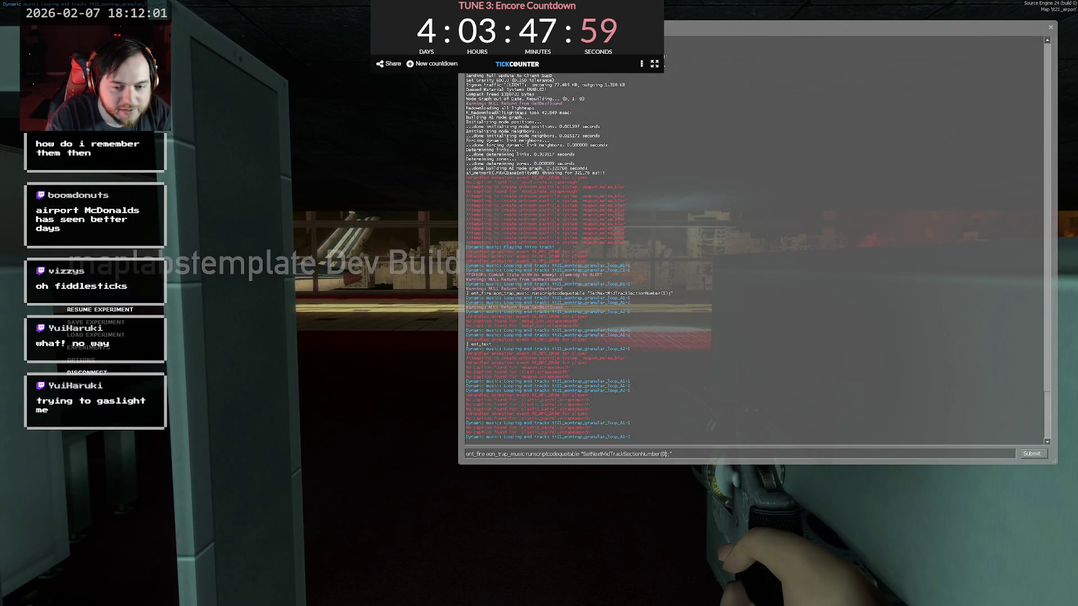
pyautogui.press('Return')
pyautogui.press('`')
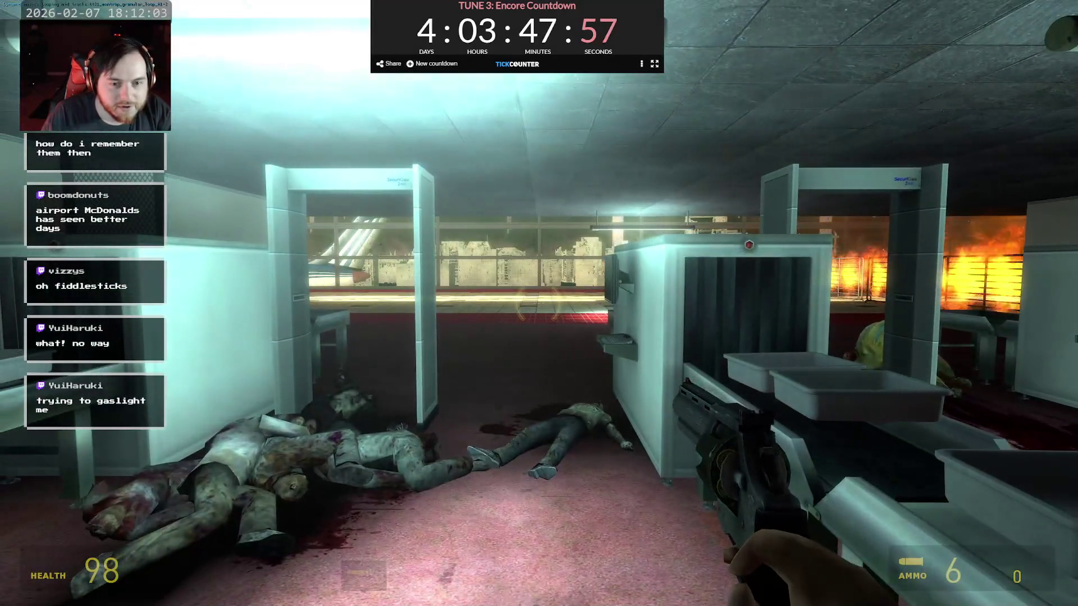
# Pass the security checkpoint, watch the gunship over the burning walkway, and advance into the zombie hall by the sandbags.
pyautogui.press('w')
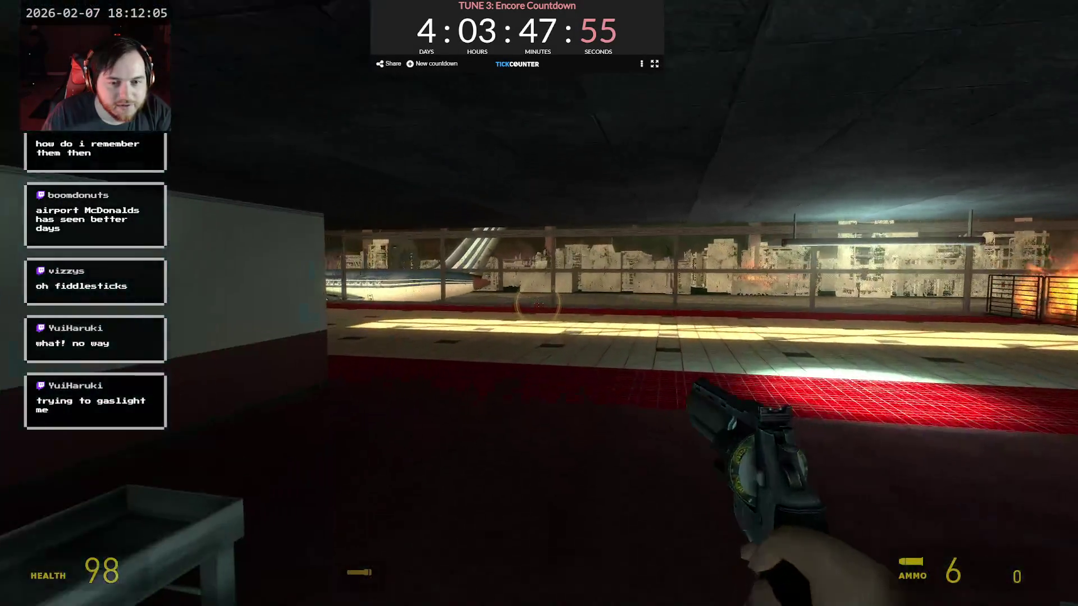
pyautogui.press('w')
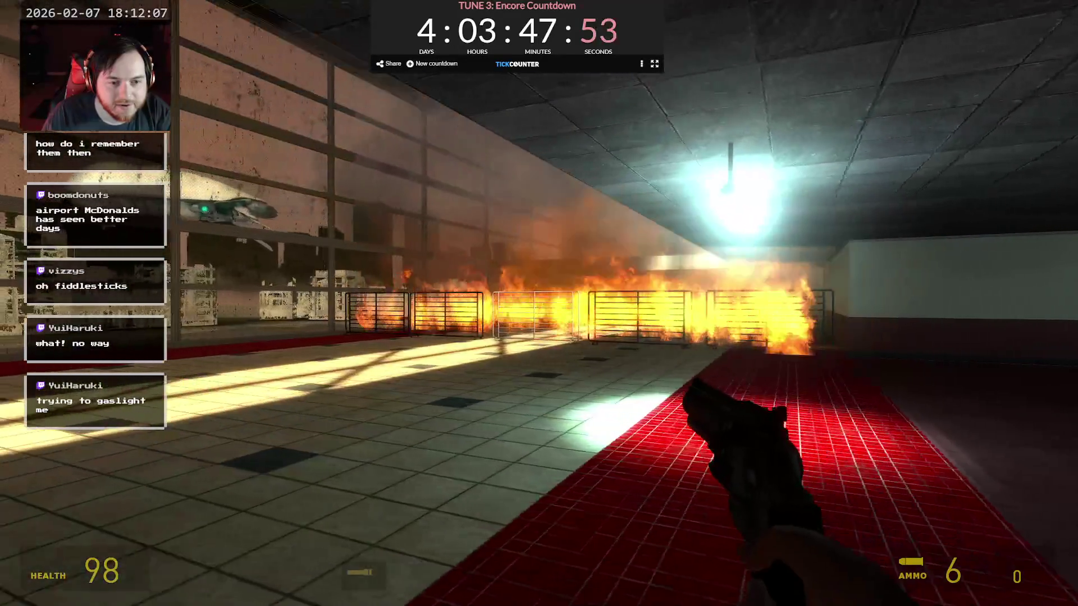
pyautogui.press('w')
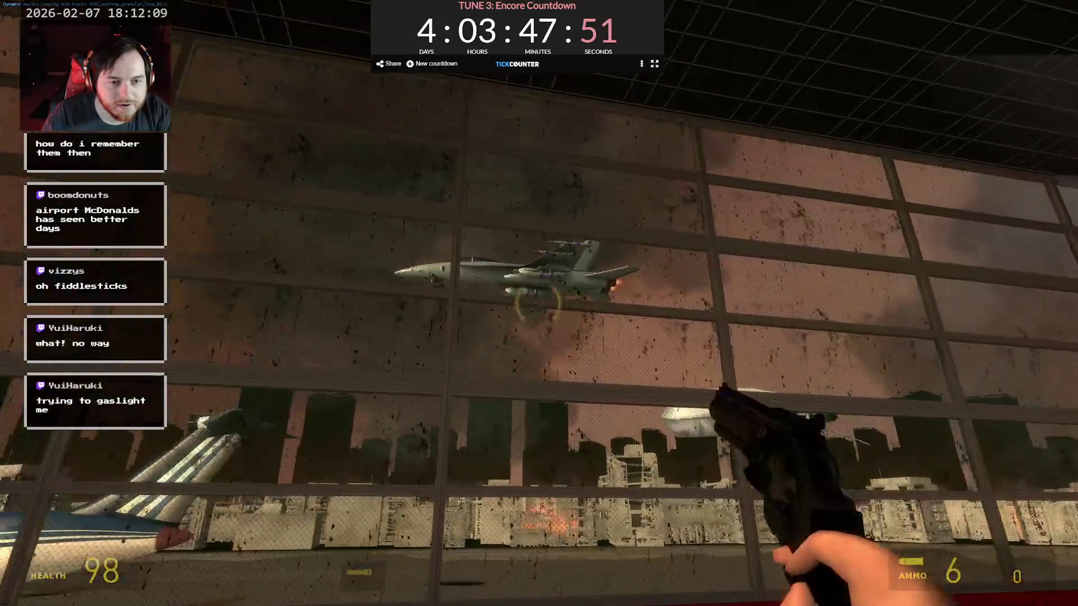
pyautogui.press('w')
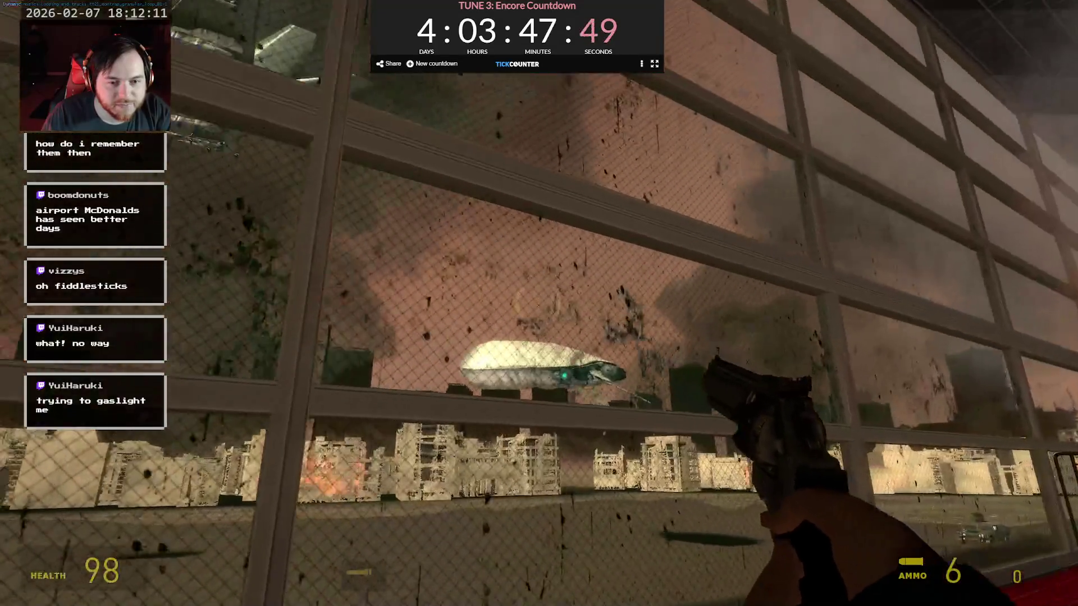
pyautogui.press('w')
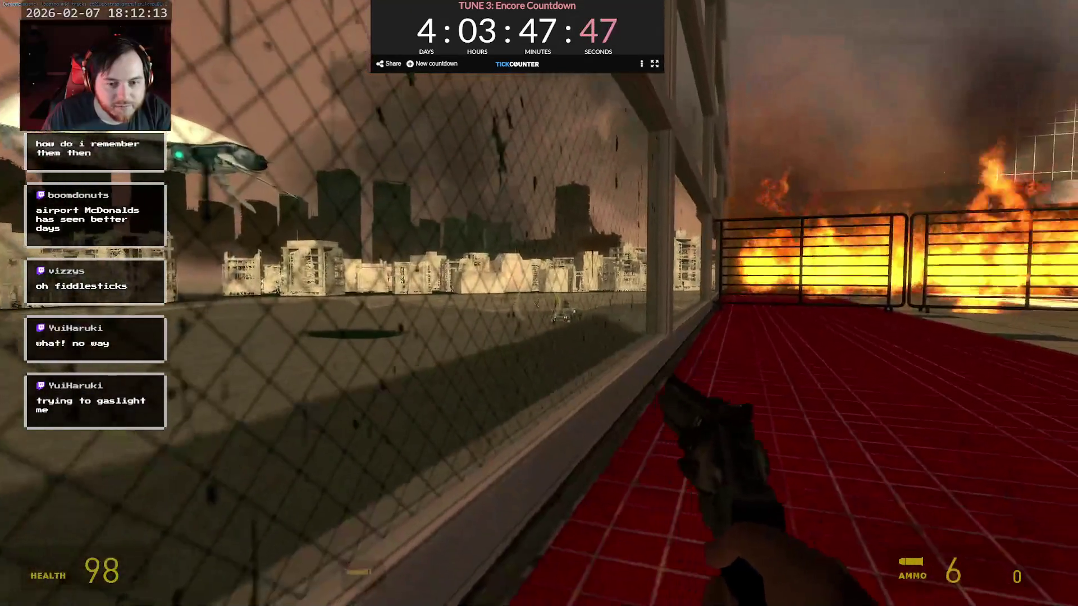
pyautogui.press('w')
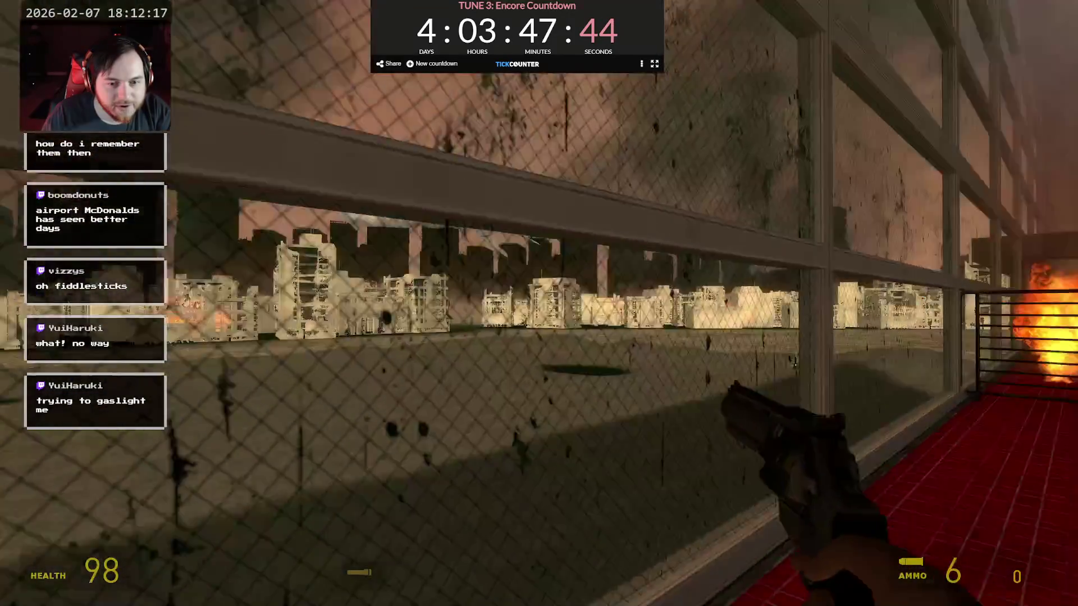
pyautogui.press('w')
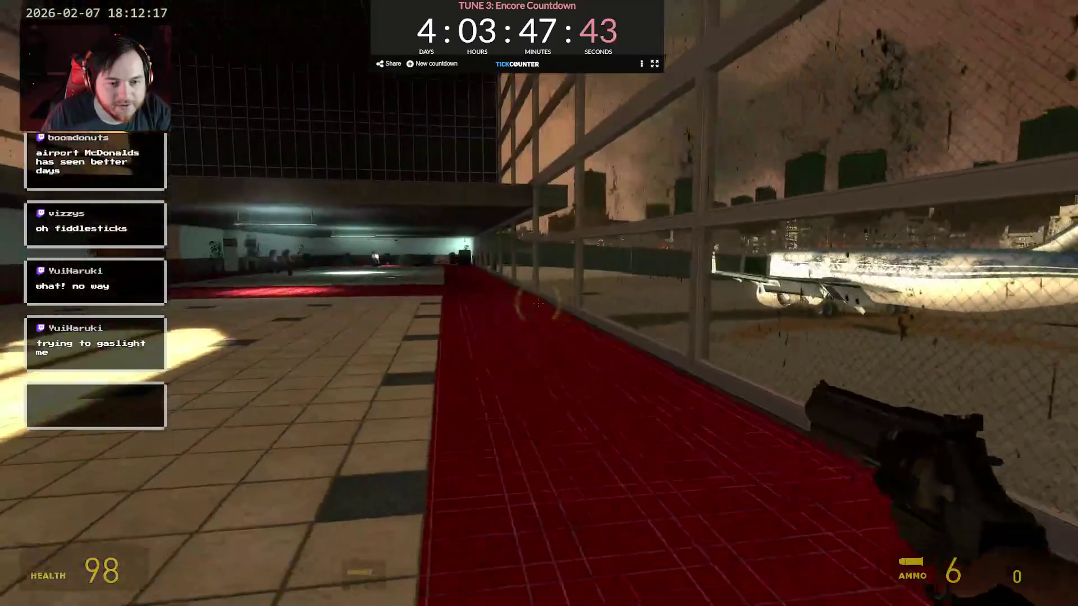
pyautogui.press('w')
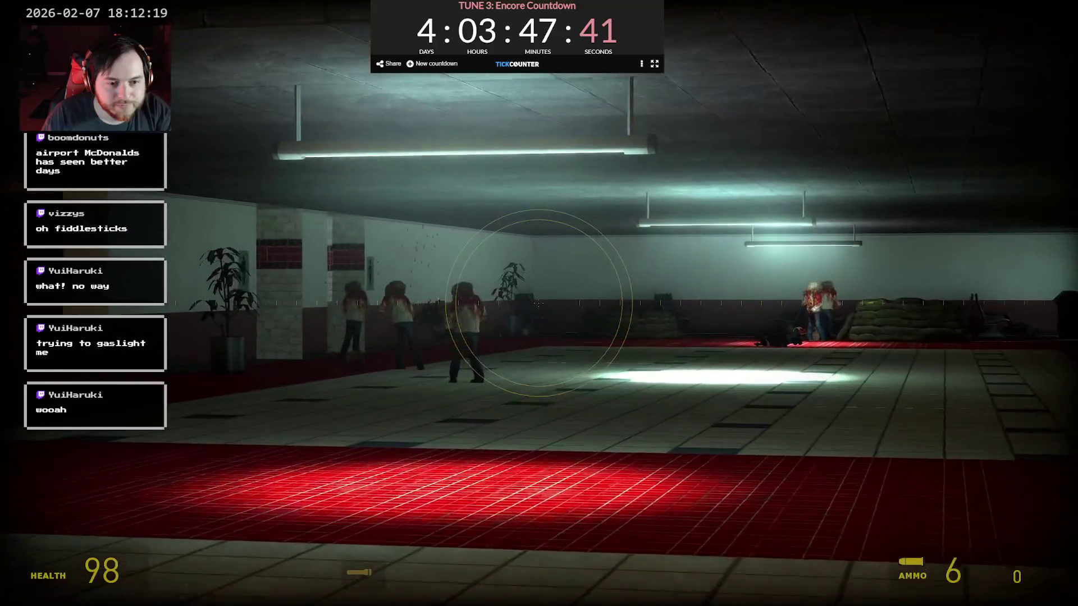
pyautogui.press('w')
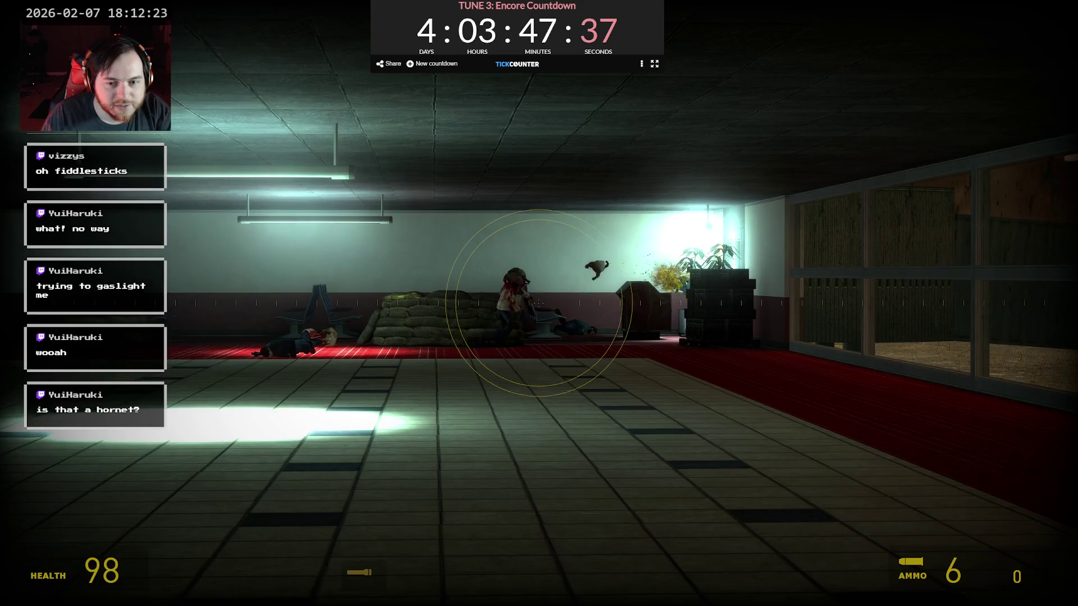
# Pause the game and bring the developer console up over it.
pyautogui.press('Escape')
pyautogui.press('`')
pyautogui.press('`')
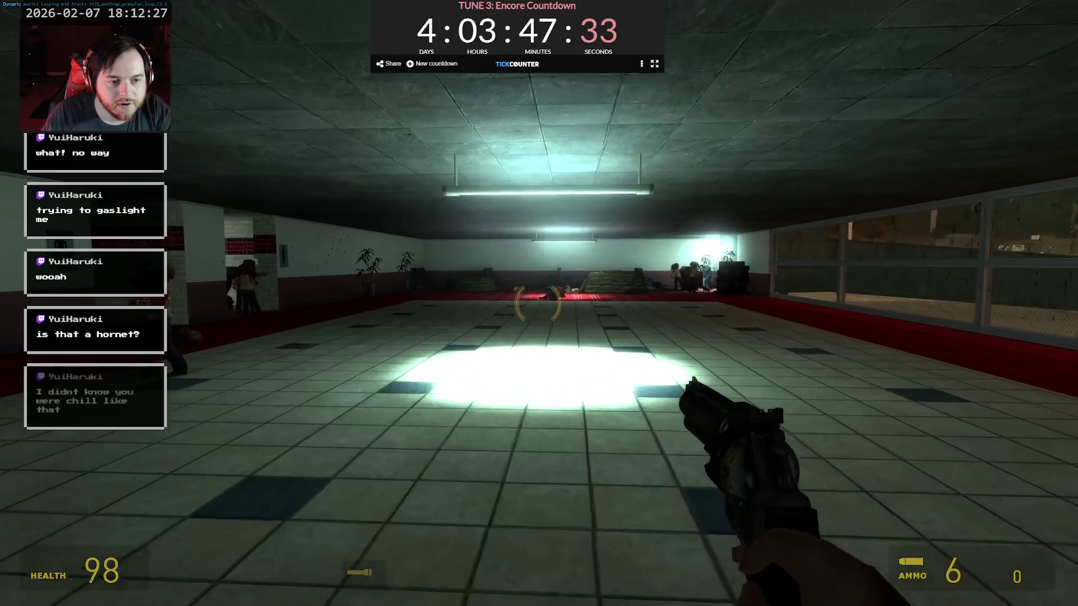
pyautogui.press('`')
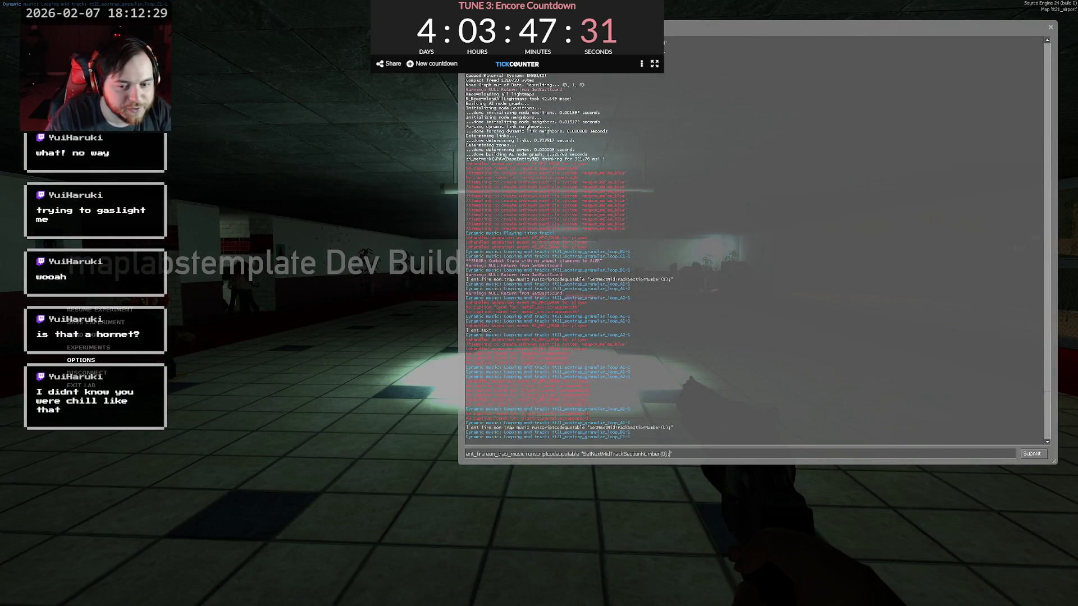
# Close the console to resume play in the terminal hall.
pyautogui.press('`')
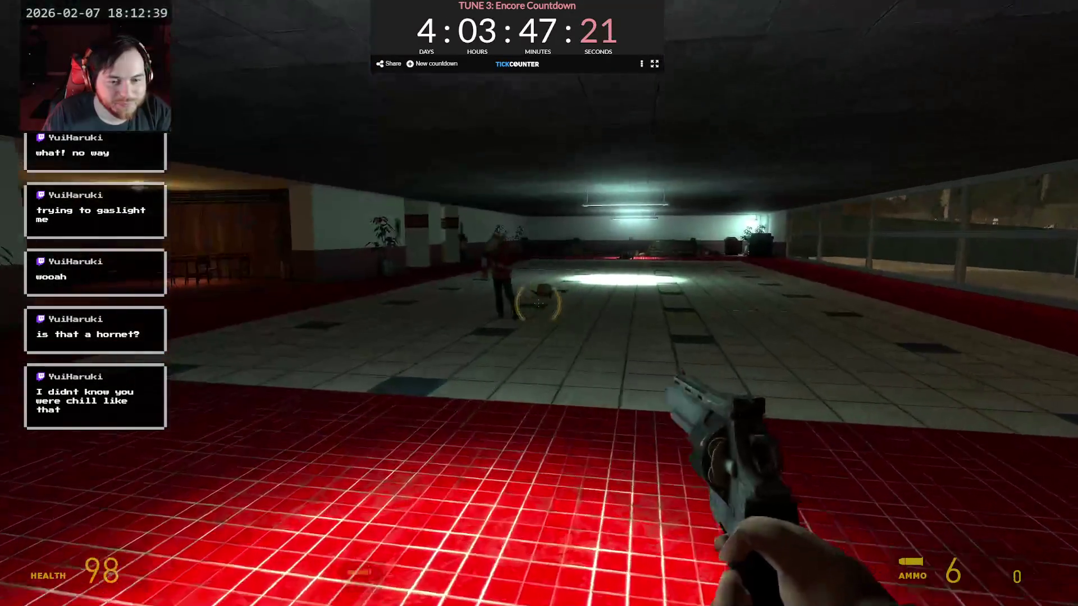
# Kill the approaching zombie, tour the wood-panelled dining room and check the body behind the counter.
pyautogui.click(540, 304)
pyautogui.click(539, 303)
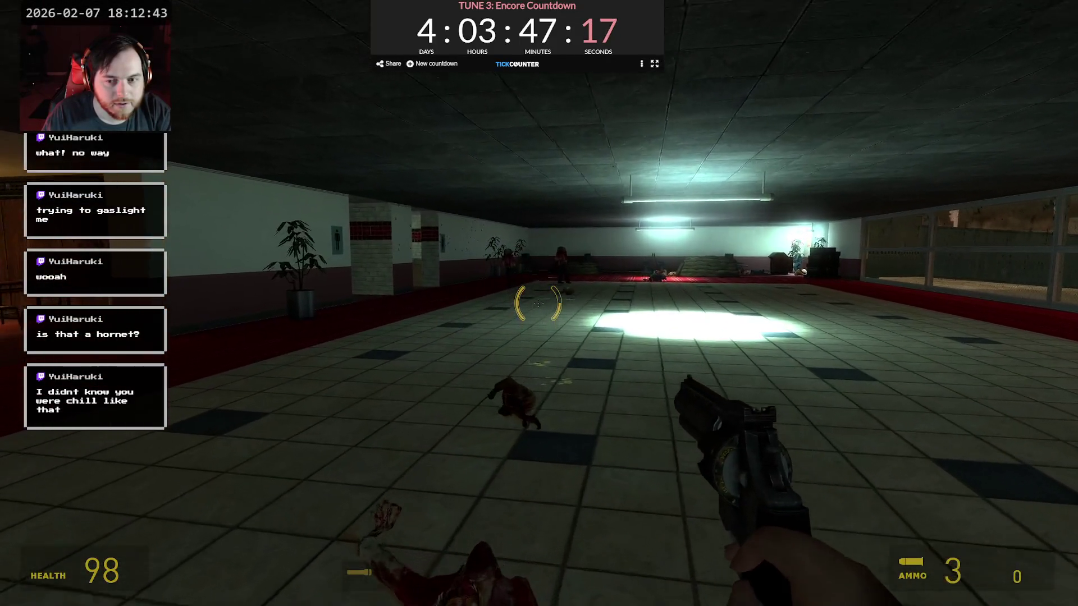
pyautogui.press('z')
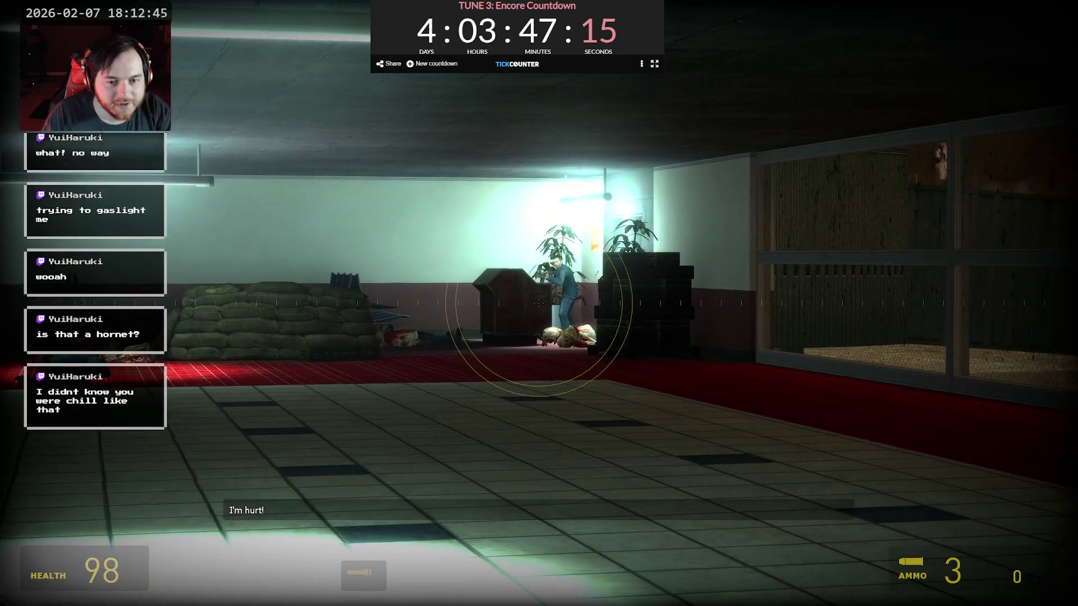
pyautogui.press('z')
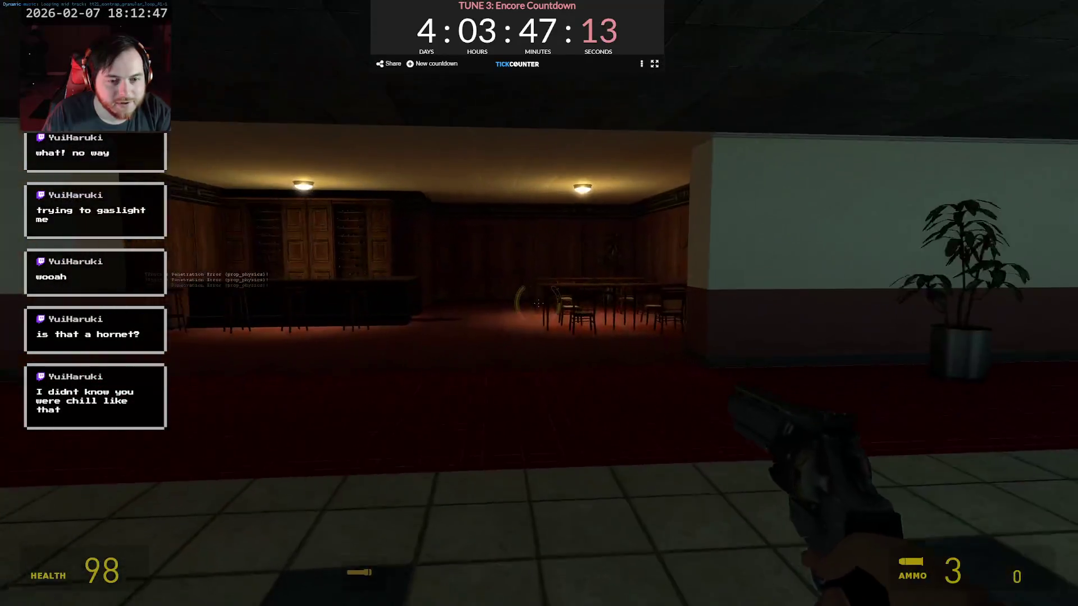
pyautogui.press('w')
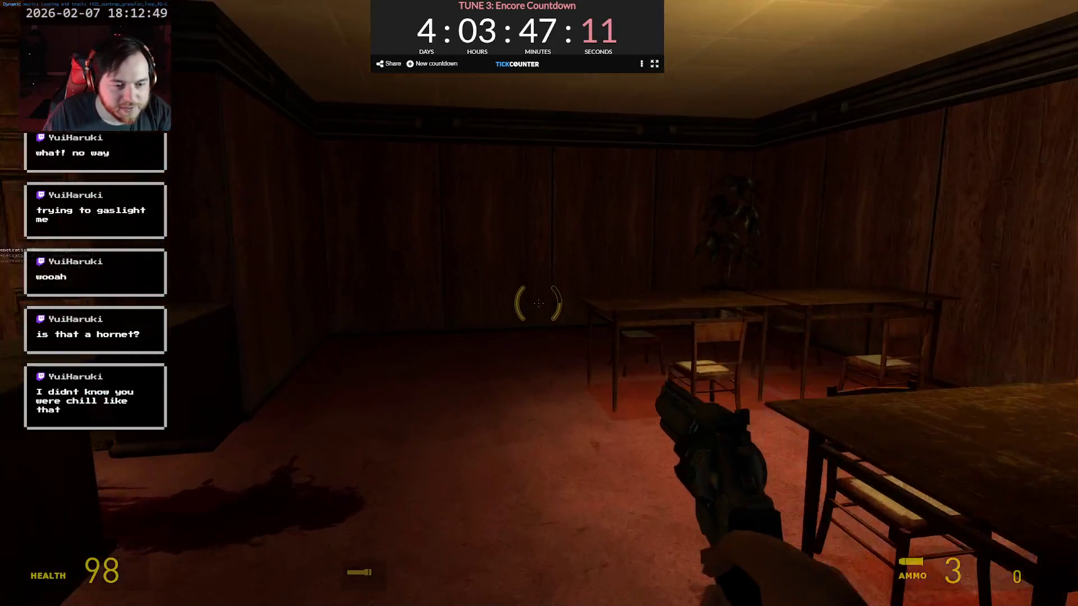
pyautogui.press('w')
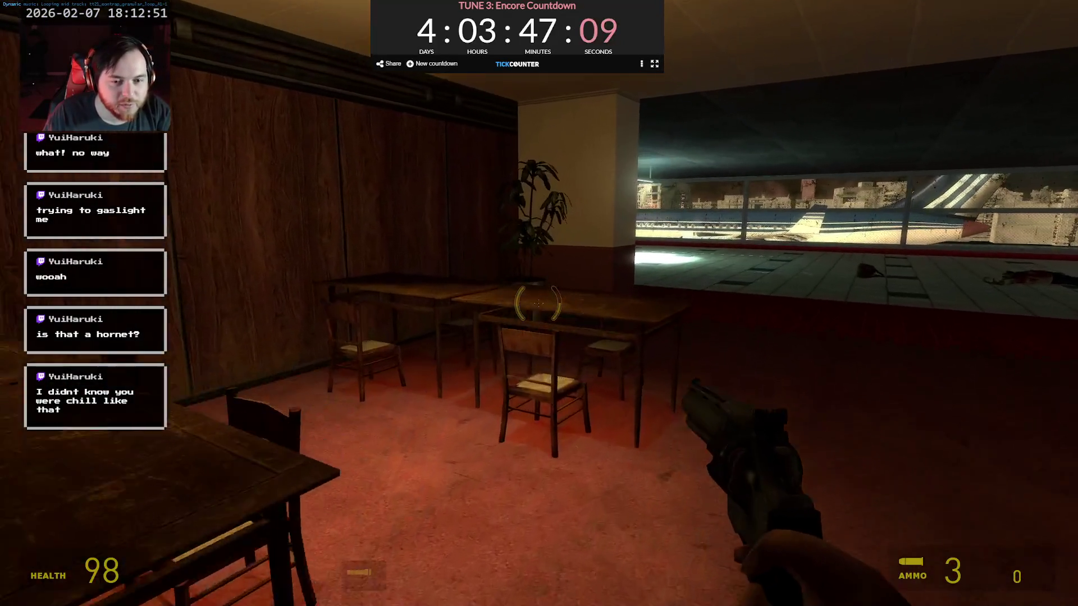
pyautogui.press('w')
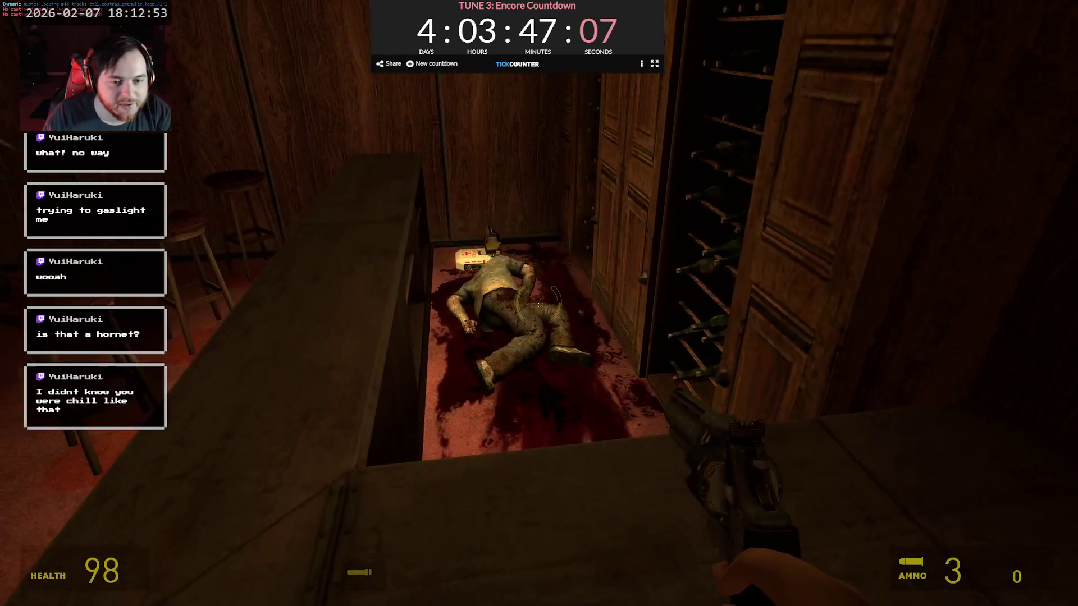
pyautogui.press('w')
pyautogui.press('w')
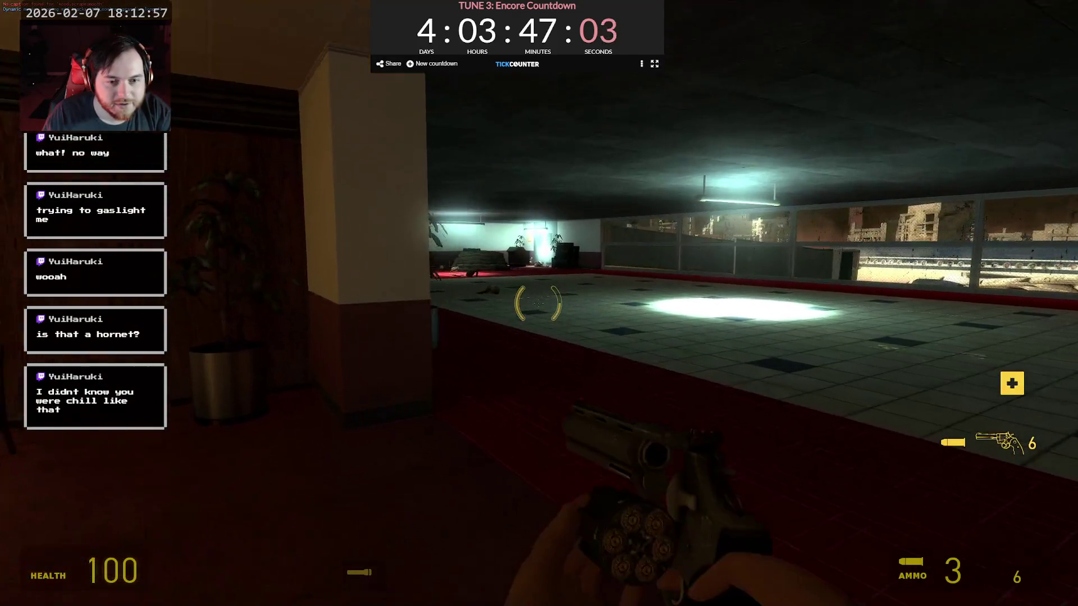
pyautogui.press('w')
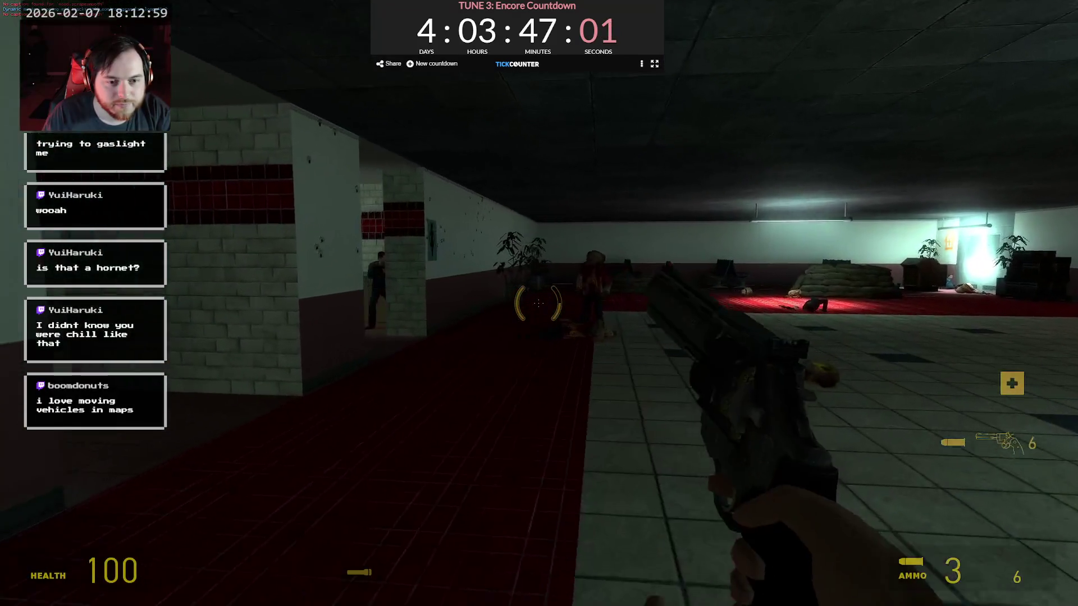
# Shoot the zombie in the main hall, fire toward the windows and reload the revolver.
pyautogui.click(540, 304)
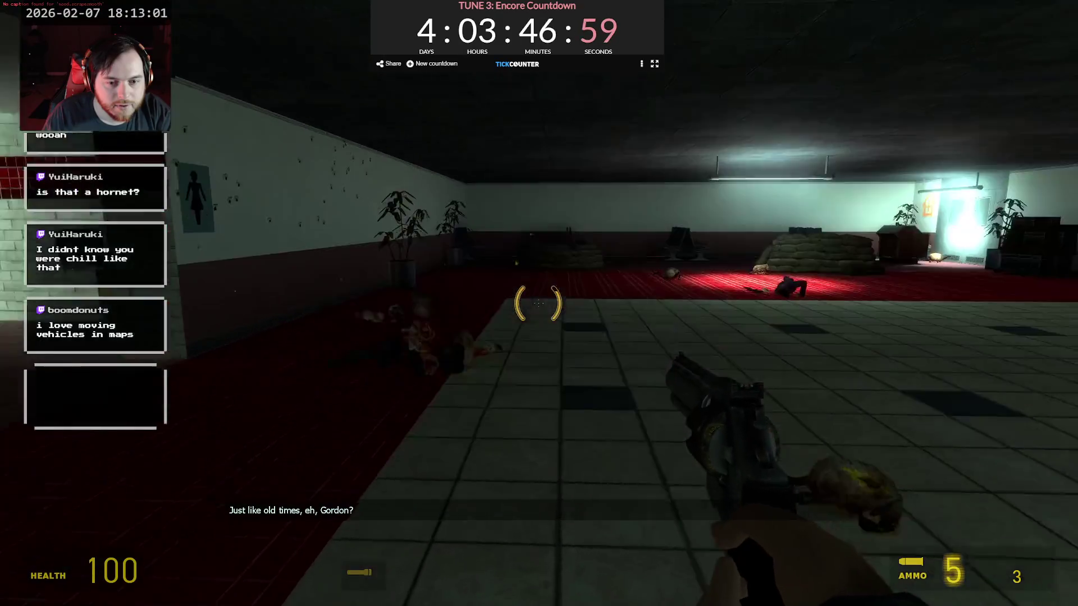
pyautogui.press('w')
pyautogui.press('w')
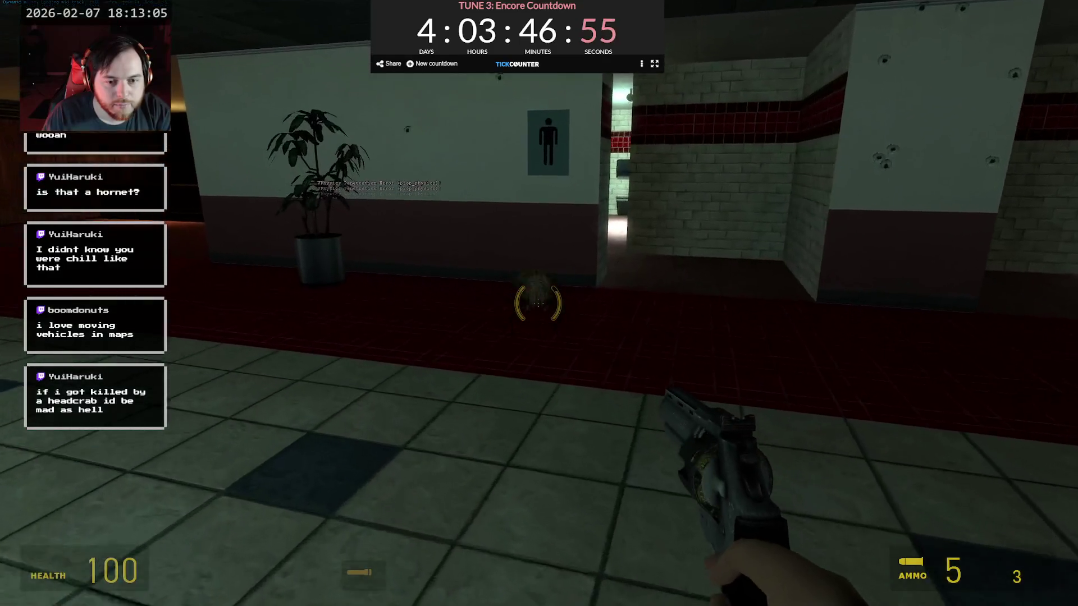
pyautogui.press('w')
pyautogui.press('w')
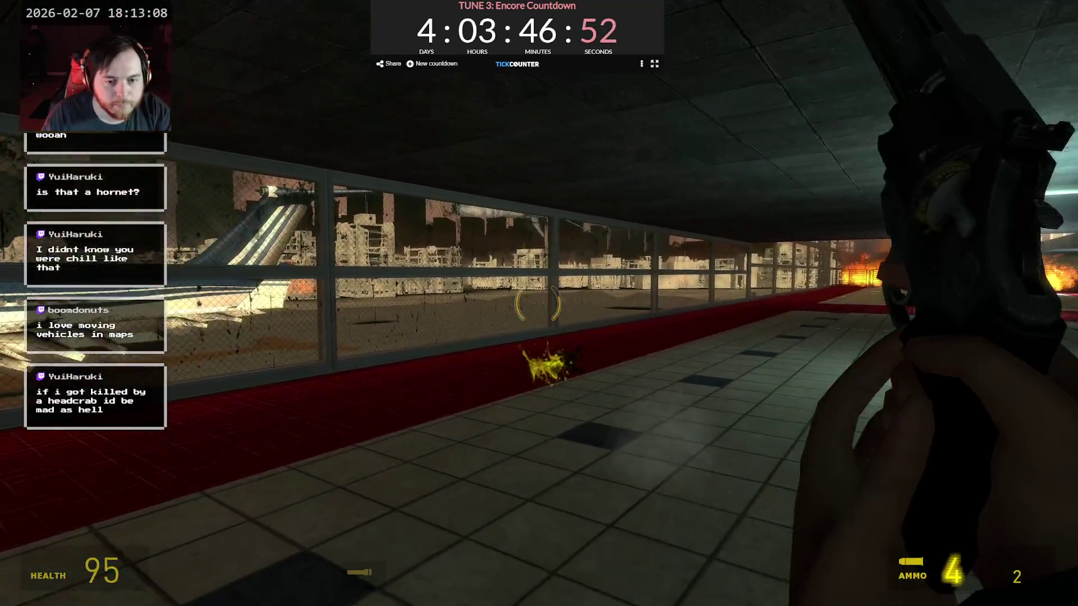
pyautogui.click(539, 303)
pyautogui.press('w')
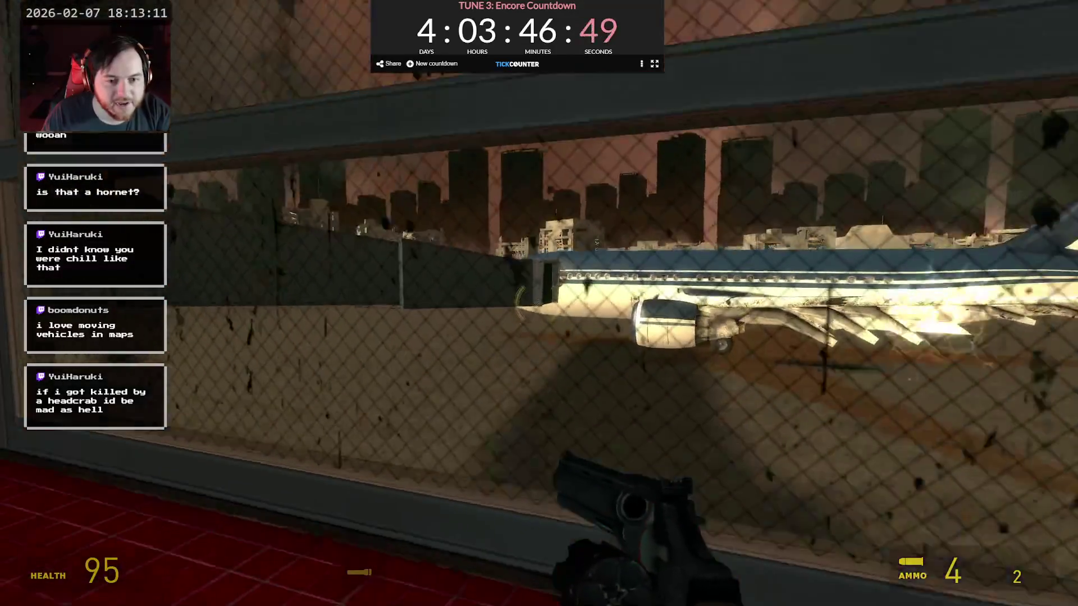
pyautogui.press('w')
pyautogui.press('r')
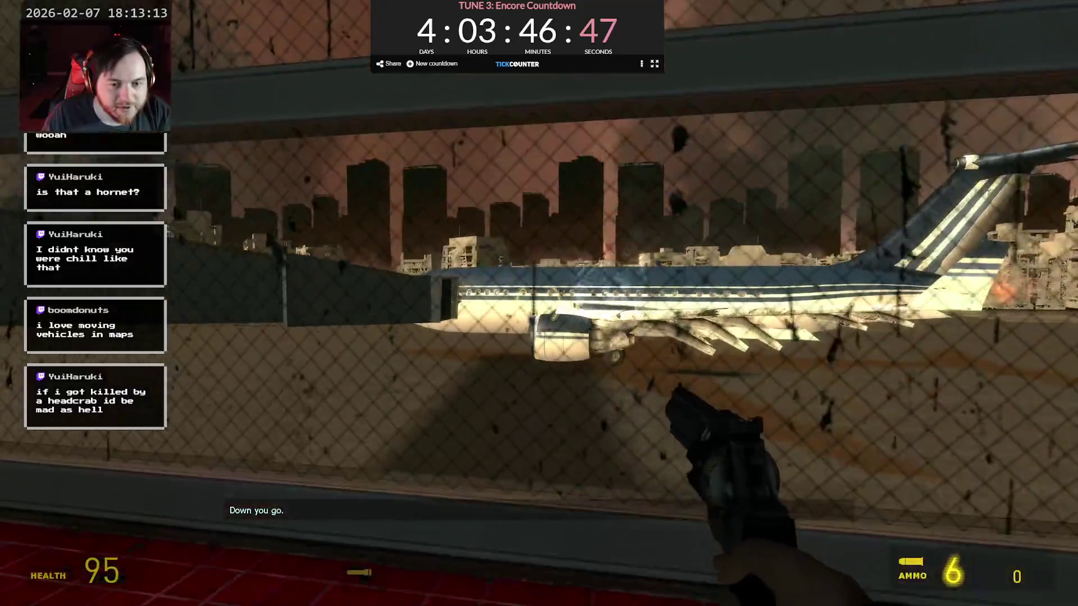
# Study the parked airliner through the fence from several spots along the hall.
pyautogui.press('w')
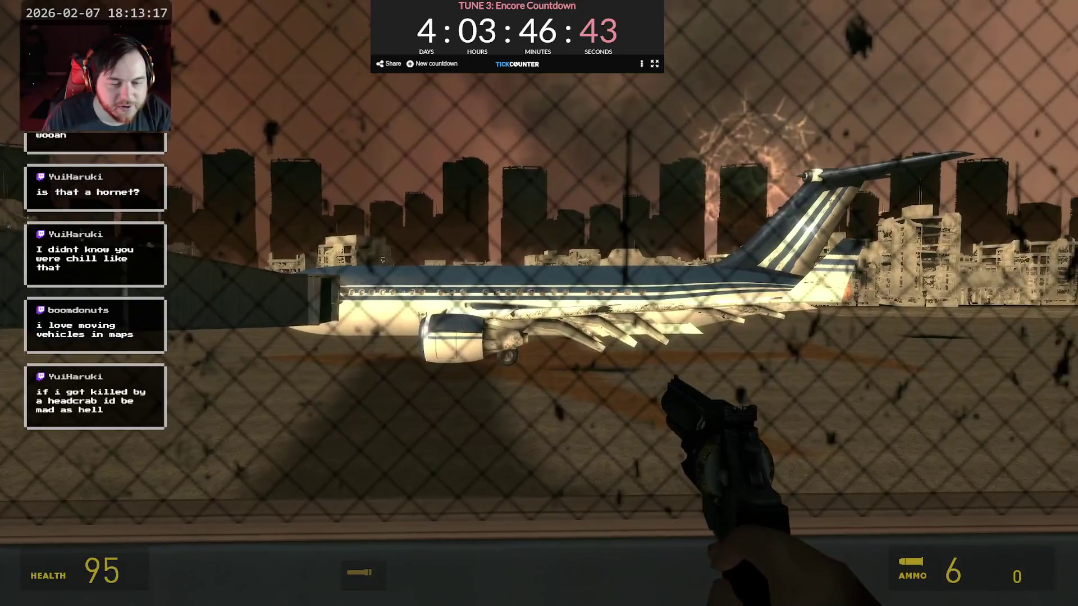
pyautogui.press('w')
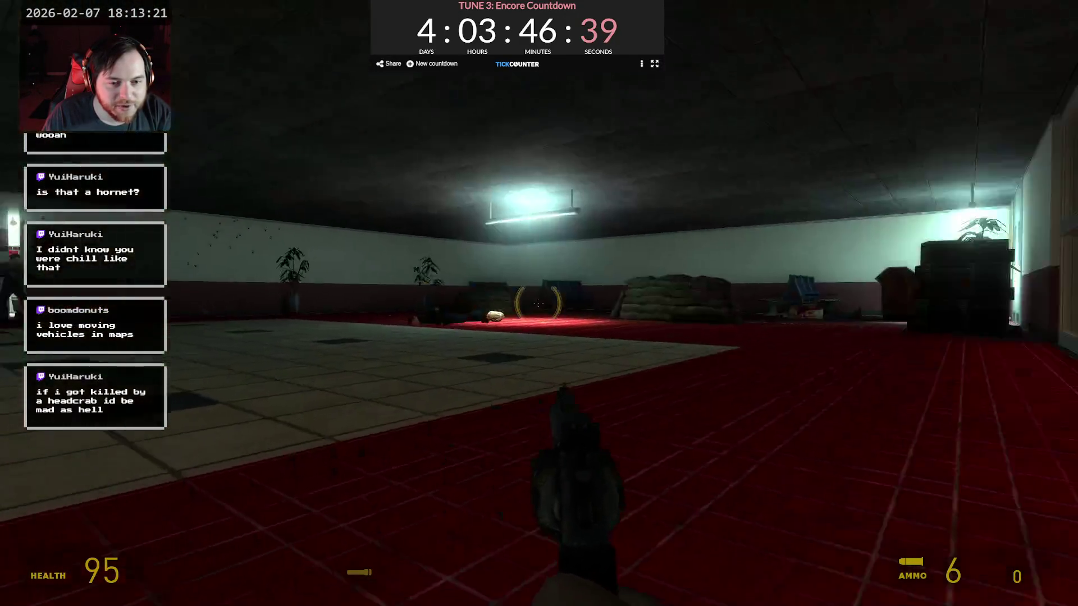
pyautogui.press('w')
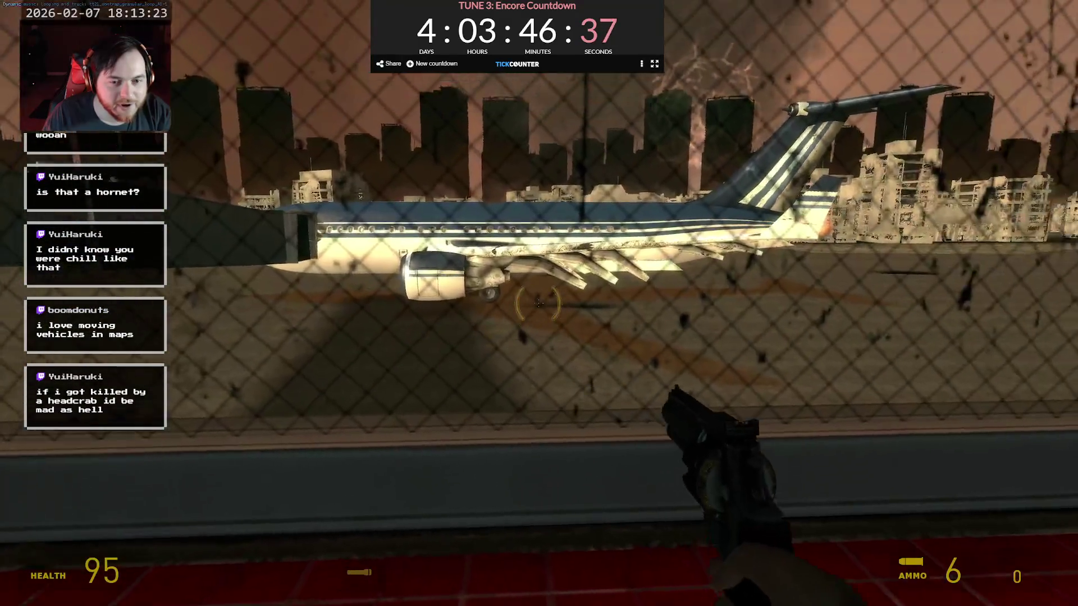
pyautogui.press('w')
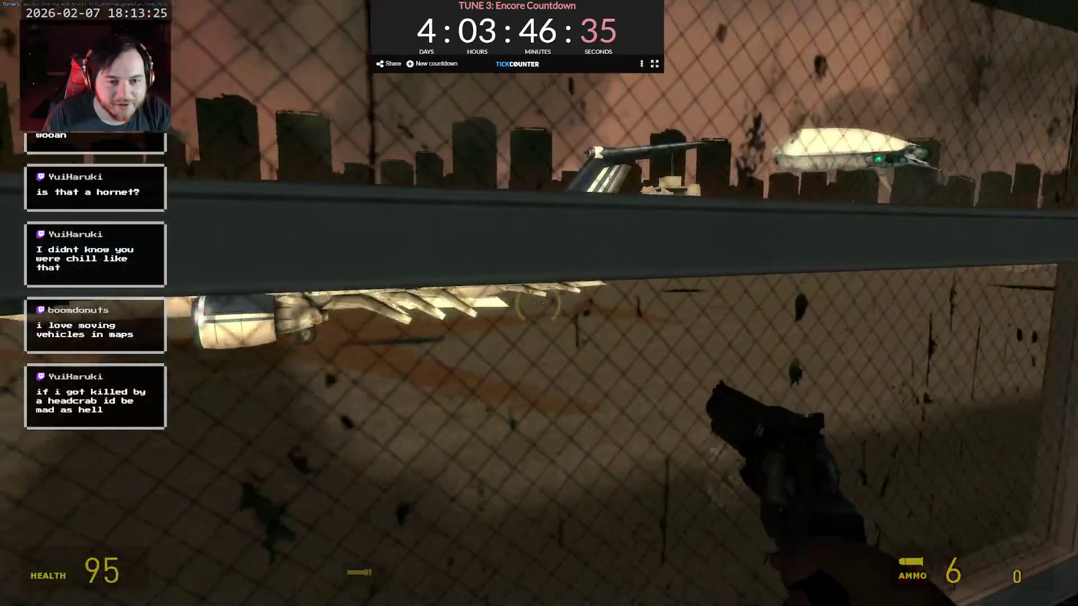
pyautogui.press('w')
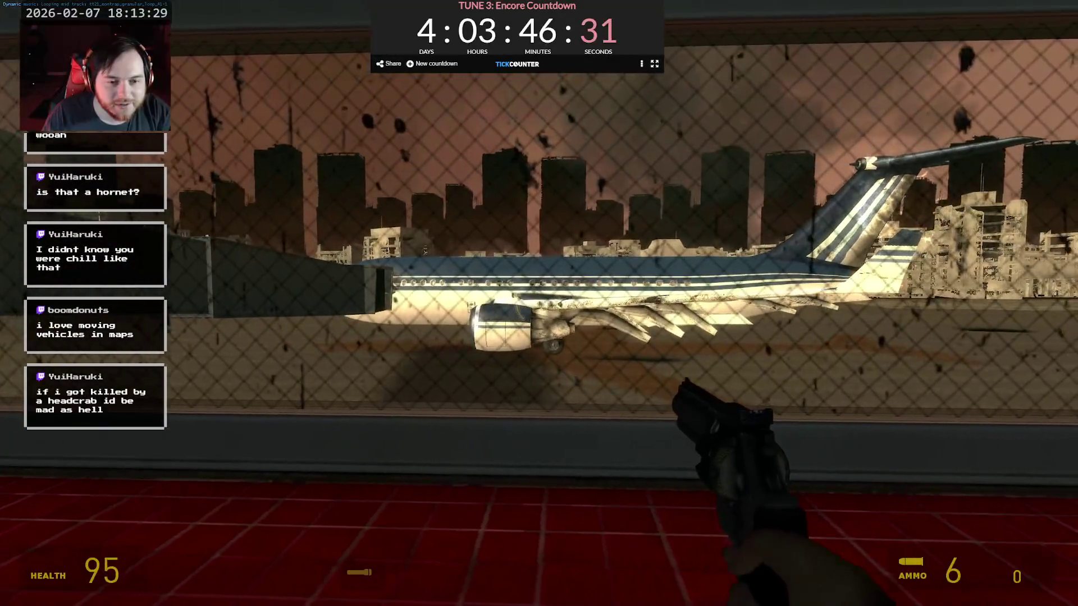
pyautogui.press('w')
pyautogui.press('w')
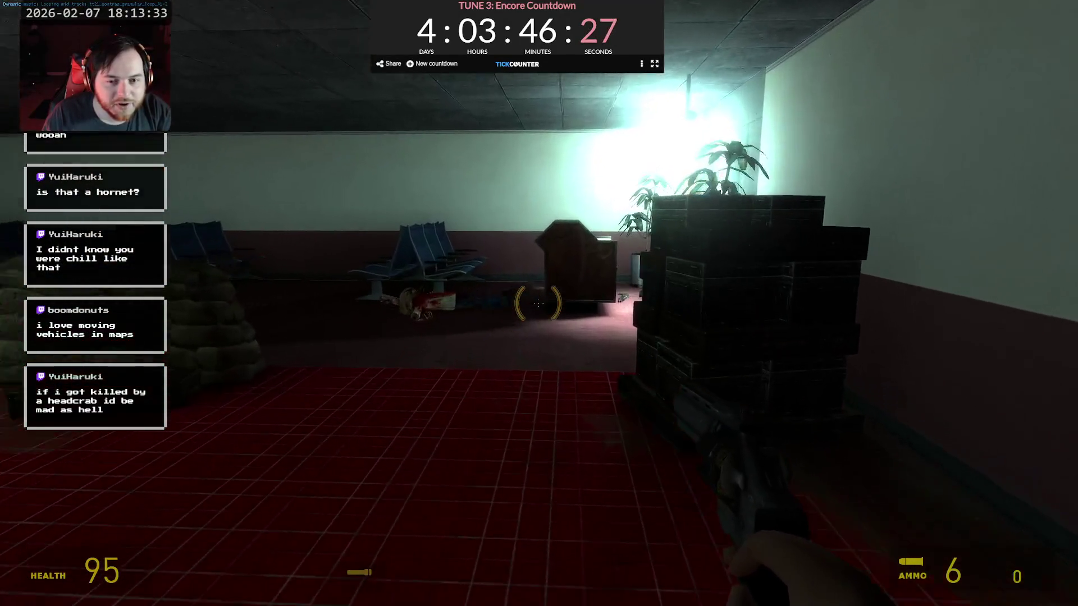
# Pick up the shotgun, switch to the SMG and follow the corridor past the restrooms to the airliner window.
pyautogui.press('w')
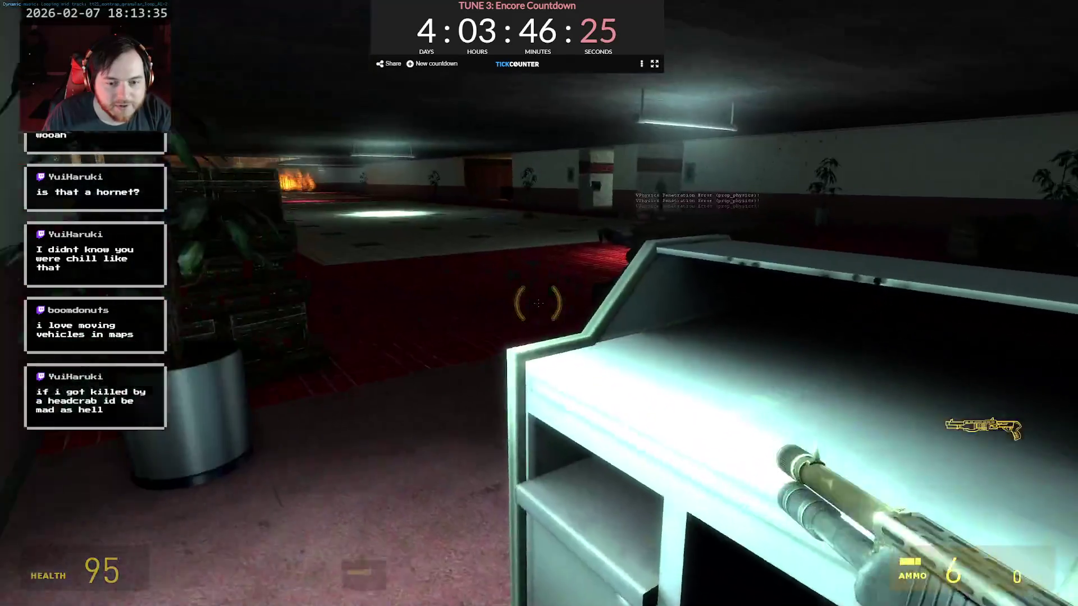
pyautogui.press('w')
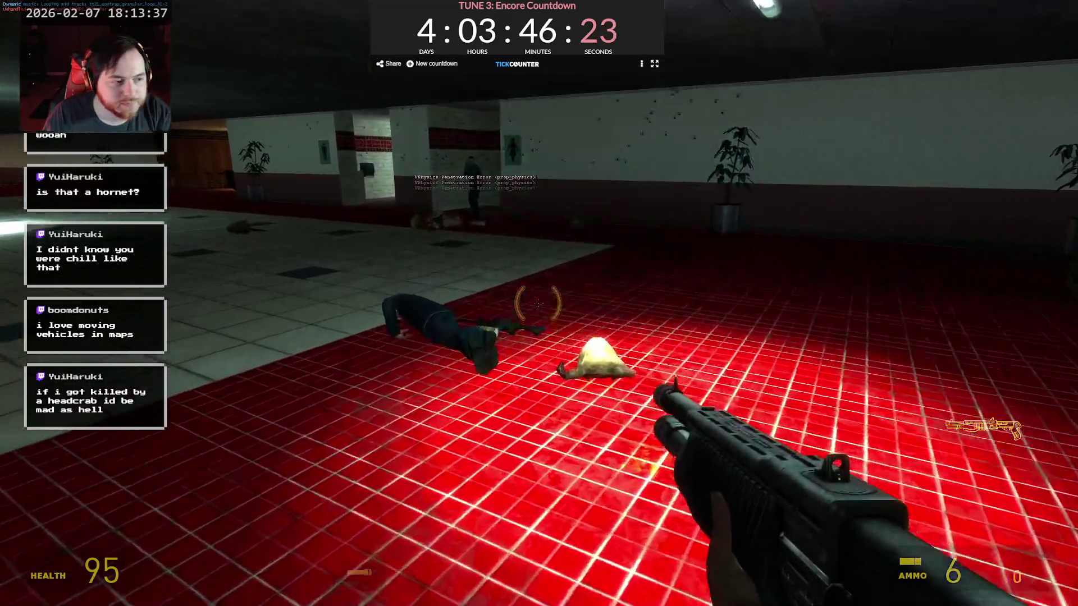
pyautogui.press('3')
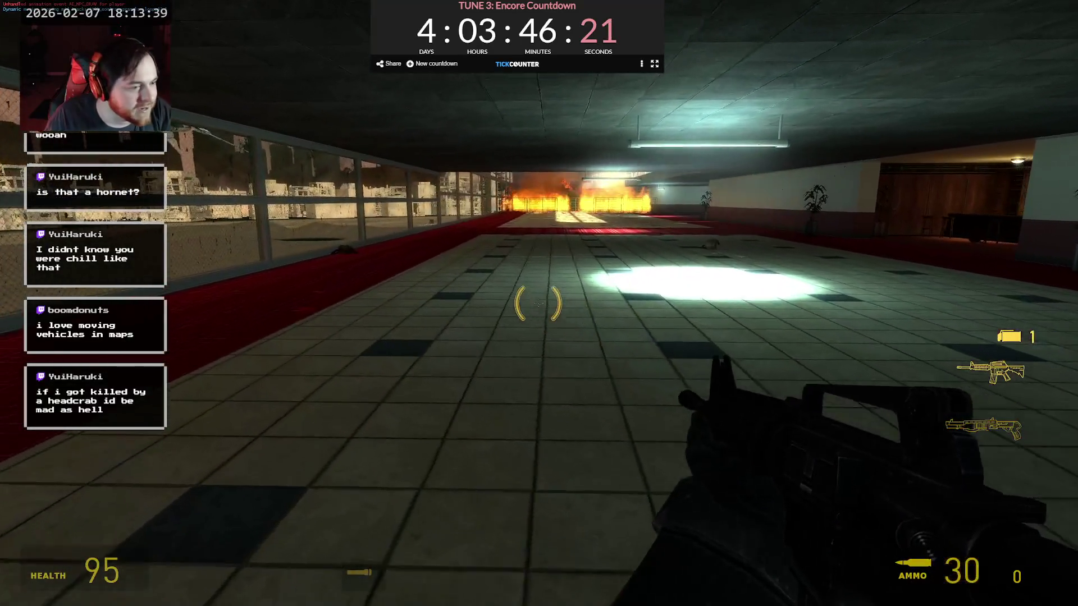
pyautogui.press('w')
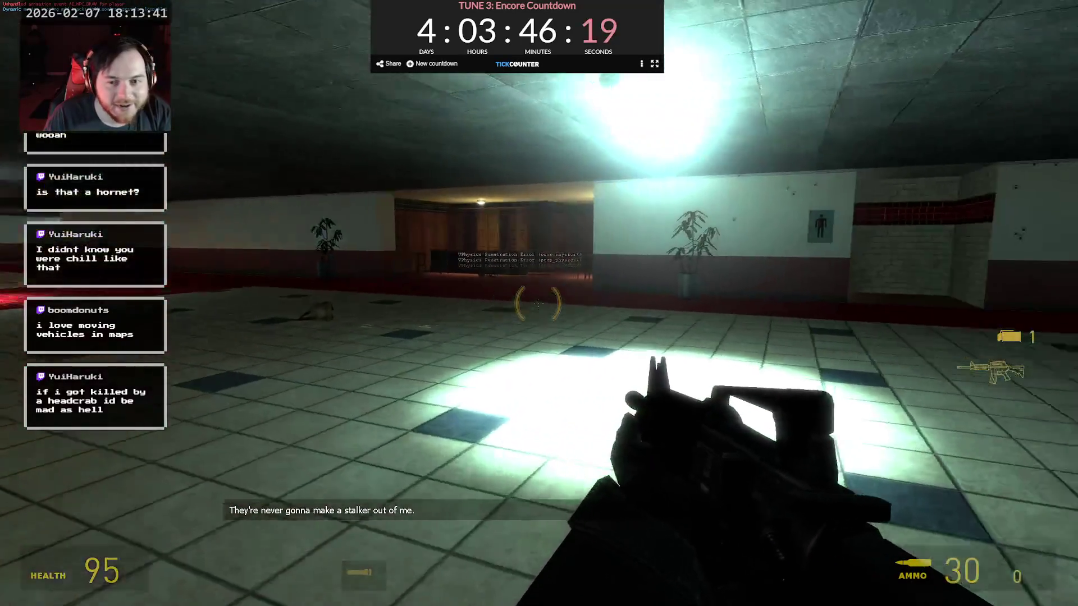
pyautogui.press('w')
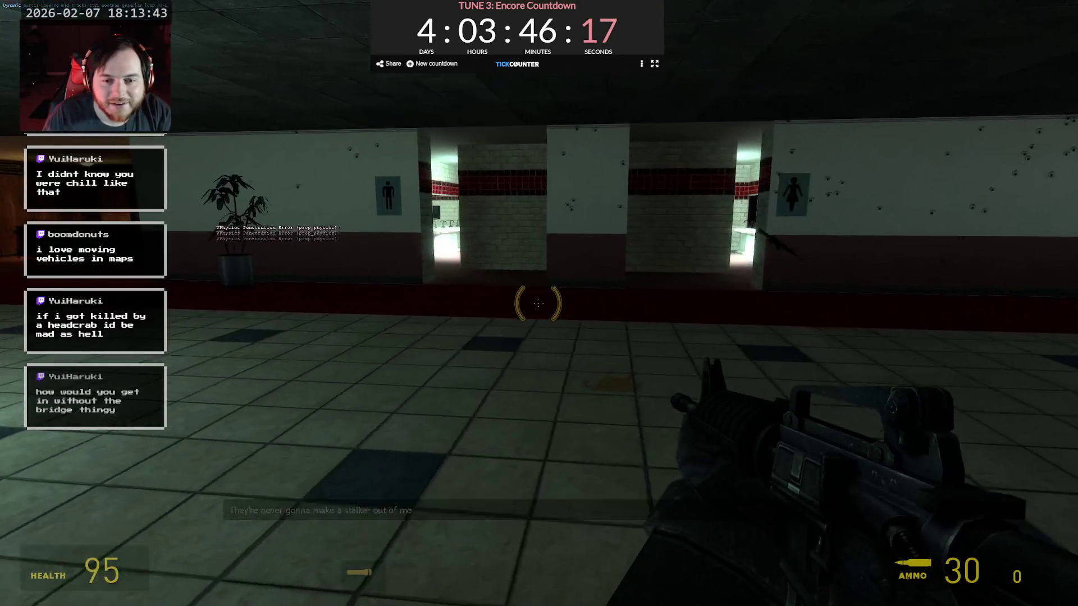
pyautogui.press('w')
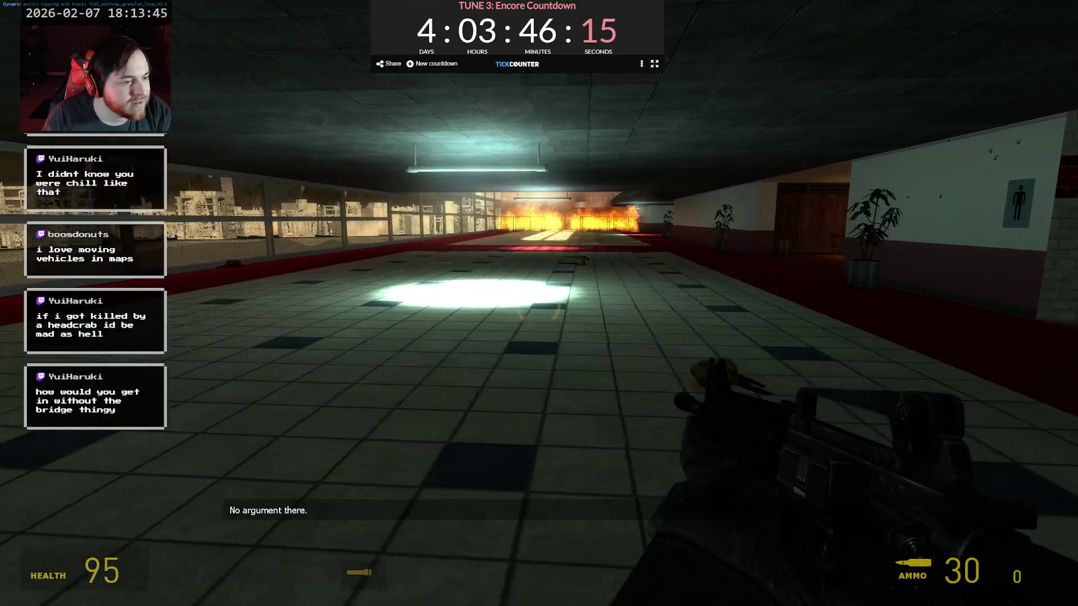
pyautogui.press('w')
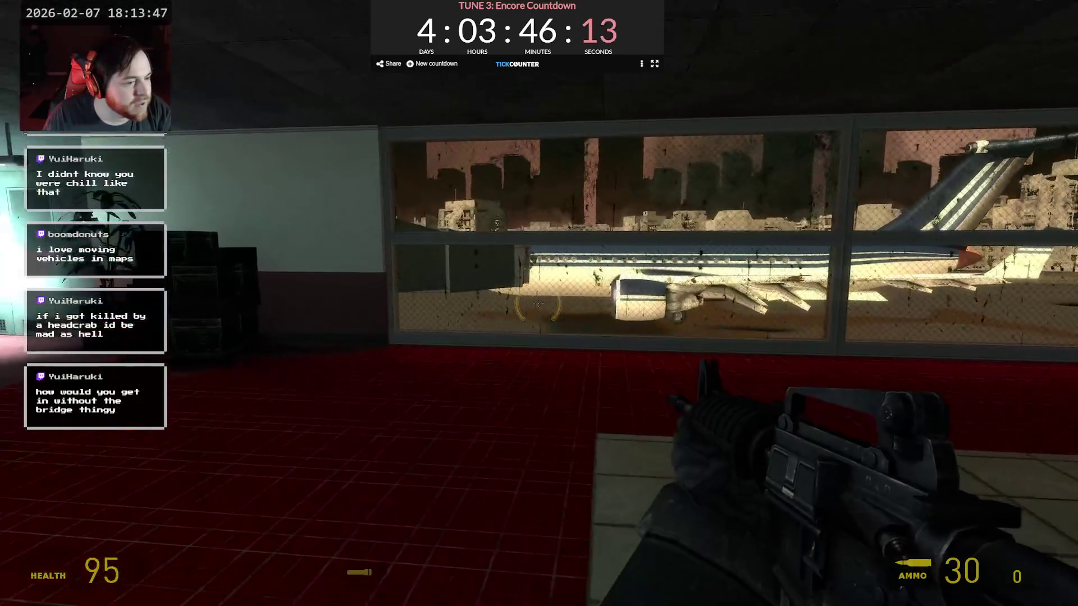
# Suit-zoom on the airliner and jet bridge, pass the seated NPC in the hallway, then open the developer console.
pyautogui.press('w')
pyautogui.press('z')
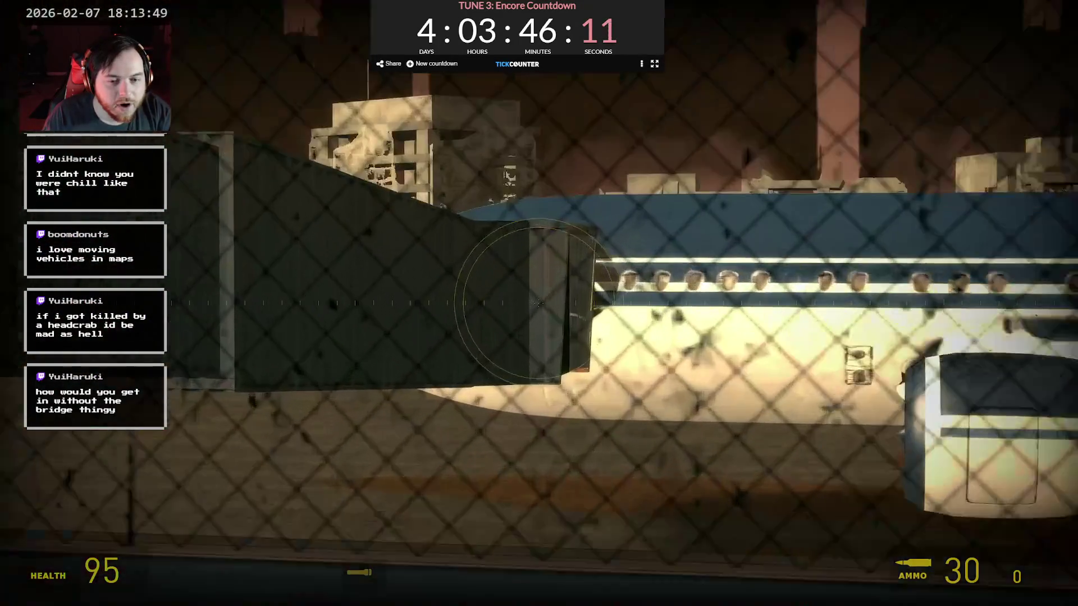
pyautogui.press('z')
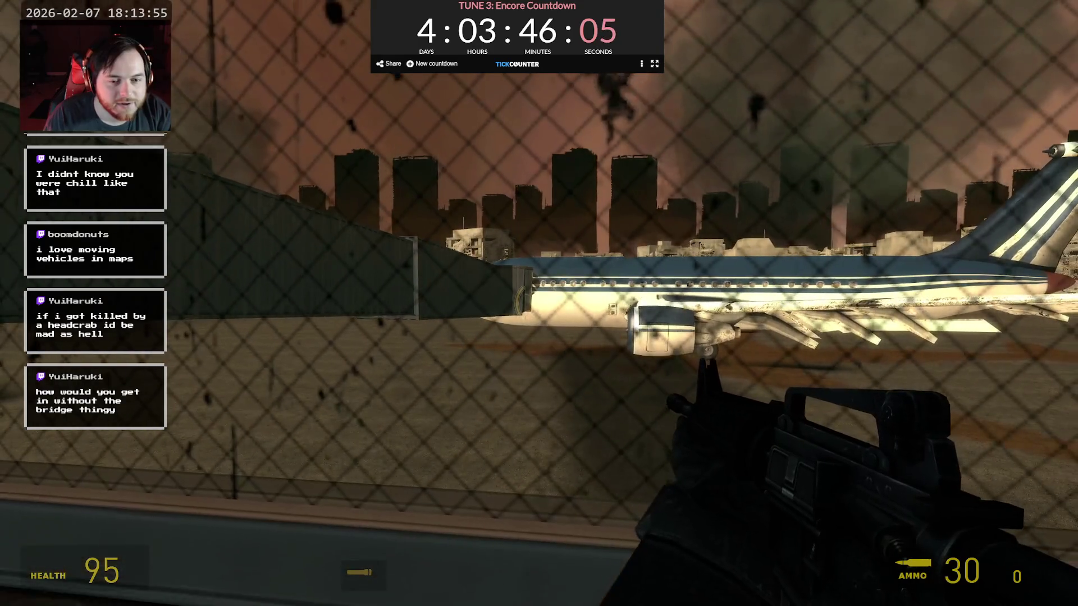
pyautogui.moveTo(539, 303); pyautogui.dragTo(253, 303)
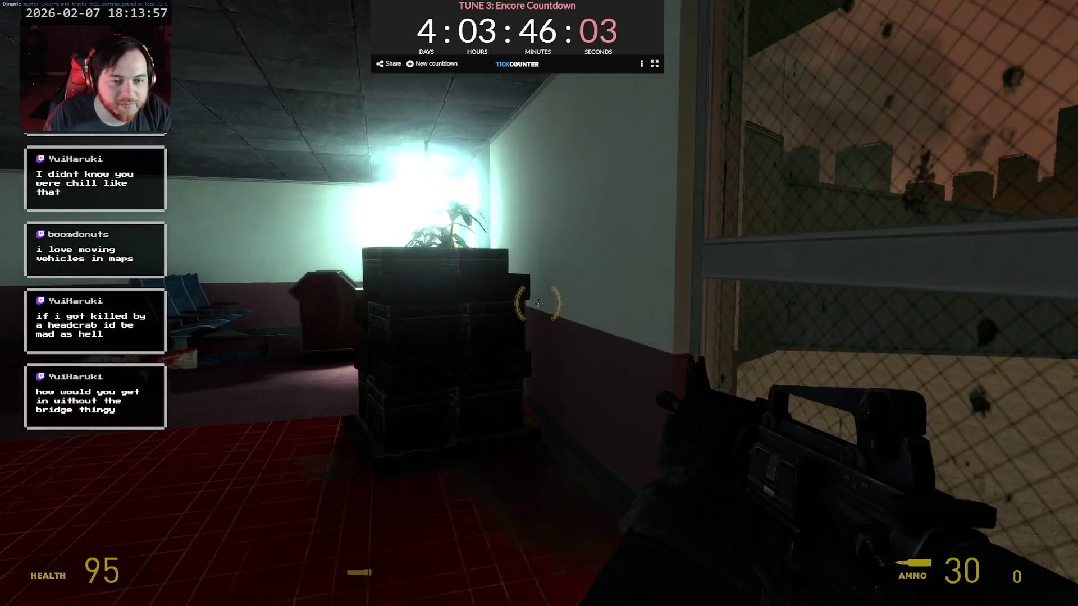
pyautogui.press('w')
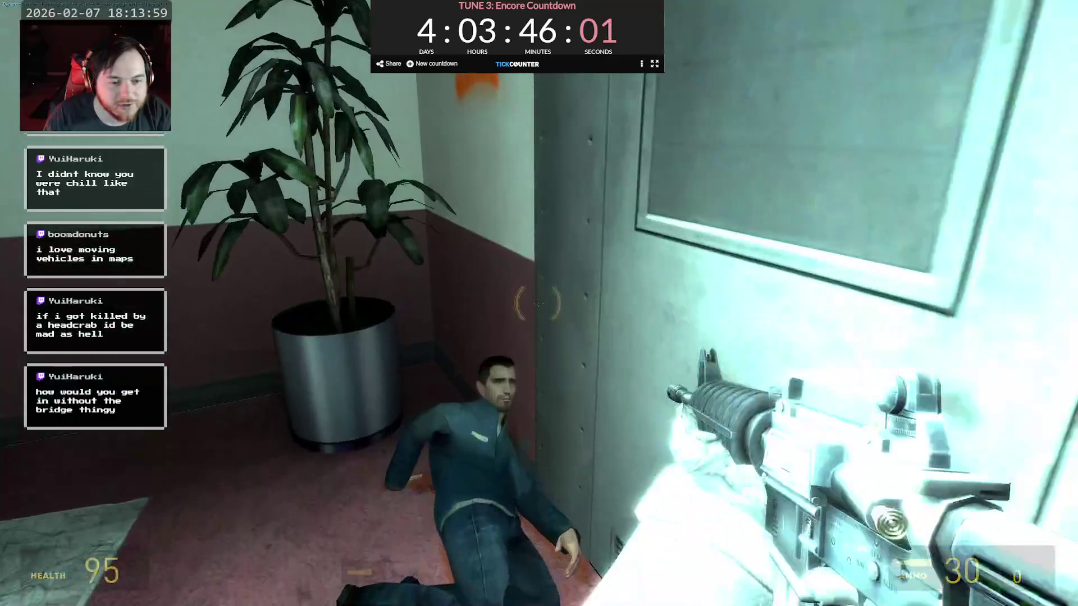
pyautogui.press('w')
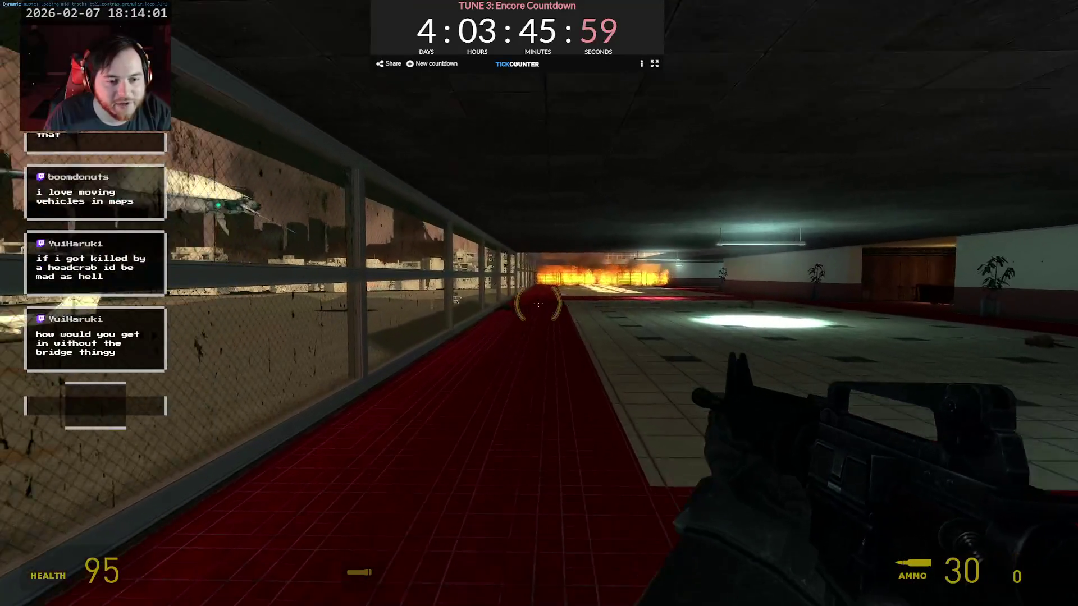
pyautogui.moveTo(540, 303); pyautogui.dragTo(254, 304)
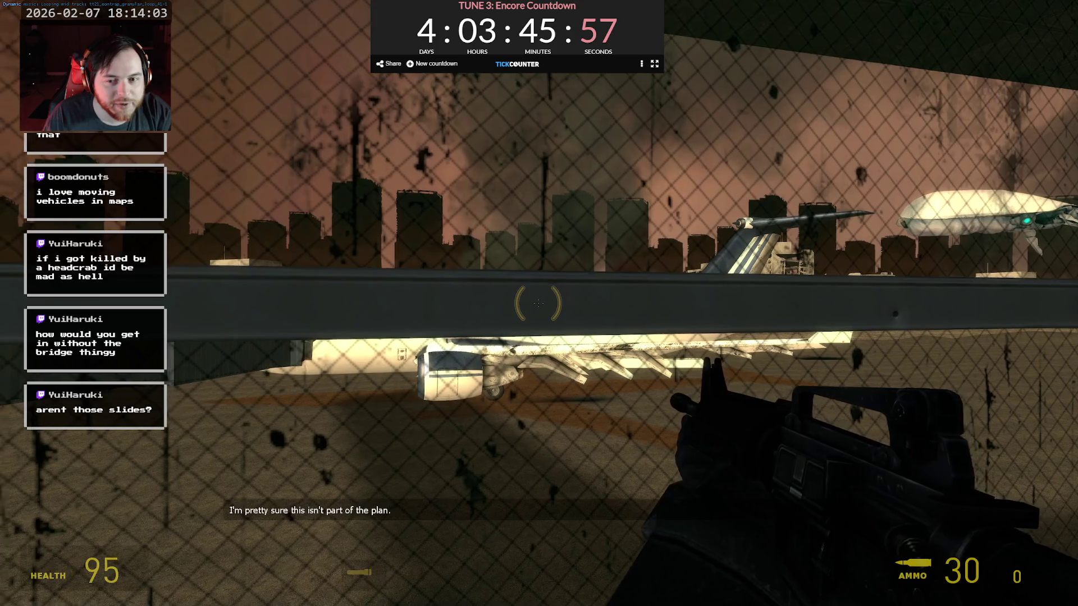
pyautogui.moveTo(540, 303); pyautogui.dragTo(825, 303)
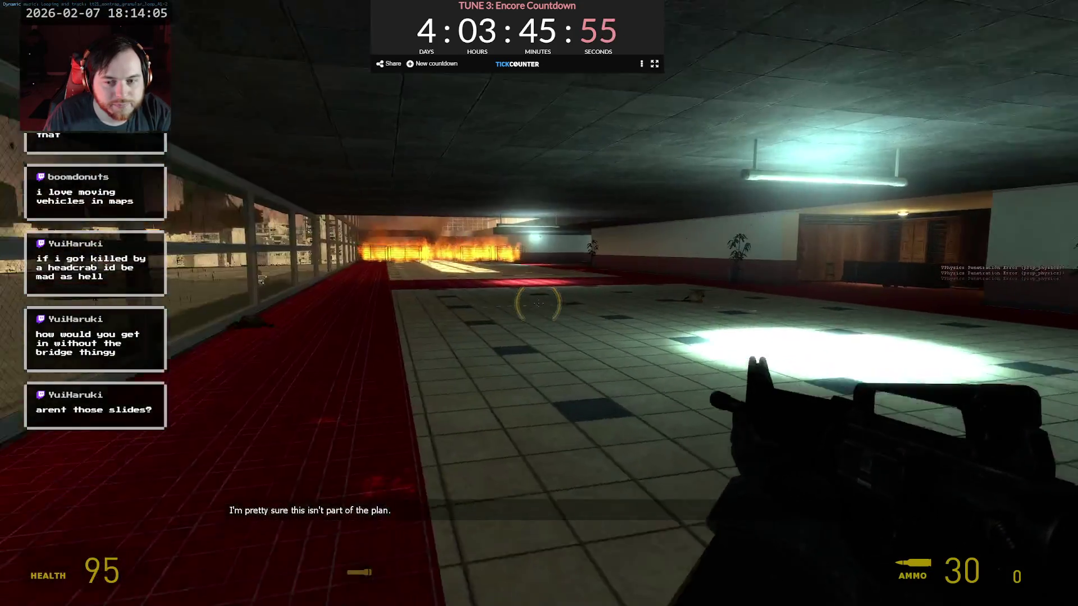
pyautogui.press('`')
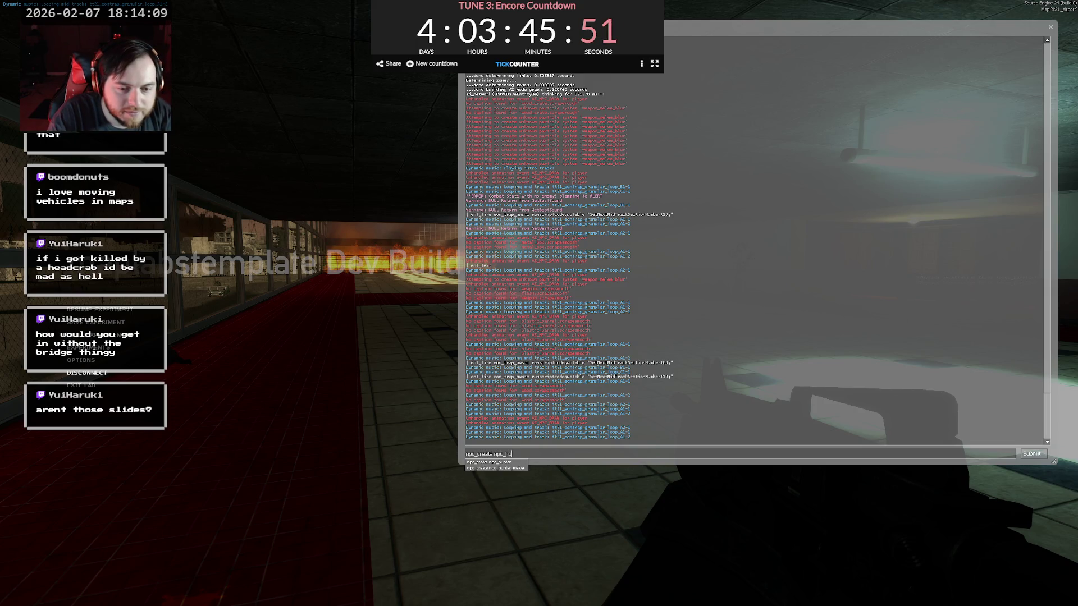
# Spawn a Hunter with npc_create npc_hunter, spray it with the SMG, reload and sprint toward the windows.
pyautogui.press('Return')
pyautogui.press('`')
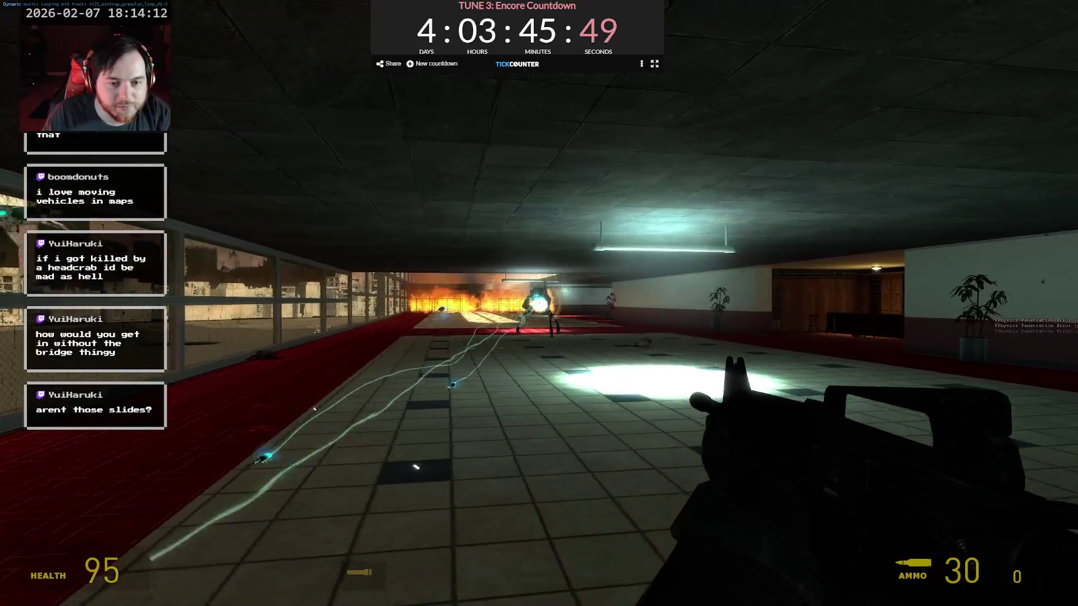
pyautogui.press('w')
pyautogui.moveTo(539, 304); pyautogui.dragTo(539, 303)
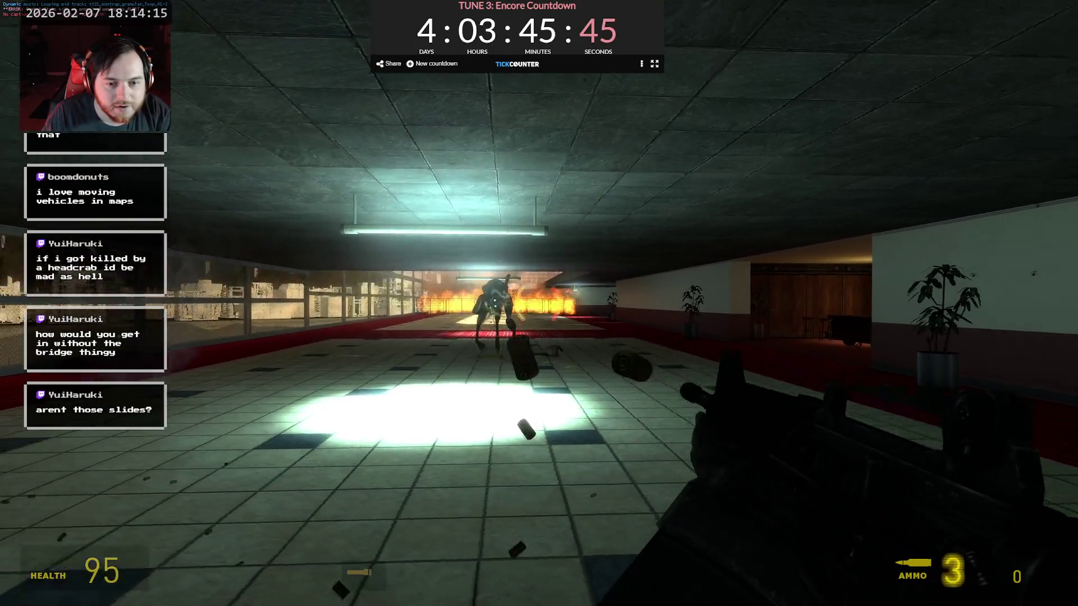
pyautogui.press('r')
pyautogui.hotkey('shift', 'w')
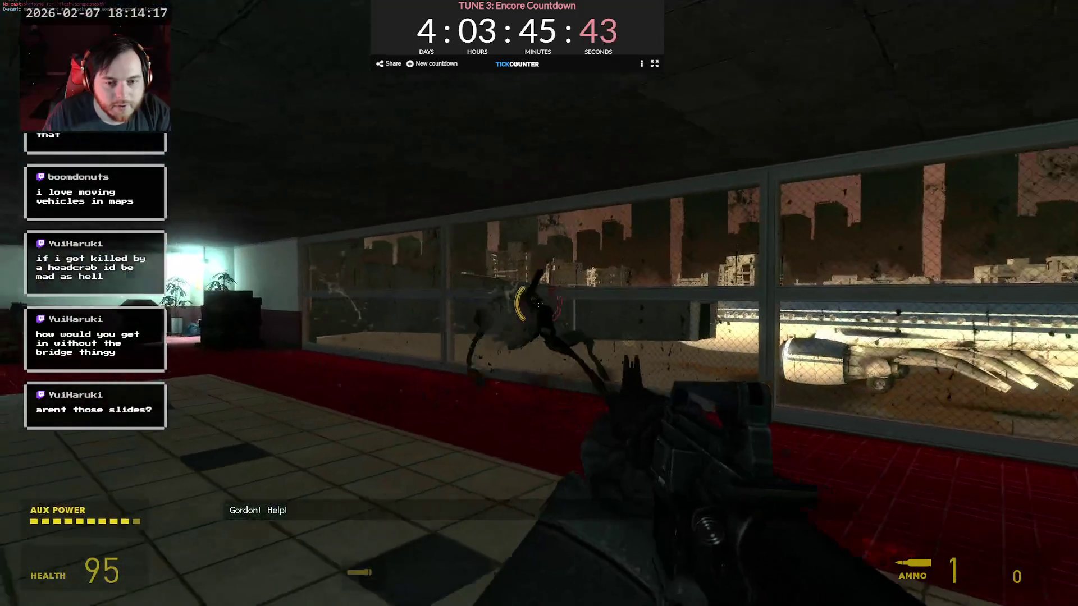
# Fire the revolver at the Hunter twice and sprint away onto the red floor near the body.
pyautogui.press('w')
pyautogui.click(539, 303)
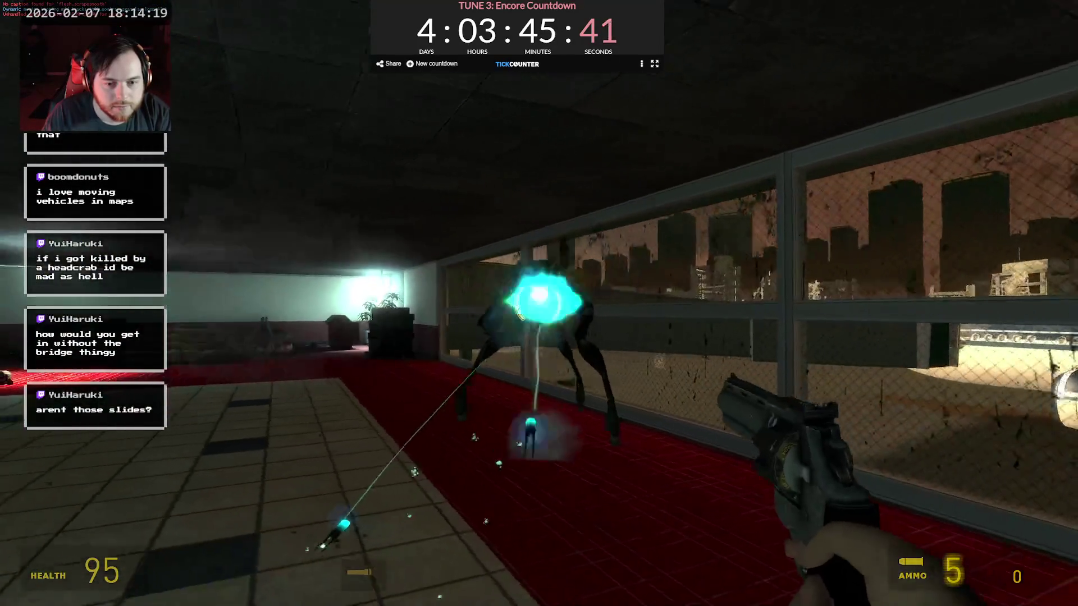
pyautogui.click(539, 304)
pyautogui.hotkey('shift', 'w')
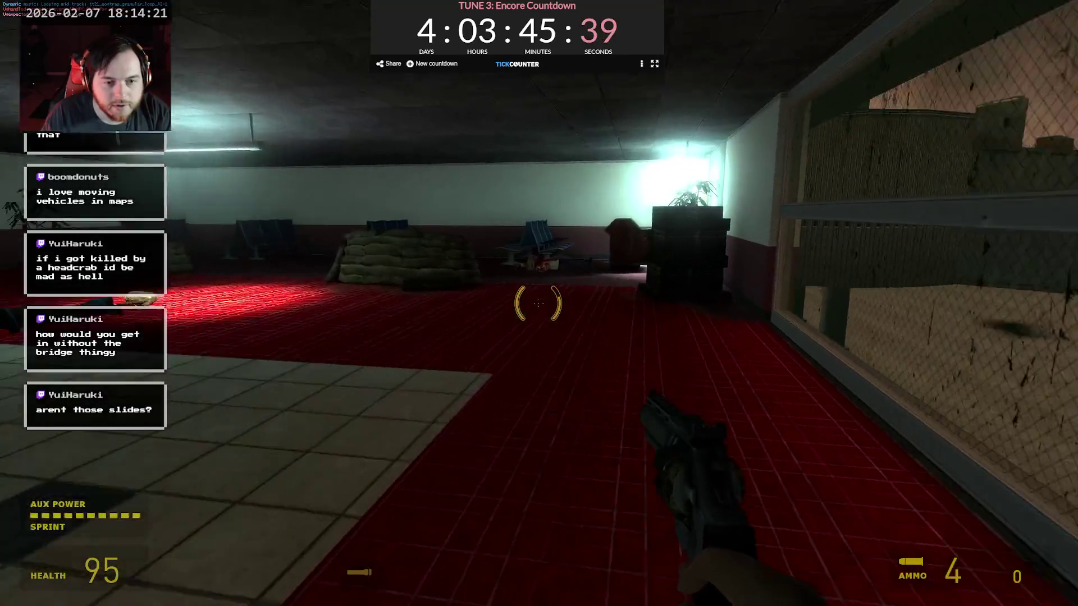
pyautogui.press('w')
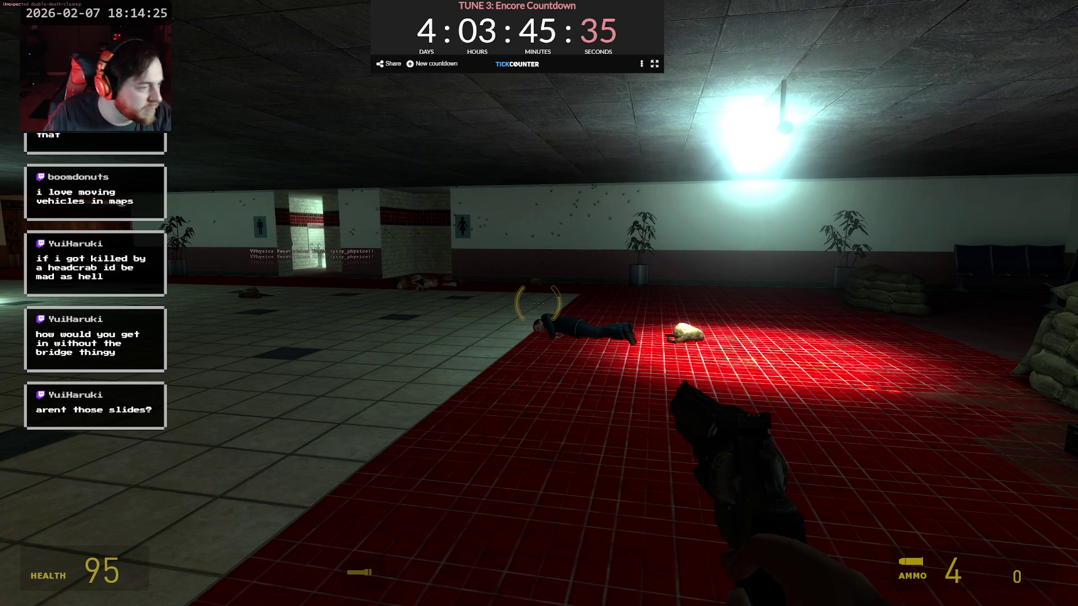
# Walk up to the fence and zoom in on the parked airliner.
pyautogui.press('w')
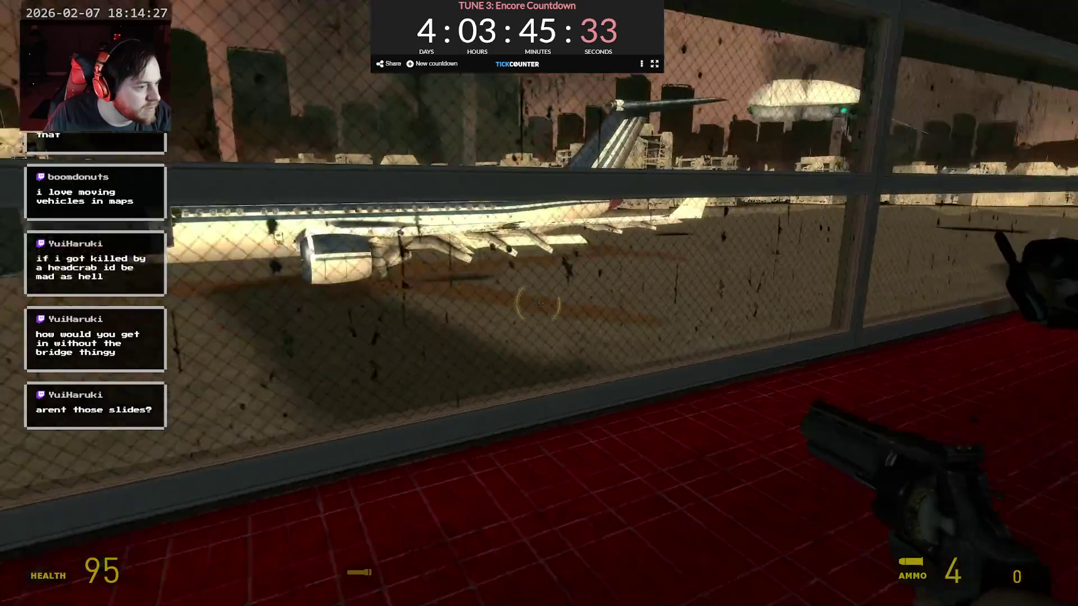
pyautogui.press('w')
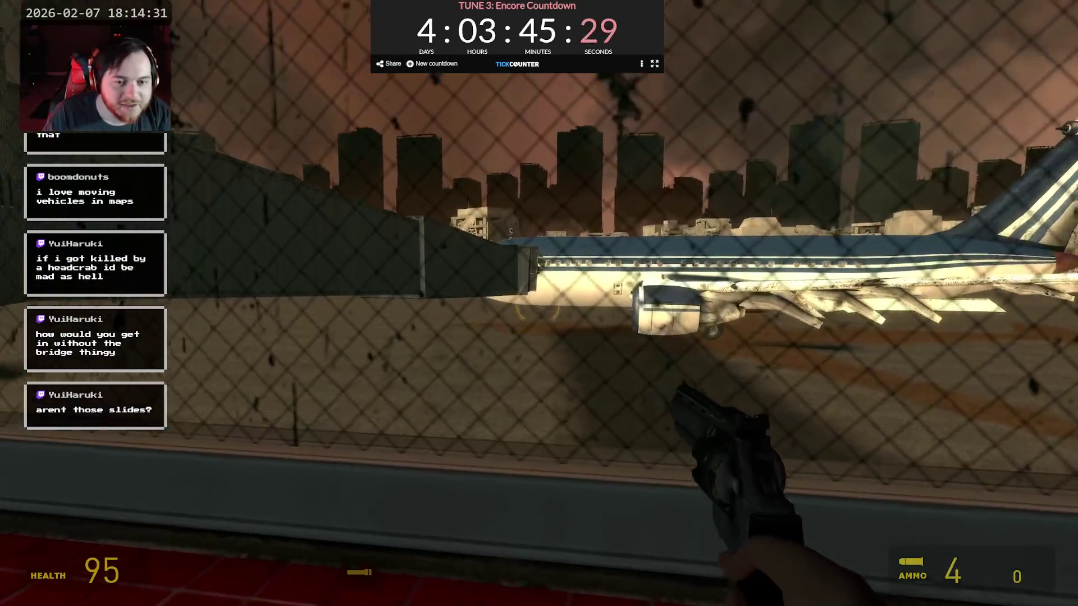
pyautogui.press('w')
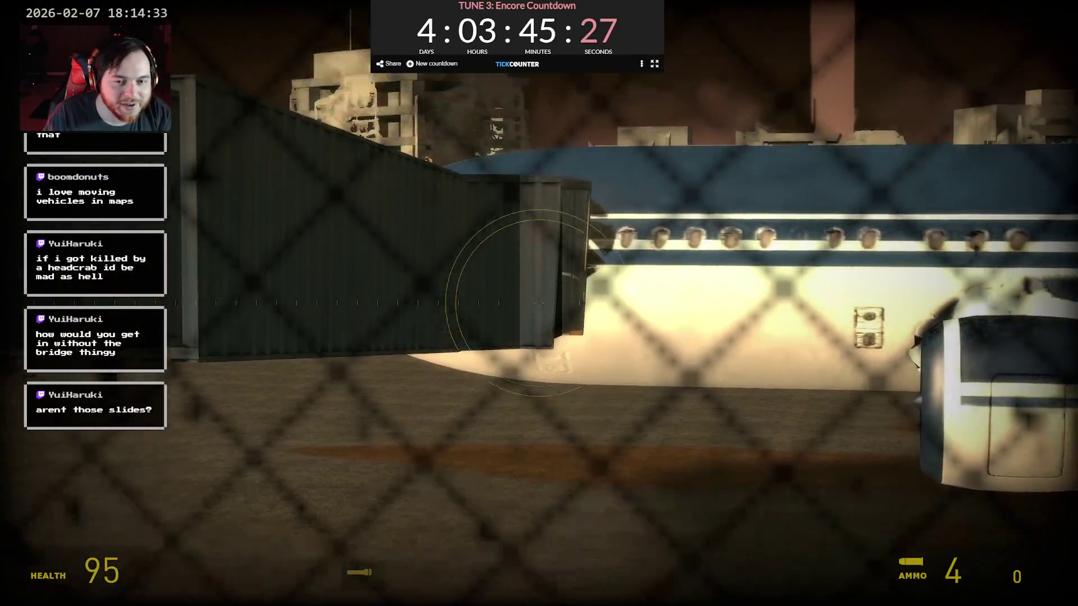
pyautogui.press('z')
# Take a last look at the plane and blimp from the window, then pause the game.
pyautogui.press('w')
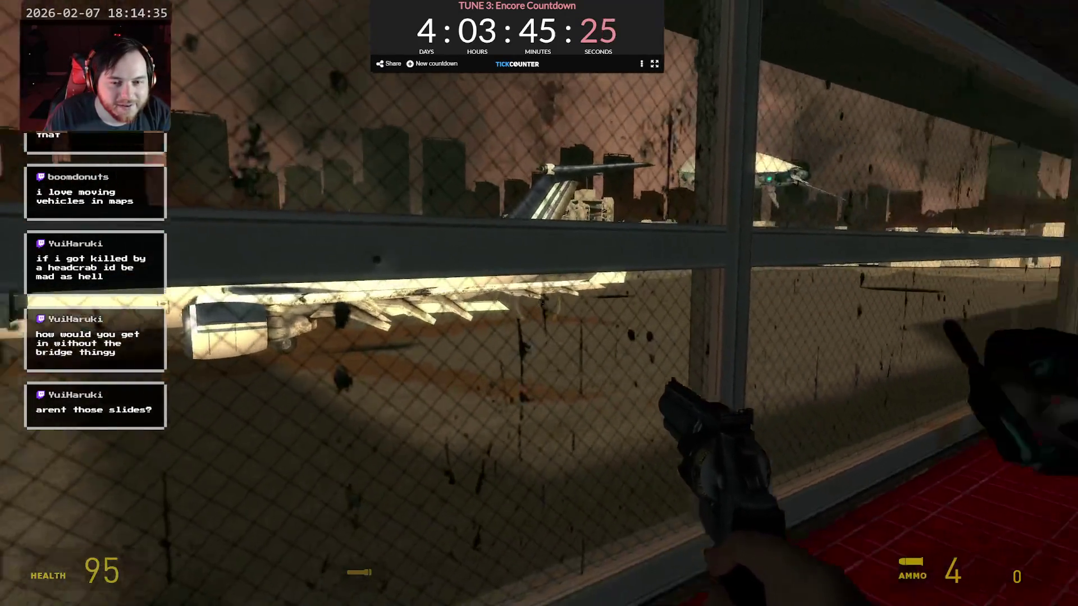
pyautogui.press('w')
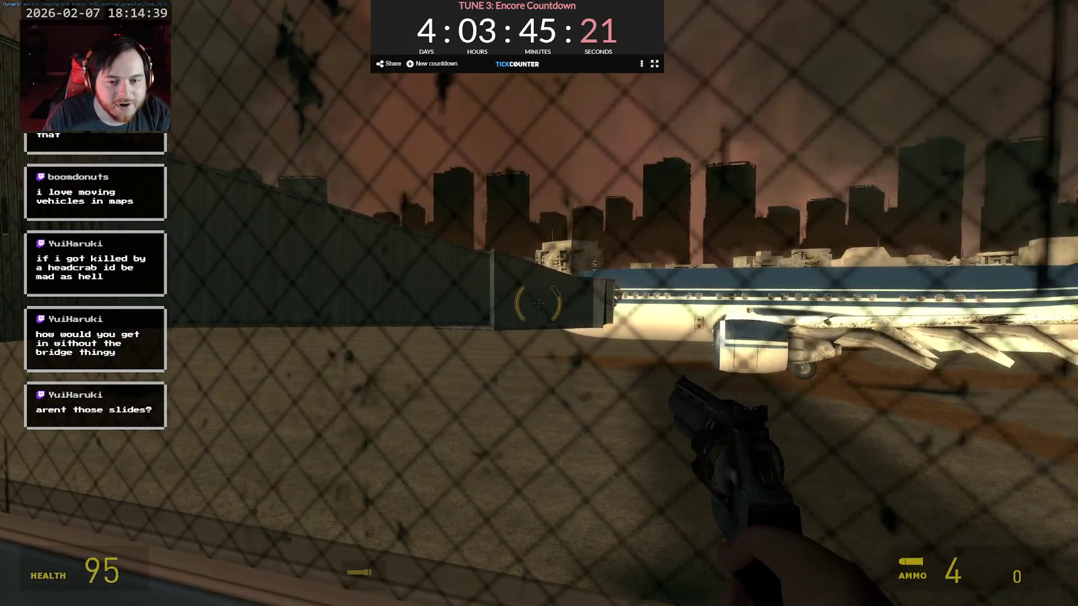
pyautogui.press('a')
pyautogui.press('w')
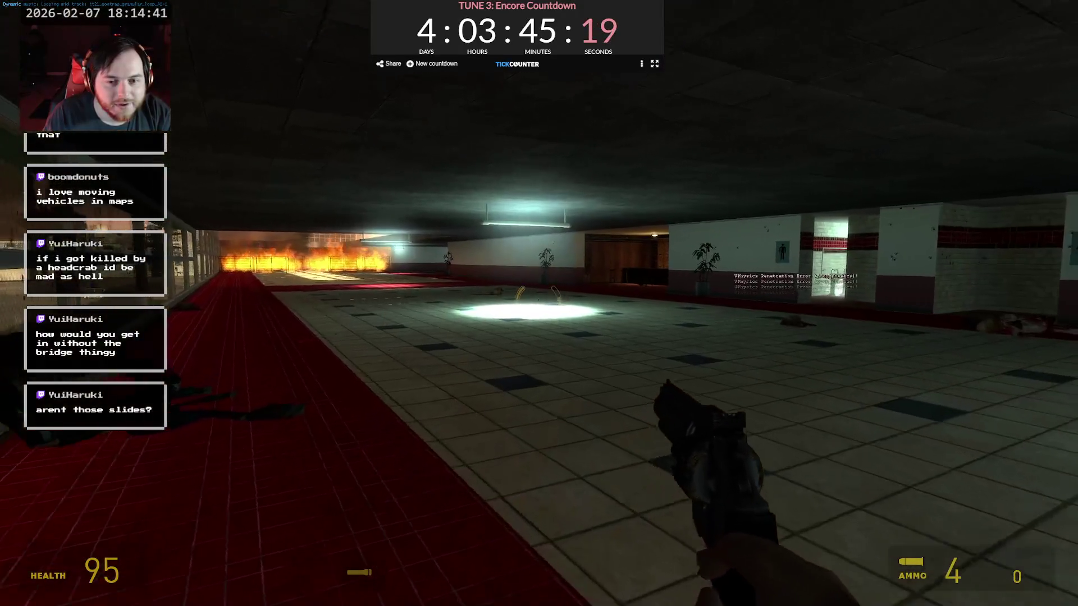
pyautogui.press('Escape')
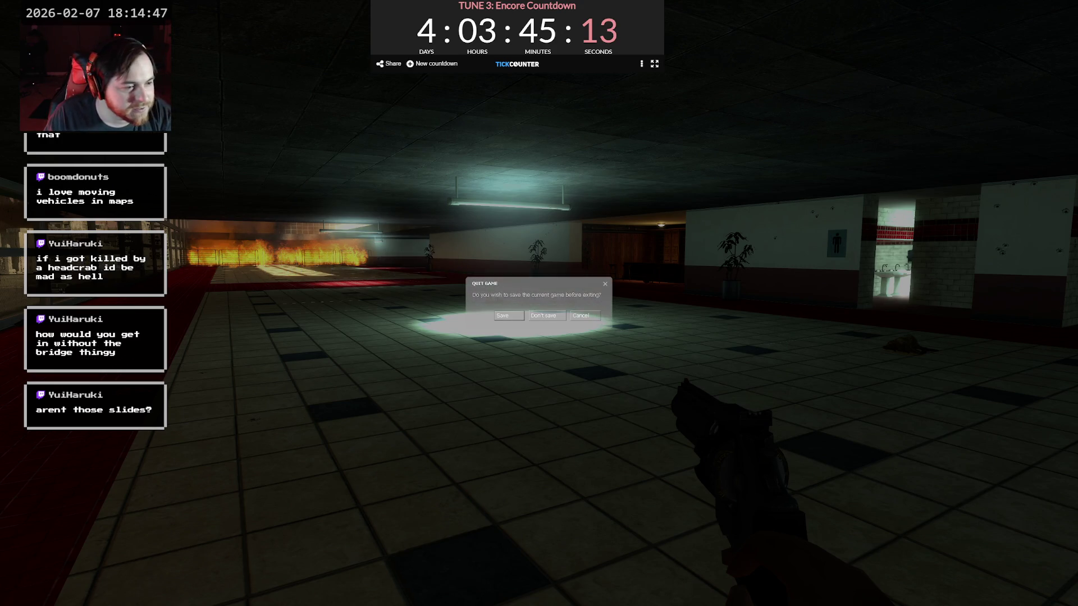
# Alt-Tab from the game past VS Code back to the Hammer++ editor.
pyautogui.hotkey('alt', 'Tab')
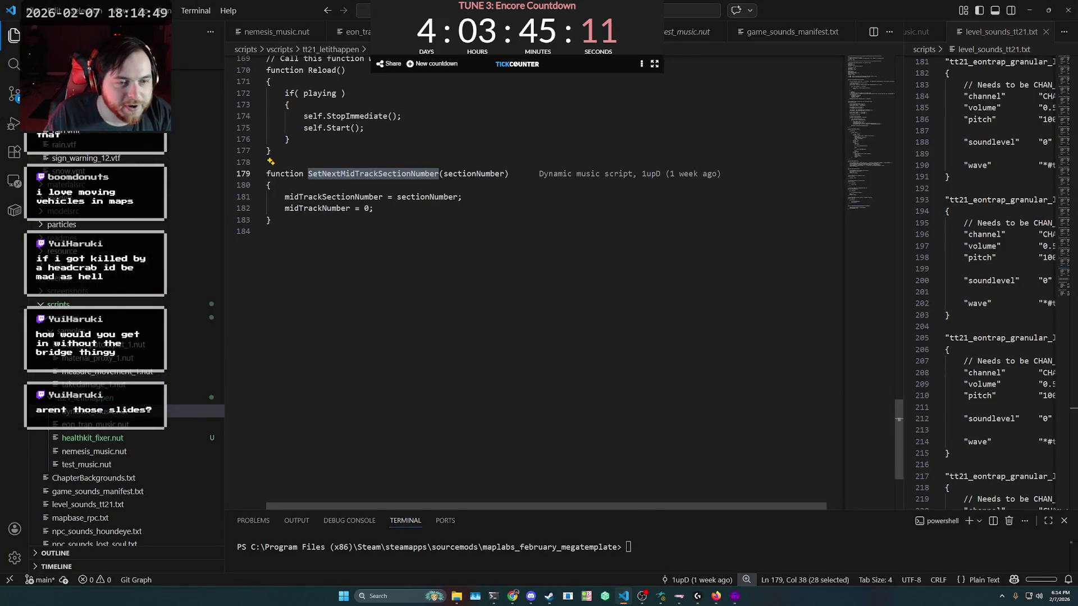
pyautogui.hotkey('alt', 'Tab')
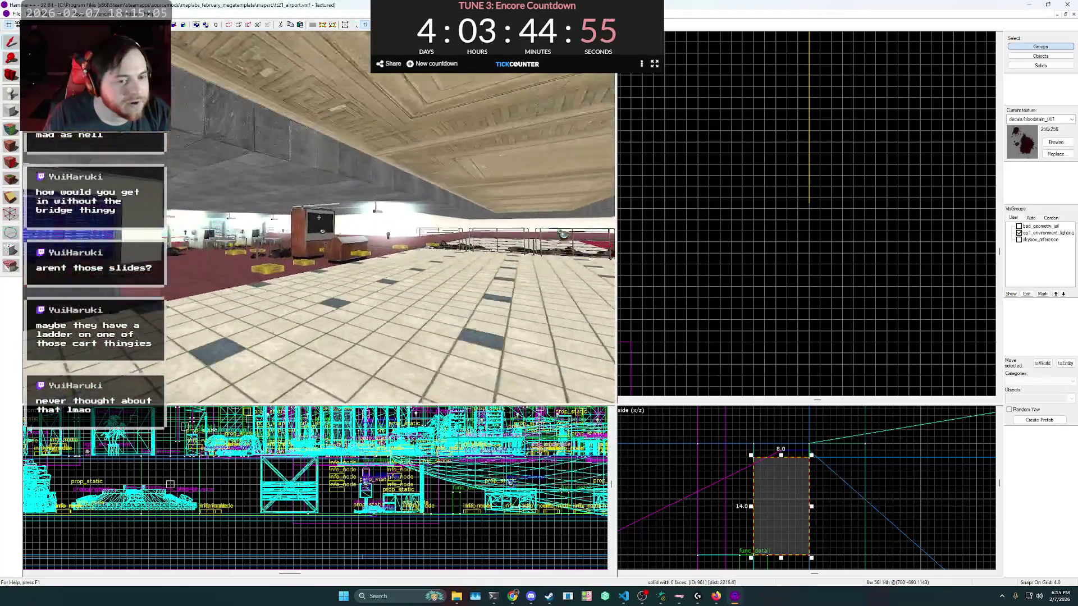
# Fly the 3D camera out to the apron by the jet bridge in the terminal roof instance.
pyautogui.press('w')
pyautogui.press('w')
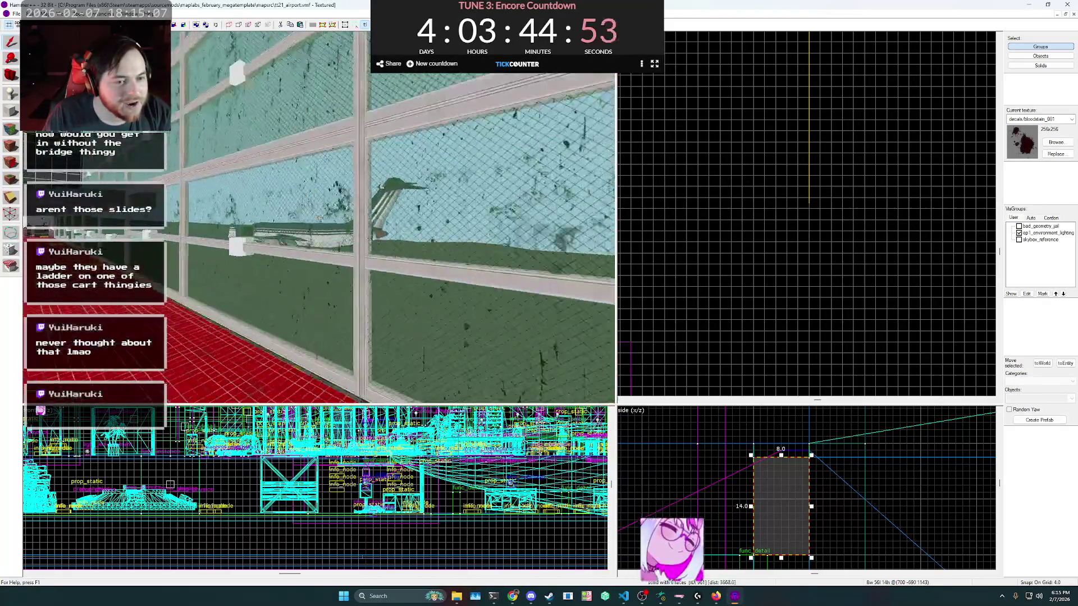
pyautogui.press('w')
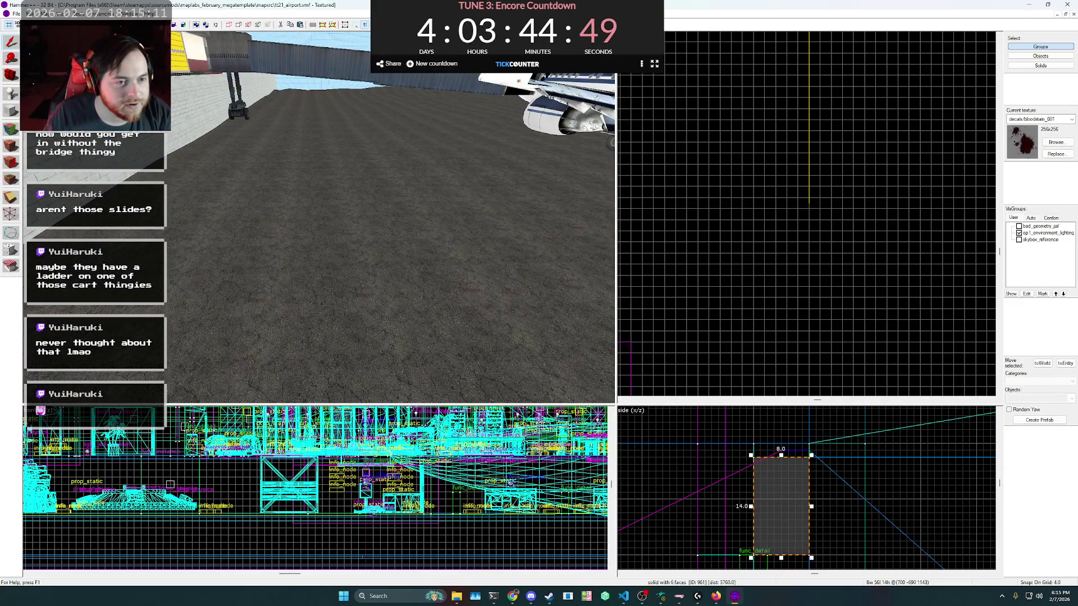
pyautogui.hotkey('ctrl', 'Tab')
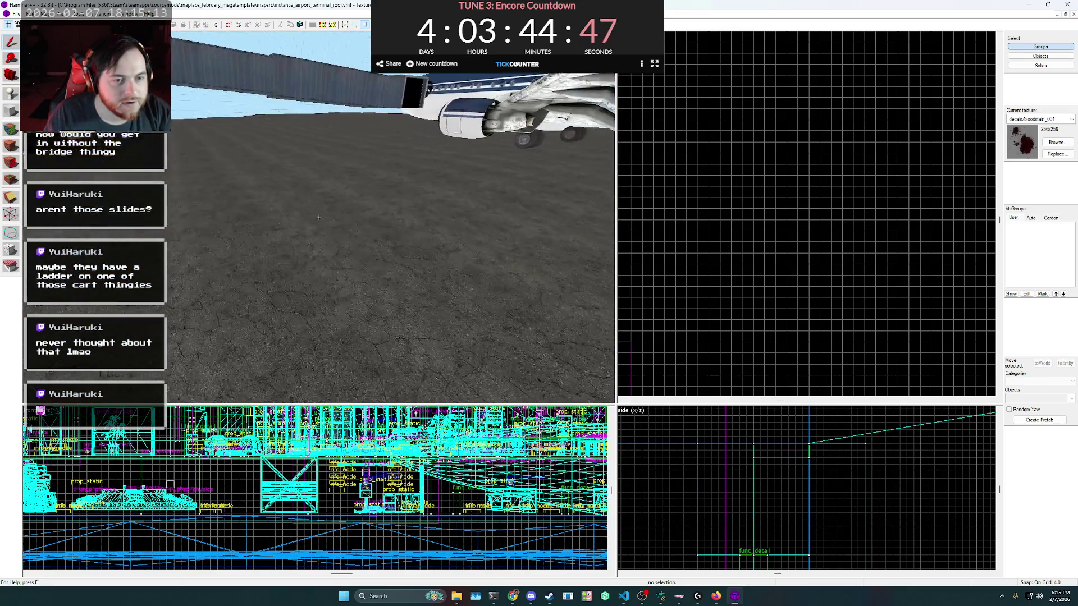
pyautogui.press('w')
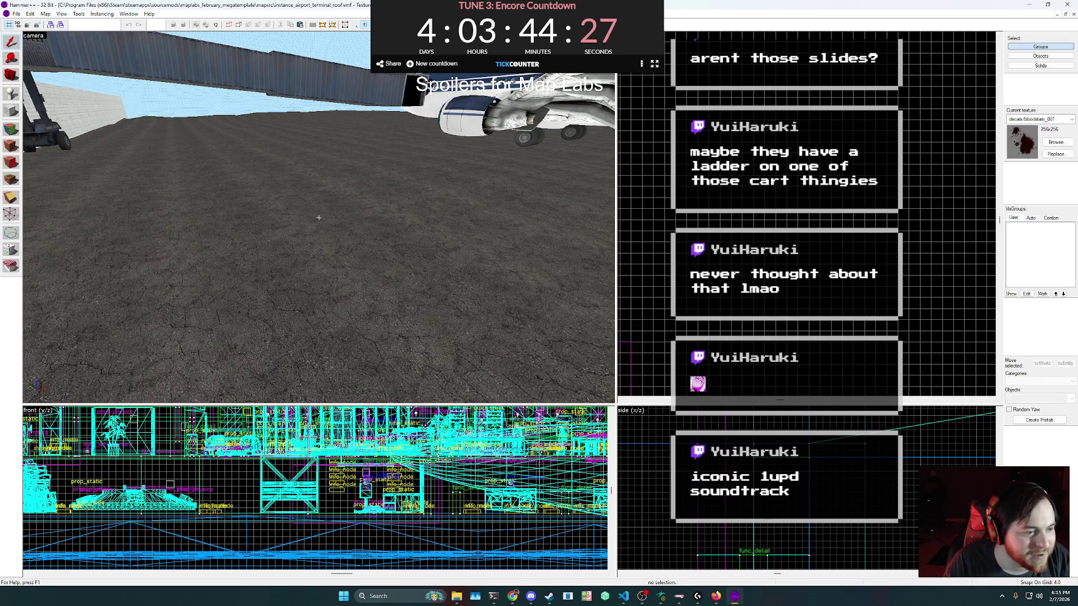
pyautogui.press('s')
pyautogui.press('w')
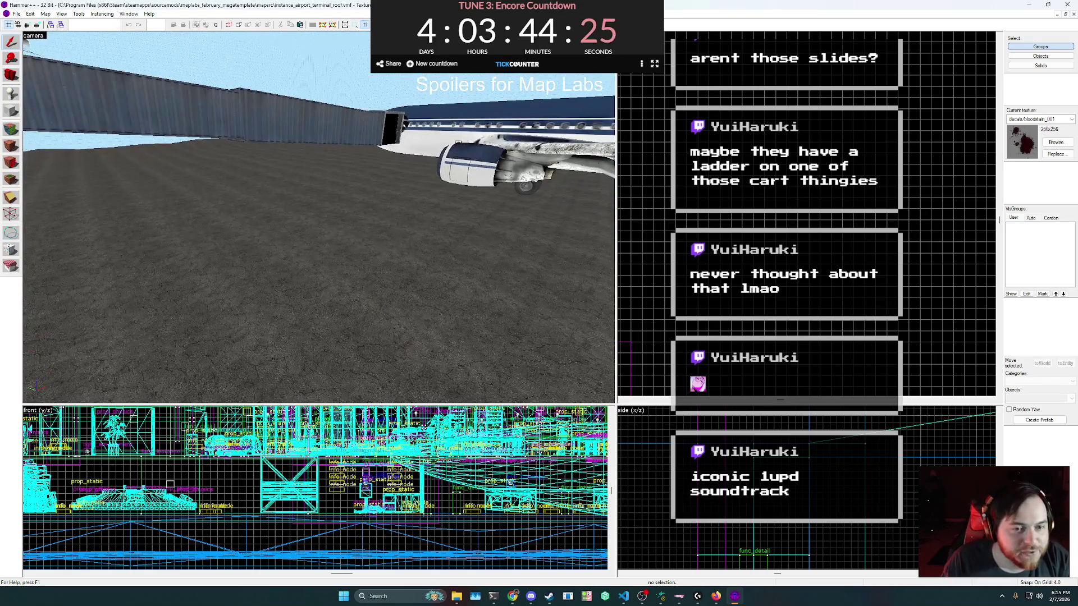
pyautogui.press('w')
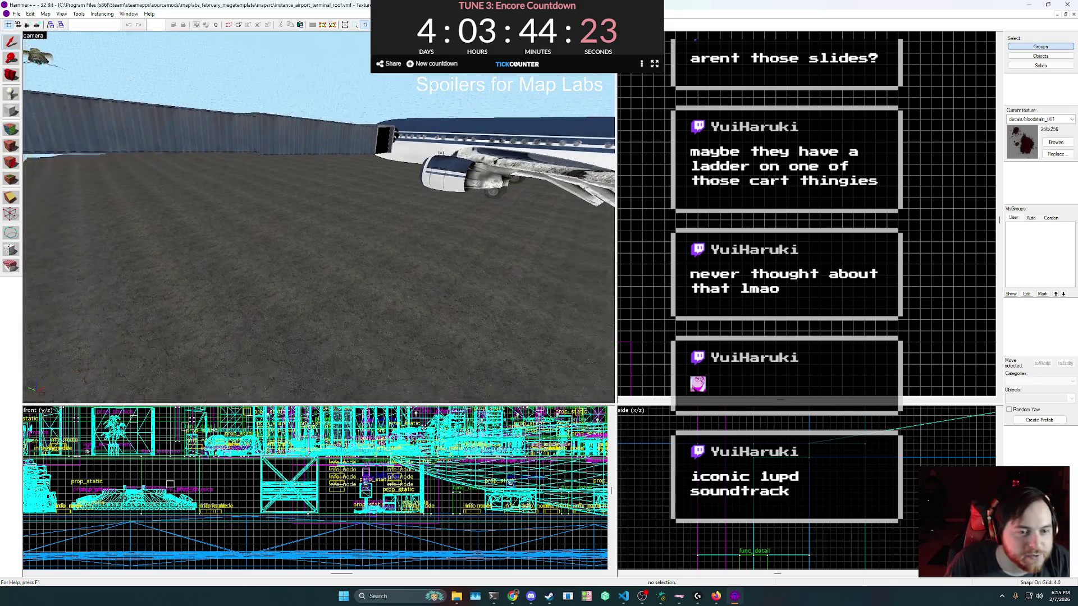
pyautogui.write('apon_css_m4a1')
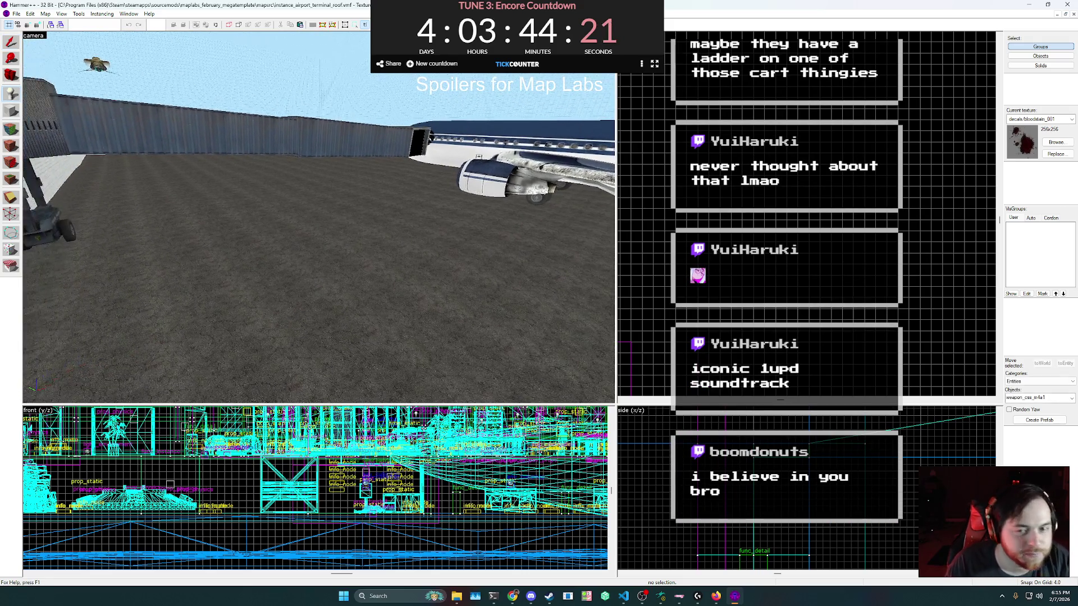
pyautogui.write('stat')
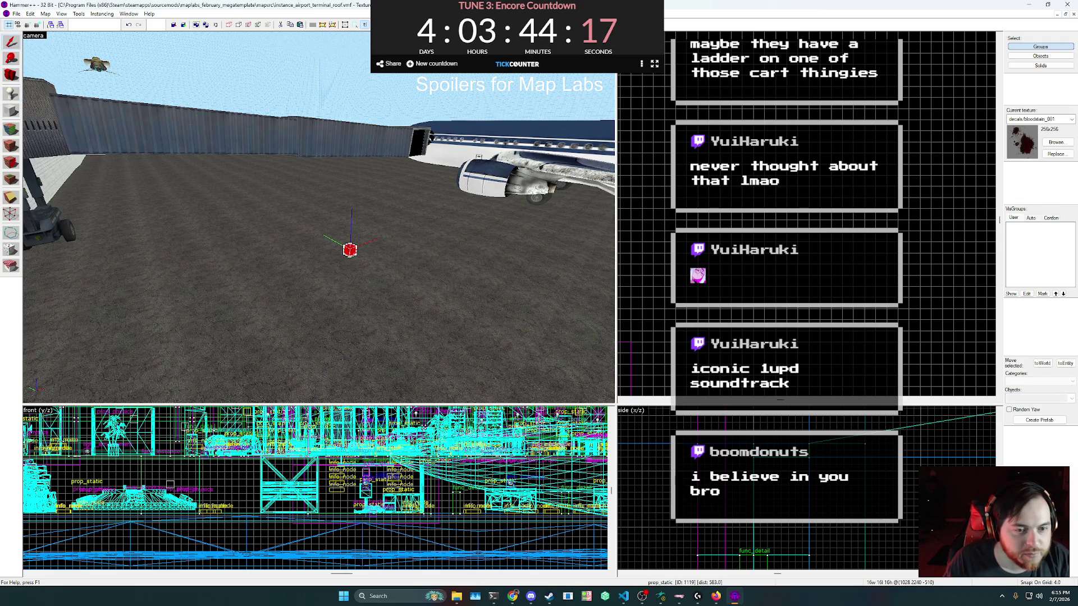
# Open the new prop's World Model browser filtered to 'airport' models.
pyautogui.doubleClick(350, 250)
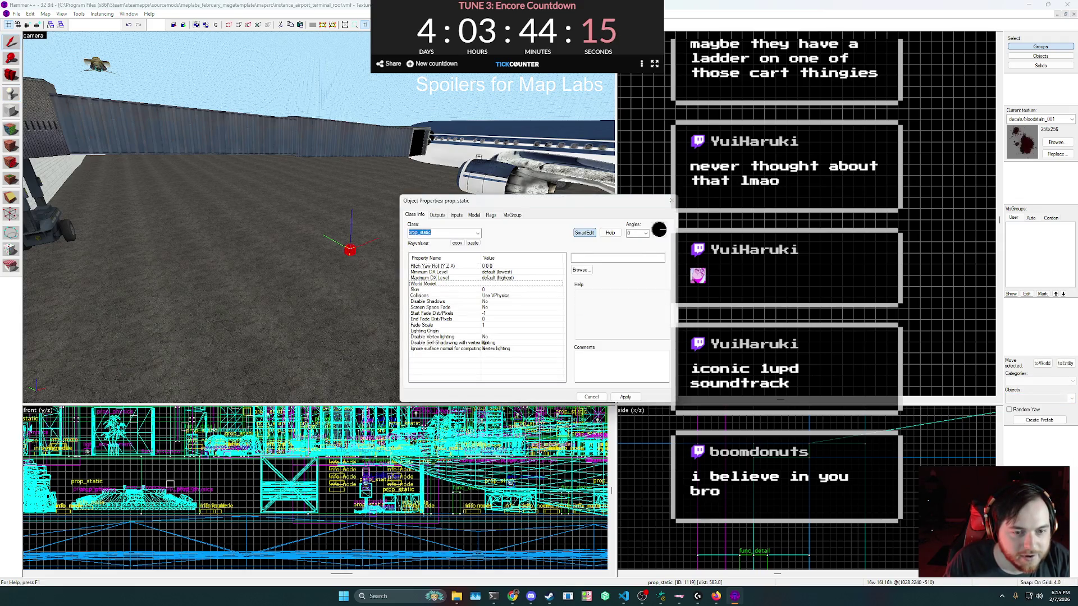
pyautogui.click(581, 270)
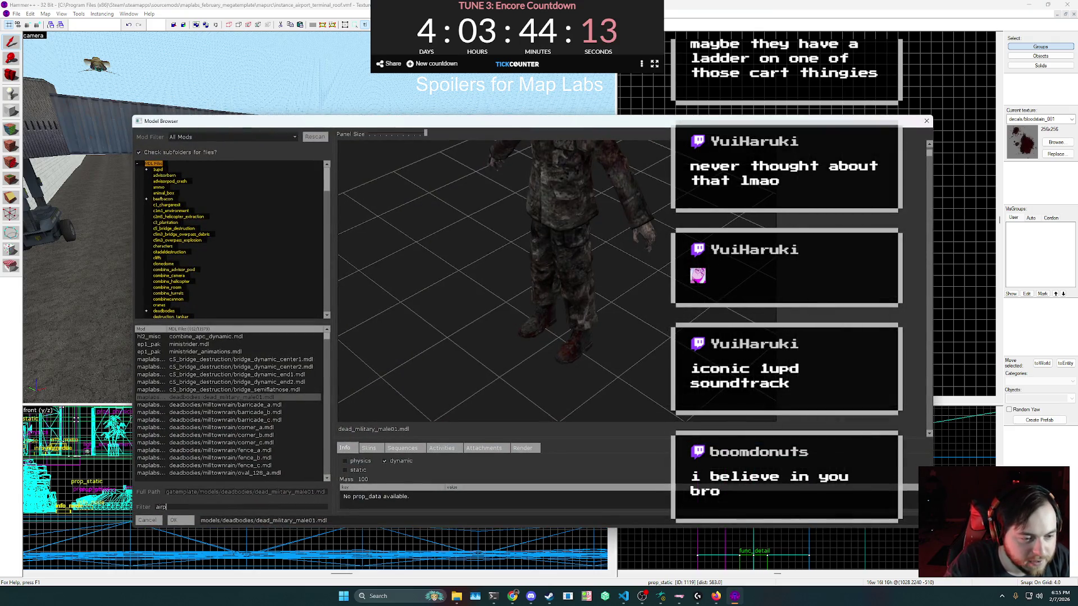
pyautogui.press('Return')
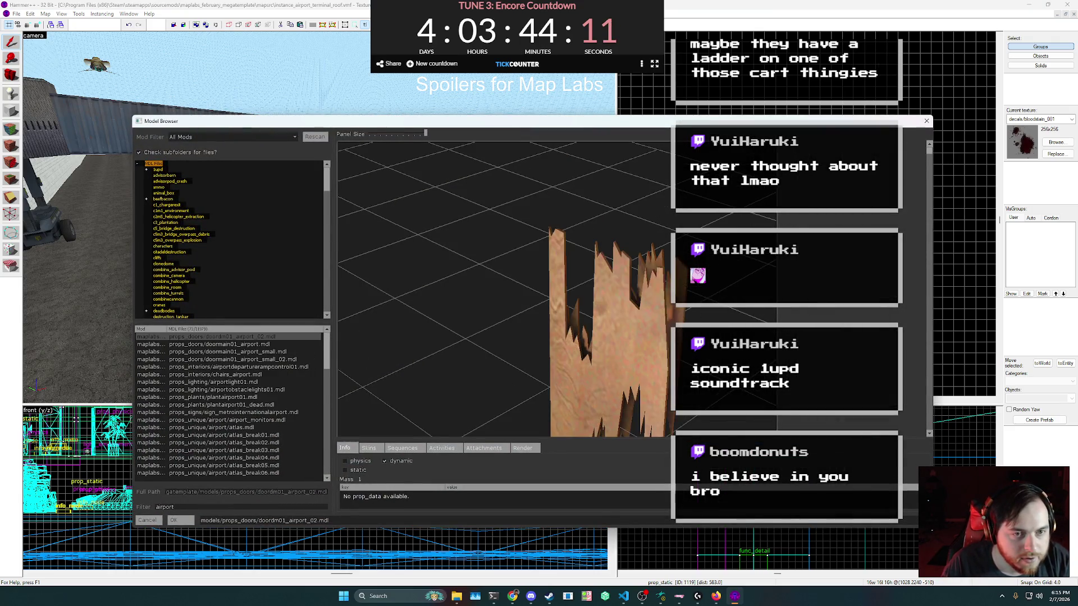
pyautogui.moveTo(253, 120); pyautogui.dragTo(190, 80)
# Preview the airport models and pick airport_baggage_cart2.mdl for the prop.
pyautogui.press('Down')
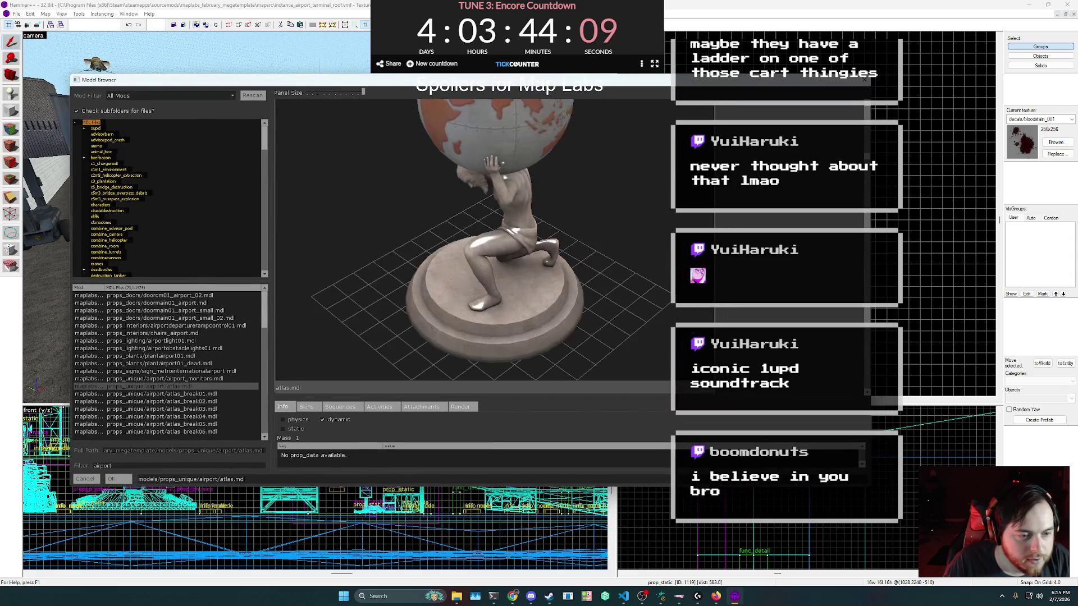
pyautogui.press('Down')
pyautogui.scroll(-3, 168, 362)
pyautogui.click(160, 416)
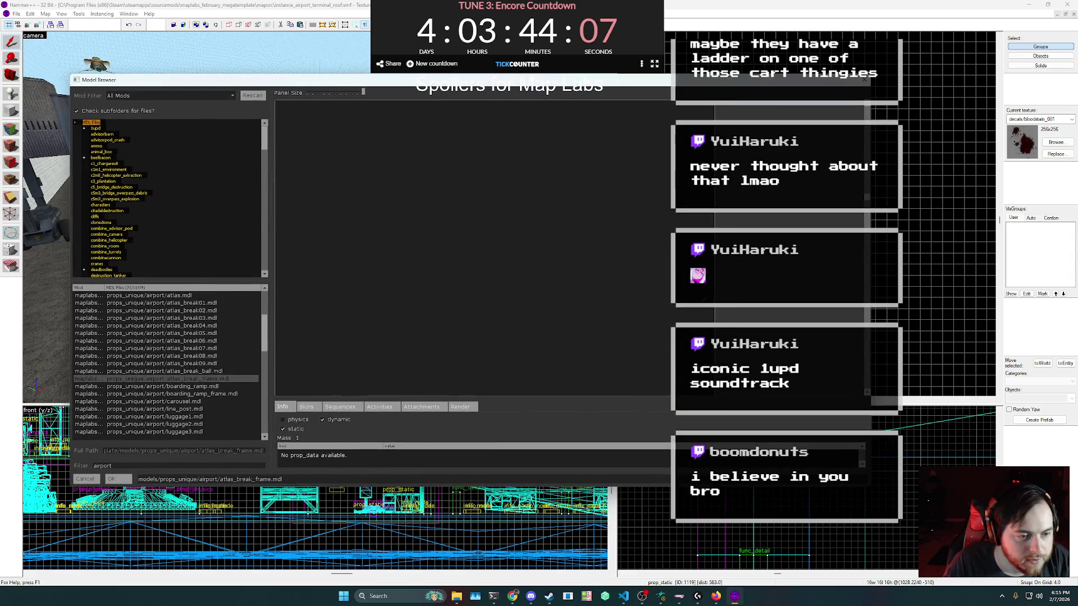
pyautogui.press('Up')
pyautogui.press('Up')
pyautogui.press('Up')
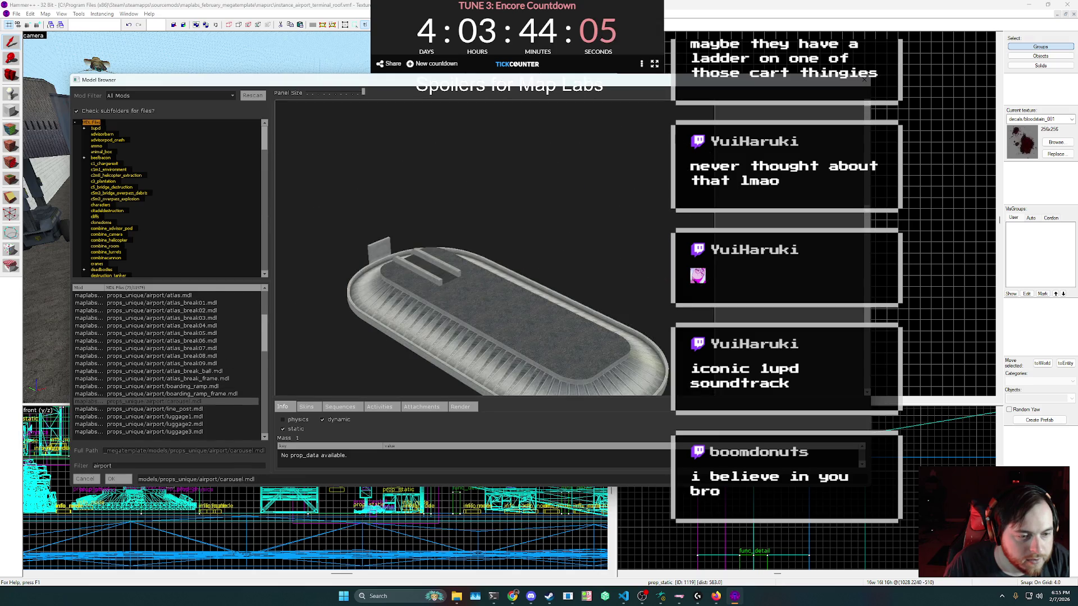
pyautogui.scroll(-3, 169, 362)
pyautogui.click(160, 416)
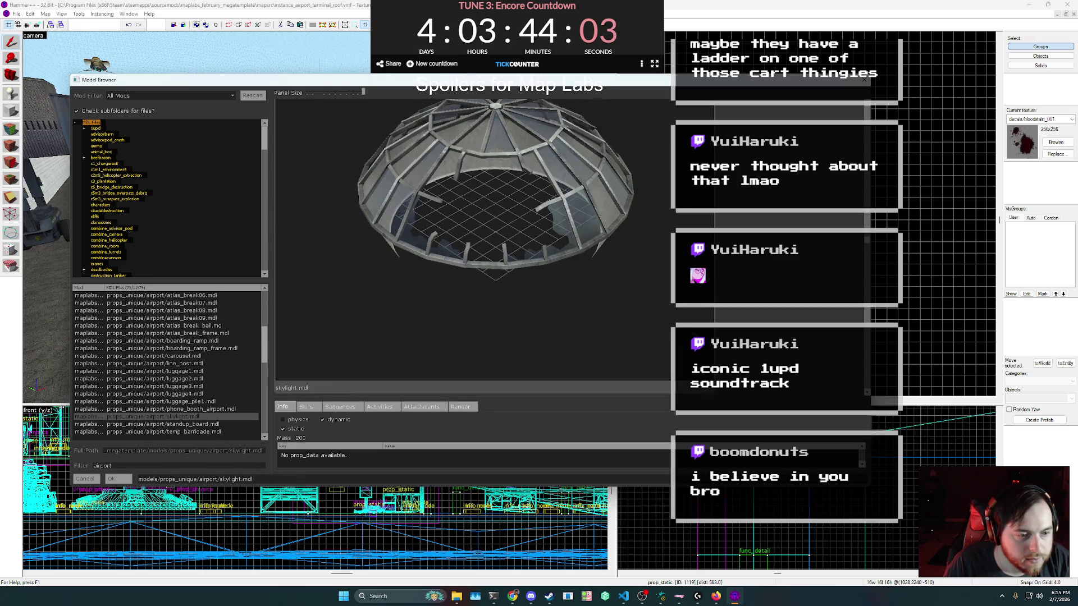
pyautogui.scroll(-3, 169, 362)
pyautogui.click(160, 416)
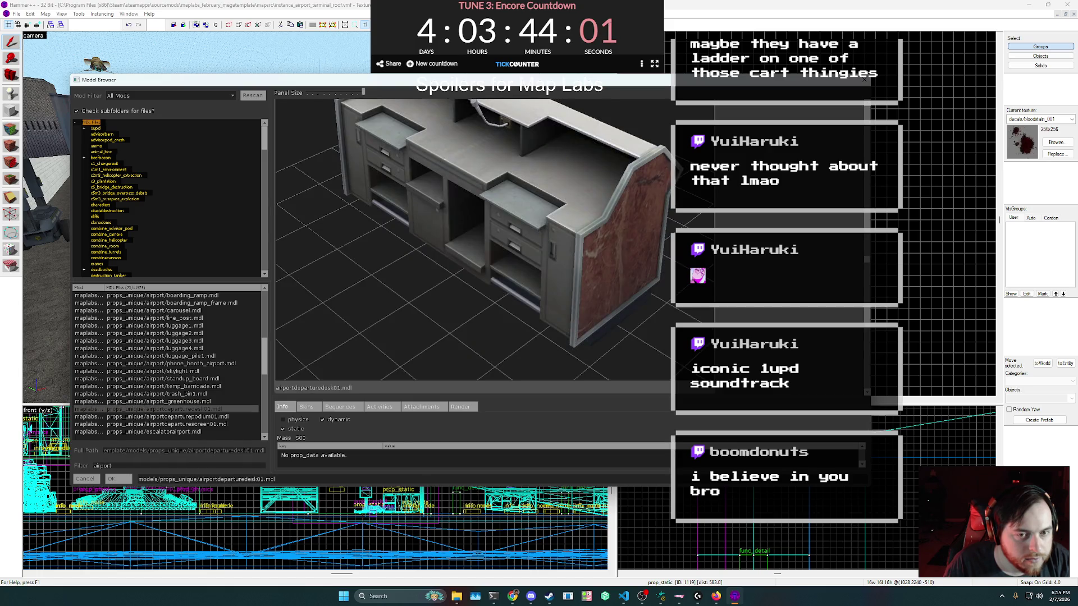
pyautogui.click(160, 432)
pyautogui.scroll(-5, 169, 363)
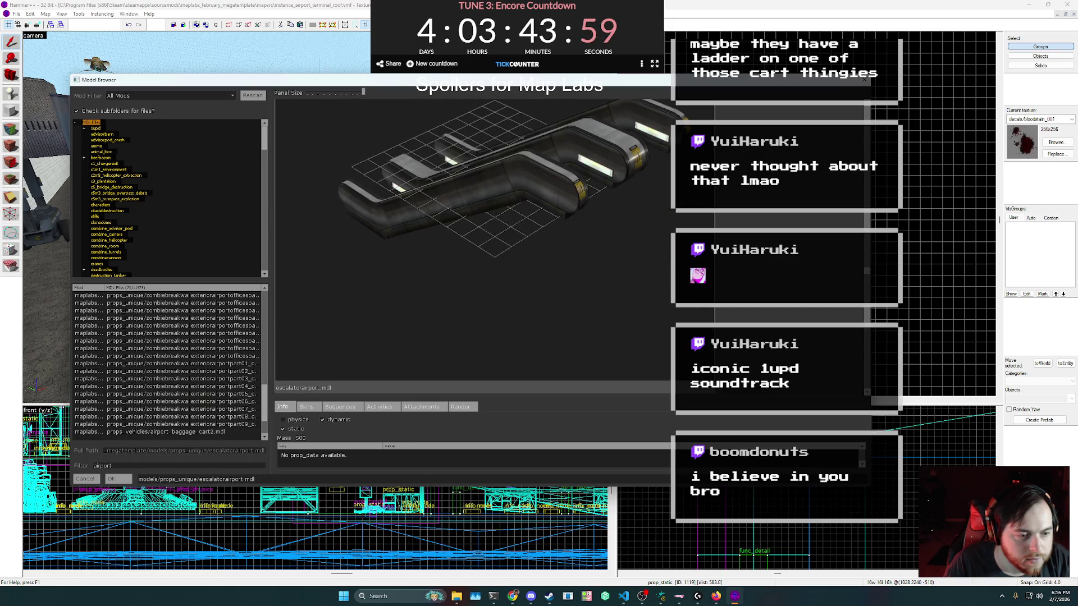
pyautogui.click(160, 386)
pyautogui.moveTo(472, 236); pyautogui.dragTo(505, 253)
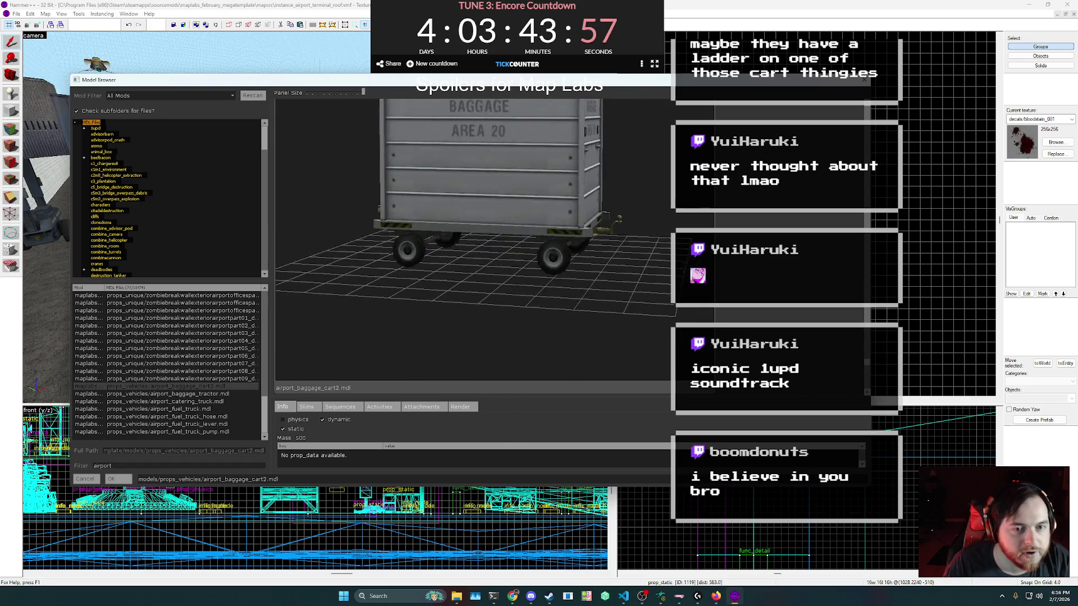
pyautogui.doubleClick(160, 386)
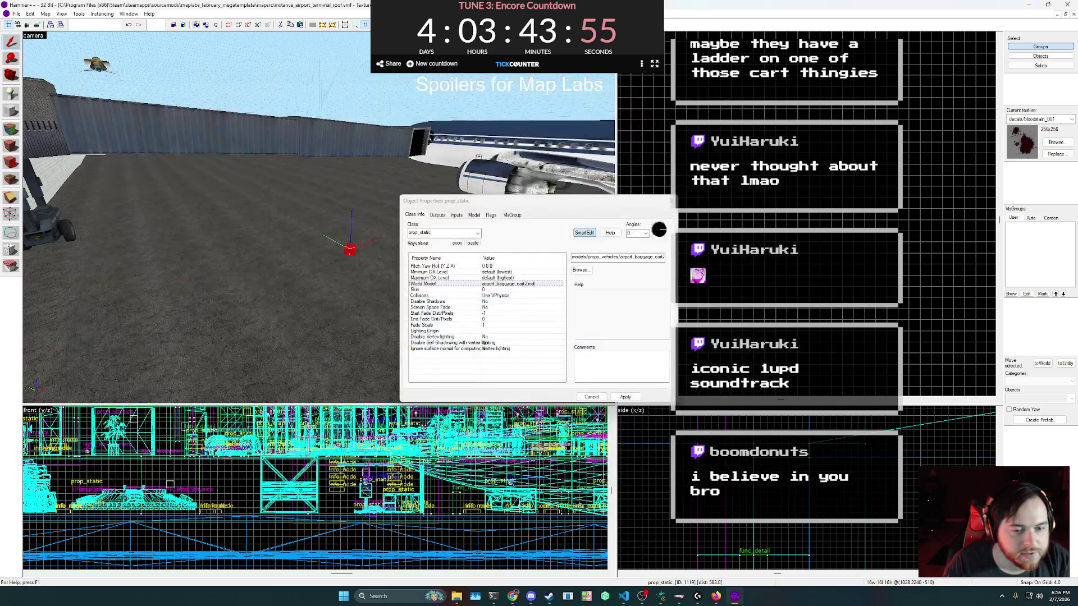
# Apply the cart model and move and rotate the cart beside the airliner.
pyautogui.click(625, 396)
pyautogui.press('Escape')
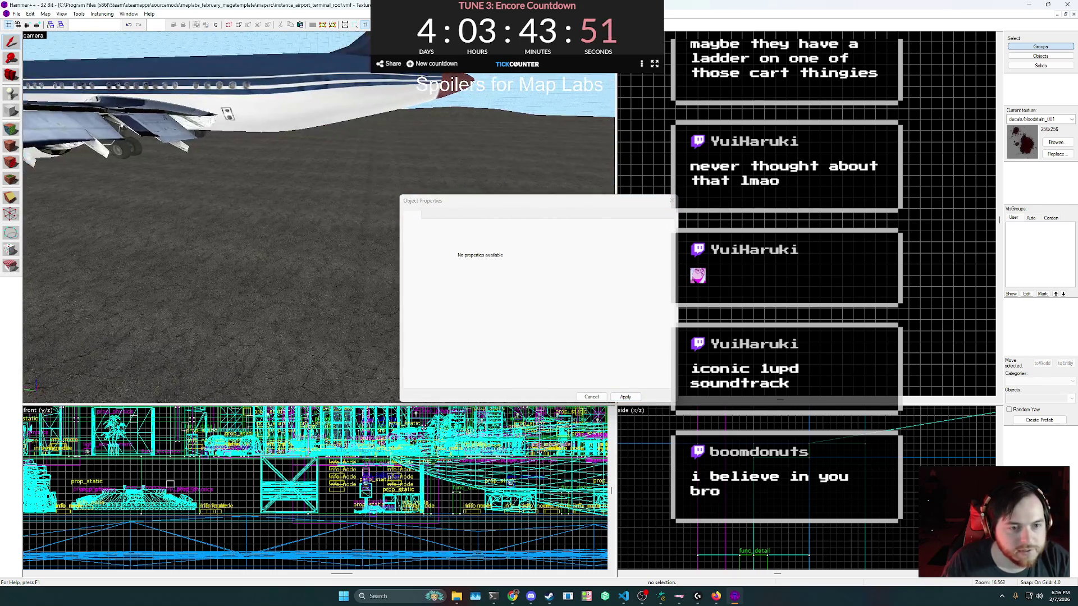
pyautogui.click(341, 189)
pyautogui.press('Escape')
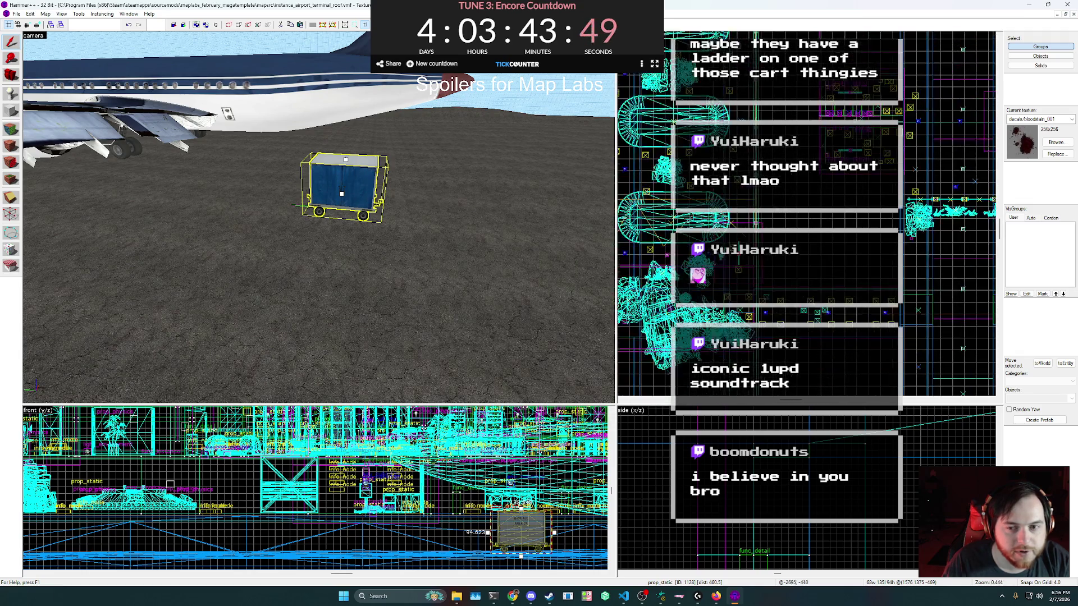
pyautogui.scroll(-8, 927, 147)
pyautogui.scroll(10, 927, 147)
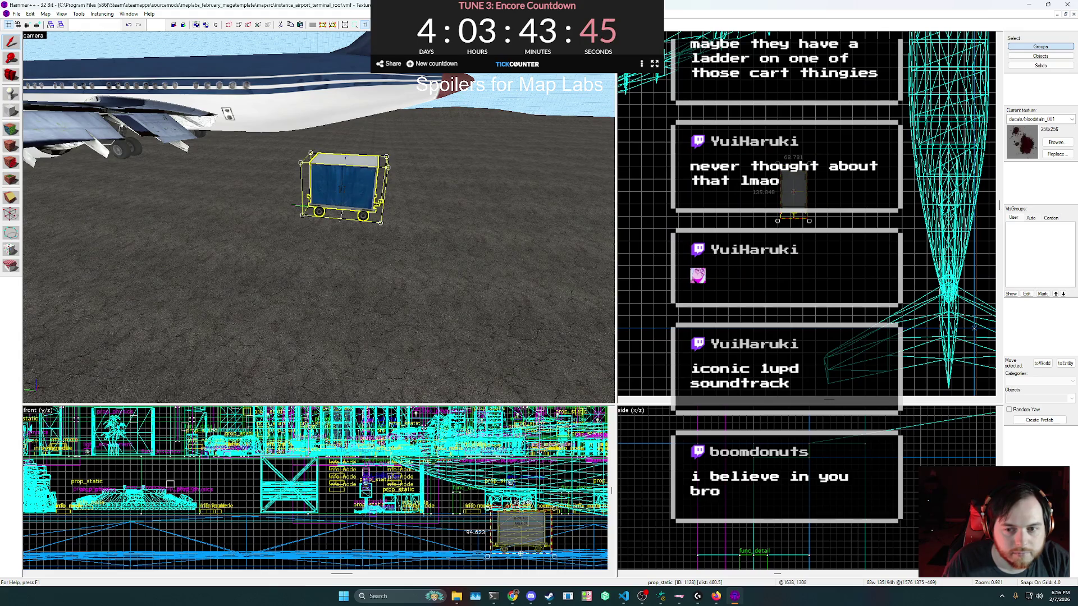
pyautogui.moveTo(792, 195)
pyautogui.mouseDown()
pyautogui.moveTo(829, 202)
pyautogui.moveTo(749, 215)
pyautogui.mouseUp()
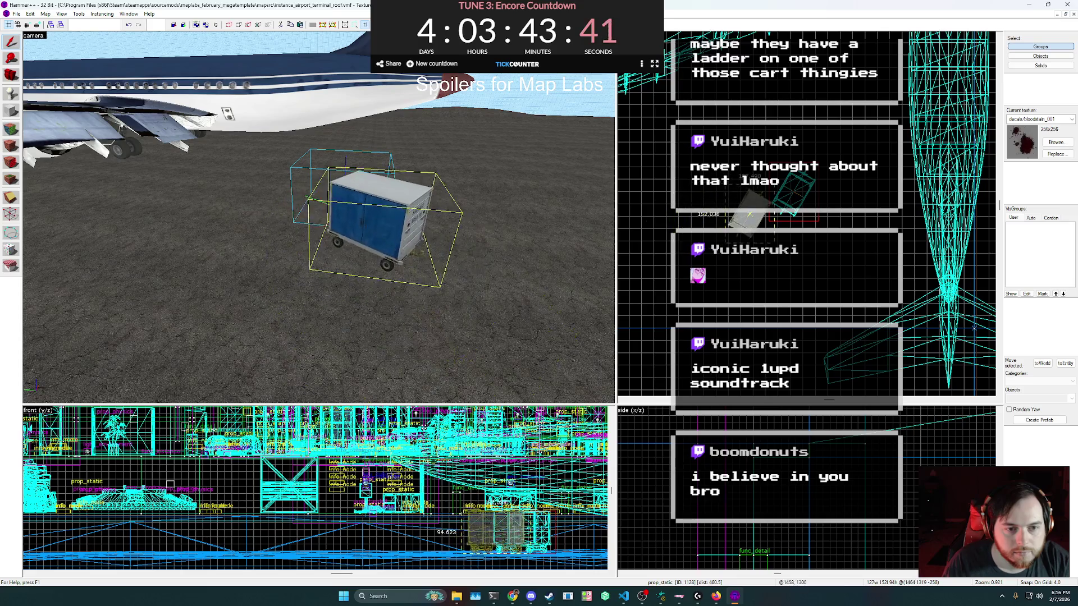
pyautogui.click(758, 278)
# Settle the cart onto the ground with Physics Simulation, then bring up the white cart's properties.
pyautogui.click(303, 203)
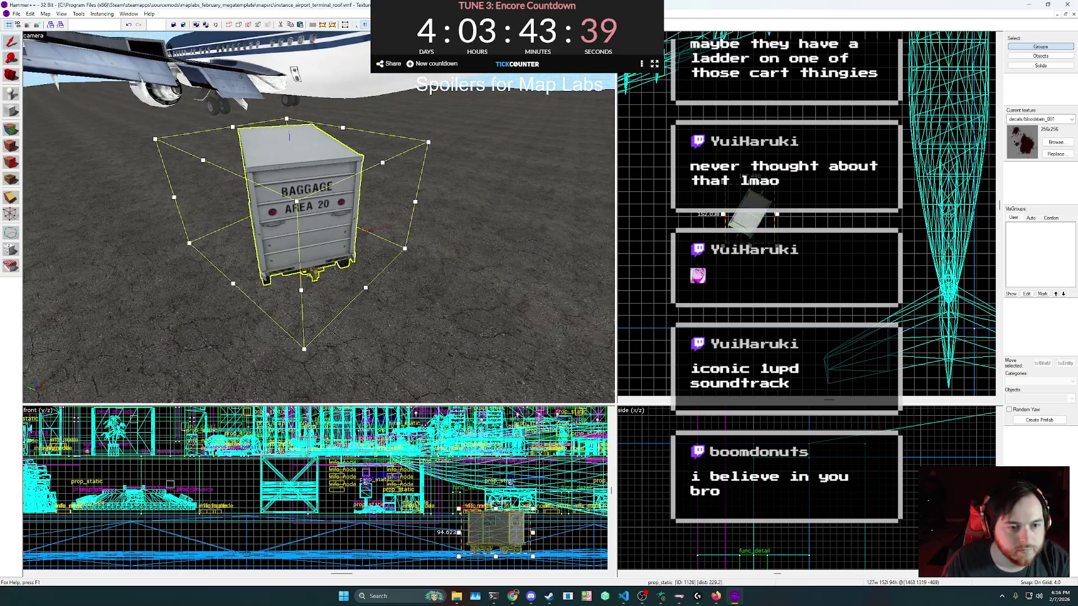
pyautogui.hotkey('shift', 'p')
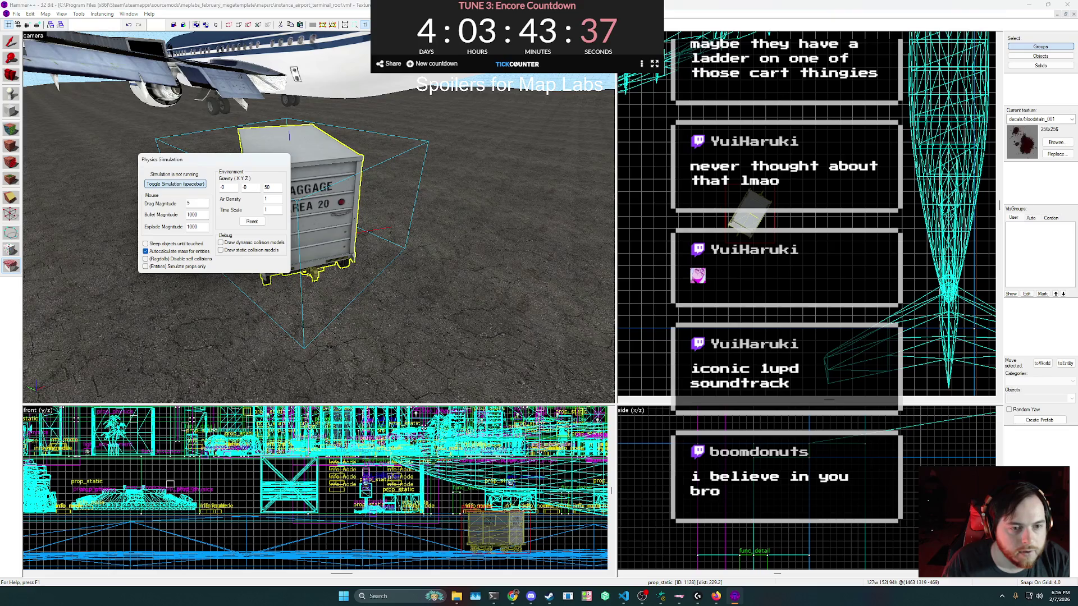
pyautogui.press('space')
pyautogui.press('Escape')
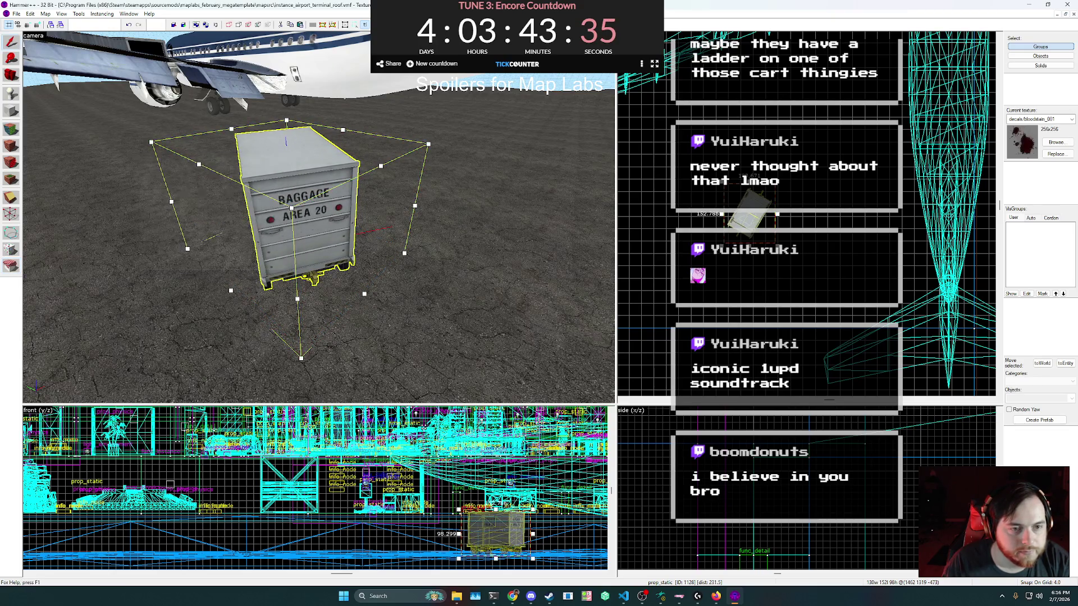
pyautogui.press('w')
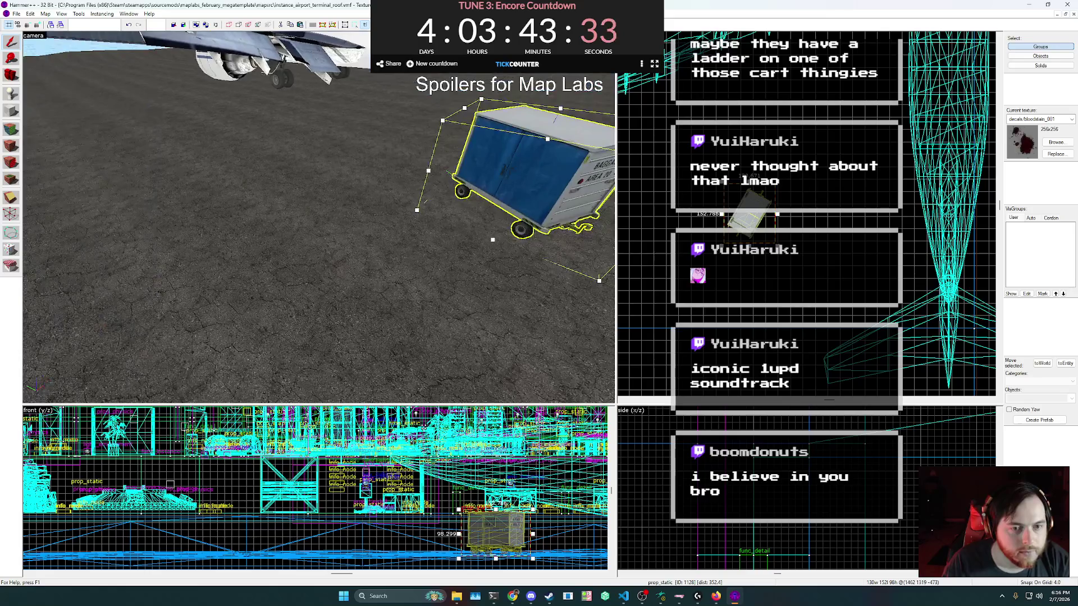
pyautogui.click(286, 169)
pyautogui.hotkey('alt', 'Return')
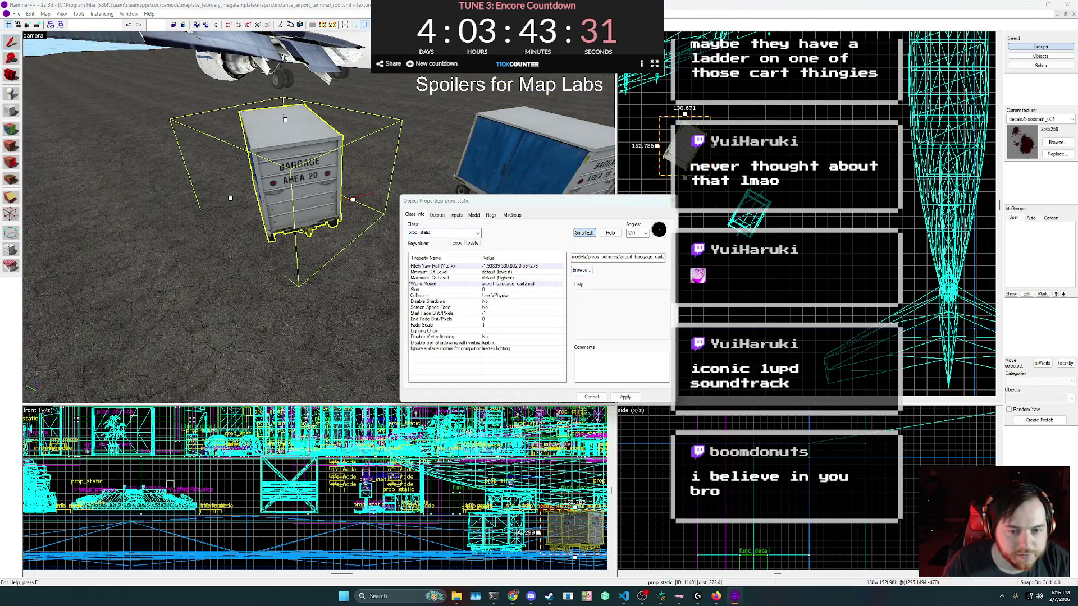
# Swap the white cart's model for the baggage tractor and apply it.
pyautogui.click(581, 270)
pyautogui.press('Down')
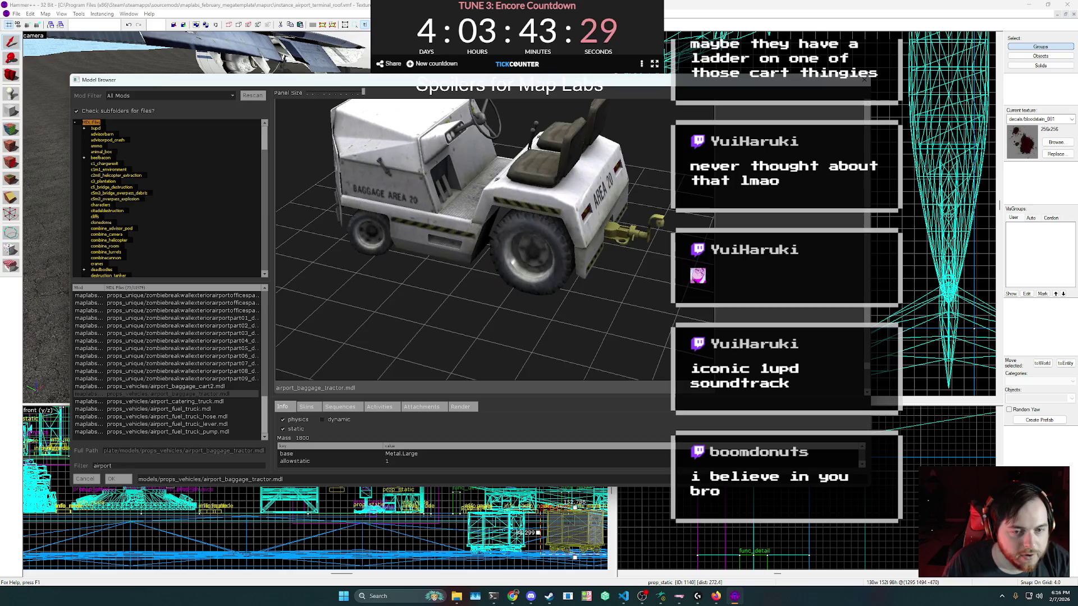
pyautogui.press('Return')
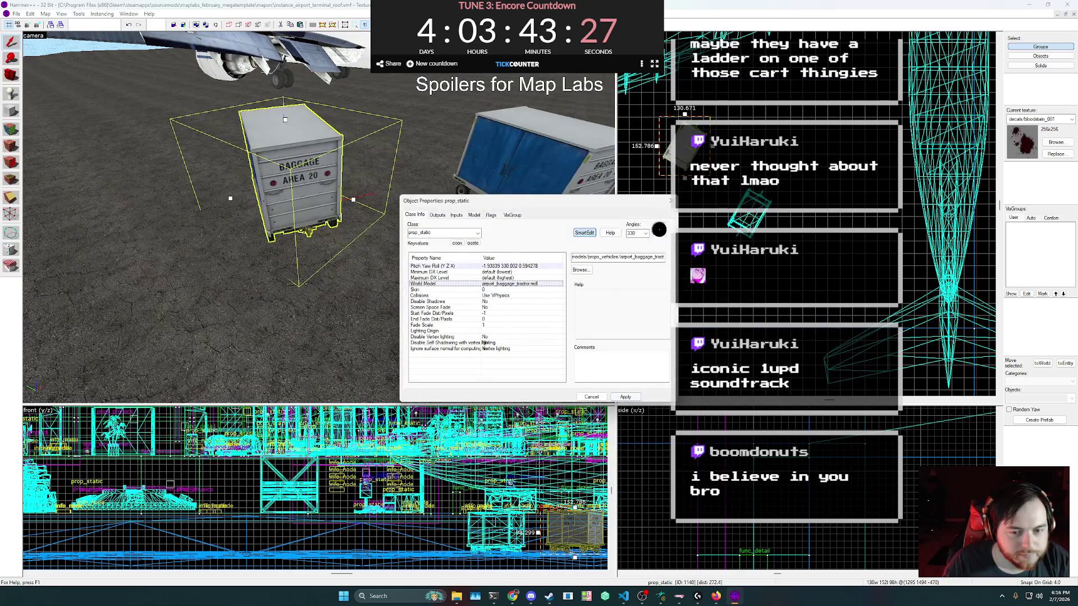
pyautogui.click(625, 397)
pyautogui.press('Escape')
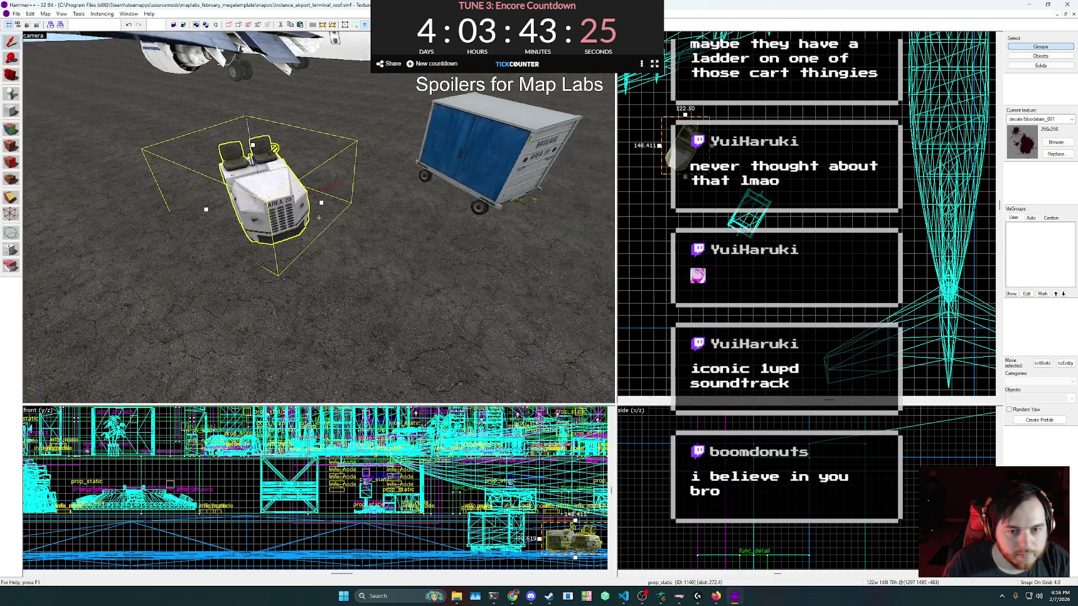
# Move the tractor in front of the cart and rotate it 180° so its hitch faces the cart.
pyautogui.press('z')
pyautogui.press('w')
pyautogui.press('w')
pyautogui.press('w')
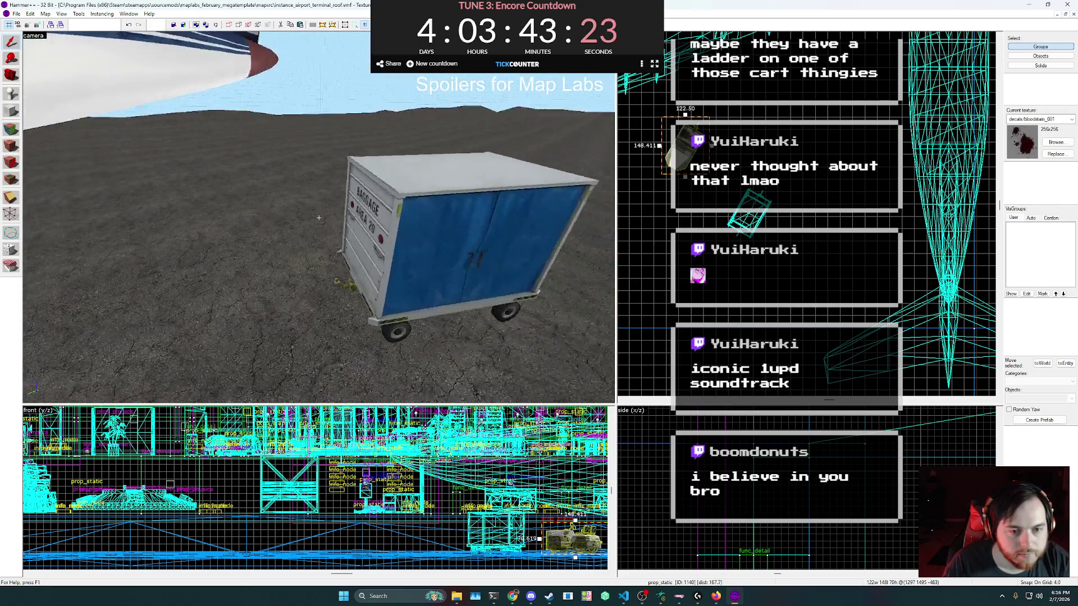
pyautogui.press('s')
pyautogui.press('s')
pyautogui.press('s')
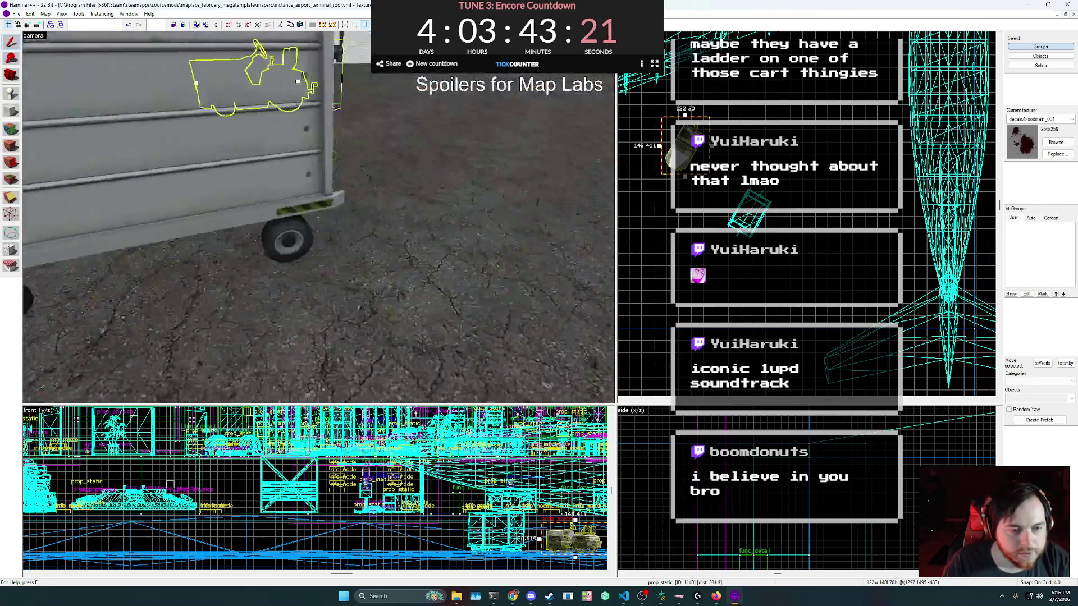
pyautogui.scroll(2, 808, 211)
pyautogui.moveTo(666, 140); pyautogui.dragTo(792, 211)
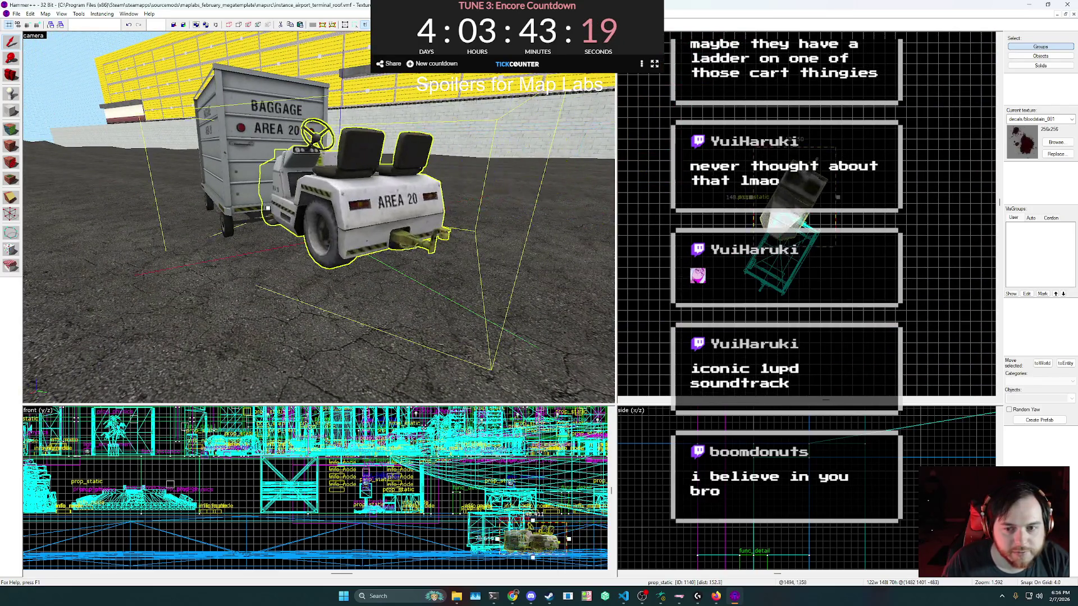
pyautogui.press('Escape')
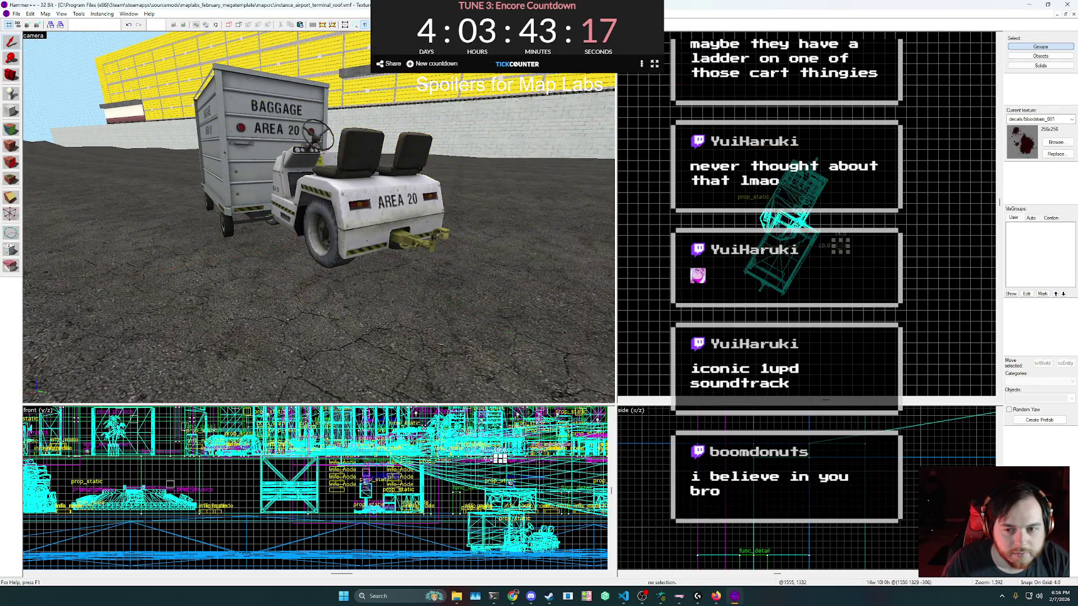
pyautogui.click(319, 135)
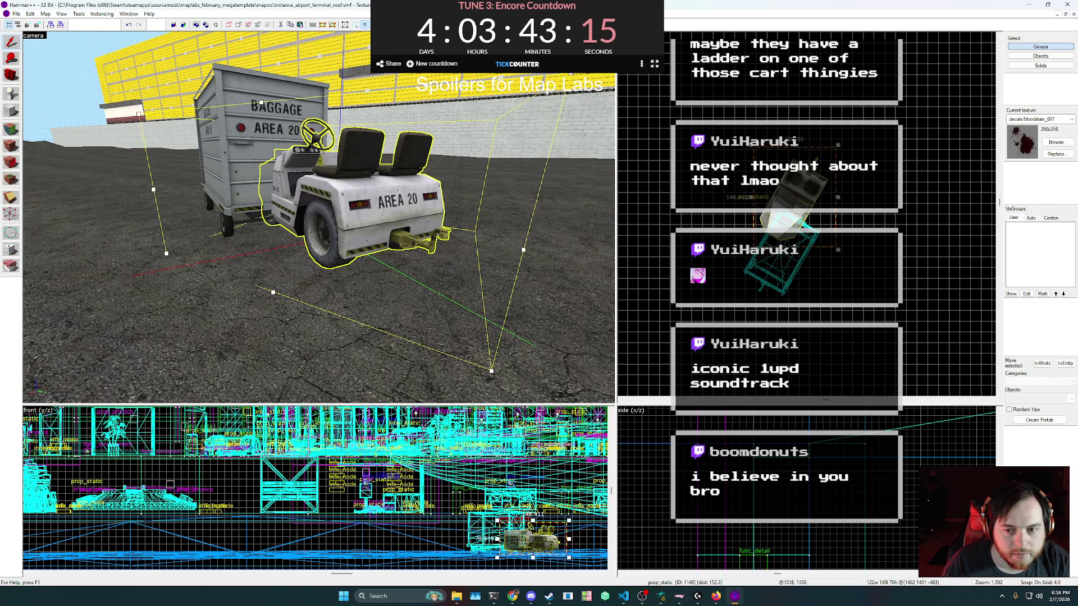
pyautogui.moveTo(783, 223); pyautogui.dragTo(783, 223)
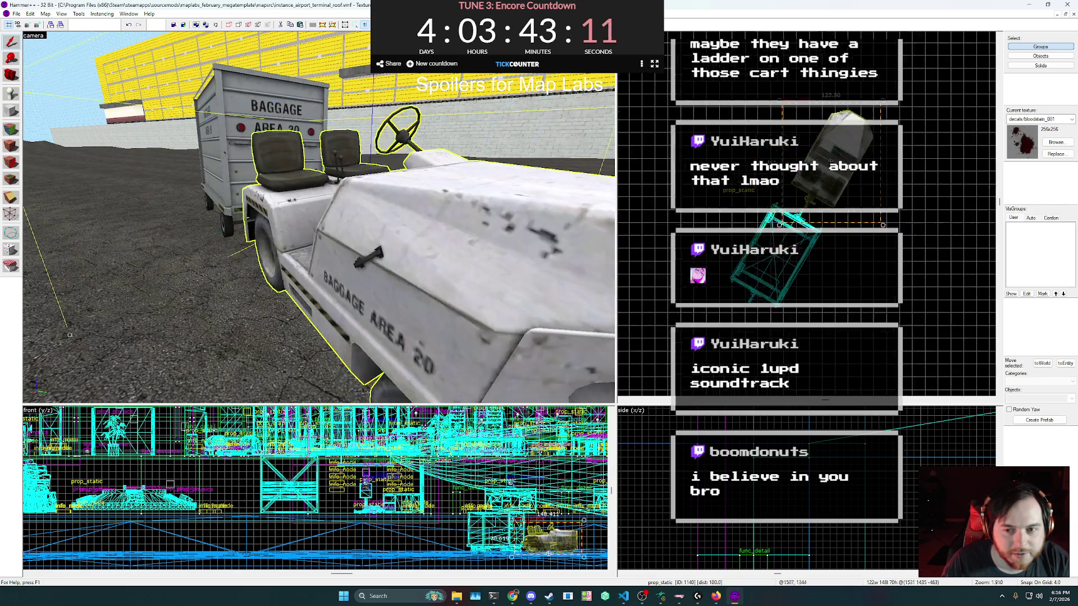
pyautogui.scroll(5, 807, 211)
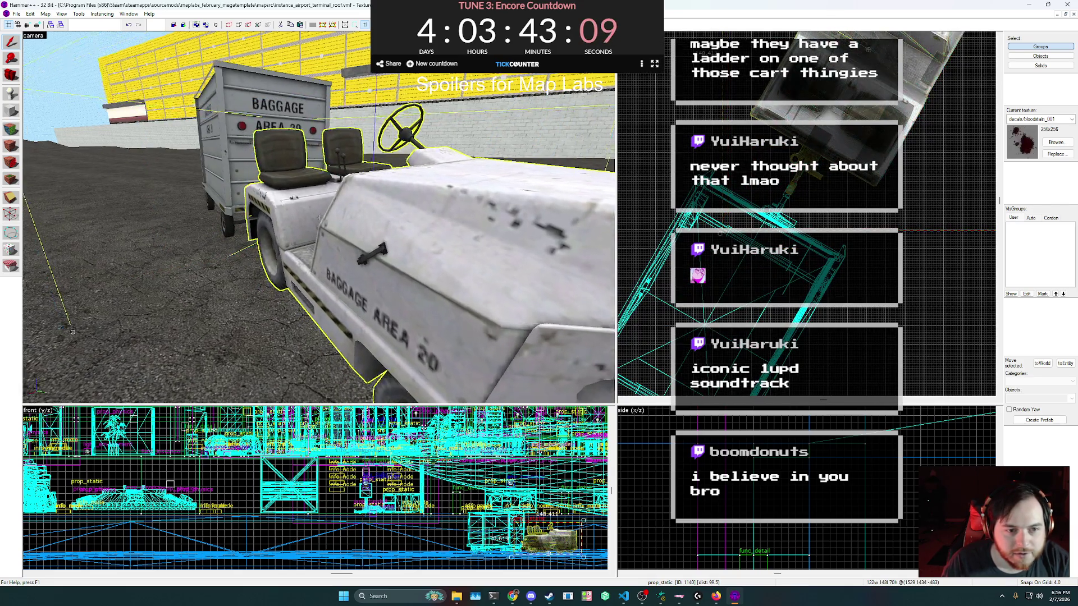
# Nudge the tractor so its hitch meets the cart's drawbar.
pyautogui.press('w')
pyautogui.scroll(2, 581, 531)
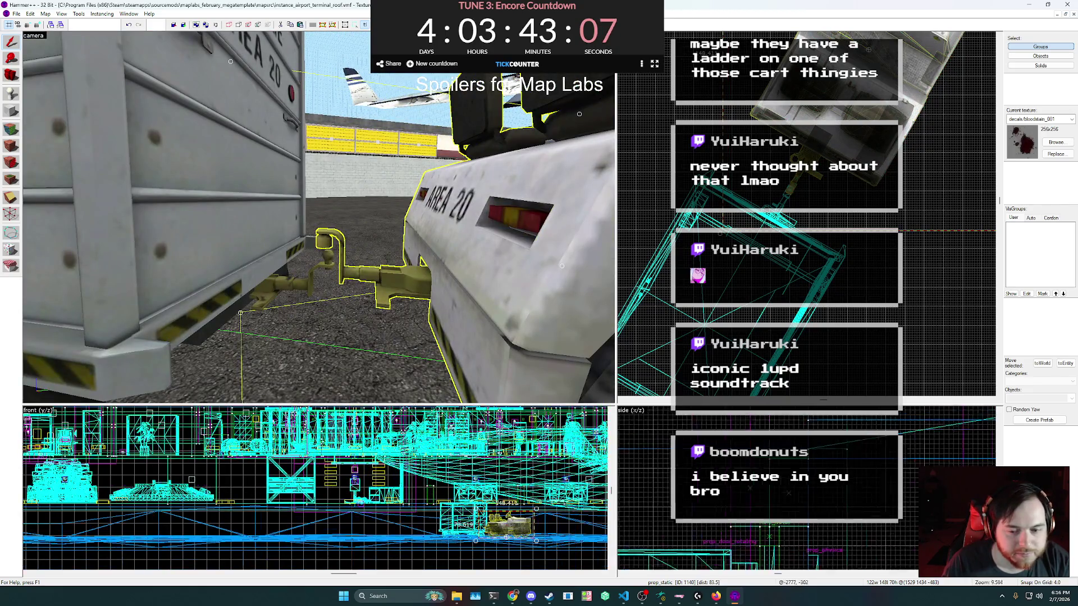
pyautogui.scroll(5, 924, 437)
pyautogui.scroll(4, 925, 436)
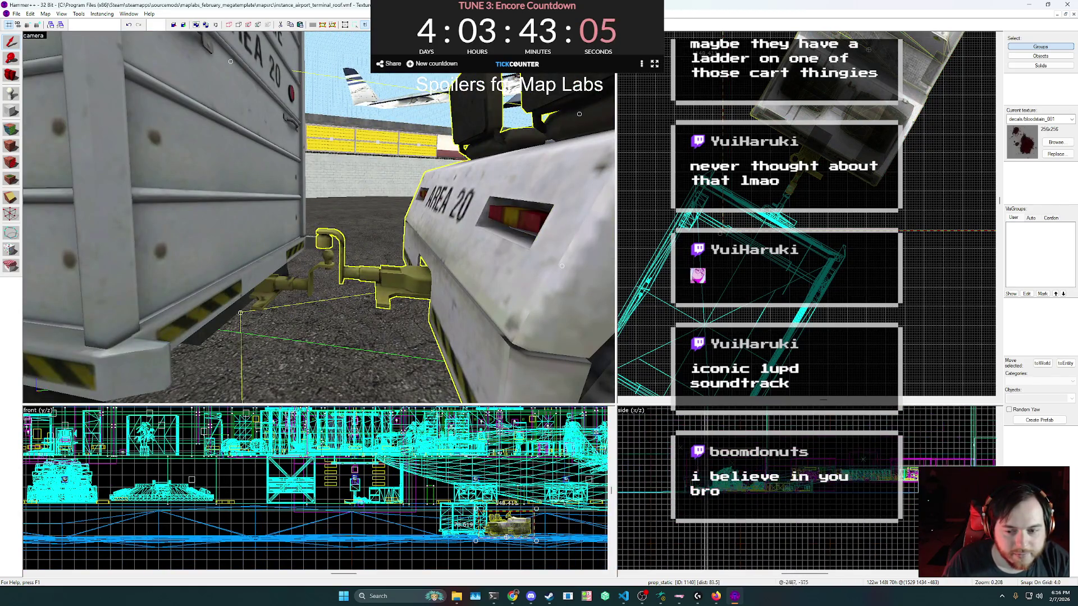
pyautogui.scroll(4, 917, 447)
pyautogui.scroll(4, 910, 451)
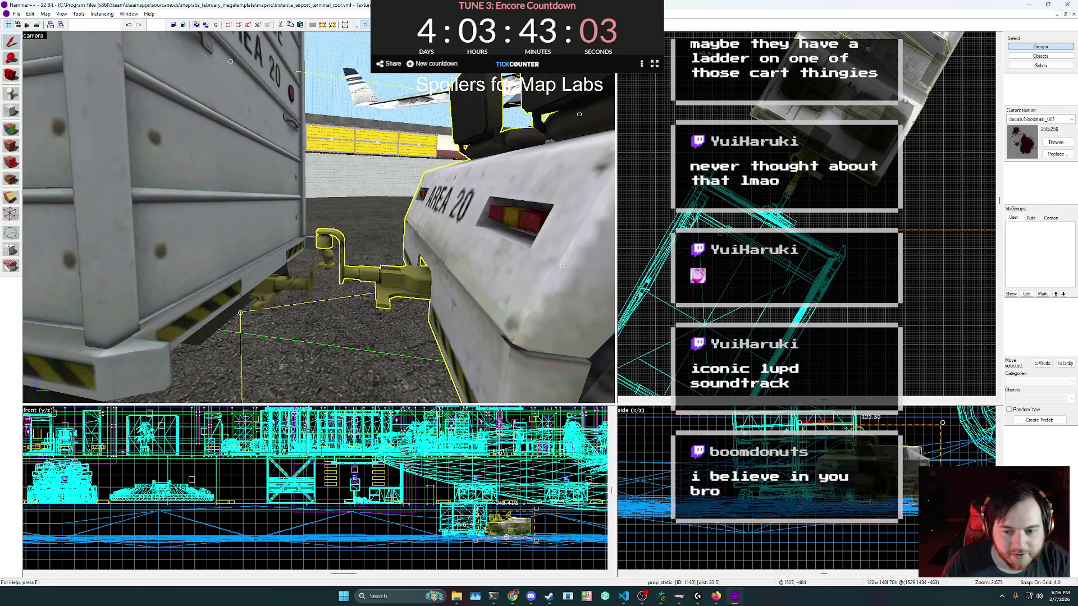
pyautogui.scroll(3, 909, 450)
pyautogui.press('Escape')
pyautogui.click(925, 438)
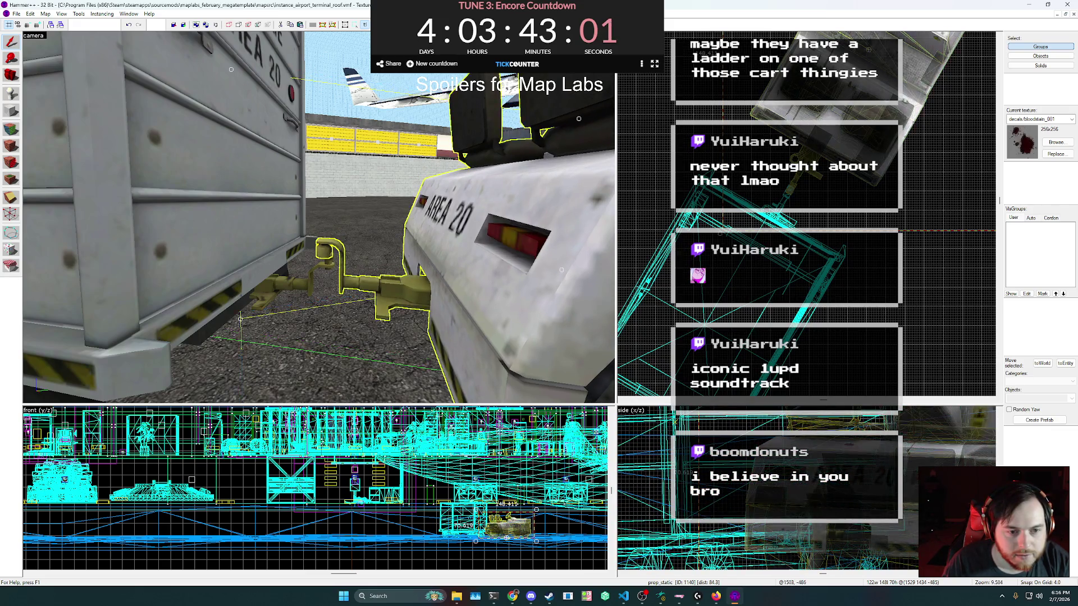
pyautogui.moveTo(925, 437); pyautogui.dragTo(909, 437)
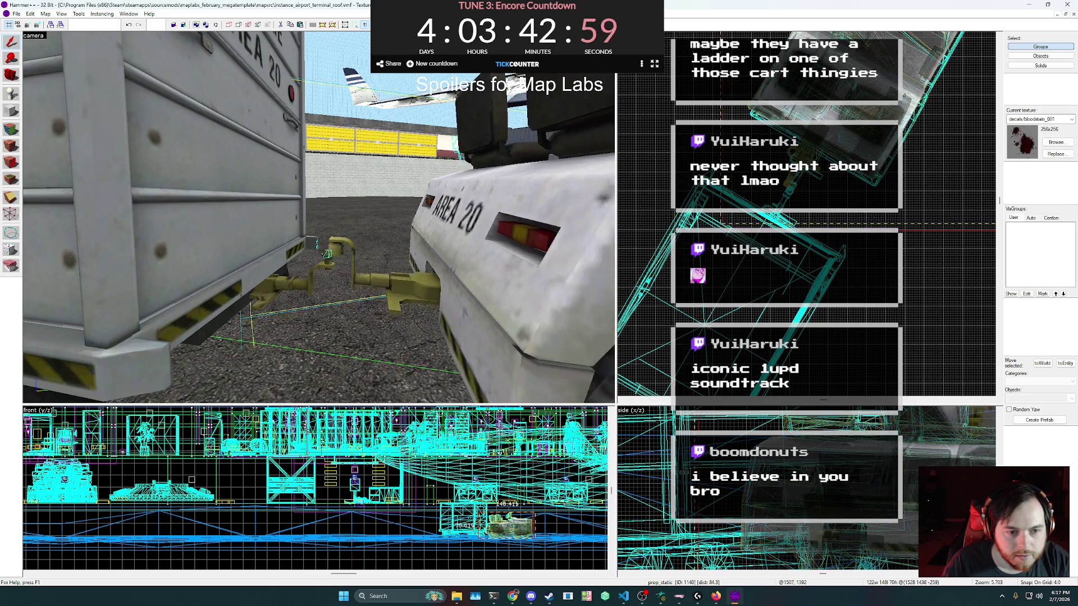
pyautogui.click(379, 278)
pyautogui.scroll(5, 808, 211)
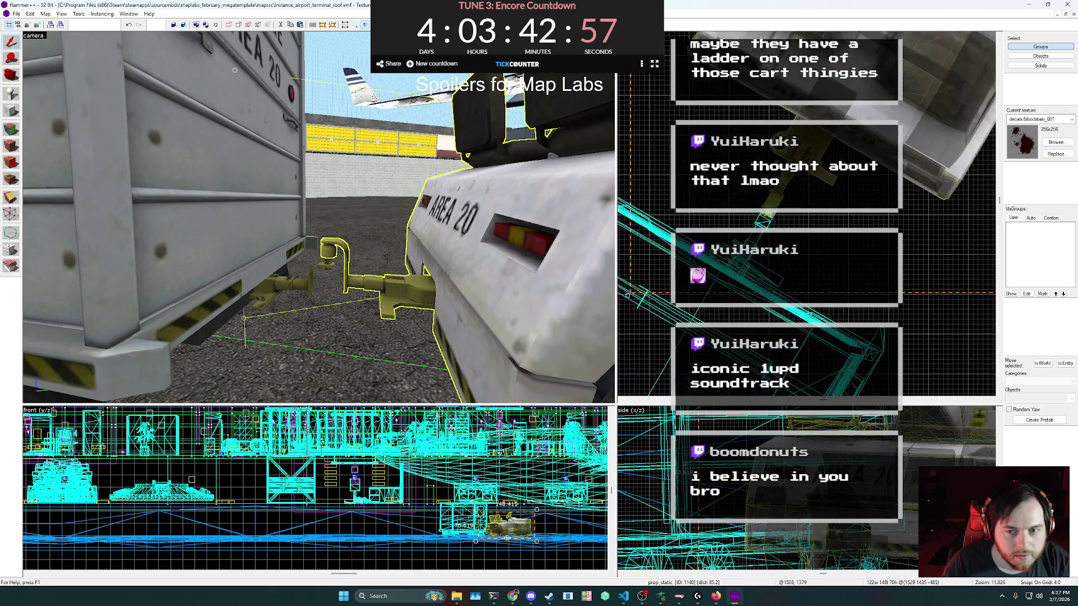
# Select the tractor and cart together and bring up their shared properties.
pyautogui.press('z')
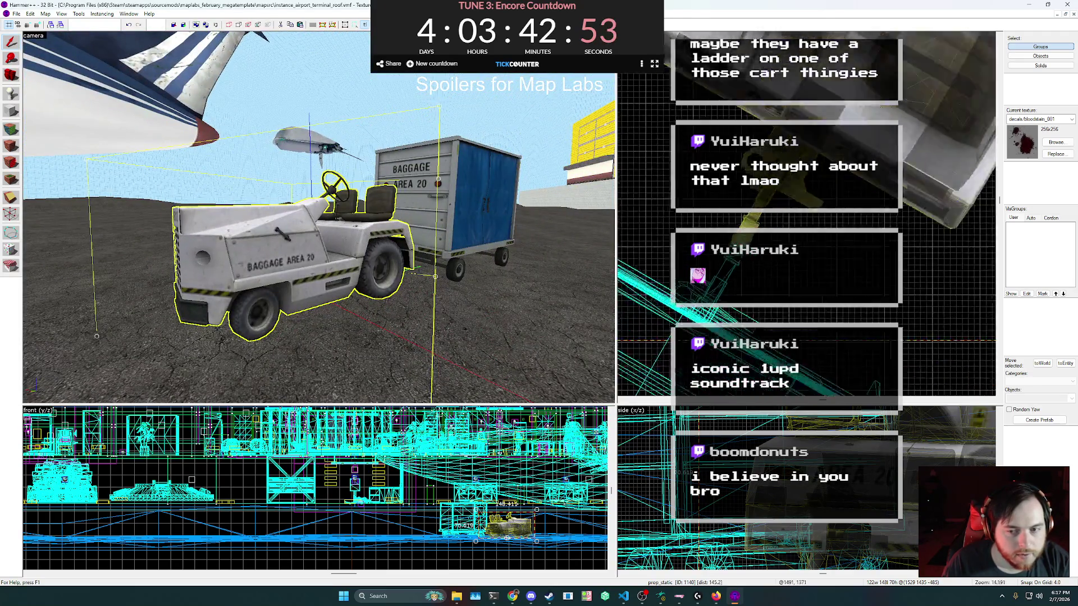
pyautogui.scroll(-5, 808, 211)
pyautogui.press('Escape')
pyautogui.press('z')
pyautogui.press('z')
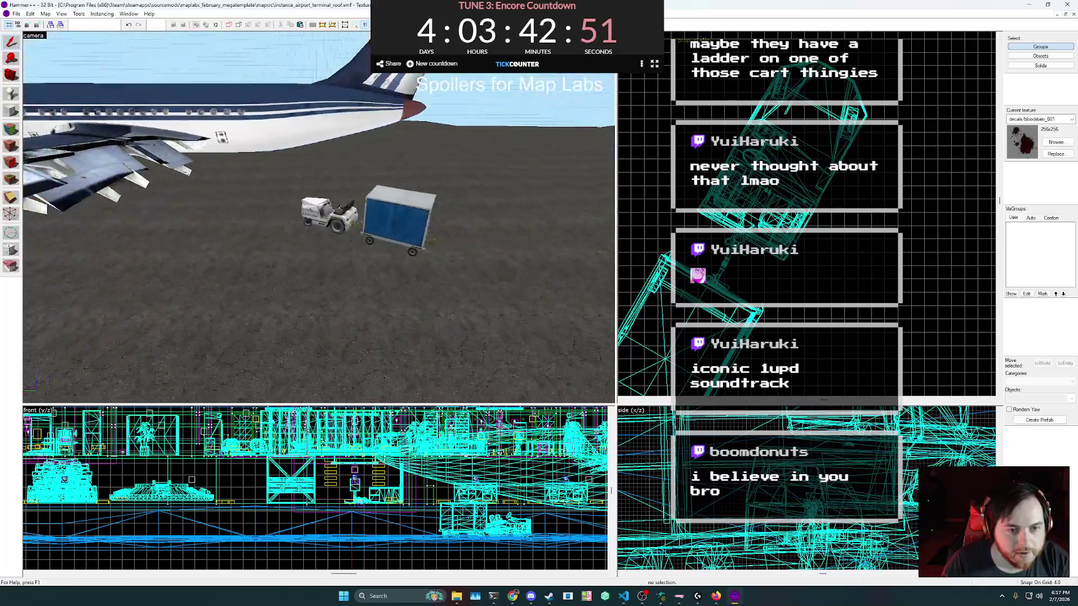
pyautogui.click(332, 218)
pyautogui.keyDown('ctrl'); pyautogui.click(383, 211); pyautogui.keyUp('ctrl')
pyautogui.hotkey('alt', 'Return')
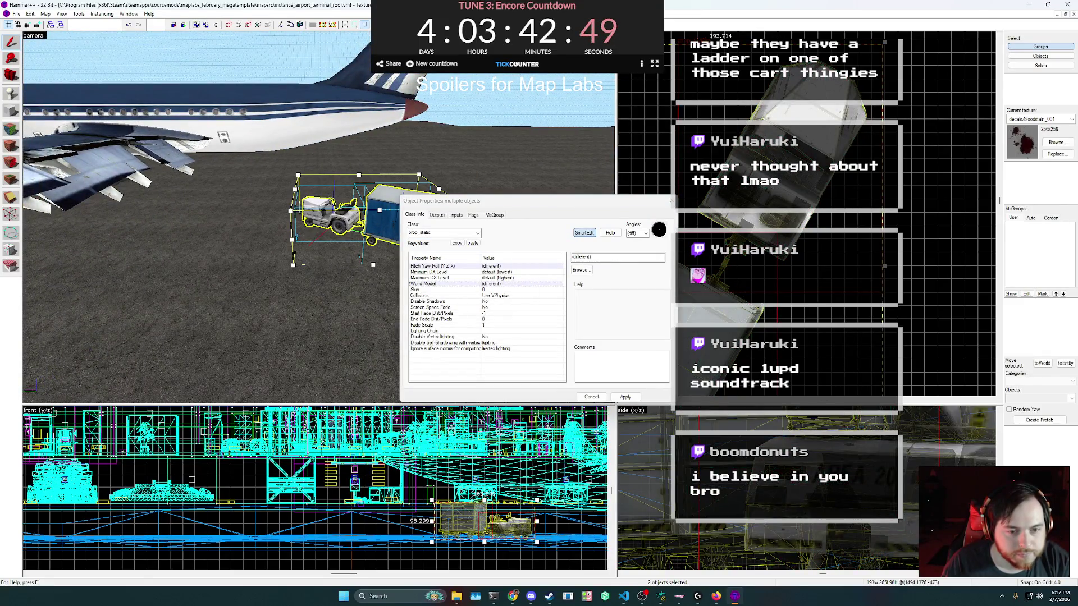
# Set Disable Shadows to Yes on both vehicles and apply it.
pyautogui.press('Down')
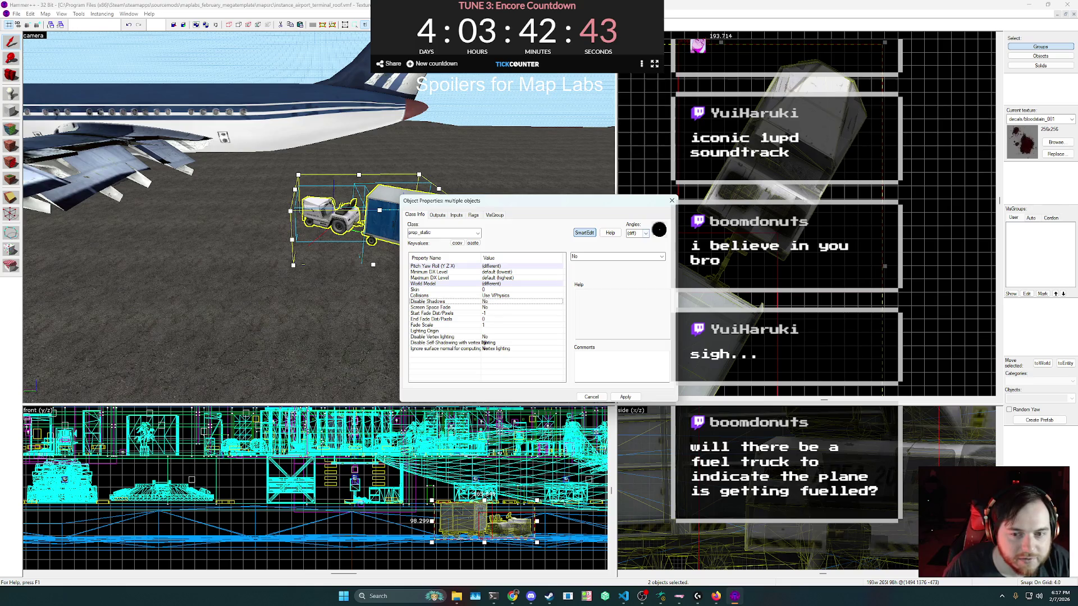
pyautogui.click(659, 257)
pyautogui.click(615, 274)
pyautogui.click(625, 397)
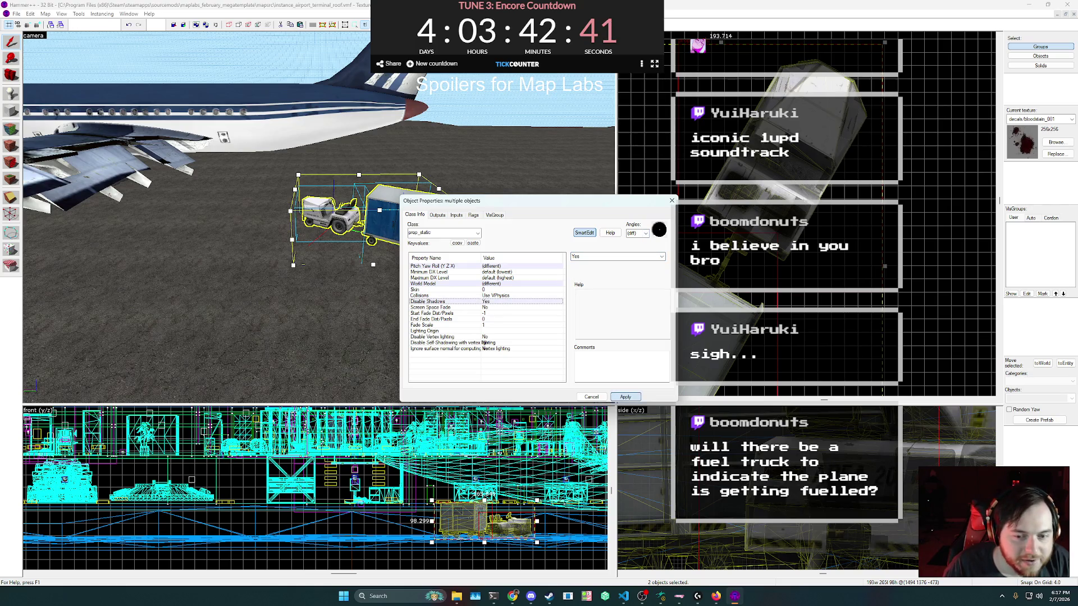
pyautogui.click(671, 201)
# Place a new prop_static on the ground nearby and bring up its properties.
pyautogui.press('d')
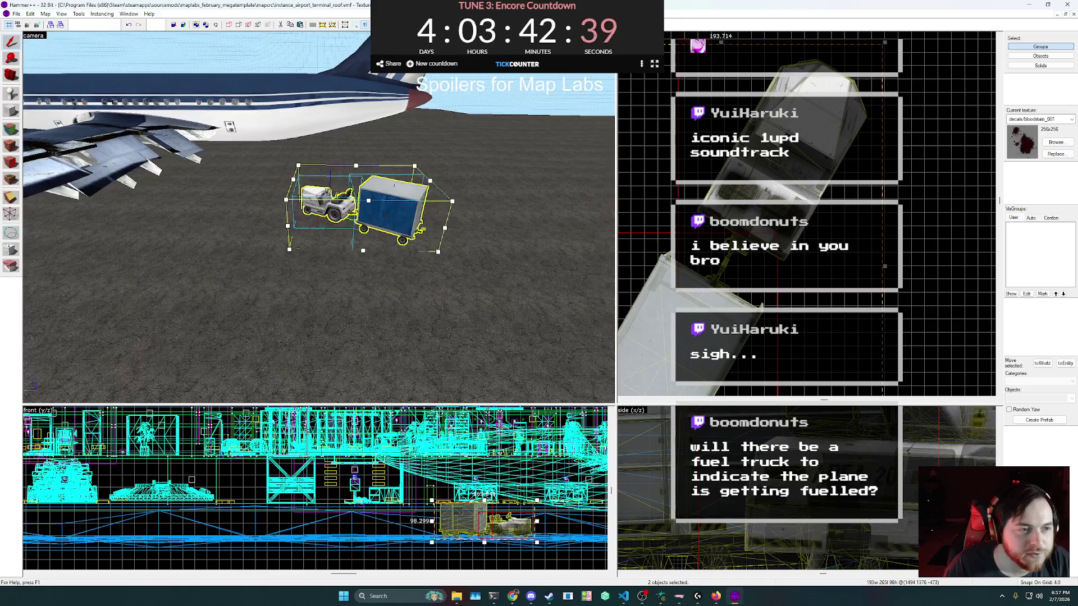
pyautogui.hotkey('shift', 's')
pyautogui.press('Escape')
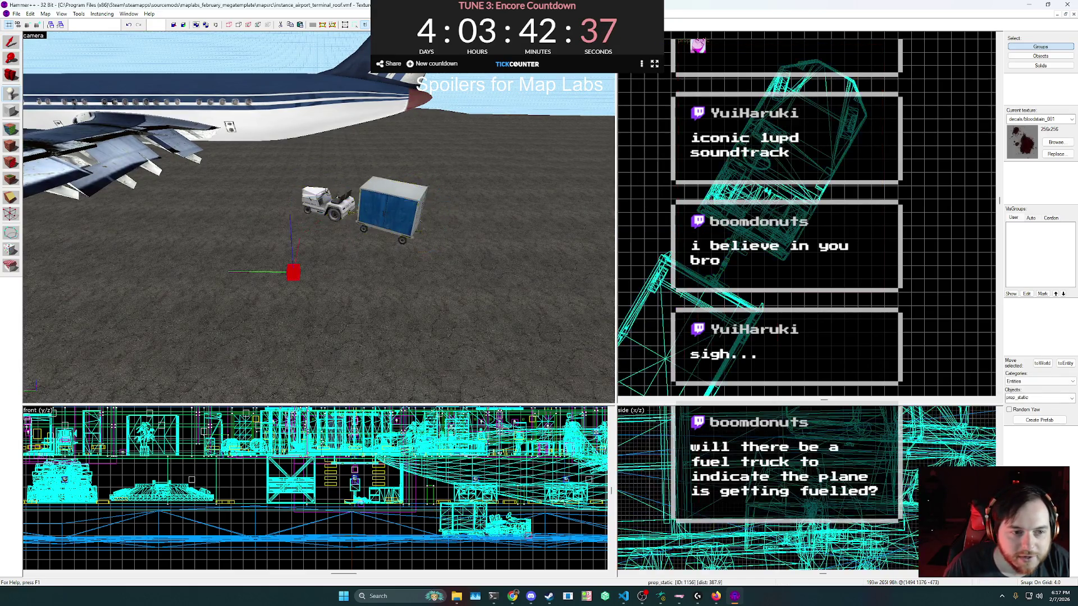
pyautogui.click(292, 273)
pyautogui.hotkey('alt', 'Return')
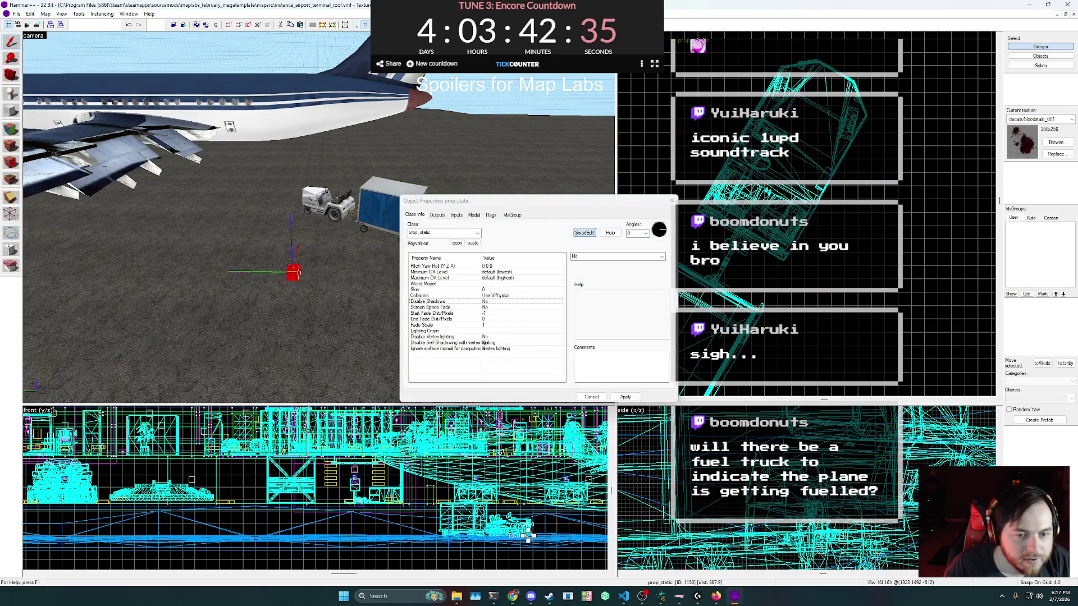
# Set the new prop's World Model to airport_fuel_truck.mdl and apply it.
pyautogui.click(438, 284)
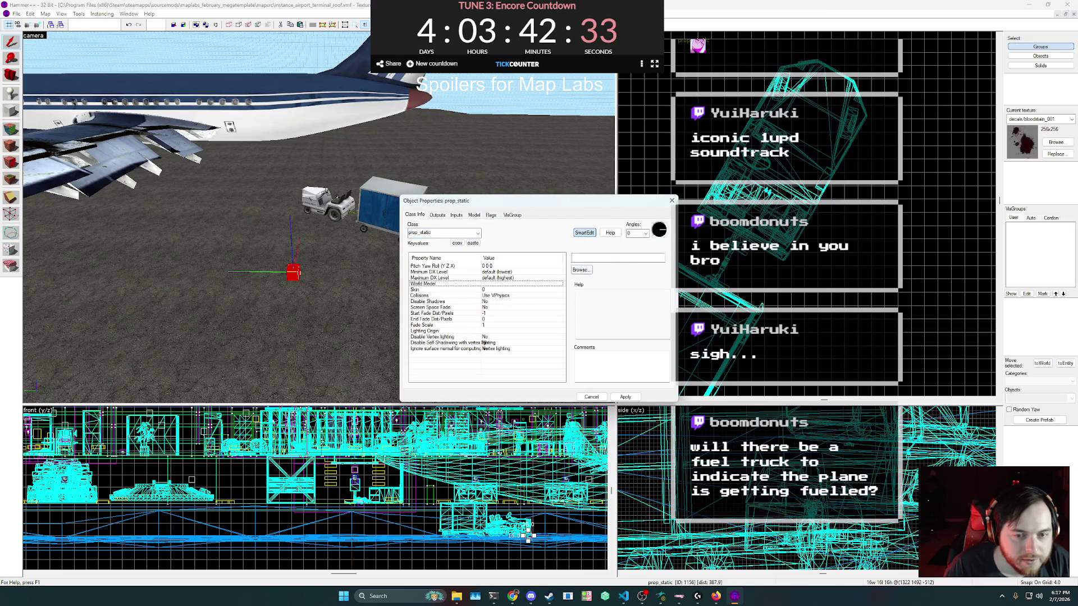
pyautogui.click(583, 270)
pyautogui.press('Down')
pyautogui.press('Down')
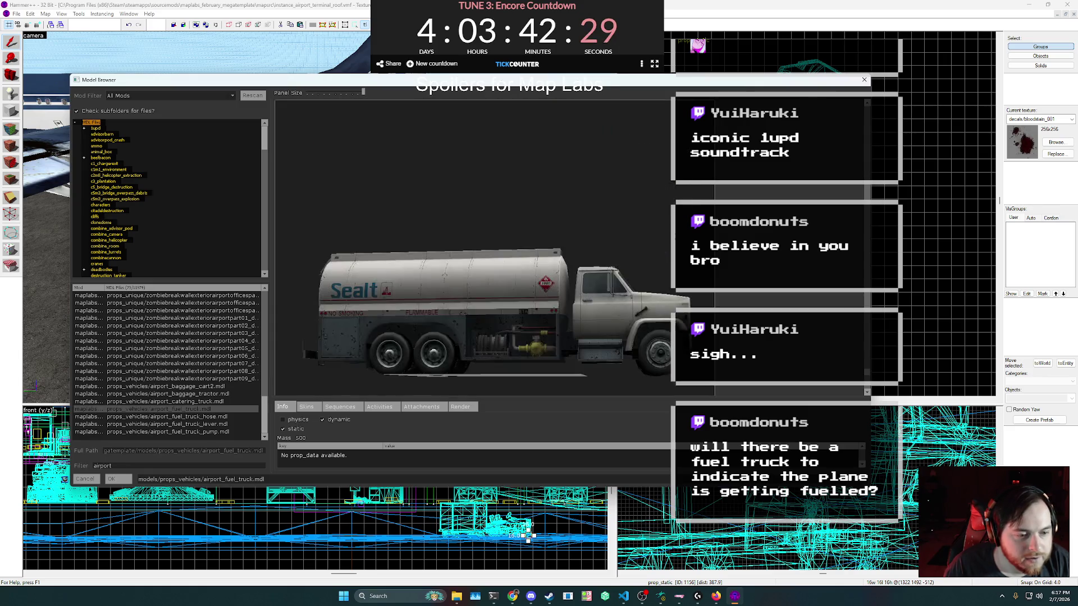
pyautogui.press('Down')
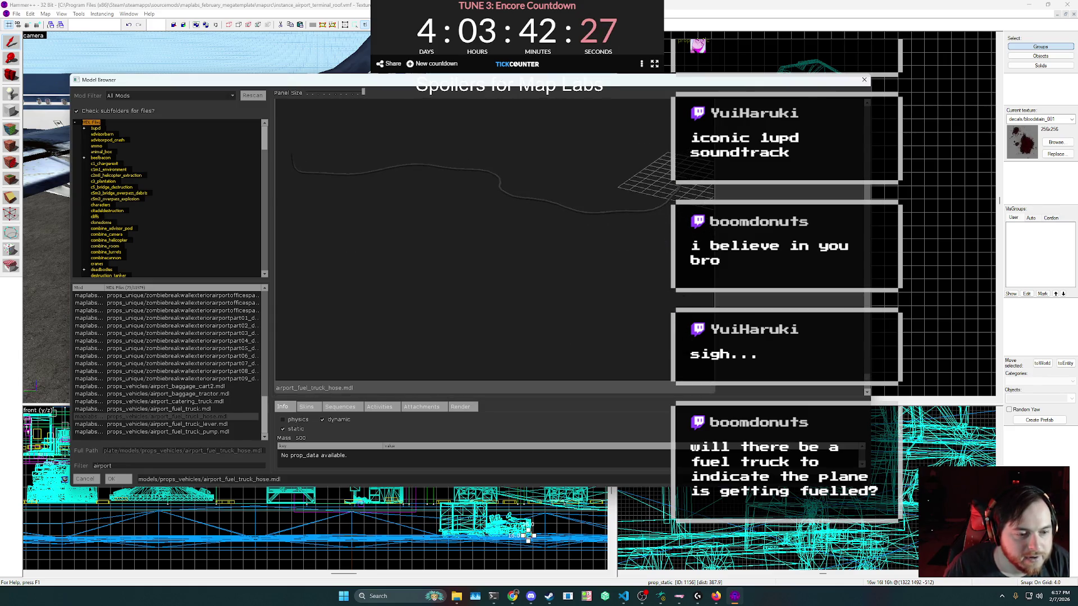
pyautogui.press('Down')
pyautogui.press('Down')
pyautogui.press('Up')
pyautogui.press('Up')
pyautogui.press('Up')
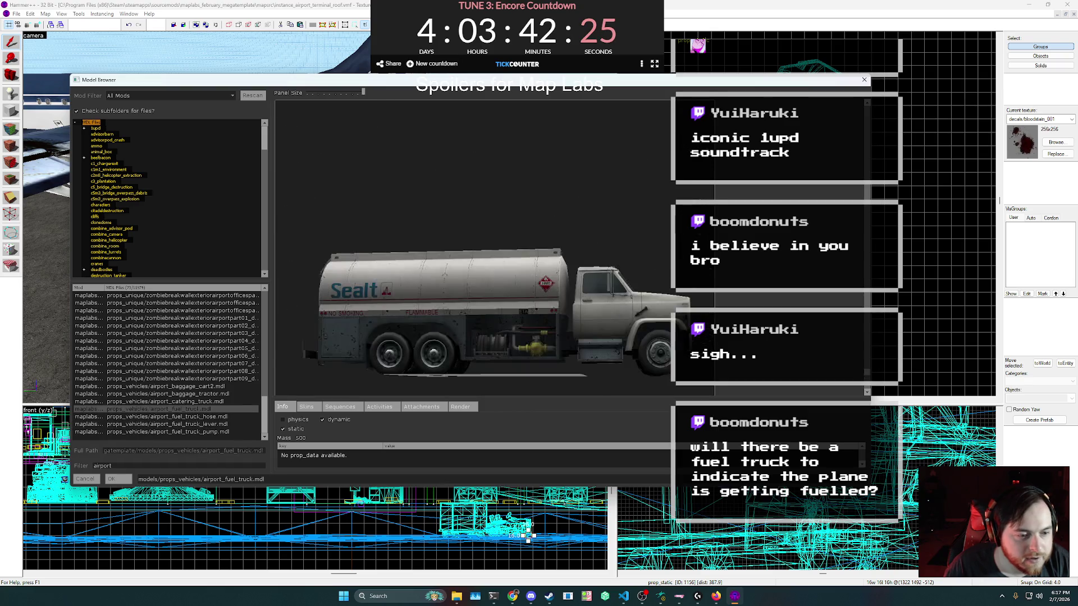
pyautogui.press('Up')
pyautogui.press('Up')
pyautogui.press('Up')
pyautogui.press('Down')
pyautogui.press('Down')
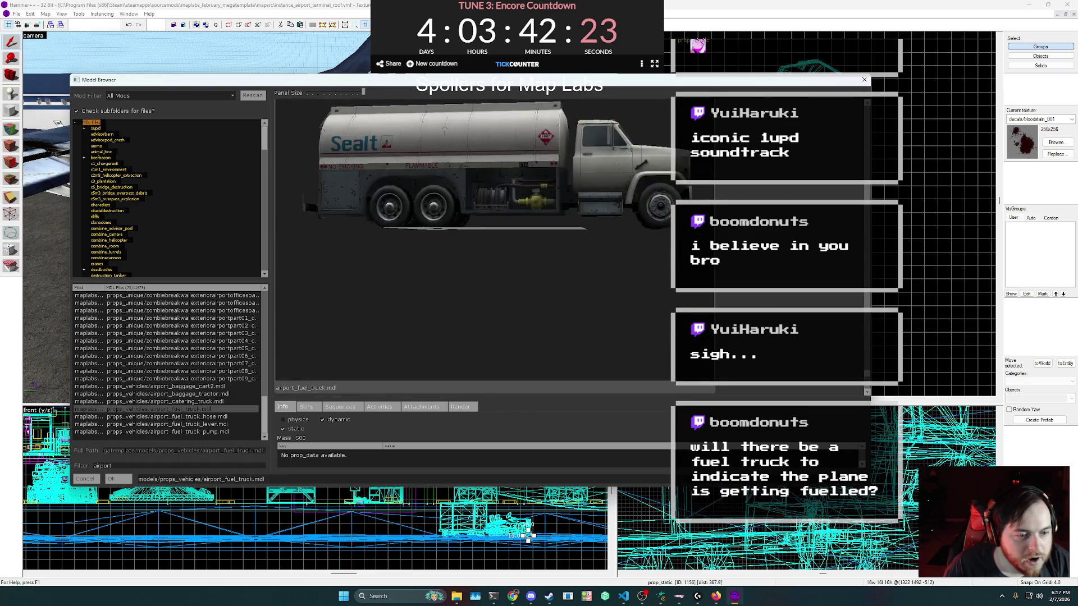
pyautogui.press('Return')
pyautogui.press('Return')
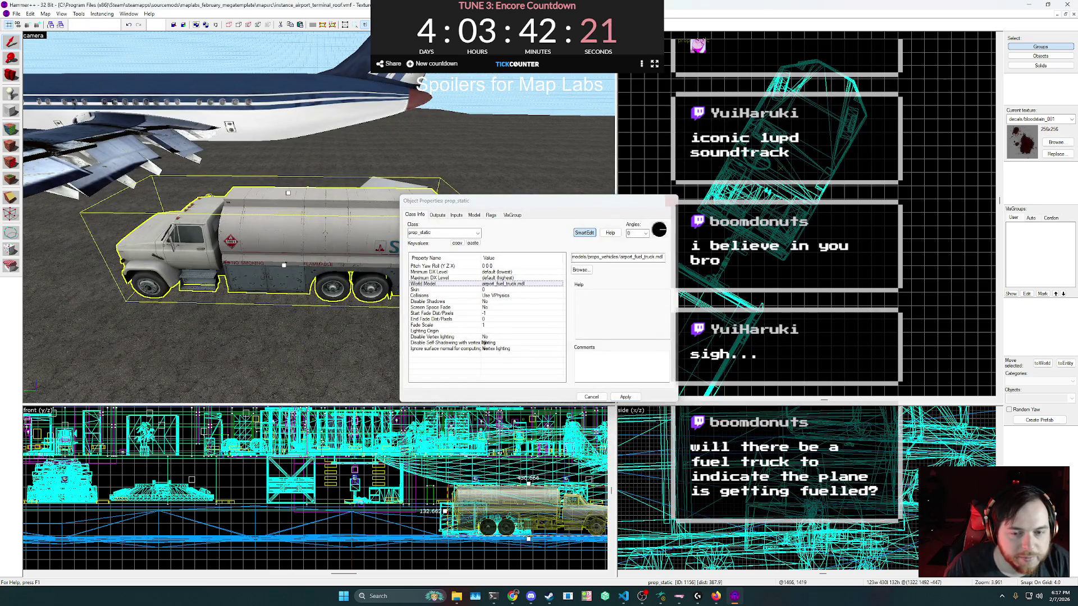
pyautogui.press('Escape')
# Move the fuel truck beside the airliner's wing and lift it slightly off the tarmac.
pyautogui.hotkey('ctrl', 'z')
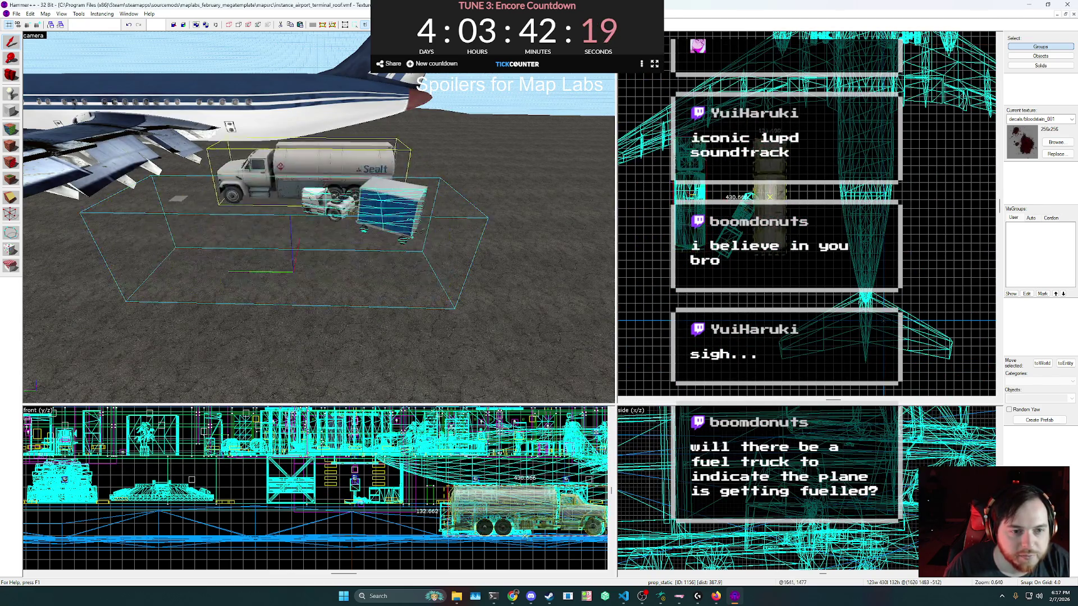
pyautogui.press('z')
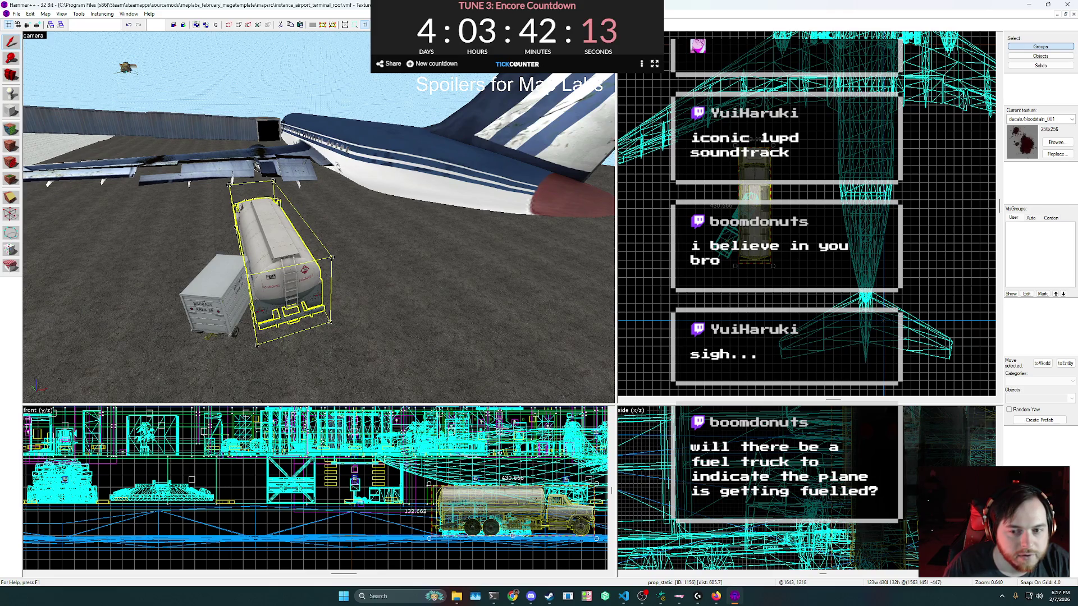
pyautogui.hotkey('ctrl', 'z')
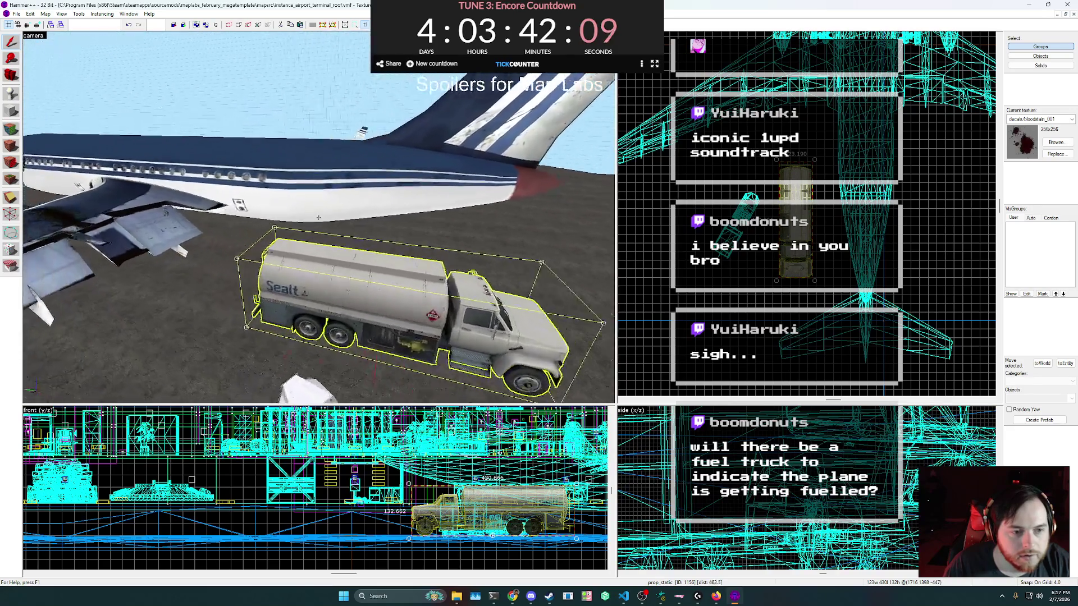
pyautogui.moveTo(796, 223); pyautogui.dragTo(852, 156)
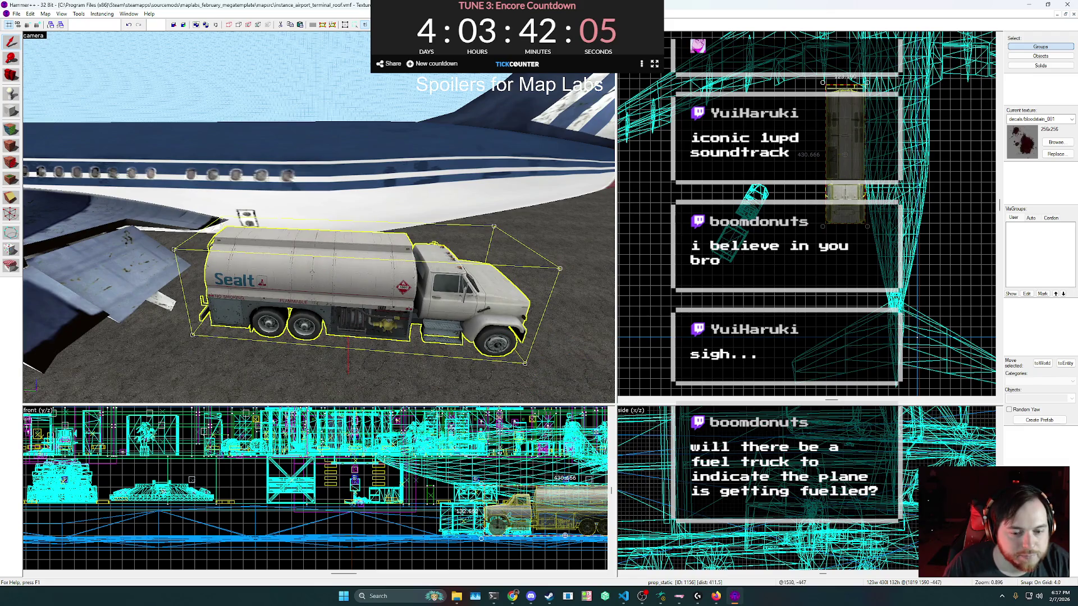
pyautogui.scroll(3, 314, 488)
pyautogui.moveTo(497, 506); pyautogui.dragTo(501, 480)
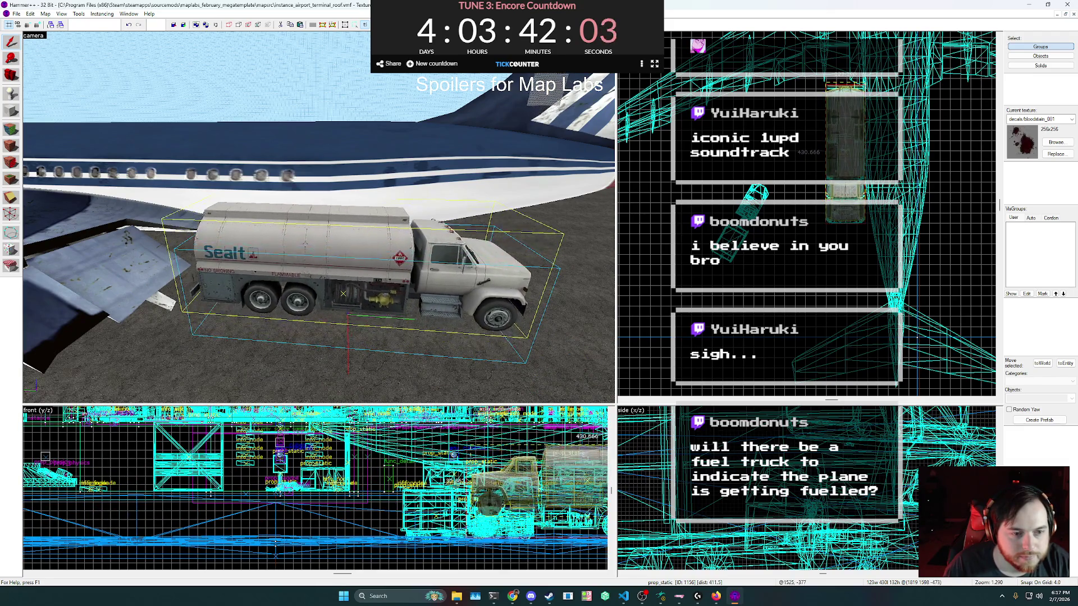
# Run Physics Simulation to settle the truck, check it, then end the simulation.
pyautogui.hotkey('shift', 'p')
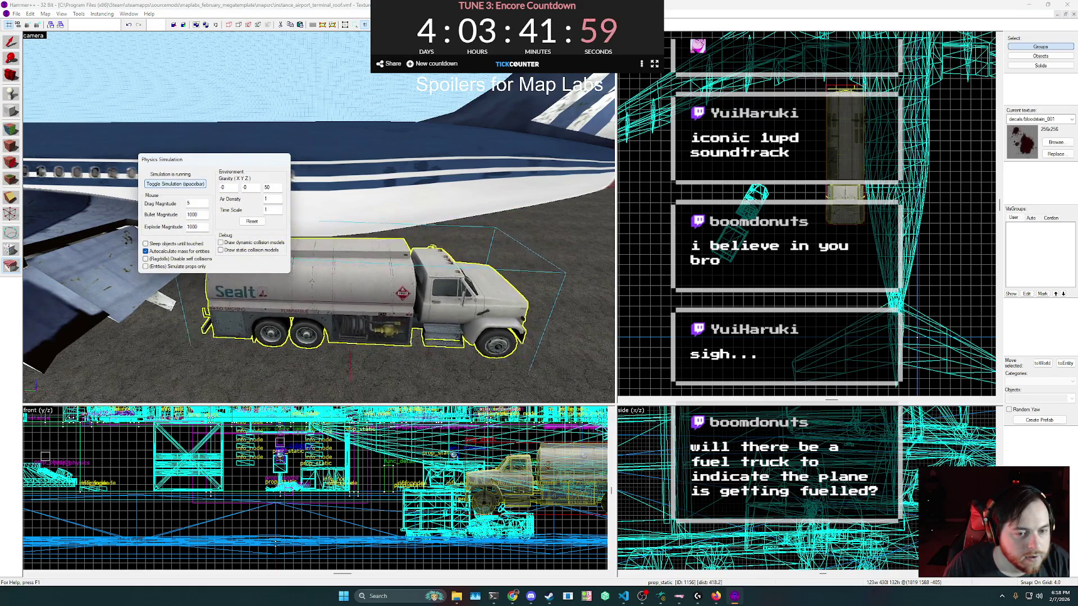
pyautogui.press('w')
pyautogui.press('w')
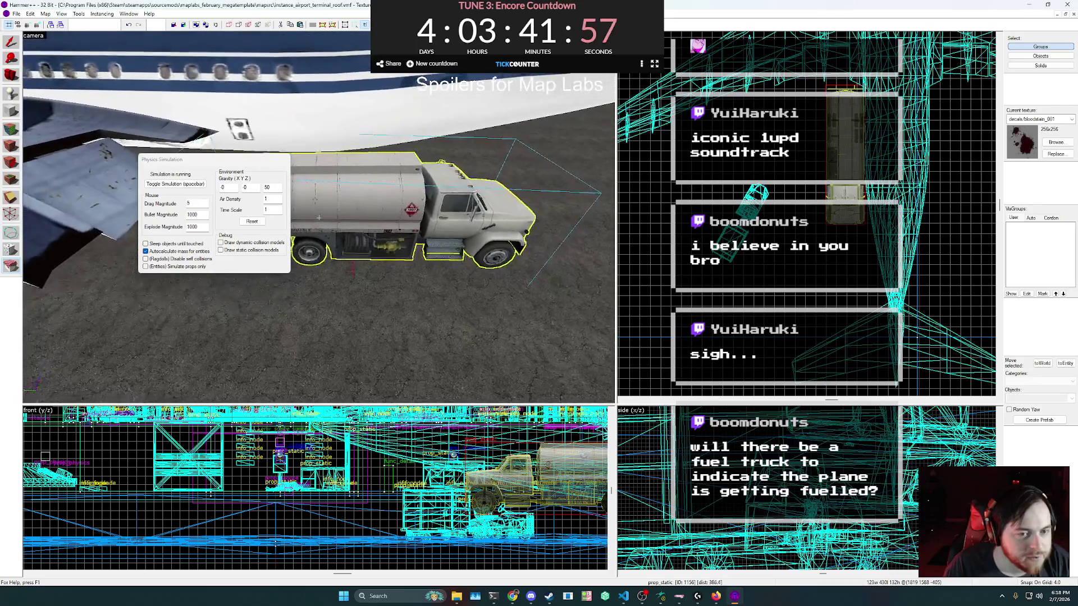
pyautogui.press('Escape')
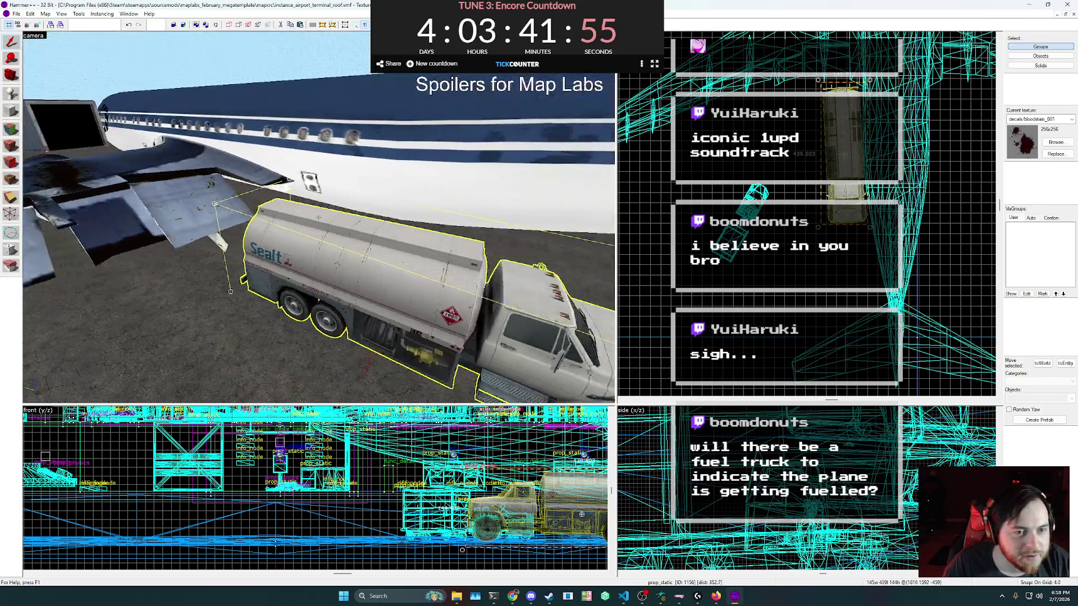
# Fly the 3D camera through the terminal rooms, looking out the window at the plane.
pyautogui.press('w')
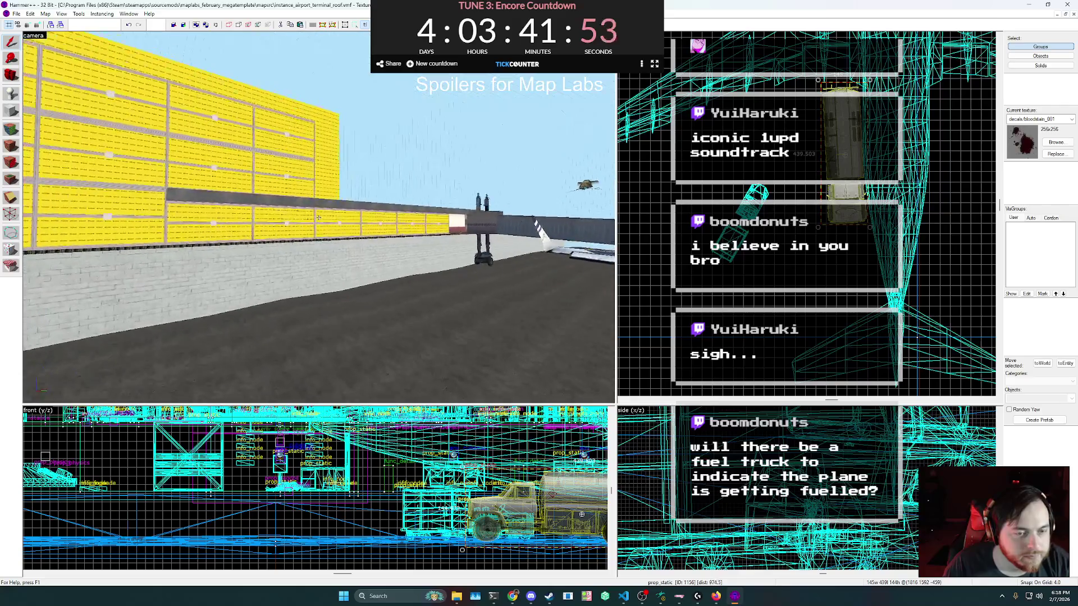
pyautogui.press('w')
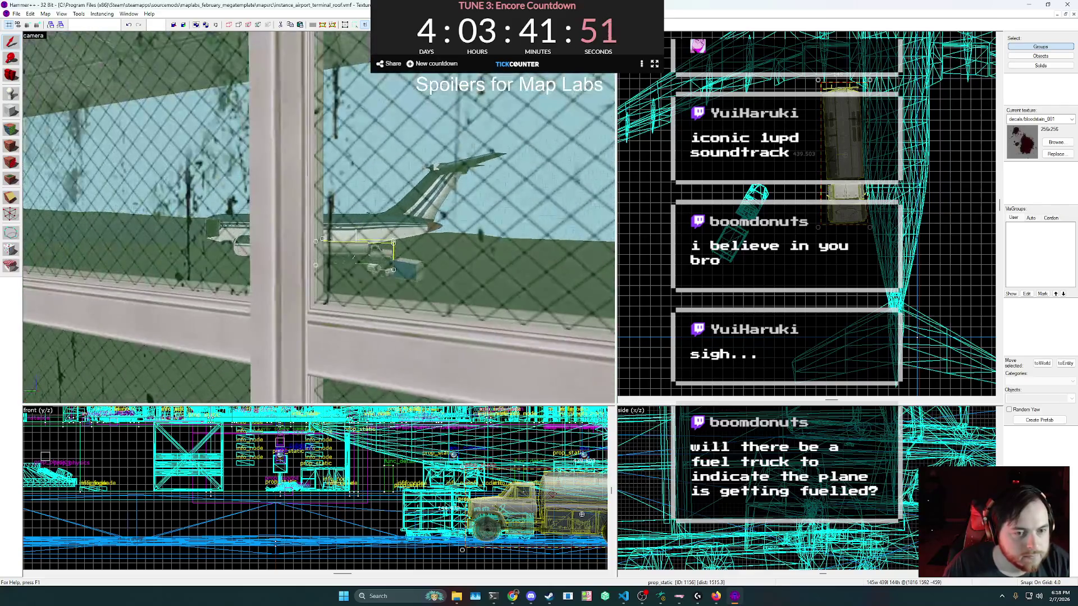
pyautogui.press('Escape')
pyautogui.press('w')
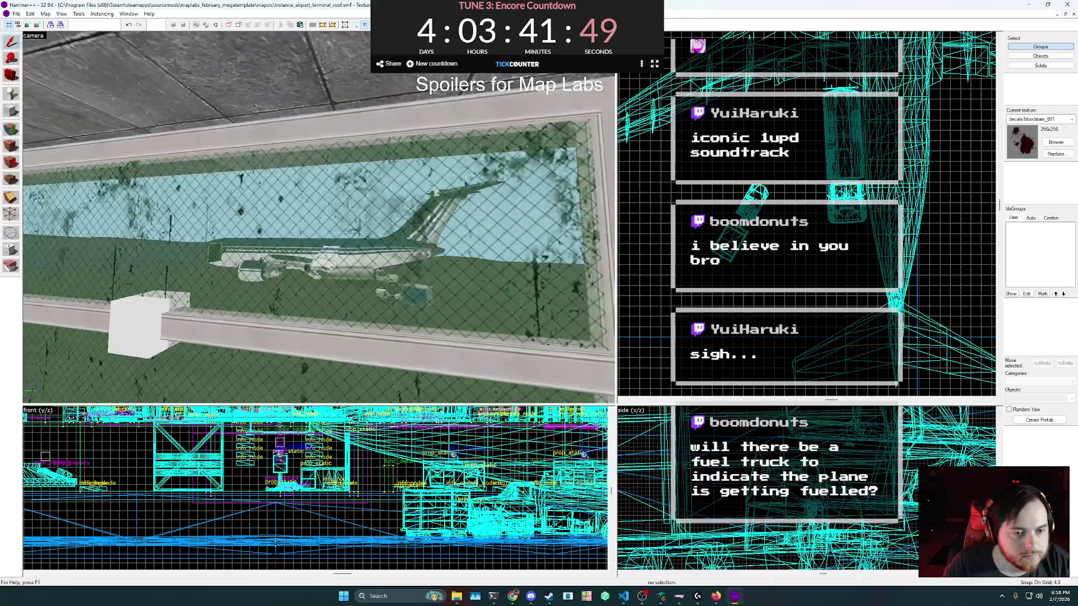
pyautogui.press('s')
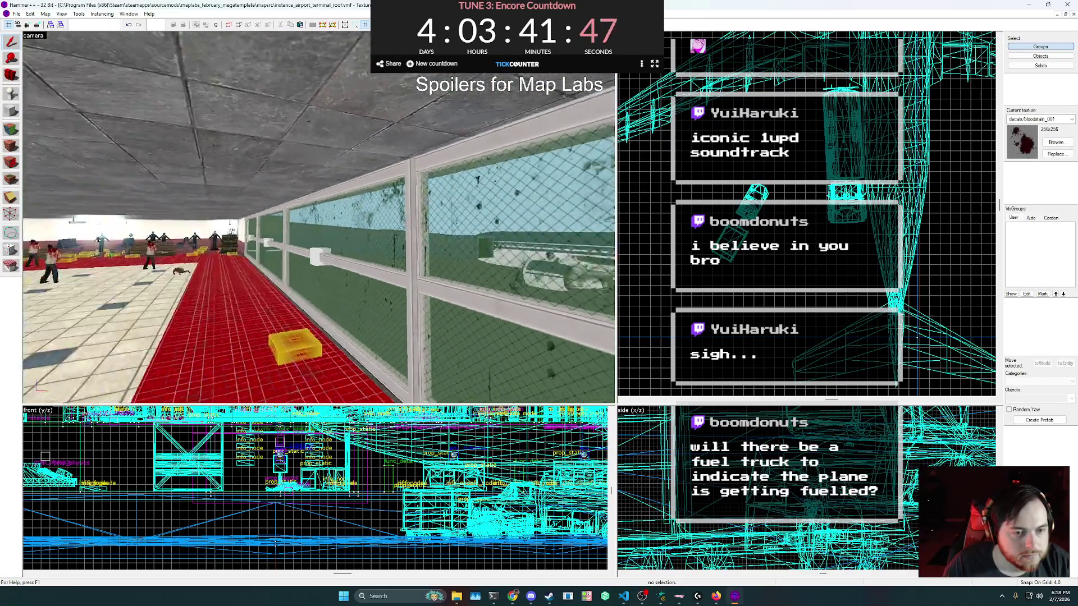
pyautogui.press('w')
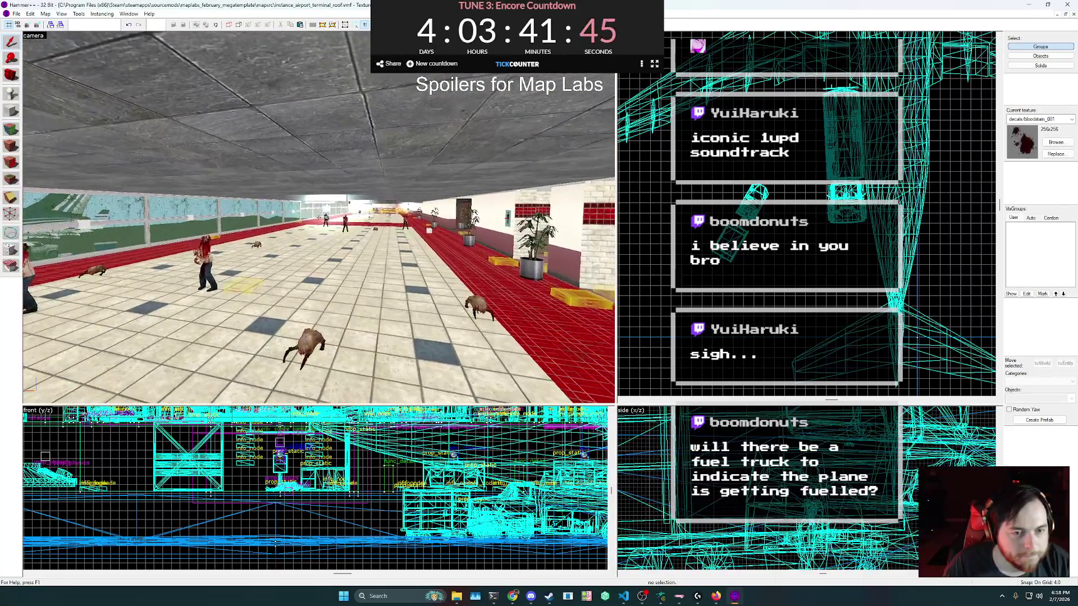
pyautogui.press('w')
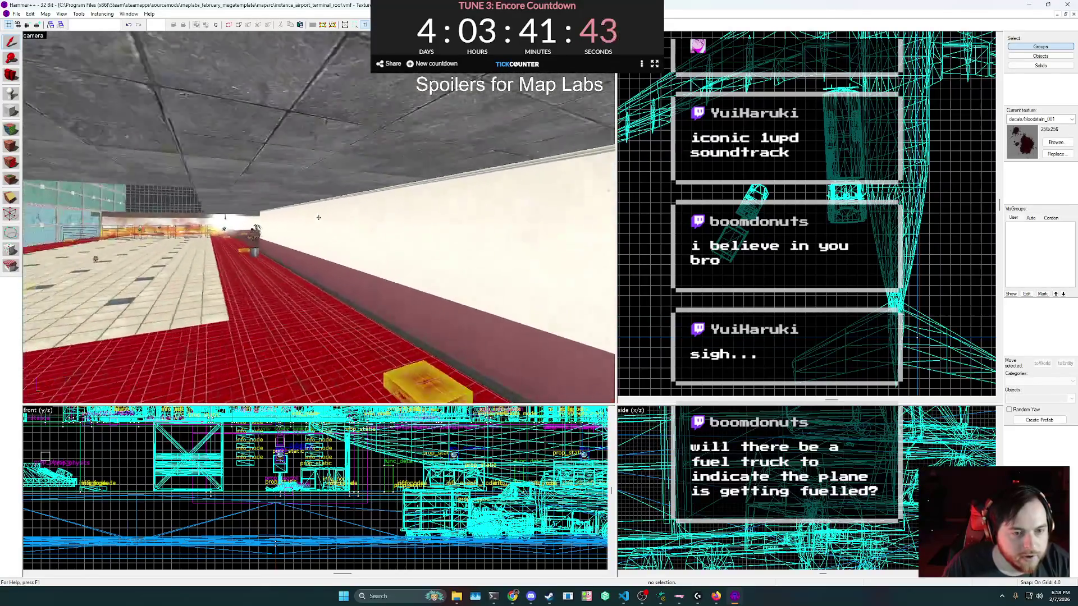
pyautogui.press('w')
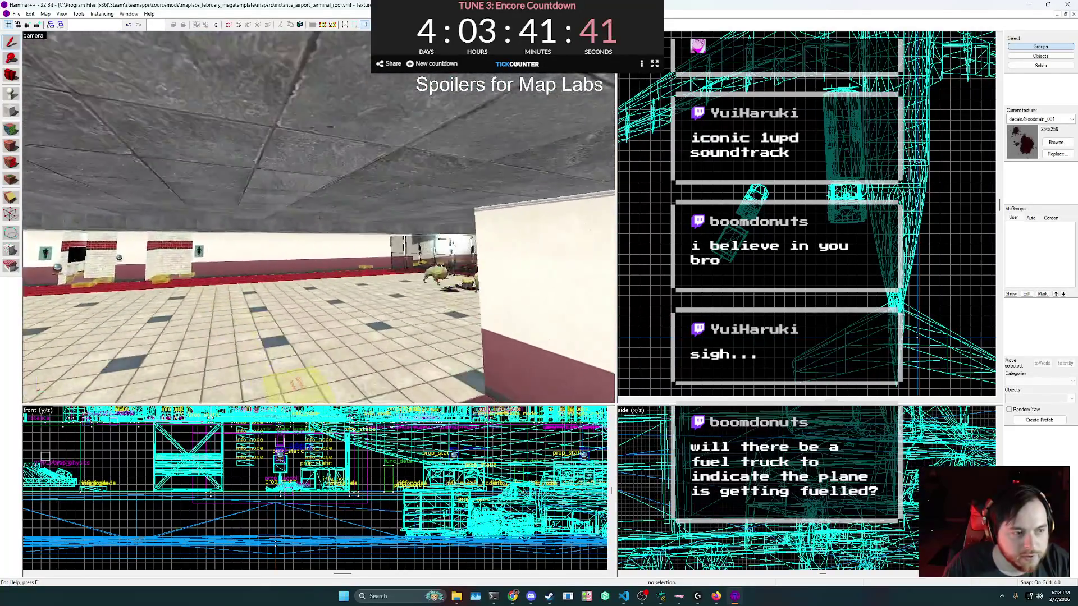
pyautogui.press('w')
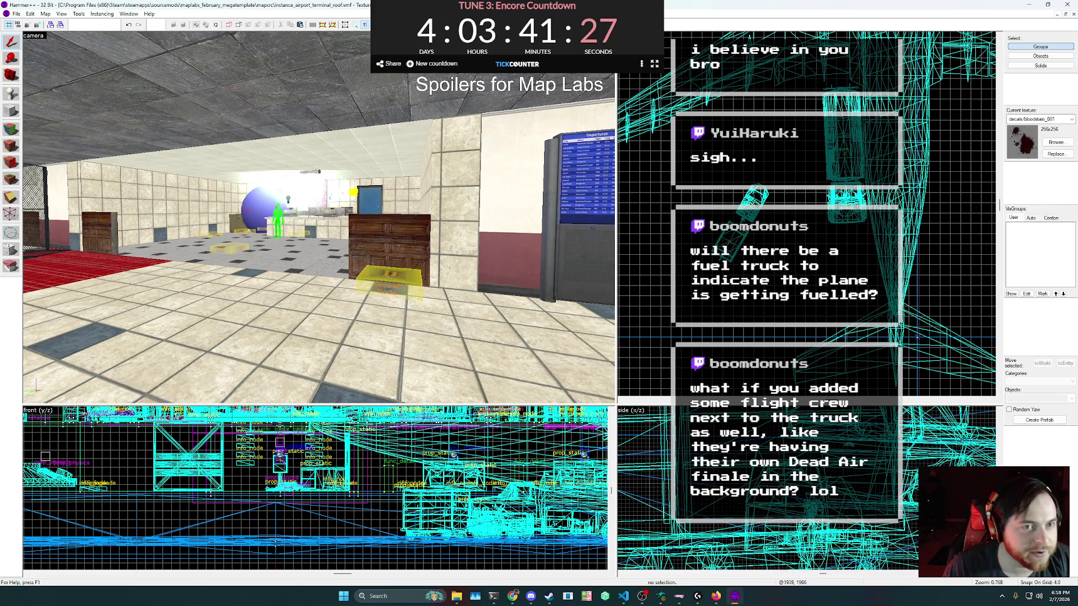
# Fly out past the airliner and vehicles, then into the waiting area of the main airport map.
pyautogui.press('w')
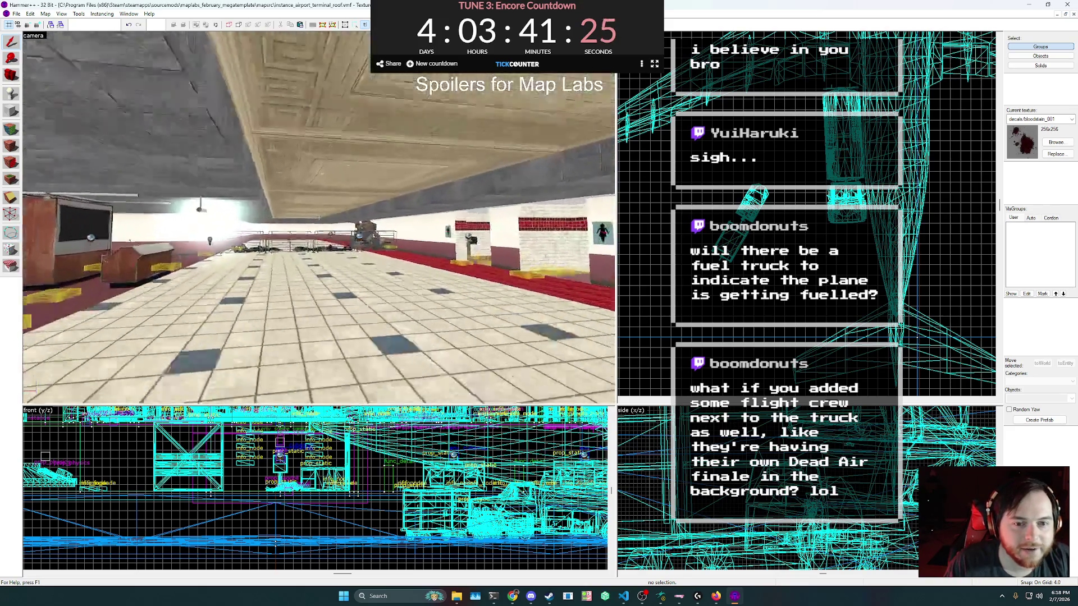
pyautogui.press('w')
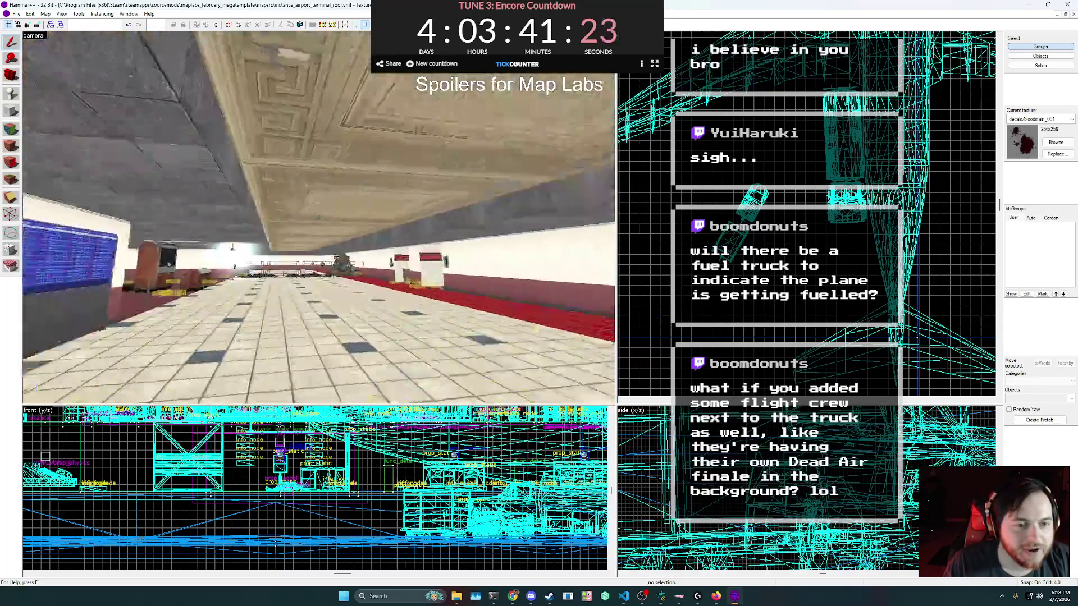
pyautogui.press('w')
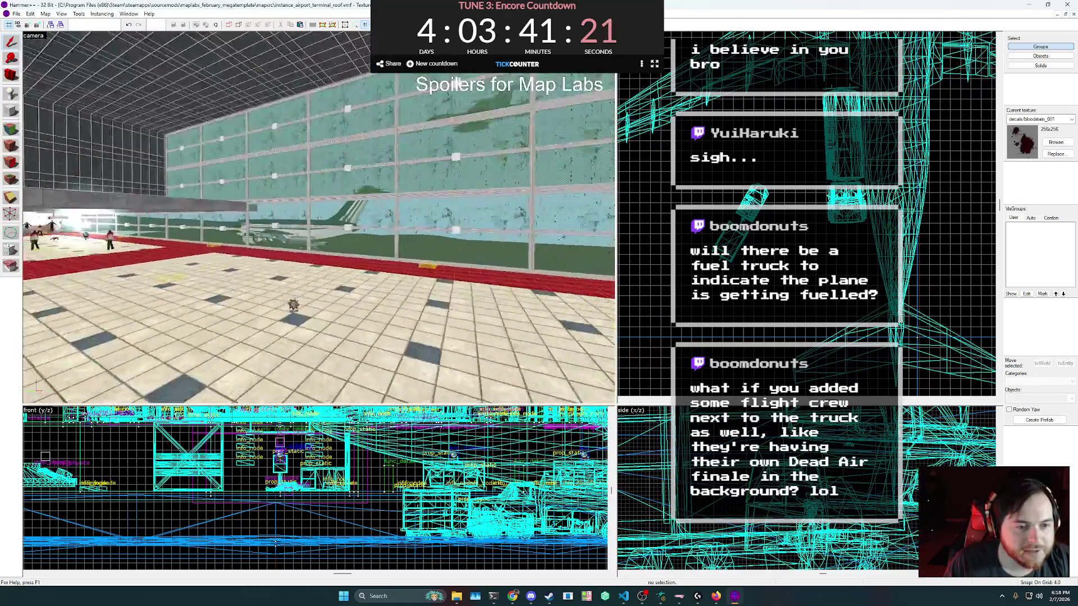
pyautogui.press('w')
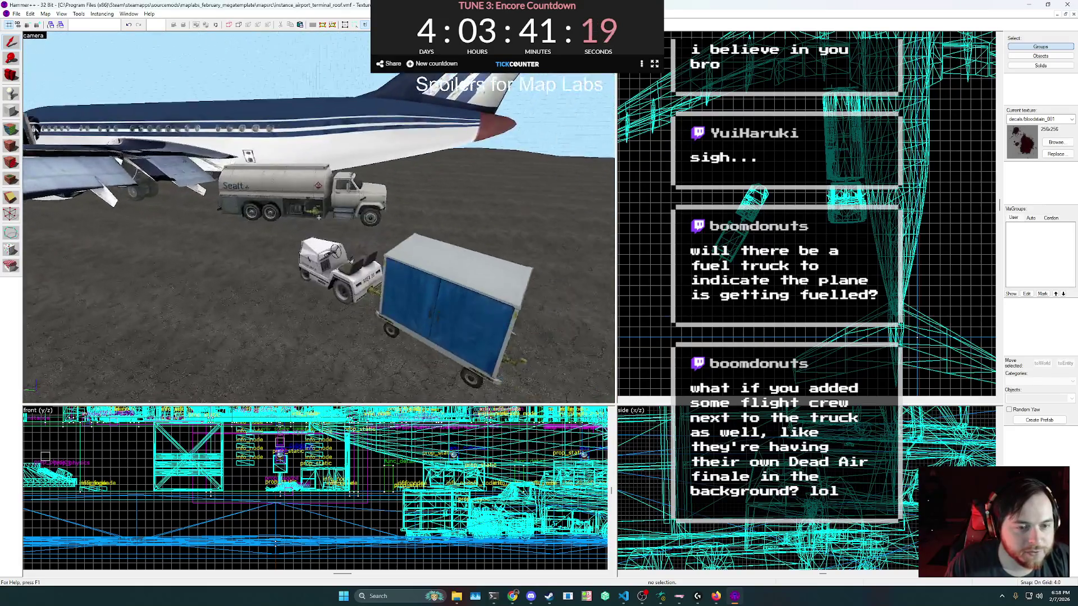
pyautogui.press('s')
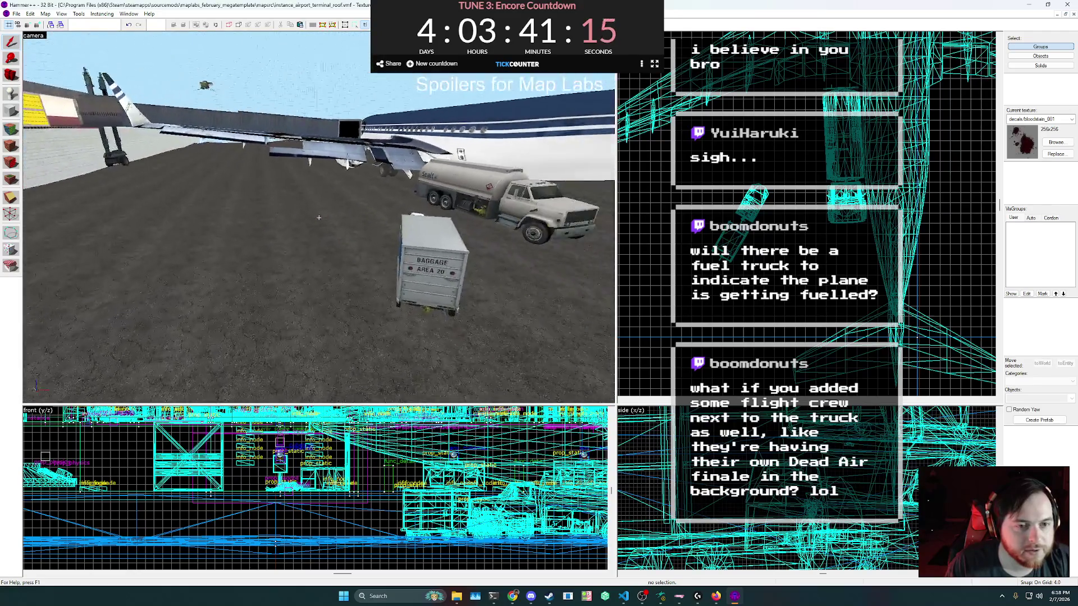
pyautogui.press('w')
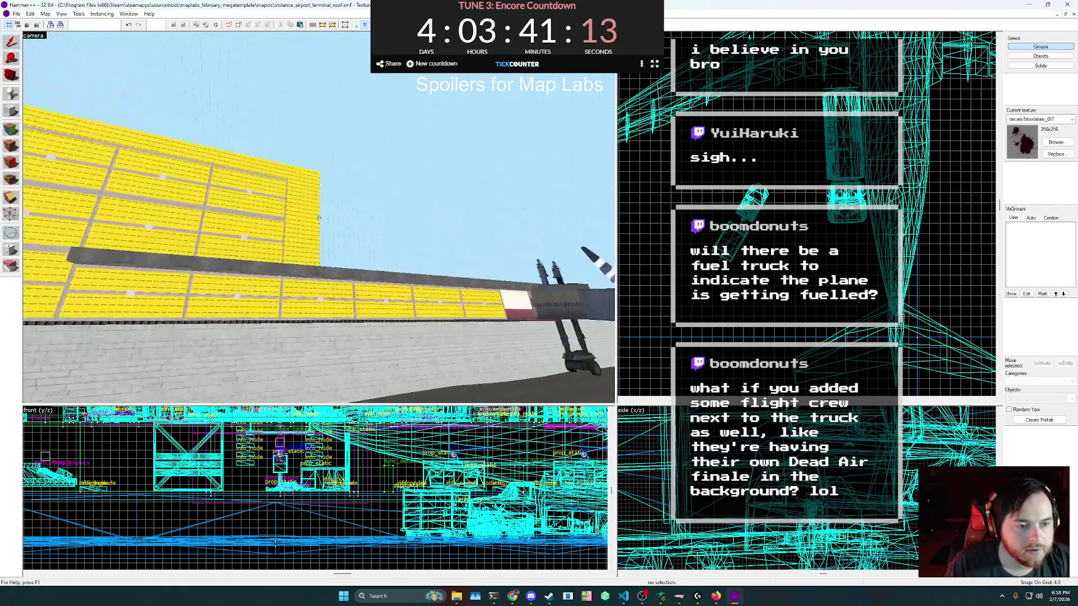
pyautogui.press('w')
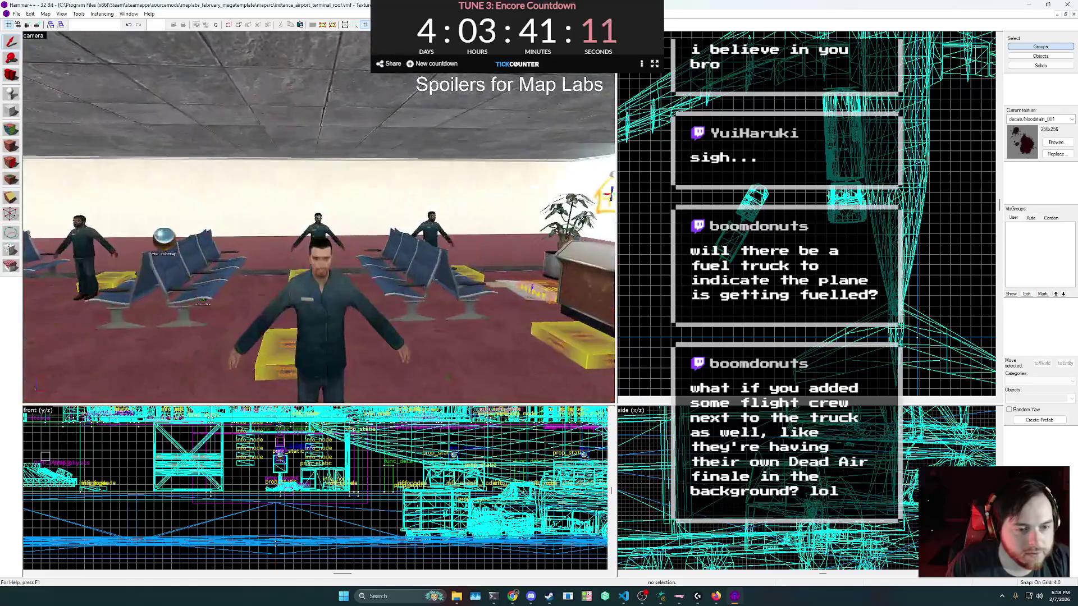
pyautogui.press('d')
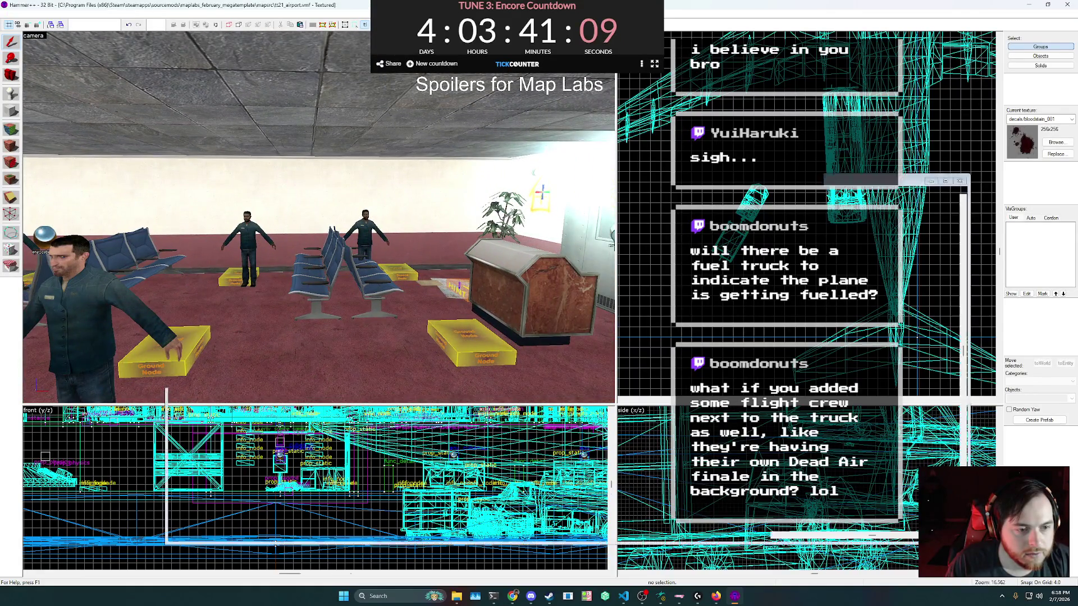
# Copy a crew npc_citizen from tt21_airport.vmf's waiting area and return to the terminal roof instance.
pyautogui.hotkey('ctrl', 'Tab')
pyautogui.press('w')
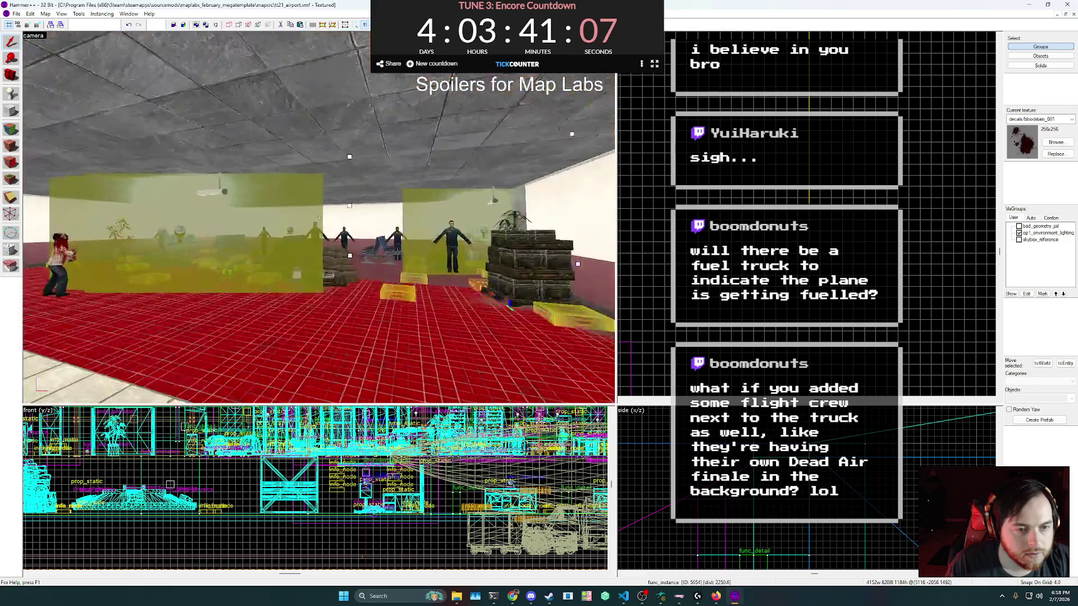
pyautogui.click(270, 173)
pyautogui.press('s')
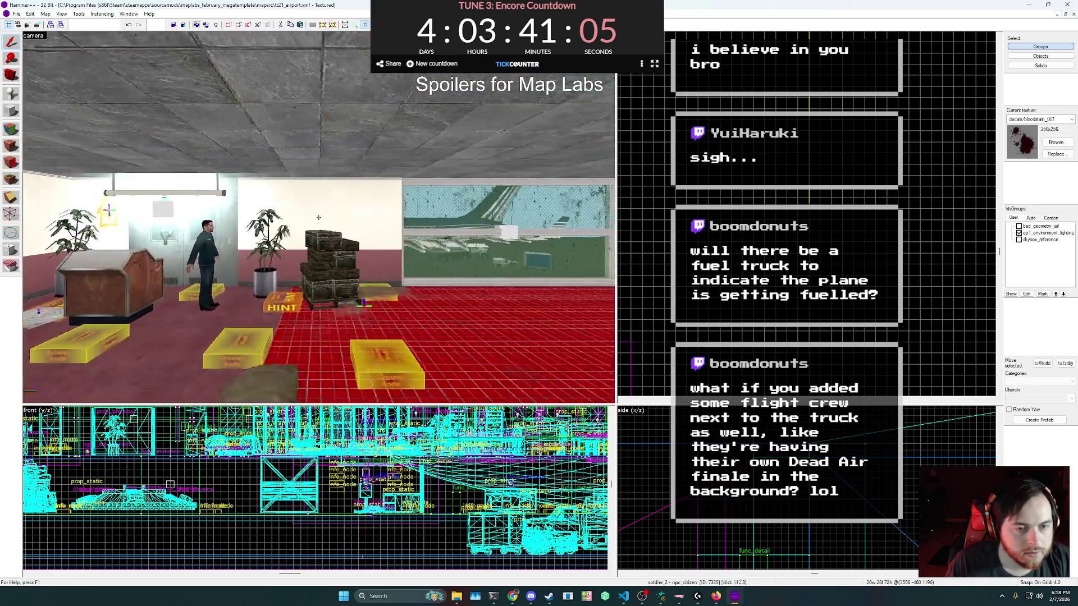
pyautogui.press('w')
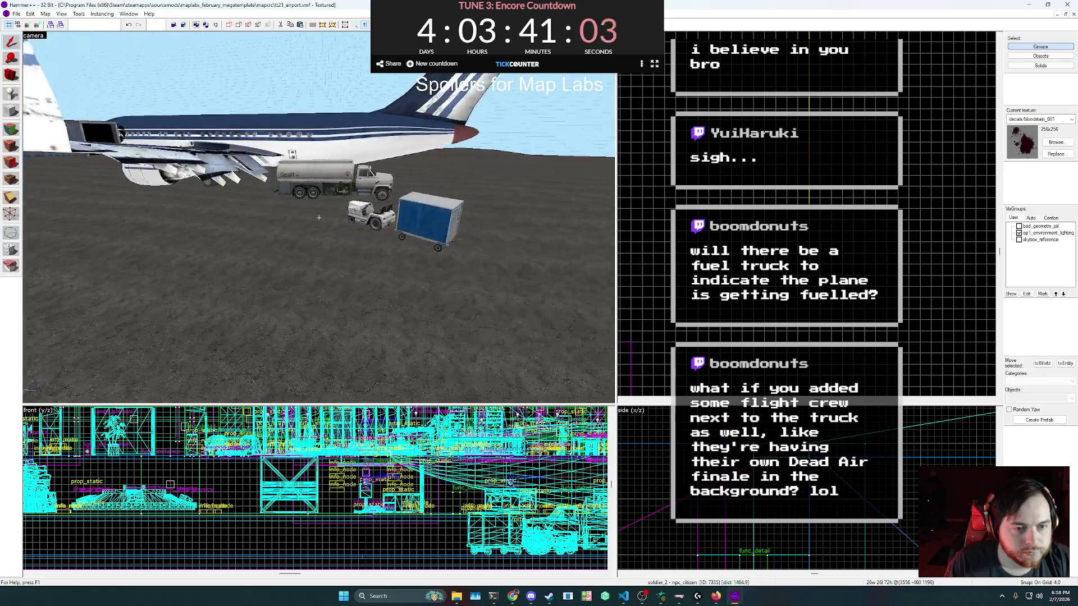
pyautogui.hotkey('ctrl', 'Tab')
# Paste the crew NPC beside the Sealt fuel truck and bring up its Object Properties.
pyautogui.press('w')
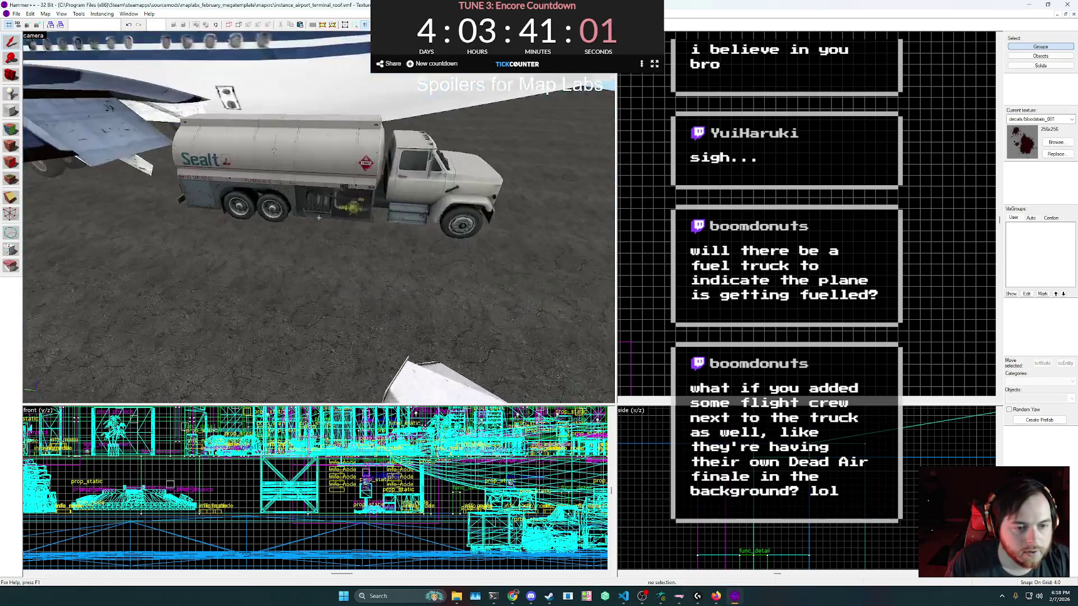
pyautogui.click(299, 220)
pyautogui.scroll(-4, 809, 210)
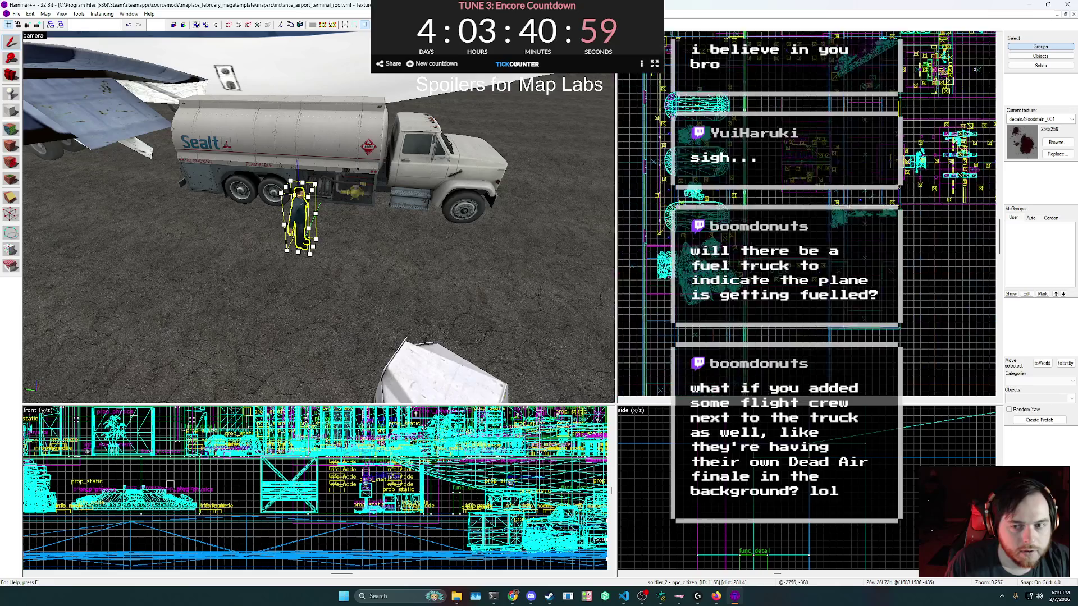
pyautogui.scroll(6, 779, 105)
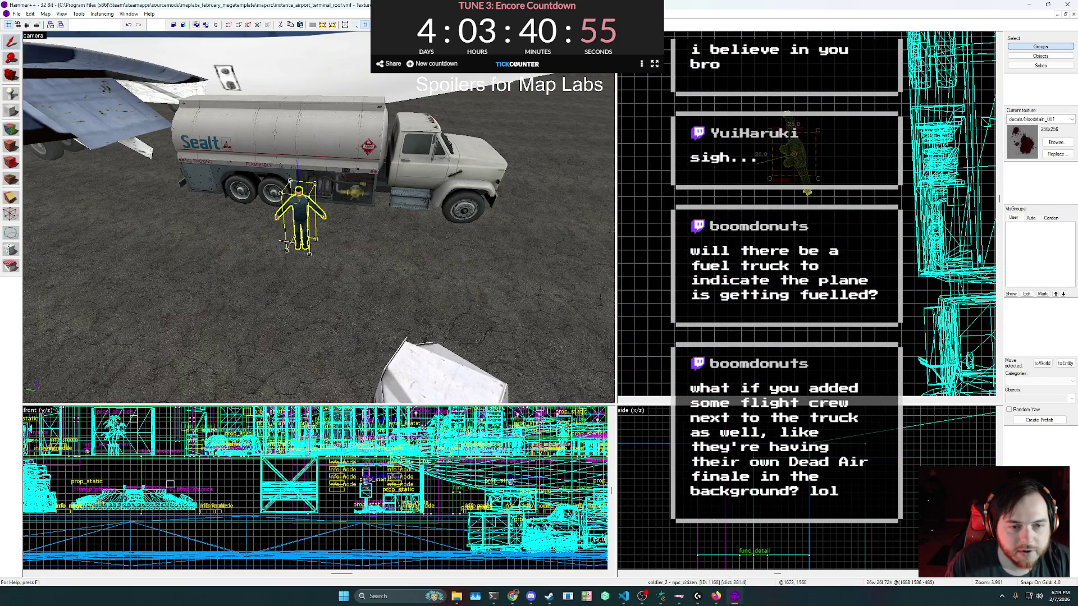
pyautogui.press('w')
pyautogui.hotkey('alt', 'Return')
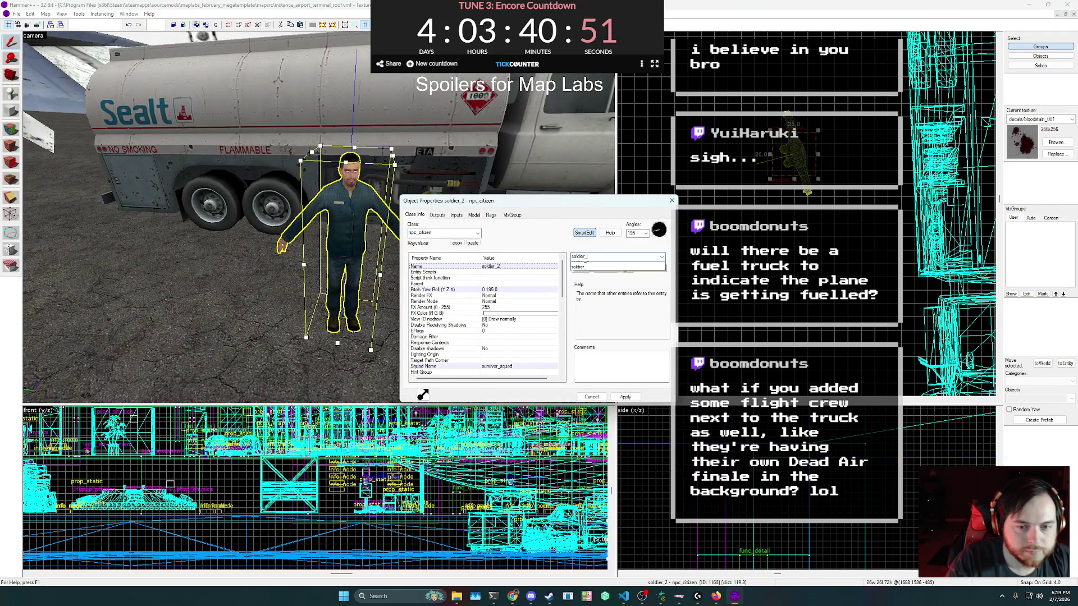
pyautogui.write('fuetruck_1')
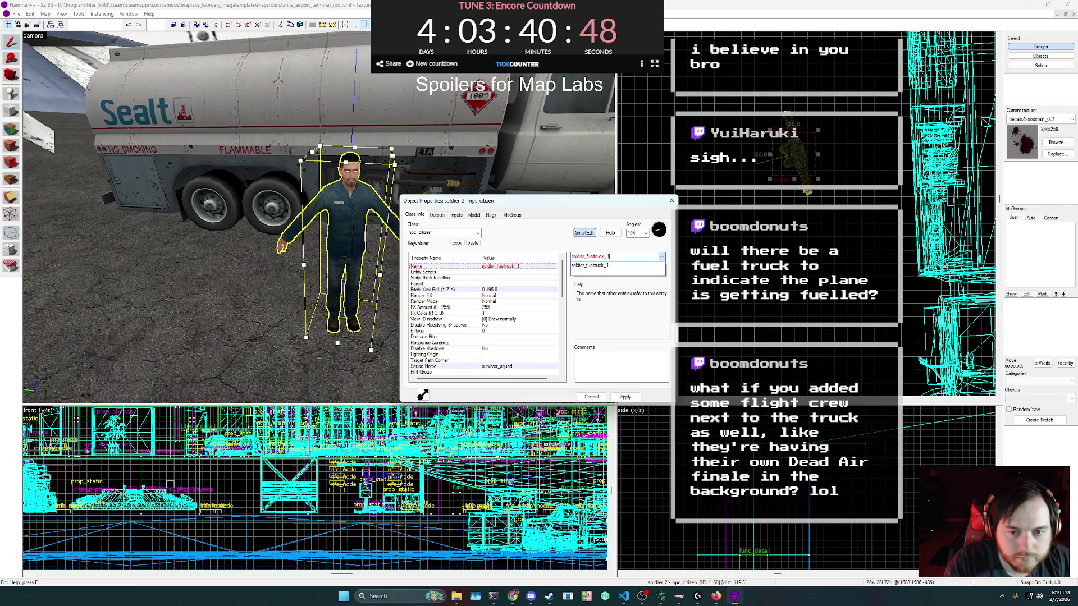
# Confirm the name soldier_fueltruck_1 and start retyping the Squad Name as fueltruck_squad_1.
pyautogui.press('Return')
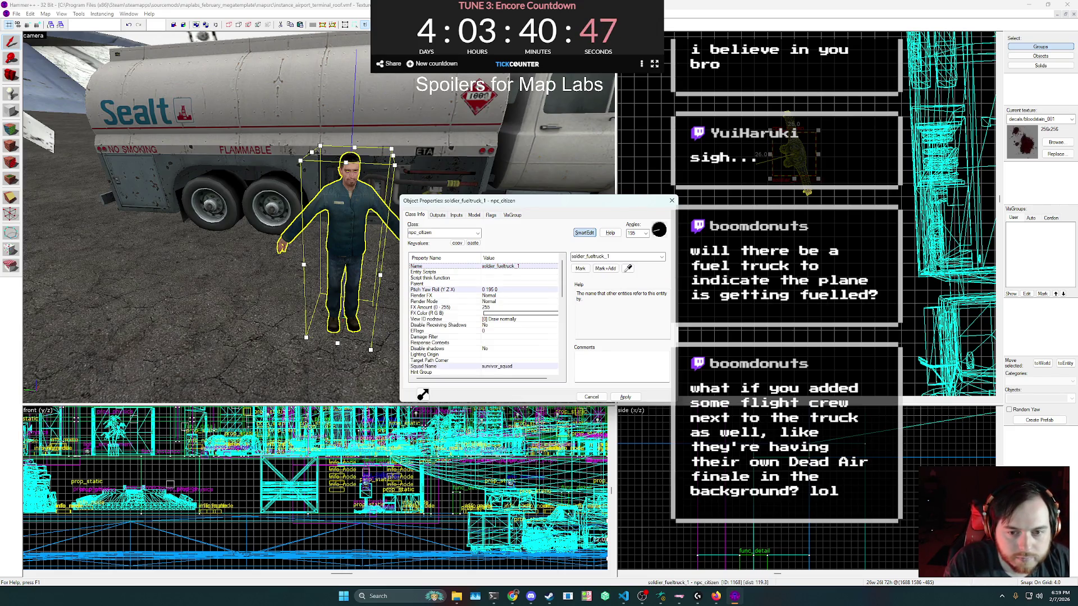
pyautogui.click(438, 365)
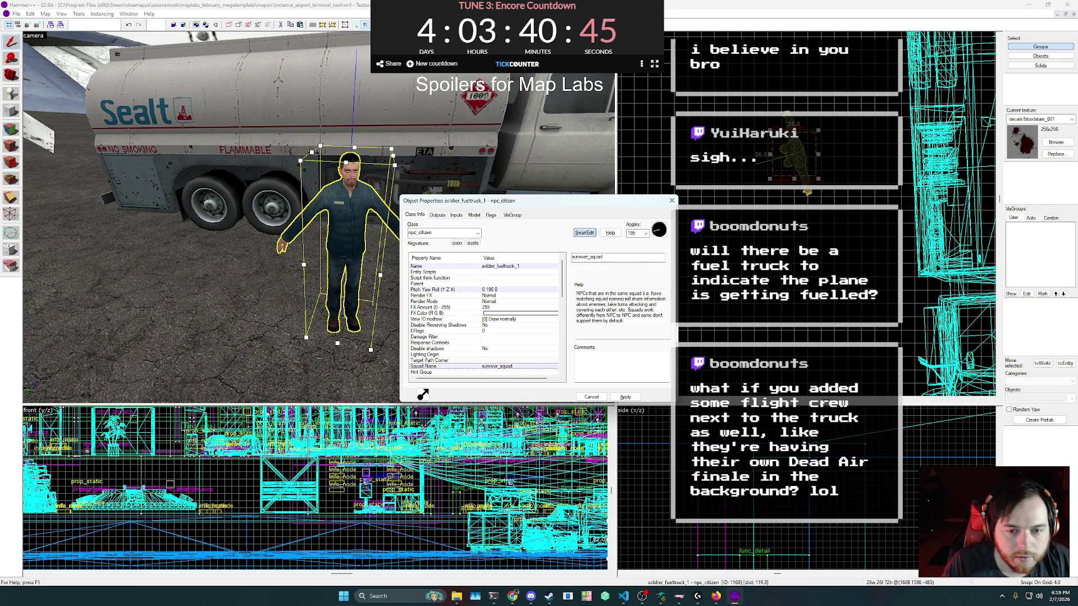
pyautogui.write('fuelt')
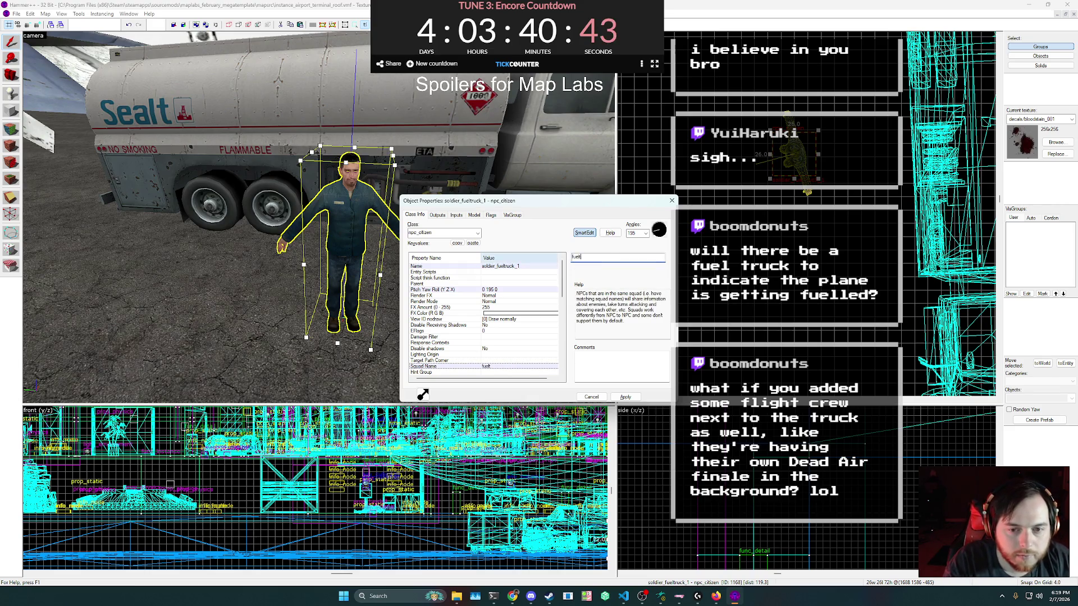
pyautogui.write('_squad_1')
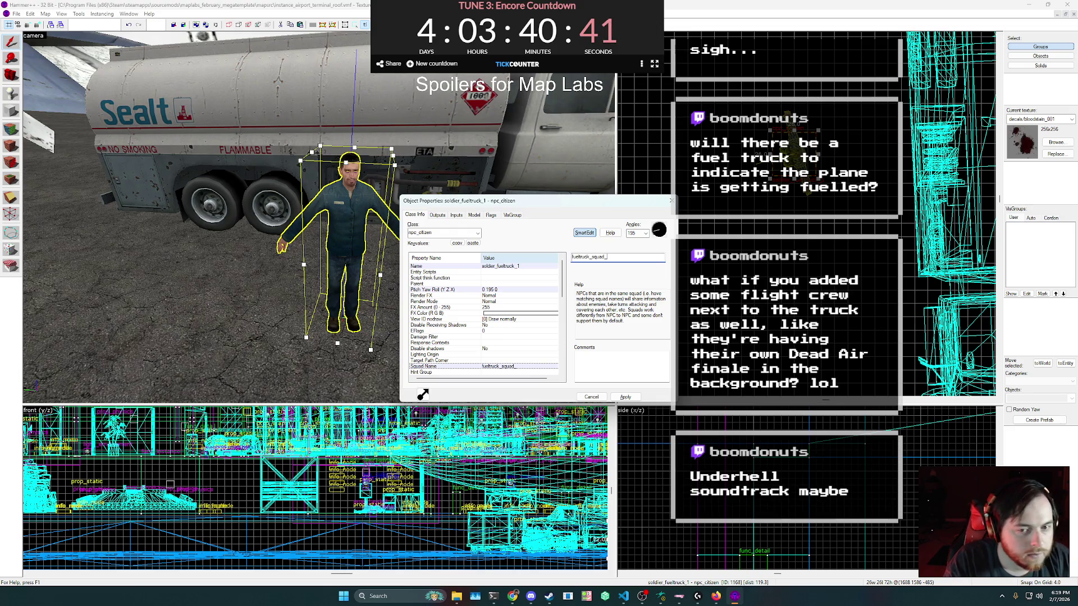
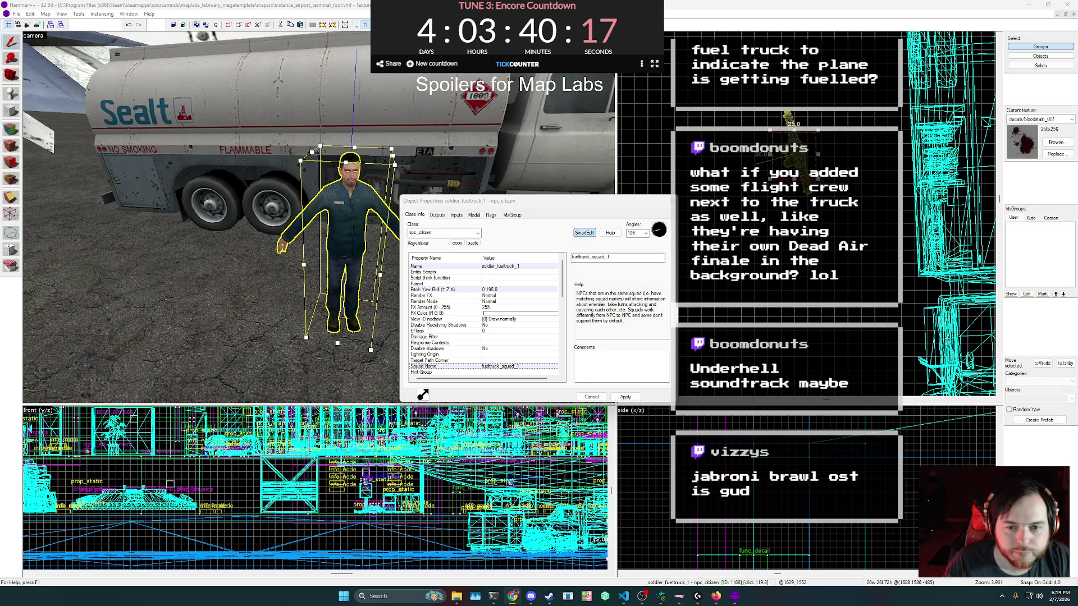
# Clone the fuel-truck soldier, set it left of the original and turn it to face right.
pyautogui.press('Return')
pyautogui.moveTo(349, 245); pyautogui.dragTo(215, 206)
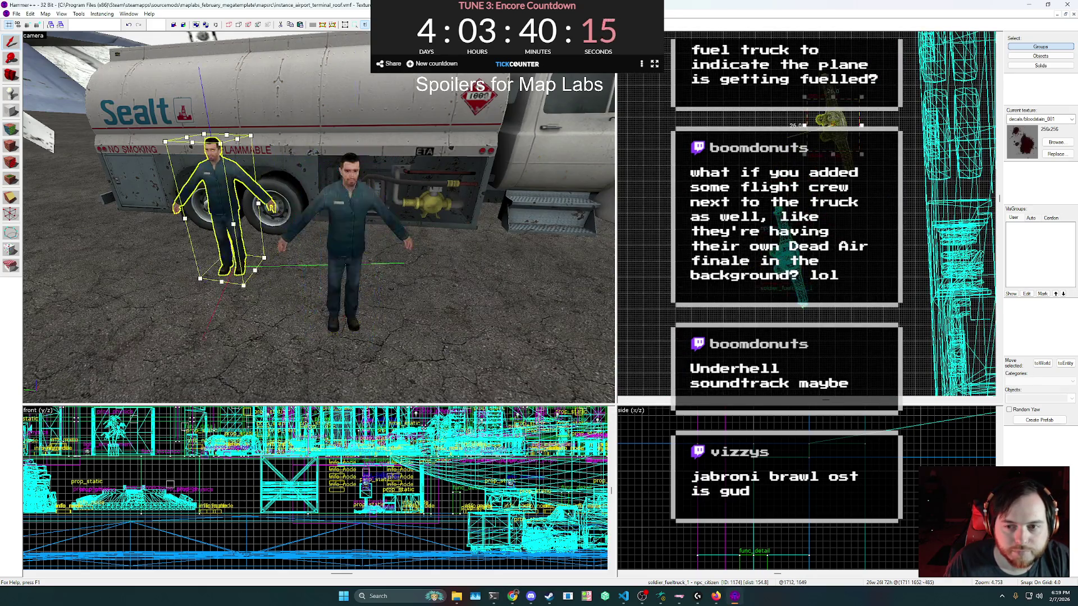
pyautogui.moveTo(842, 101); pyautogui.dragTo(859, 125)
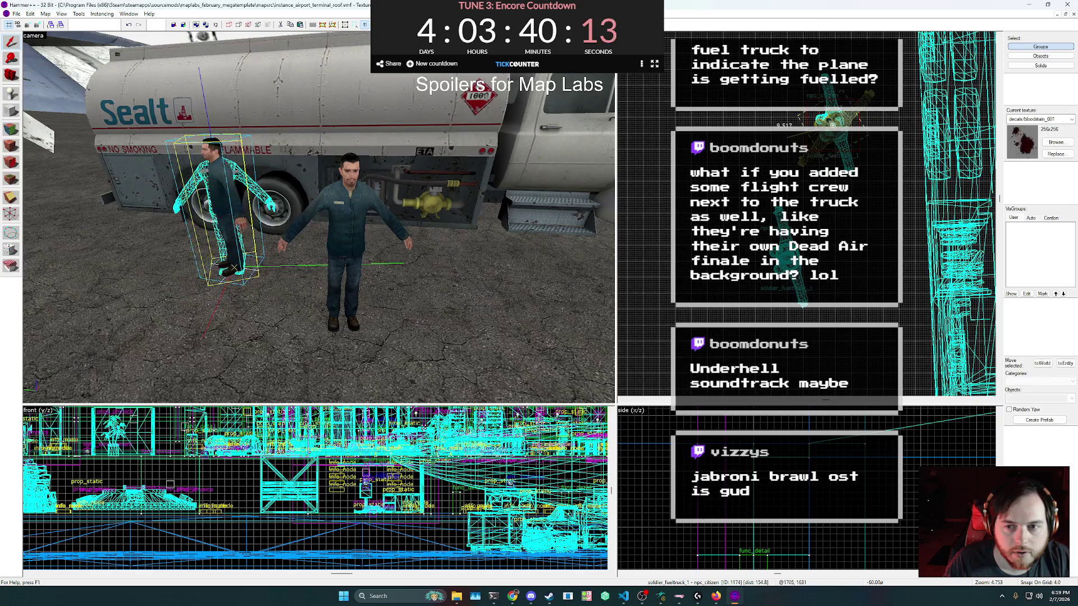
pyautogui.hotkey('alt', 'Return')
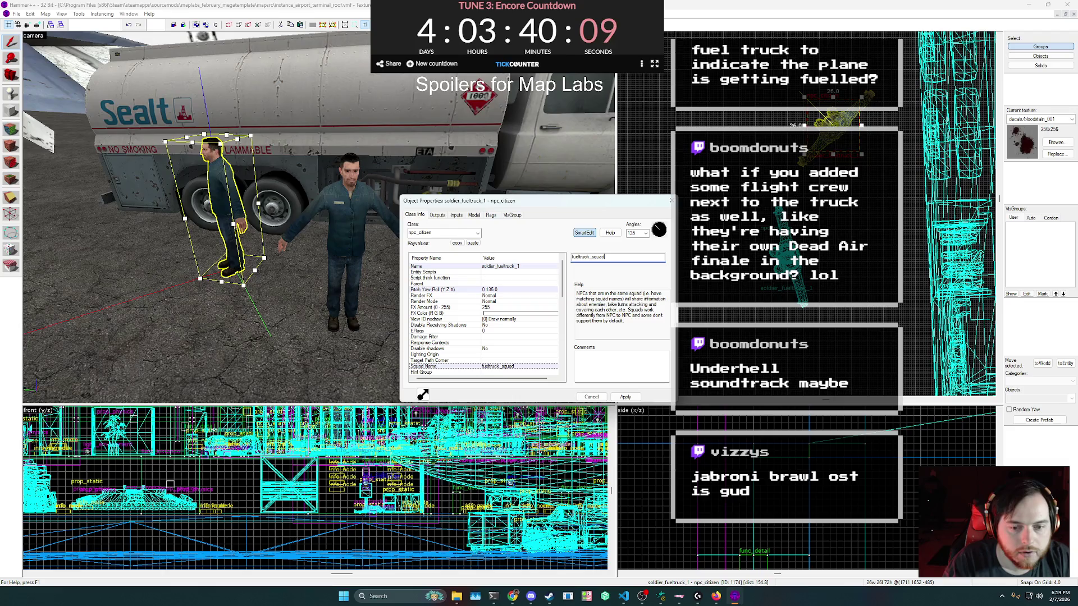
# Put both soldiers in the fueltruck_squad squad and name the clone soldier_fueltruck_2.
pyautogui.press('BackSpace')
pyautogui.press('BackSpace')
pyautogui.click(349, 244)
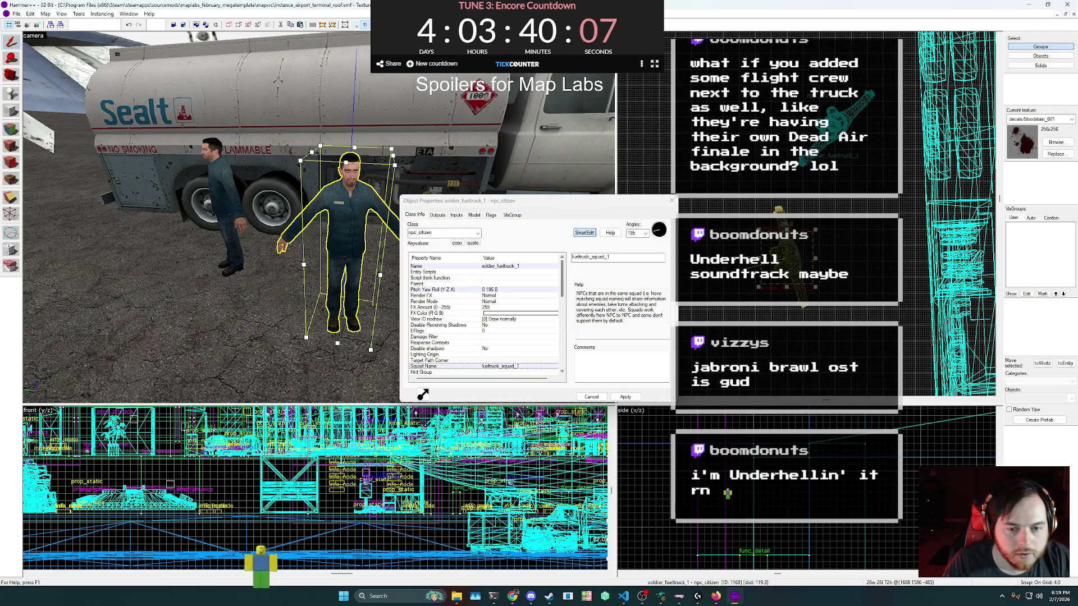
pyautogui.press('BackSpace')
pyautogui.press('BackSpace')
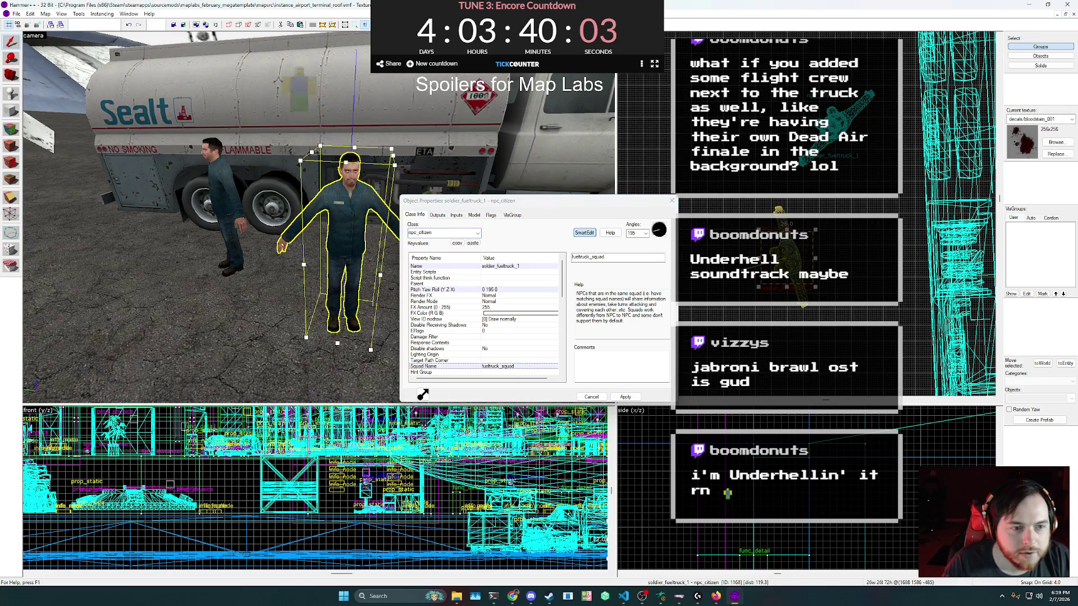
pyautogui.click(217, 168)
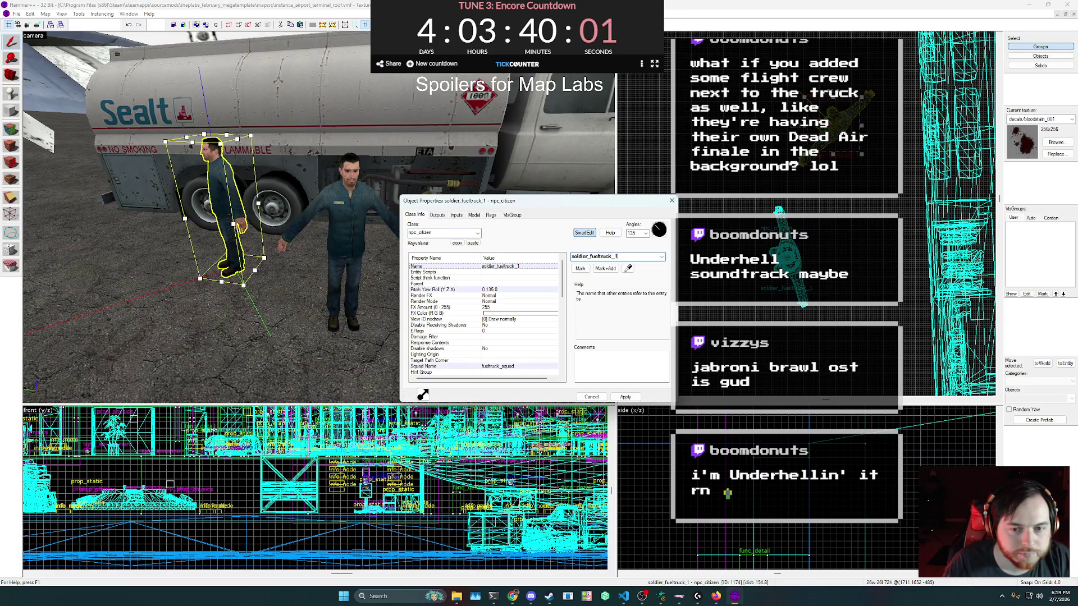
pyautogui.write('2')
pyautogui.press('Return')
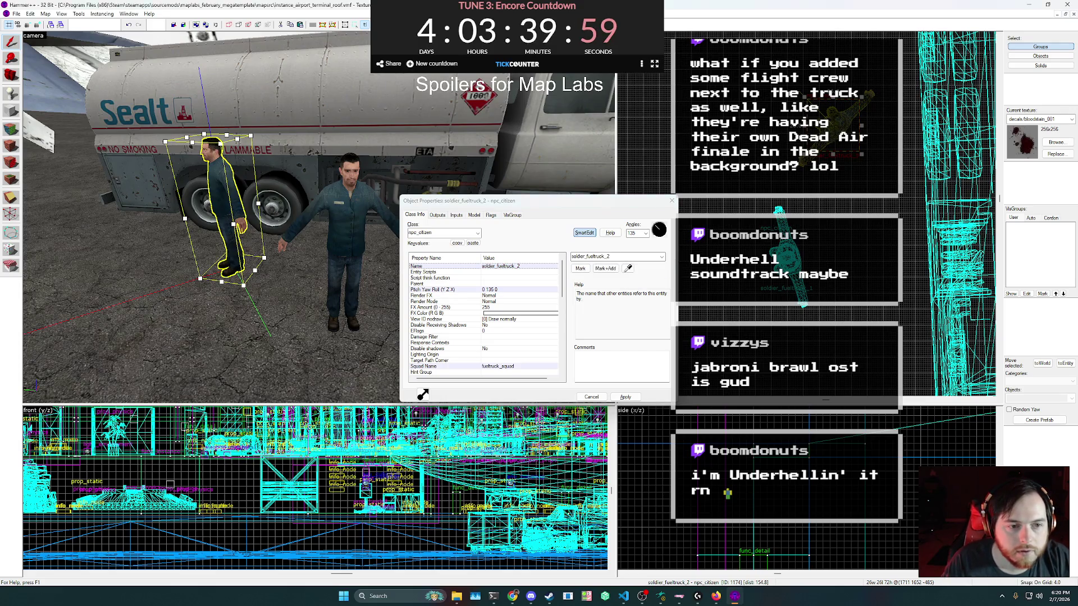
# Add a third crew member near the truck named soldier_fueltruck_3.
pyautogui.press('d')
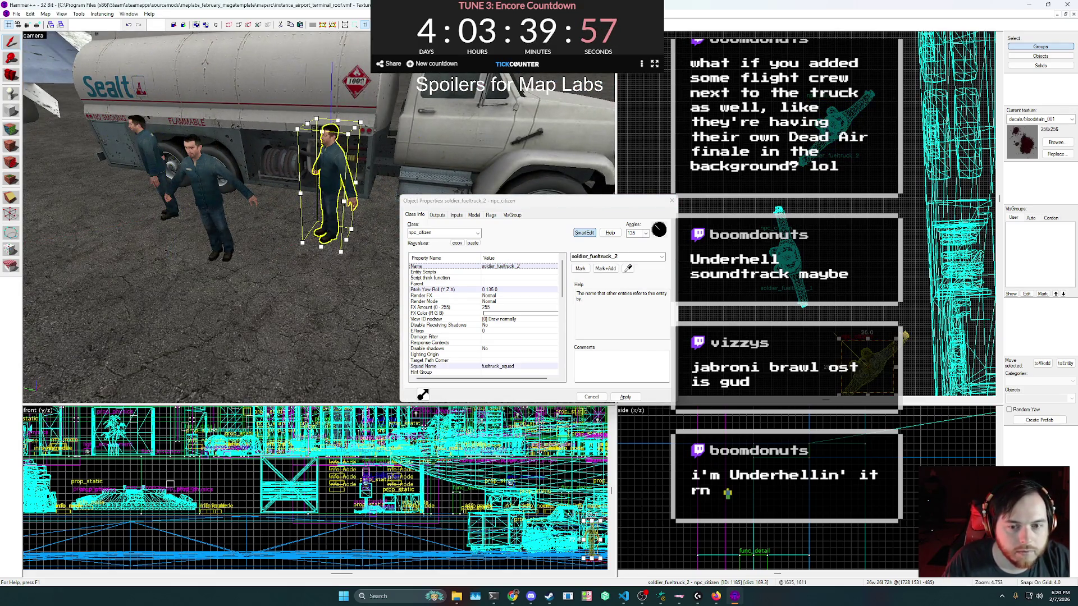
pyautogui.write('3')
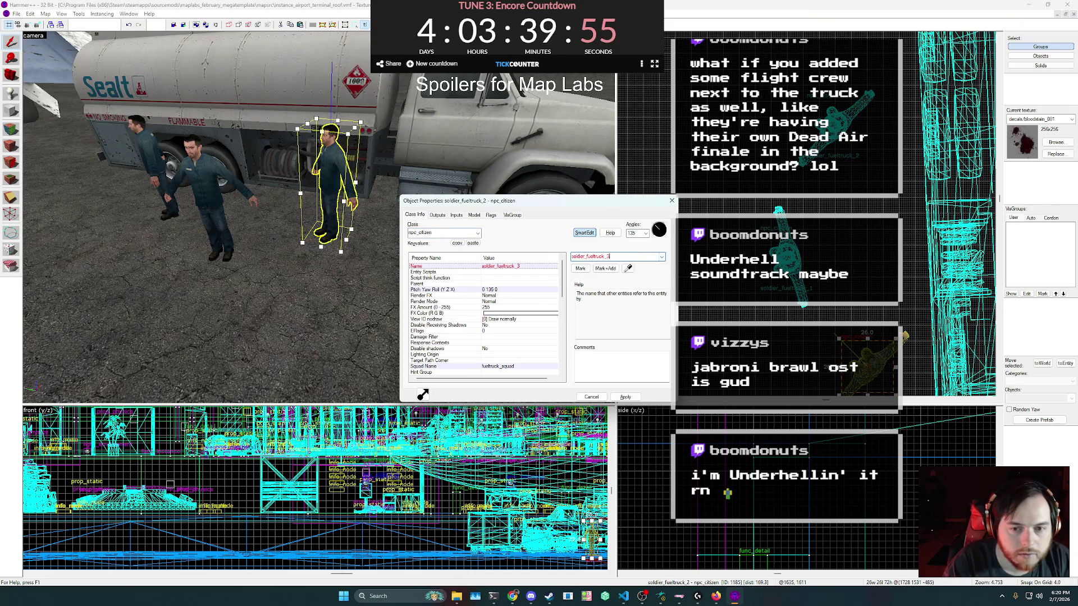
pyautogui.click(672, 200)
pyautogui.scroll(-2, 808, 211)
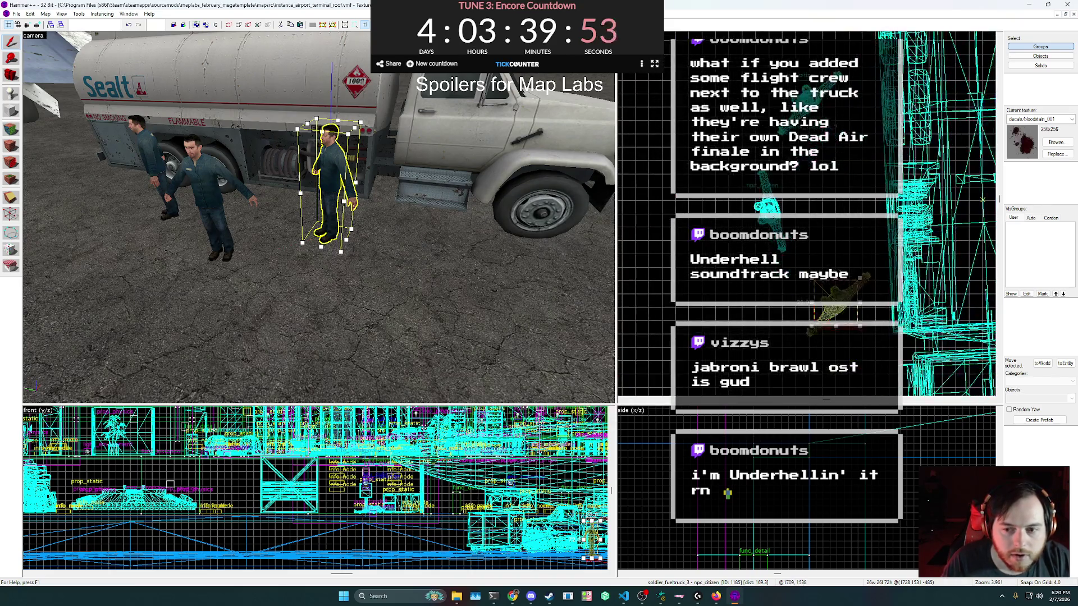
pyautogui.click(837, 303)
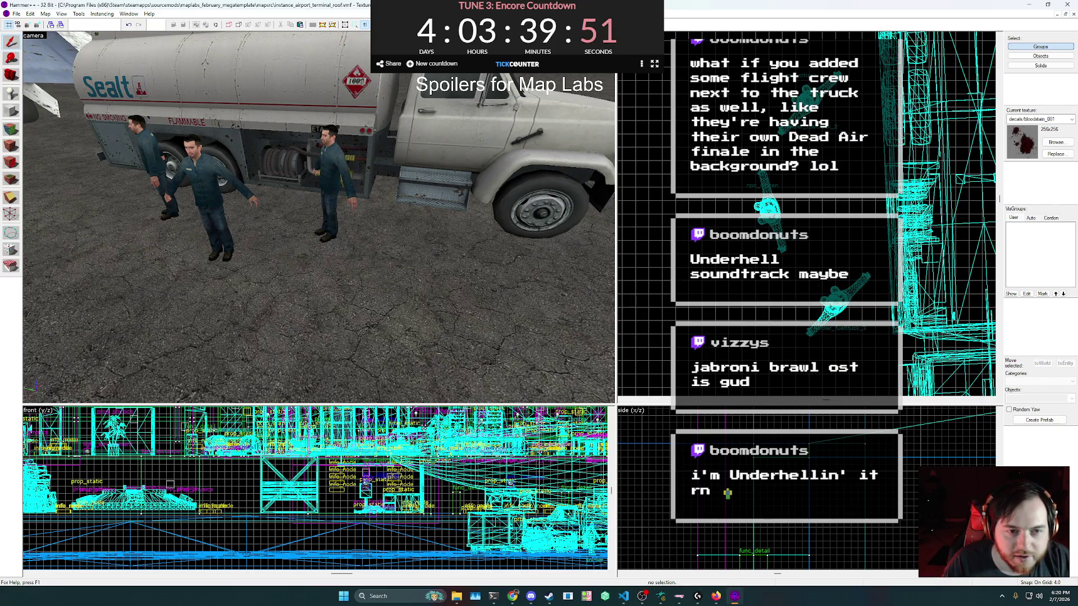
# Move the third crew member beside the fuel truck and deselect it.
pyautogui.click(838, 304)
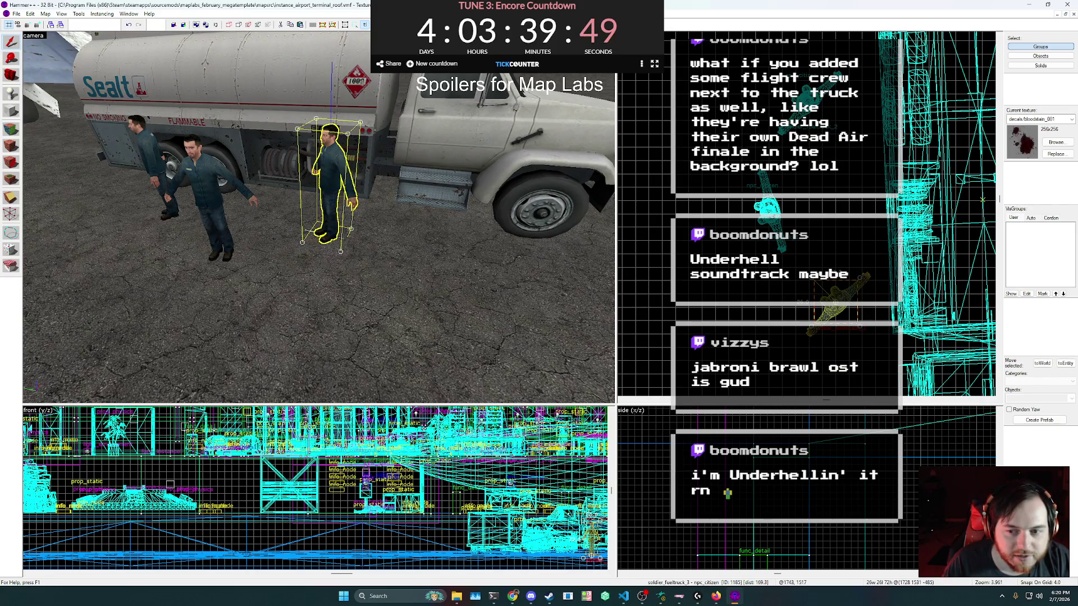
pyautogui.moveTo(328, 185); pyautogui.dragTo(336, 194)
pyautogui.press('Escape')
pyautogui.press('s')
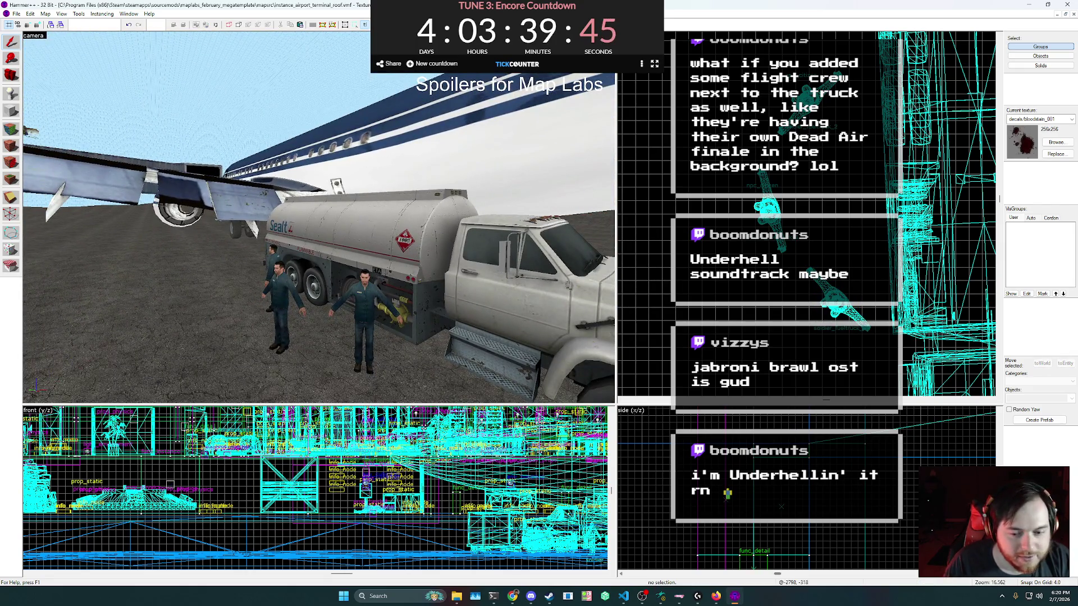
pyautogui.click(716, 596)
pyautogui.hotkey('alt', 'Tab')
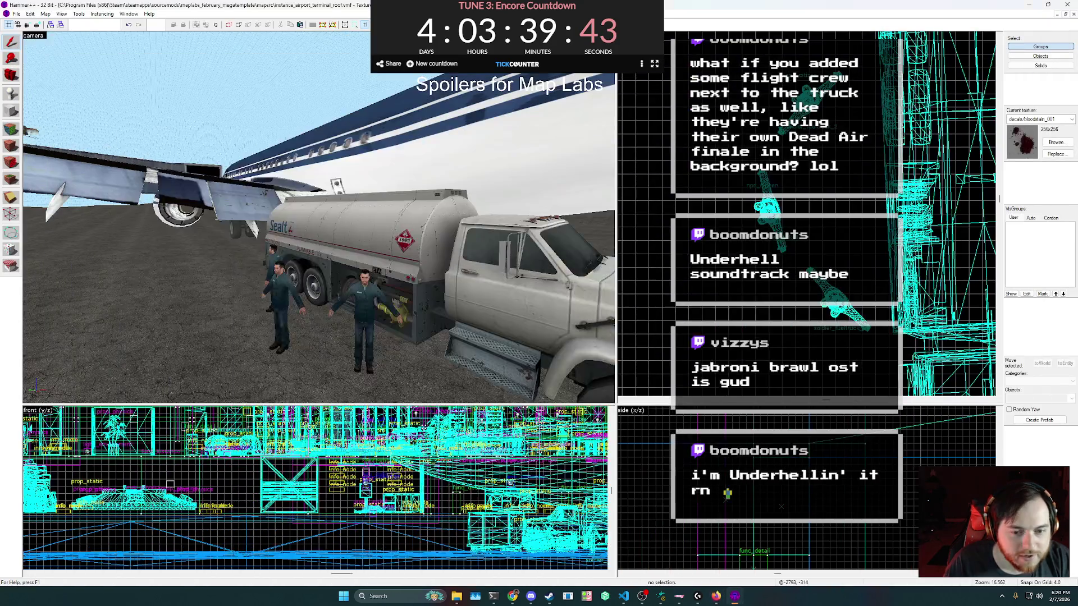
# Fly the 3D camera around the airplane, fuel truck and terminal interior to review the scene.
pyautogui.moveTo(318, 218); pyautogui.dragTo(319, 217)
pyautogui.press('s')
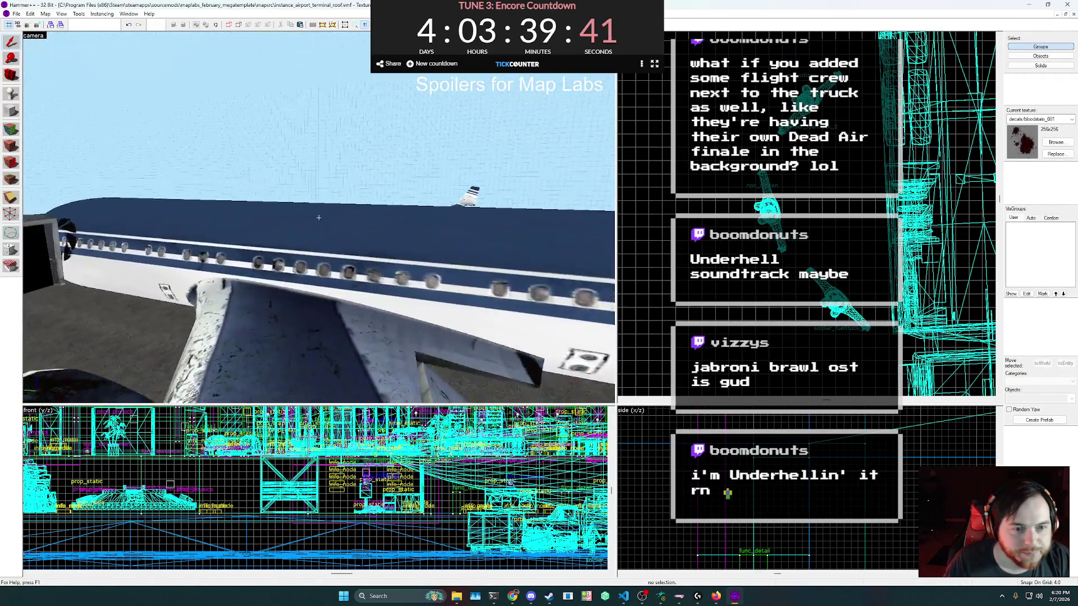
pyautogui.press('w')
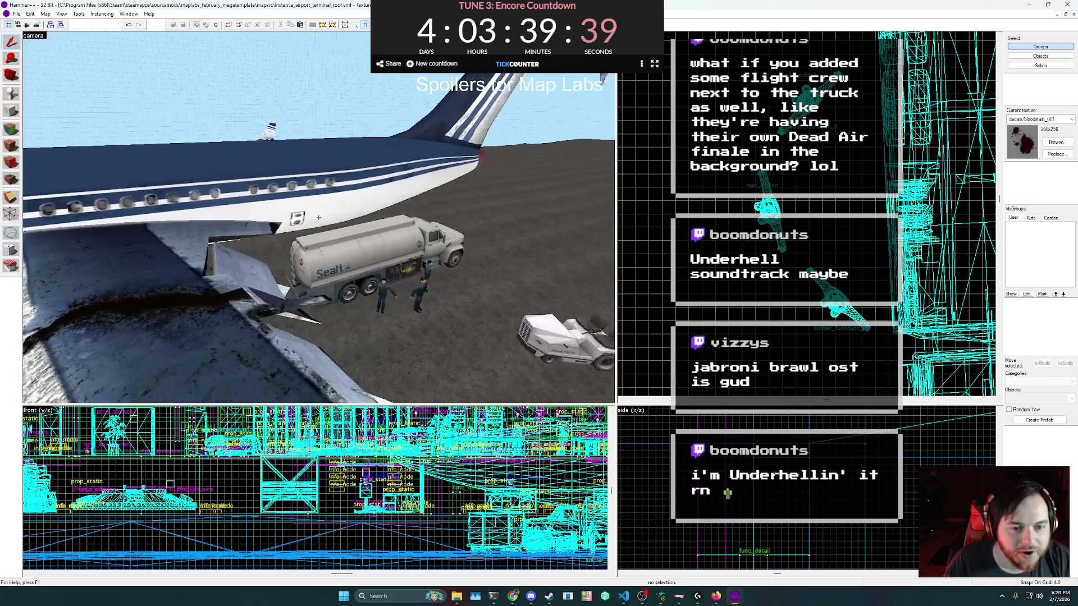
pyautogui.press('w')
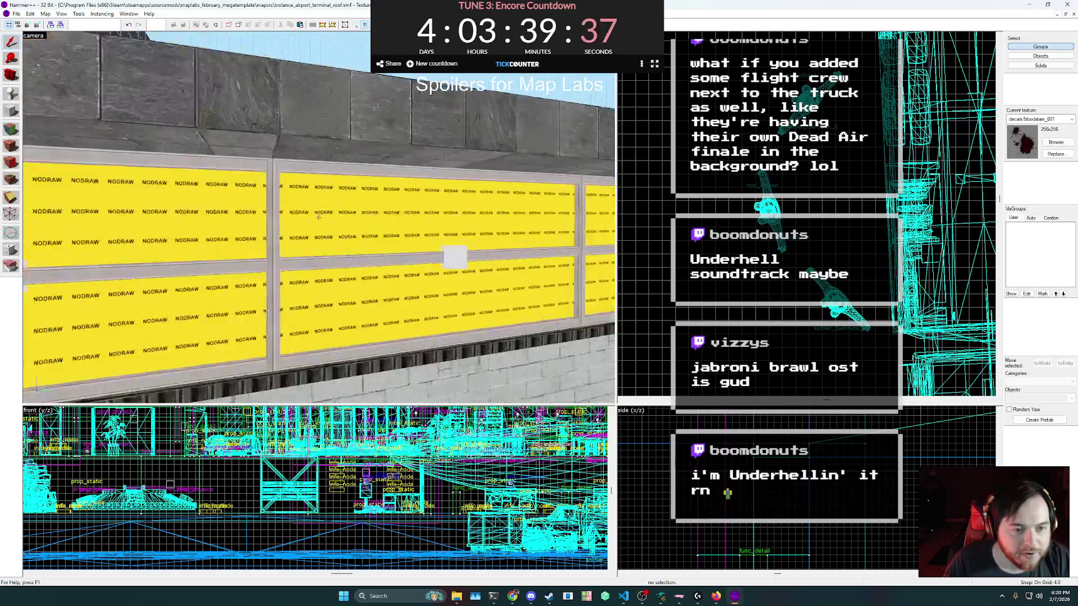
pyautogui.press('w')
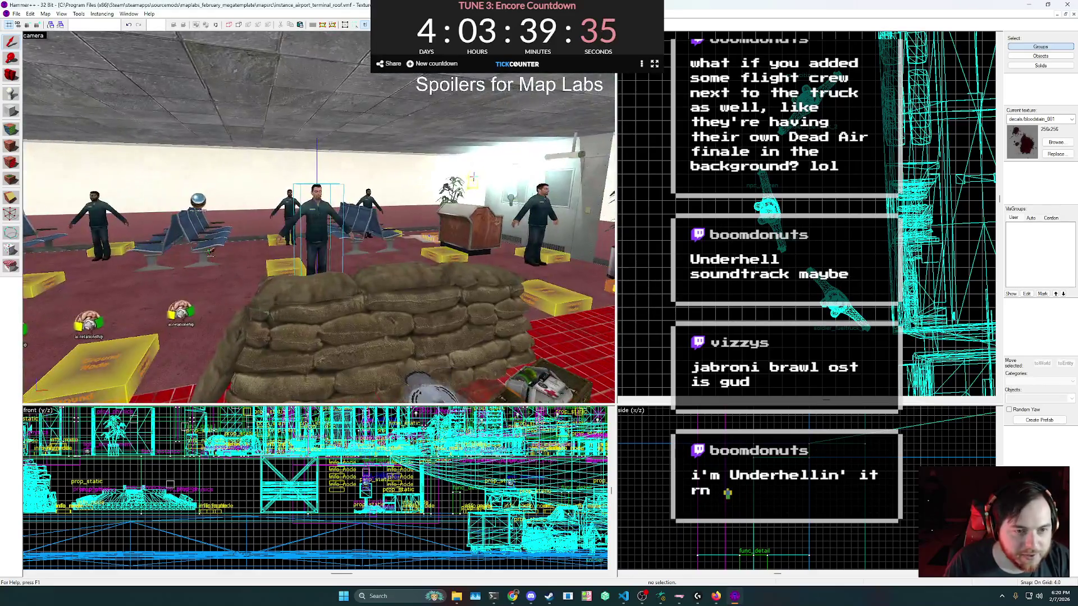
pyautogui.press('w')
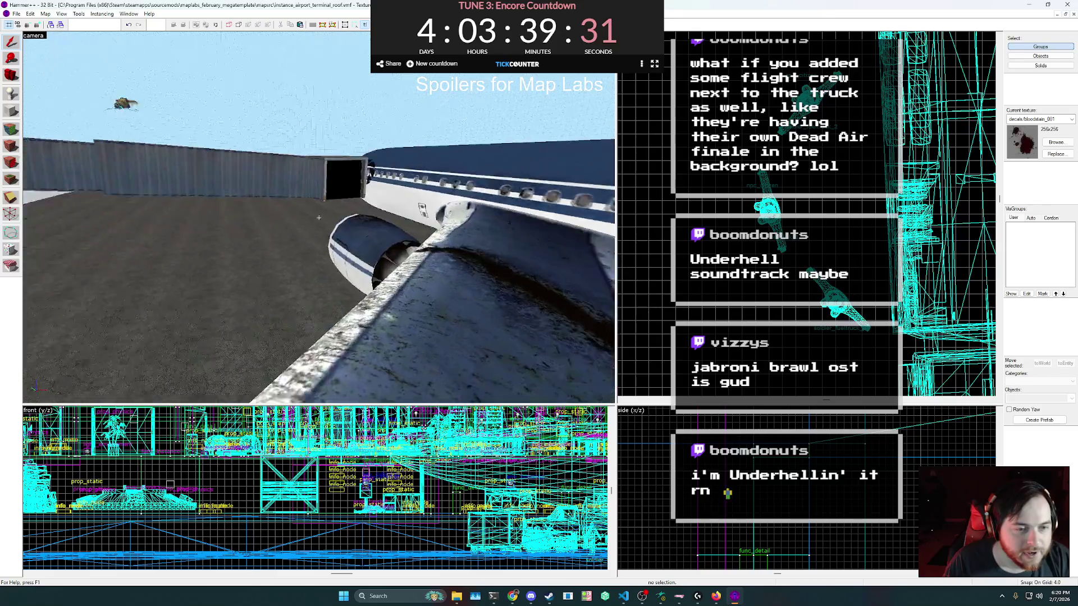
pyautogui.press('w')
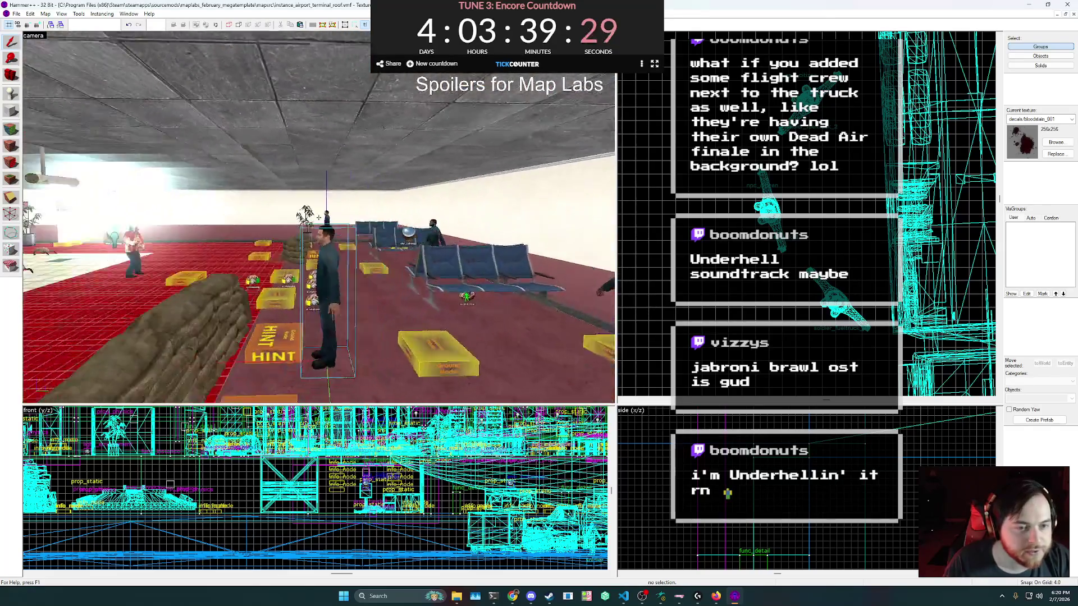
pyautogui.press('w')
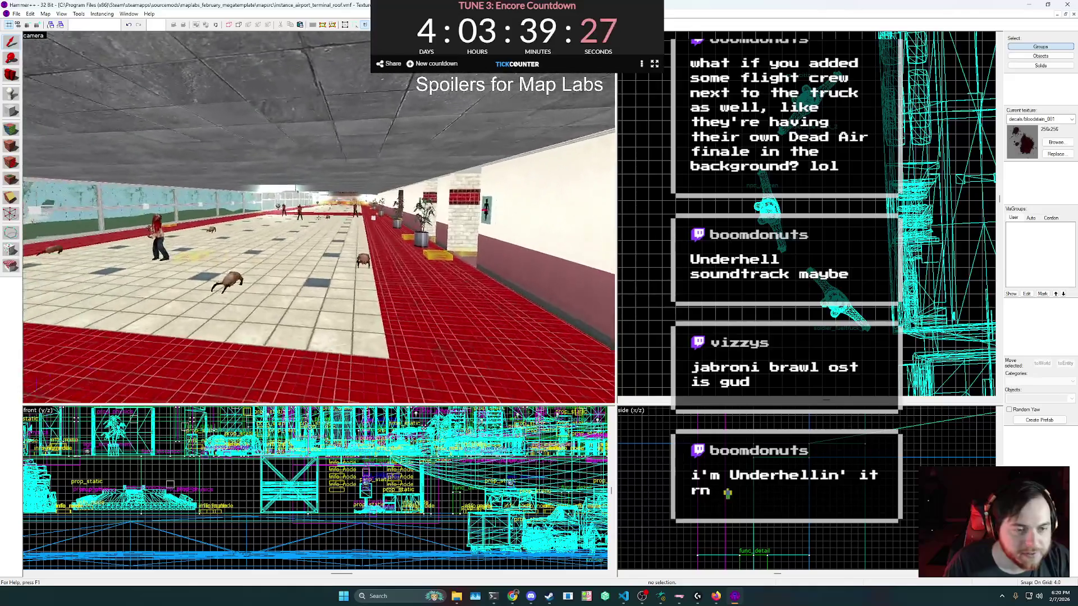
pyautogui.press('w')
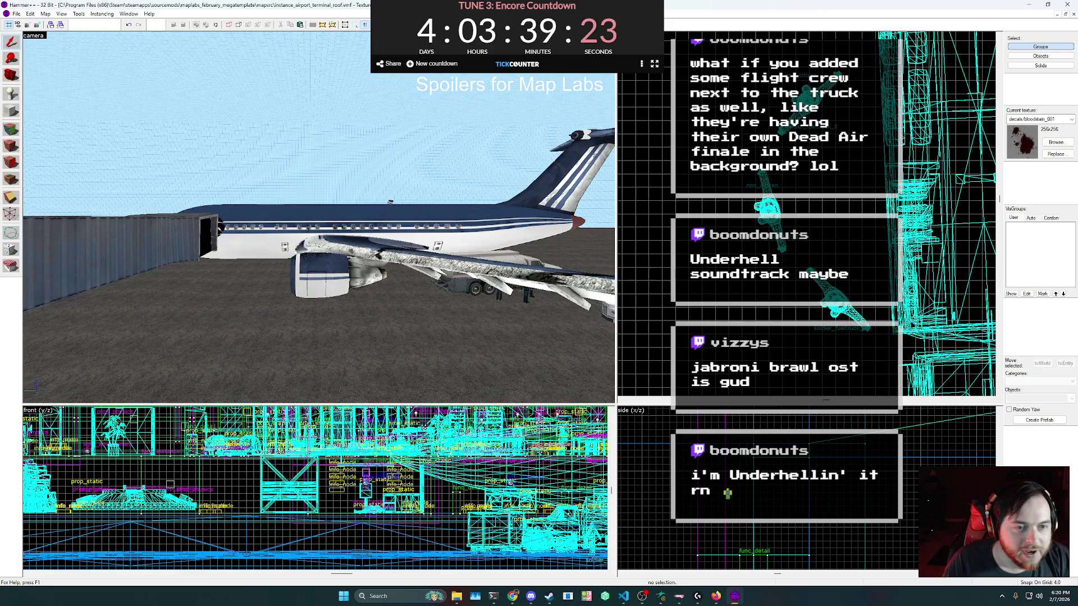
pyautogui.press('w')
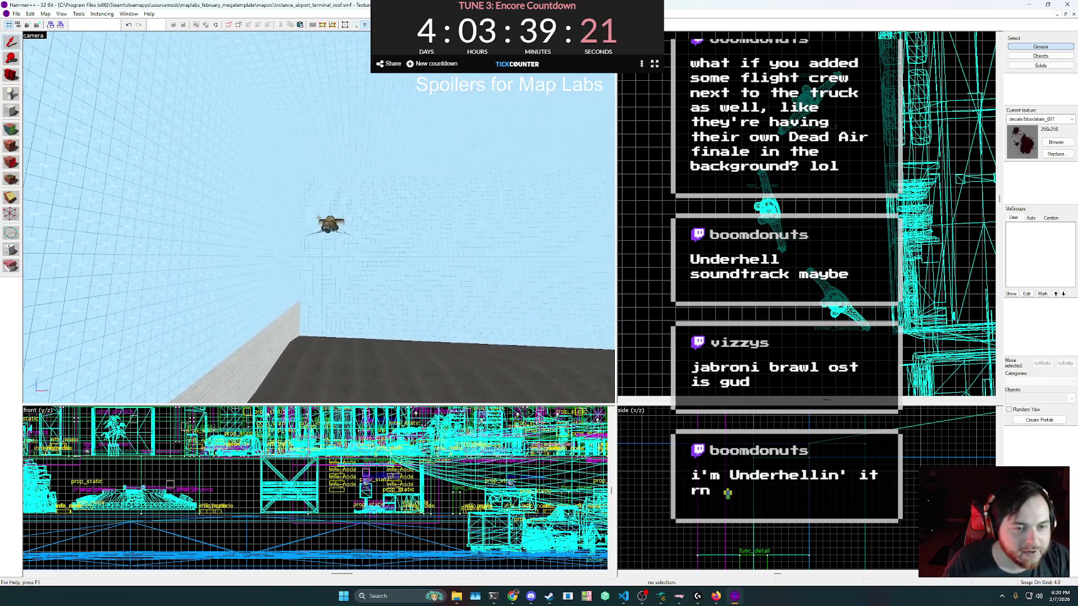
pyautogui.press('s')
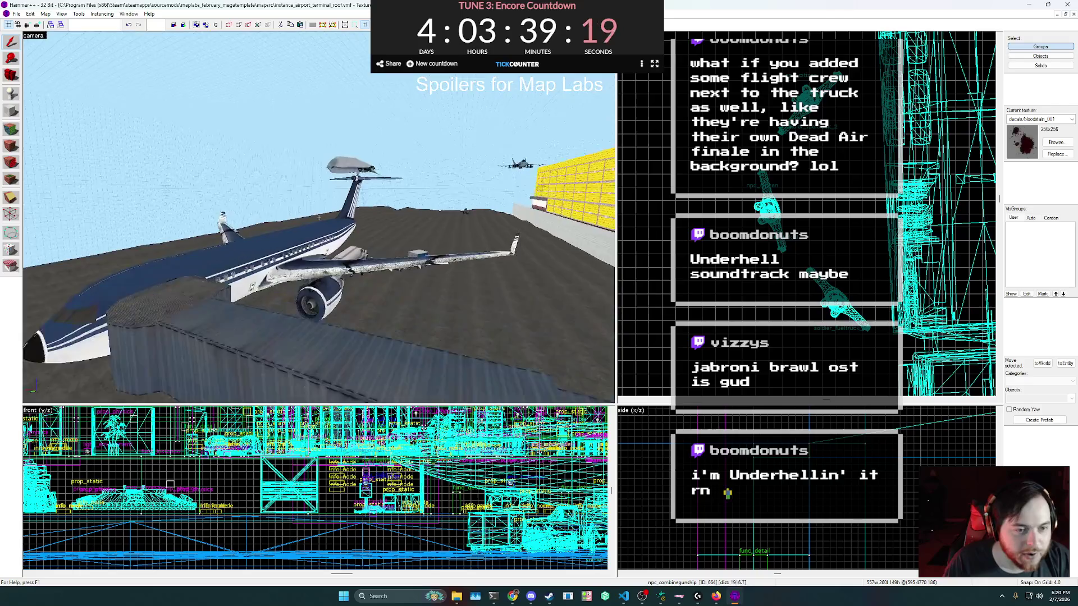
pyautogui.press('w')
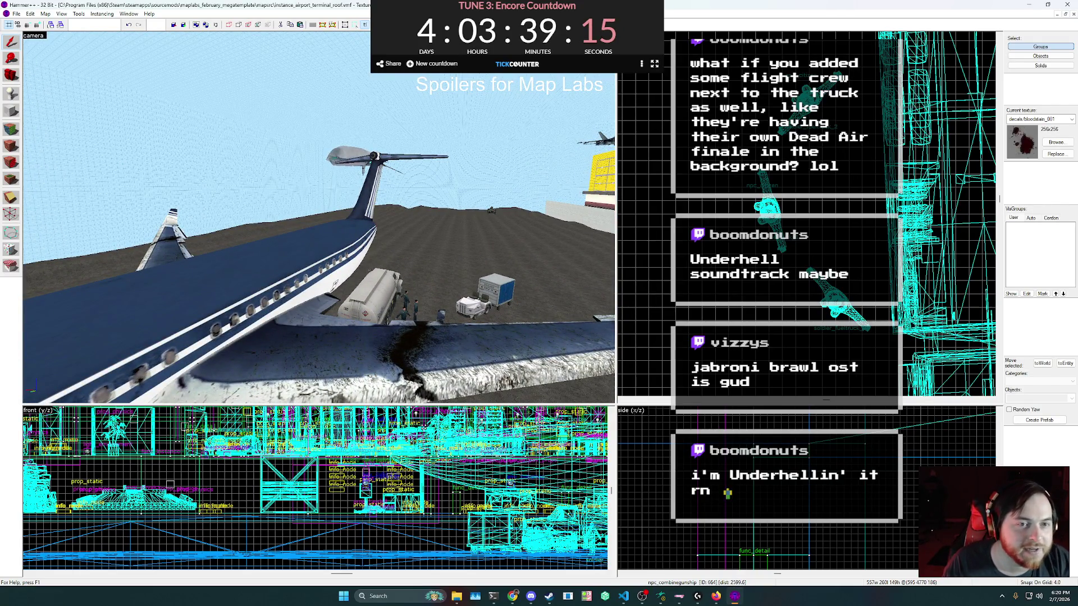
pyautogui.press('w')
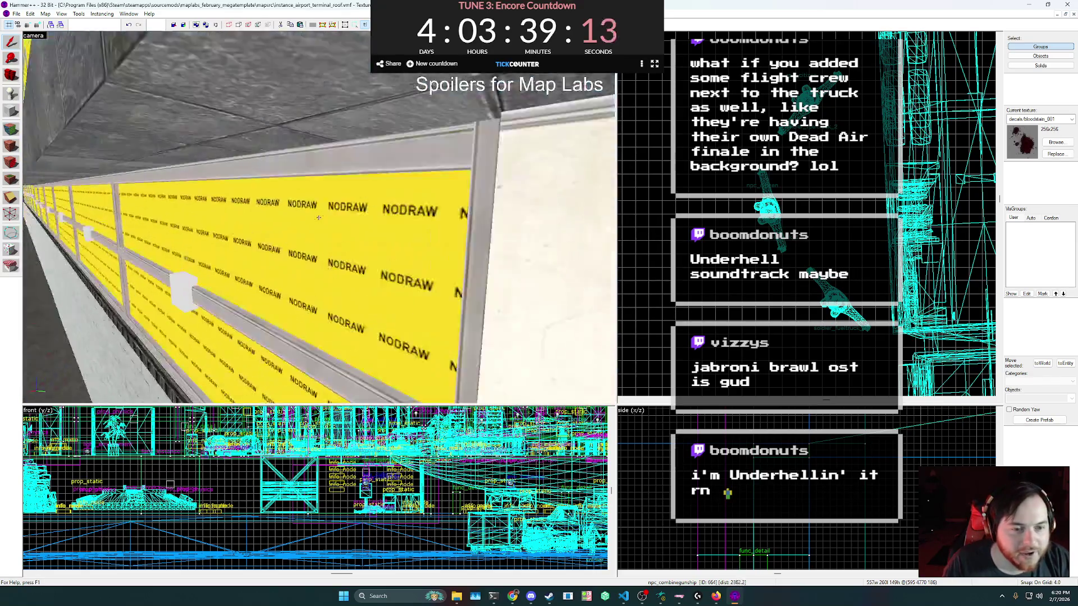
# Fly through the terminal hall, out to the airliner and tarmac, and up to the fuel-truck crew.
pyautogui.press('w')
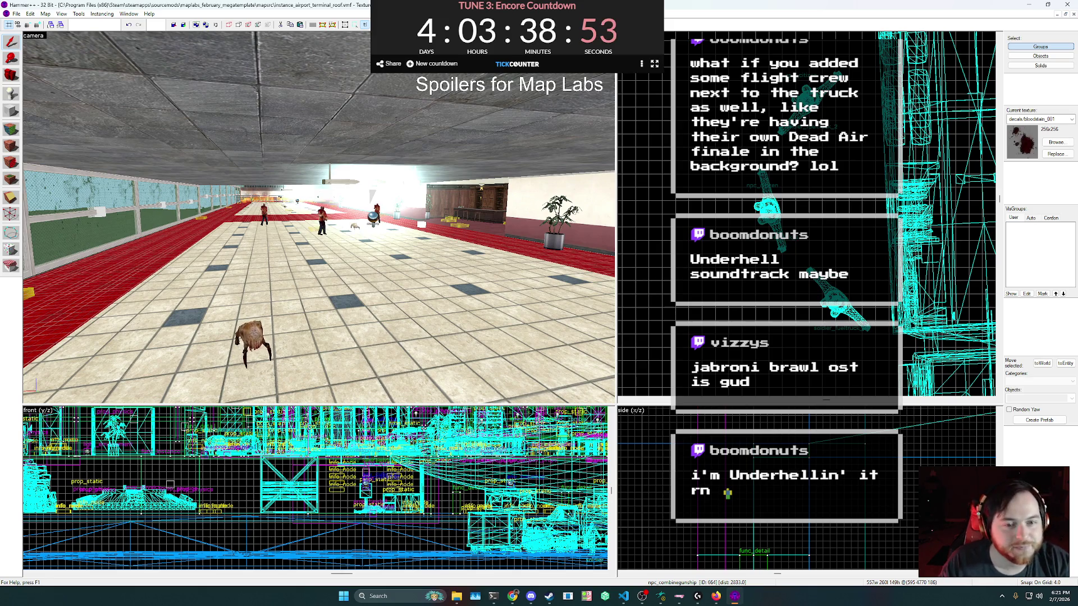
pyautogui.press('w')
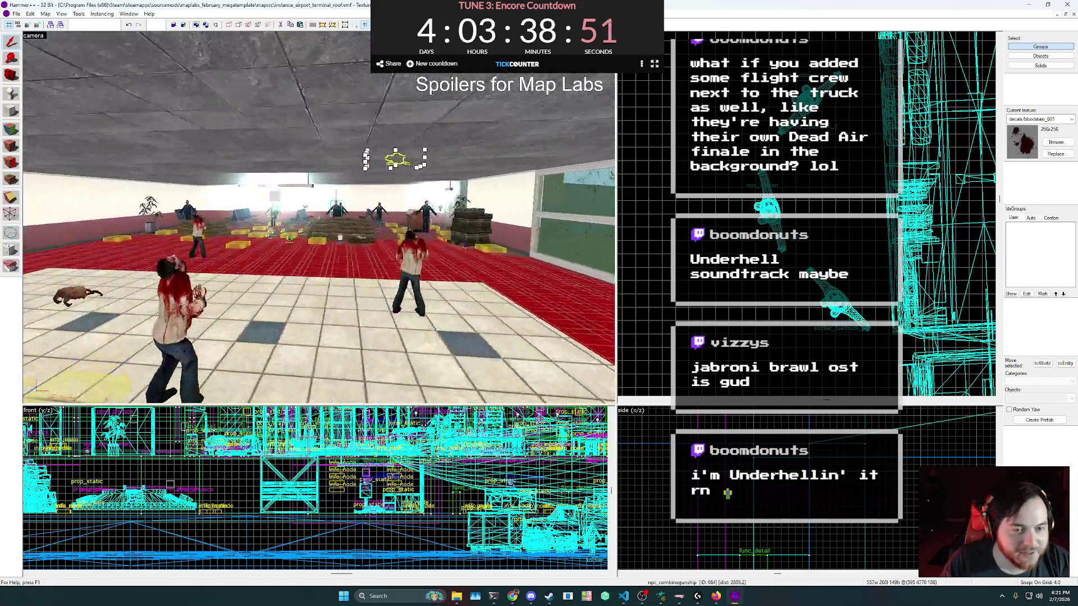
pyautogui.press('w')
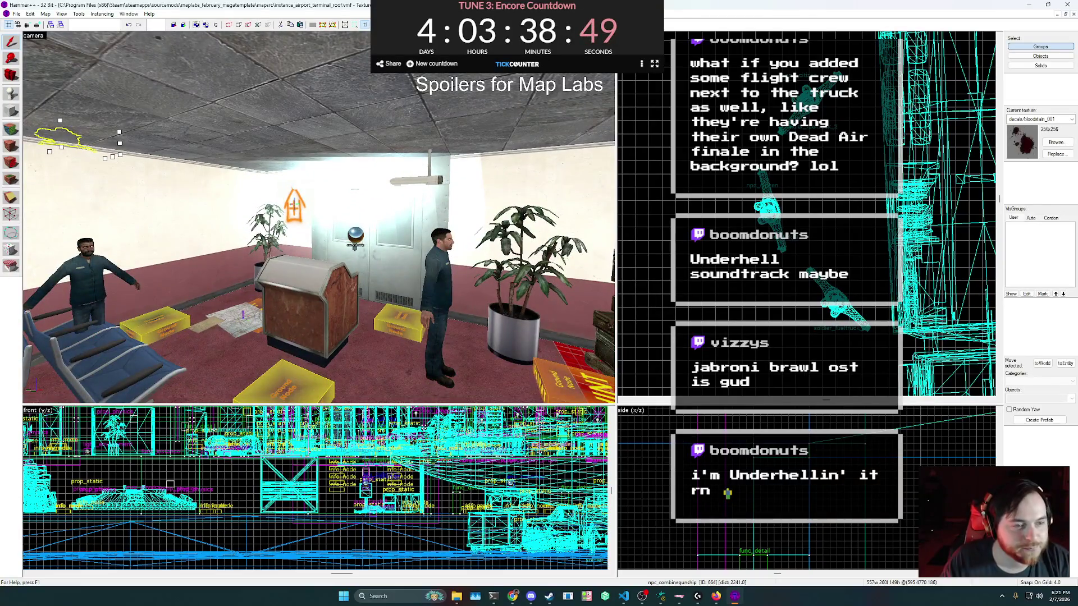
pyautogui.press('w')
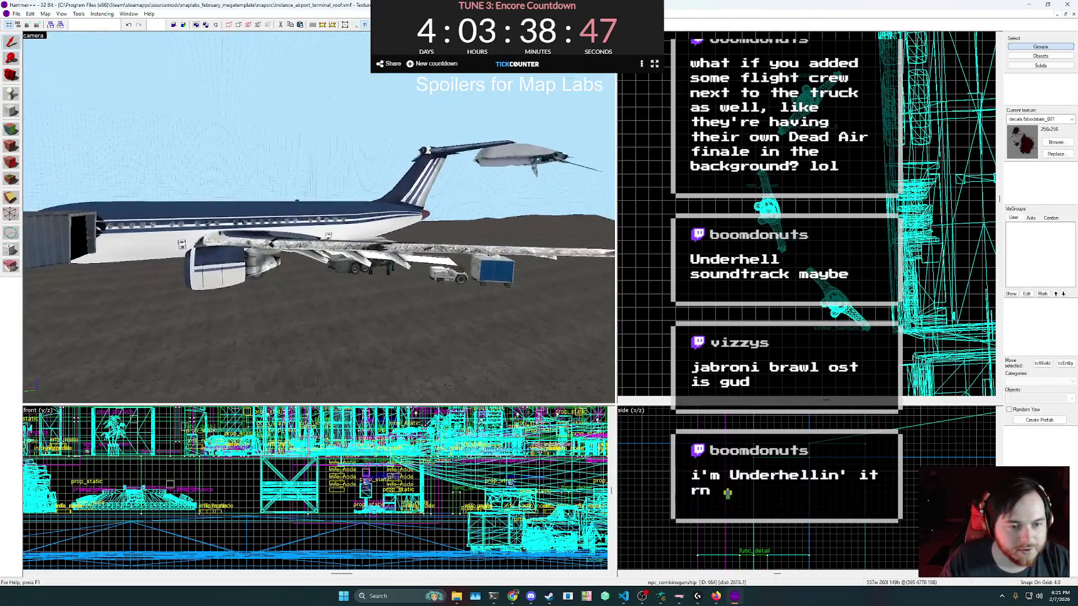
pyautogui.press('w')
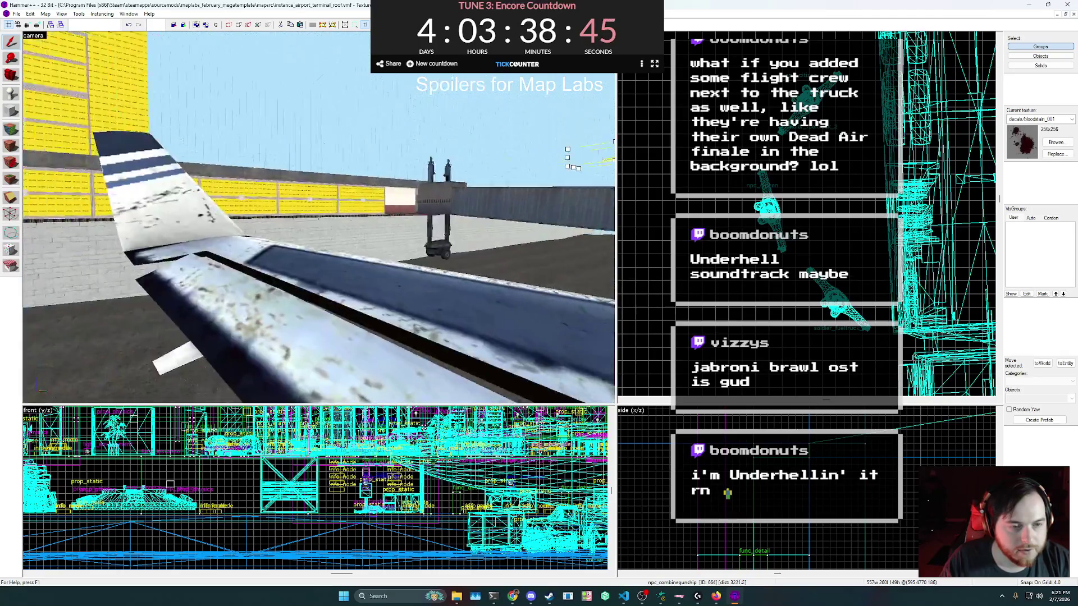
pyautogui.press('w')
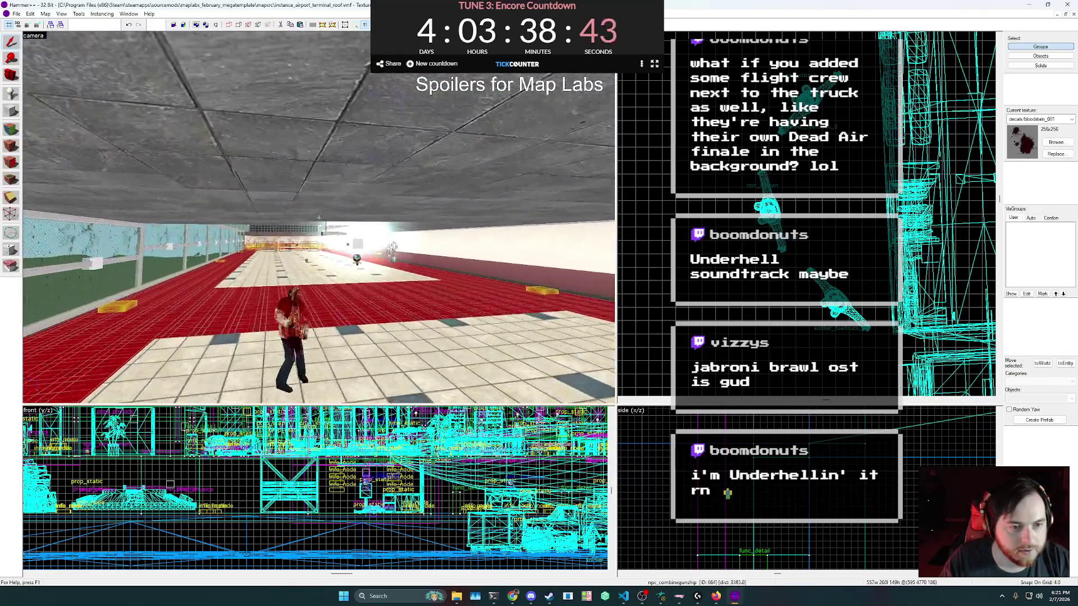
pyautogui.press('w')
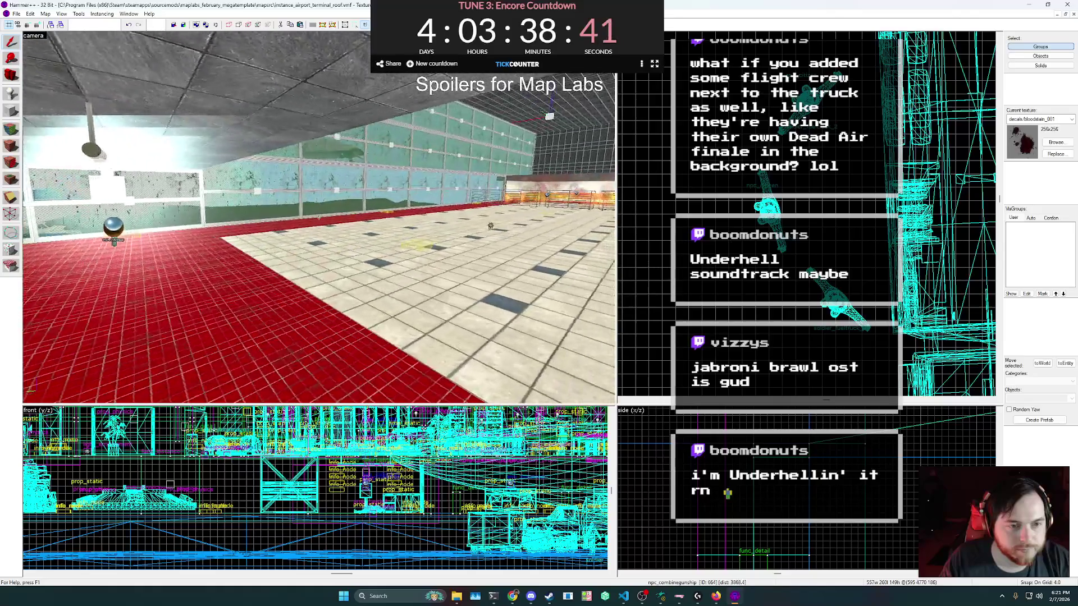
pyautogui.press('w')
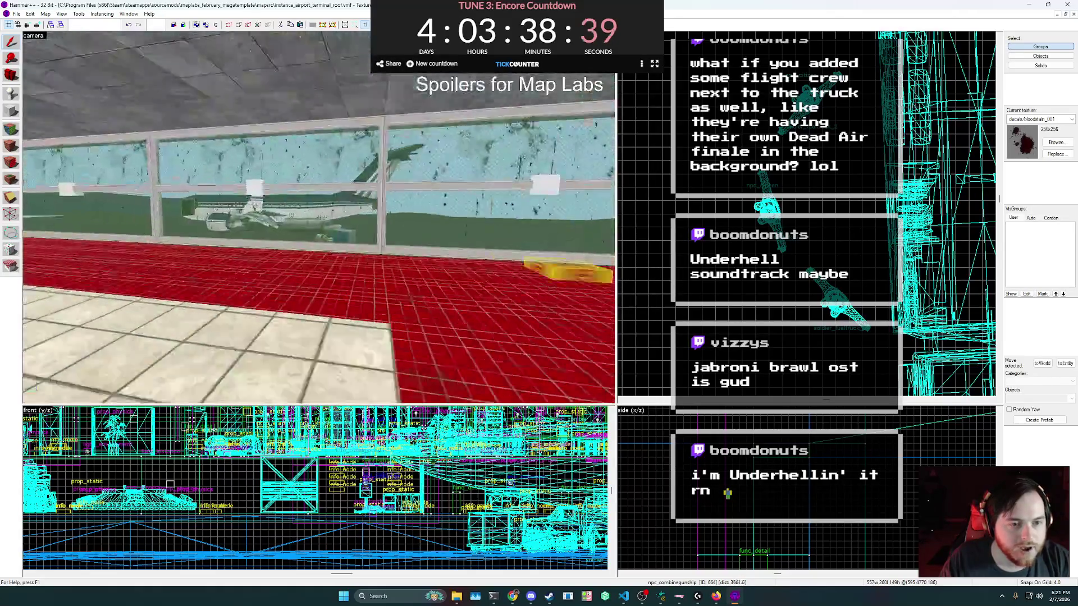
pyautogui.press('w')
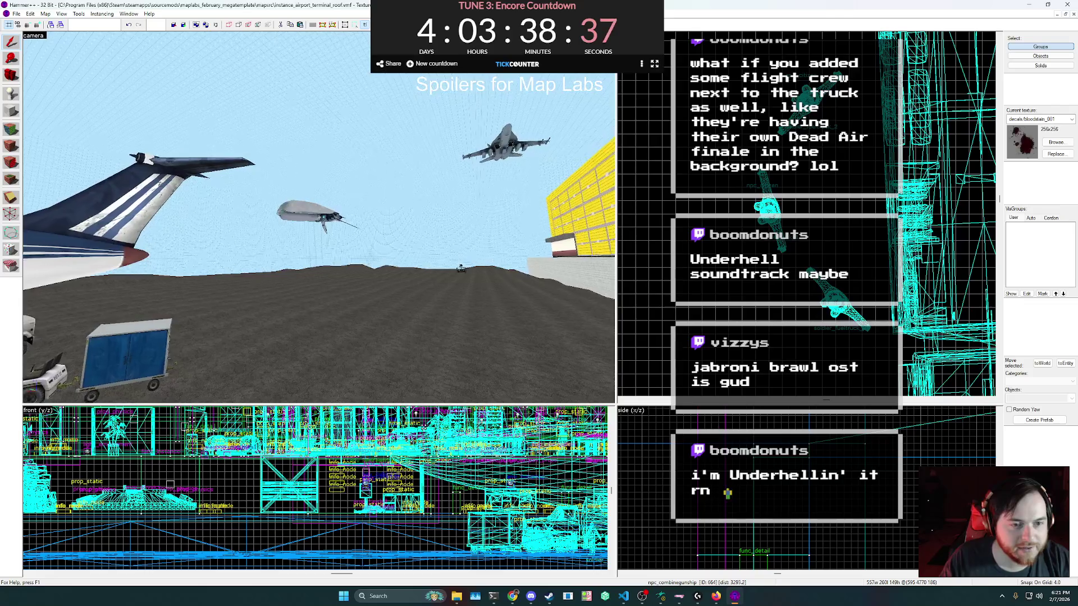
pyautogui.press('w')
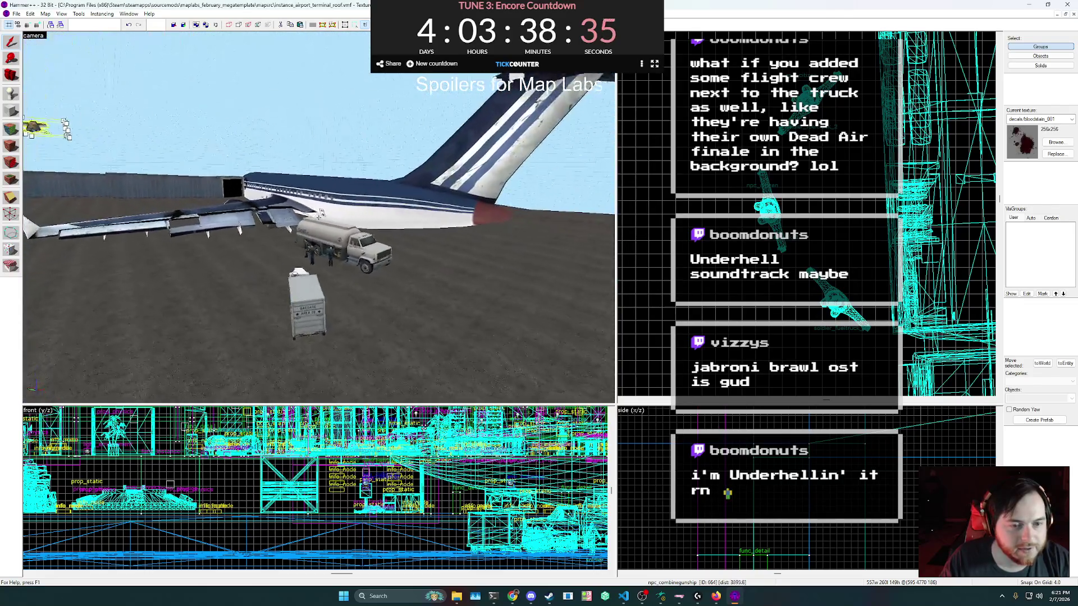
pyautogui.press('w')
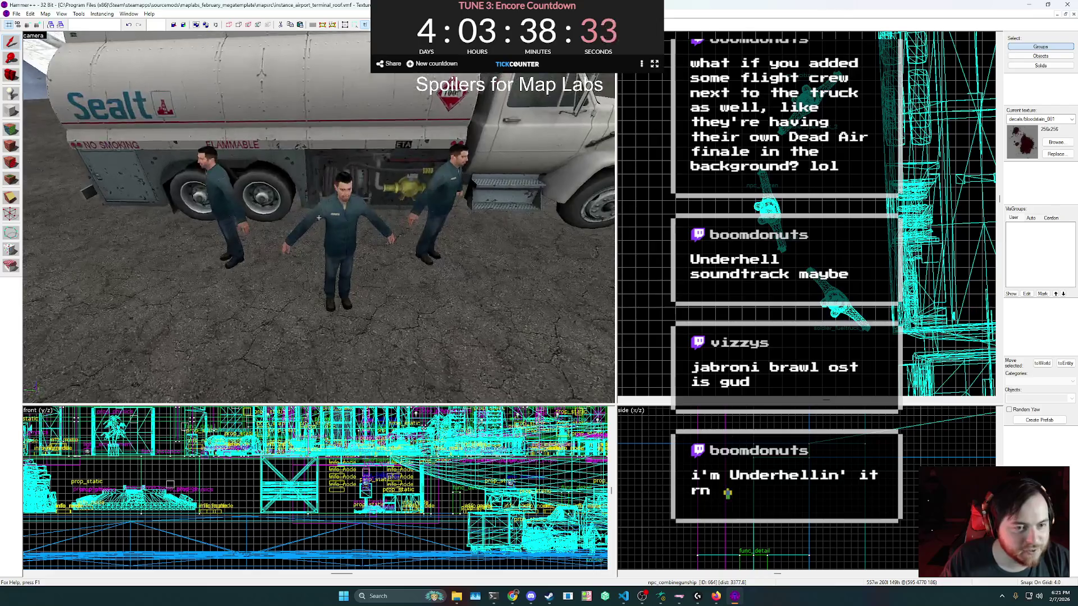
# Tour past the helicopter and bullsquid room, then bring up the restaurant dining area.
pyautogui.press('s')
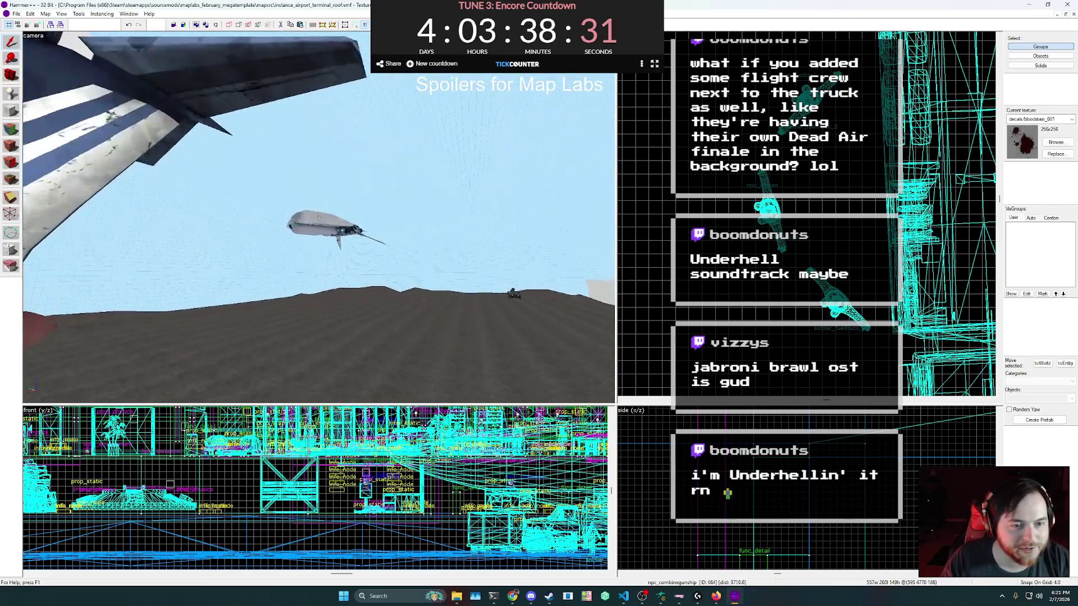
pyautogui.press('w')
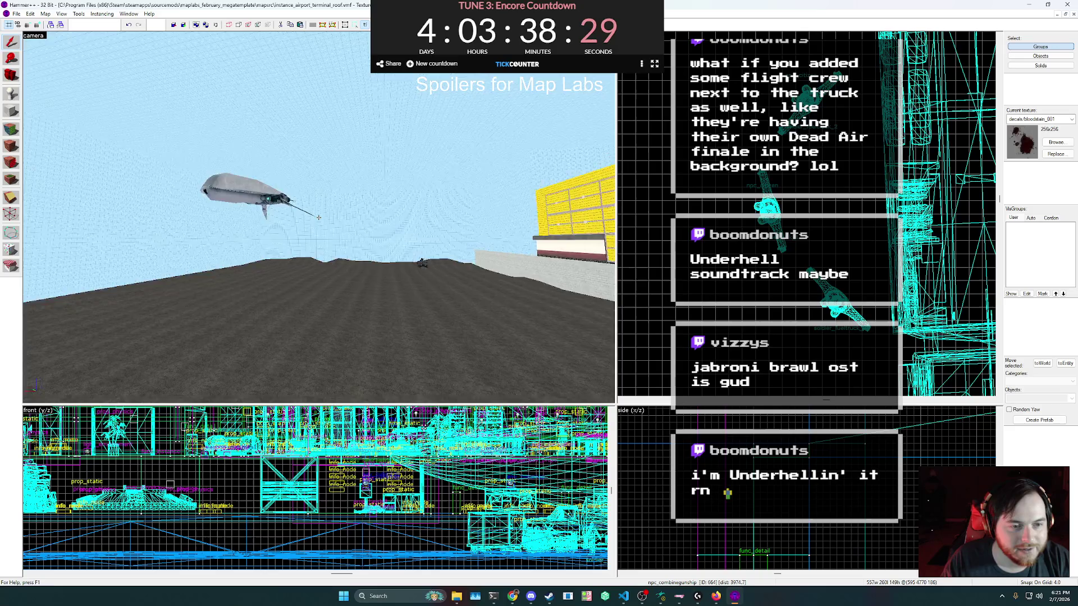
pyautogui.press('w')
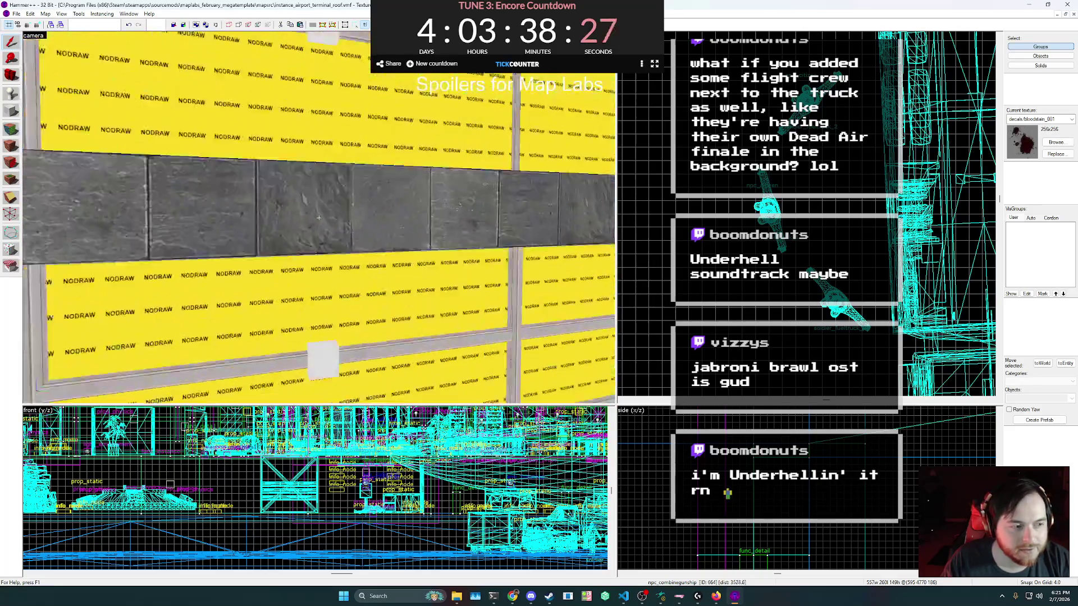
pyautogui.press('w')
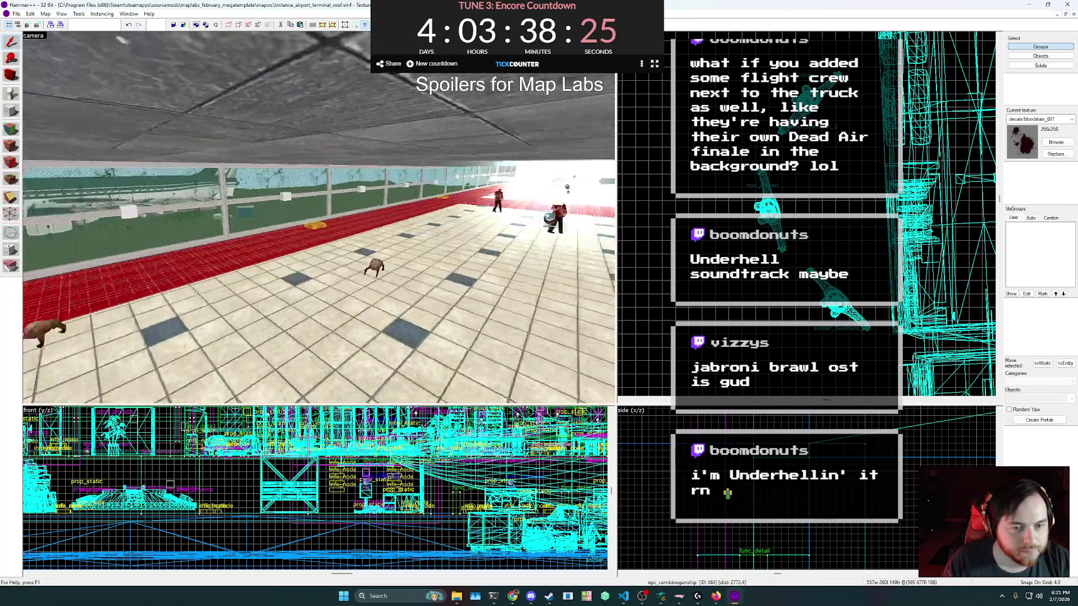
pyautogui.press('w')
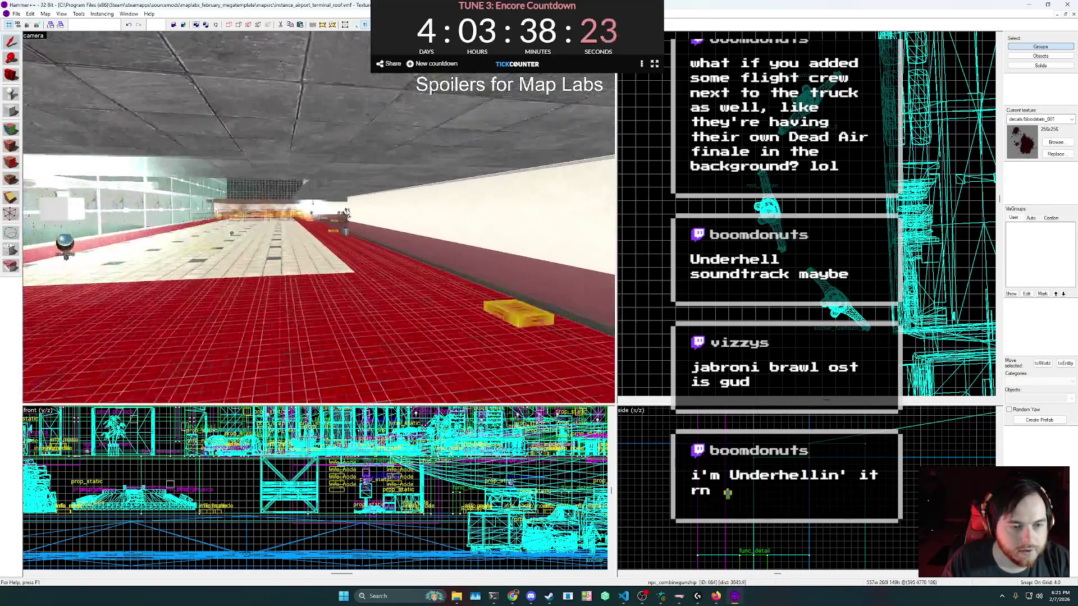
pyautogui.press('w')
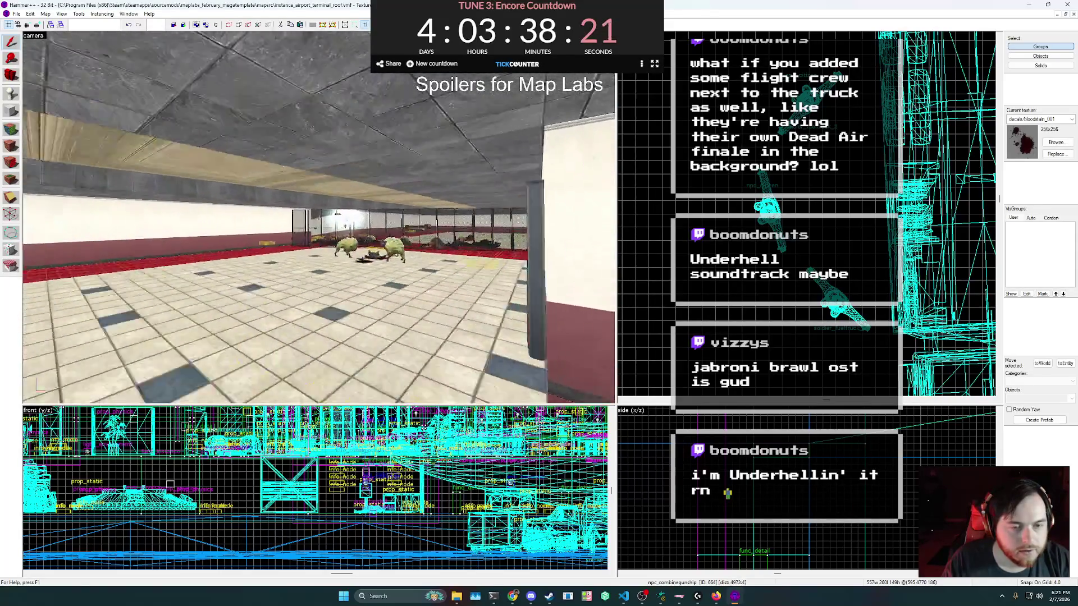
pyautogui.press('w')
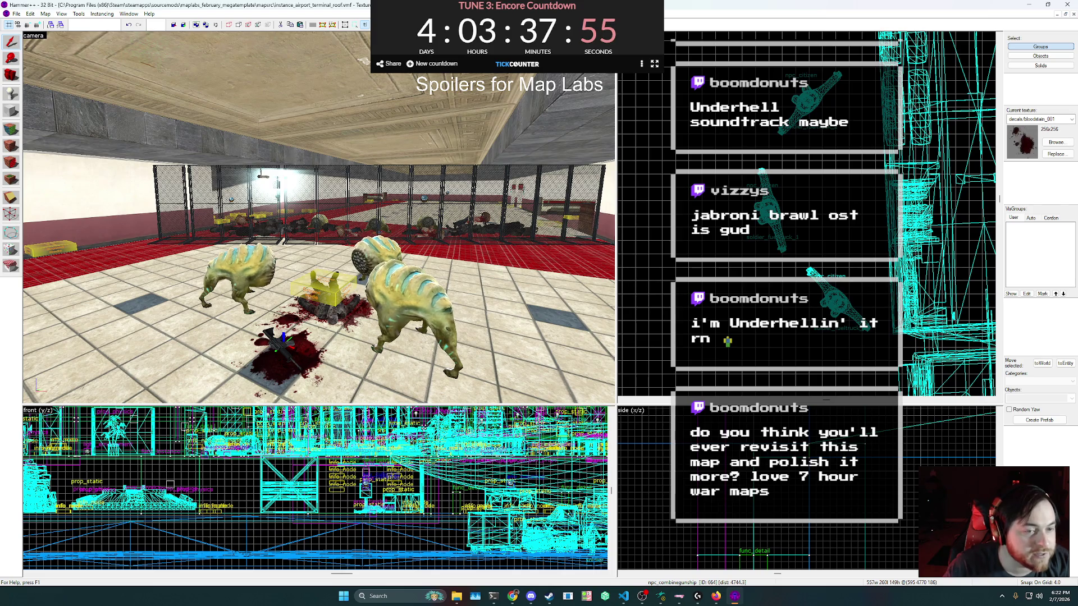
pyautogui.press('w')
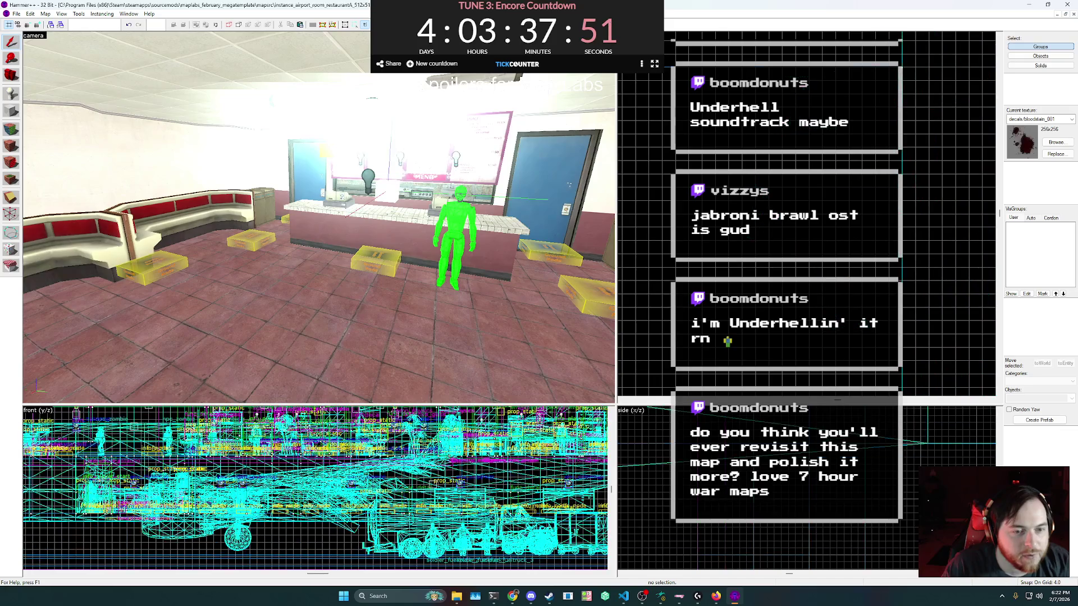
# Place a new prop_physics entity on the floor beside the booth seats.
pyautogui.press('w')
pyautogui.press('a')
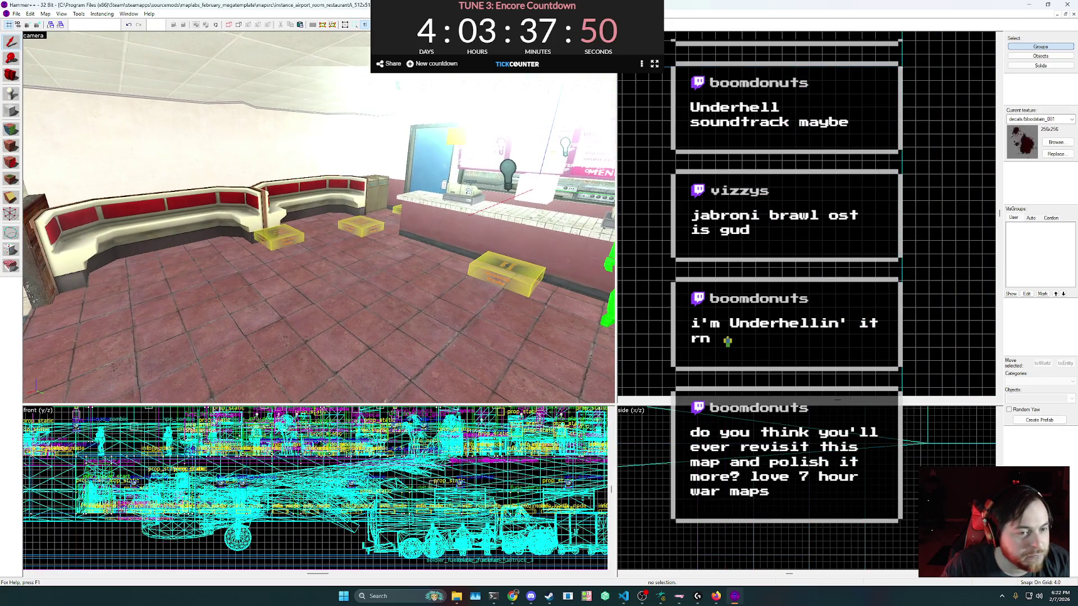
pyautogui.press('w')
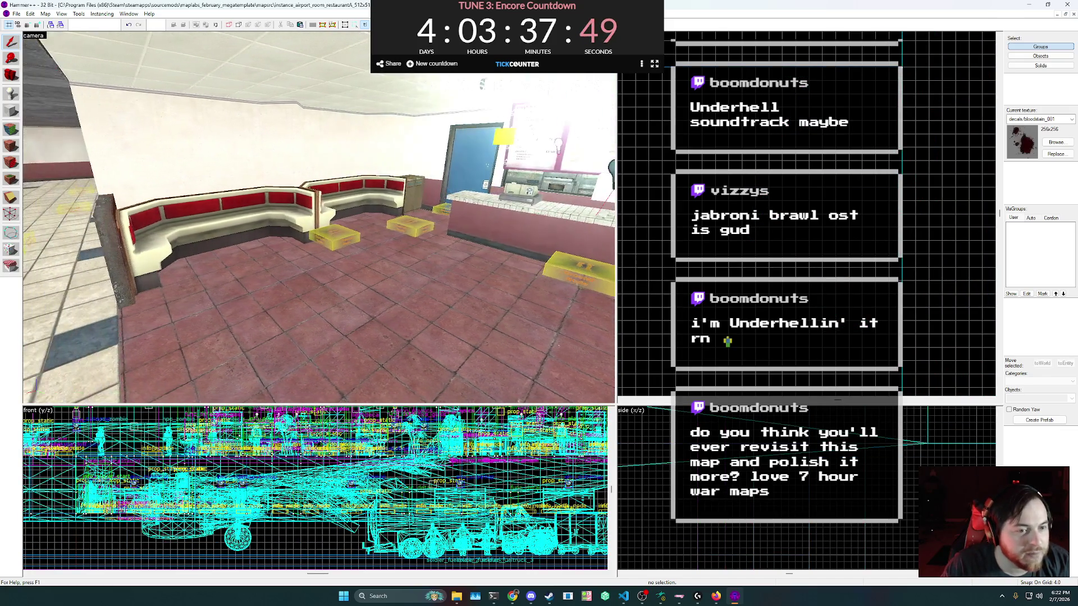
pyautogui.hotkey('shift', 'e')
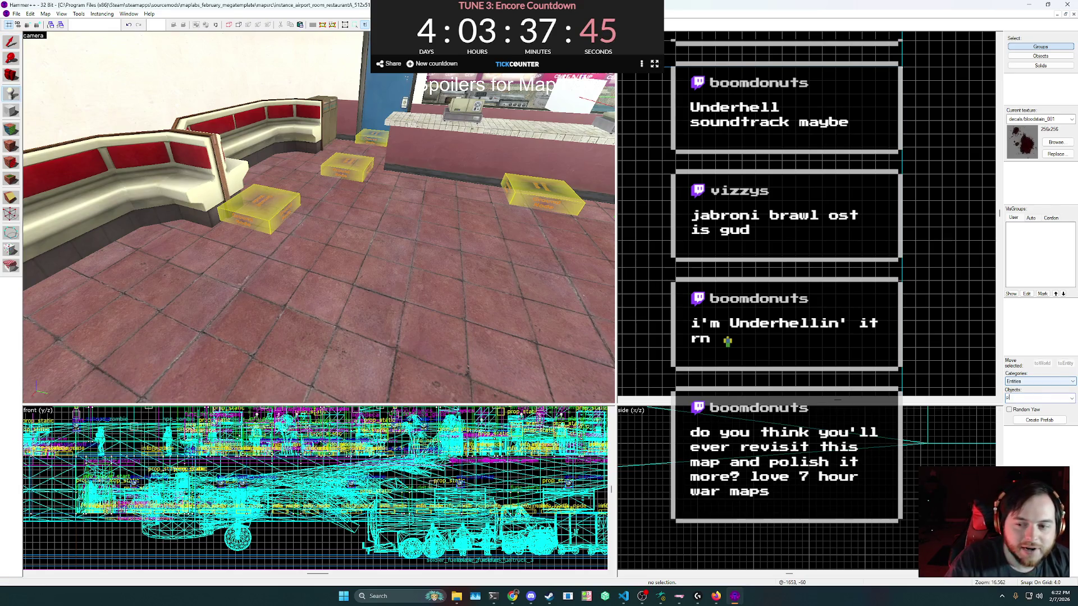
pyautogui.write('physics')
pyautogui.press('Return')
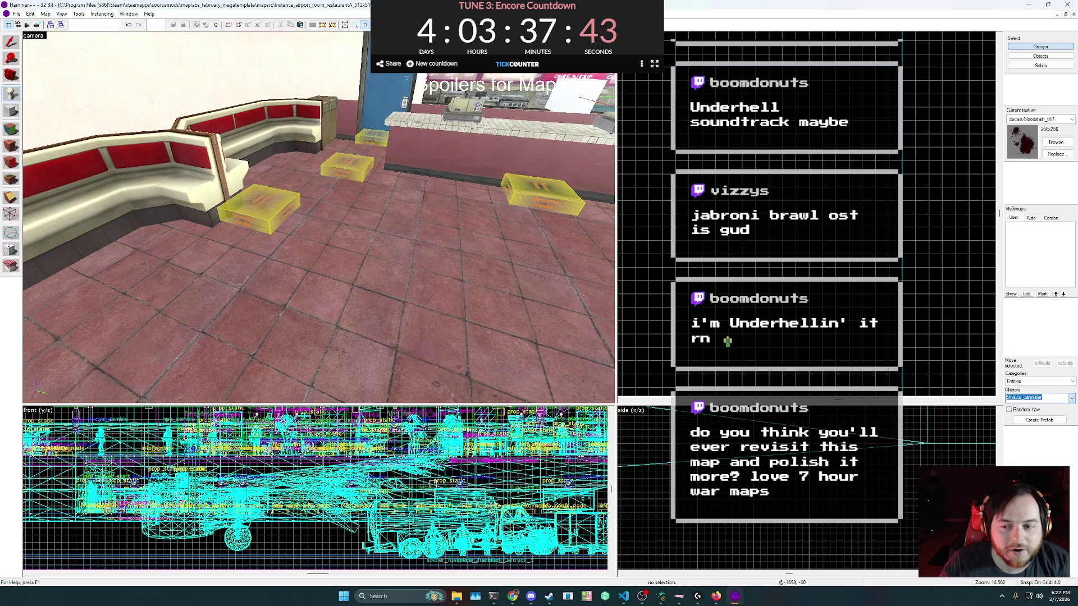
pyautogui.press('a')
pyautogui.click(299, 221)
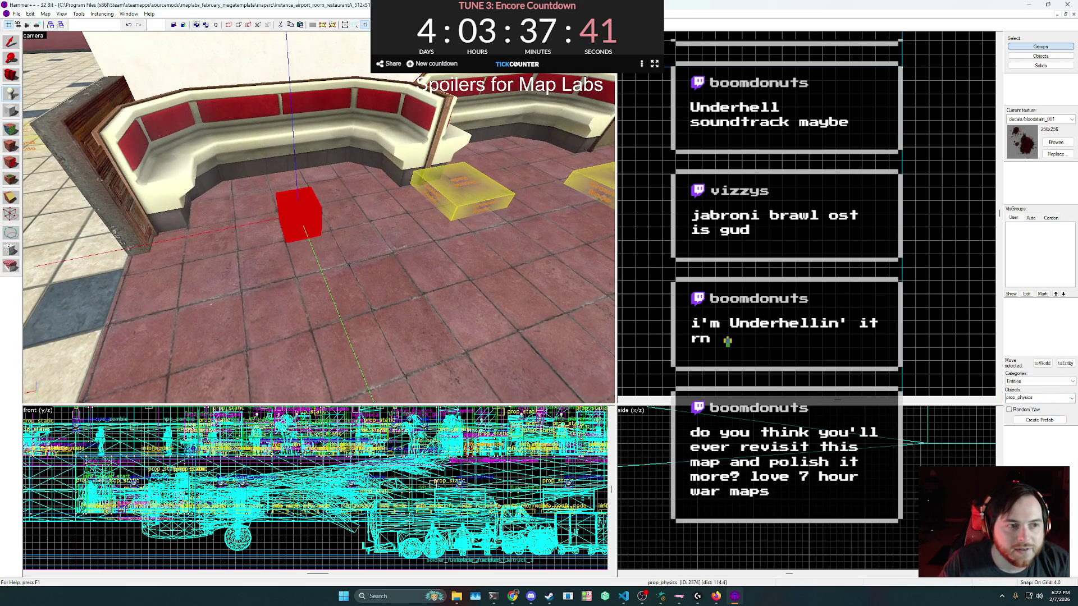
# Select the new prop and bring up the model picker for its World Model.
pyautogui.hotkey('shift', 's')
pyautogui.hotkey('alt', 'Return')
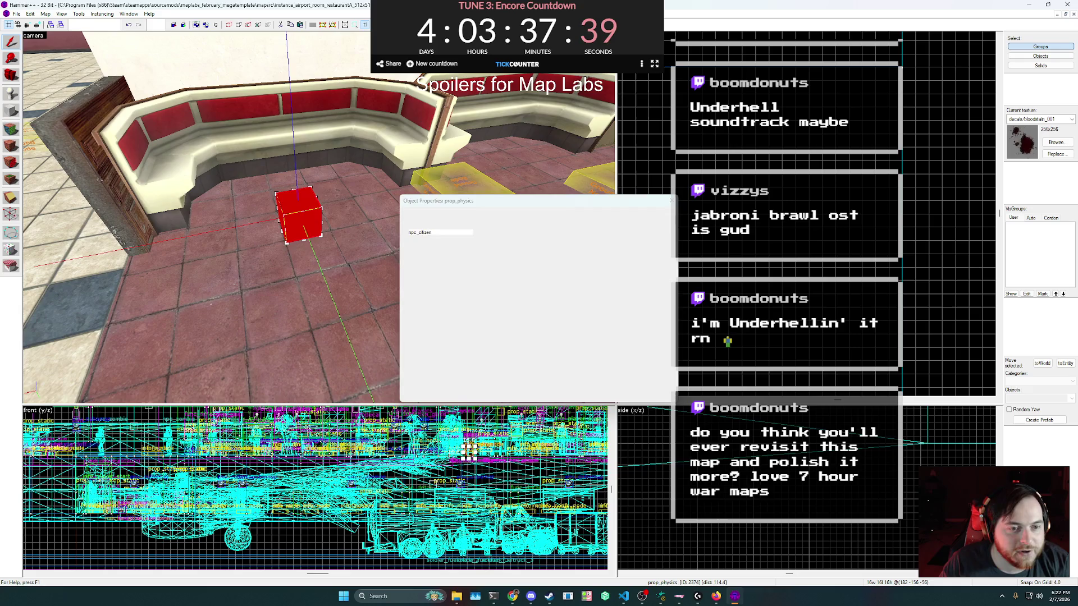
pyautogui.click(439, 301)
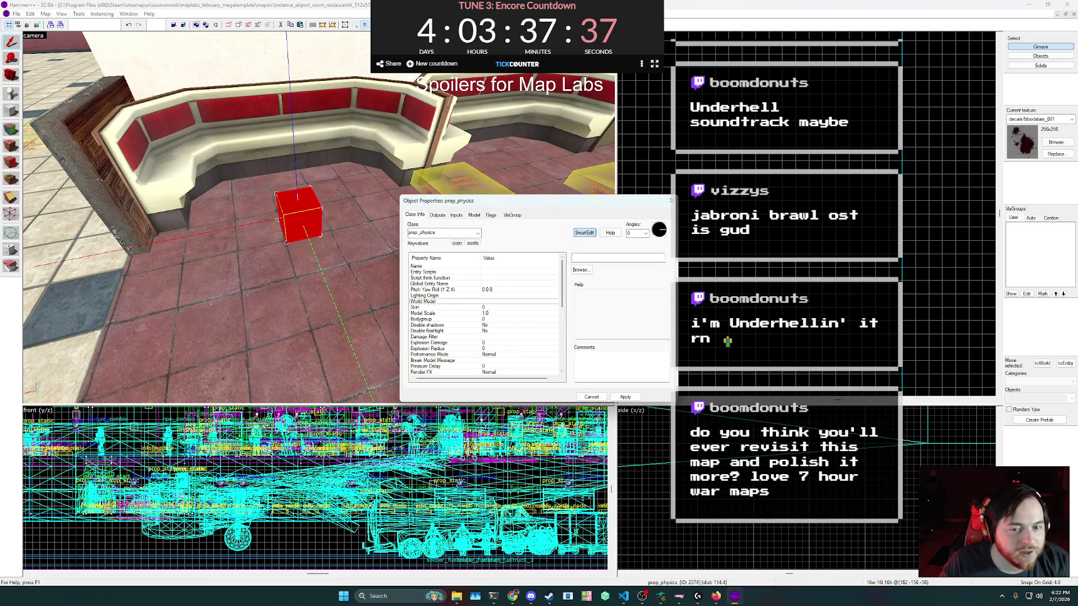
pyautogui.click(582, 270)
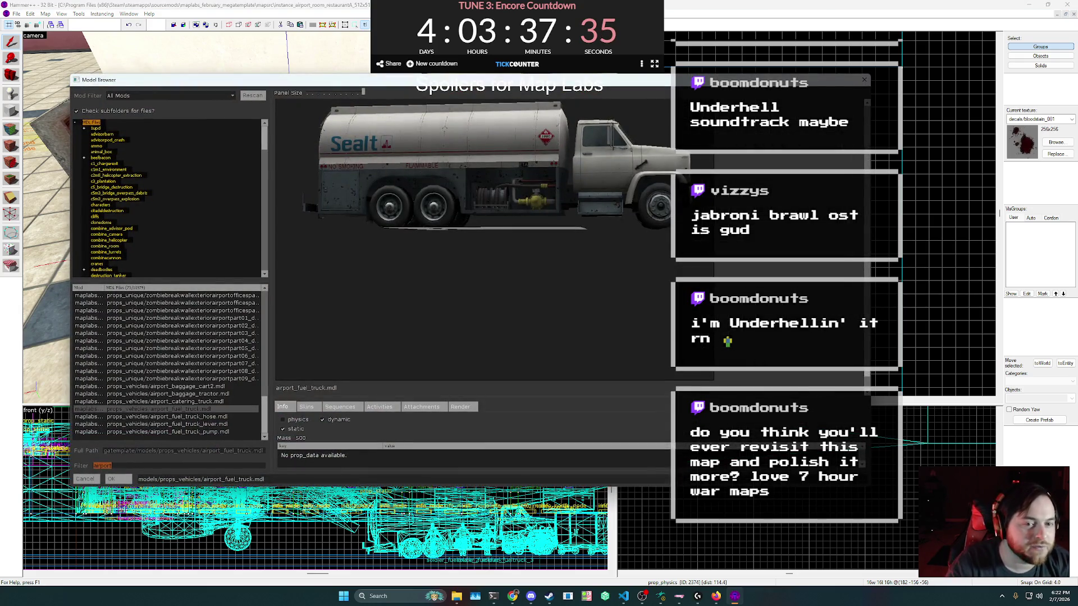
# Preview table_end, patio_table2, round_table001 and cafeteria_table001a without choosing one.
pyautogui.press('BackSpace')
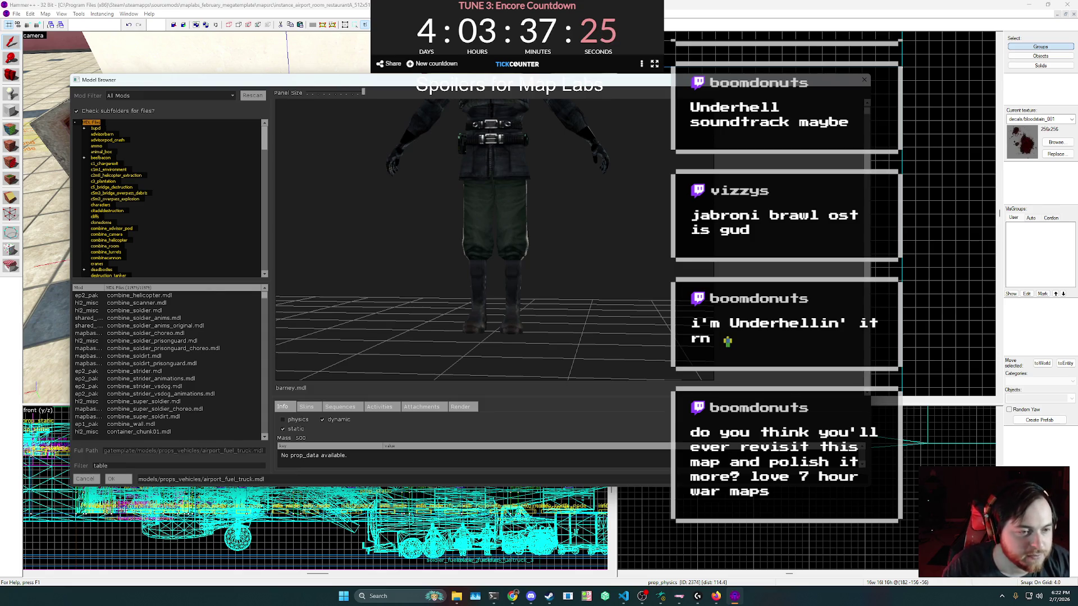
pyautogui.write('table')
pyautogui.press('Down')
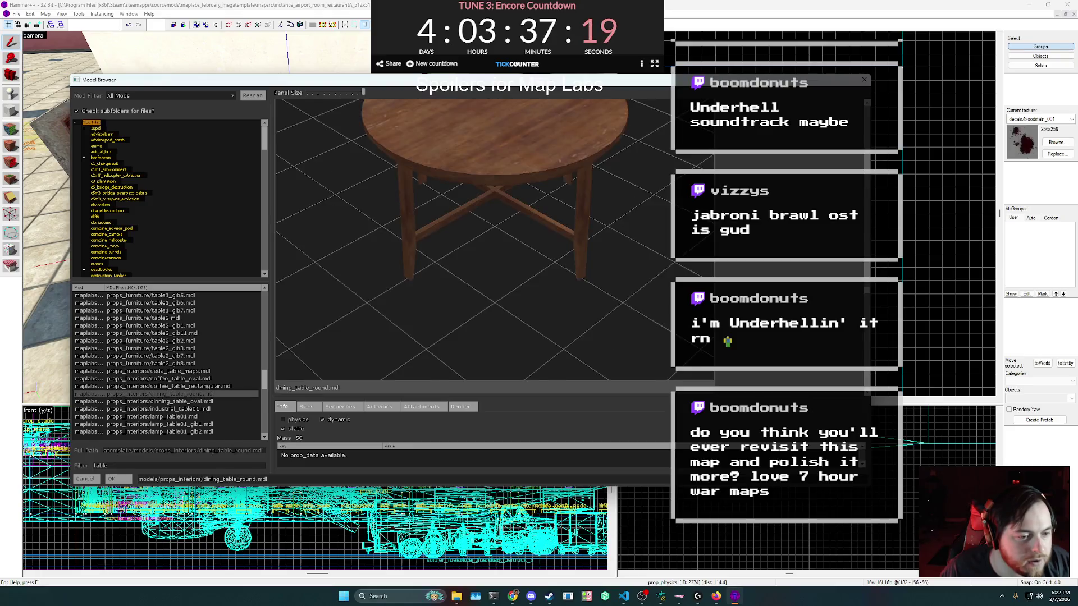
pyautogui.press('Down')
pyautogui.press('Down')
pyautogui.press('Down')
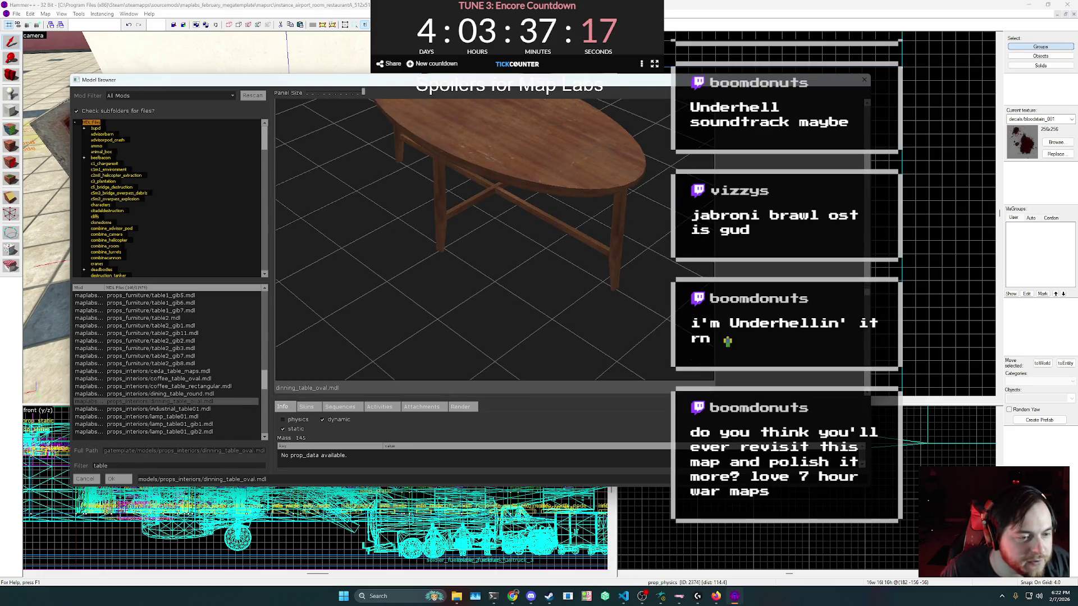
pyautogui.scroll(-5, 169, 363)
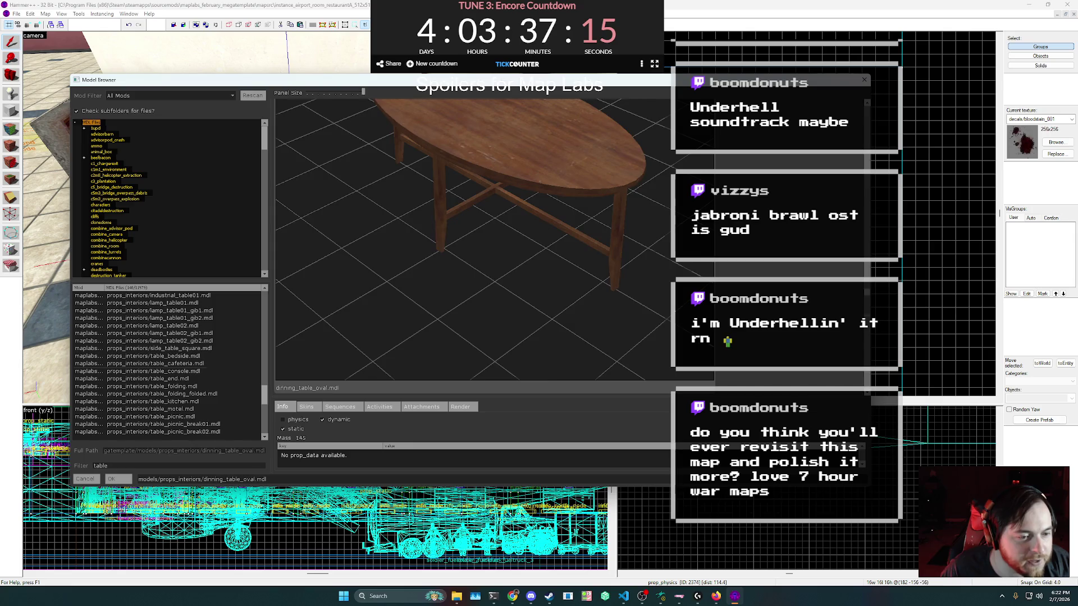
pyautogui.click(152, 378)
pyautogui.scroll(-5, 169, 363)
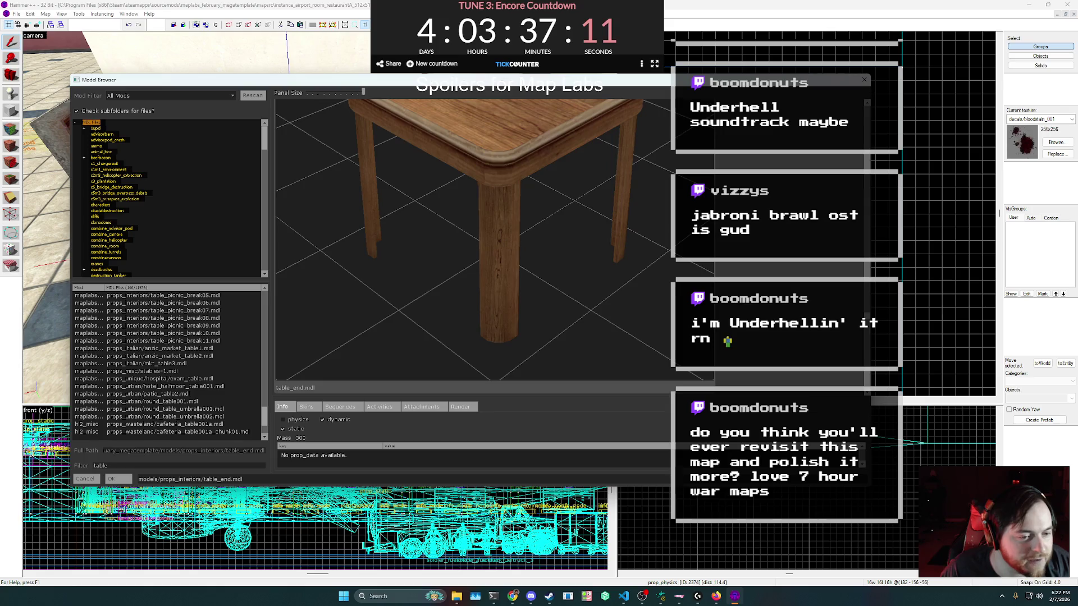
pyautogui.click(152, 394)
pyautogui.click(151, 401)
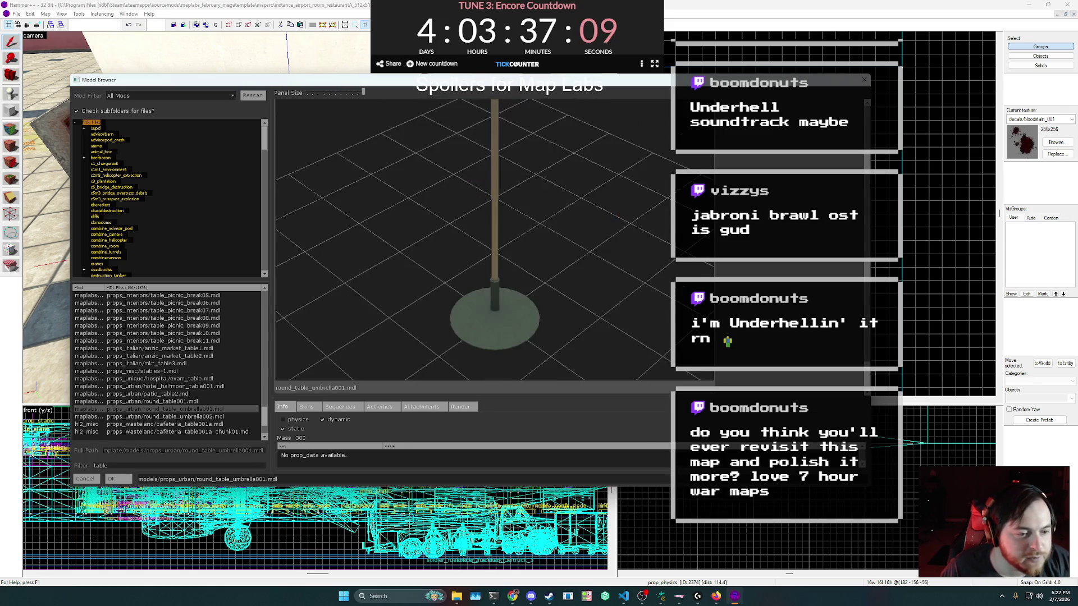
pyautogui.scroll(-2, 168, 378)
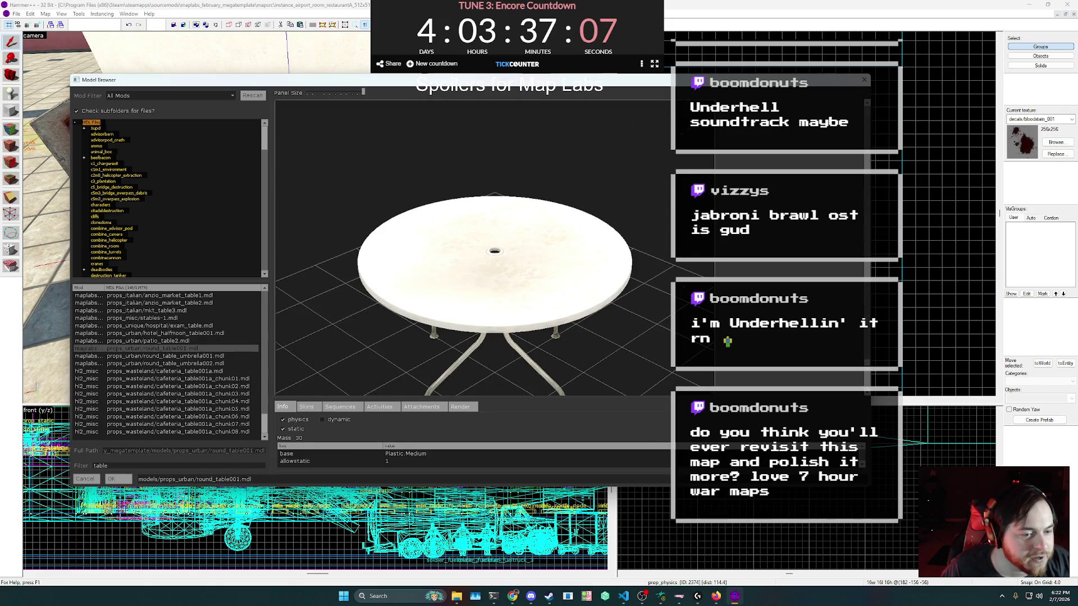
pyautogui.click(152, 371)
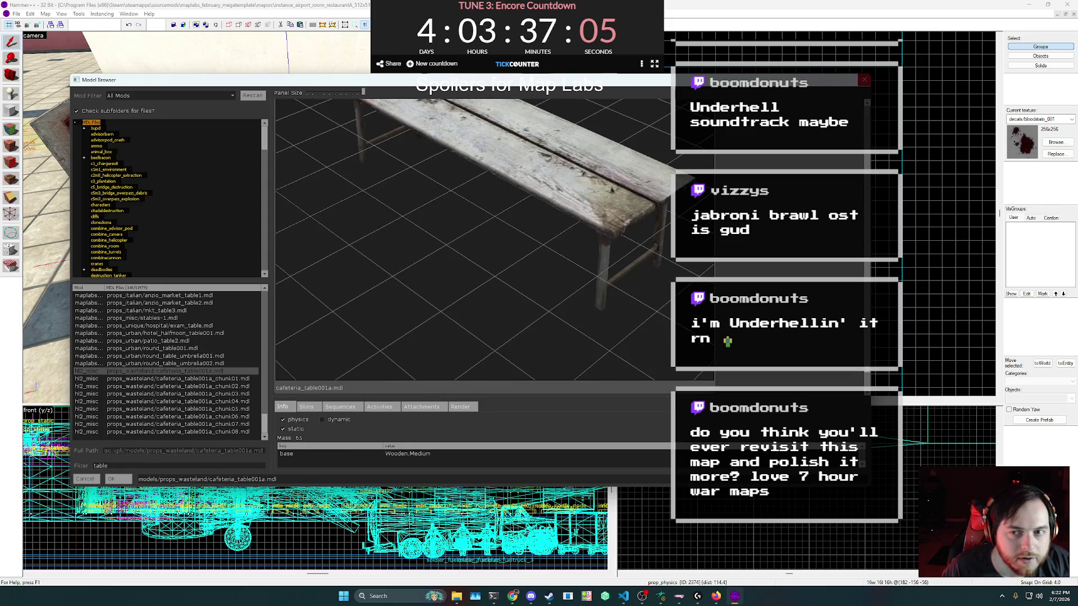
pyautogui.press('Return')
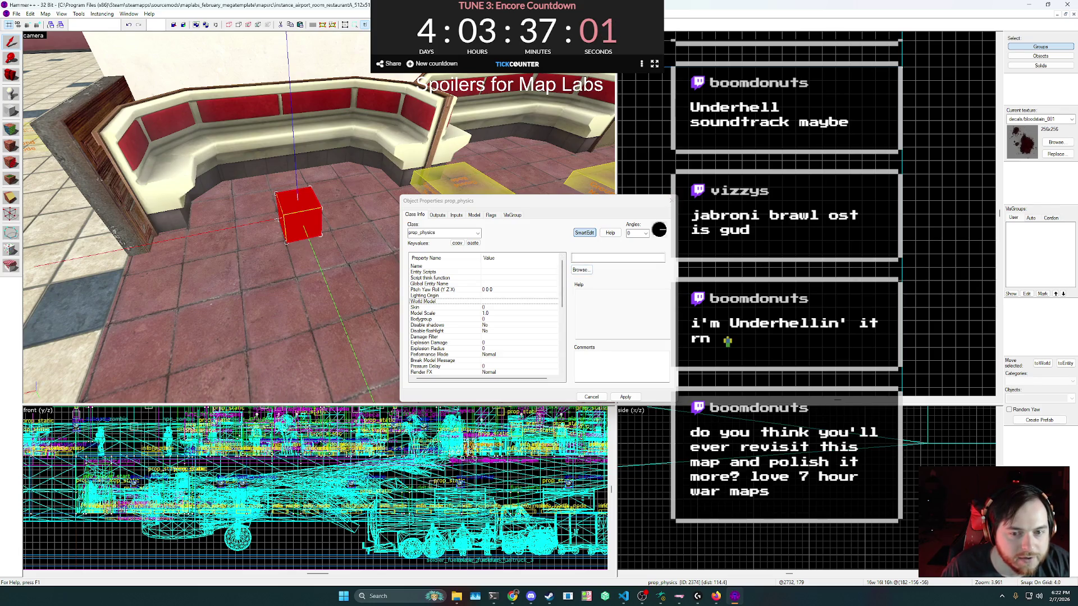
# Compare cafeteria bench and chair models, then choose props_interiors/table_cafeteria.mdl as the world model.
pyautogui.click(581, 269)
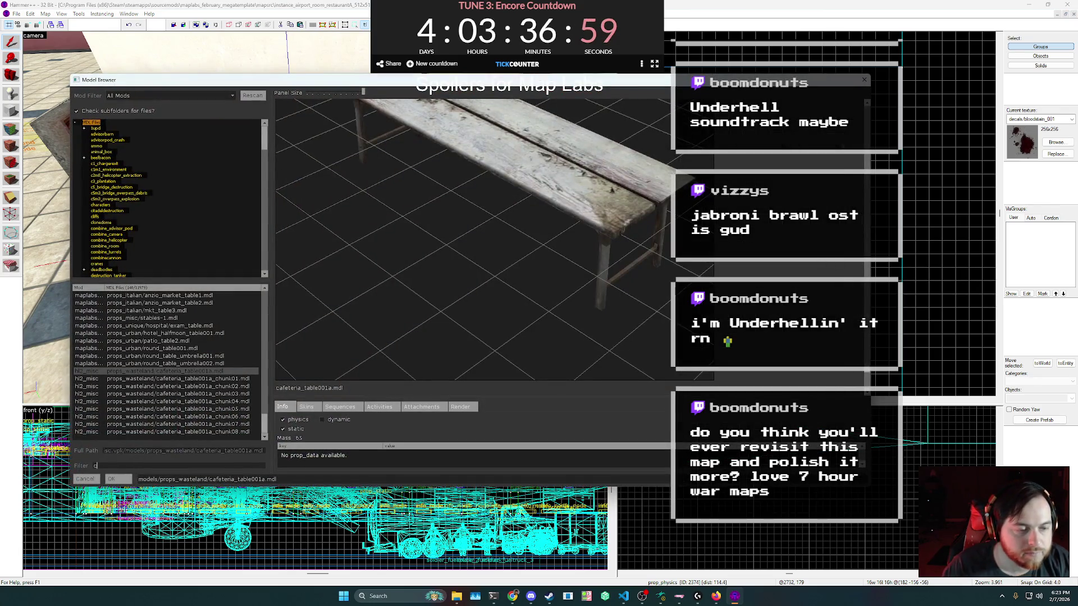
pyautogui.write('afeteri')
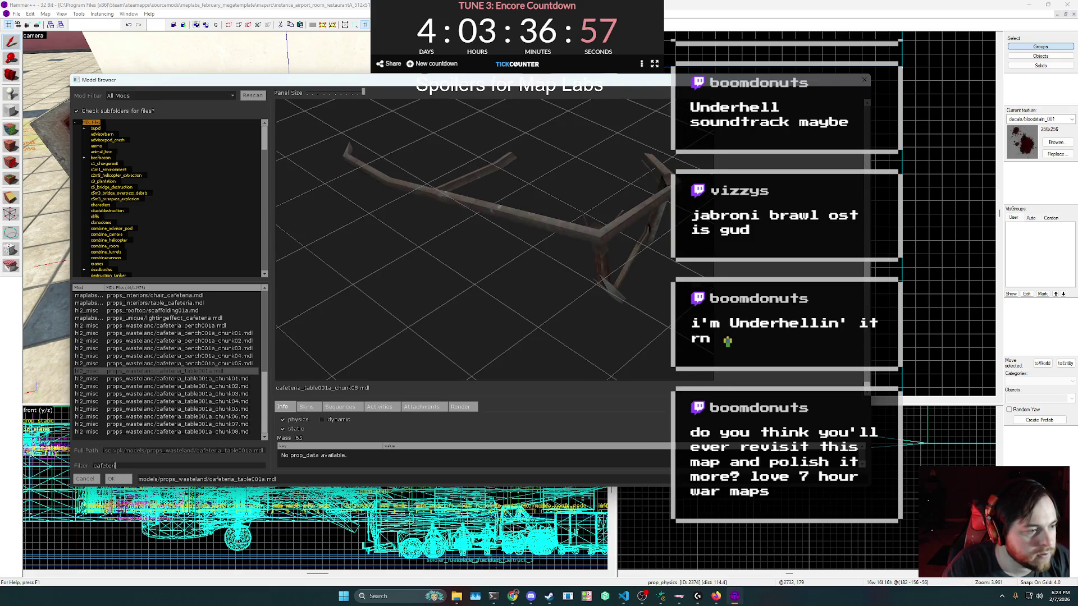
pyautogui.write('a')
pyautogui.click(160, 302)
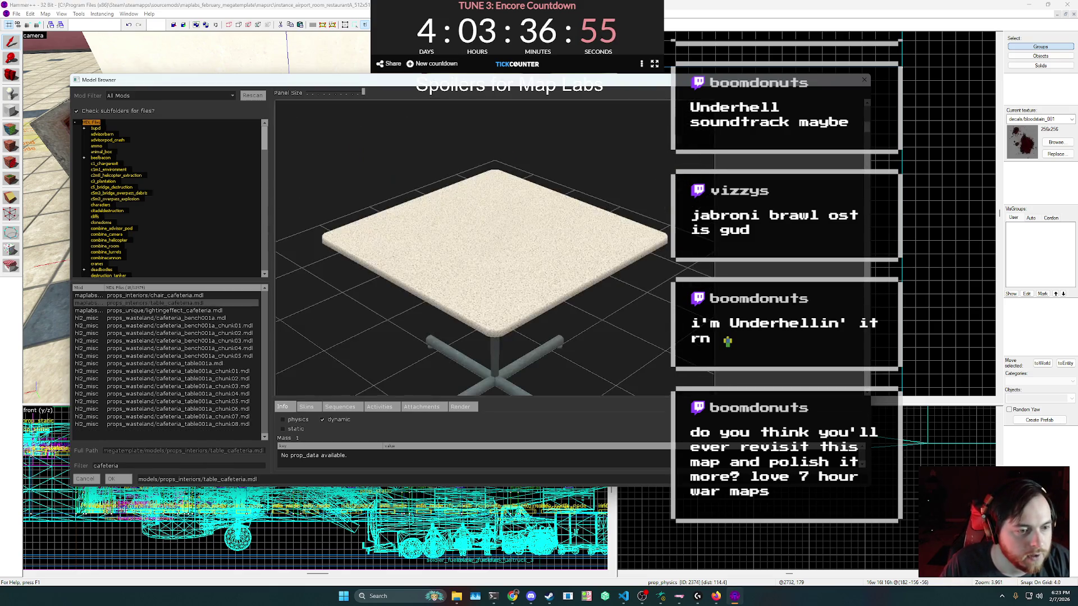
pyautogui.moveTo(471, 269)
pyautogui.mouseDown()
pyautogui.moveTo(522, 253)
pyautogui.moveTo(505, 211)
pyautogui.mouseUp()
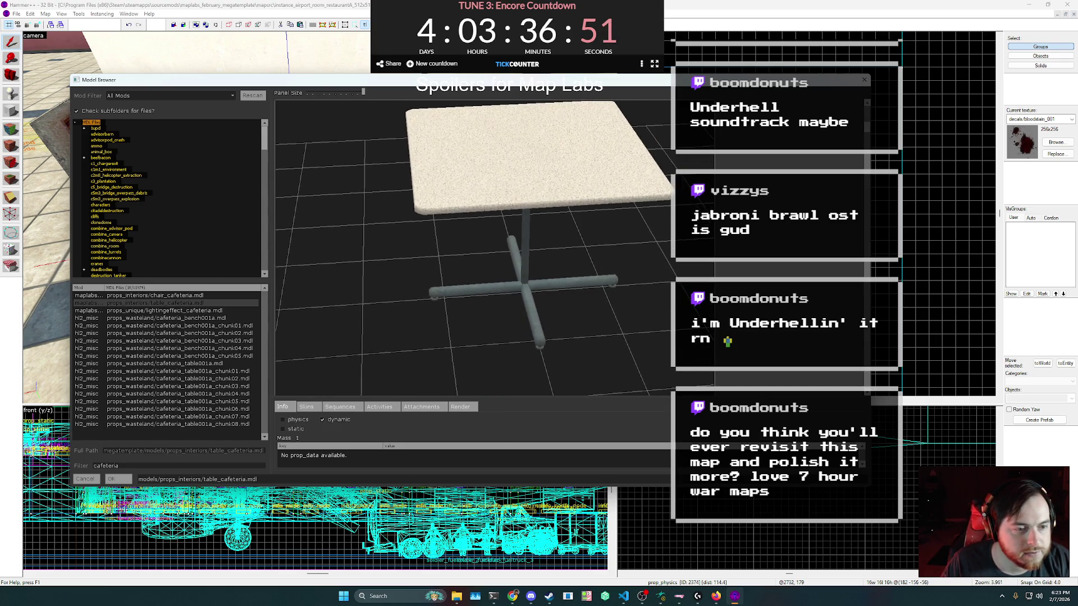
pyautogui.click(169, 318)
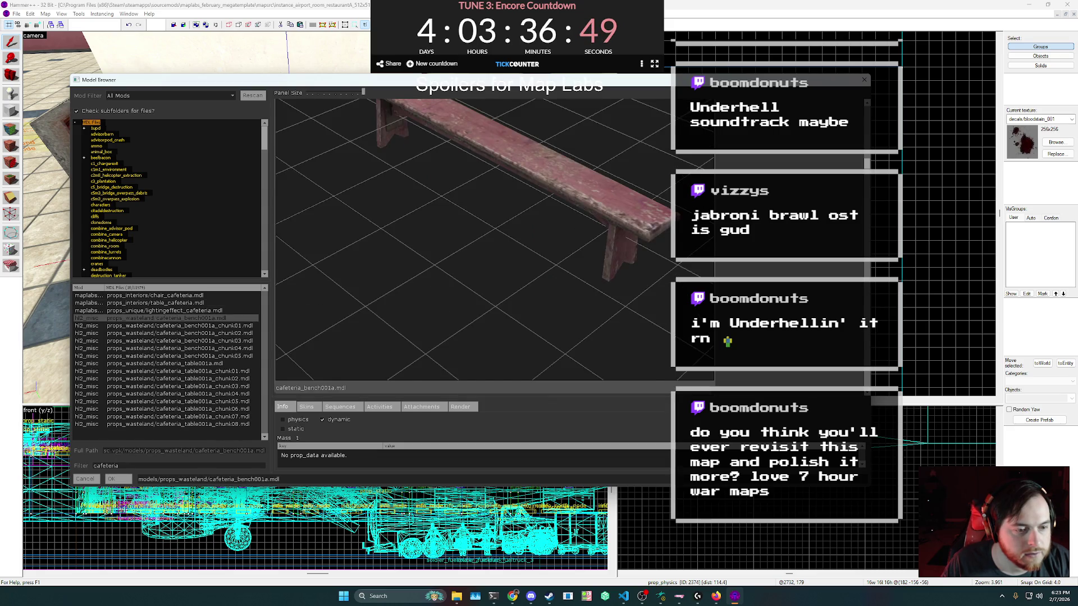
pyautogui.click(168, 362)
pyautogui.click(169, 294)
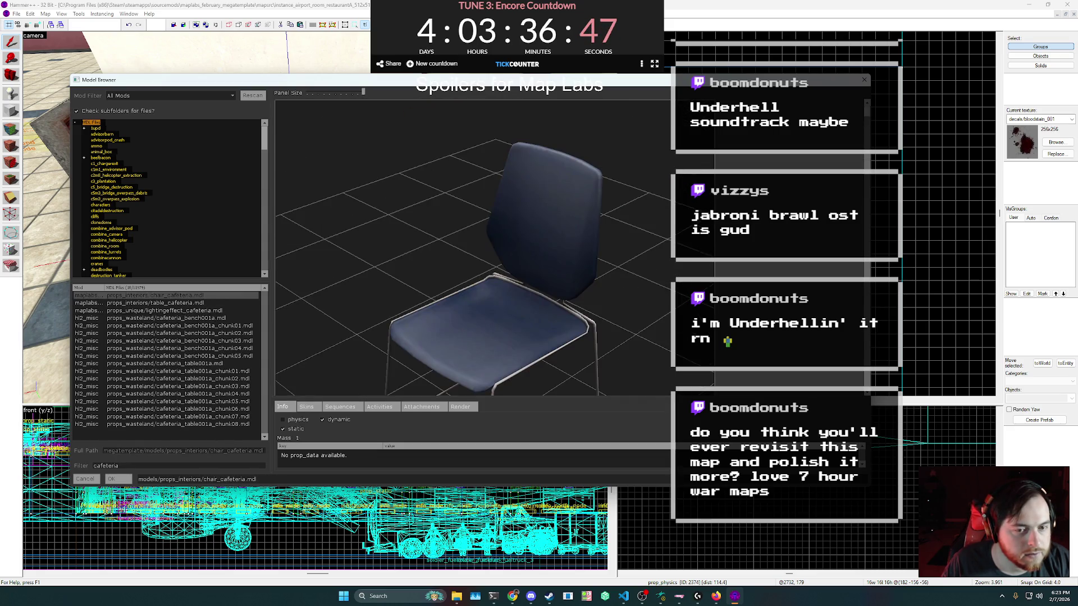
pyautogui.click(169, 303)
pyautogui.moveTo(472, 253); pyautogui.dragTo(505, 210)
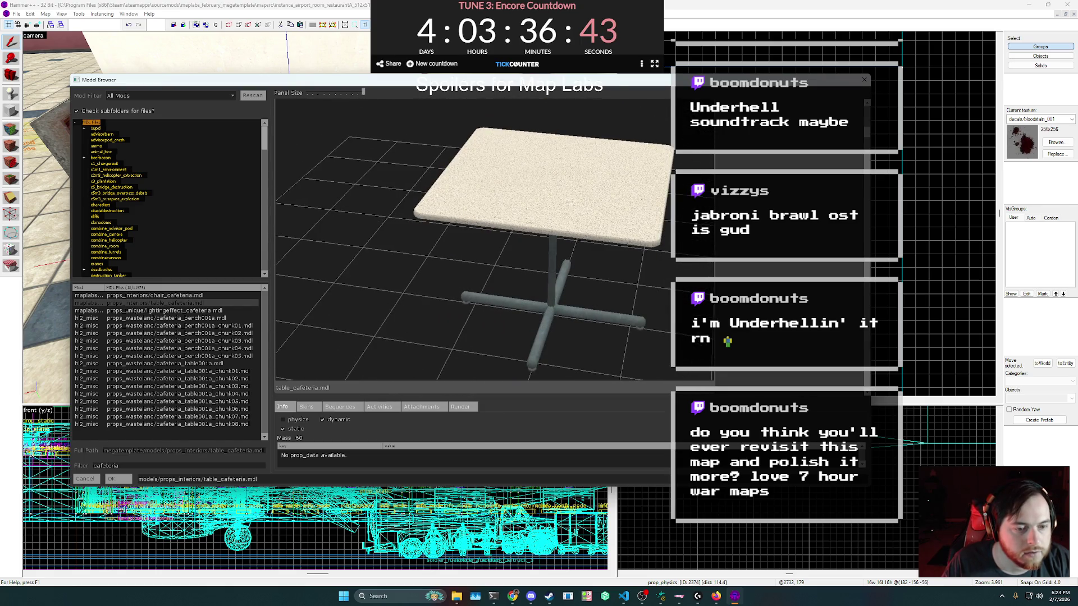
pyautogui.doubleClick(169, 302)
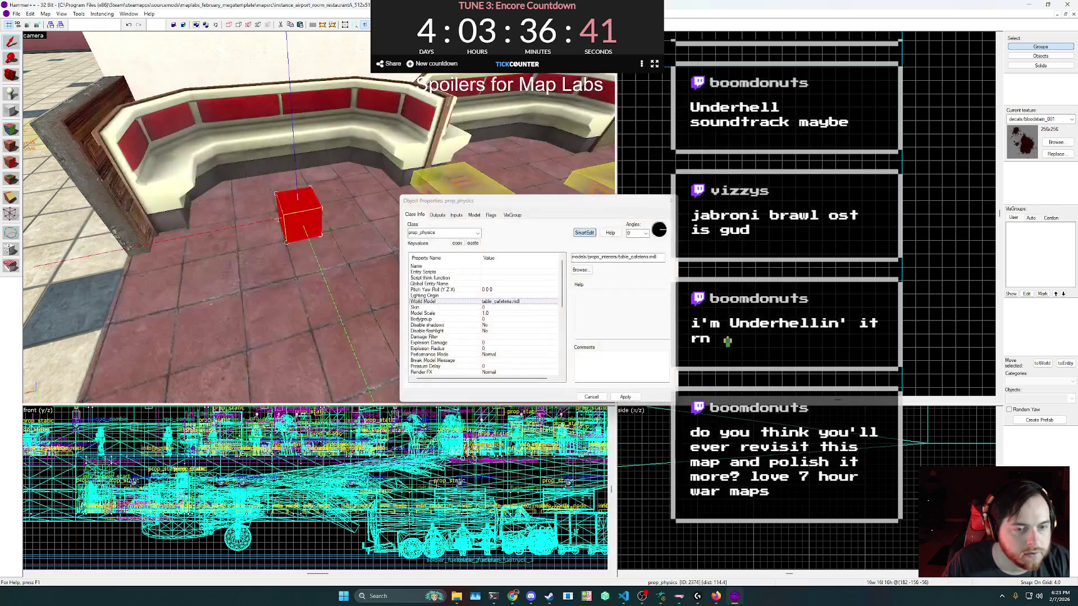
# Apply the cafeteria table model to the prop, verify it in the model list, and close its properties.
pyautogui.click(624, 397)
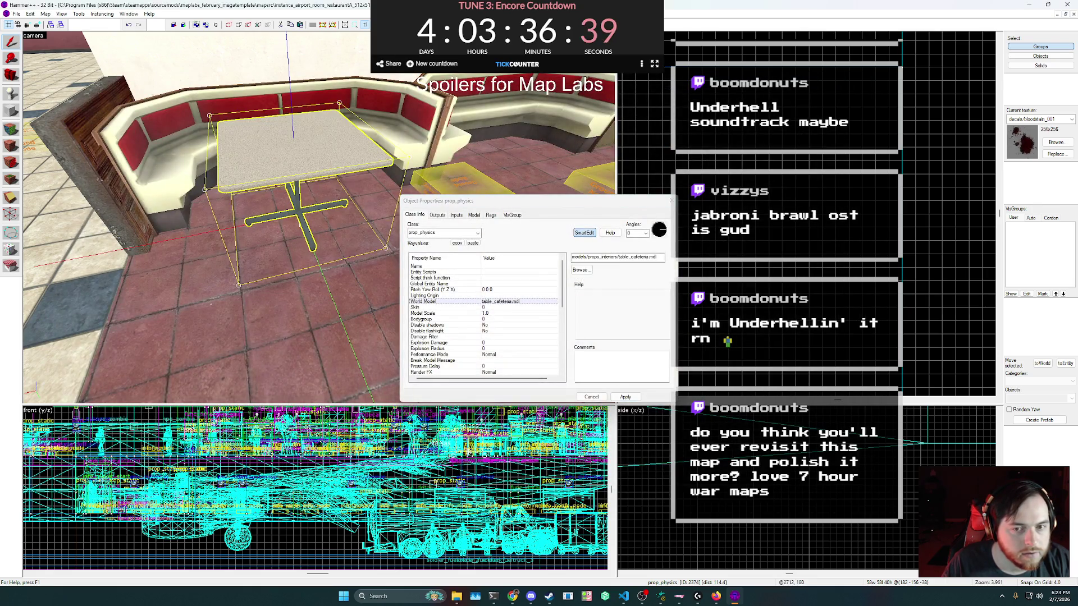
pyautogui.click(671, 200)
pyautogui.scroll(-8, 640, 152)
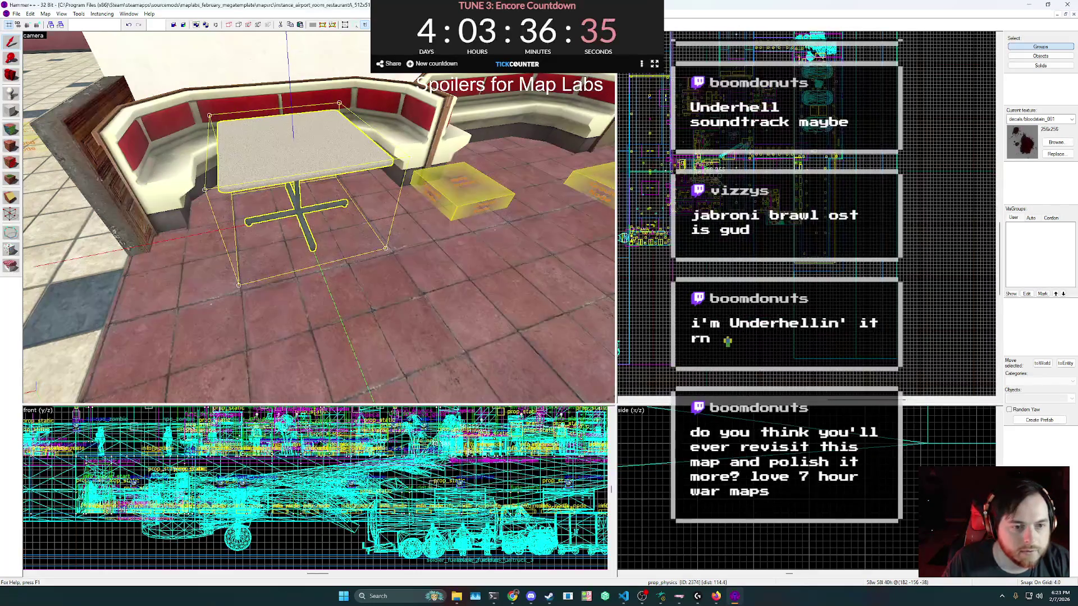
pyautogui.hotkey('alt', 'Return')
pyautogui.click(581, 269)
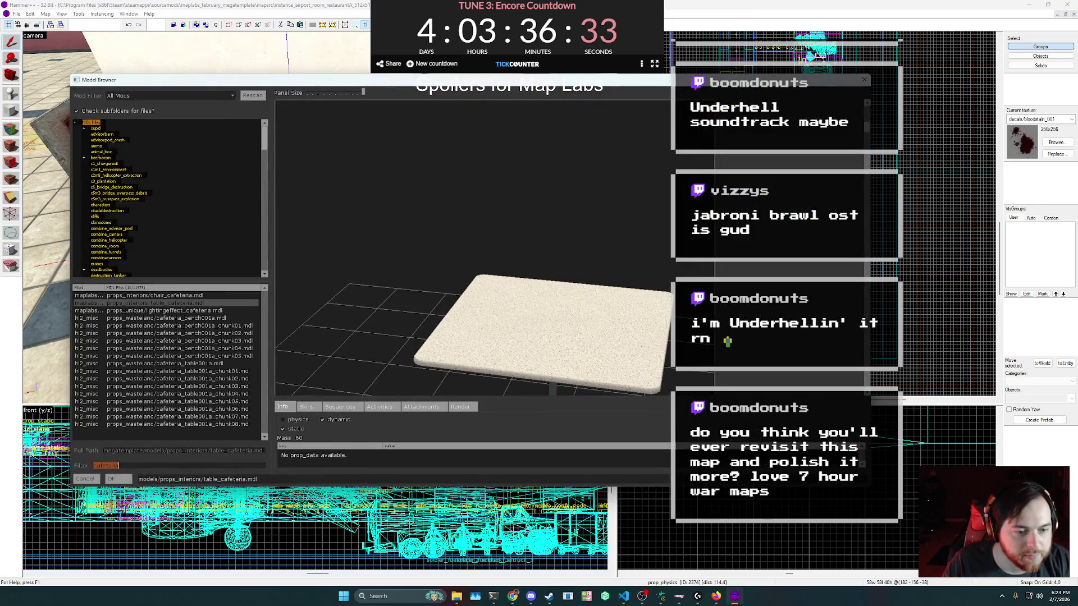
pyautogui.press('Escape')
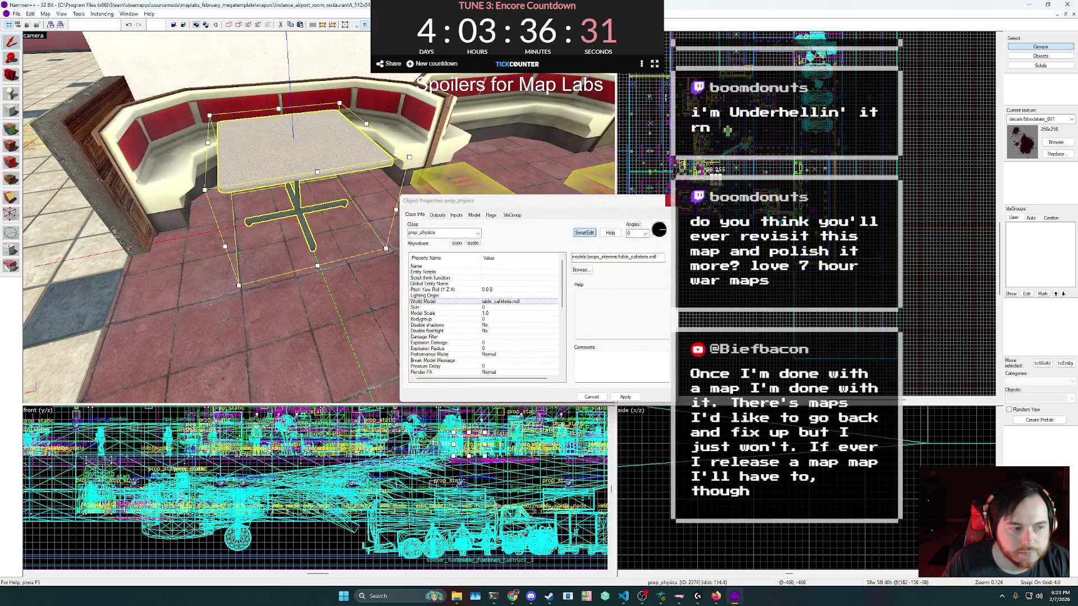
pyautogui.press('Escape')
pyautogui.scroll(3, 807, 214)
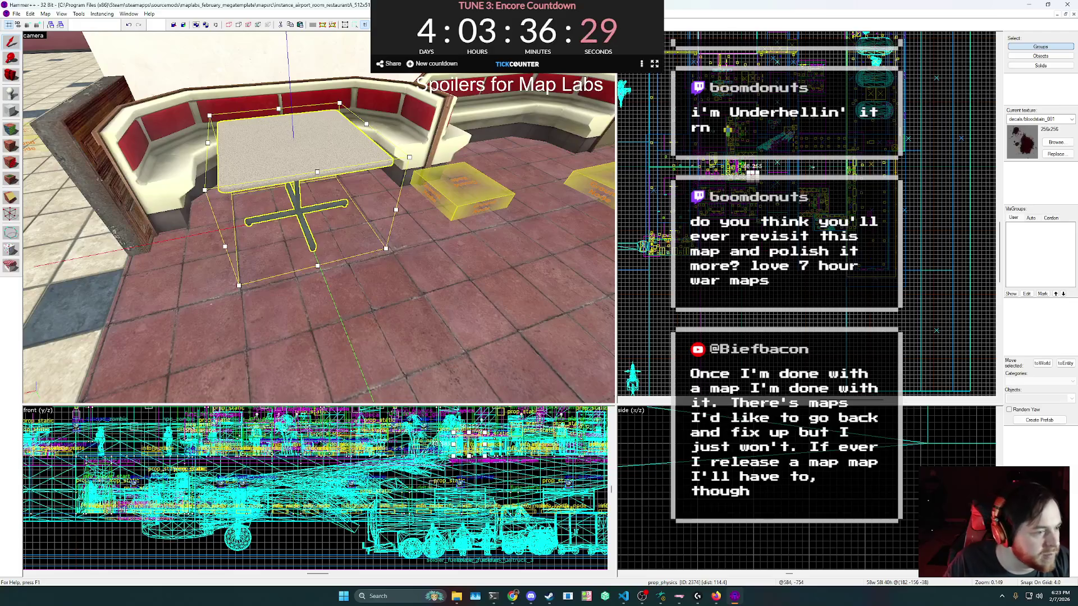
pyautogui.scroll(2, 752, 169)
pyautogui.scroll(2, 741, 168)
pyautogui.scroll(1, 737, 168)
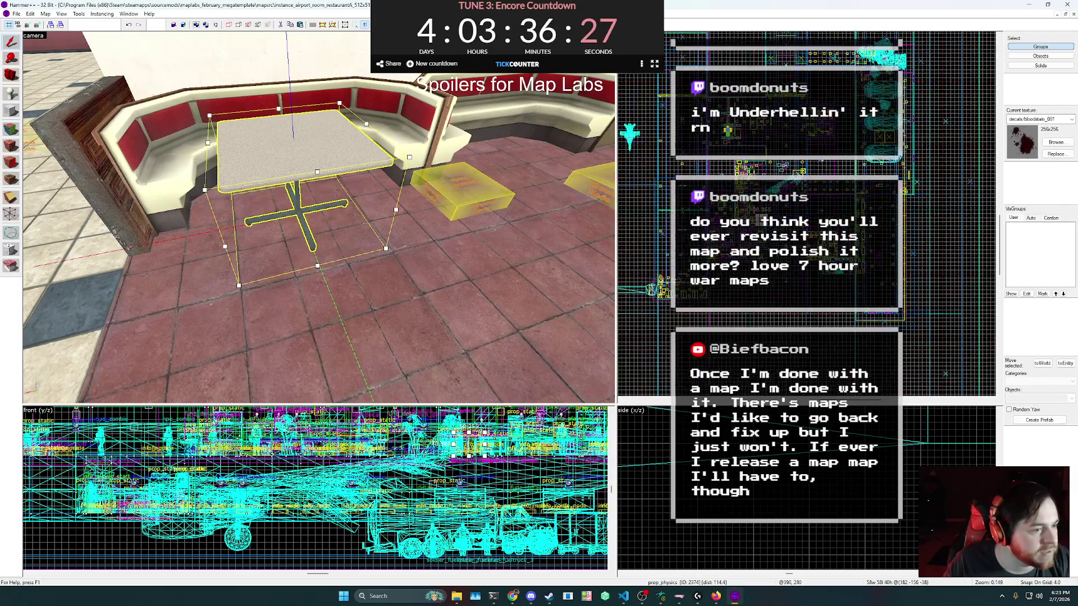
pyautogui.scroll(1, 732, 168)
pyautogui.scroll(2, 733, 168)
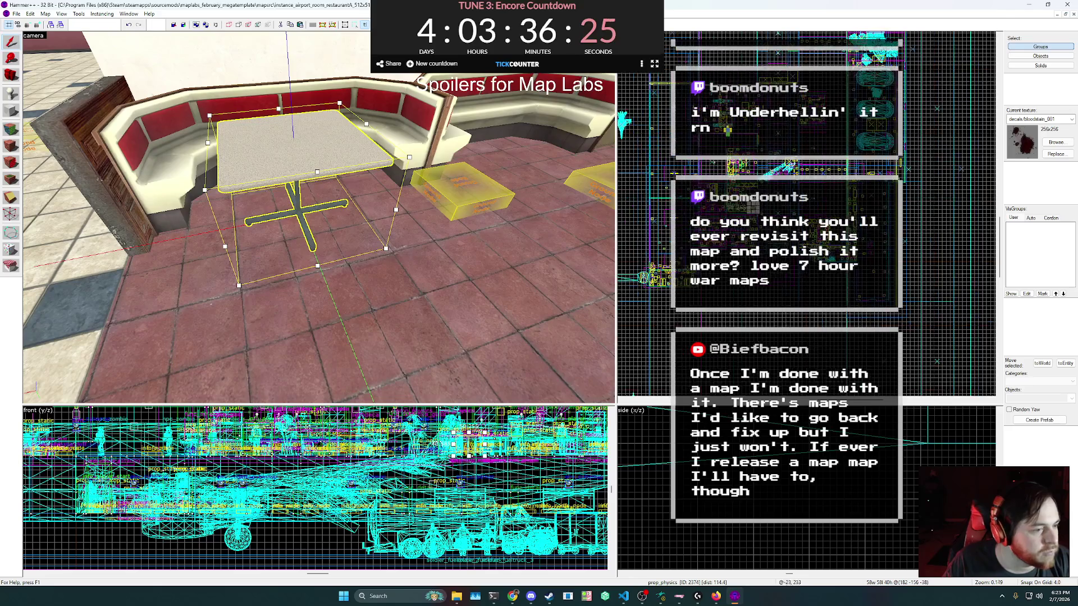
pyautogui.scroll(1, 733, 168)
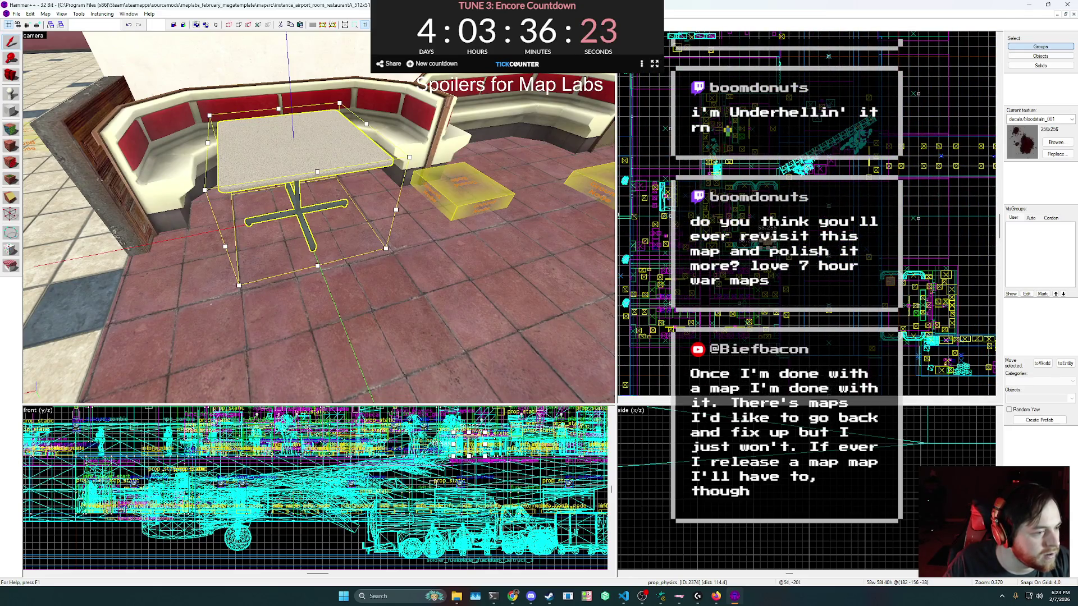
pyautogui.scroll(-3, 733, 169)
pyautogui.scroll(3, 733, 168)
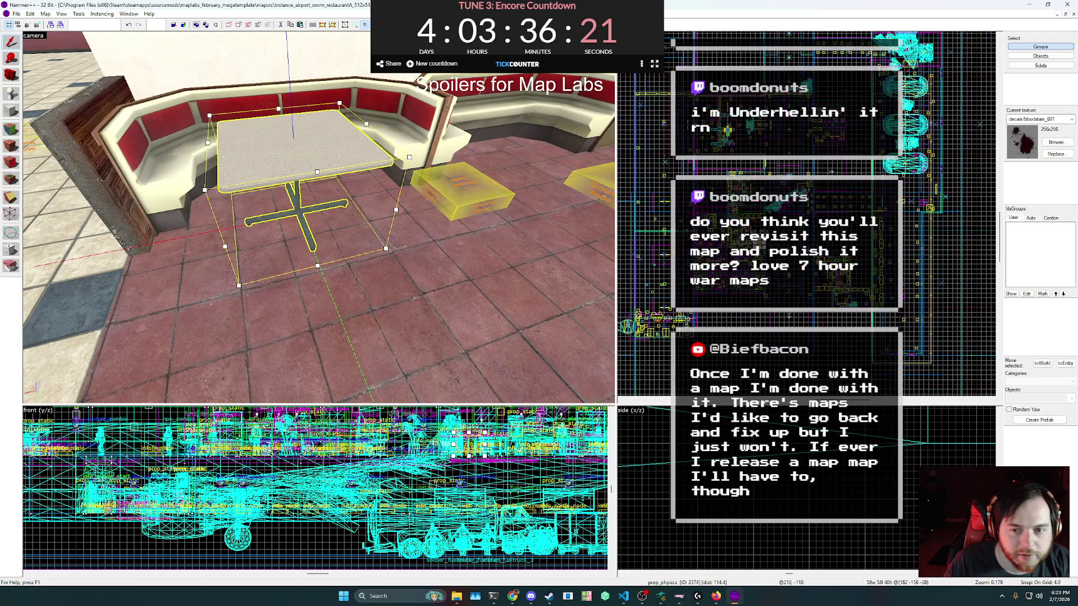
pyautogui.scroll(3, 732, 169)
pyautogui.scroll(3, 733, 169)
pyautogui.scroll(3, 734, 169)
# Shift the cafeteria table within the booth and lower it onto the floor.
pyautogui.moveTo(778, 152); pyautogui.dragTo(762, 168)
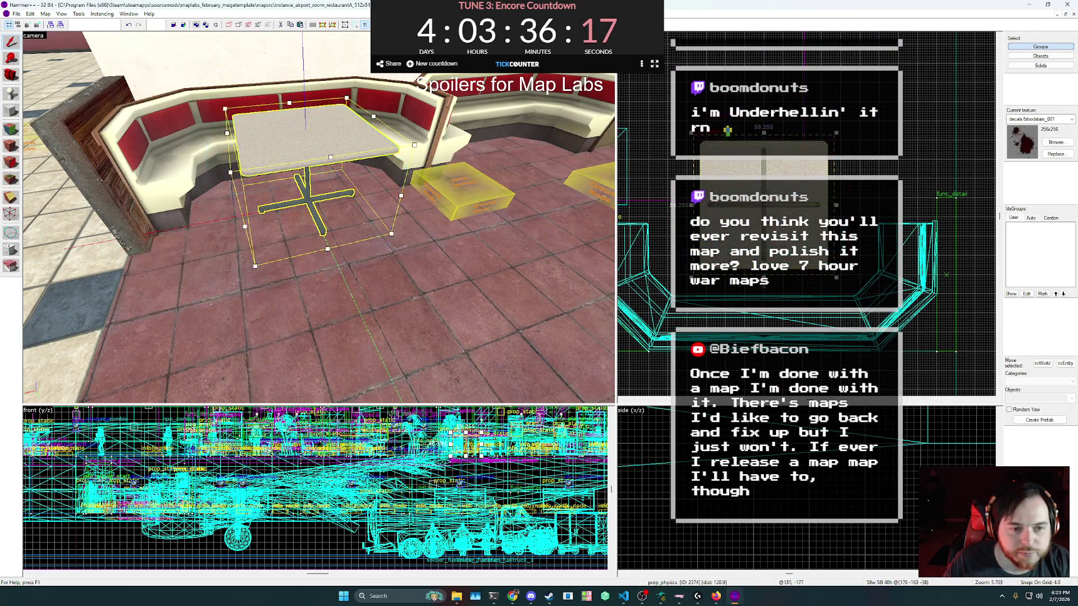
pyautogui.press('w')
pyautogui.press('w')
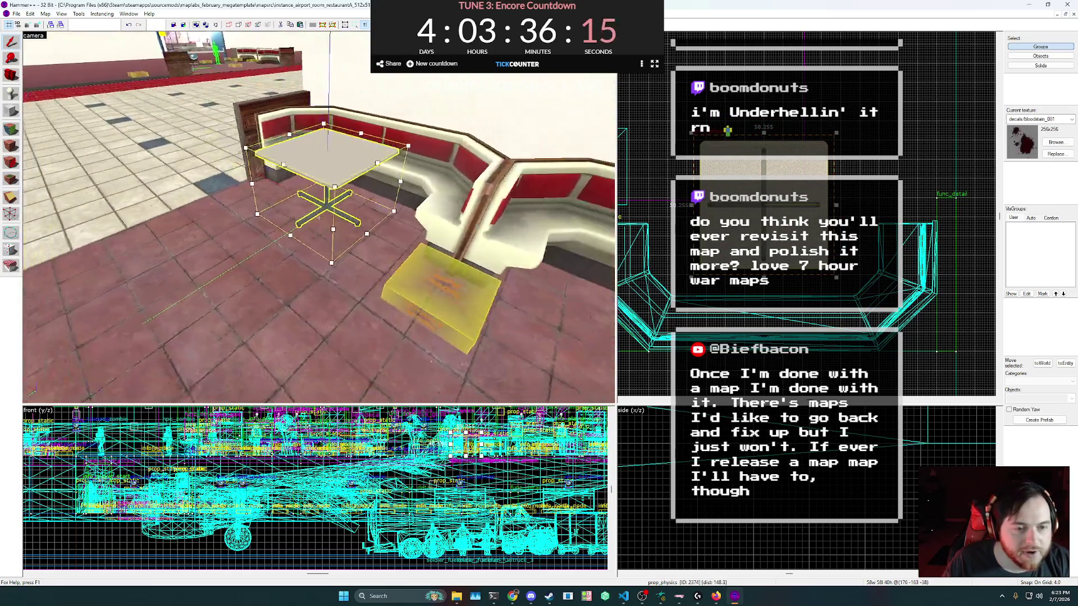
pyautogui.scroll(-3, 312, 480)
pyautogui.scroll(6, 311, 479)
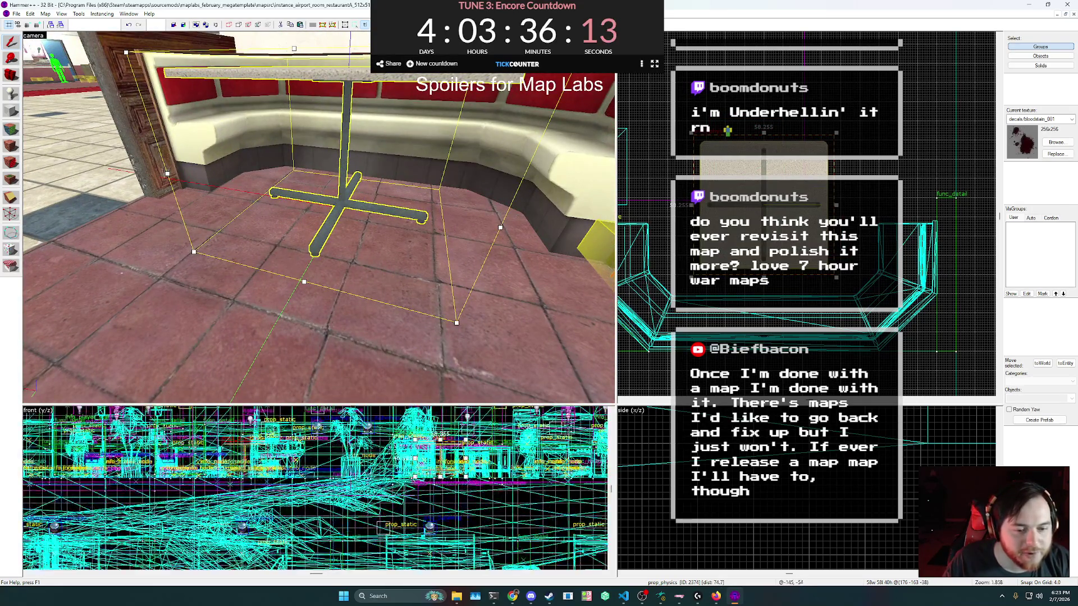
pyautogui.scroll(4, 312, 481)
pyautogui.click(379, 451)
pyautogui.moveTo(378, 450); pyautogui.dragTo(387, 515)
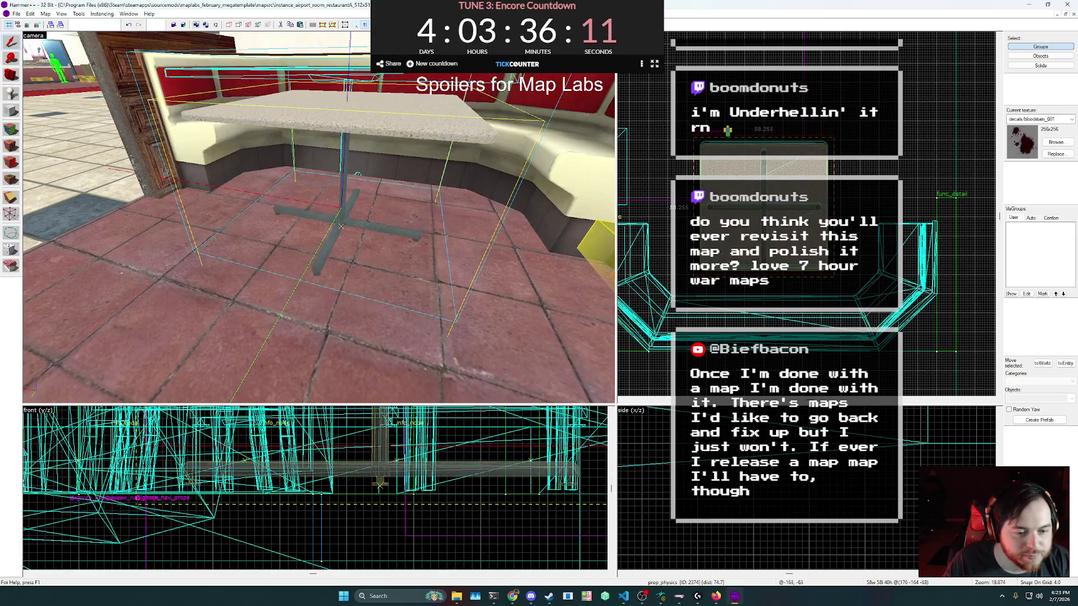
pyautogui.press('w')
pyautogui.press('w')
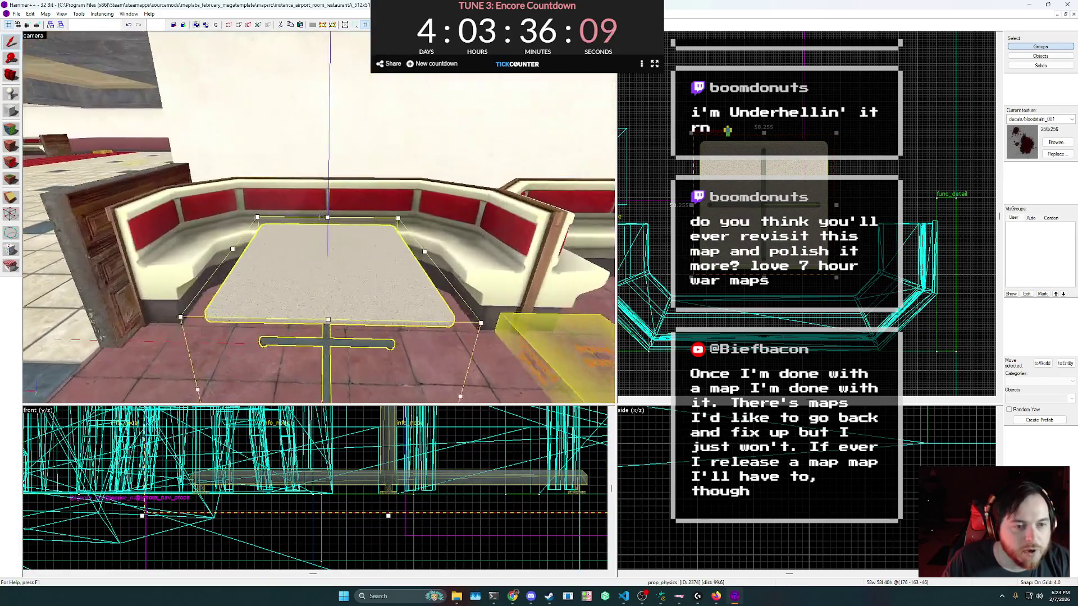
pyautogui.scroll(4, 808, 210)
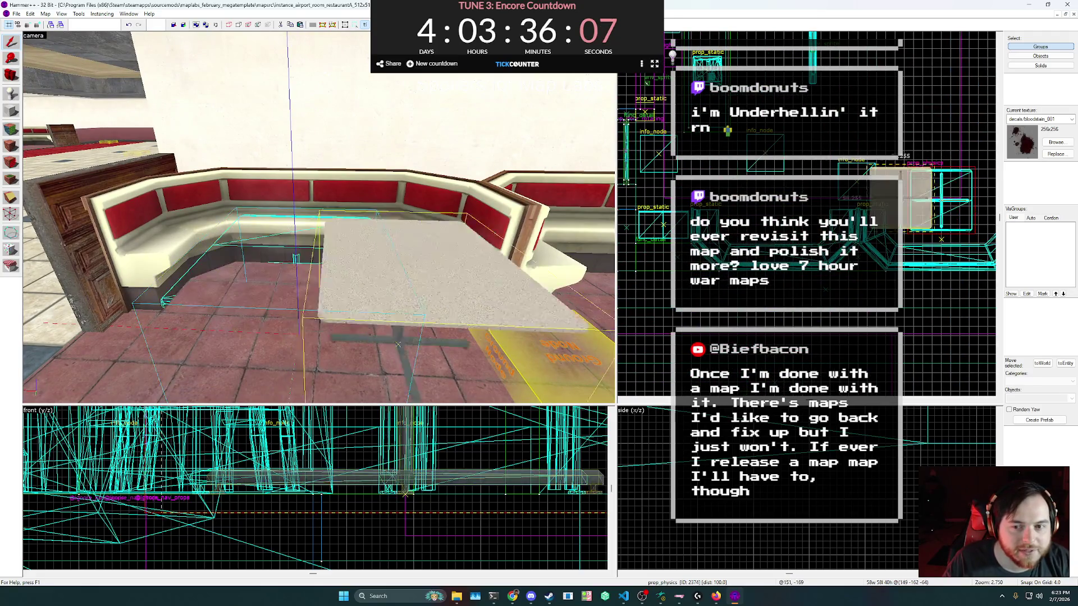
pyautogui.press('Escape')
pyautogui.scroll(5, 809, 210)
pyautogui.scroll(4, 809, 210)
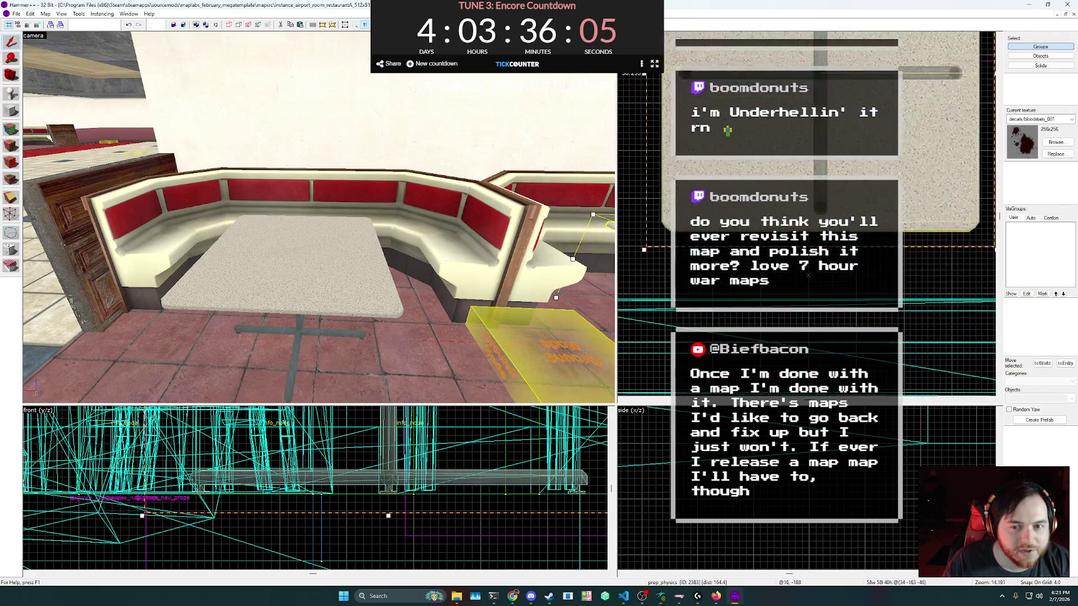
pyautogui.moveTo(809, 169); pyautogui.dragTo(809, 228)
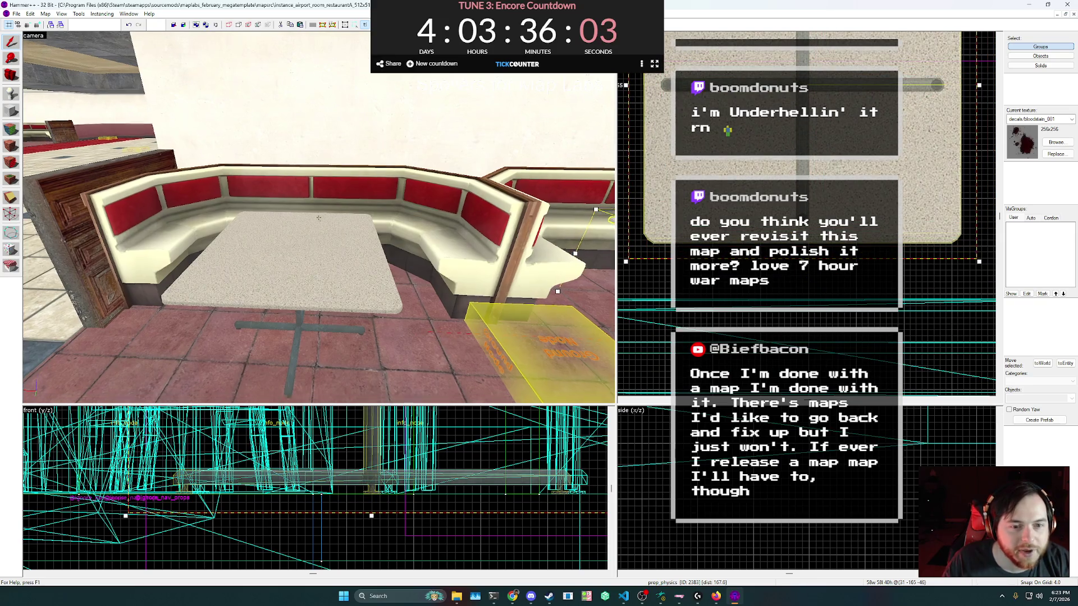
# Select the two booth table props and delete them.
pyautogui.press('z')
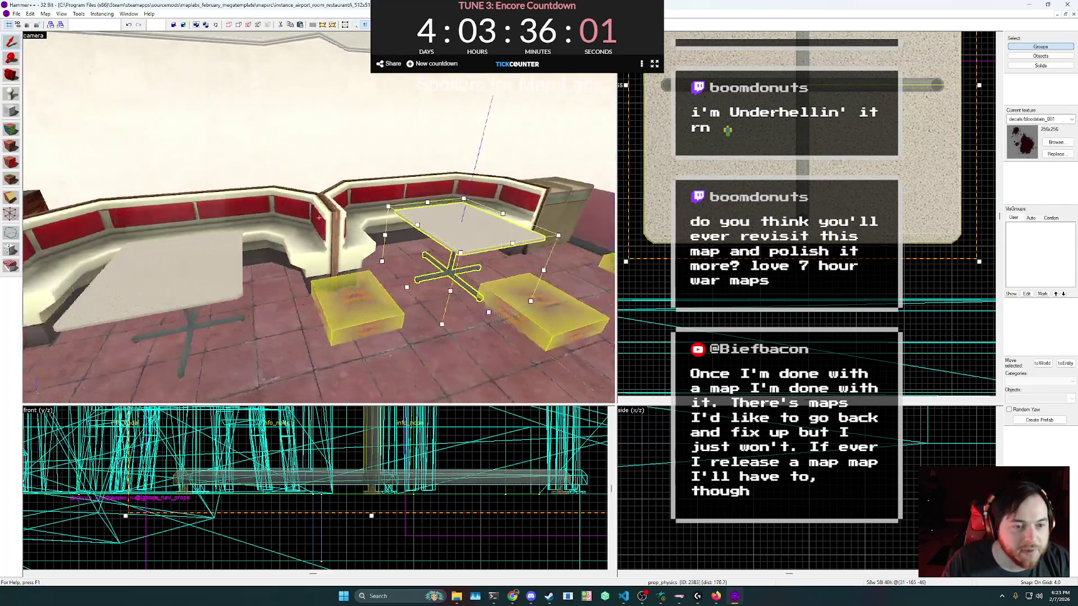
pyautogui.keyDown('ctrl'); pyautogui.click(457, 241); pyautogui.keyUp('ctrl')
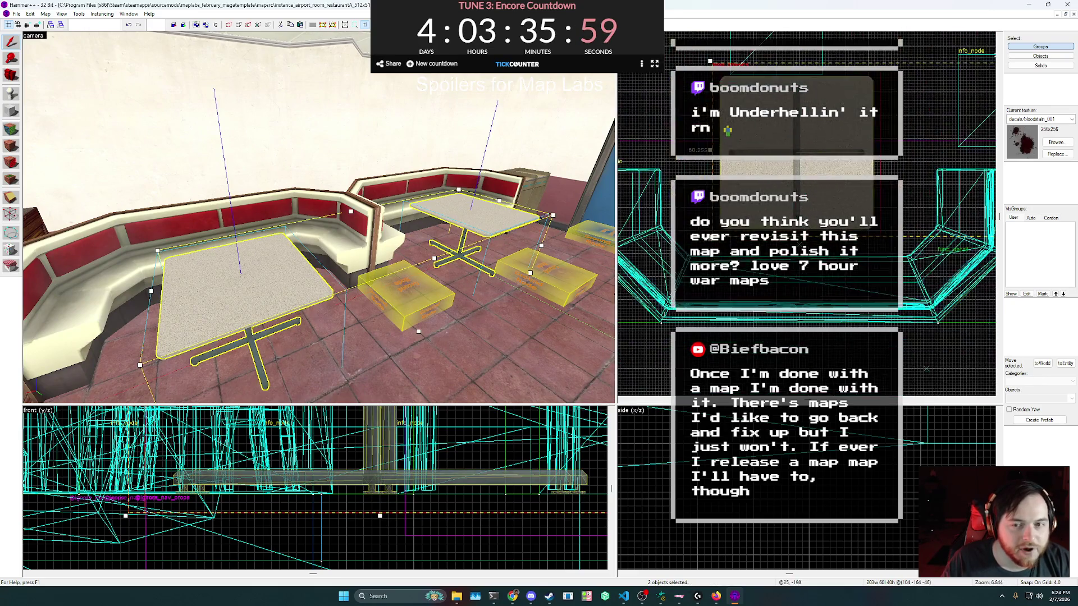
pyautogui.scroll(-6, 807, 215)
pyautogui.press('Delete')
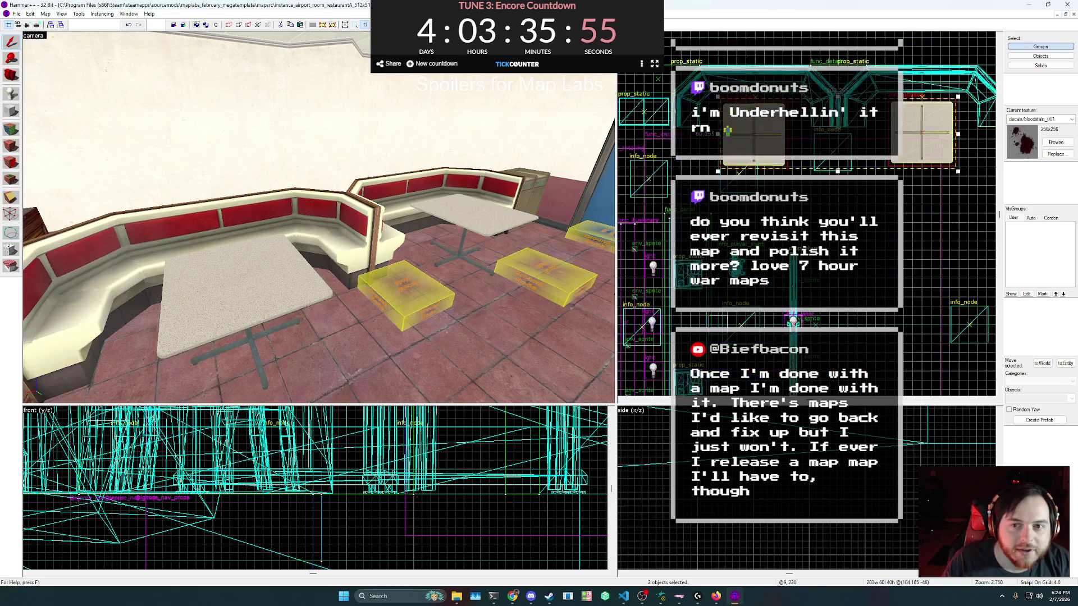
pyautogui.scroll(6, 807, 215)
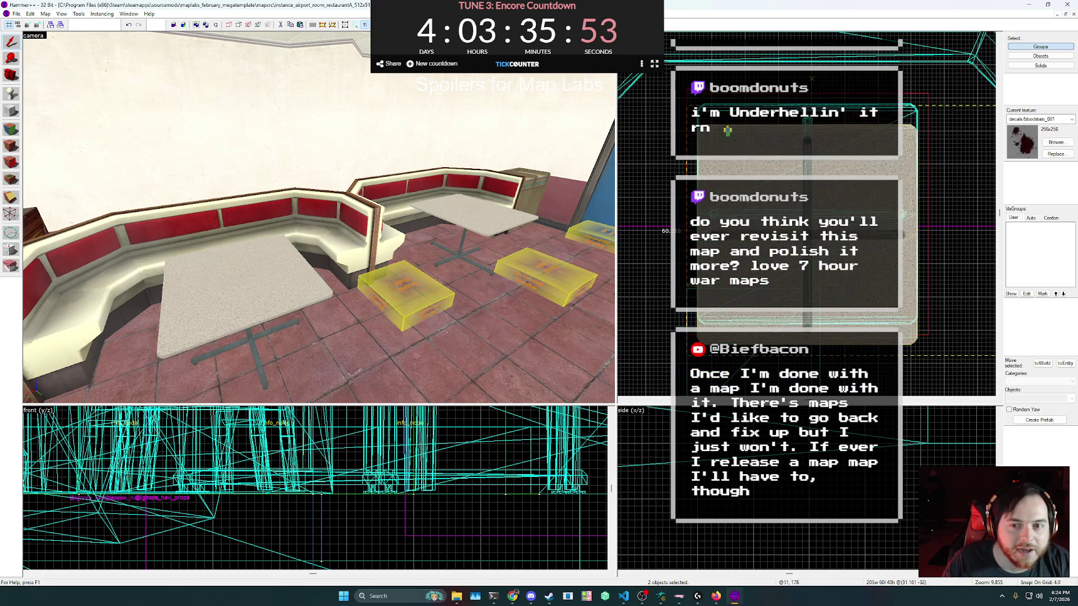
pyautogui.scroll(-5, 807, 215)
pyautogui.moveTo(318, 219); pyautogui.dragTo(421, 253)
# Fly the 3D camera around the restaurant floor and back to the booth area.
pyautogui.press('z')
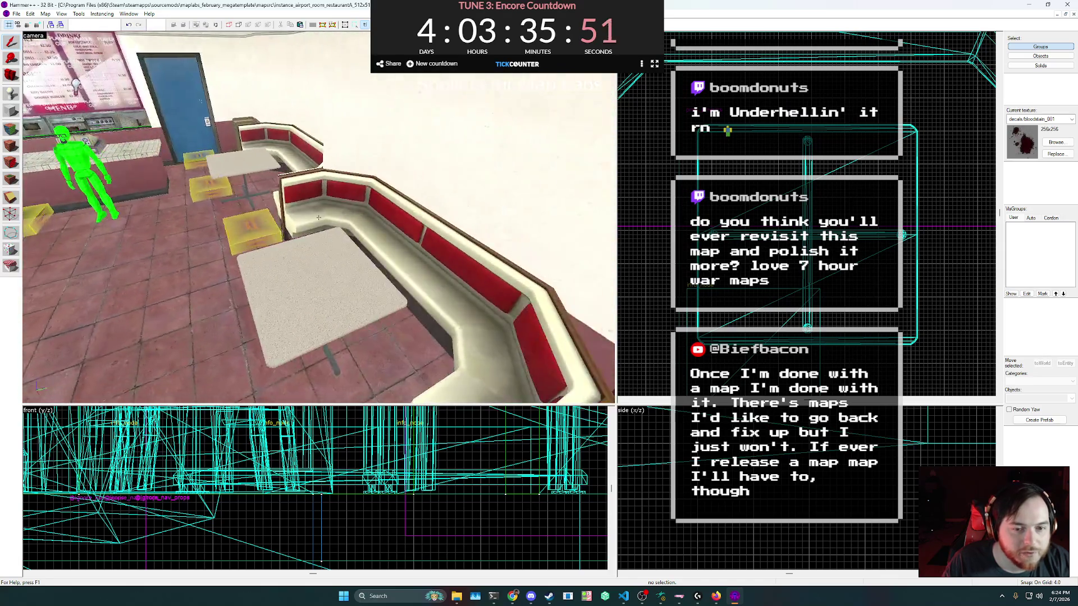
pyautogui.press('w')
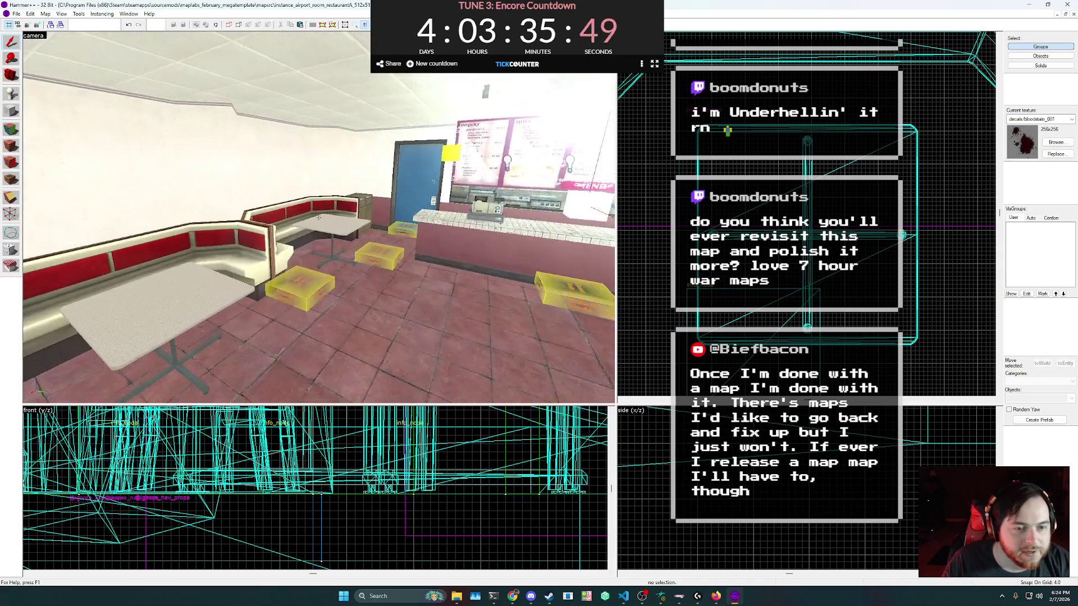
pyautogui.press('w')
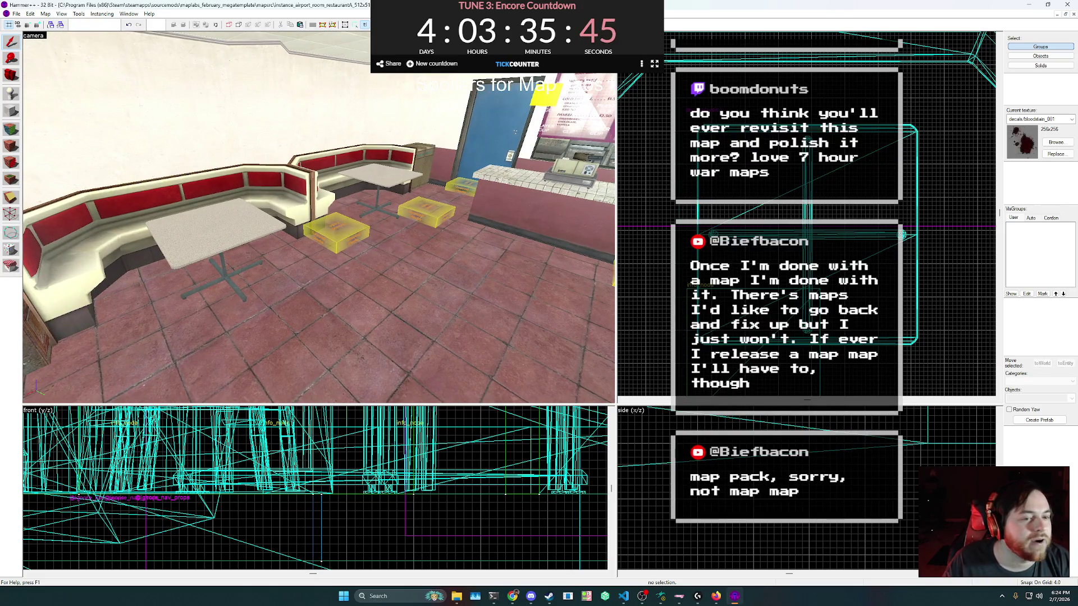
pyautogui.press('w')
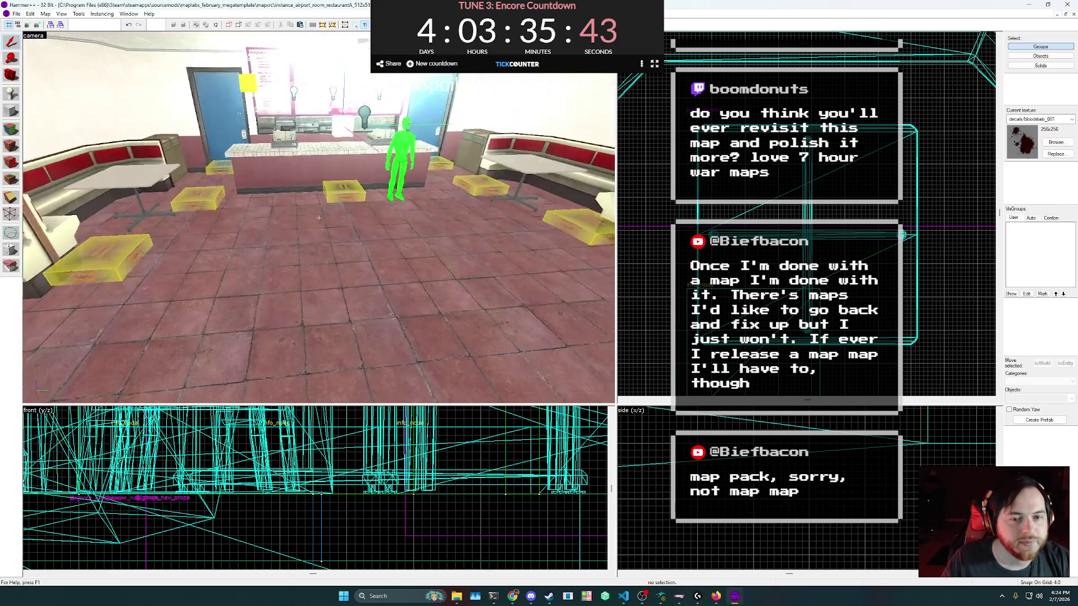
pyautogui.press('w')
pyautogui.press('w')
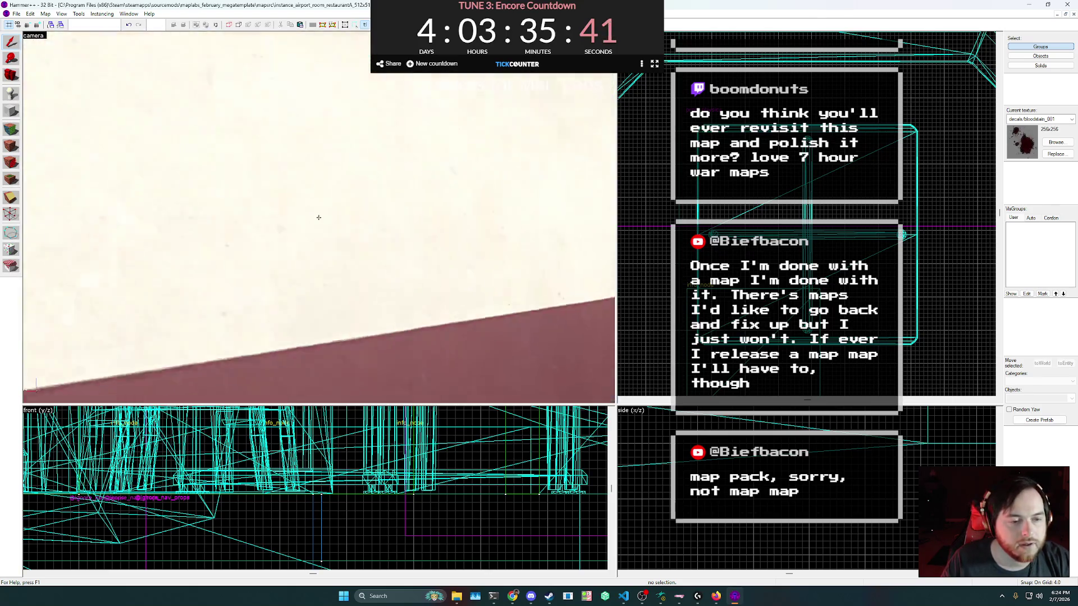
pyautogui.press('w')
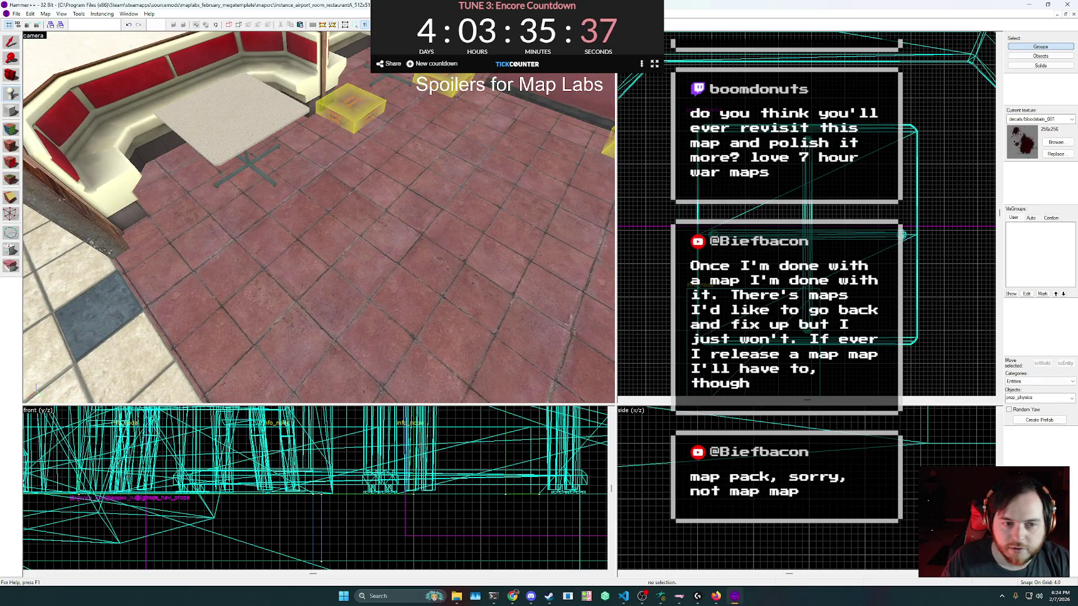
# Filter the new prop's model browser to chair models.
pyautogui.doubleClick(339, 218)
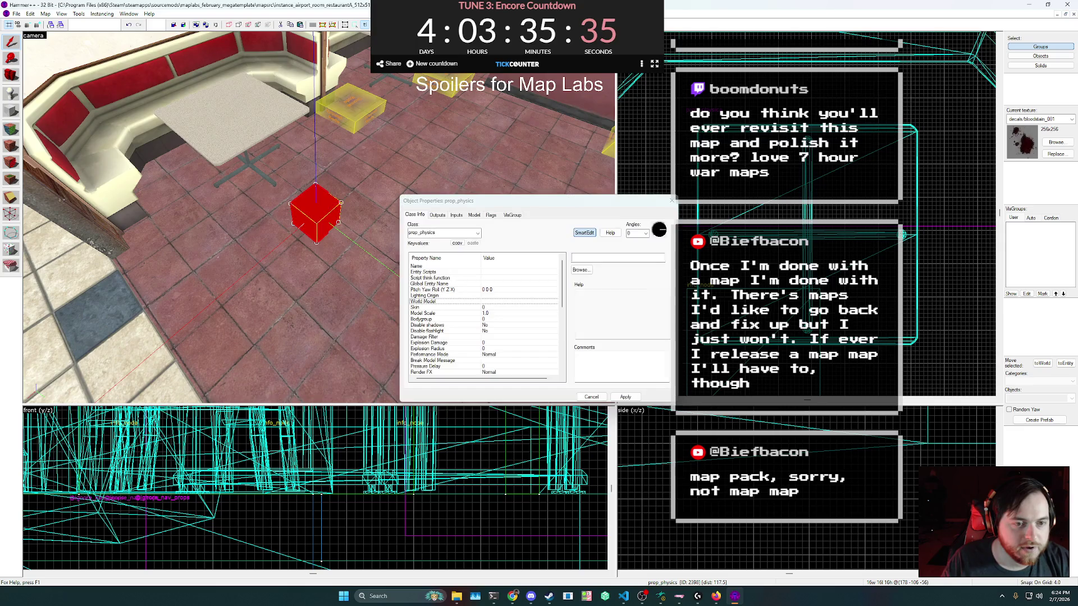
pyautogui.click(581, 270)
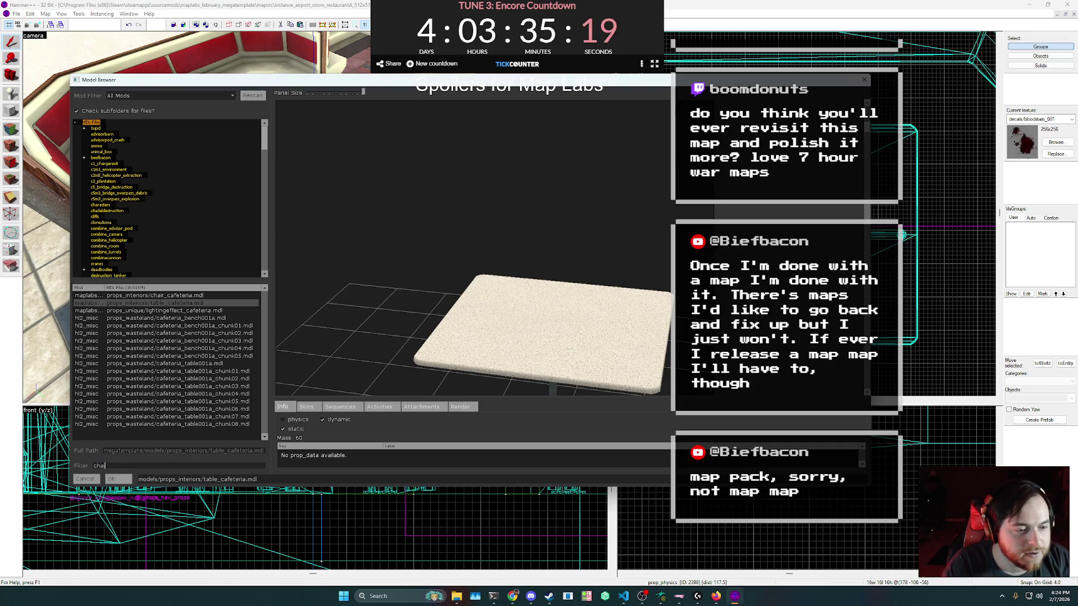
pyautogui.press('Return')
pyautogui.press('Up')
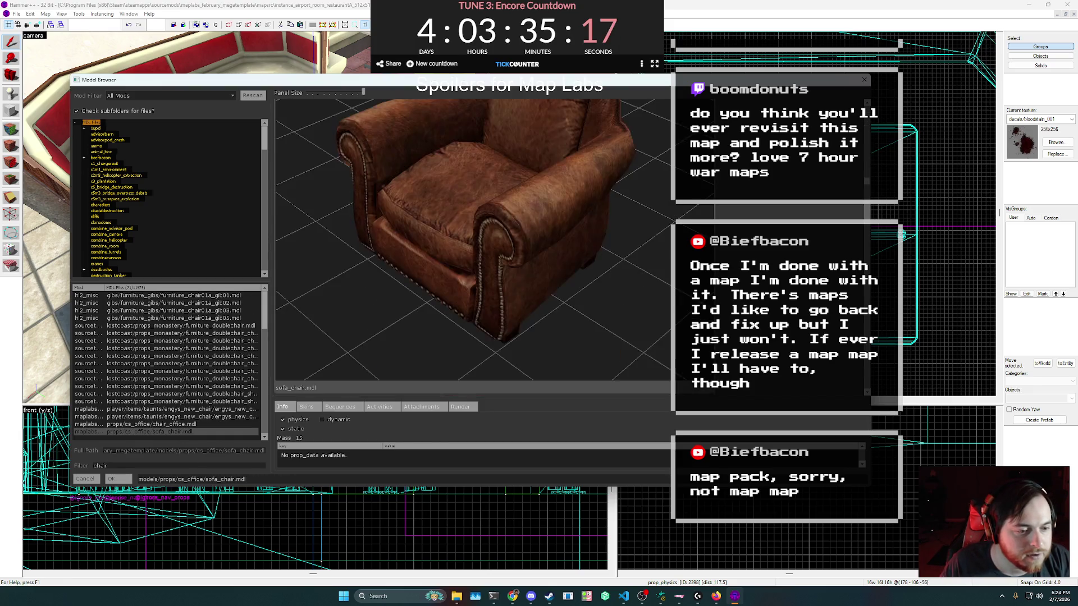
pyautogui.press('Up')
pyautogui.scroll(-2, 166, 362)
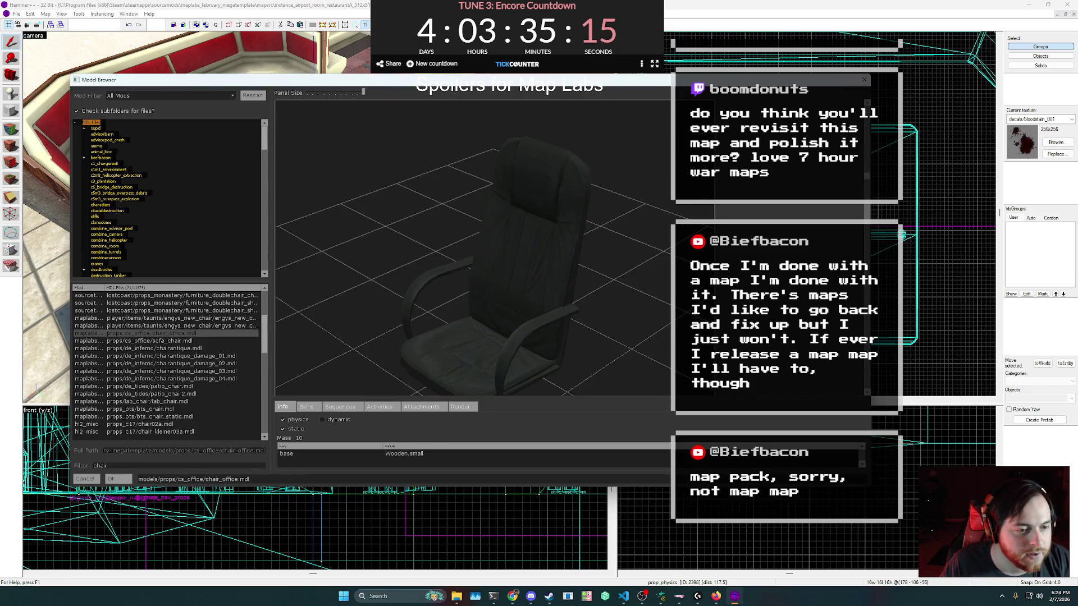
# Preview the bts_chair stool and nearby chairs, then confirm chair02a.mdl as the model.
pyautogui.click(167, 409)
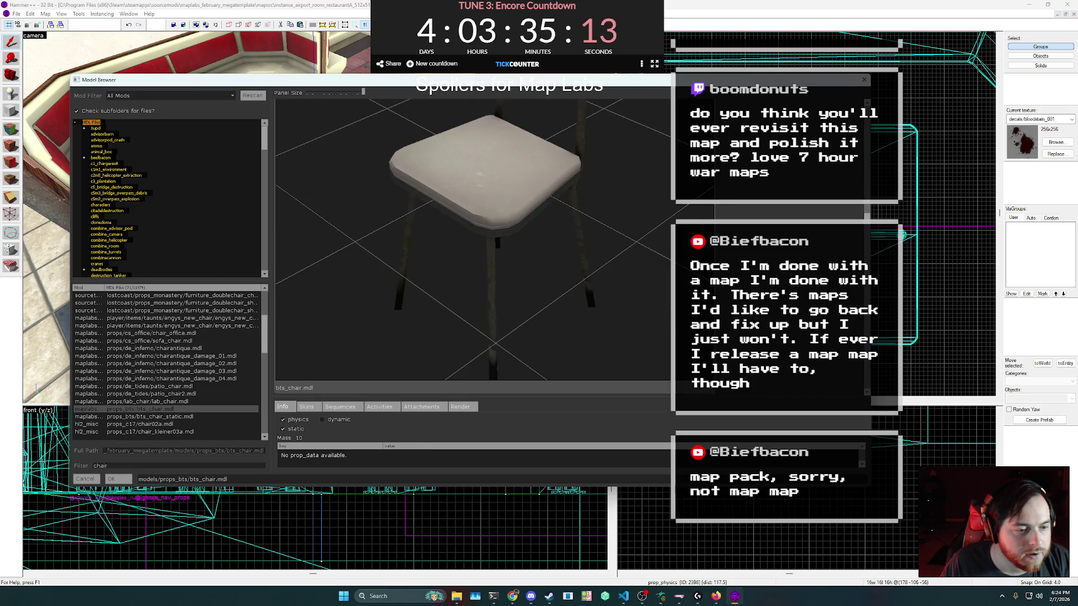
pyautogui.press('Down')
pyautogui.press('Down')
pyautogui.scroll(-3, 166, 362)
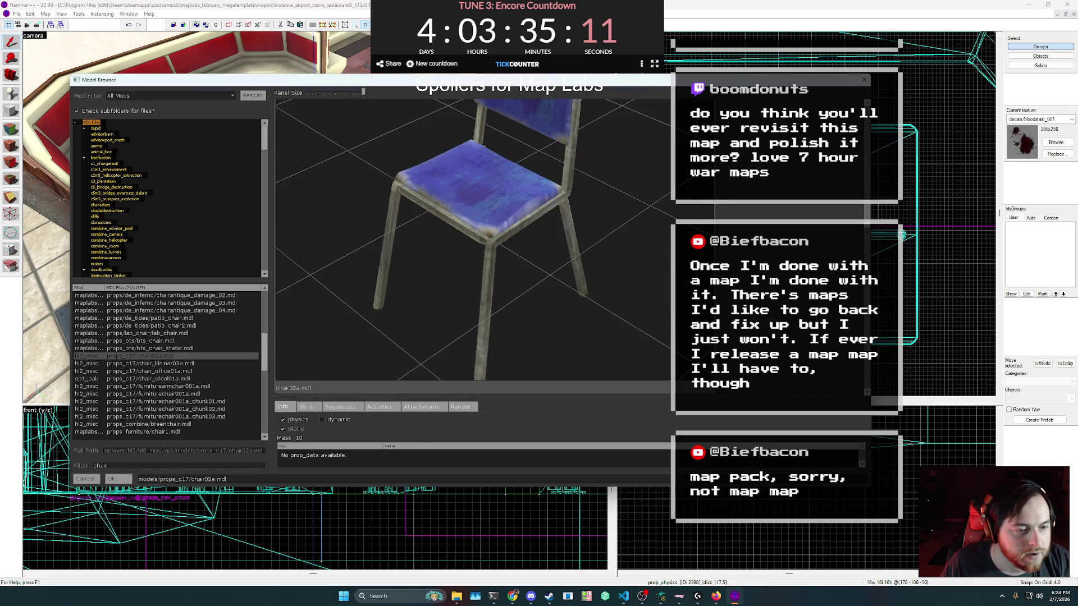
pyautogui.press('Down')
pyautogui.press('Return')
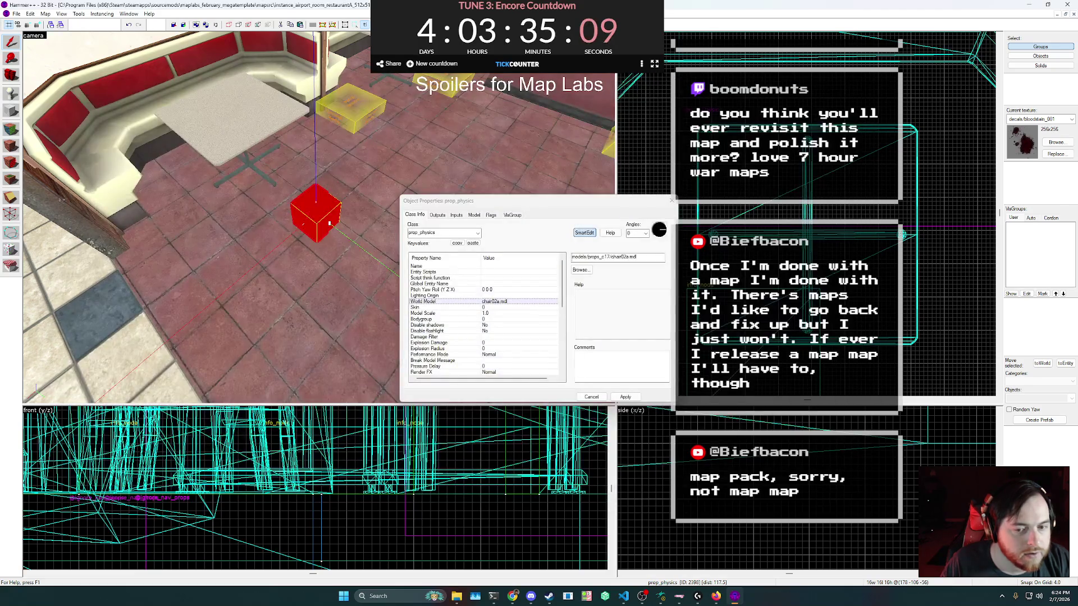
# Apply the chair model and move the chair up against the booth table.
pyautogui.click(670, 200)
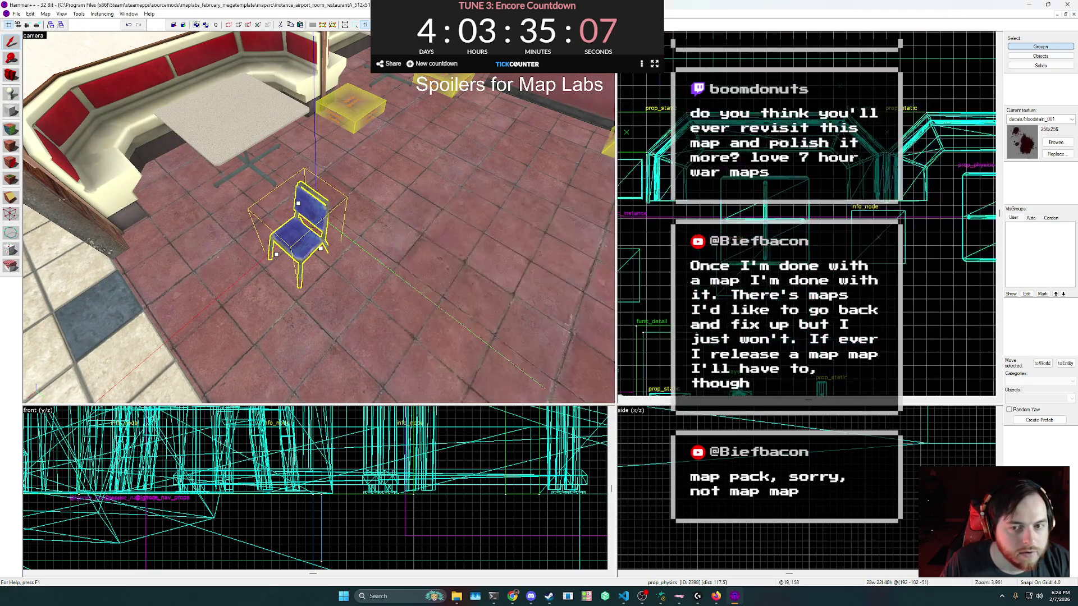
pyautogui.scroll(5, 800, 210)
pyautogui.scroll(2, 800, 212)
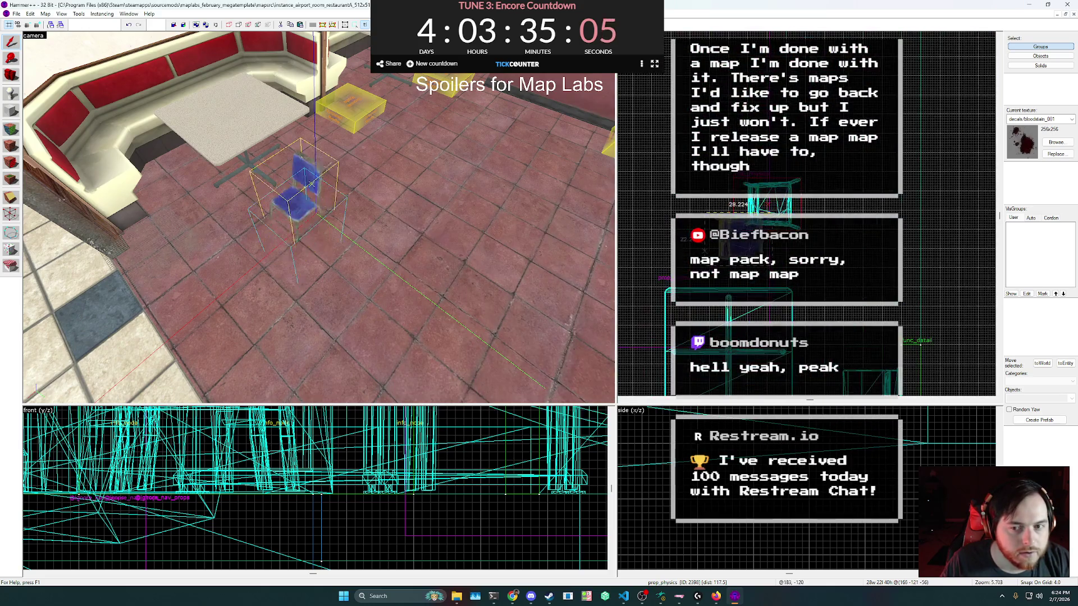
pyautogui.moveTo(770, 209)
pyautogui.mouseDown()
pyautogui.moveTo(737, 207)
pyautogui.moveTo(716, 304)
pyautogui.moveTo(729, 298)
pyautogui.mouseUp()
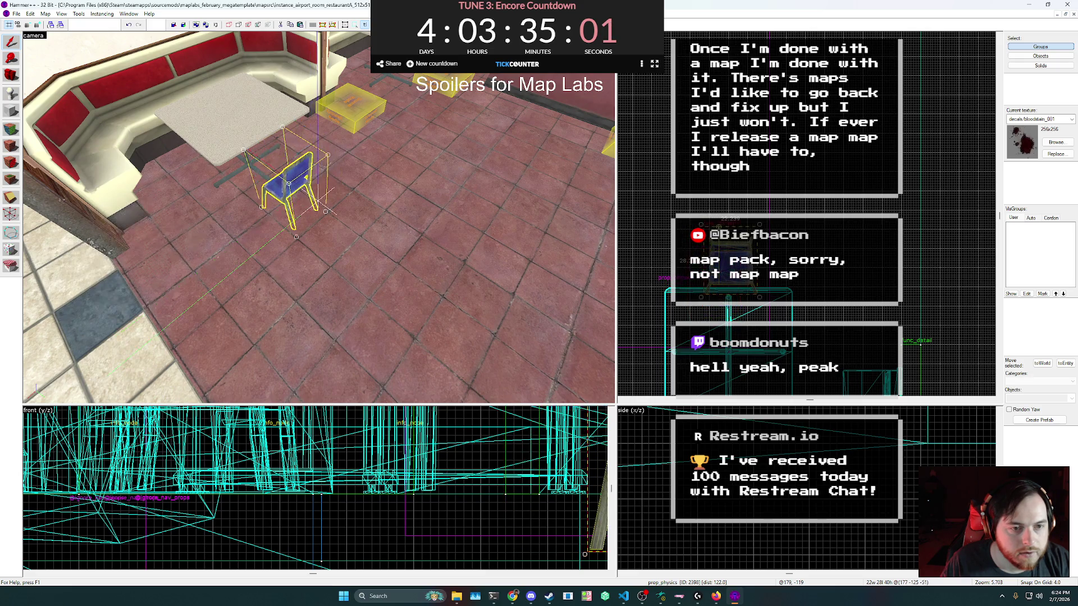
pyautogui.press('w')
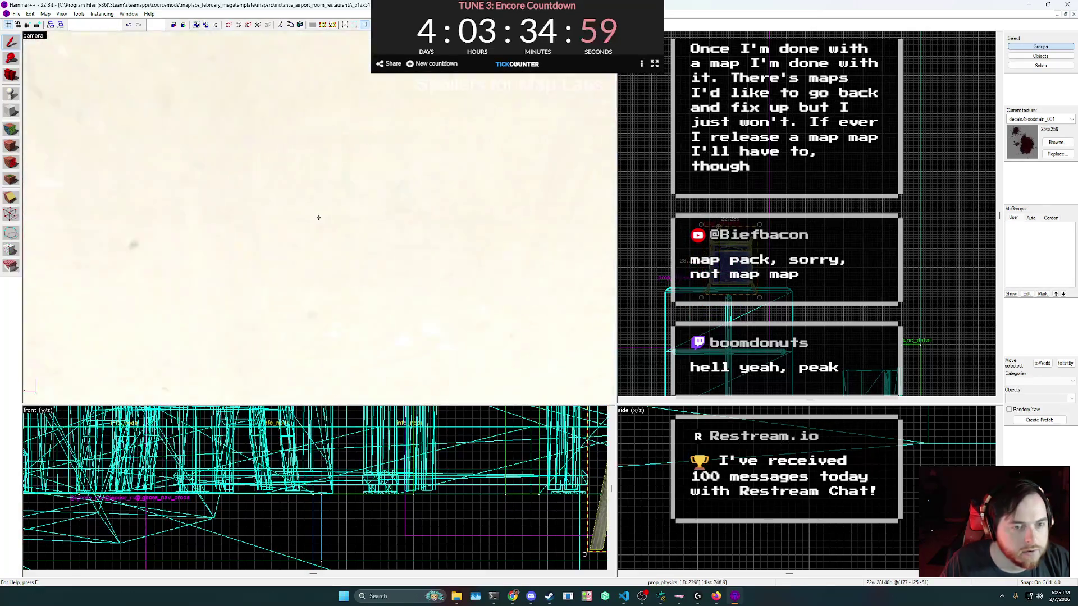
pyautogui.press('w')
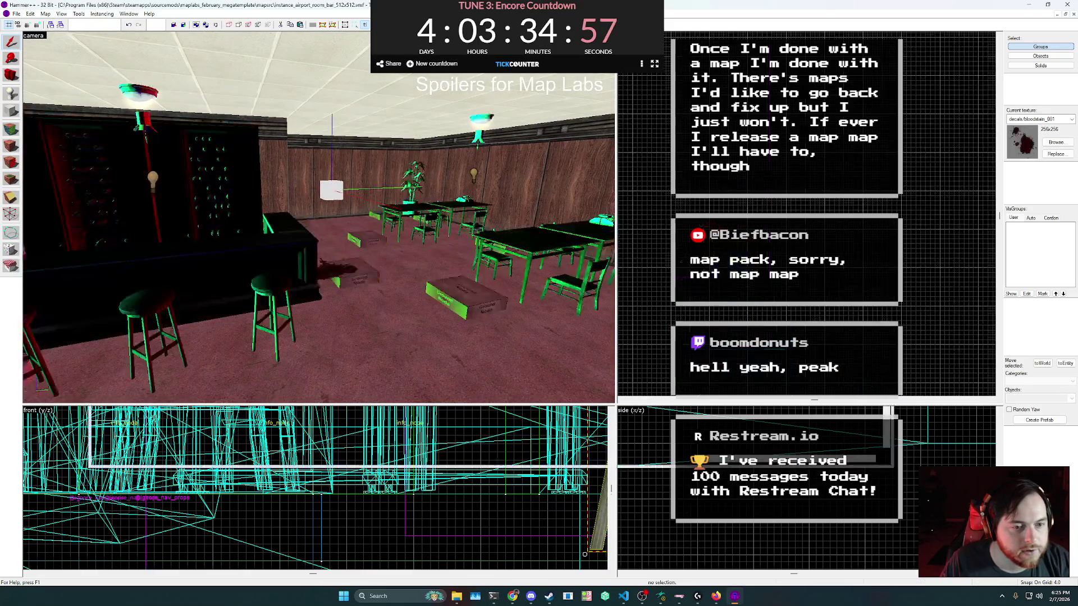
# Check a bar stool's properties in the bar map, then return to the restaurant booth.
pyautogui.doubleClick(268, 316)
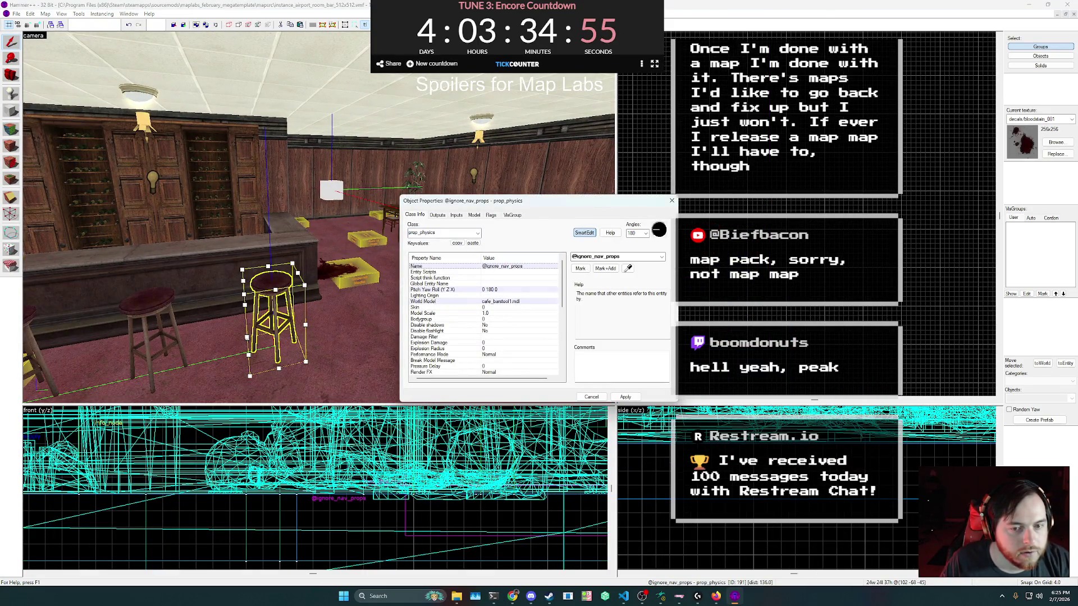
pyautogui.click(671, 201)
pyautogui.press('w')
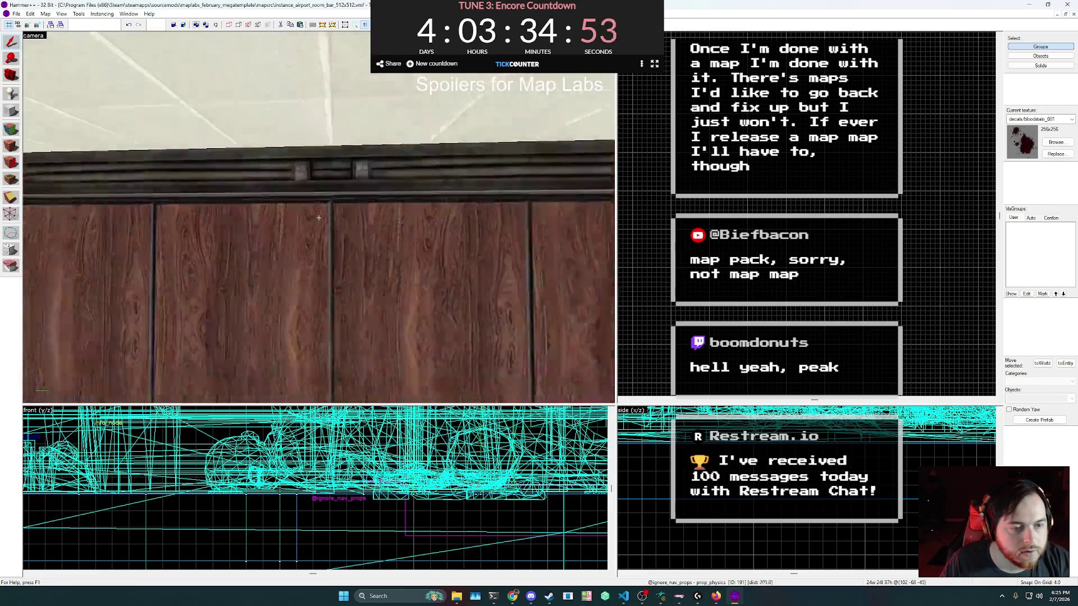
pyautogui.press('w')
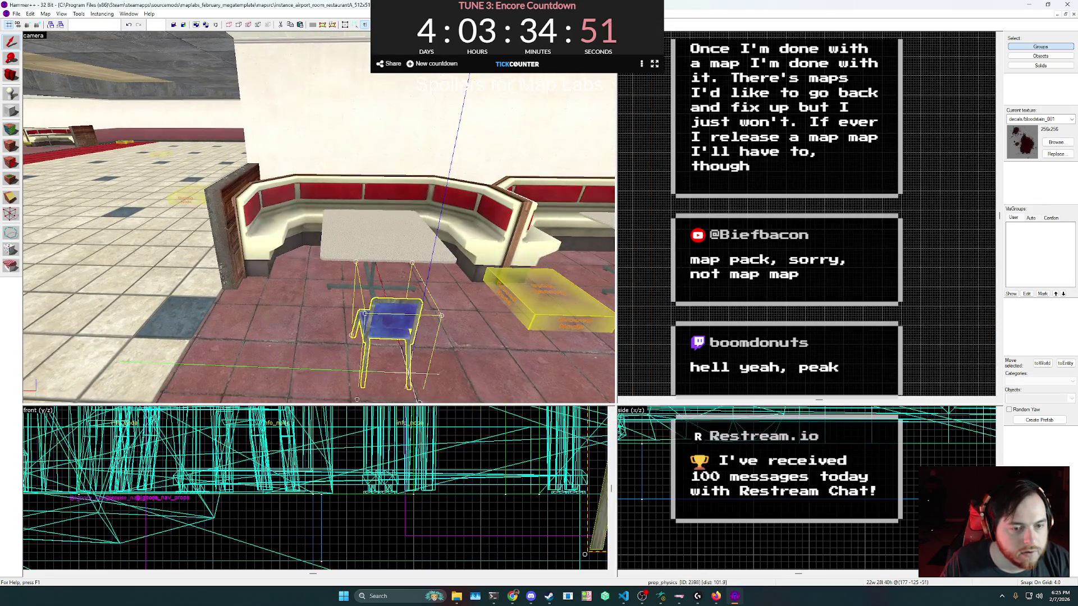
# Check the blue chair02a's properties, then reselect it and orbit to view it beside the booth.
pyautogui.doubleClick(371, 329)
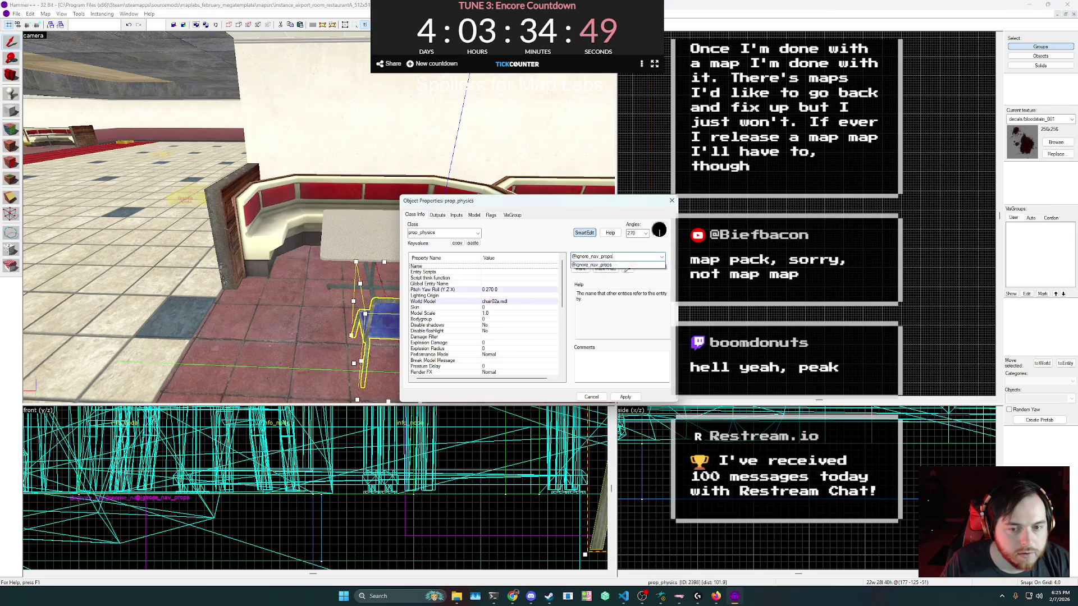
pyautogui.click(671, 201)
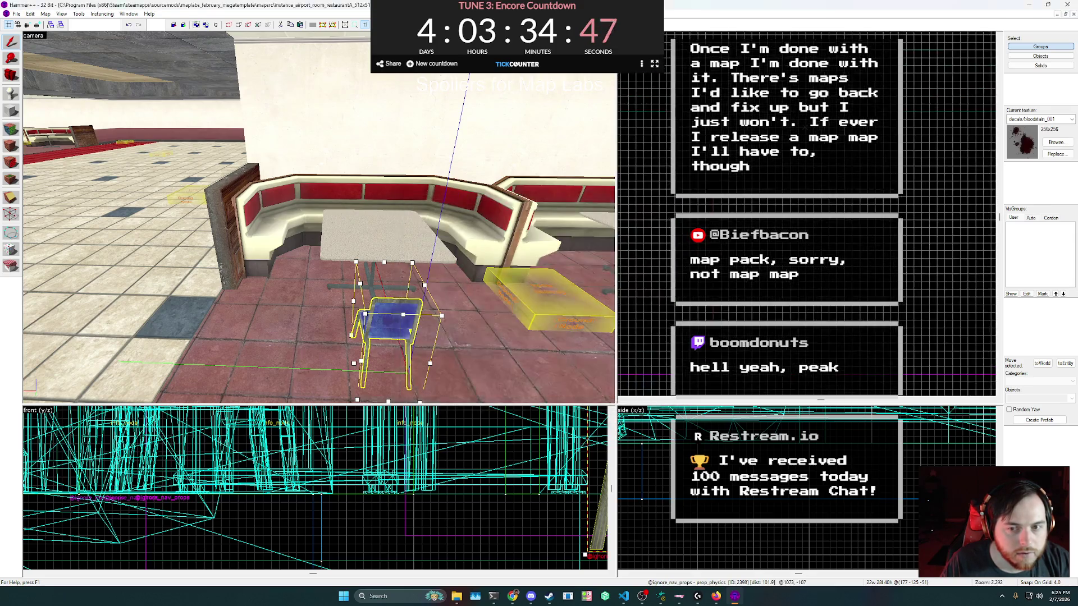
pyautogui.scroll(-5, 809, 210)
pyautogui.scroll(4, 843, 253)
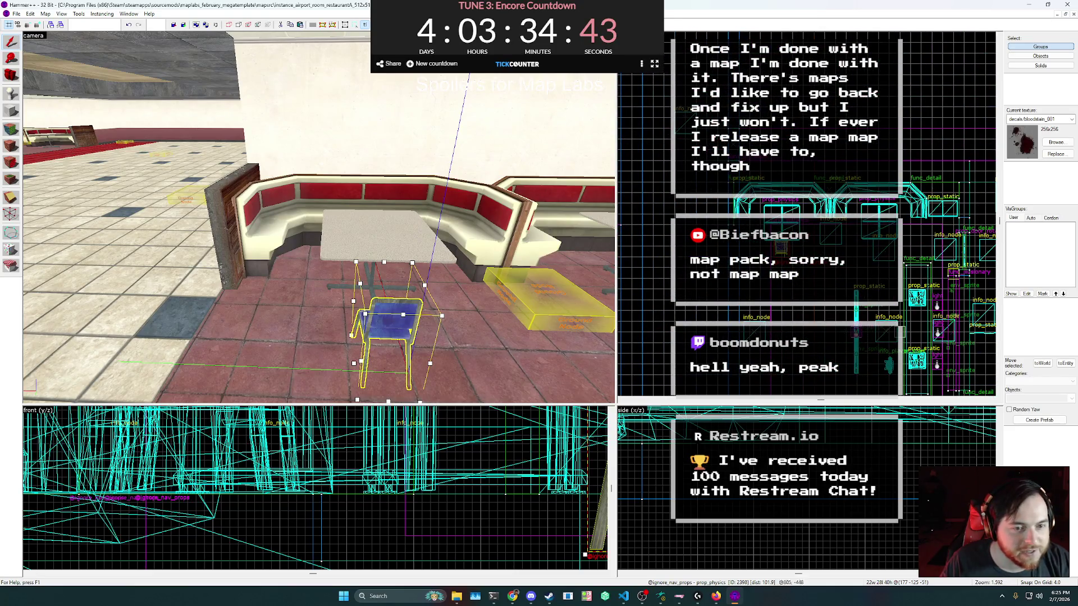
pyautogui.scroll(4, 842, 210)
pyautogui.press('Escape')
pyautogui.click(387, 321)
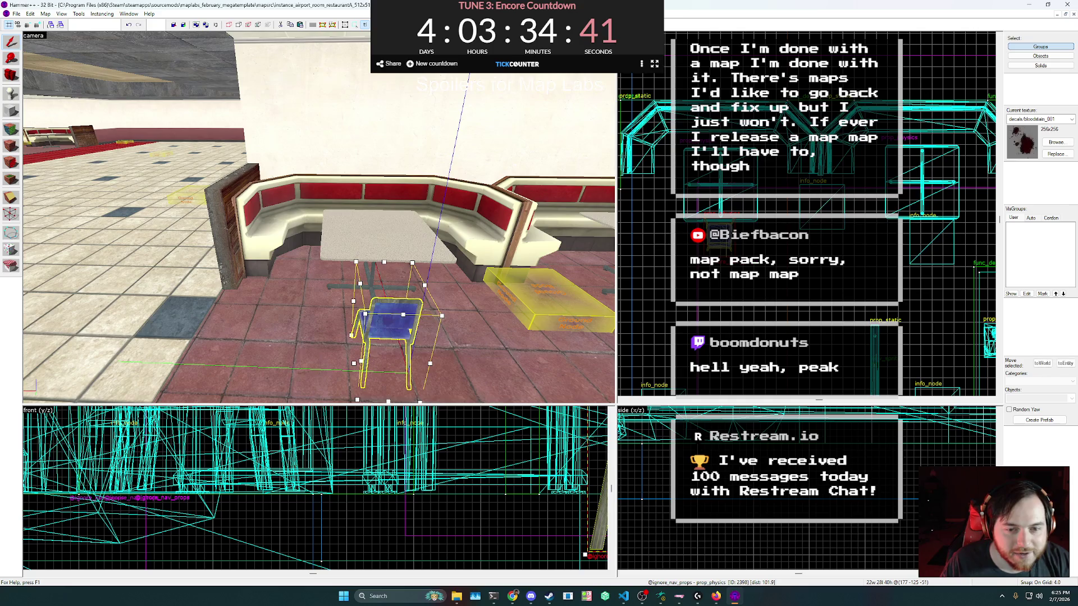
pyautogui.scroll(2, 843, 211)
pyautogui.moveTo(320, 220); pyautogui.dragTo(253, 202)
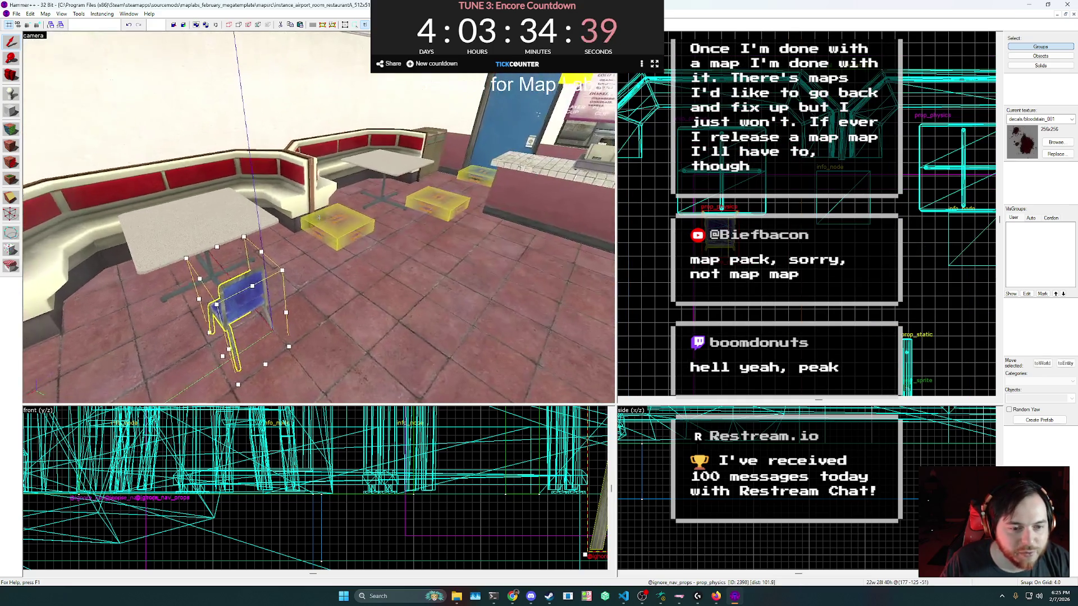
pyautogui.scroll(4, 321, 488)
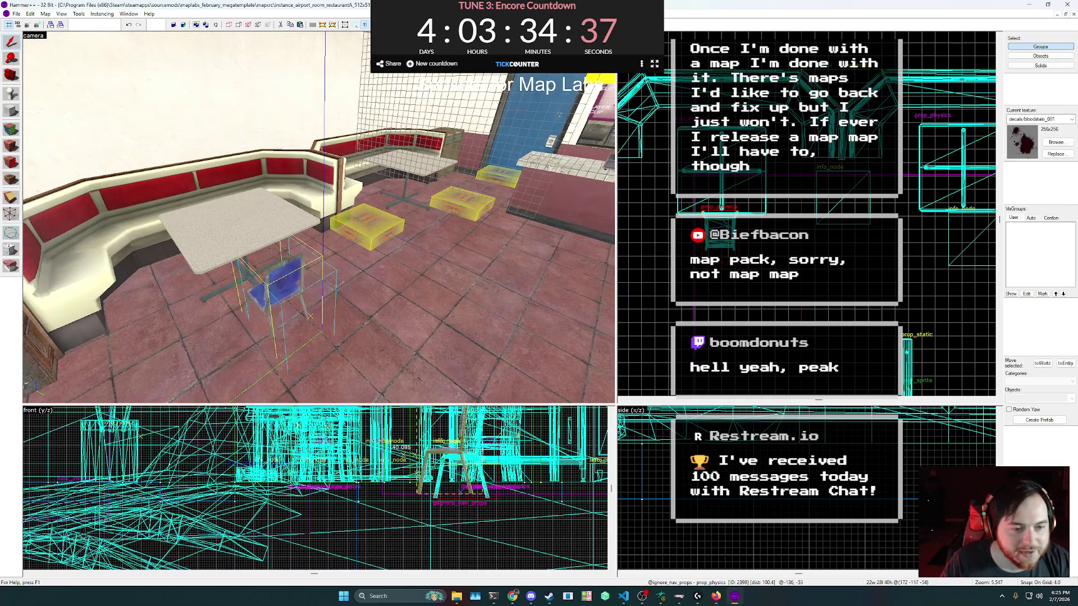
# Rotate the blue chair to a new angle and nudge it against the left booth table's edge.
pyautogui.moveTo(286, 287); pyautogui.dragTo(274, 253)
pyautogui.scroll(3, 842, 210)
pyautogui.press('Escape')
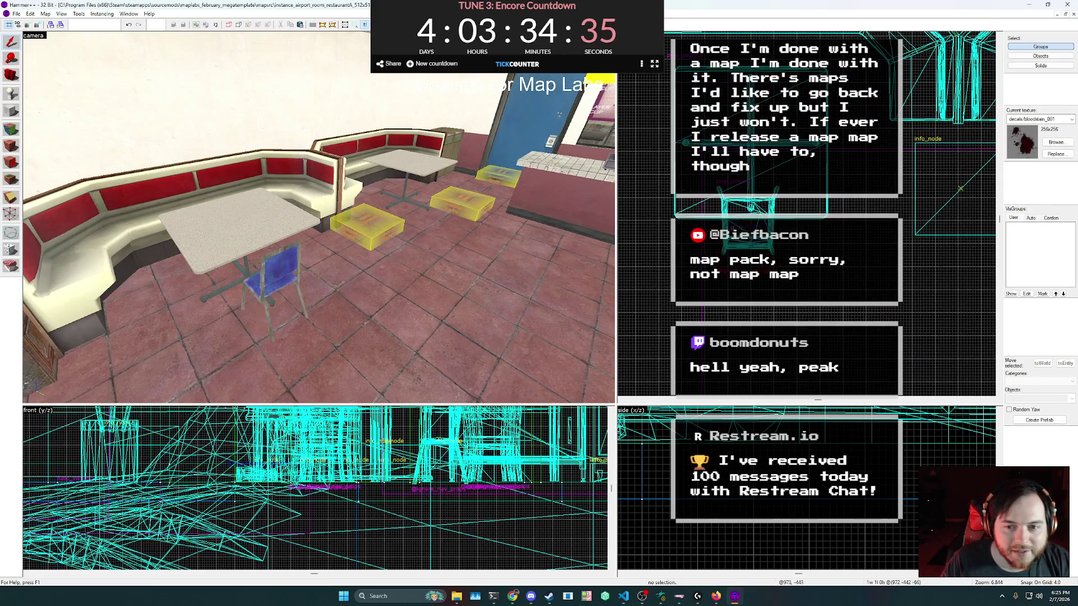
pyautogui.click(283, 274)
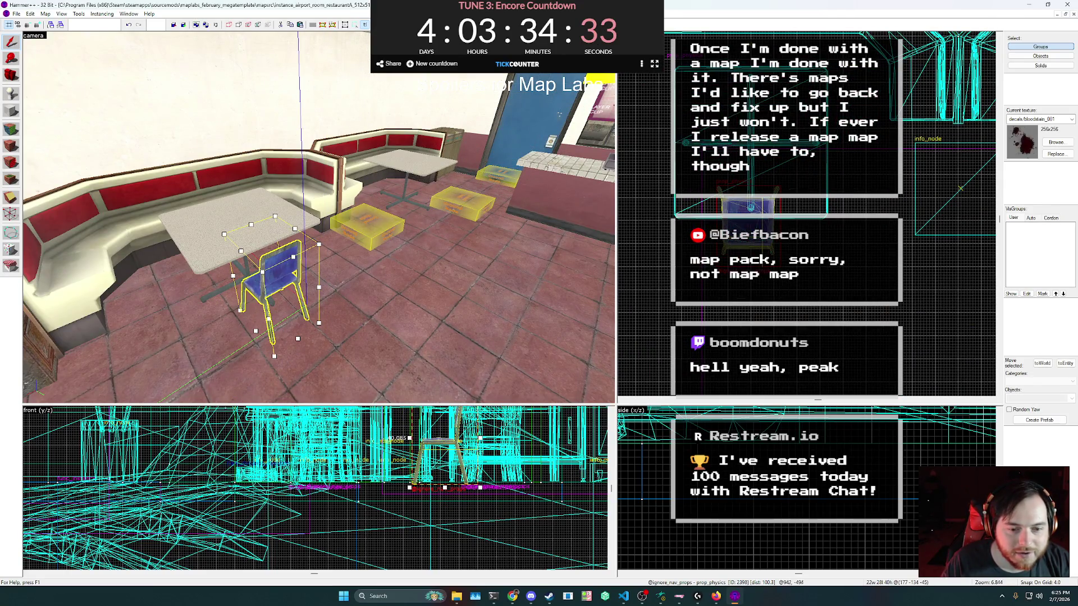
pyautogui.press('Escape')
pyautogui.click(269, 269)
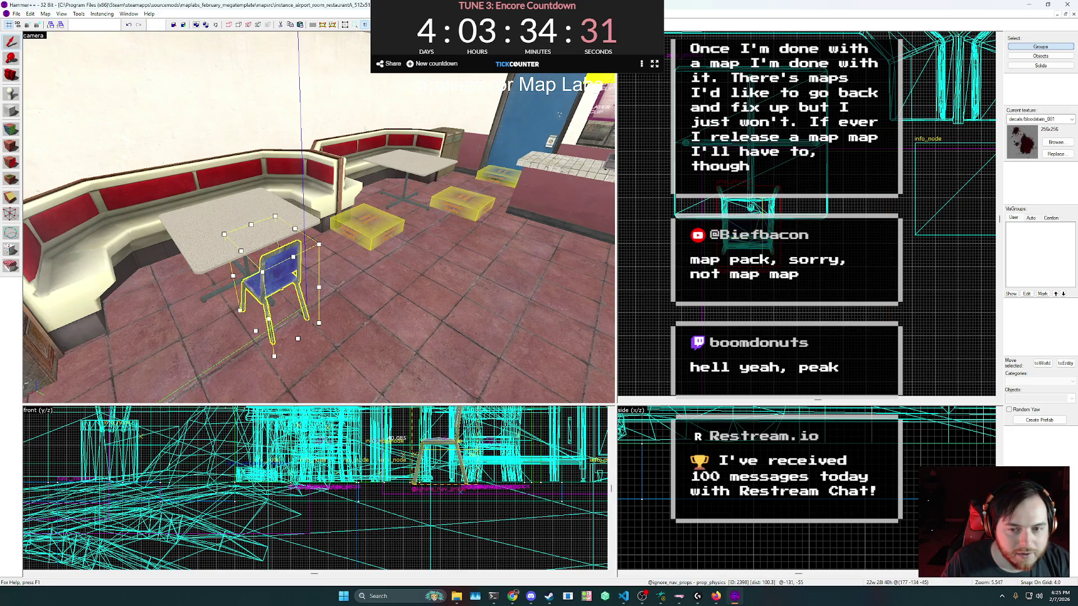
pyautogui.moveTo(283, 274); pyautogui.dragTo(291, 286)
pyautogui.scroll(-3, 926, 211)
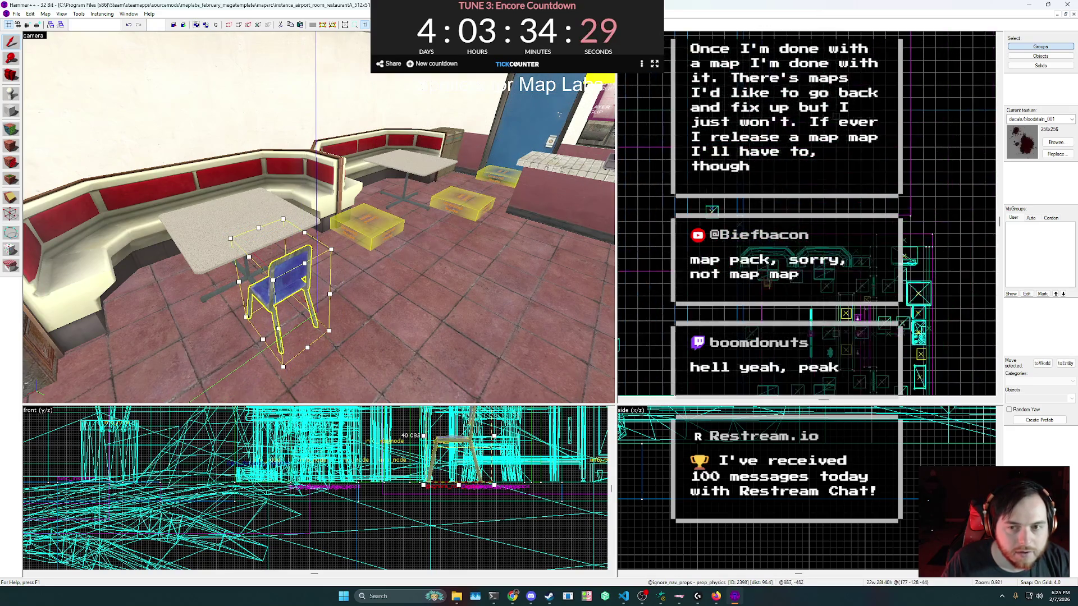
pyautogui.scroll(-3, 926, 210)
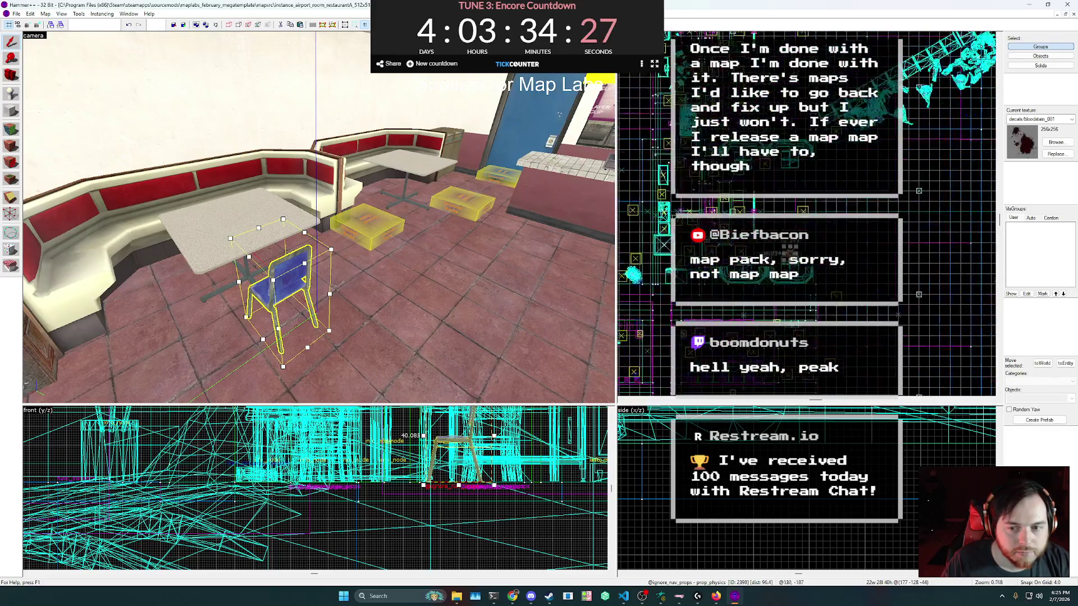
pyautogui.scroll(5, 926, 211)
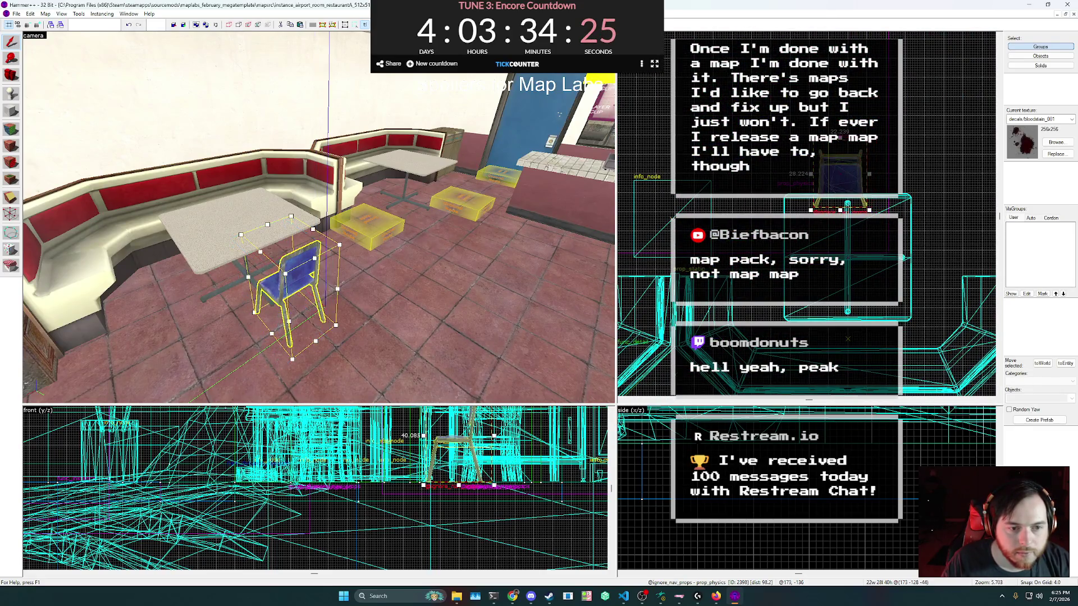
# Clone the blue chair beside the table, turn the copy toward it and shift the chairs around the booth.
pyautogui.moveTo(850, 202)
pyautogui.mouseDown()
pyautogui.moveTo(923, 206)
pyautogui.moveTo(926, 227)
pyautogui.mouseUp()
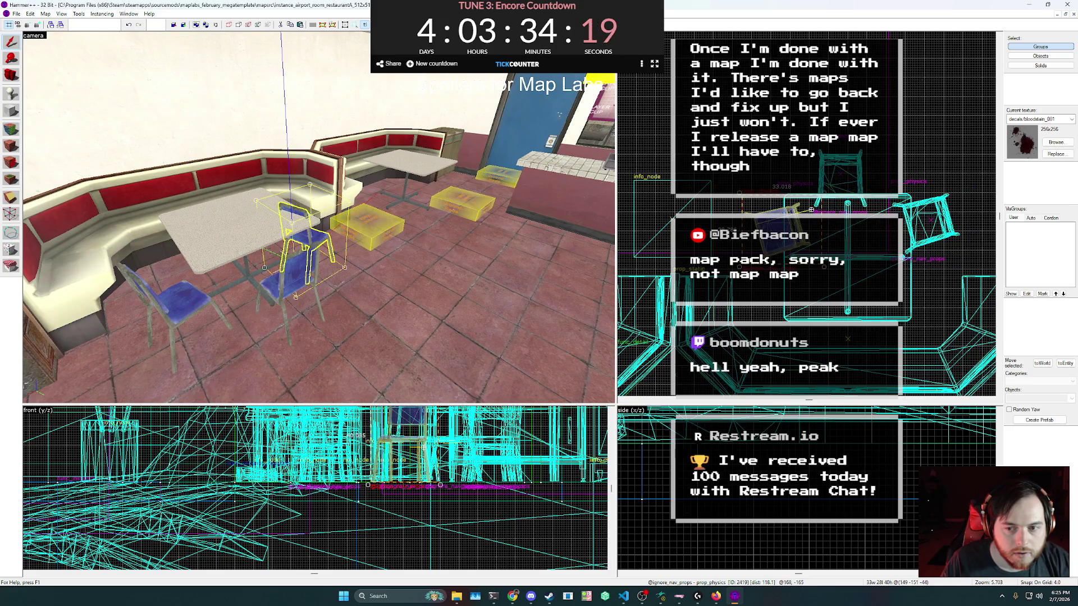
pyautogui.moveTo(834, 177); pyautogui.dragTo(808, 168)
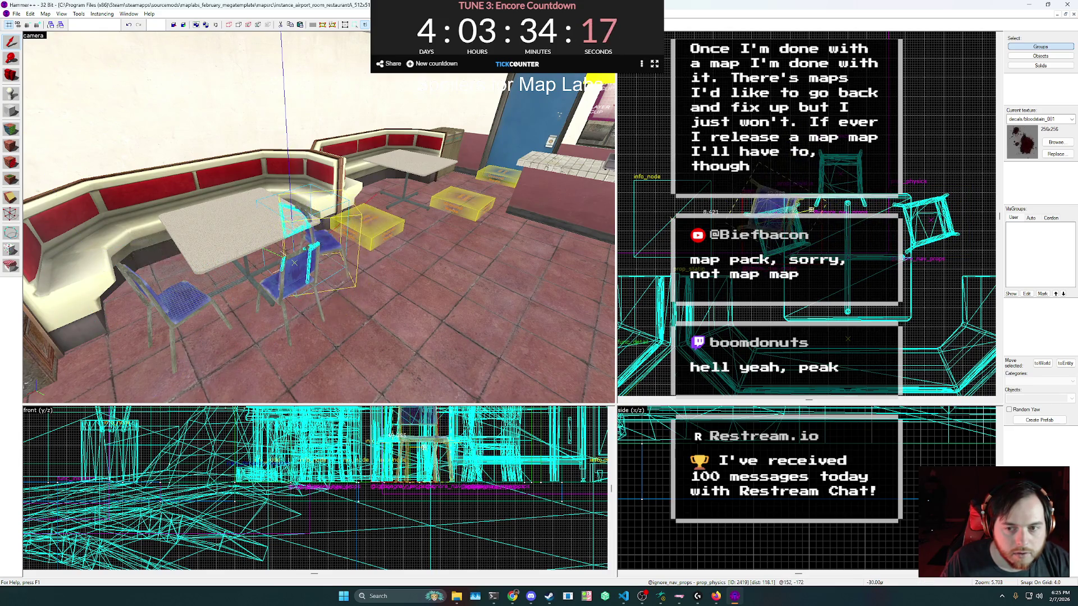
pyautogui.press('Left')
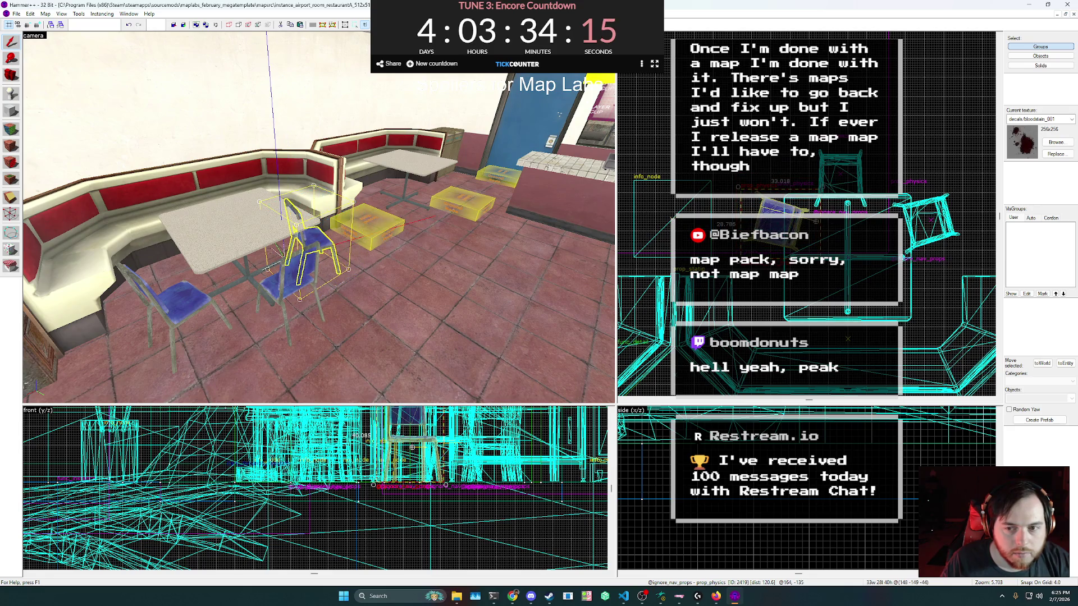
pyautogui.click(304, 244)
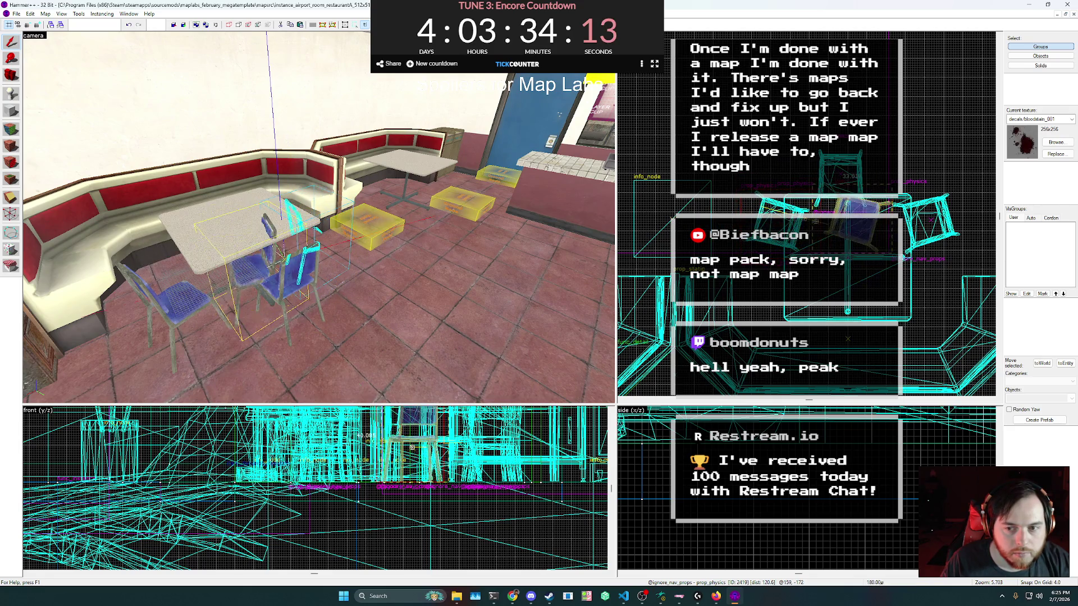
pyautogui.moveTo(792, 219); pyautogui.dragTo(825, 224)
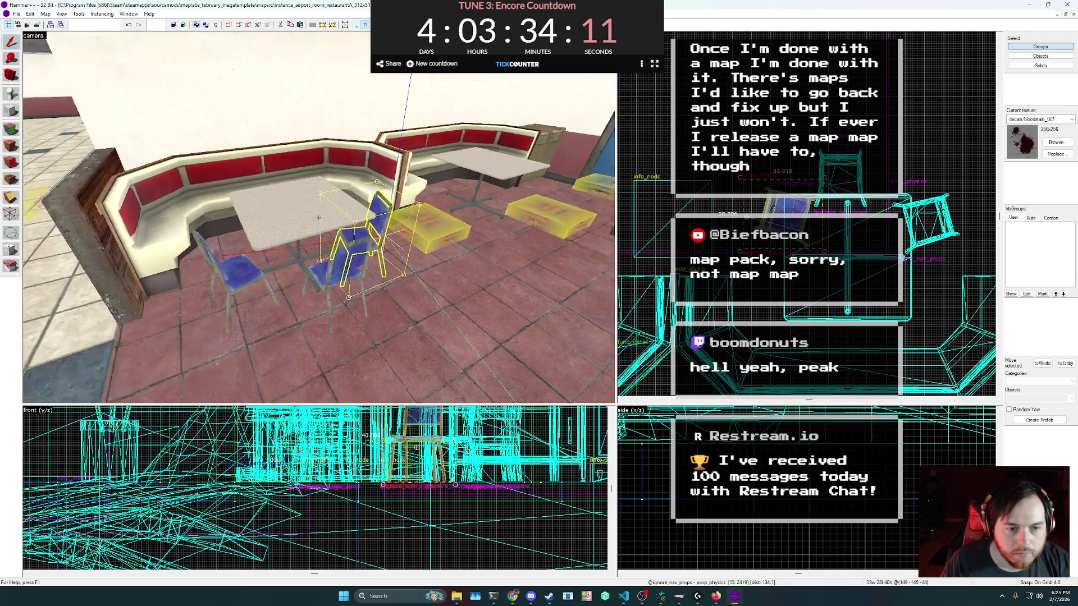
# Face the booth, review the selected chairs in Object Properties and dismiss the dialog.
pyautogui.press('w')
pyautogui.scroll(-1, 842, 253)
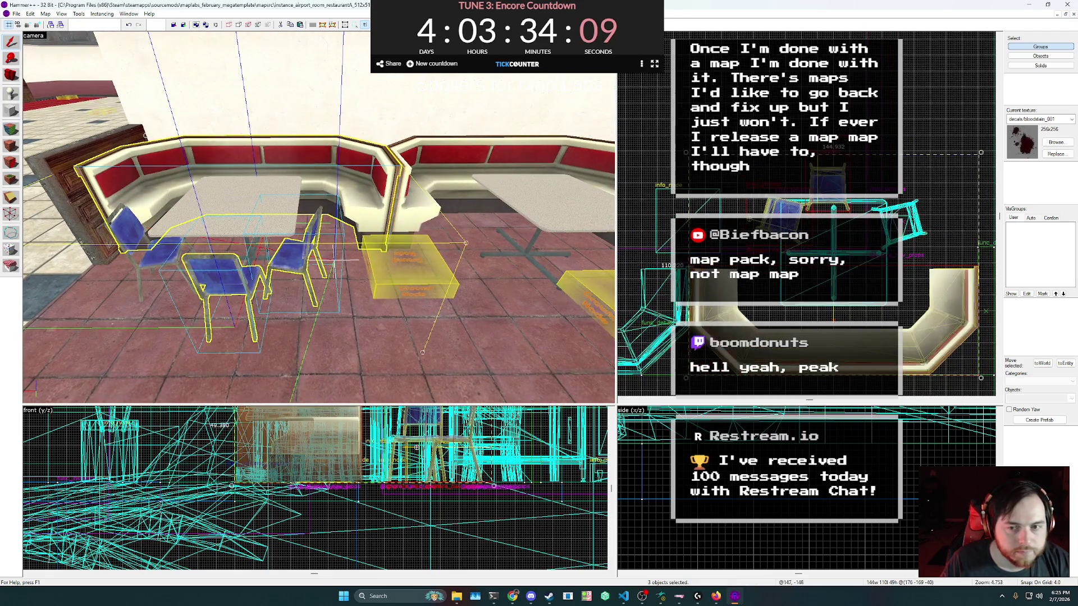
pyautogui.hotkey('alt', 'Return')
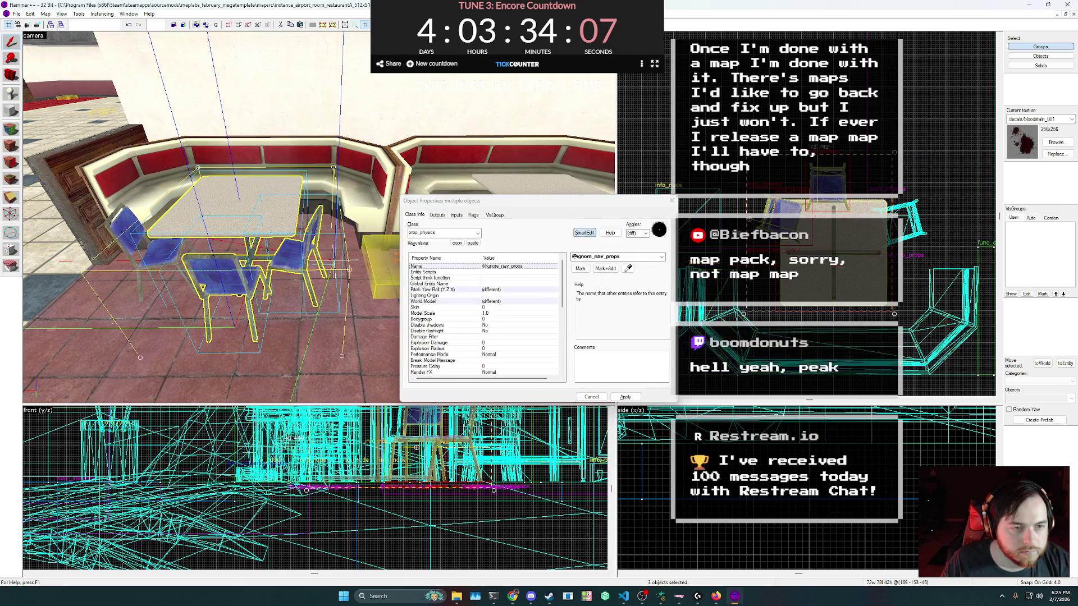
pyautogui.keyDown('ctrl'); pyautogui.click(922, 203); pyautogui.keyUp('ctrl')
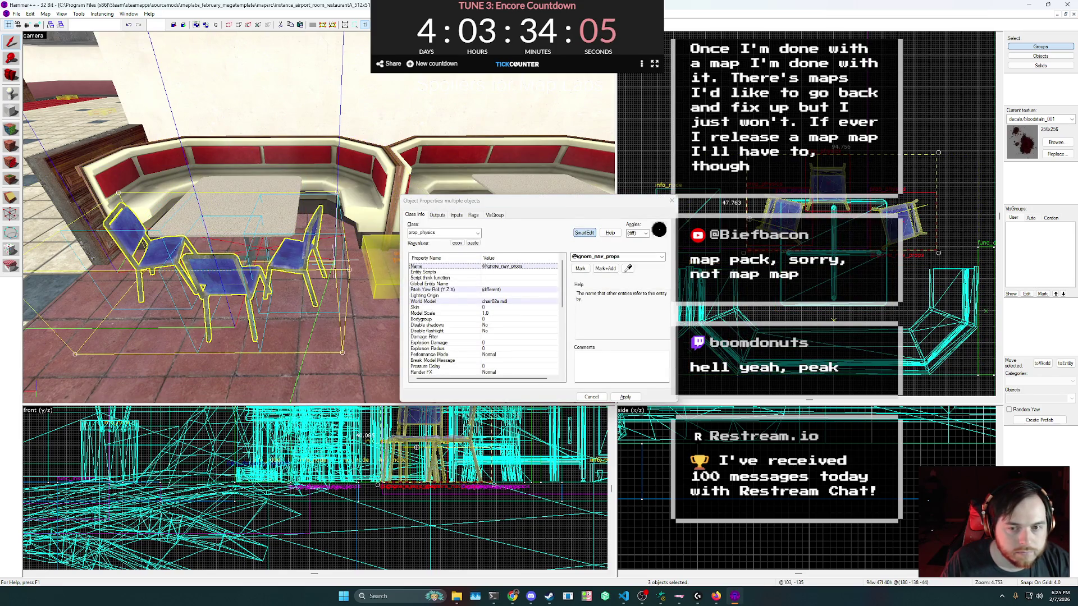
pyautogui.click(671, 202)
pyautogui.press('Delete')
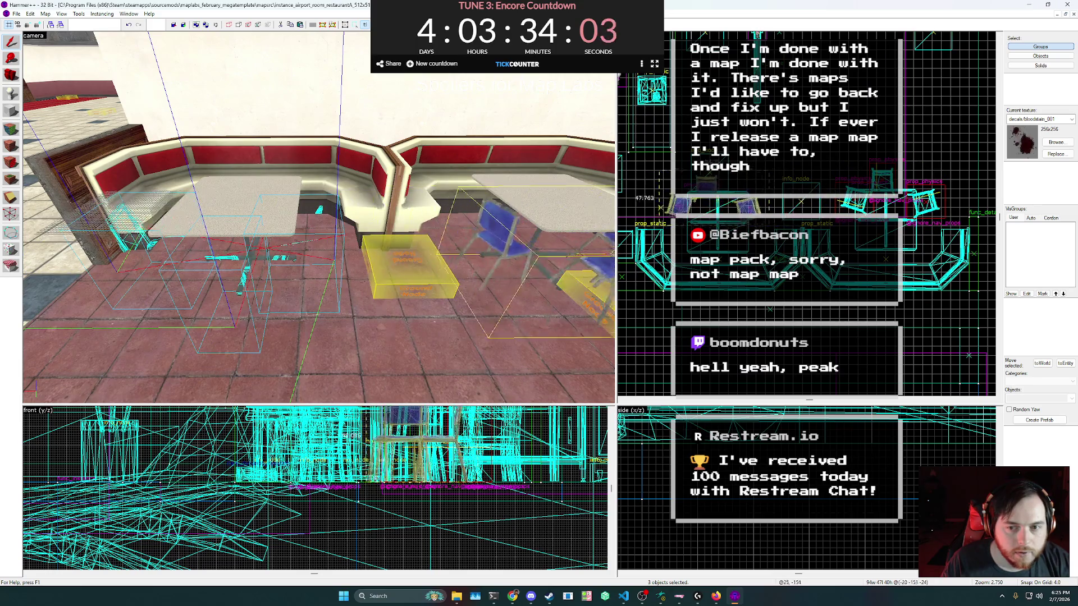
# Shift-drag a copy of the three chairs over to the right booth table.
pyautogui.moveTo(505, 252); pyautogui.dragTo(523, 261)
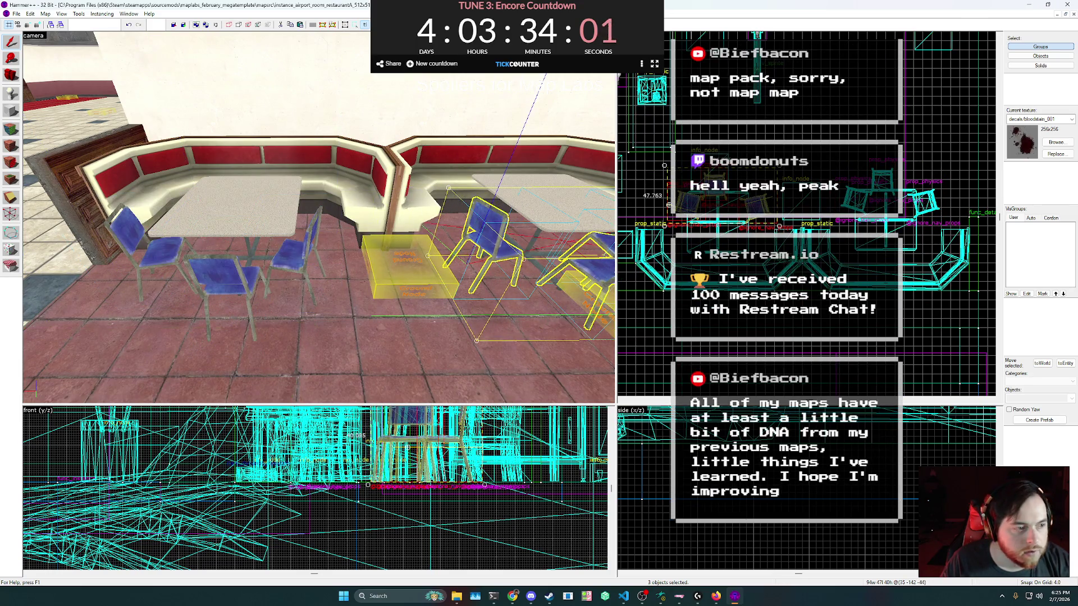
pyautogui.press('w')
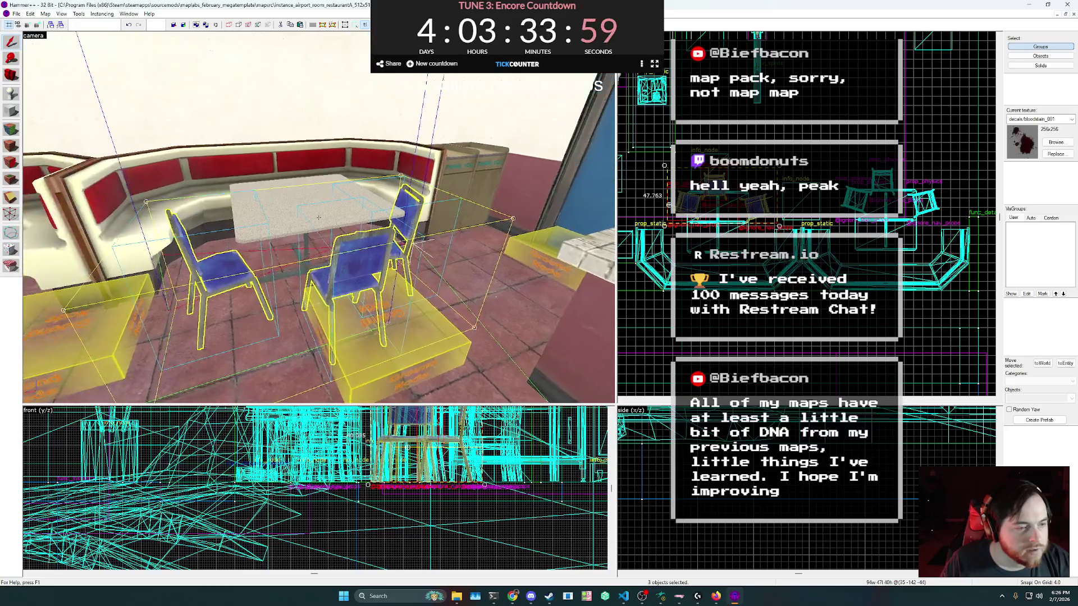
pyautogui.press('w')
pyautogui.scroll(-3, 316, 489)
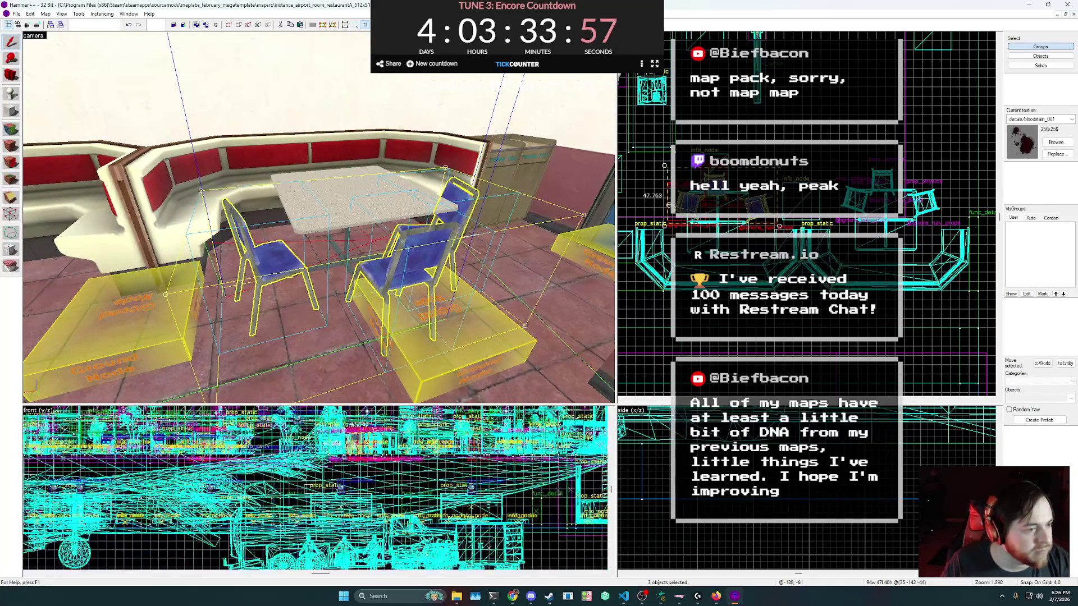
pyautogui.scroll(-3, 316, 489)
pyautogui.scroll(-2, 316, 489)
pyautogui.scroll(4, 316, 489)
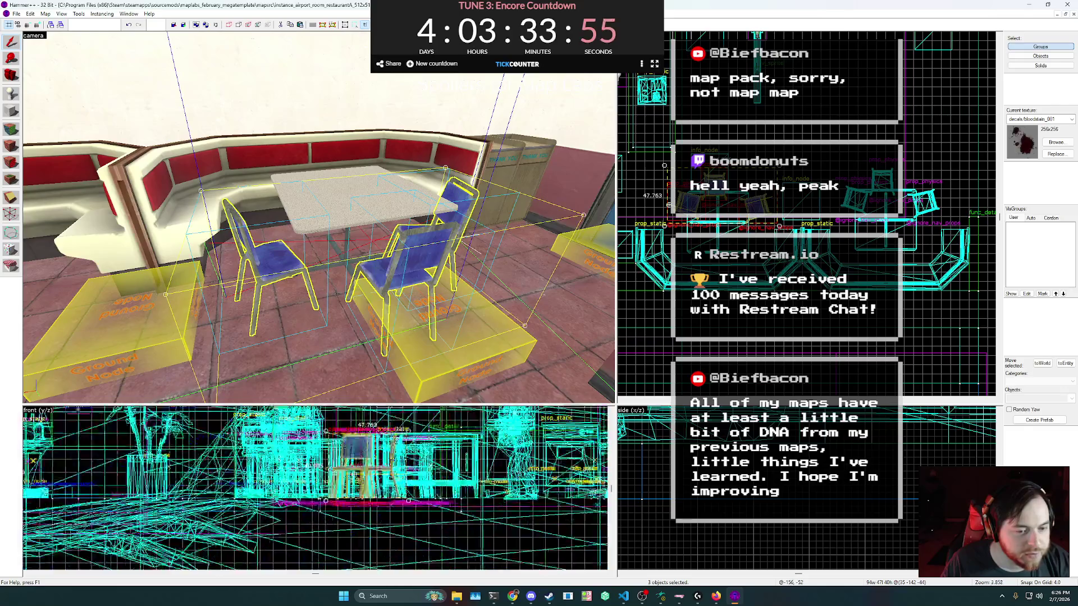
pyautogui.scroll(4, 316, 489)
pyautogui.scroll(2, 316, 489)
pyautogui.press('s')
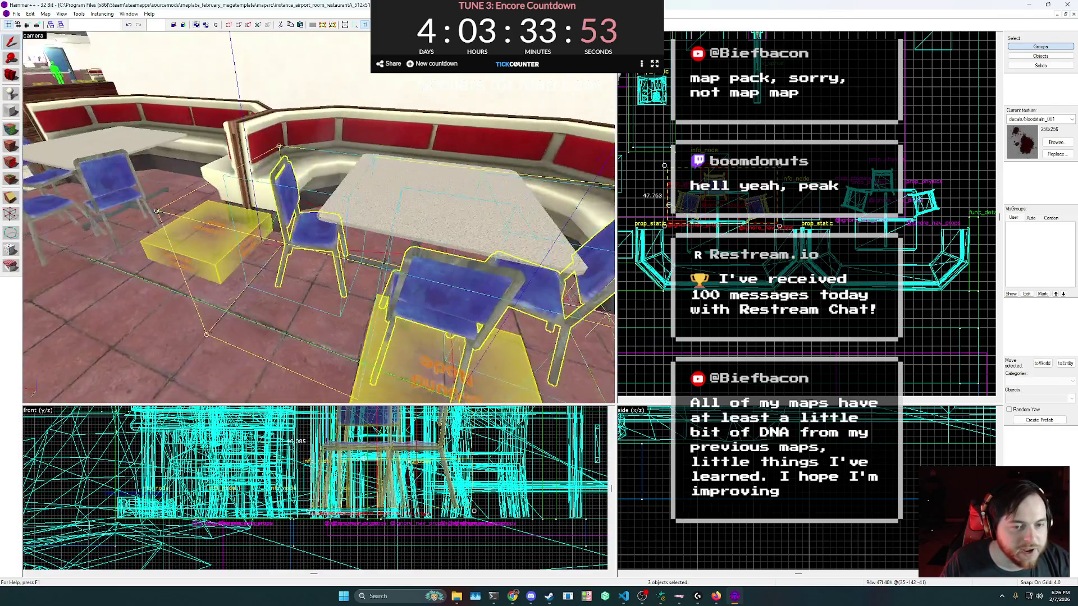
pyautogui.scroll(3, 809, 210)
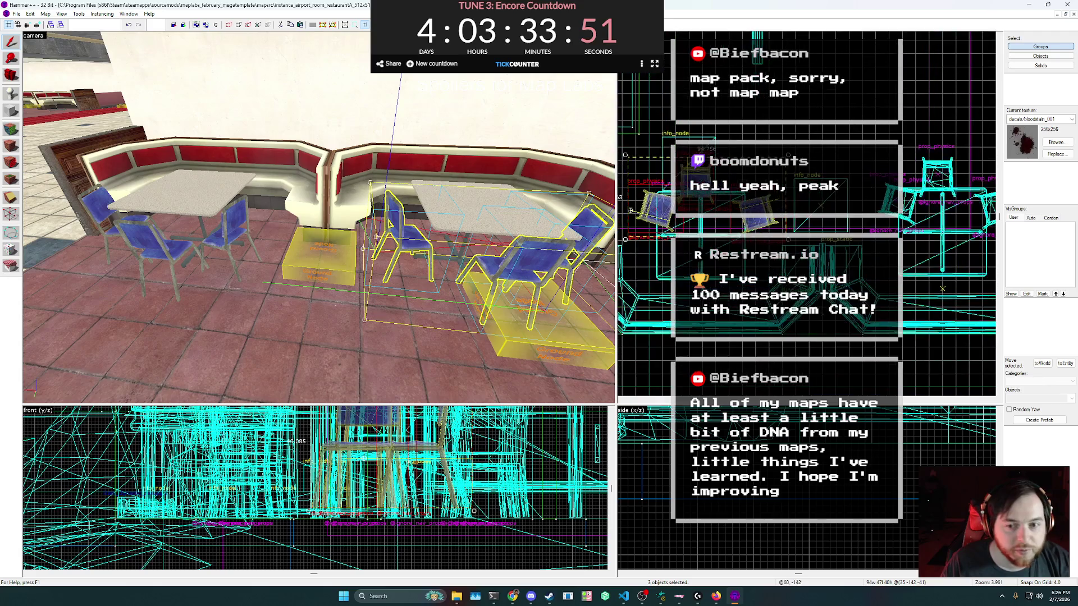
# Rotate a chair to face the right table, then Ctrl-select all three chairs there.
pyautogui.click(548, 253)
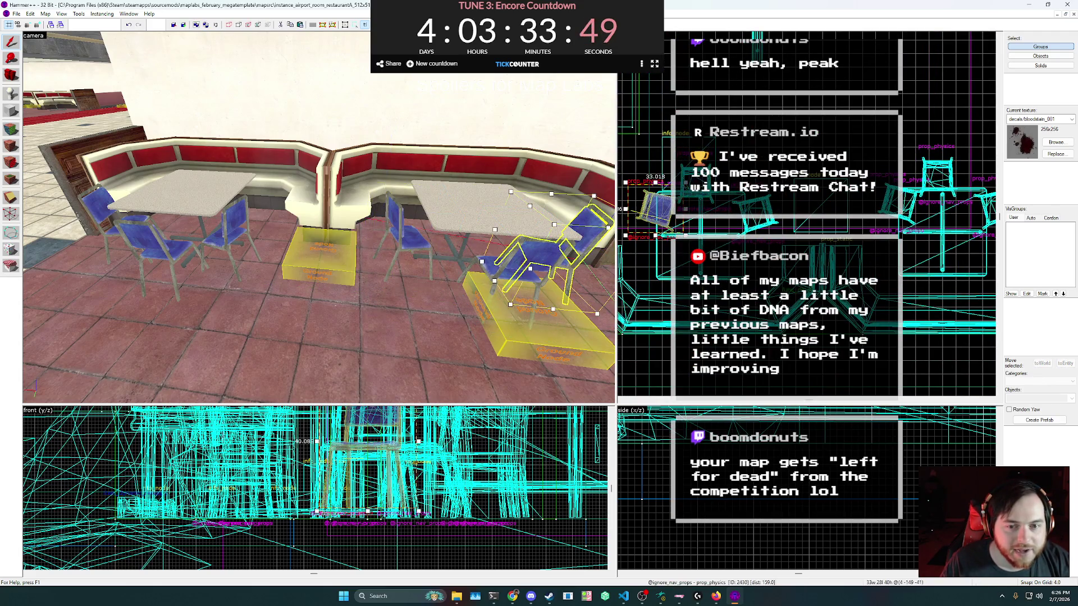
pyautogui.moveTo(547, 253); pyautogui.dragTo(522, 254)
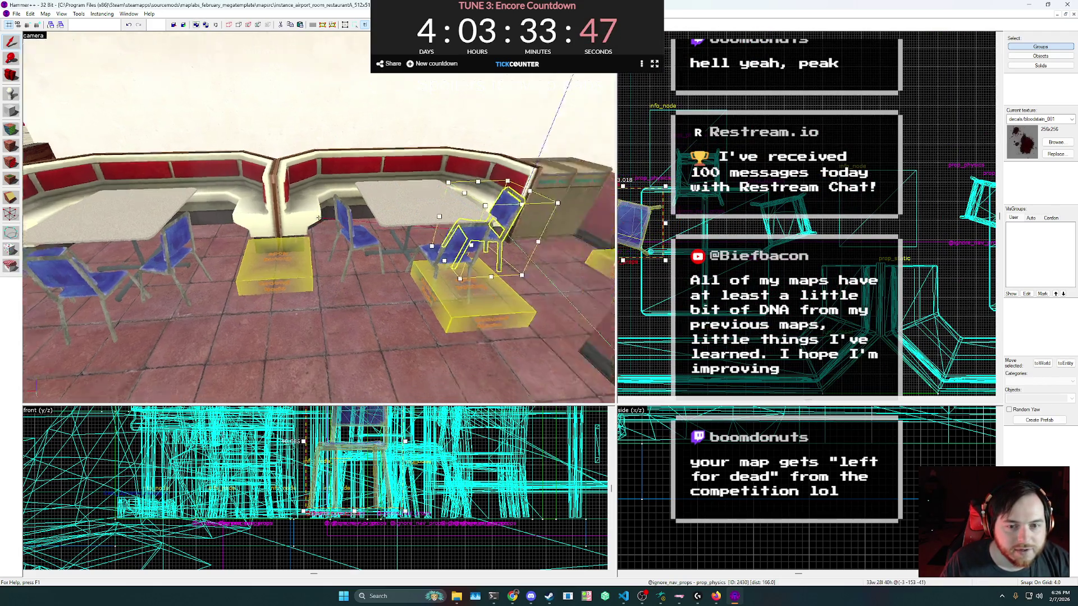
pyautogui.press('w')
pyautogui.press('w')
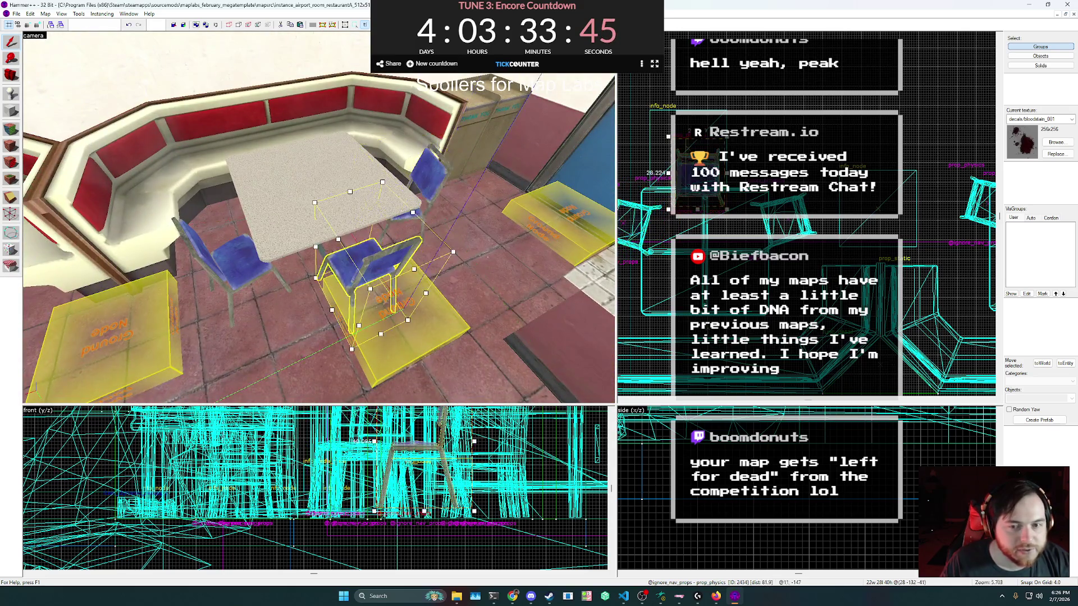
pyautogui.click(219, 252)
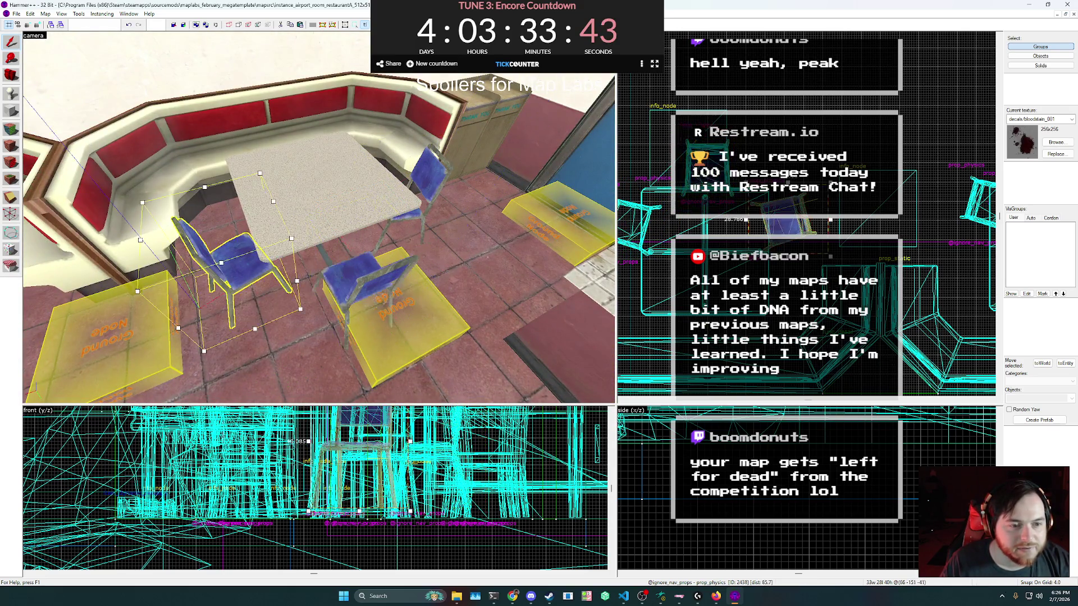
pyautogui.keyDown('ctrl'); pyautogui.click(210, 287); pyautogui.keyUp('ctrl')
pyautogui.keyDown('ctrl'); pyautogui.click(363, 286); pyautogui.keyUp('ctrl')
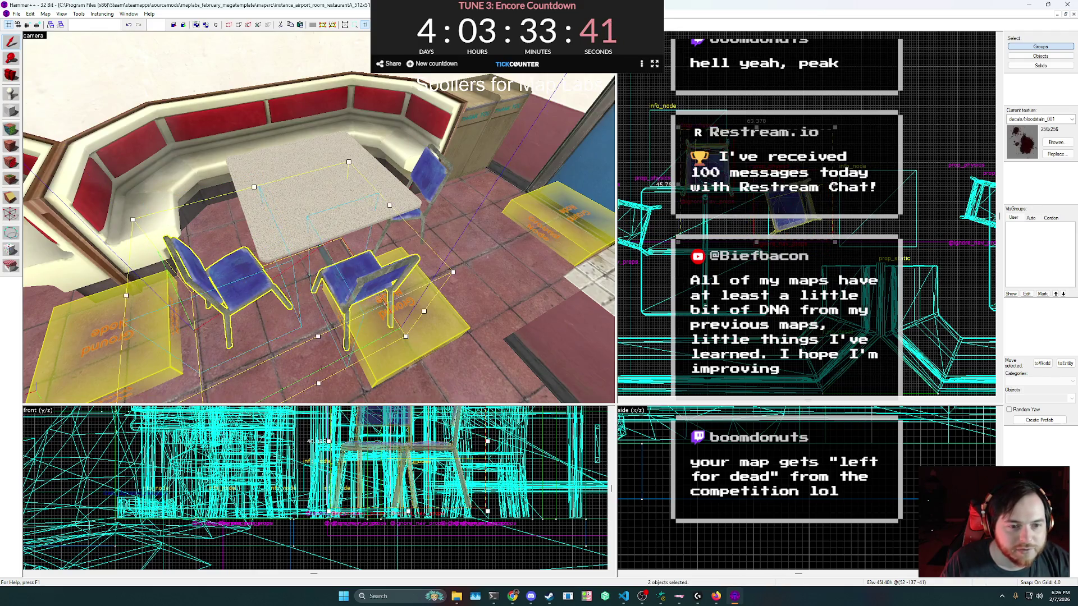
pyautogui.keyDown('ctrl'); pyautogui.click(422, 186); pyautogui.keyUp('ctrl')
# Run the physics simulation (Shift+P) so the selected chairs settle onto the floor.
pyautogui.hotkey('shift', 'p')
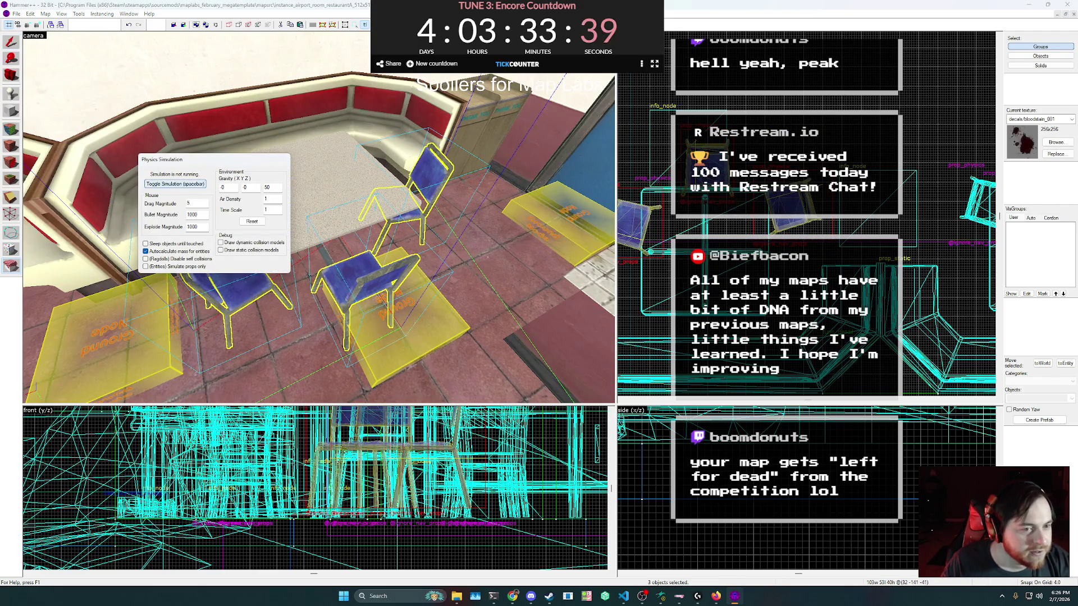
pyautogui.press('space')
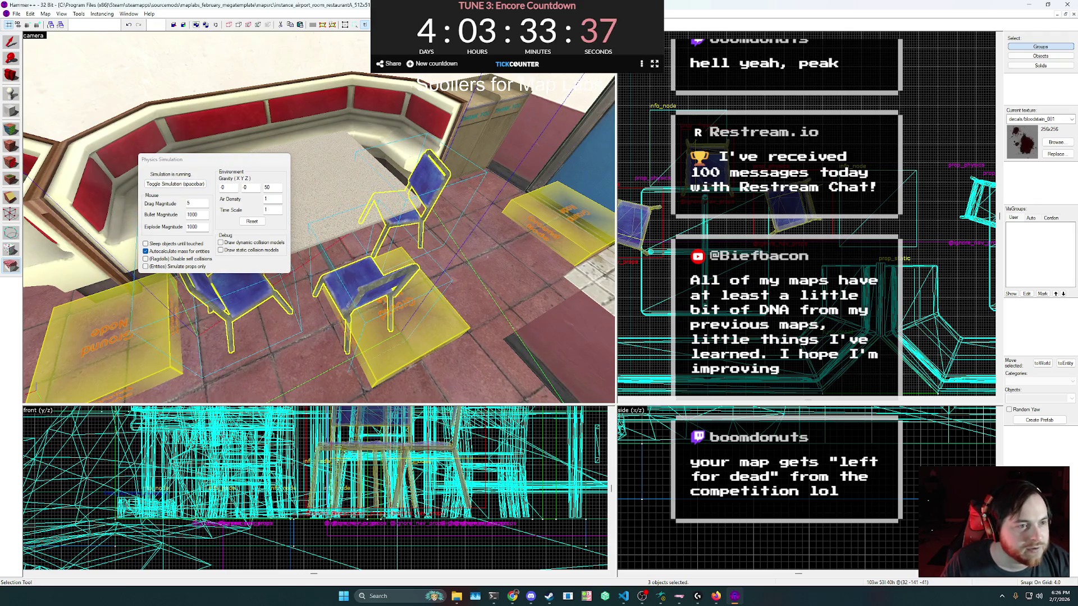
pyautogui.press('Escape')
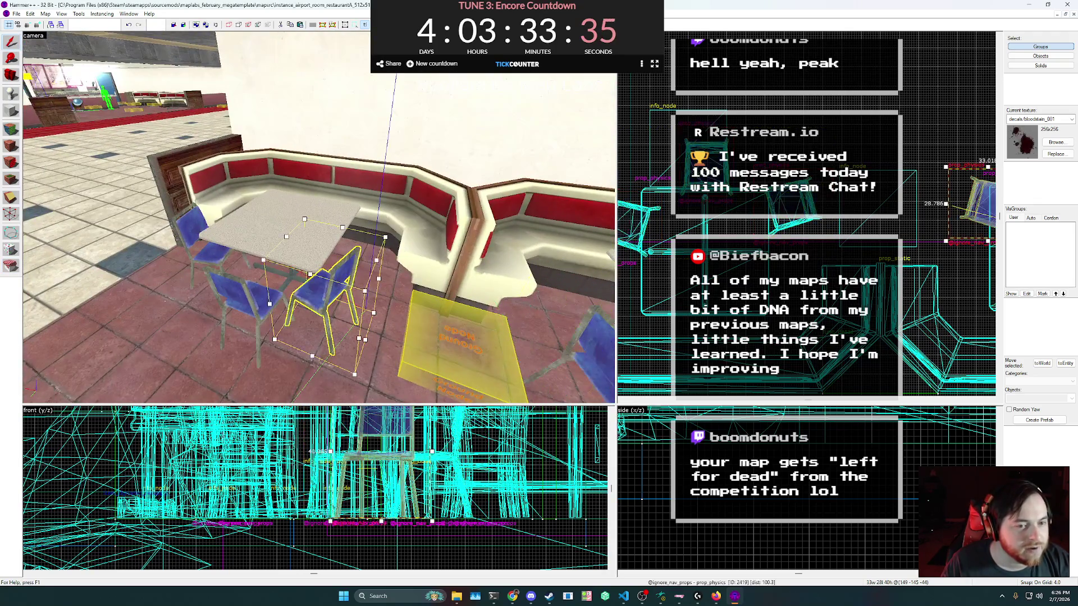
# Undo twice, reopen and close the physics simulation, and fly on to the next table.
pyautogui.hotkey('ctrl', 'z')
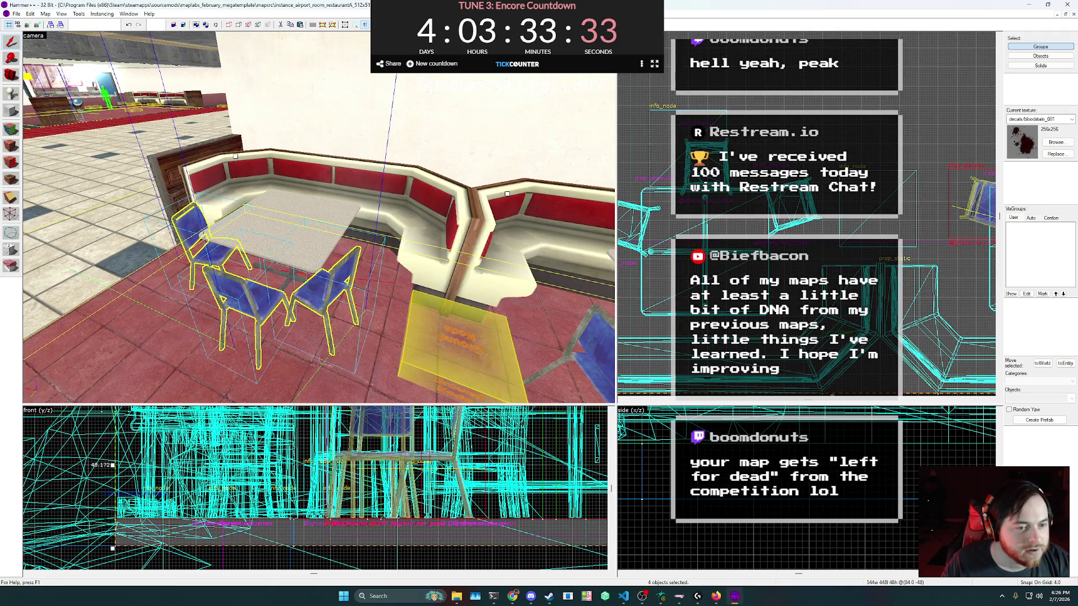
pyautogui.hotkey('ctrl', 'z')
pyautogui.hotkey('shift', 'p')
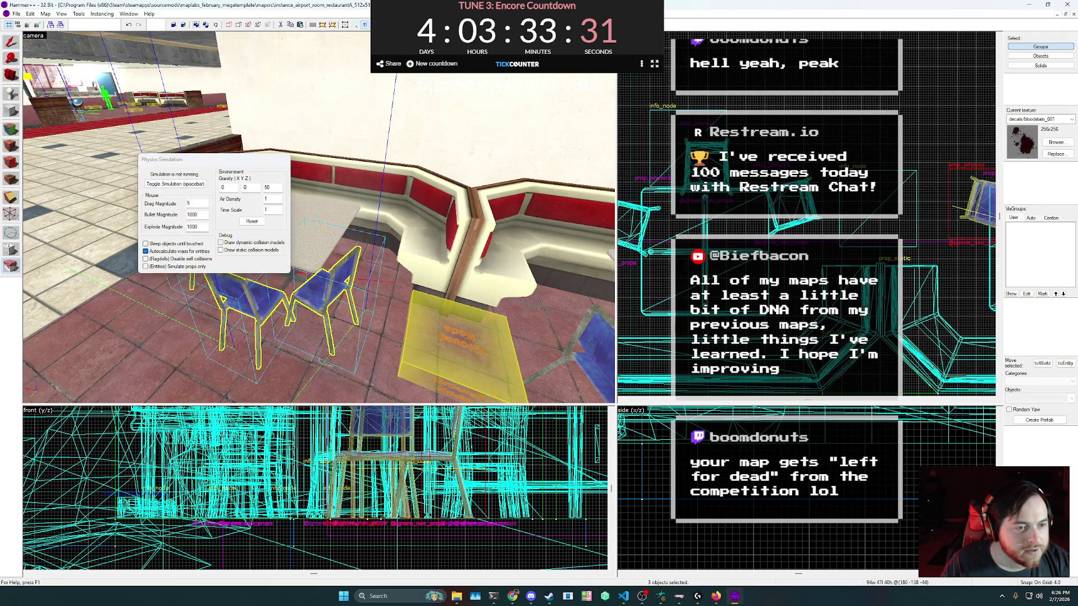
pyautogui.press('Escape')
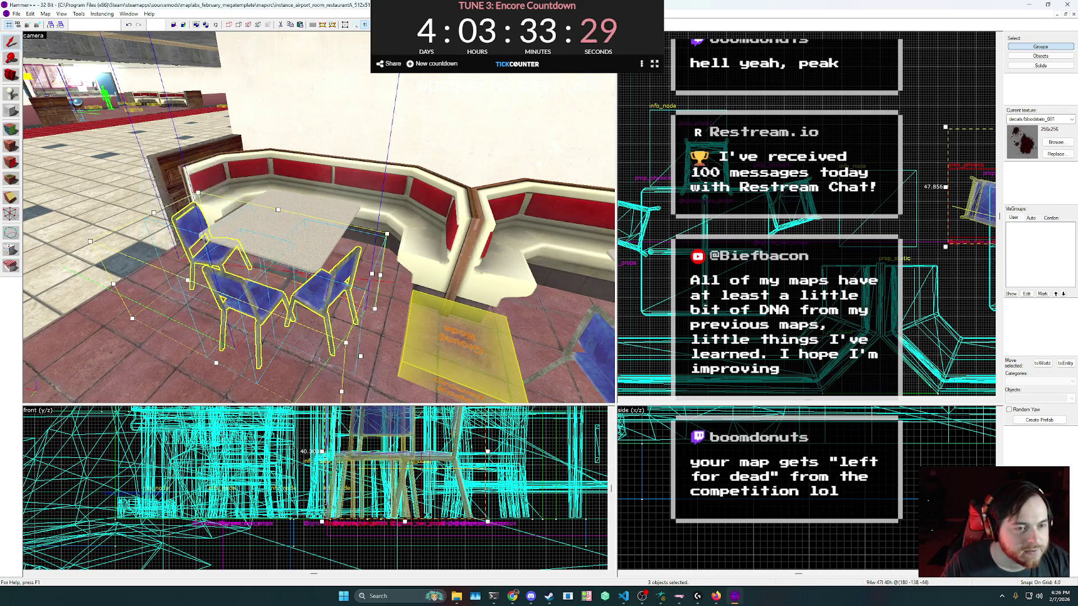
pyautogui.press('z')
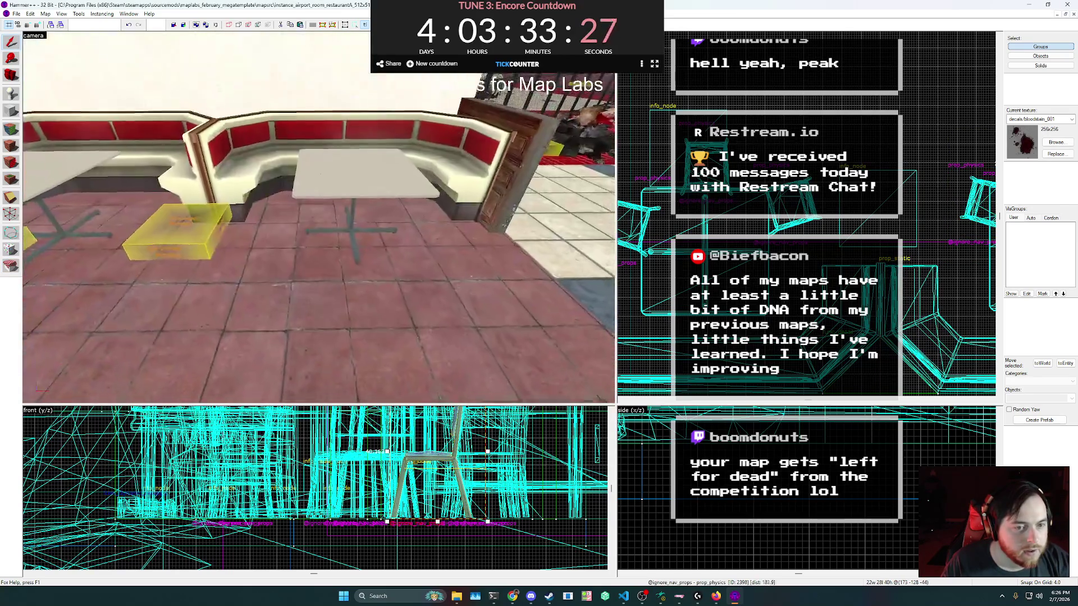
# Rotate the blue chair at the booth table and slide it next to the ground node.
pyautogui.click(354, 244)
pyautogui.hotkey('ctrl', 'e')
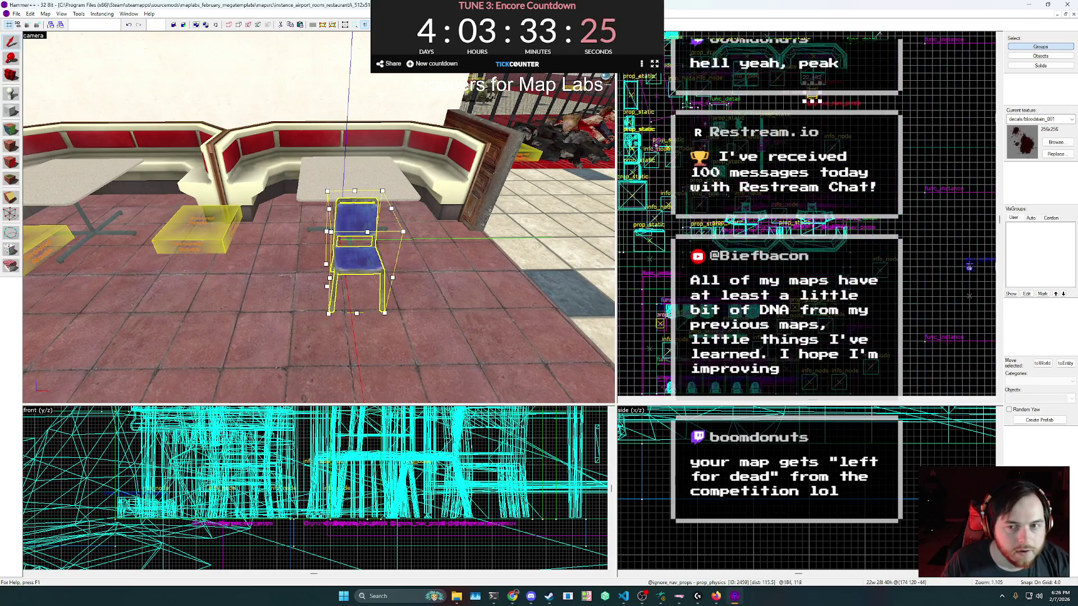
pyautogui.scroll(4, 628, 252)
pyautogui.click(627, 304)
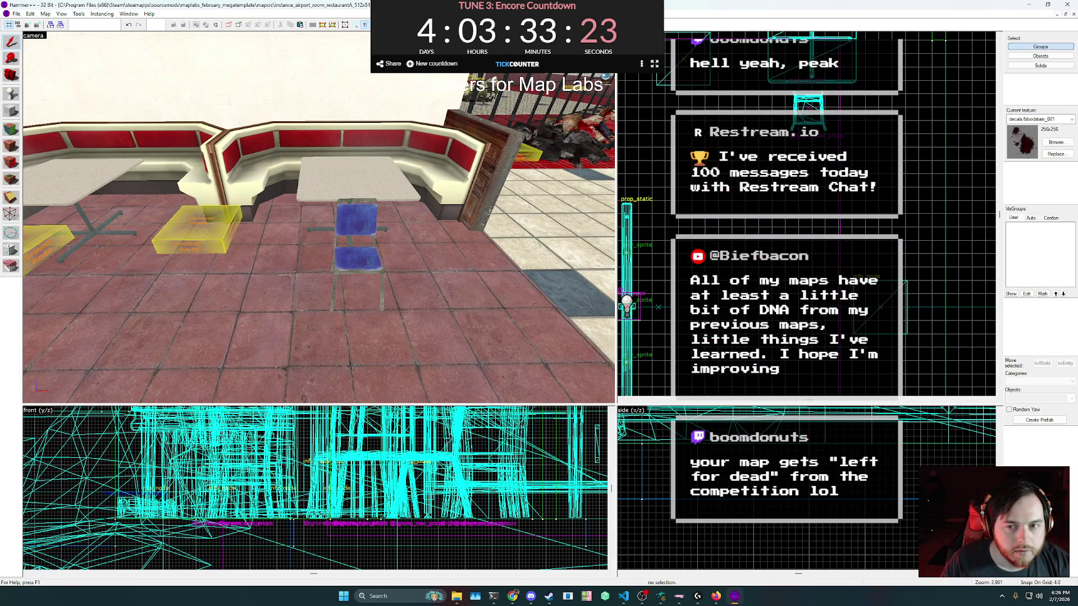
pyautogui.click(353, 236)
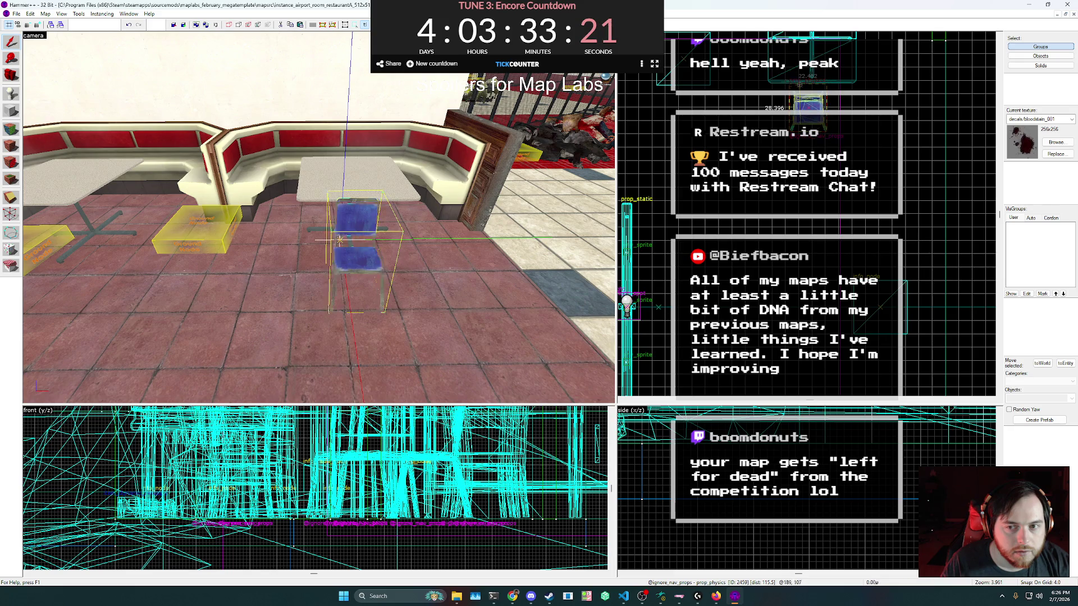
pyautogui.moveTo(341, 240); pyautogui.dragTo(337, 252)
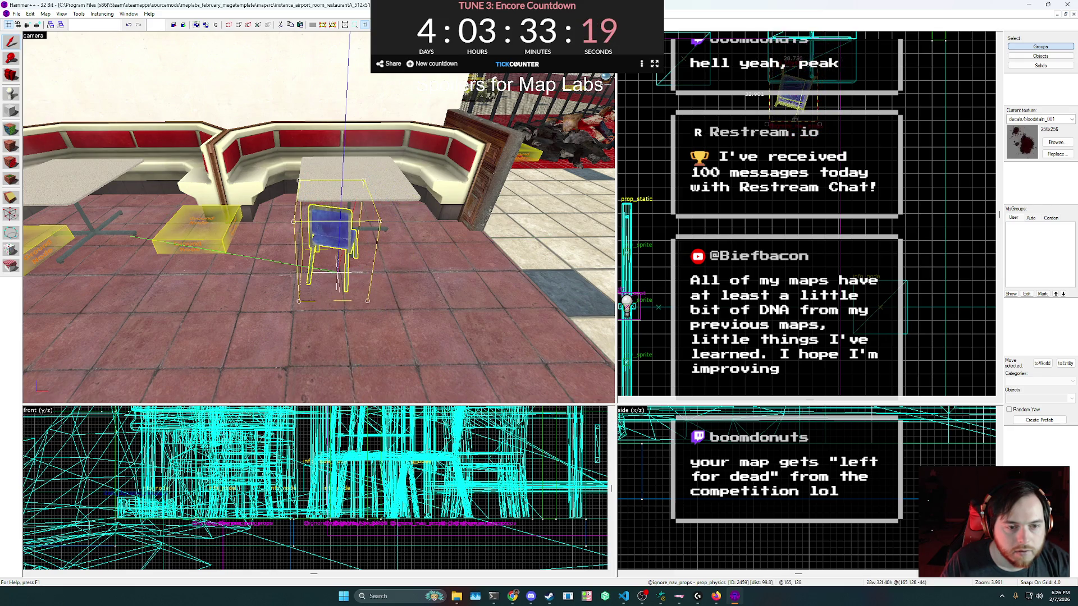
pyautogui.press('z')
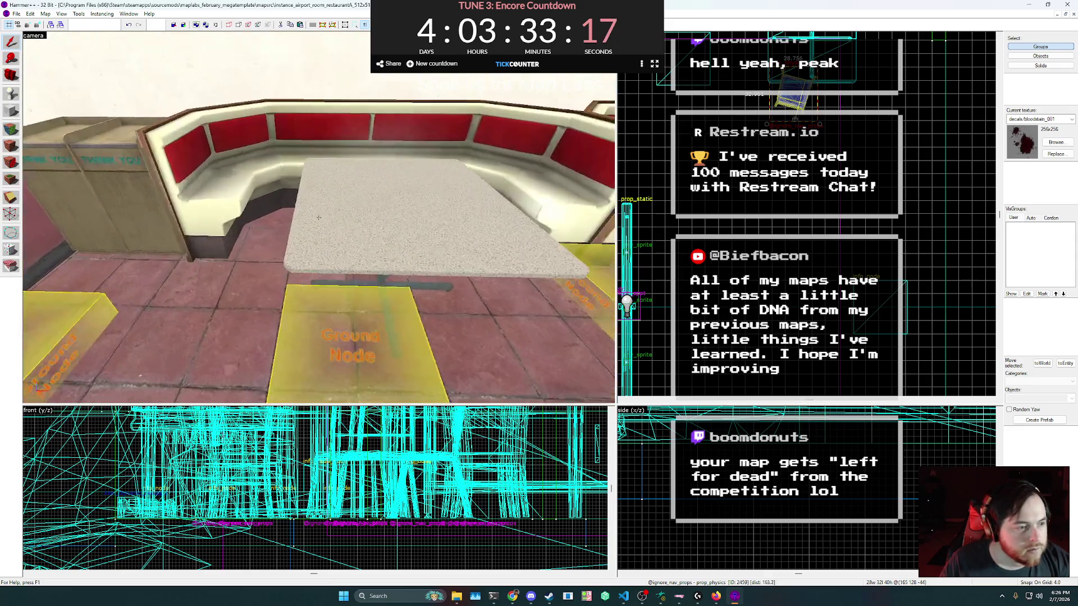
pyautogui.press('w')
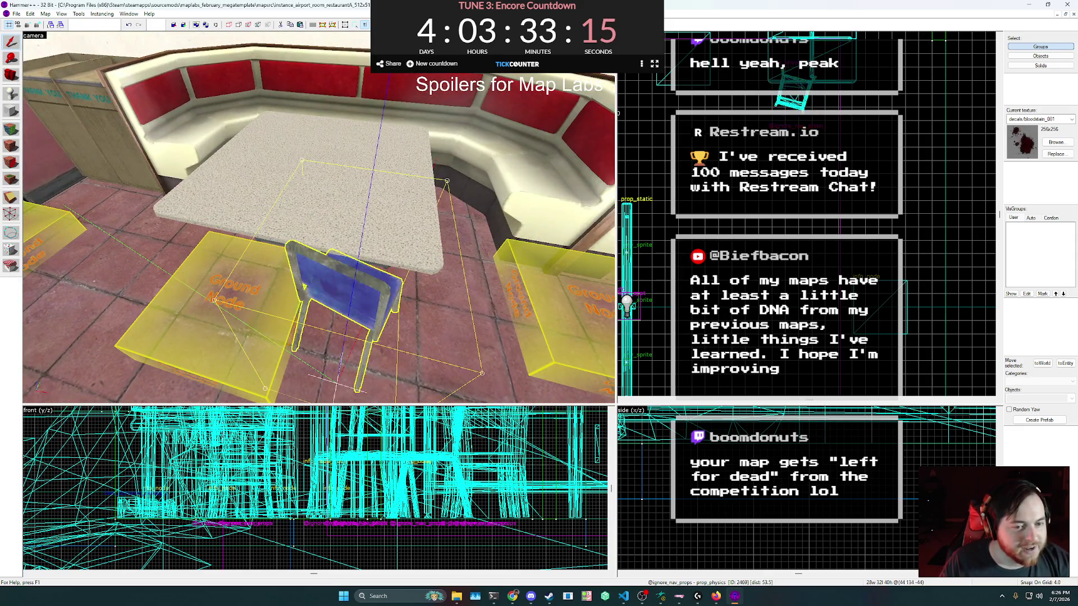
pyautogui.scroll(2, 627, 303)
pyautogui.moveTo(337, 287); pyautogui.dragTo(278, 320)
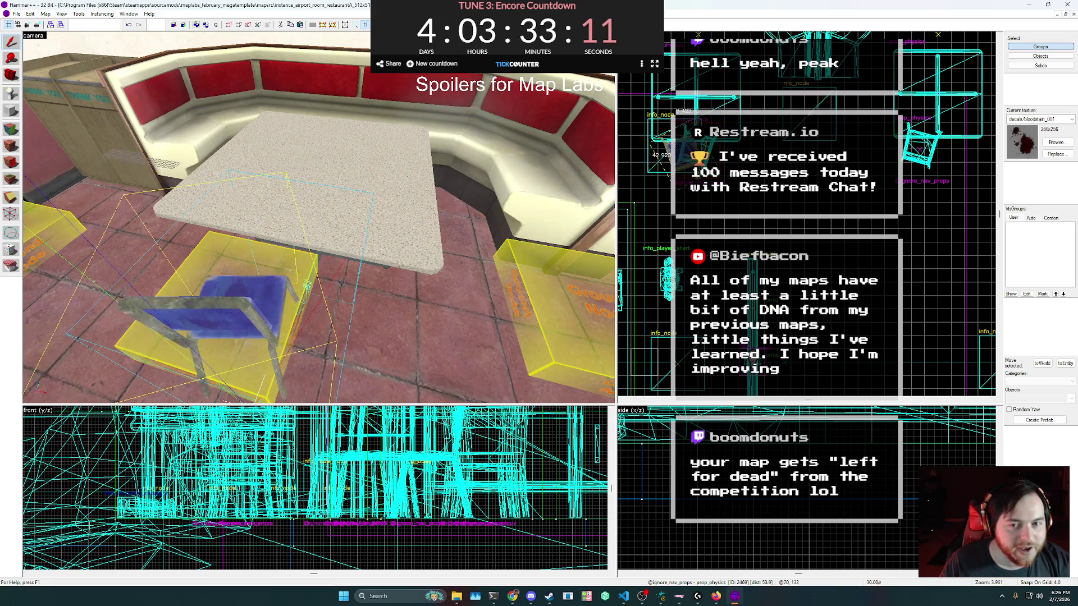
pyautogui.moveTo(270, 304); pyautogui.dragTo(328, 303)
pyautogui.press('Escape')
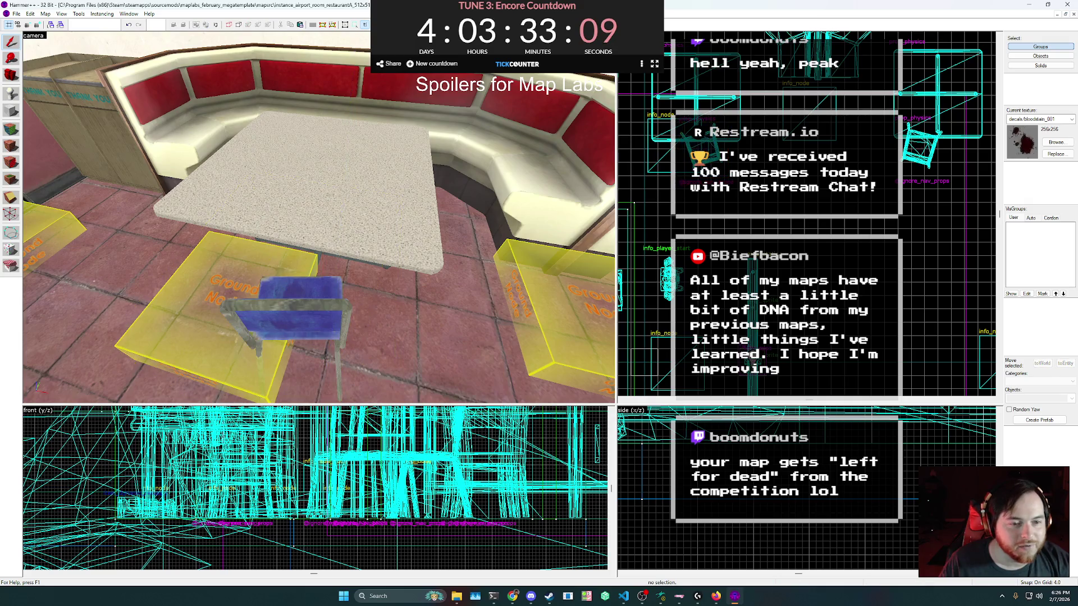
# Fly to the table by the counter and delete the stray chair beside it.
pyautogui.press('w')
pyautogui.press('w')
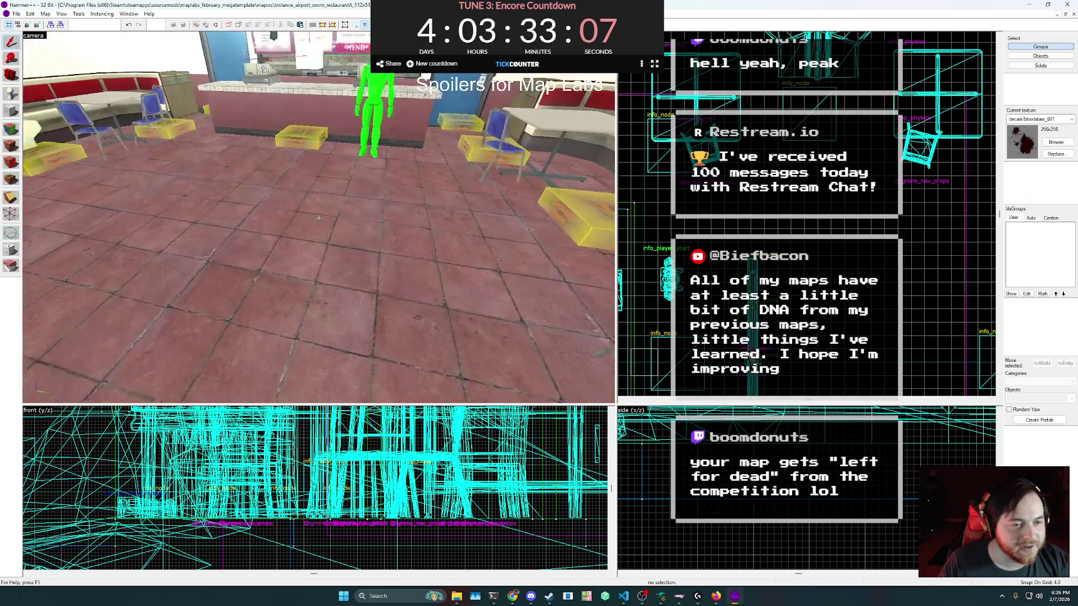
pyautogui.press('w')
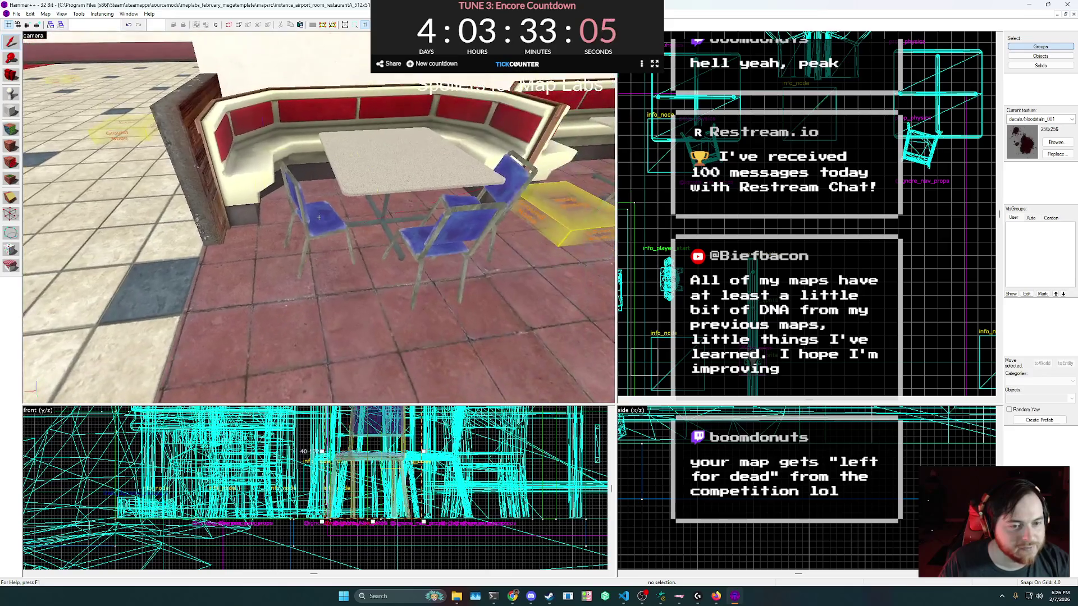
pyautogui.click(318, 219)
pyautogui.press('w')
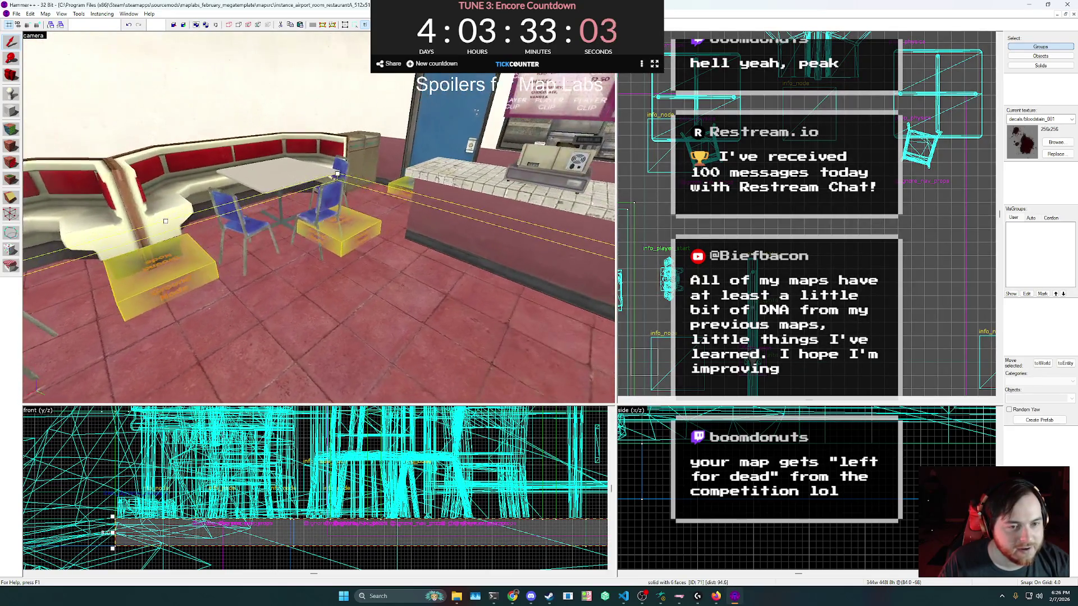
pyautogui.click(319, 219)
pyautogui.press('w')
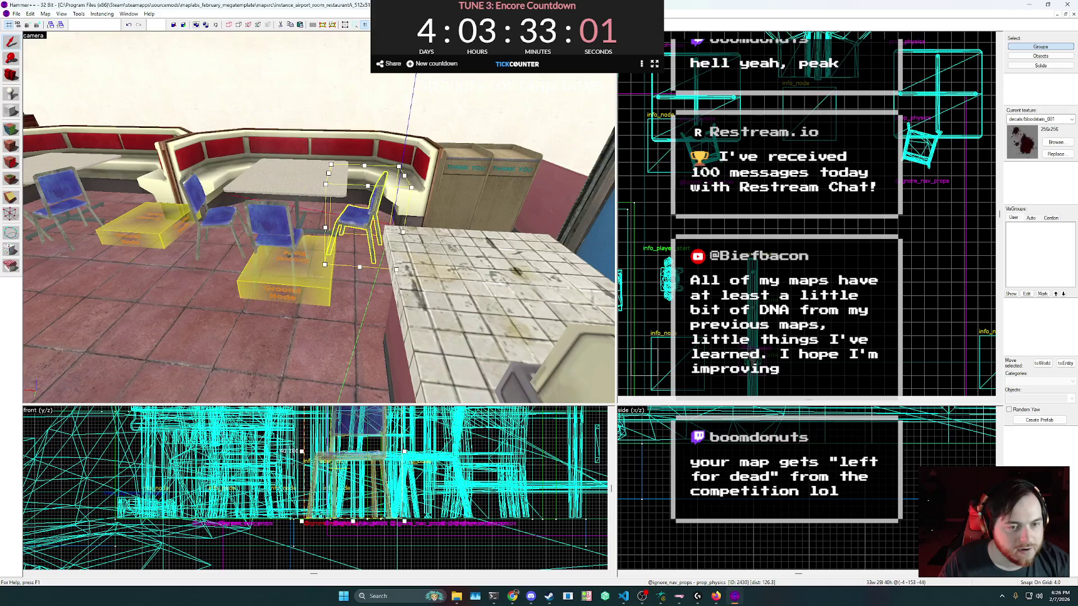
pyautogui.press('Delete')
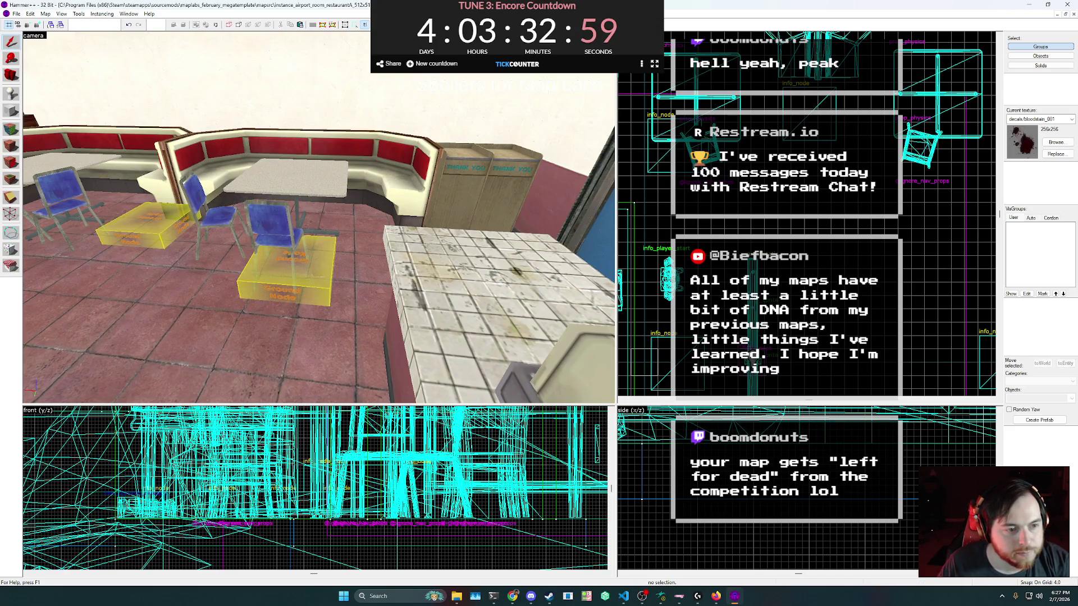
pyautogui.press('w')
# Move the booth table with its chairs out onto the open floor near the counter.
pyautogui.click(215, 266)
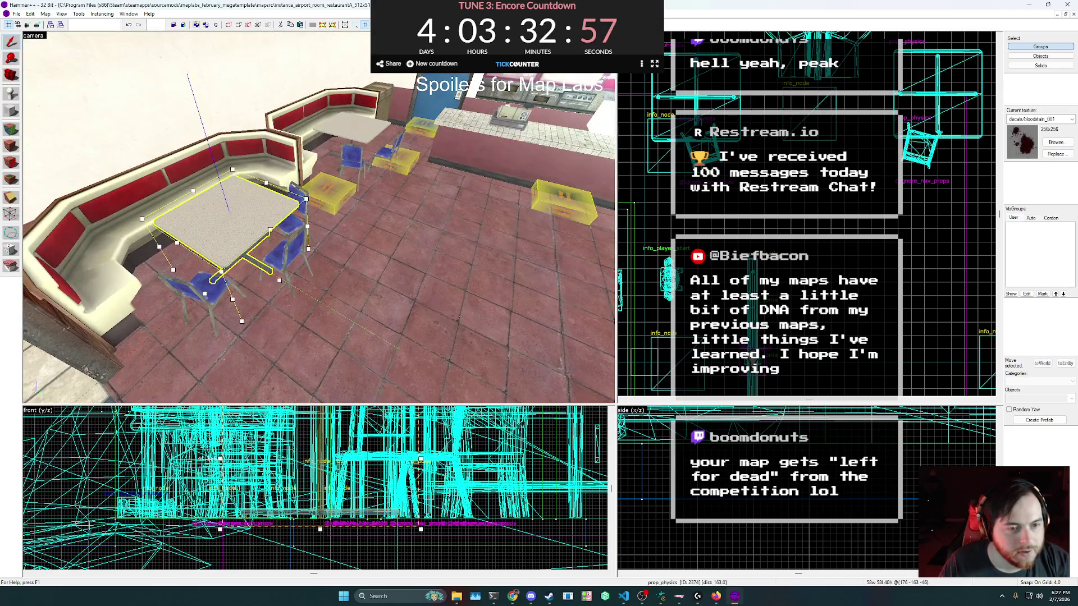
pyautogui.keyDown('ctrl'); pyautogui.click(198, 290); pyautogui.keyUp('ctrl')
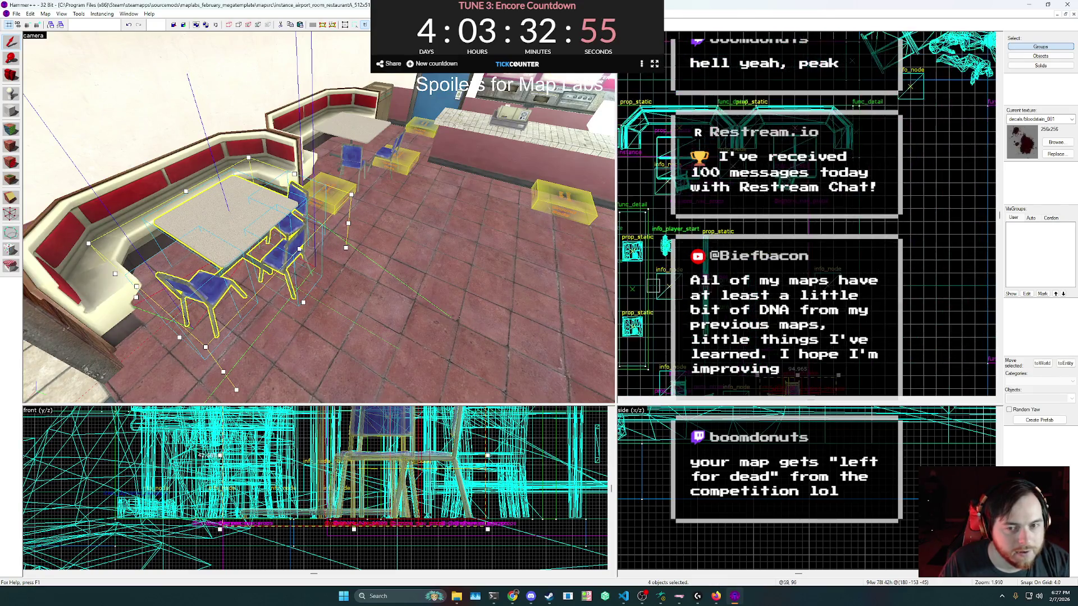
pyautogui.scroll(-5, 943, 211)
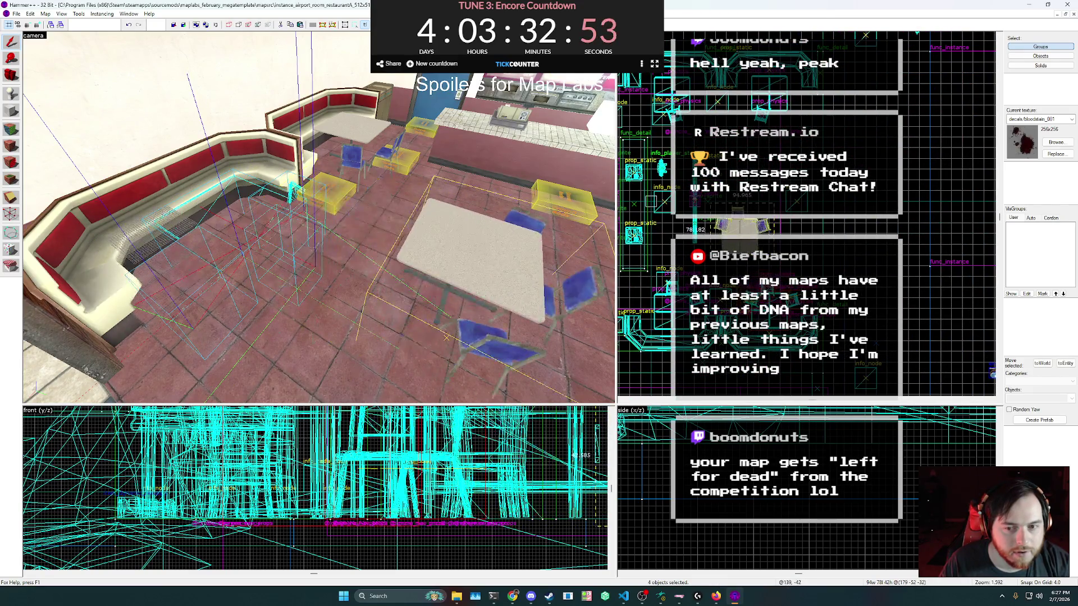
pyautogui.press('w')
pyautogui.press('w')
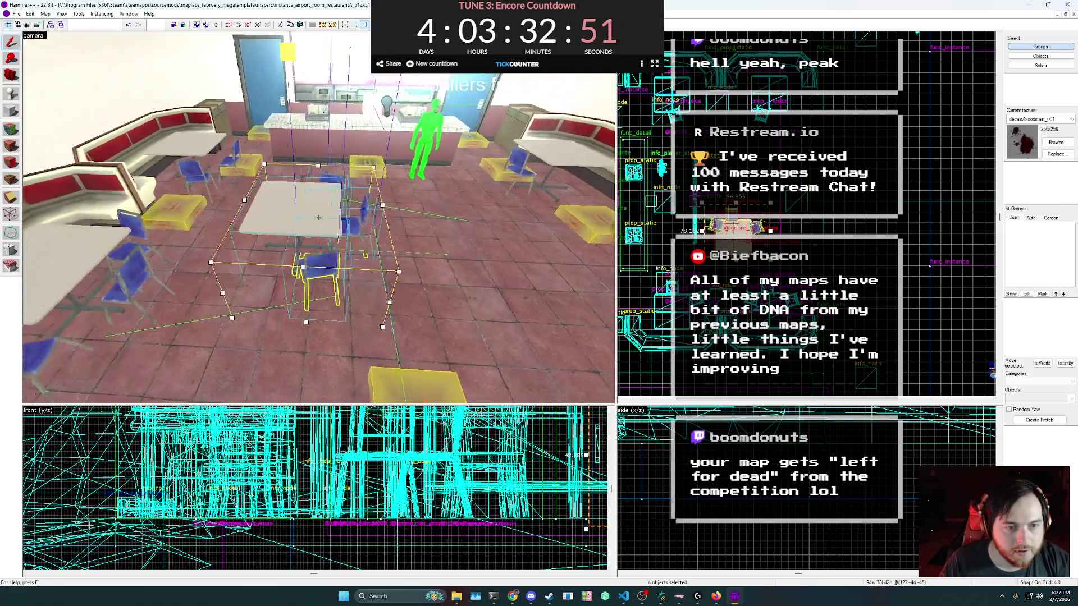
pyautogui.moveTo(732, 229); pyautogui.dragTo(717, 236)
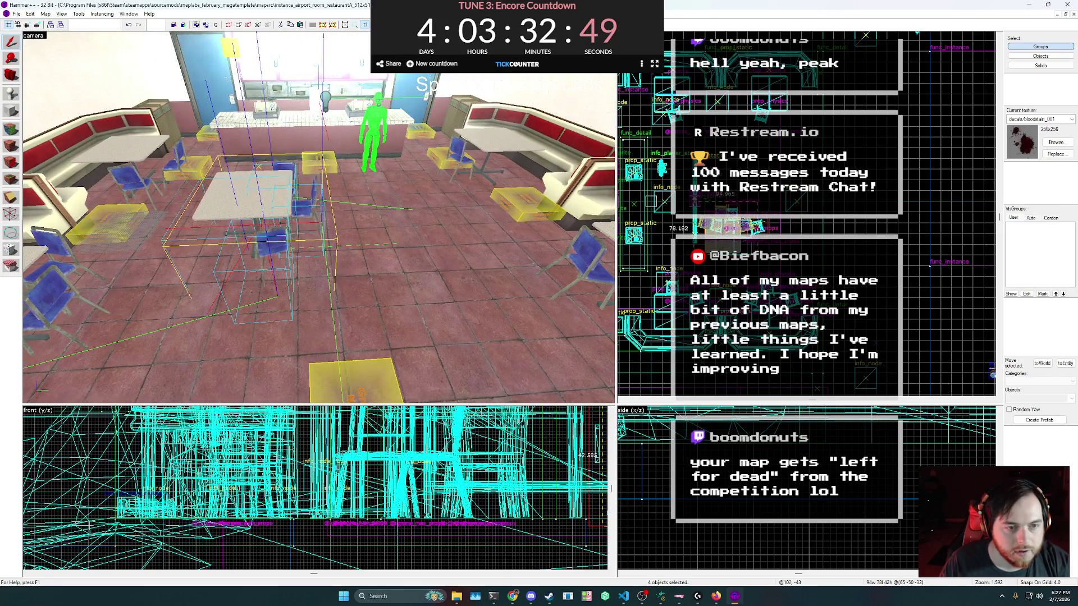
pyautogui.moveTo(253, 228); pyautogui.dragTo(455, 219)
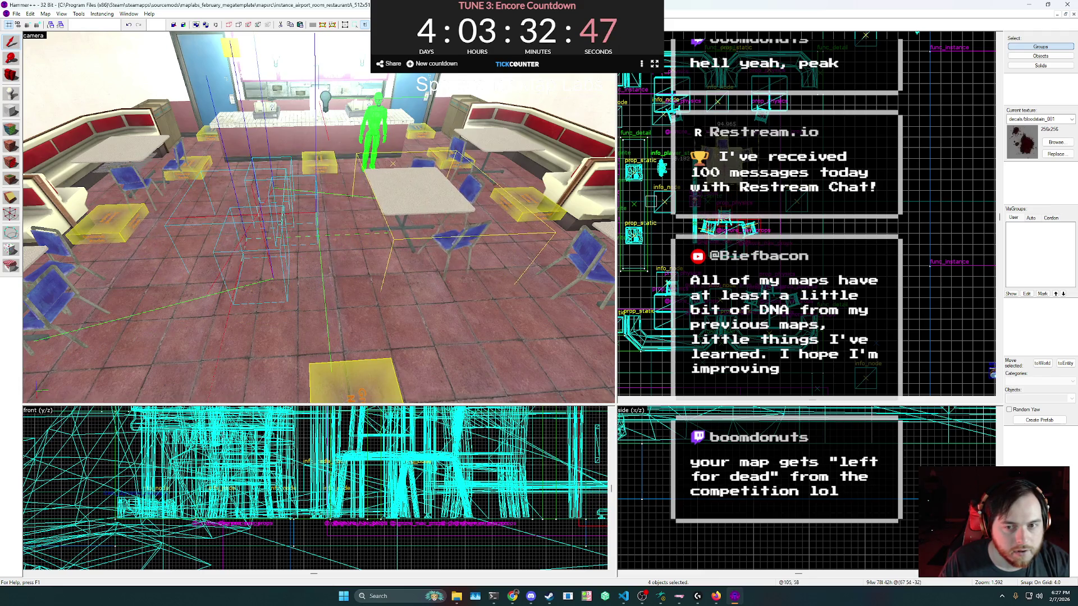
# Reposition one chair of the moved set closer beside the free-standing table.
pyautogui.click(595, 202)
pyautogui.click(459, 253)
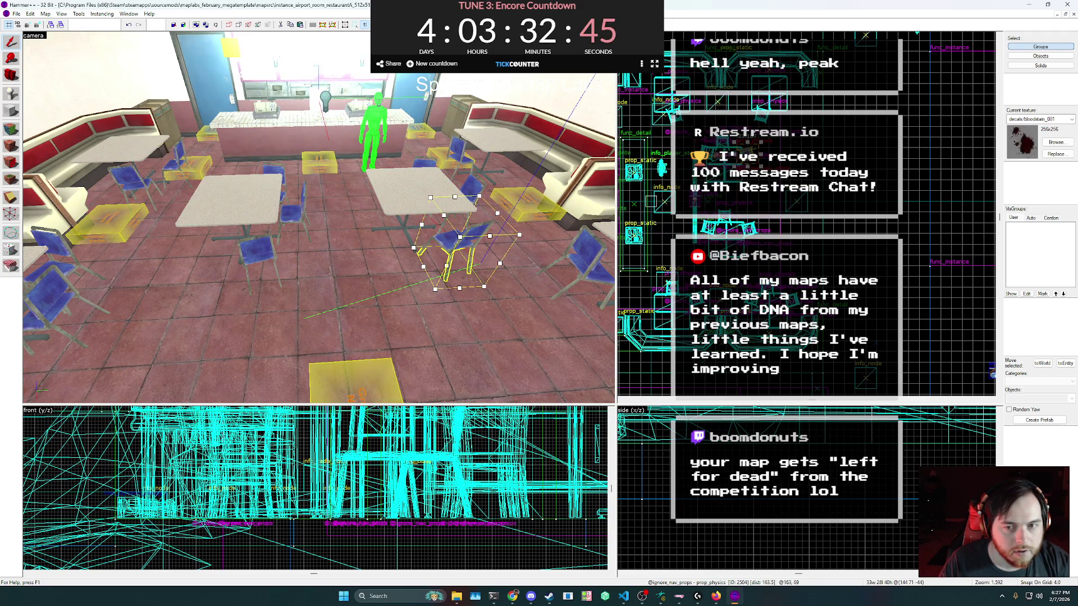
pyautogui.moveTo(446, 253); pyautogui.dragTo(430, 269)
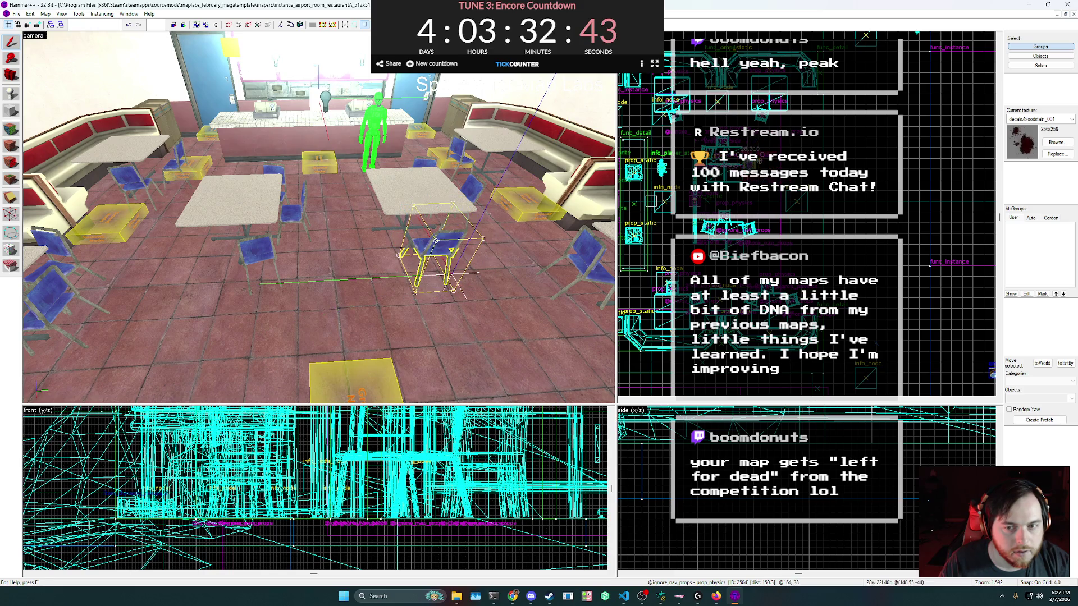
pyautogui.press('w')
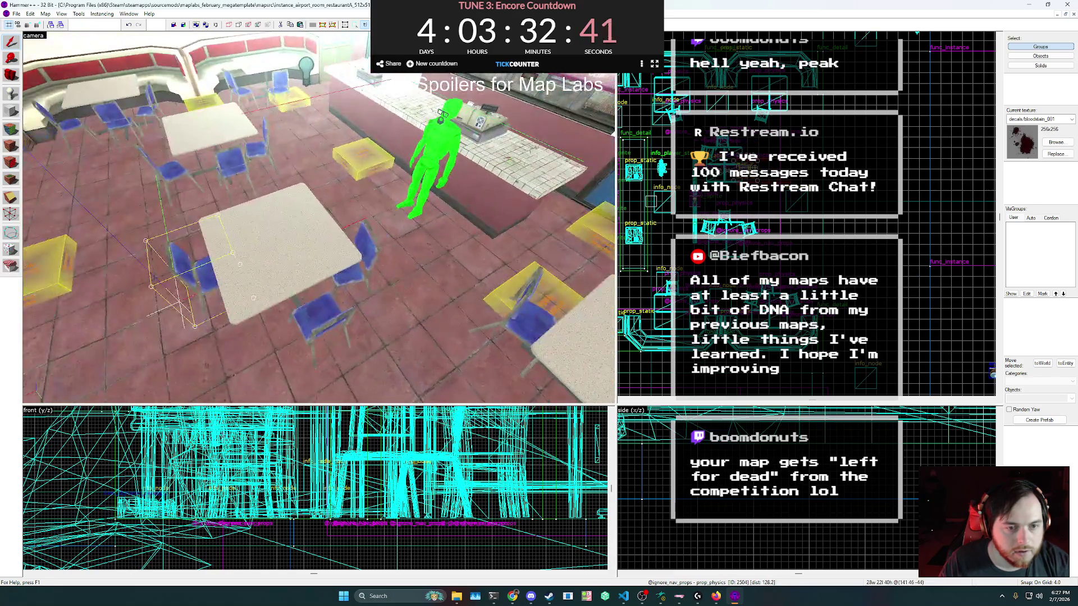
pyautogui.press('Up')
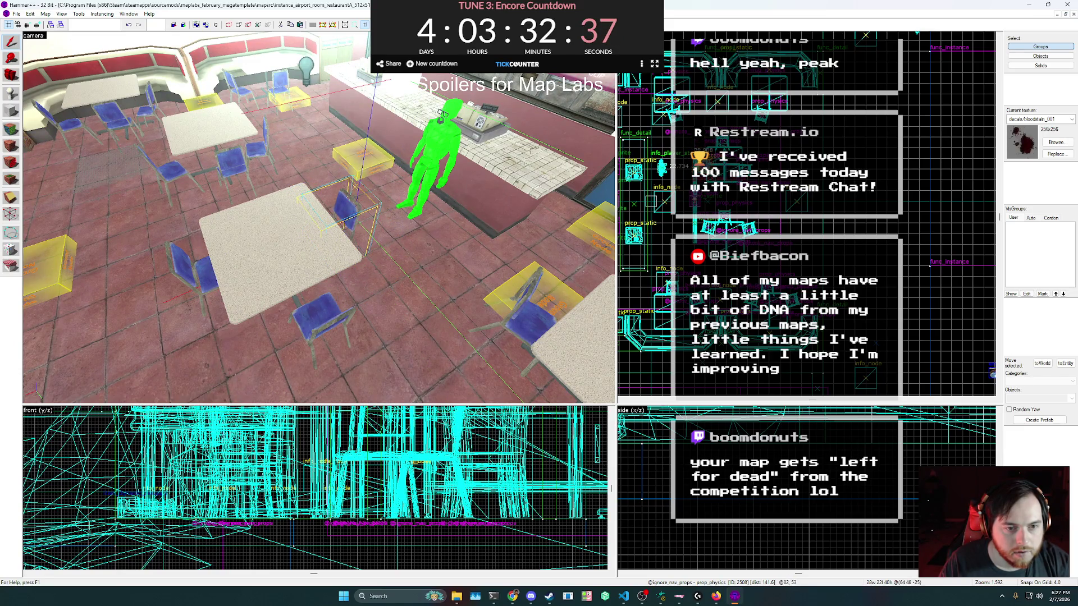
# Set the restaurant door's Spawn Position to Open back in Object Properties and apply it.
pyautogui.press('z')
pyautogui.doubleClick(409, 161)
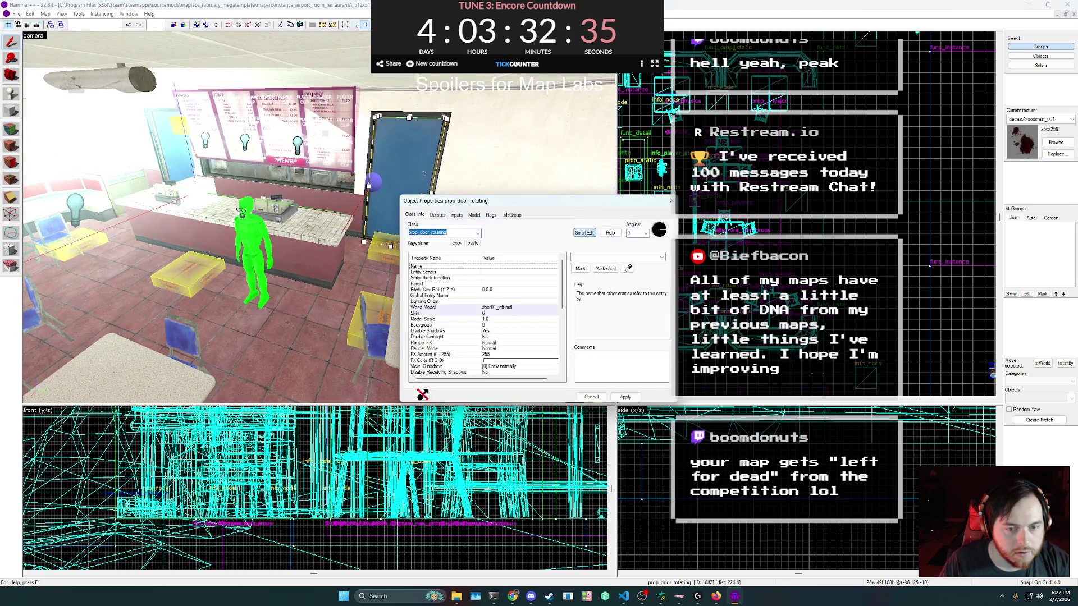
pyautogui.press('Down')
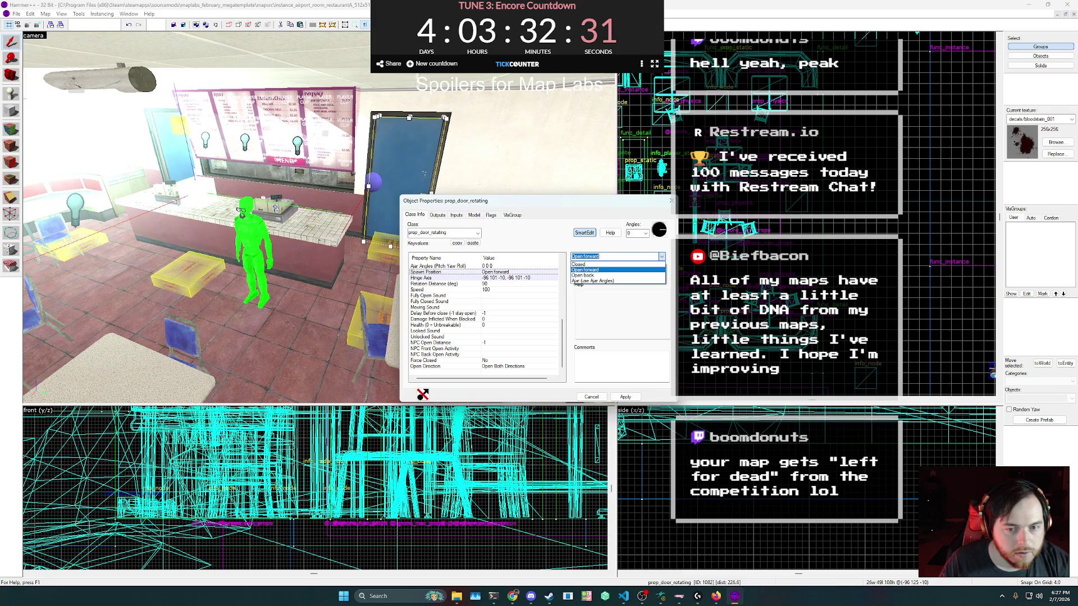
pyautogui.click(594, 281)
pyautogui.click(617, 268)
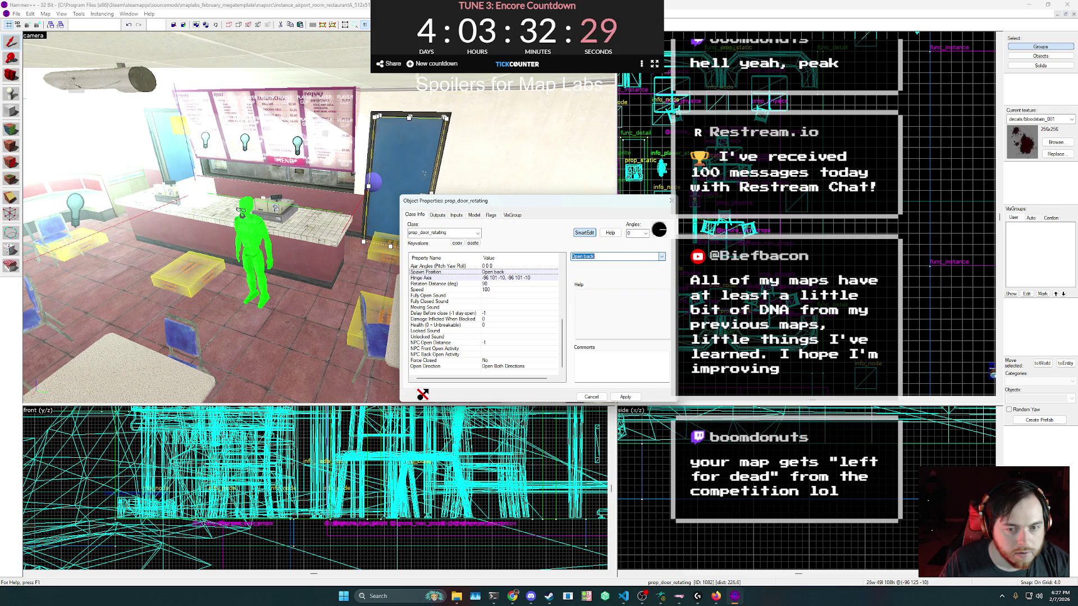
pyautogui.click(625, 397)
pyautogui.click(591, 396)
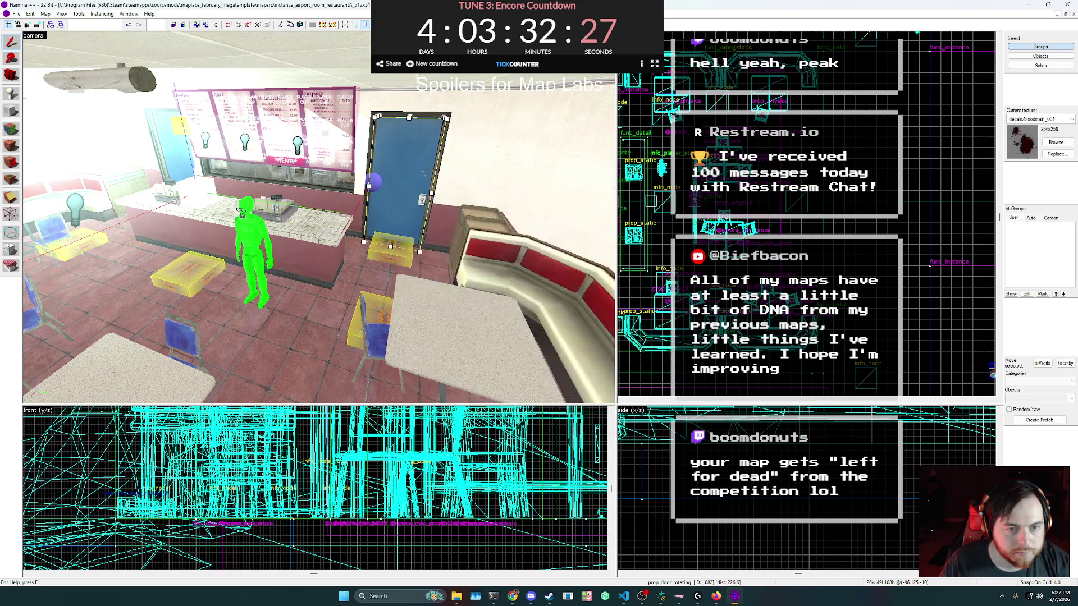
pyautogui.press('z')
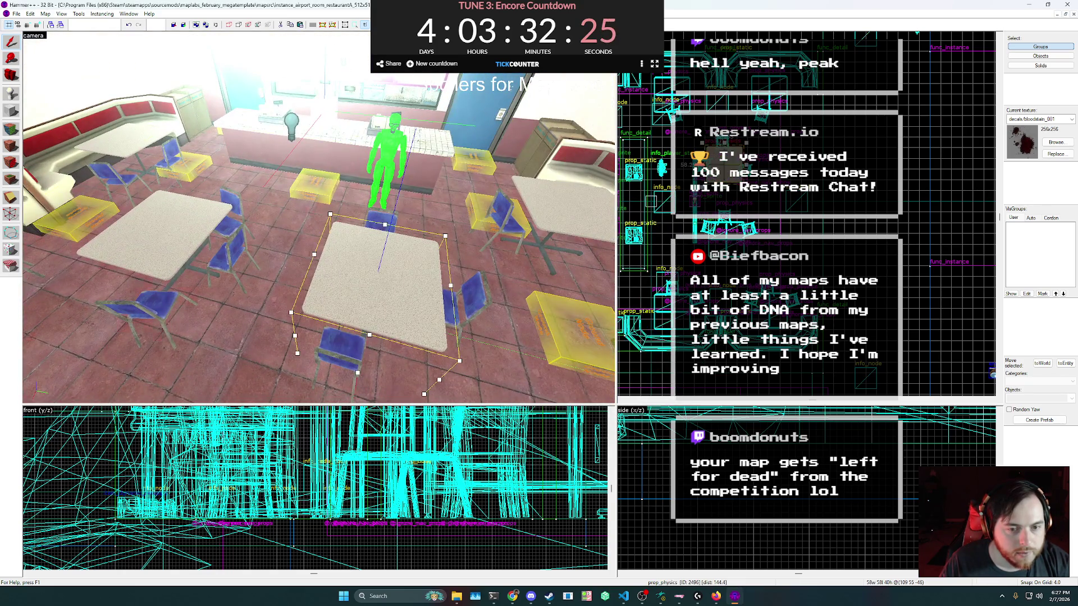
pyautogui.scroll(3, 640, 210)
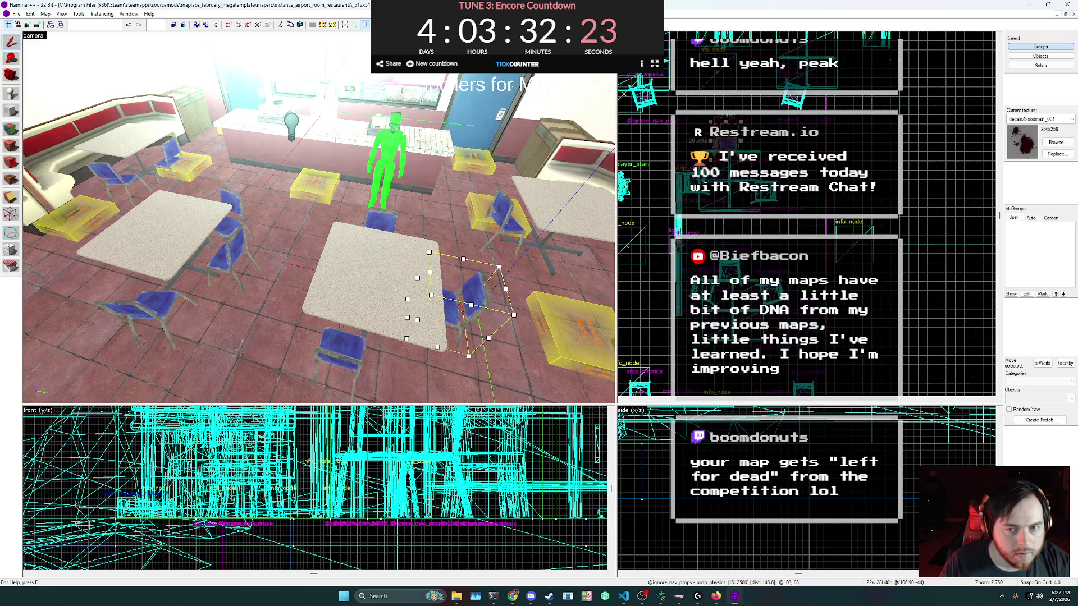
# Move the chair to the left dining table and paste a copy beside it.
pyautogui.moveTo(464, 304); pyautogui.dragTo(304, 278)
pyautogui.hotkey('ctrl', 'v')
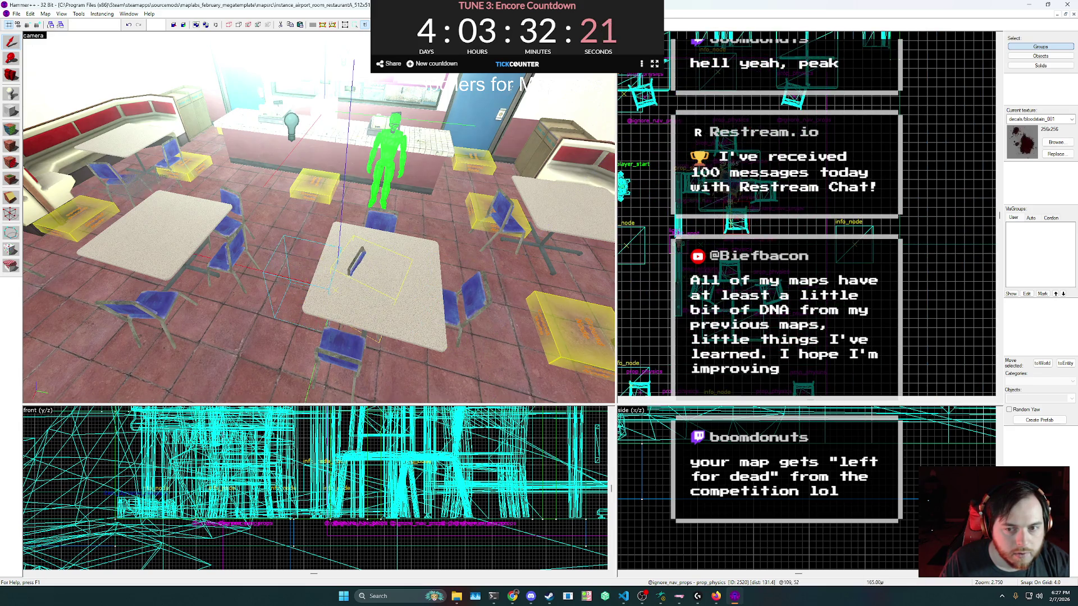
pyautogui.moveTo(371, 261); pyautogui.dragTo(236, 252)
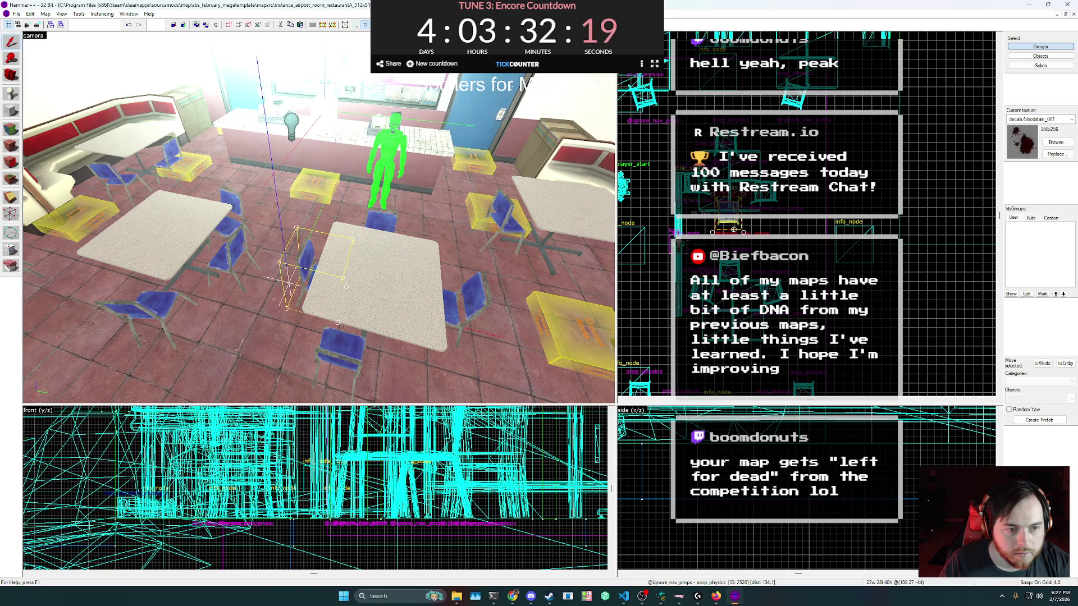
# Paste another chair, nudge it into place by the left table and turn it toward the table.
pyautogui.hotkey('ctrl', 'v')
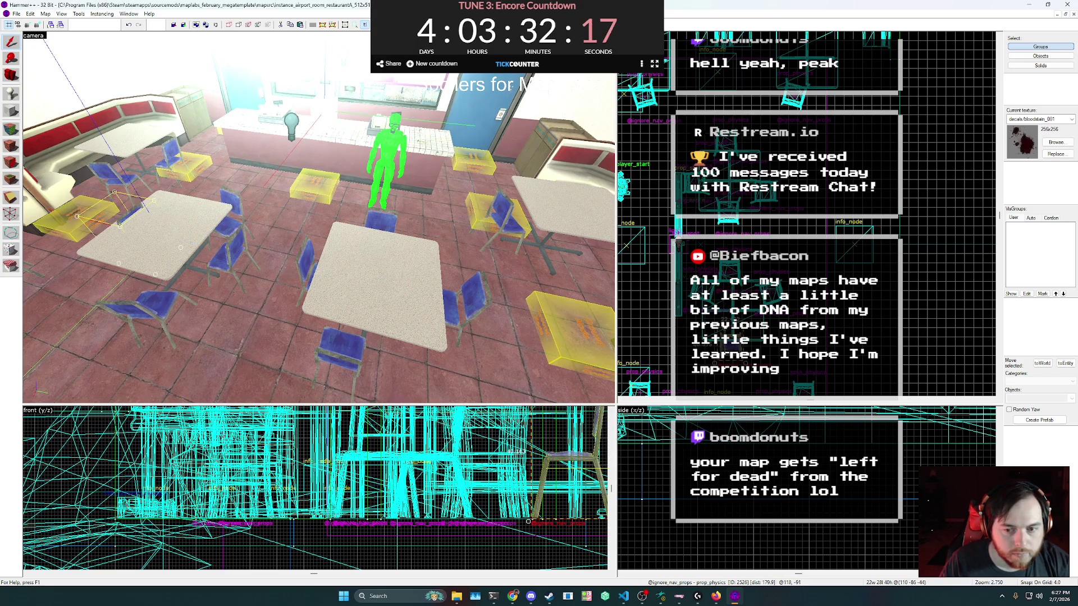
pyautogui.moveTo(564, 471); pyautogui.dragTo(556, 467)
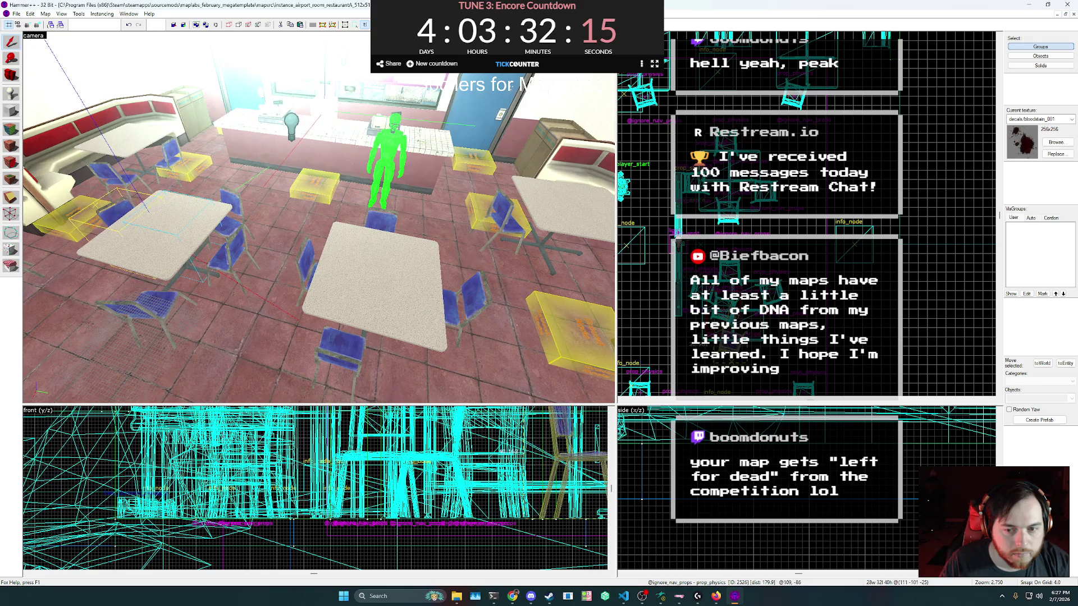
pyautogui.press('a')
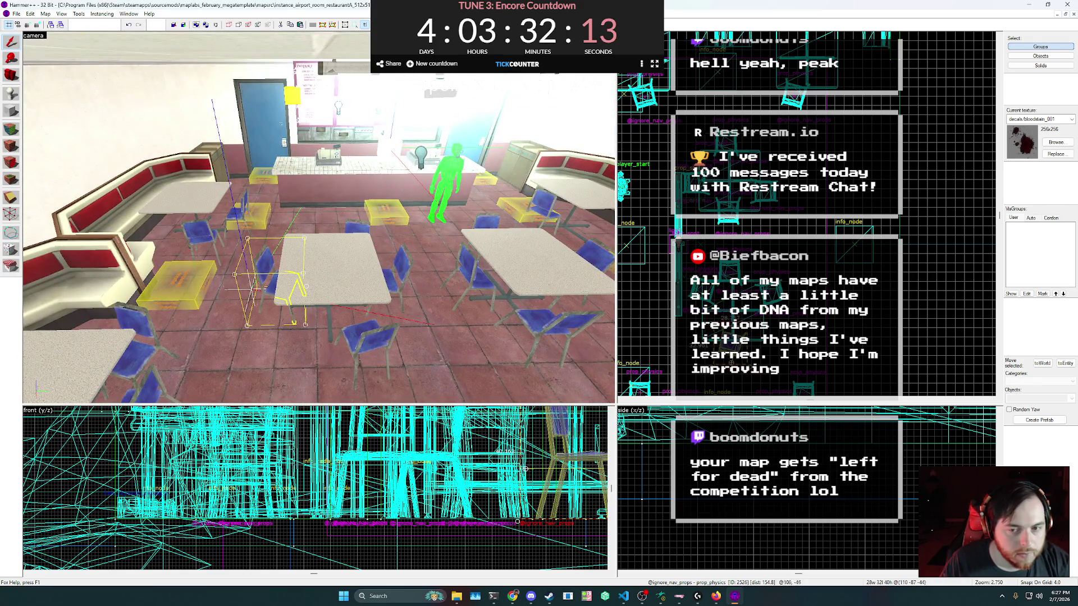
pyautogui.moveTo(556, 455); pyautogui.dragTo(560, 463)
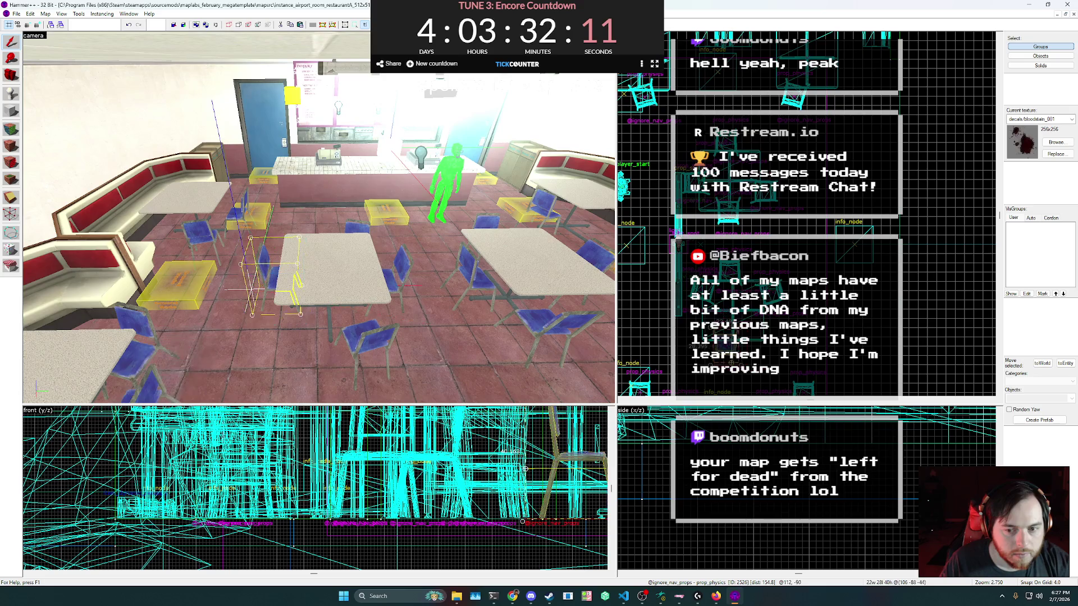
pyautogui.press('w')
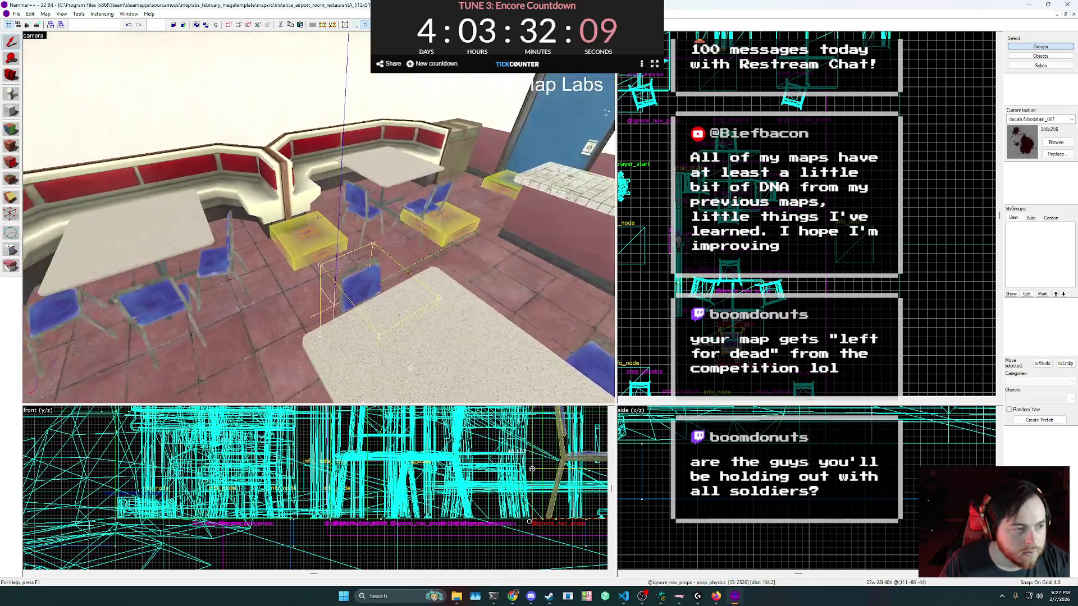
pyautogui.press('w')
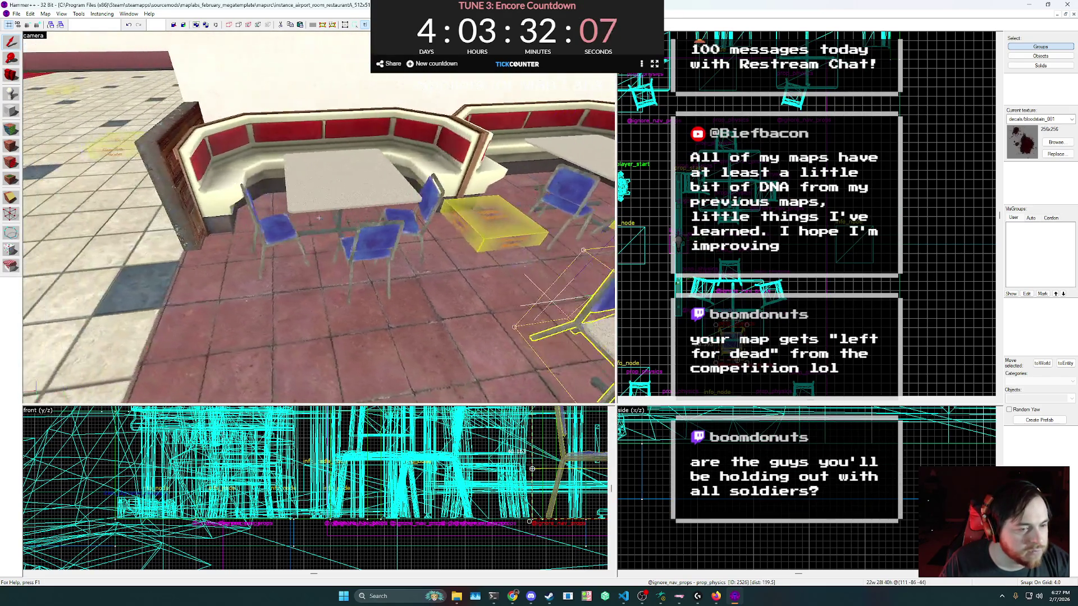
# Ctrl-select the dining chairs around the booth tables and near the counter.
pyautogui.keyDown('ctrl'); pyautogui.click(278, 228); pyautogui.keyUp('ctrl')
pyautogui.keyDown('ctrl'); pyautogui.click(390, 251); pyautogui.keyUp('ctrl')
pyautogui.keyDown('ctrl'); pyautogui.click(391, 250); pyautogui.keyUp('ctrl')
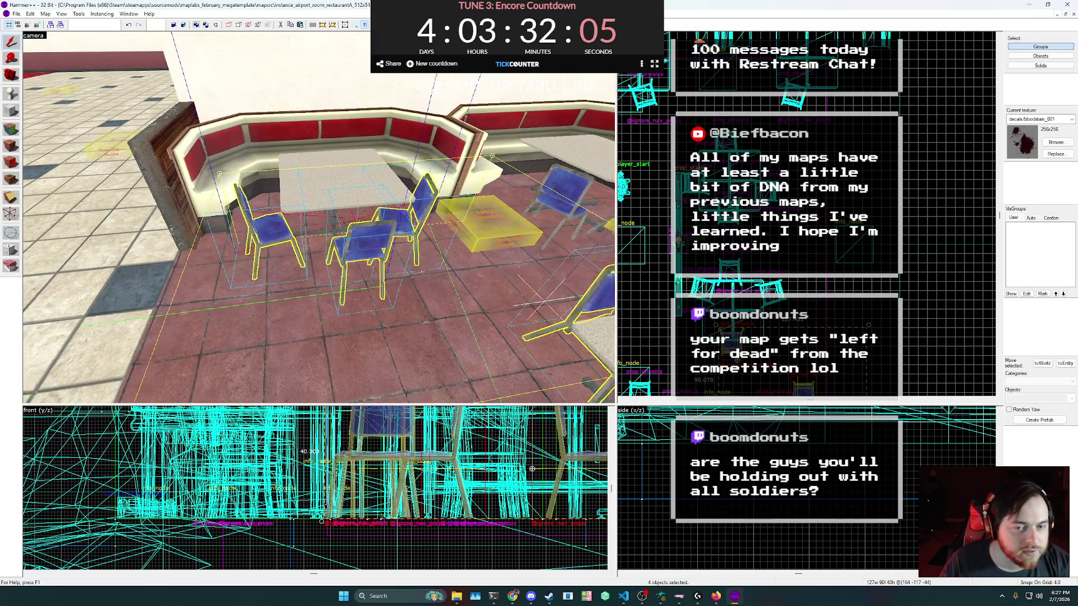
pyautogui.press('s')
pyautogui.keyDown('ctrl'); pyautogui.click(370, 206); pyautogui.keyUp('ctrl')
pyautogui.keyDown('ctrl'); pyautogui.click(127, 237); pyautogui.keyUp('ctrl')
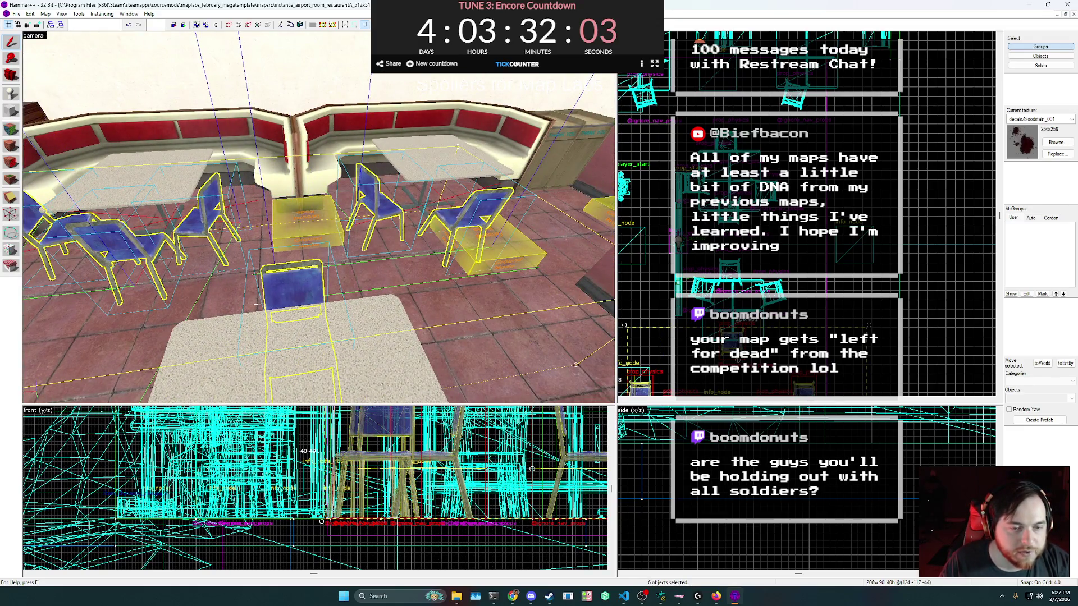
pyautogui.press('w')
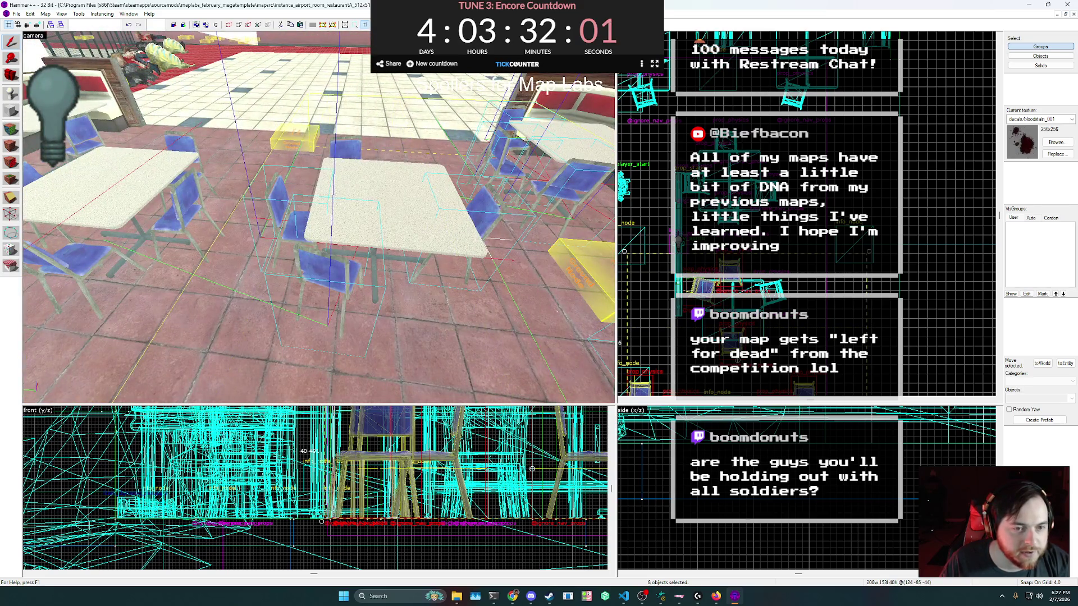
pyautogui.press('s')
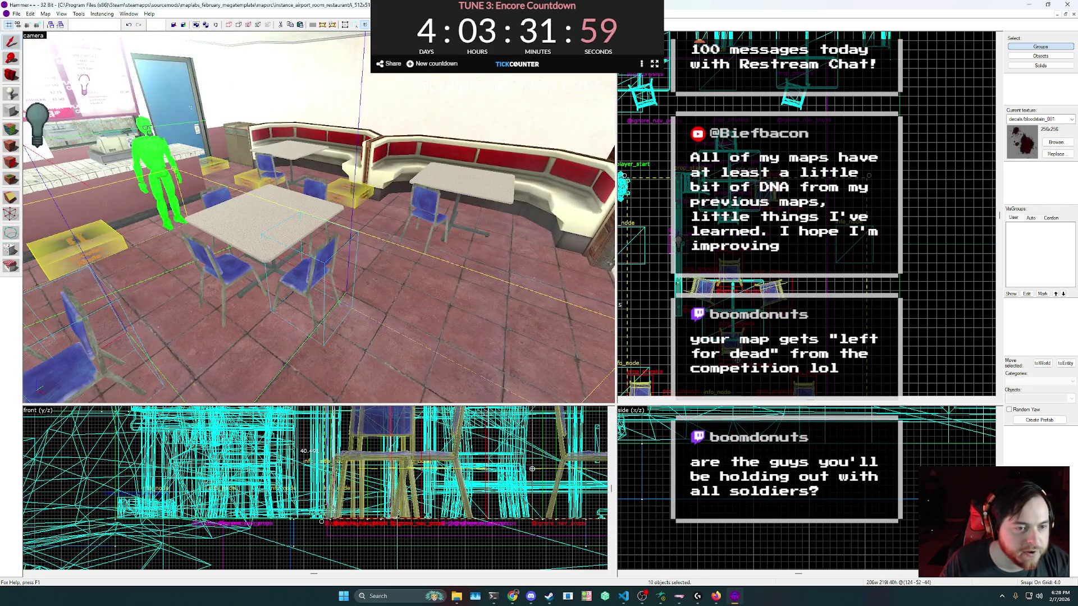
pyautogui.press('w')
pyautogui.keyDown('ctrl'); pyautogui.click(354, 303); pyautogui.keyUp('ctrl')
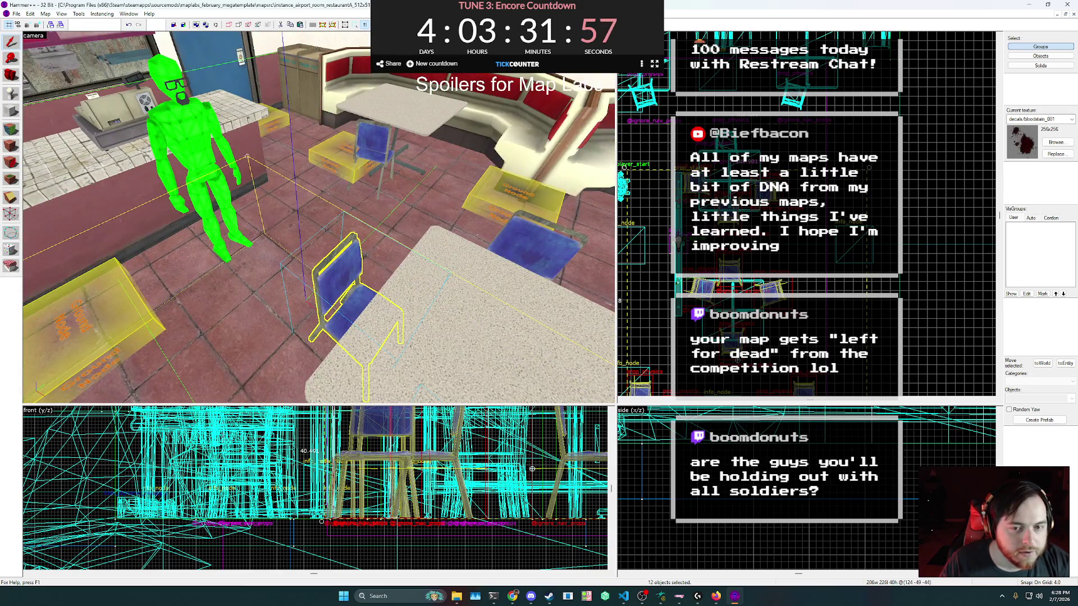
pyautogui.keyDown('ctrl'); pyautogui.click(505, 228); pyautogui.keyUp('ctrl')
pyautogui.keyDown('ctrl'); pyautogui.click(371, 152); pyautogui.keyUp('ctrl')
pyautogui.press('s')
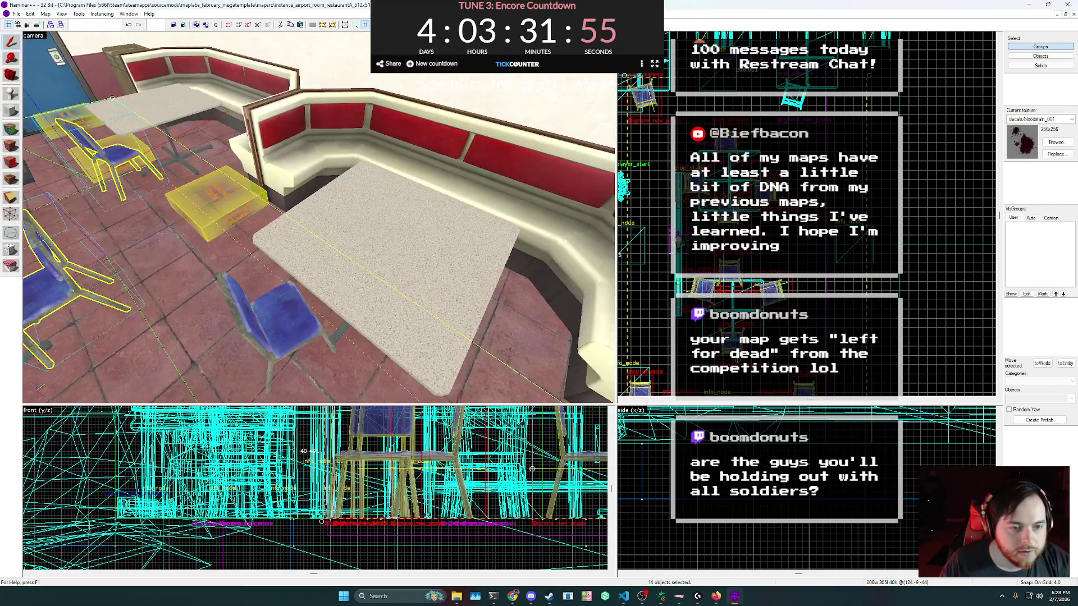
# Raise the selected chairs slightly and run the physics simulation to settle them on the floor.
pyautogui.moveTo(533, 469); pyautogui.dragTo(533, 456)
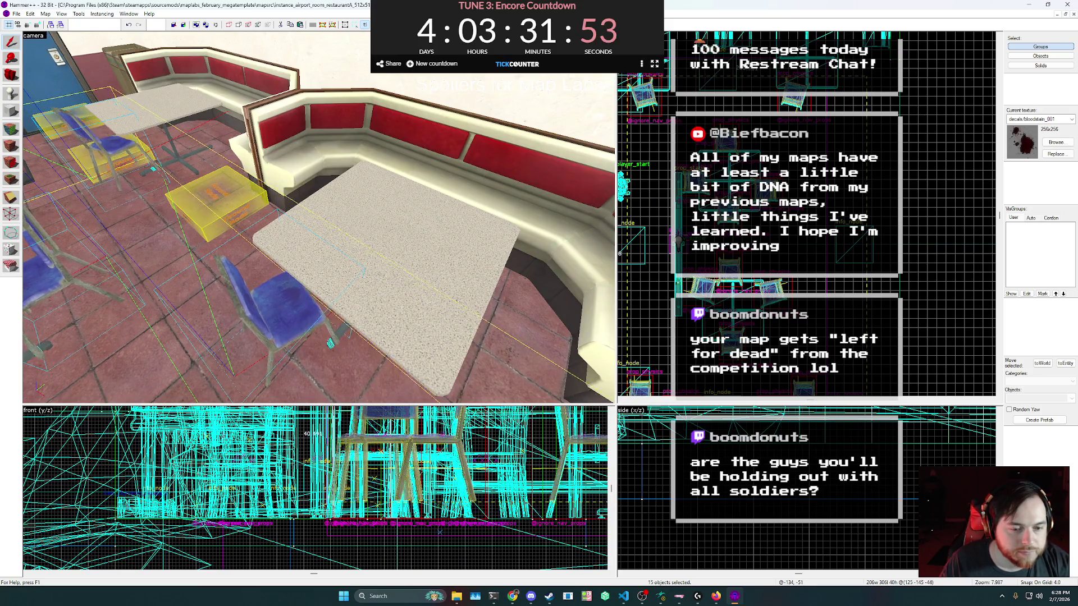
pyautogui.hotkey('ctrl', 'shift', 'p')
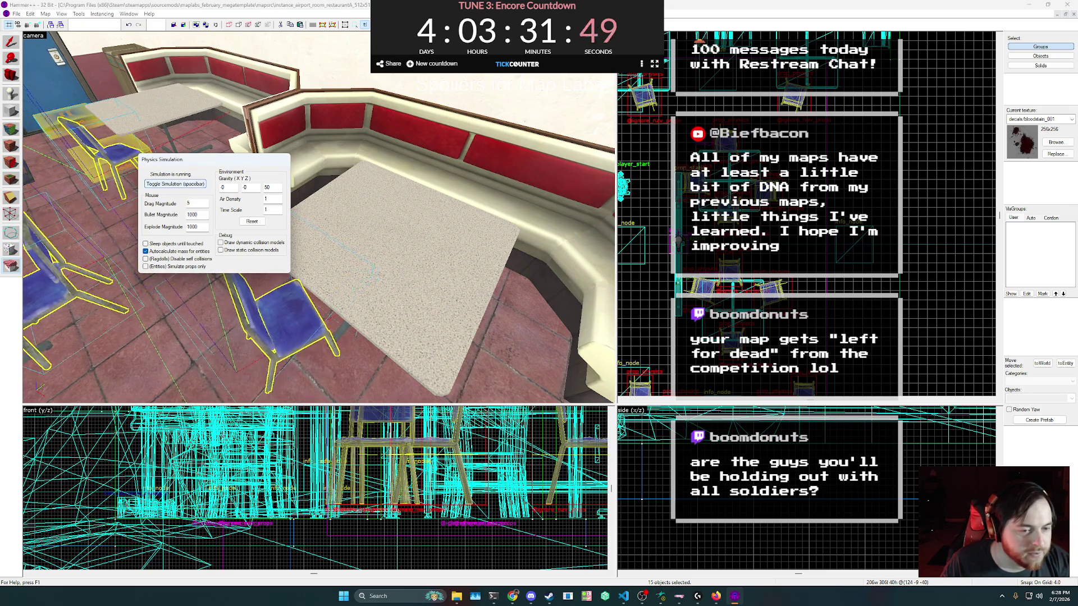
pyautogui.press('Escape')
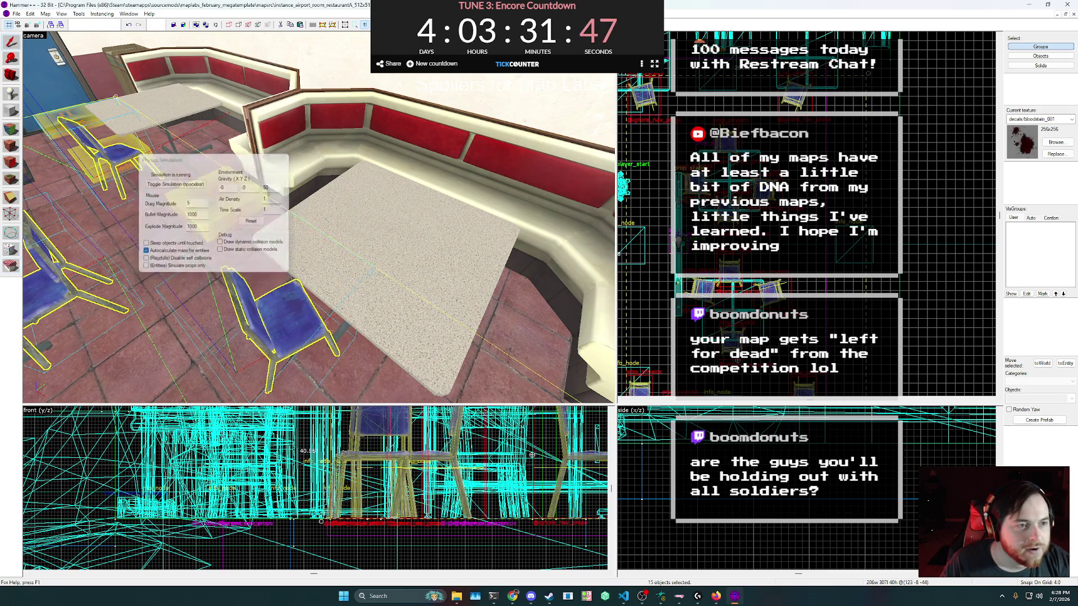
# Fly across the dining area and select the info_node ground node on the foreground floor.
pyautogui.press('s')
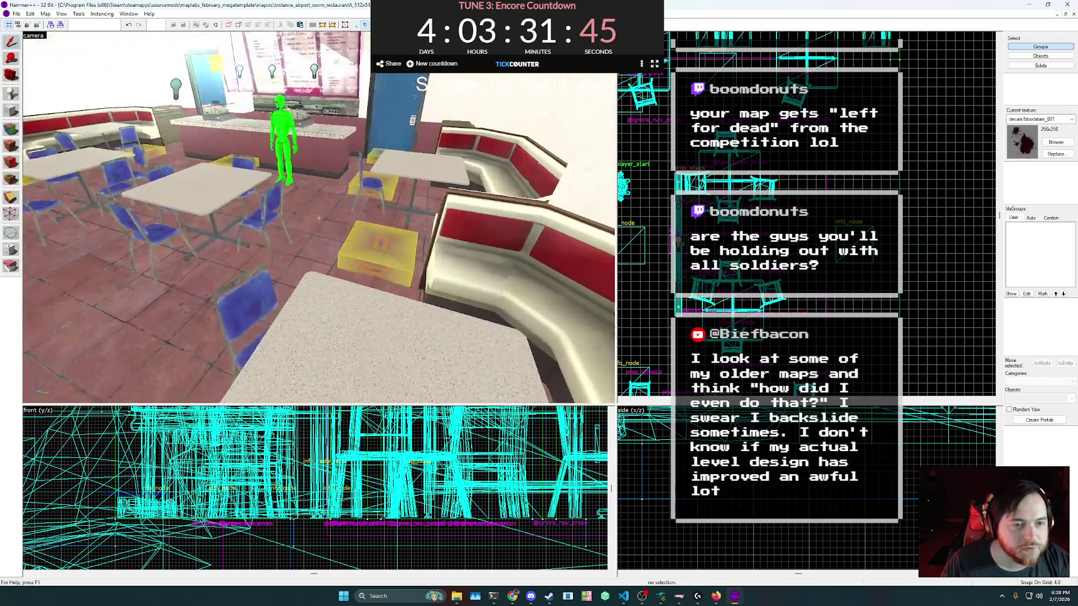
pyautogui.press('w')
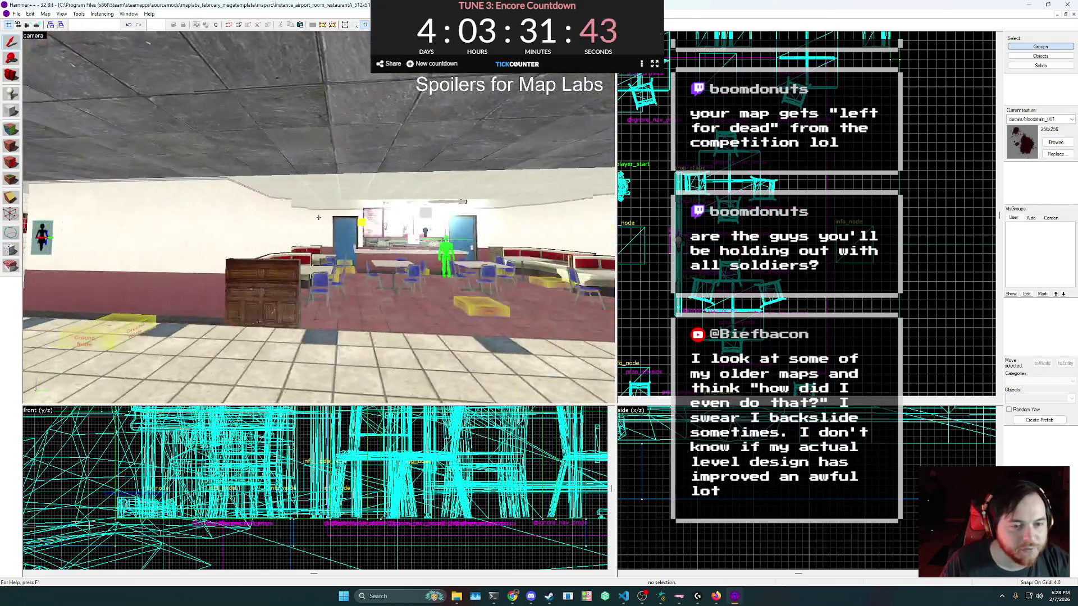
pyautogui.press('s')
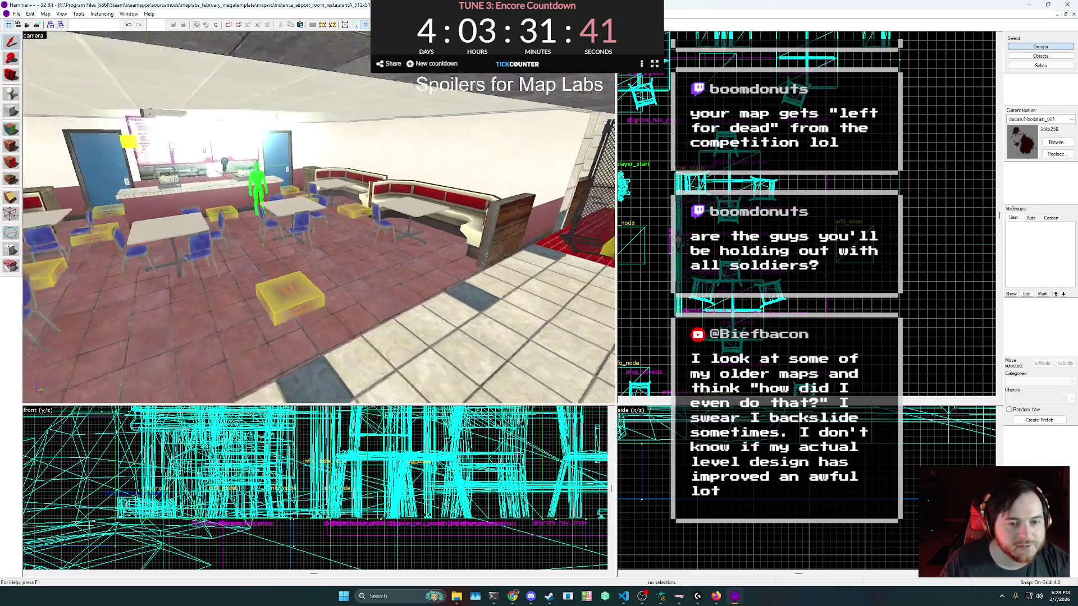
pyautogui.press('w')
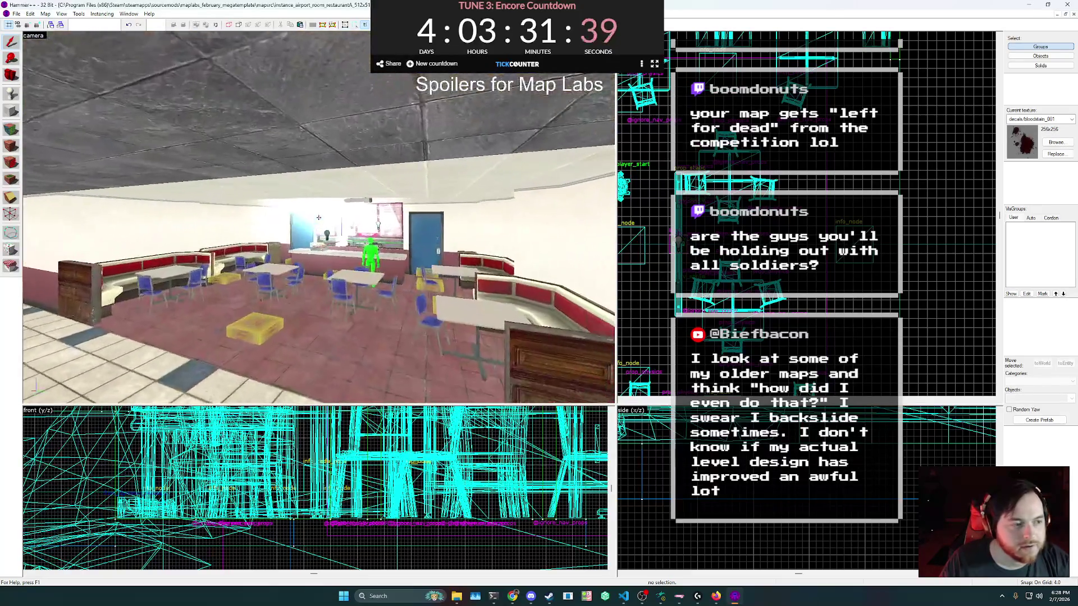
pyautogui.click(320, 287)
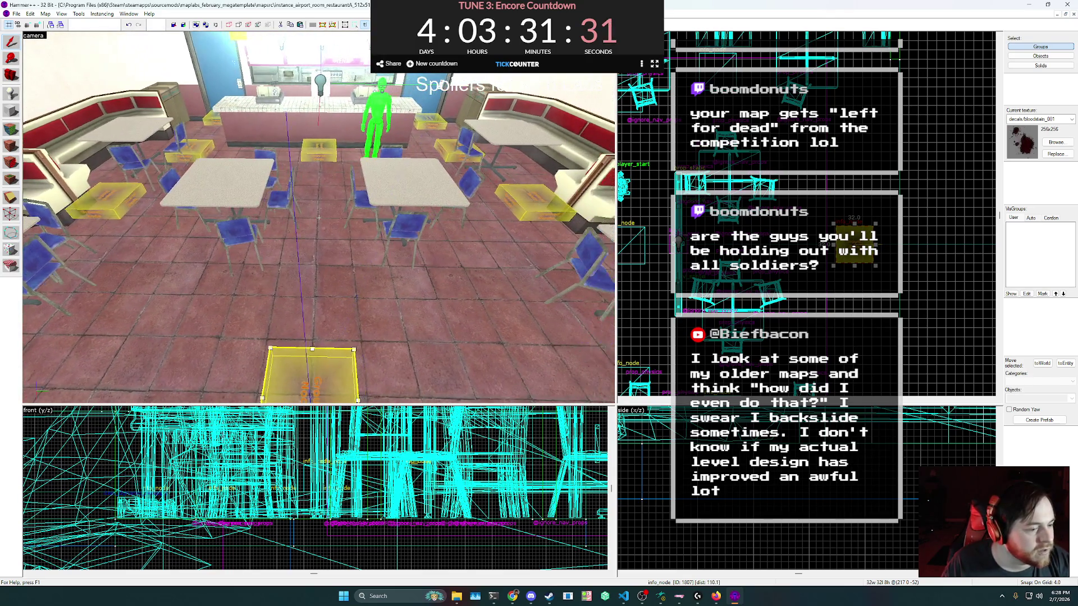
# Place five more ground node copies on the floor between and in front of the tables.
pyautogui.moveTo(311, 385); pyautogui.dragTo(331, 172)
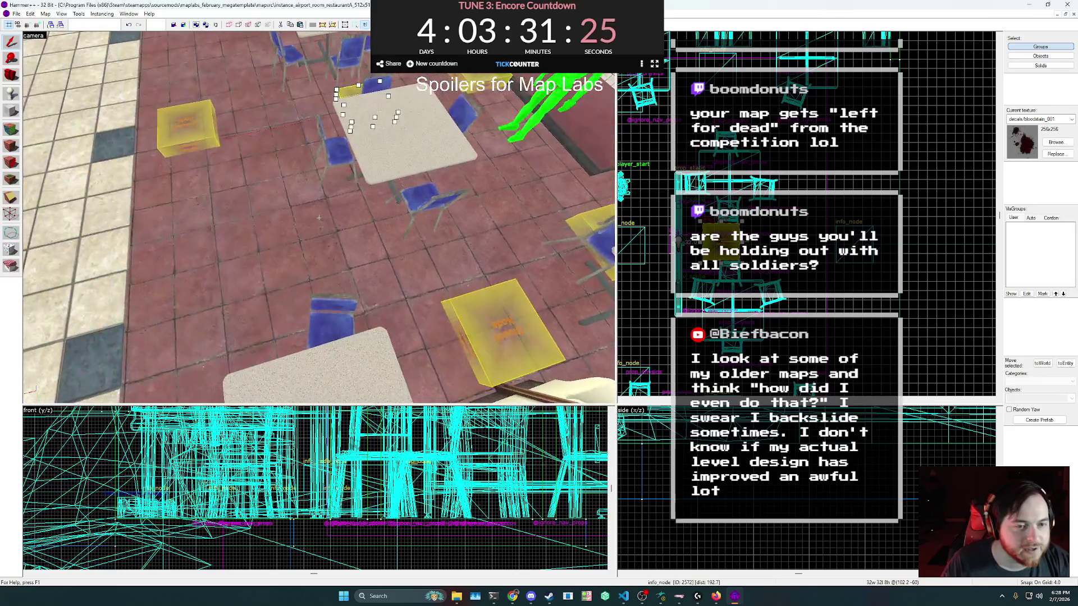
pyautogui.hotkey('ctrl', 'v')
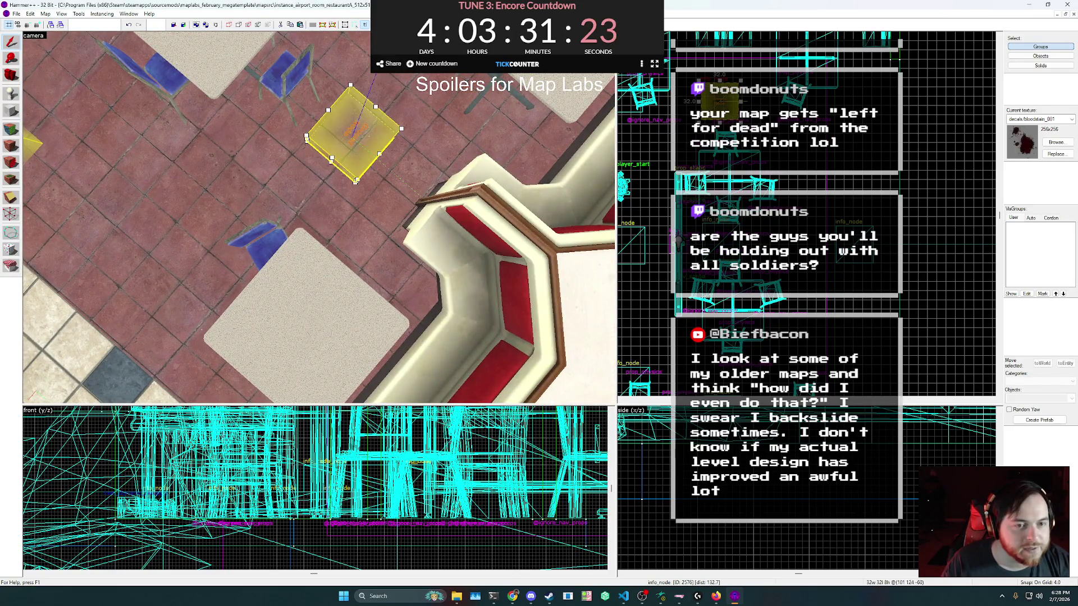
pyautogui.keyDown('shift'); pyautogui.moveTo(379, 160); pyautogui.dragTo(210, 190); pyautogui.keyUp('shift')
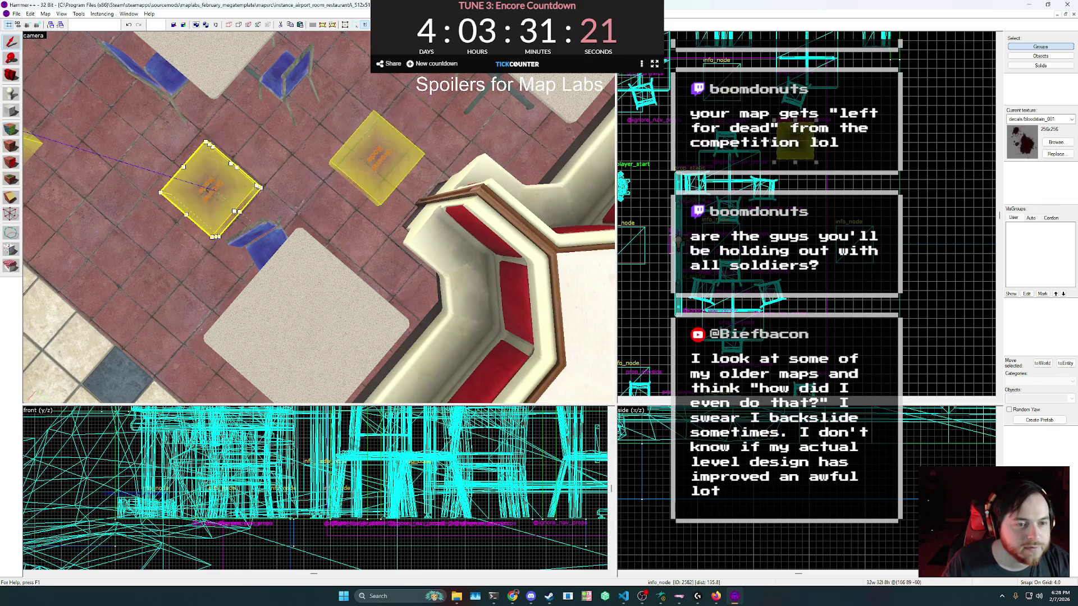
pyautogui.keyDown('shift'); pyautogui.moveTo(139, 325); pyautogui.dragTo(320, 199); pyautogui.keyUp('shift')
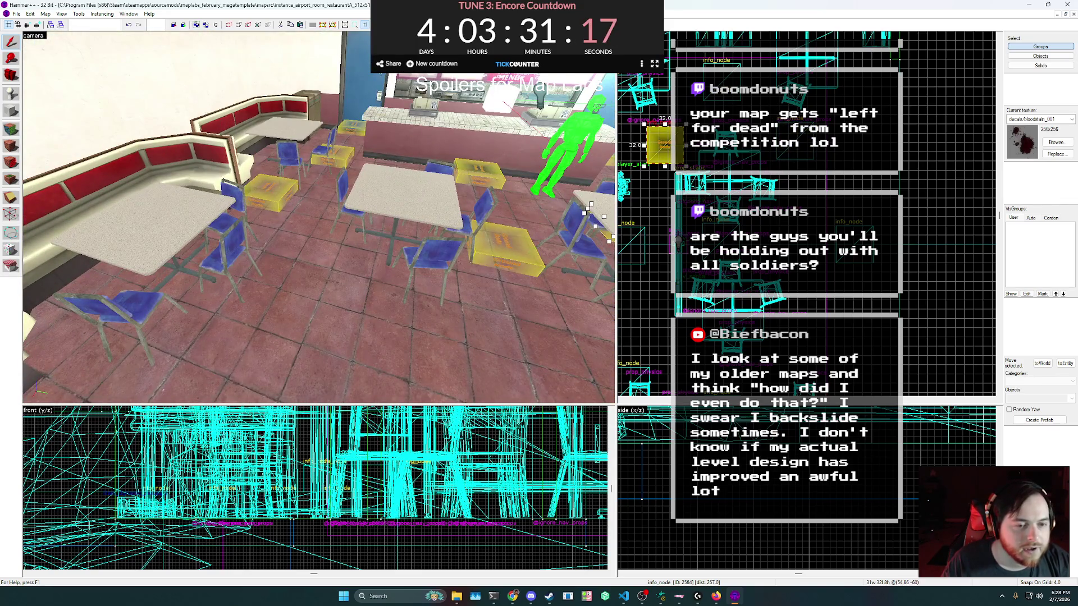
pyautogui.keyDown('shift'); pyautogui.moveTo(505, 249); pyautogui.dragTo(304, 308); pyautogui.keyUp('shift')
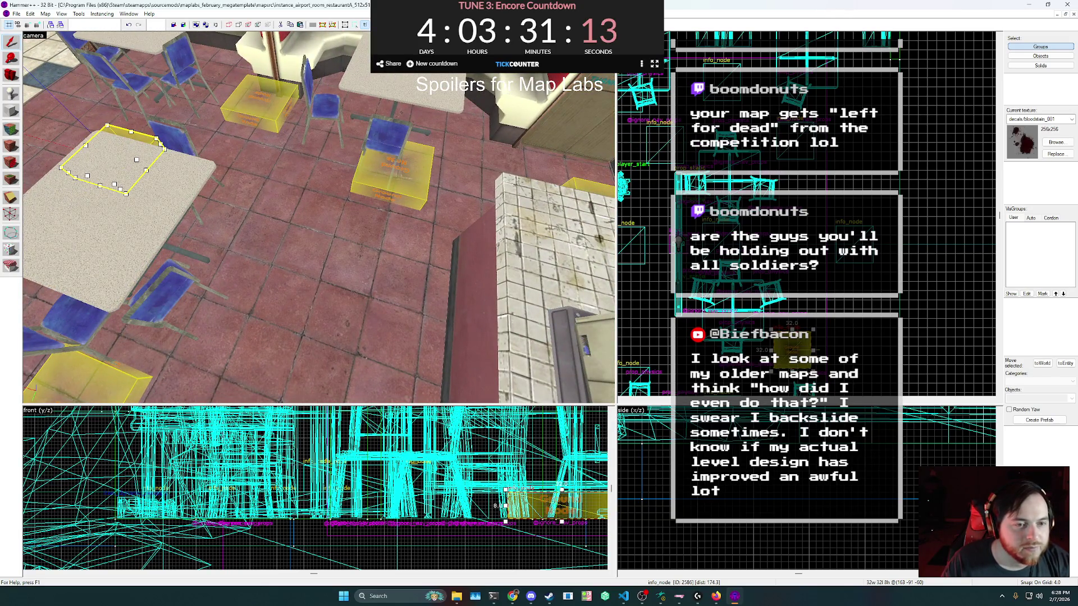
pyautogui.keyDown('shift'); pyautogui.moveTo(113, 160); pyautogui.dragTo(286, 190); pyautogui.keyUp('shift')
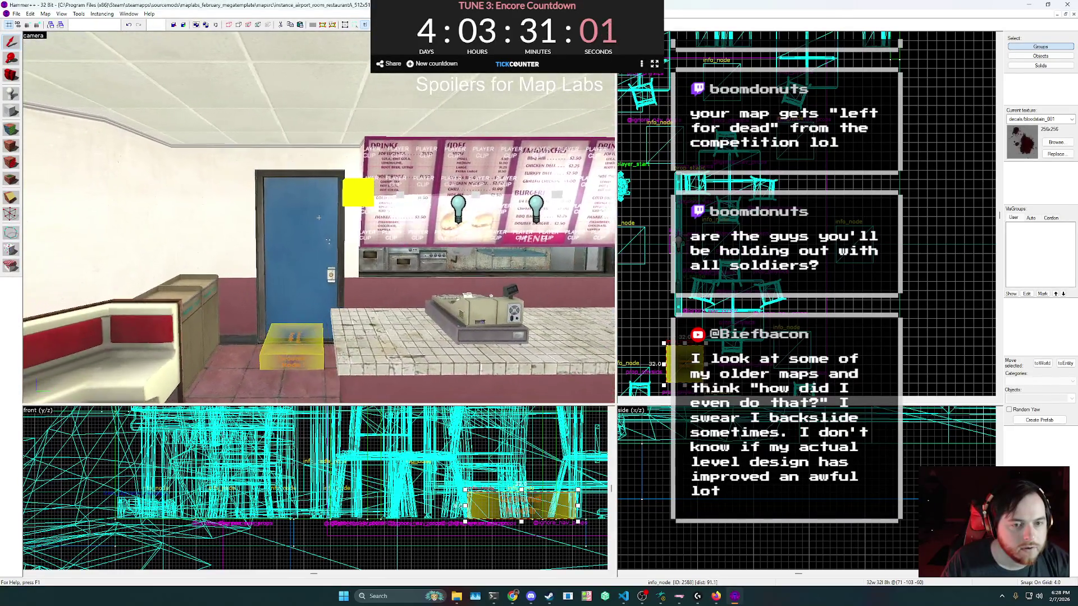
pyautogui.press('w')
pyautogui.press('w')
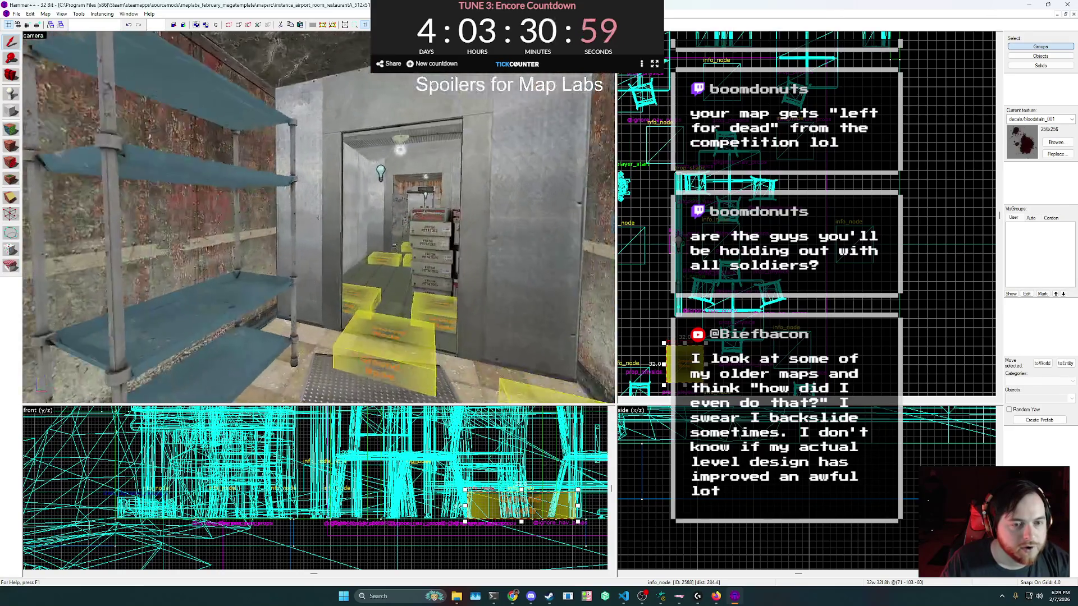
pyautogui.press('w')
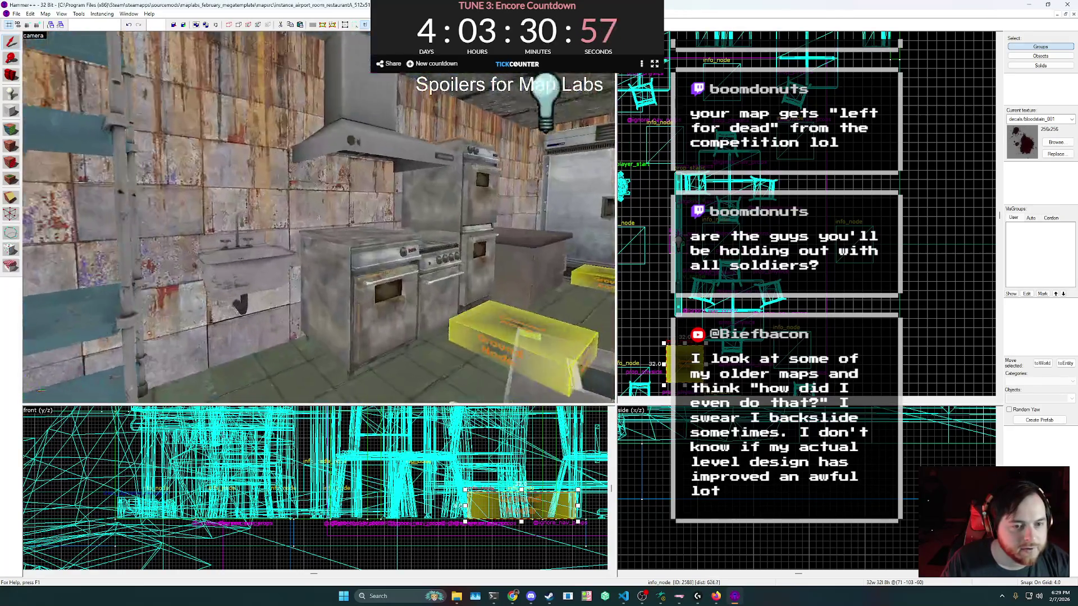
pyautogui.press('w')
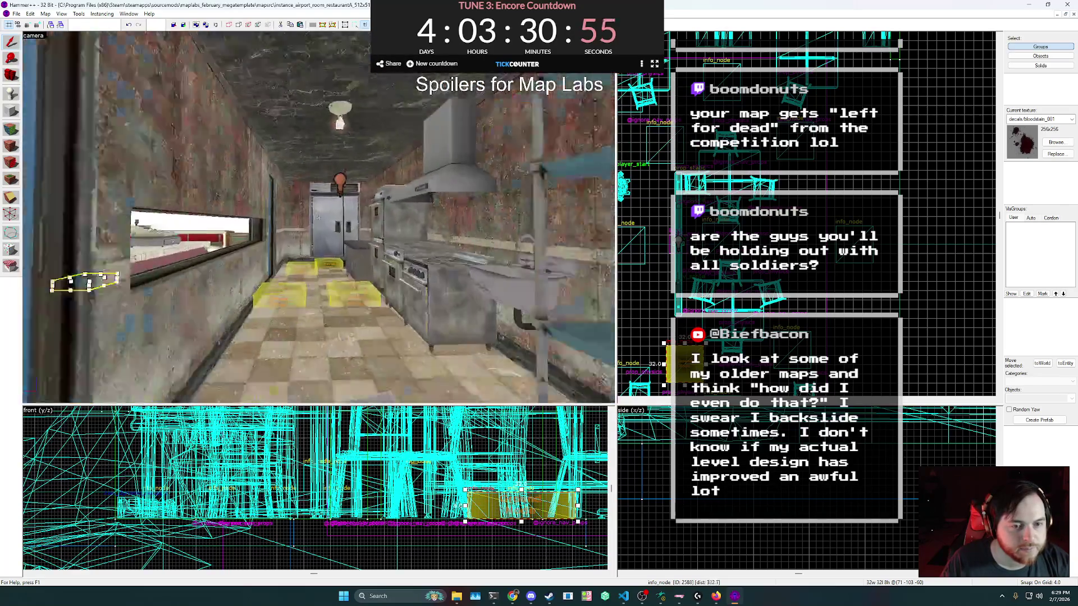
pyautogui.press('w')
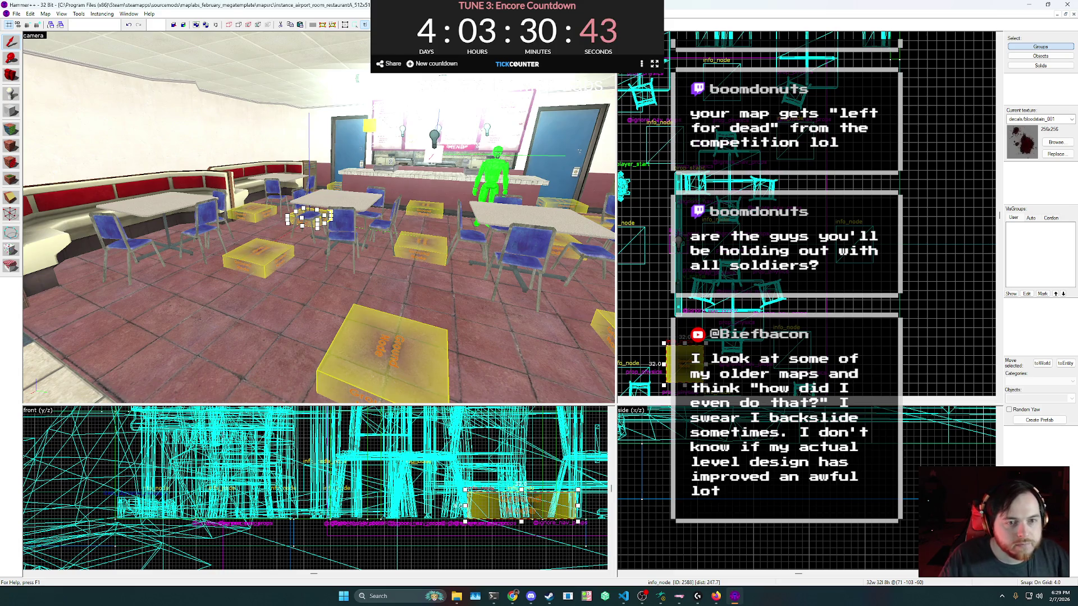
# Fly the camera from the restaurant across the terminal into the wood-paneled bar room.
pyautogui.press('z')
pyautogui.press('w')
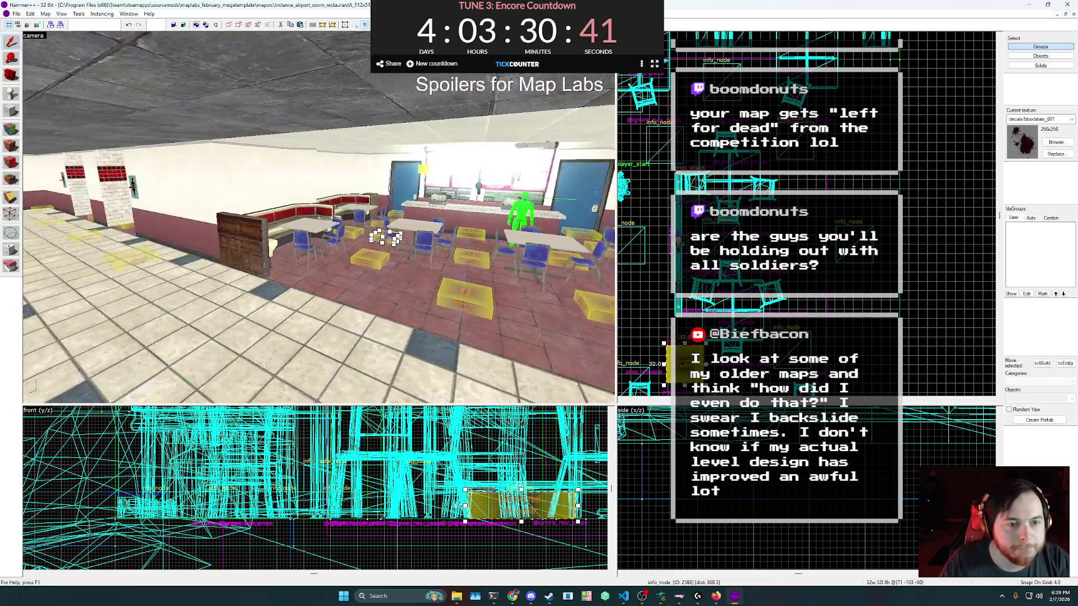
pyautogui.press('w')
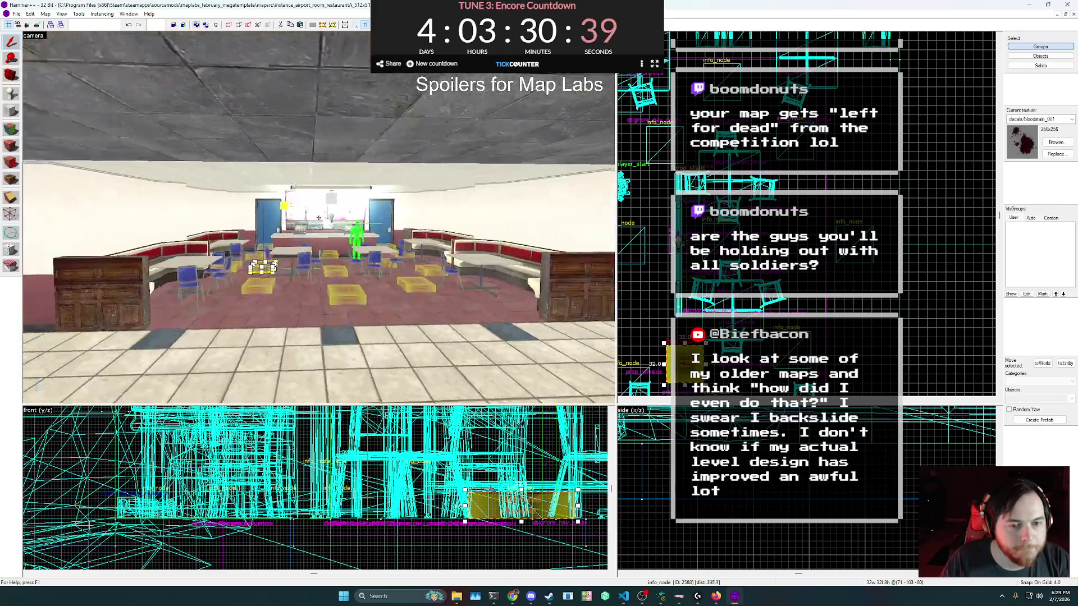
pyautogui.press('w')
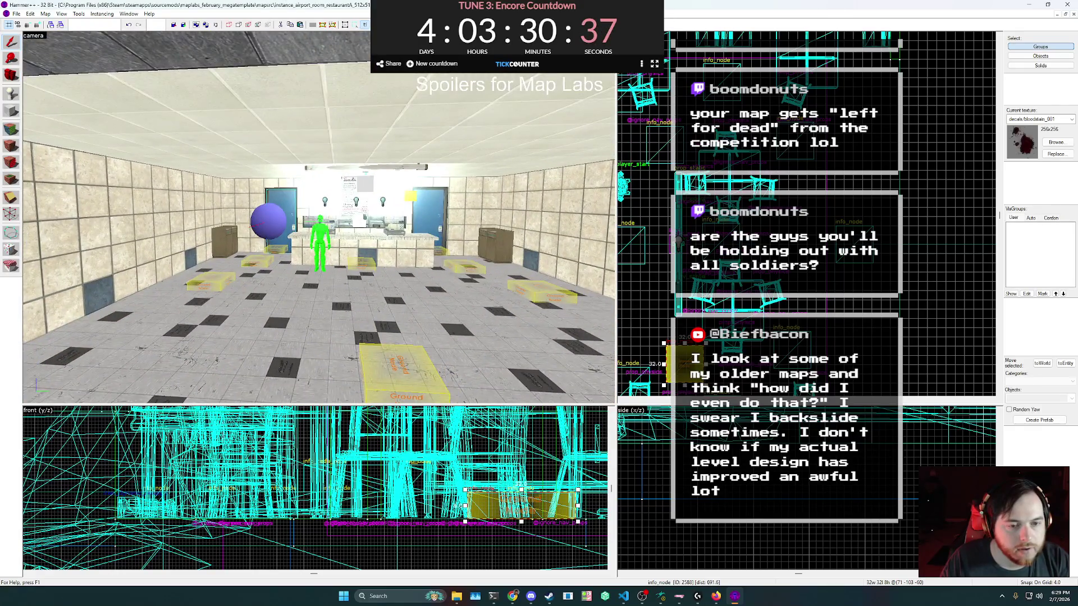
pyautogui.press('w')
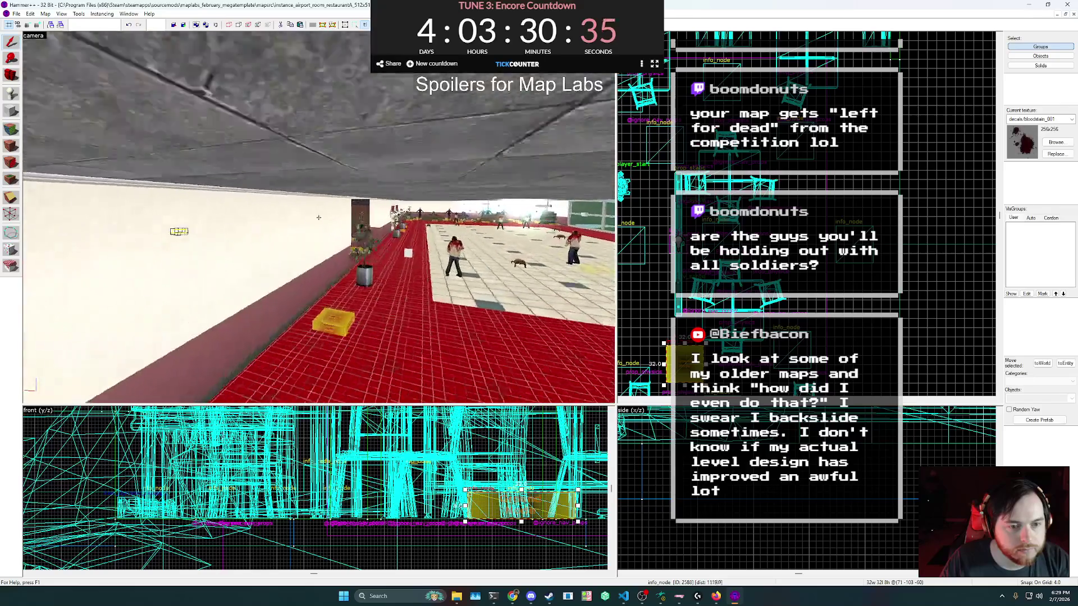
pyautogui.press('w')
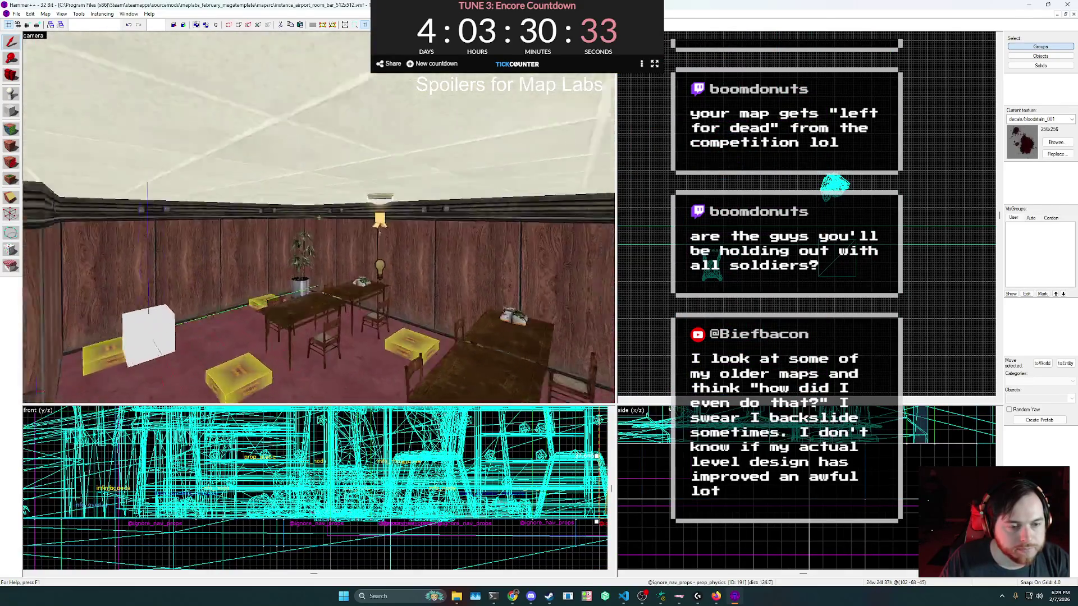
# Select two bar tables with their chairs and a potted plant and copy them.
pyautogui.click(319, 252)
pyautogui.keyDown('ctrl'); pyautogui.click(338, 186); pyautogui.keyUp('ctrl')
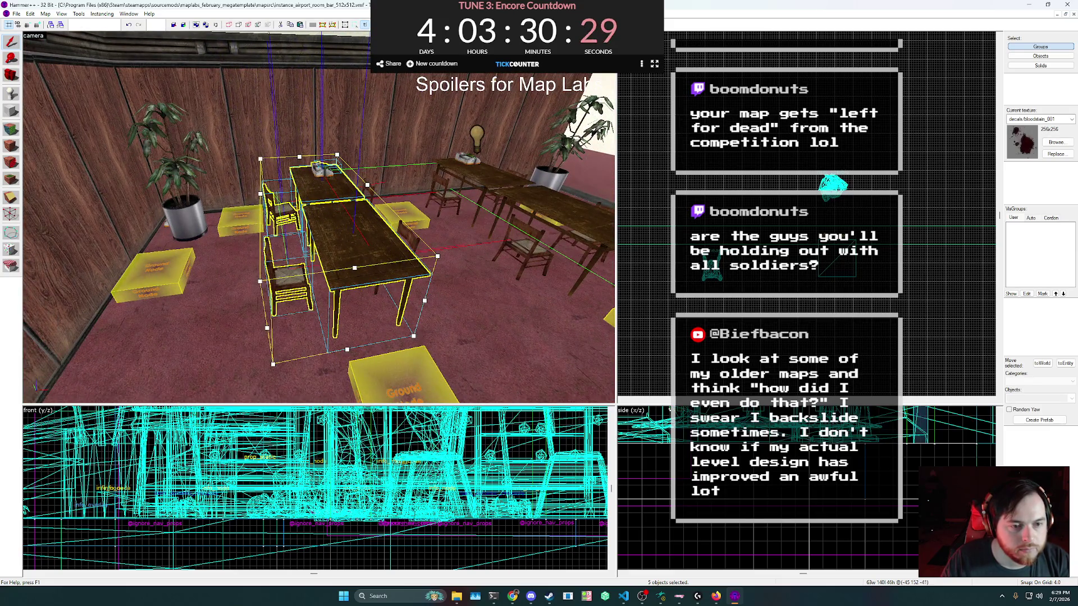
pyautogui.press('w')
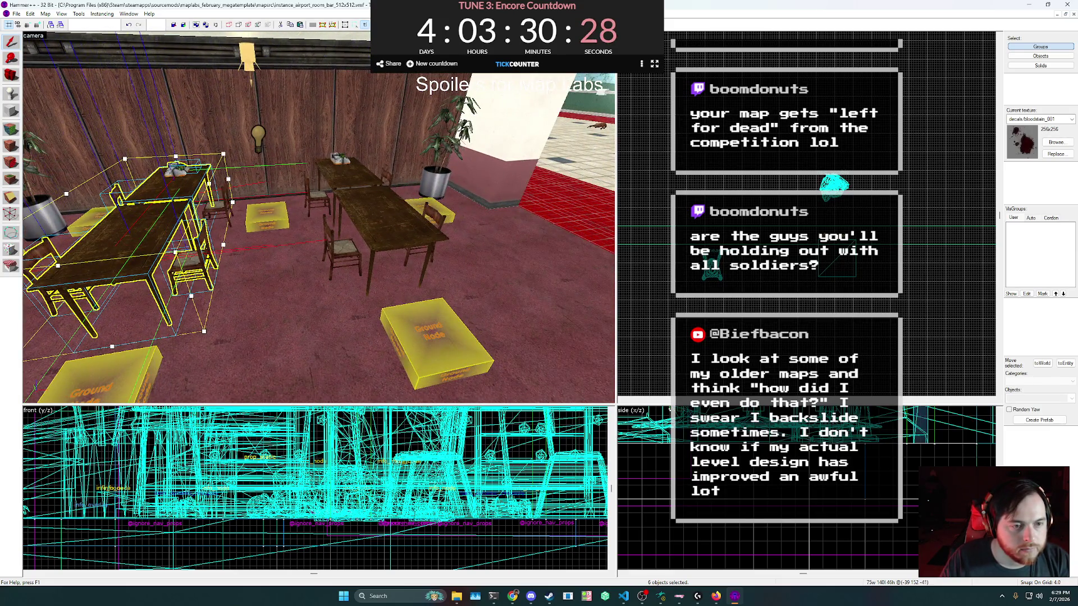
pyautogui.keyDown('ctrl'); pyautogui.click(353, 202); pyautogui.keyUp('ctrl')
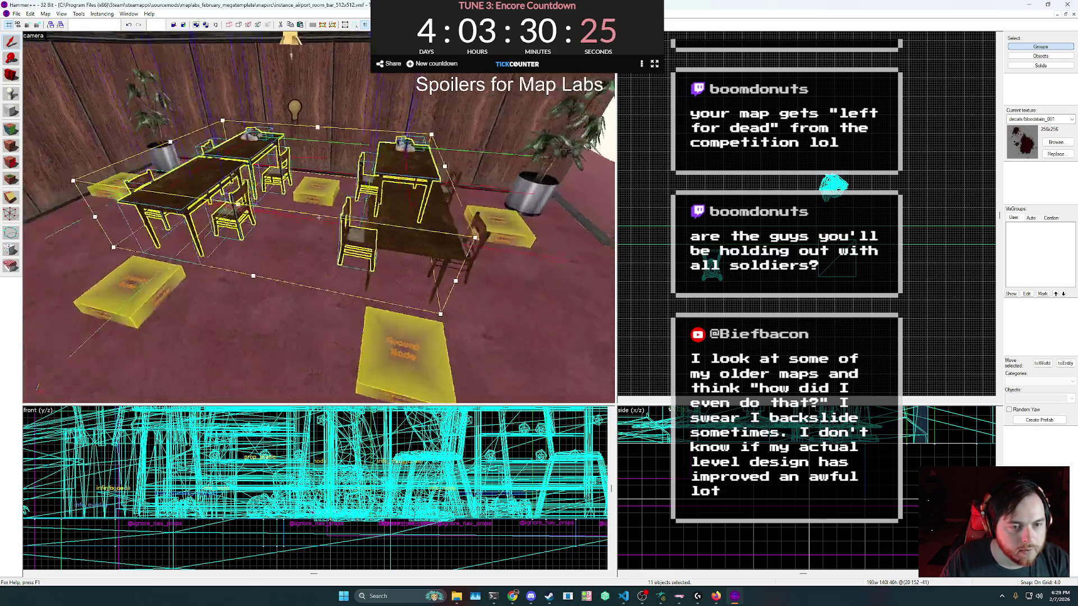
pyautogui.keyDown('ctrl'); pyautogui.click(429, 134); pyautogui.keyUp('ctrl')
pyautogui.press('w')
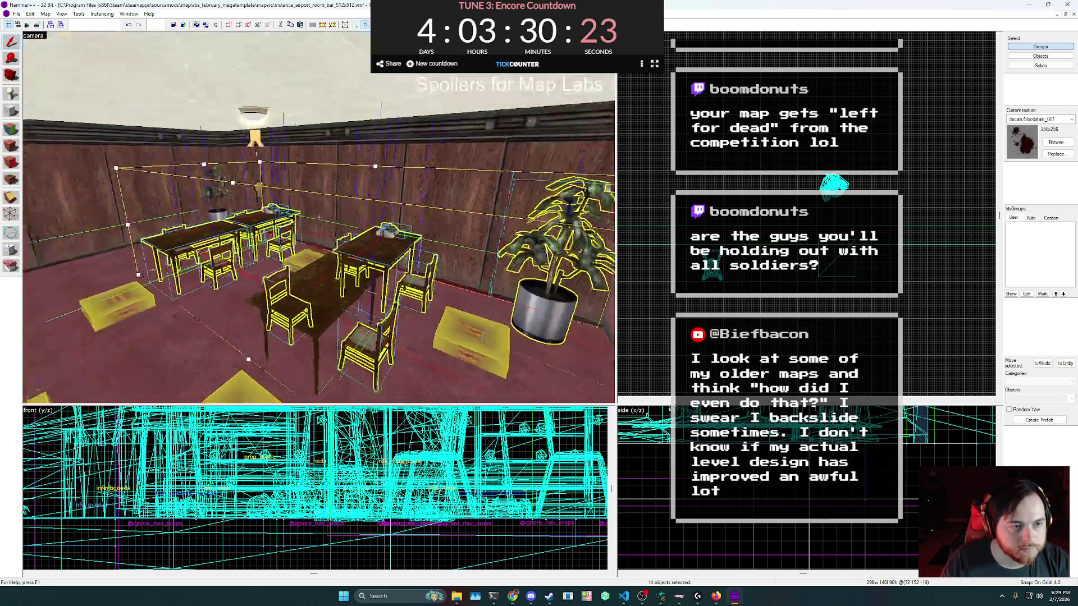
# Fly back to the tiled restaurant room ready to paste the furniture.
pyautogui.press('w')
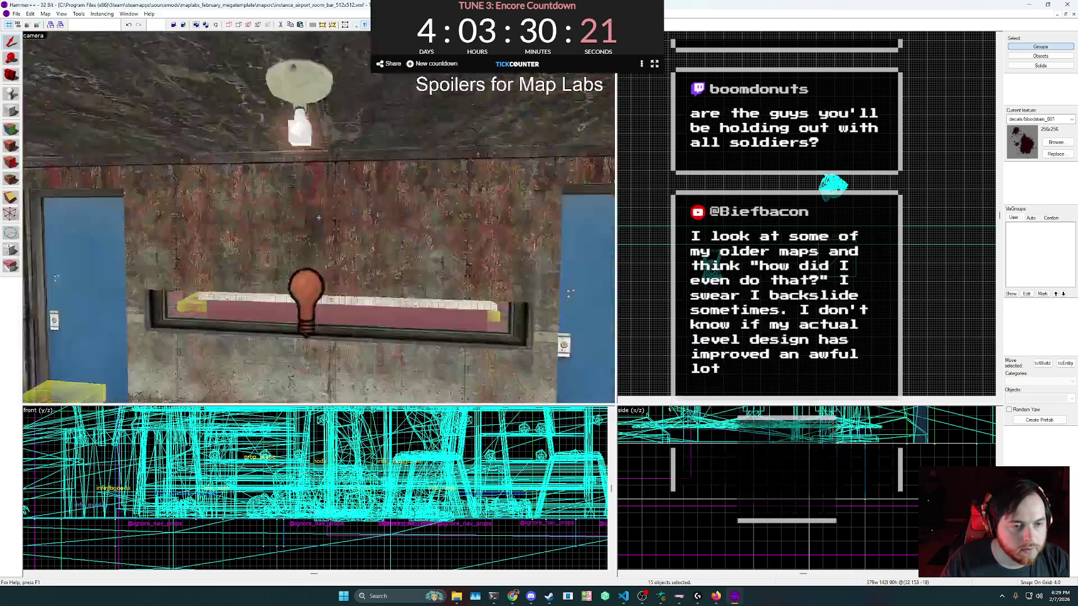
pyautogui.press('w')
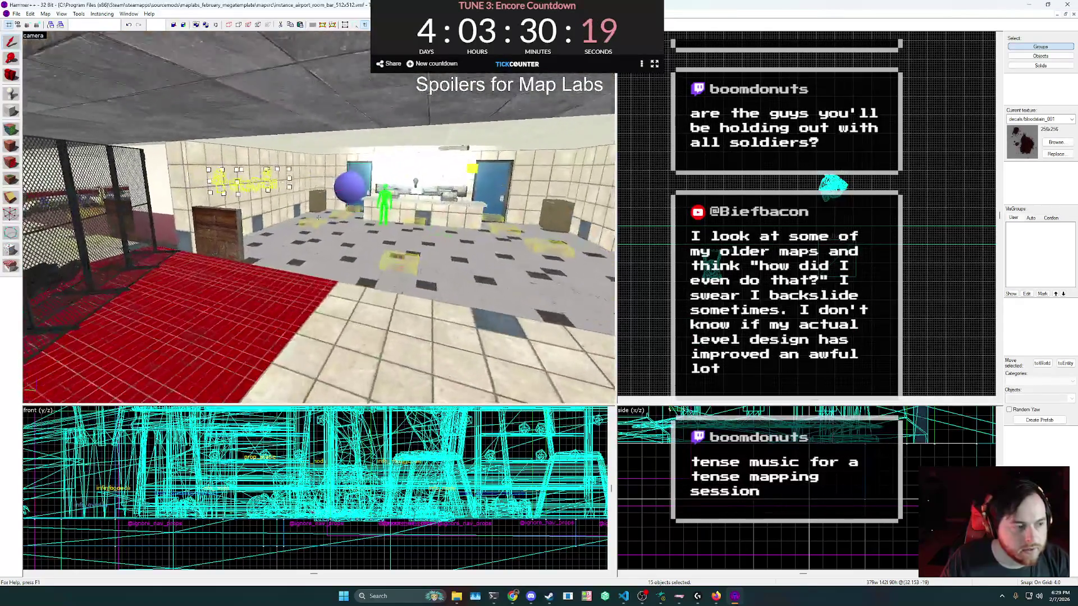
pyautogui.click(287, 160)
# Paste the furniture group and drag it into the middle of the tiled floor.
pyautogui.hotkey('ctrl', 'v')
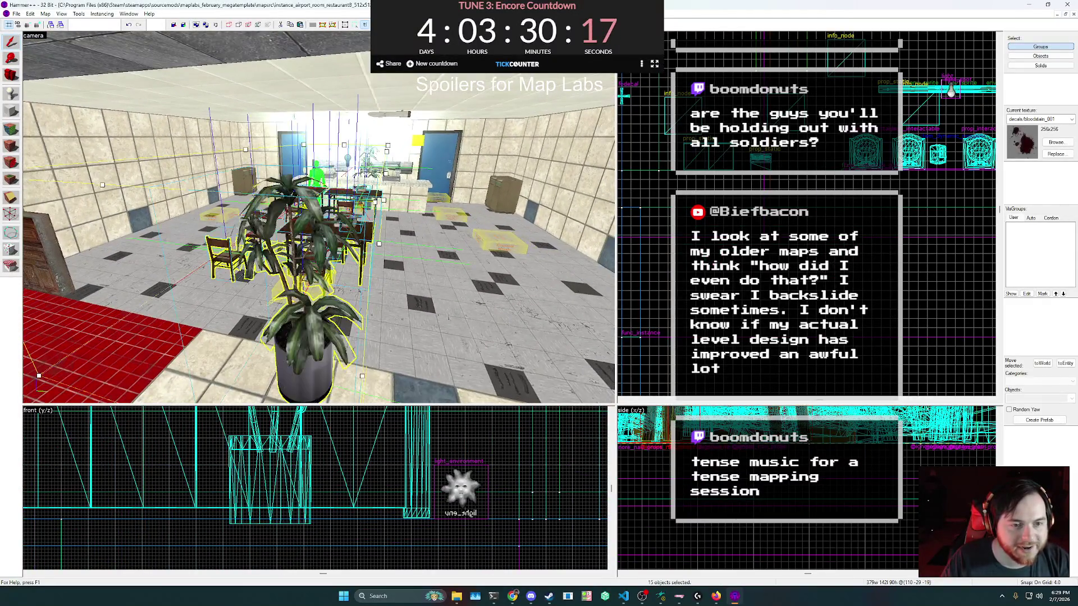
pyautogui.scroll(5, 809, 210)
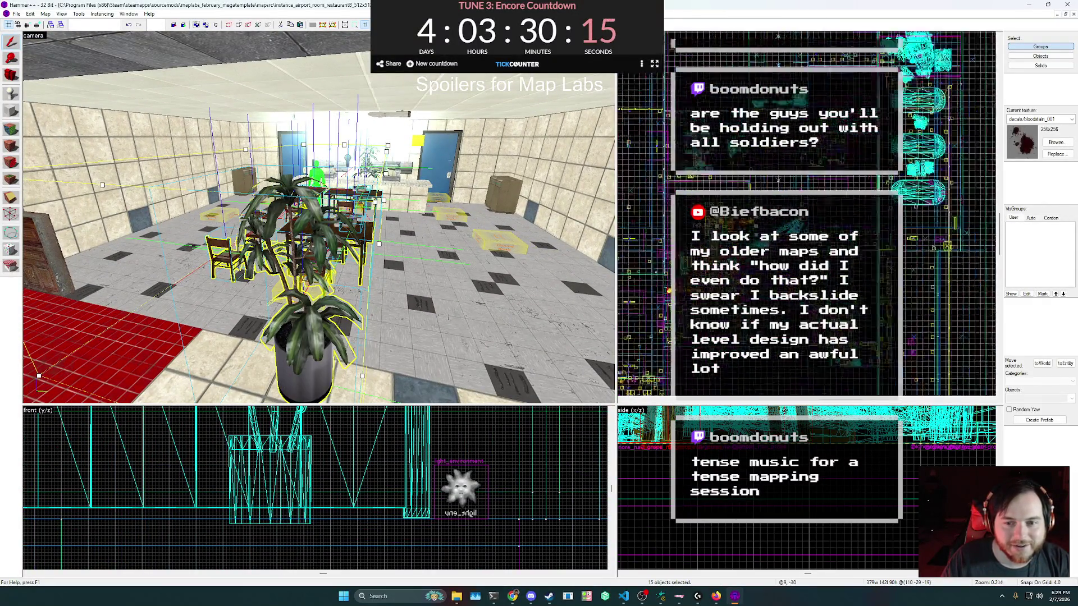
pyautogui.scroll(4, 808, 211)
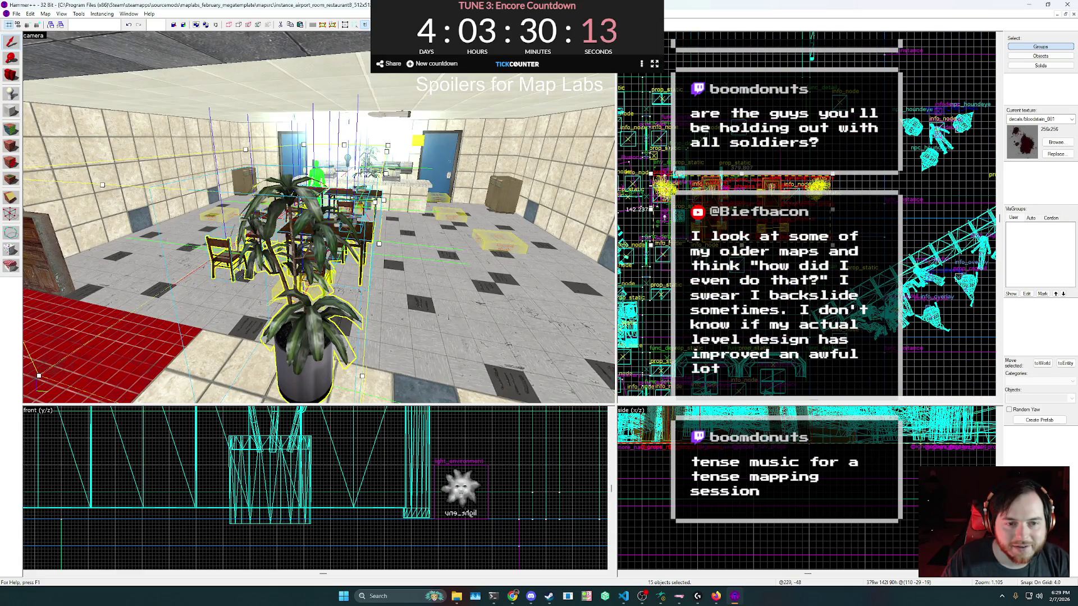
pyautogui.moveTo(808, 185); pyautogui.dragTo(757, 186)
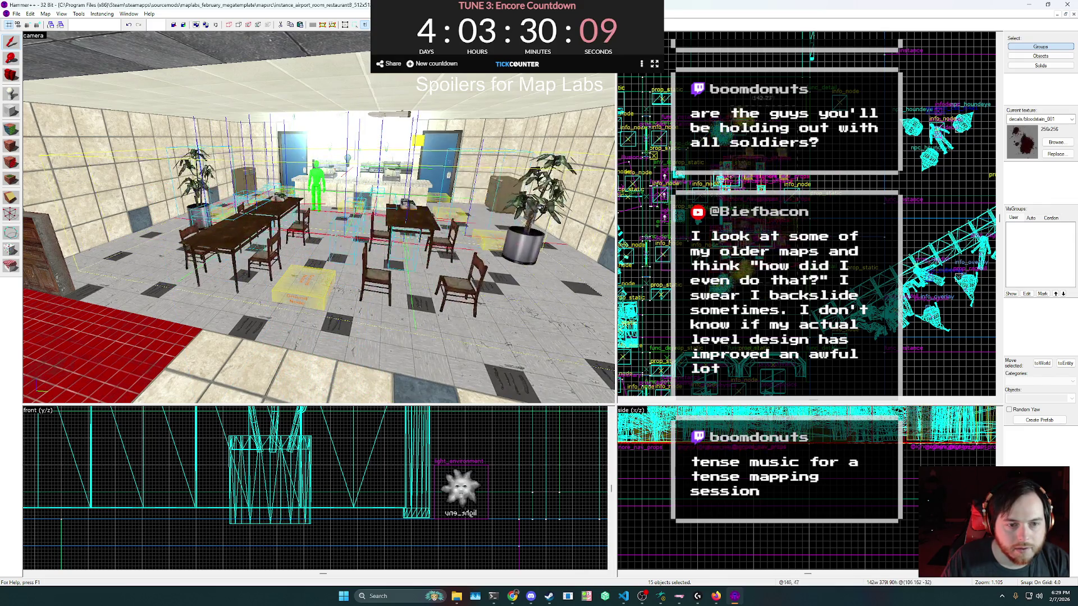
pyautogui.moveTo(826, 421); pyautogui.dragTo(926, 421)
pyautogui.moveTo(808, 421); pyautogui.dragTo(859, 421)
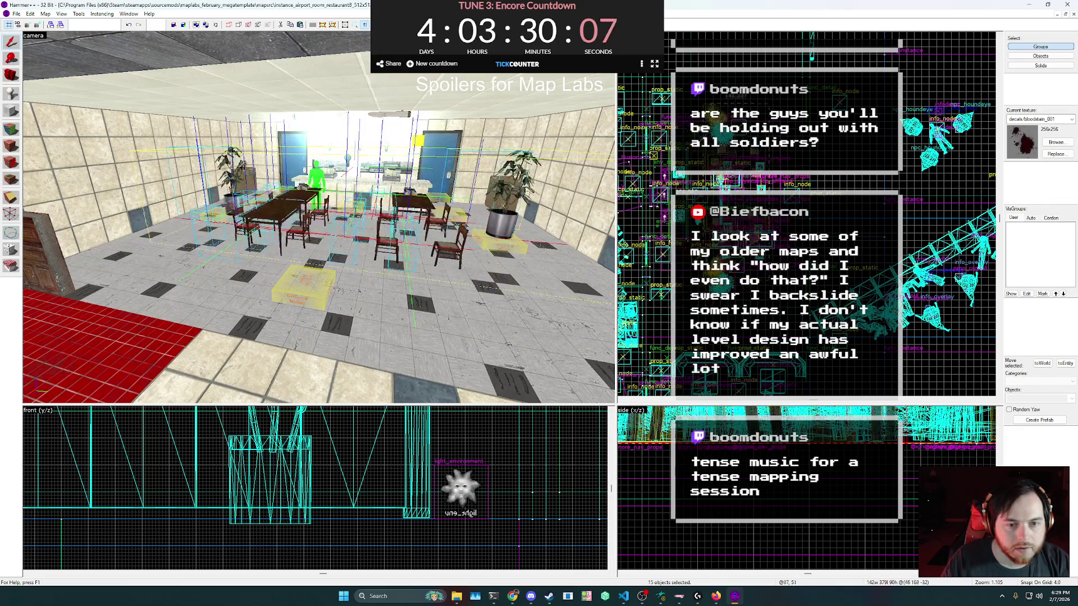
pyautogui.moveTo(943, 426); pyautogui.dragTo(842, 425)
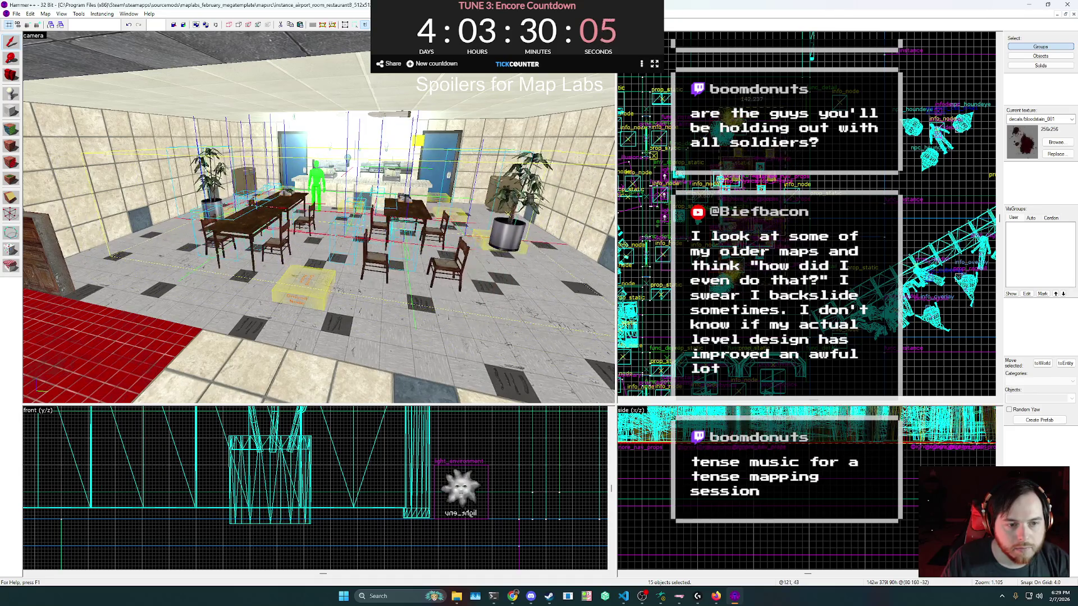
# Deselect and fly the camera toward the placed tables and chairs to inspect them.
pyautogui.press('Escape')
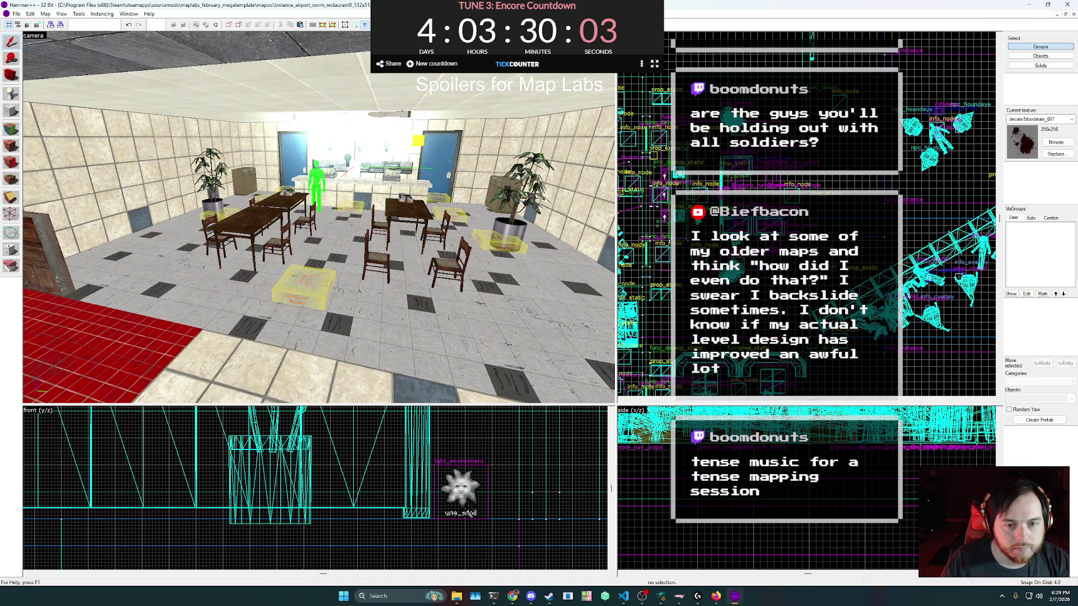
pyautogui.press('z')
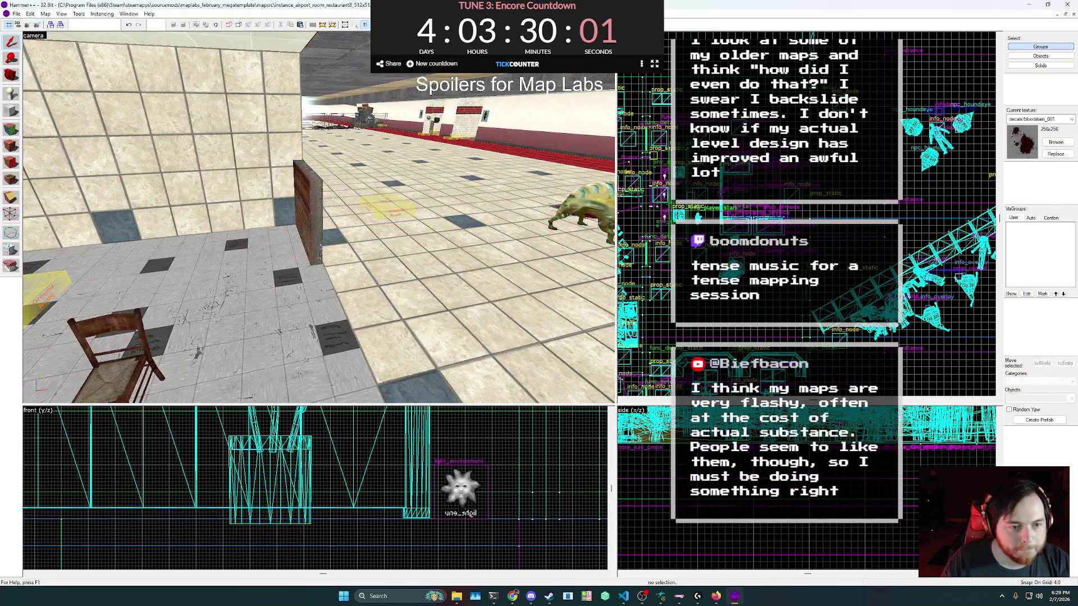
pyautogui.press('w')
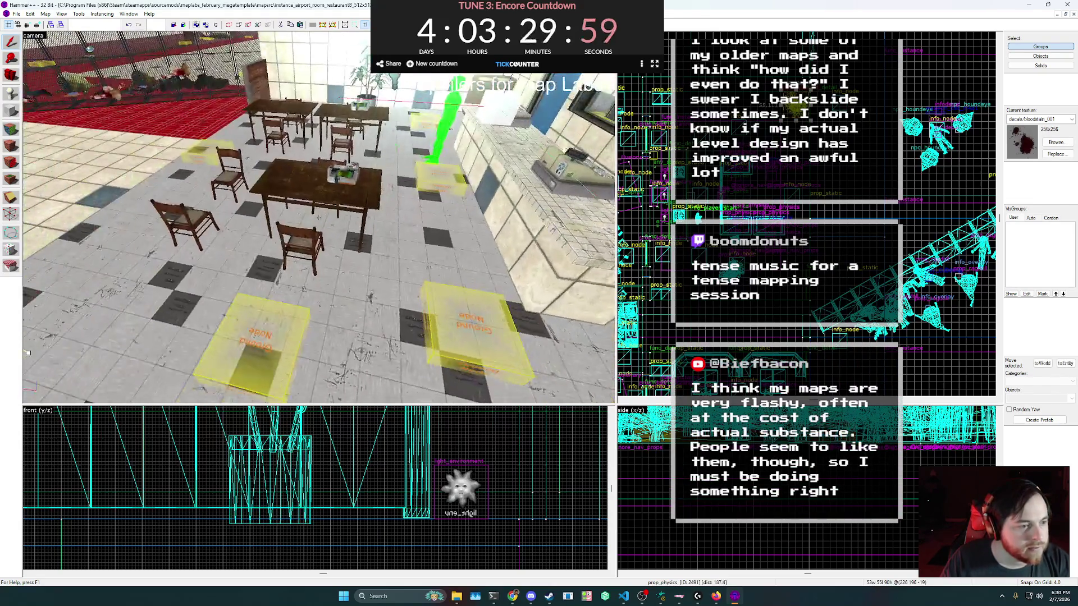
# Fly across the restaurant room to the red and grey floor near the player spawn.
pyautogui.press('w')
pyautogui.press('w')
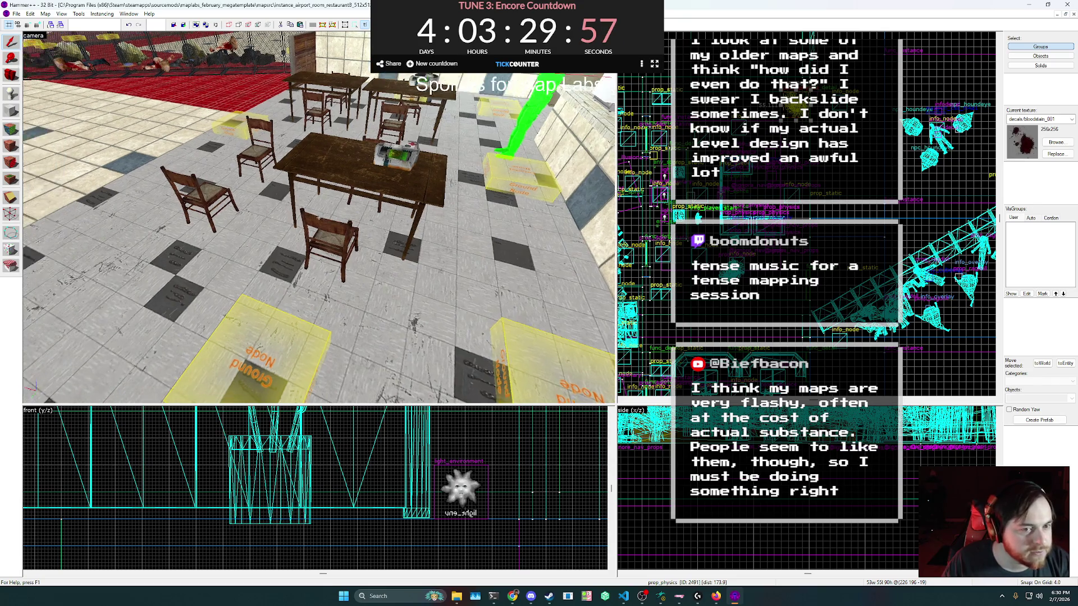
pyautogui.press('w')
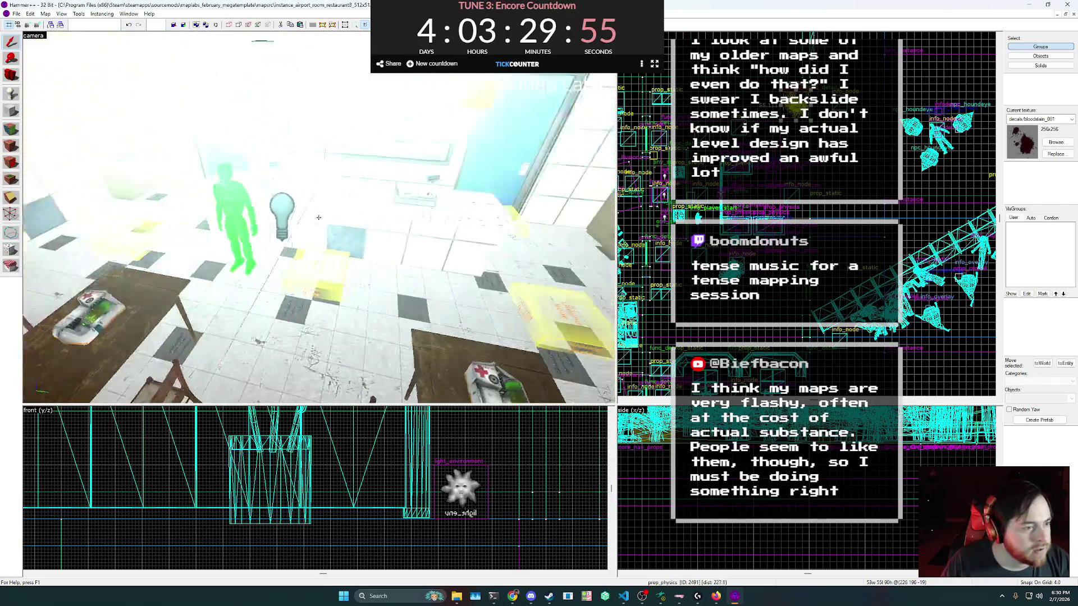
pyautogui.press('w')
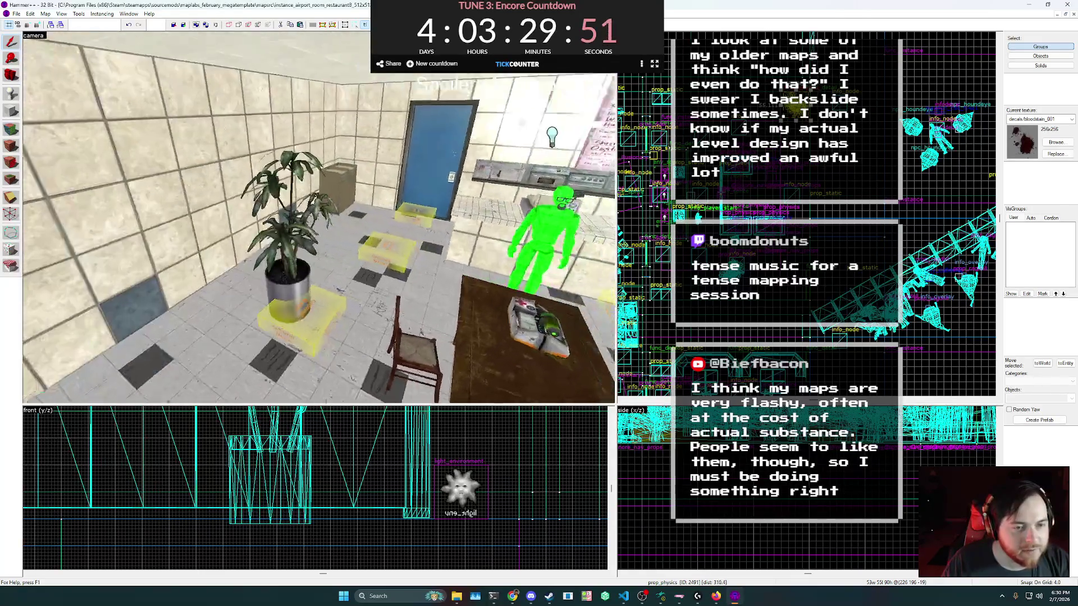
pyautogui.click(252, 337)
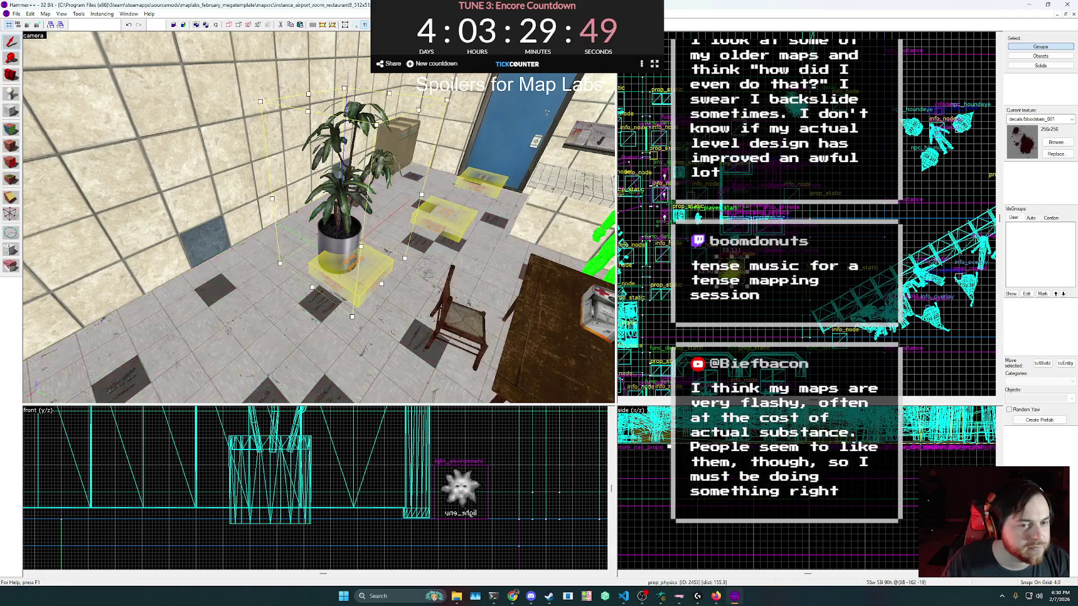
pyautogui.press('w')
# Move the potted plant into the corner beside the wooden wall and deselect.
pyautogui.click(354, 127)
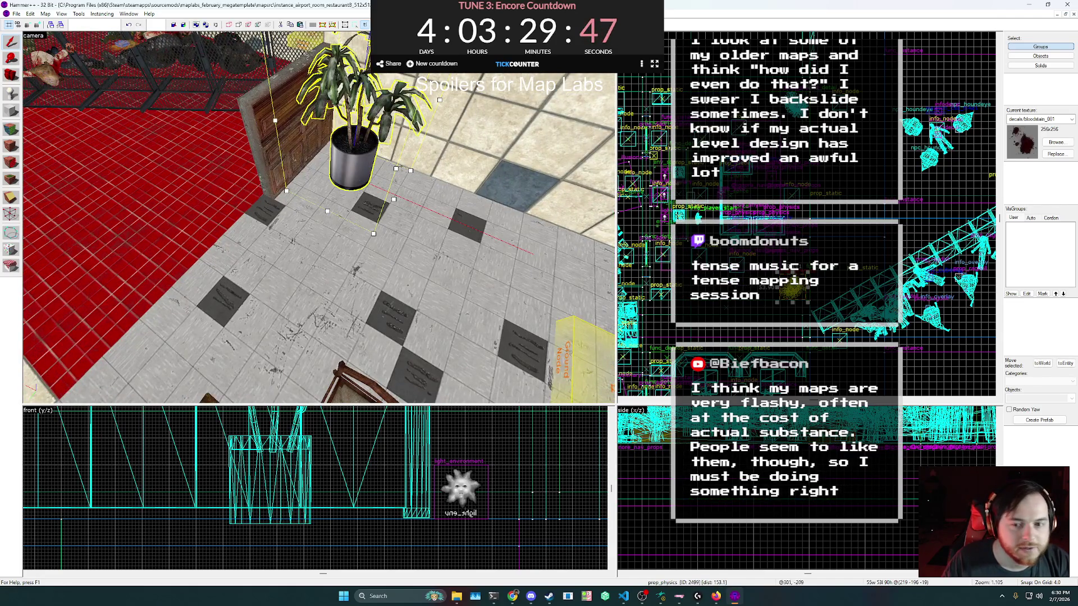
pyautogui.scroll(2, 809, 210)
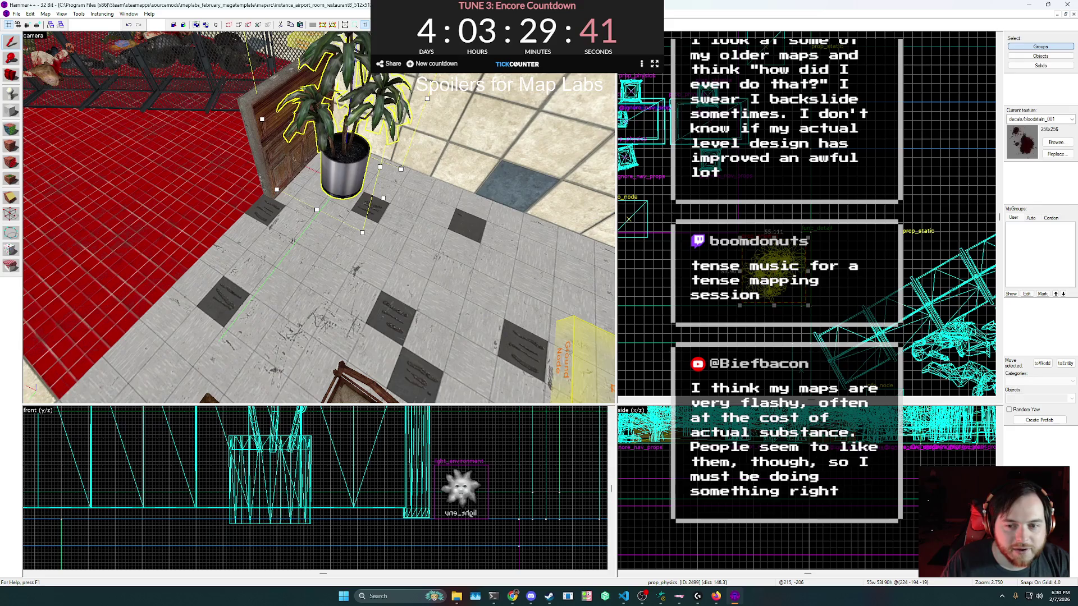
pyautogui.press('Escape')
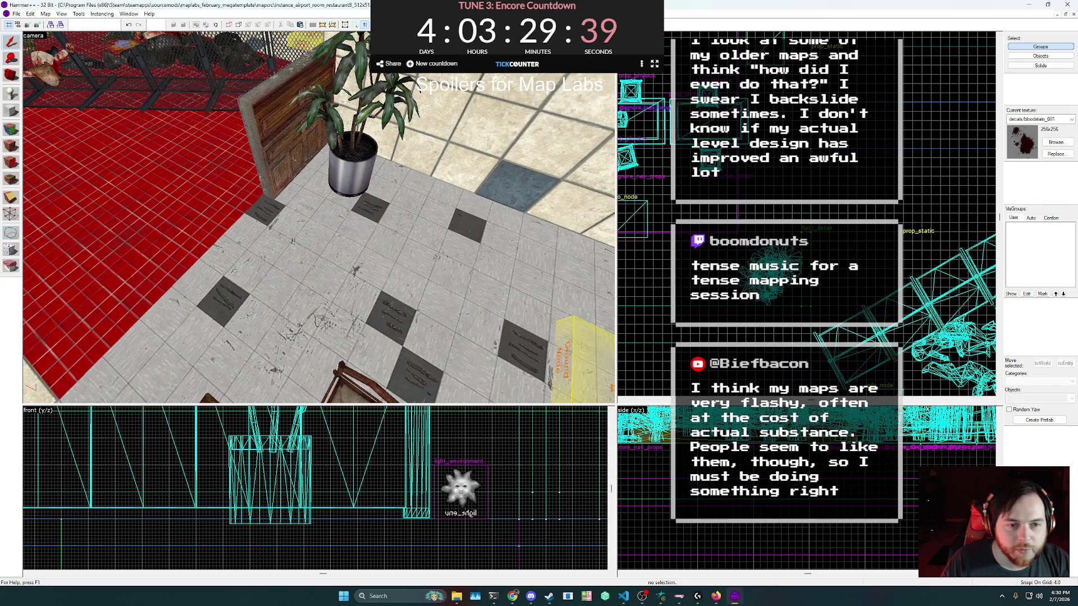
# Push one dining table against its neighbour to form a long table.
pyautogui.click(337, 202)
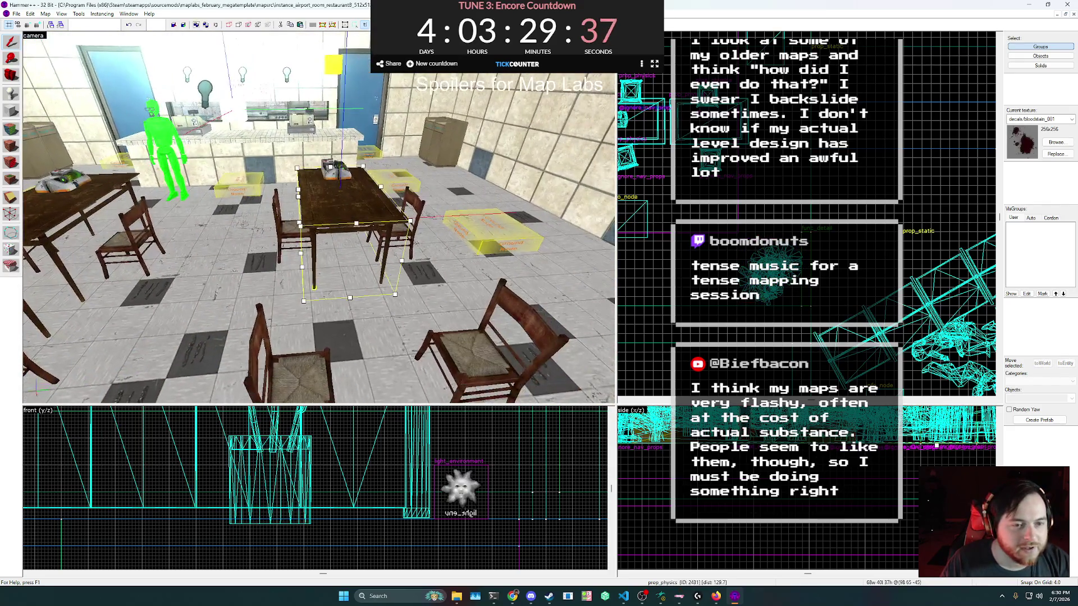
pyautogui.scroll(-3, 808, 211)
pyautogui.scroll(4, 809, 211)
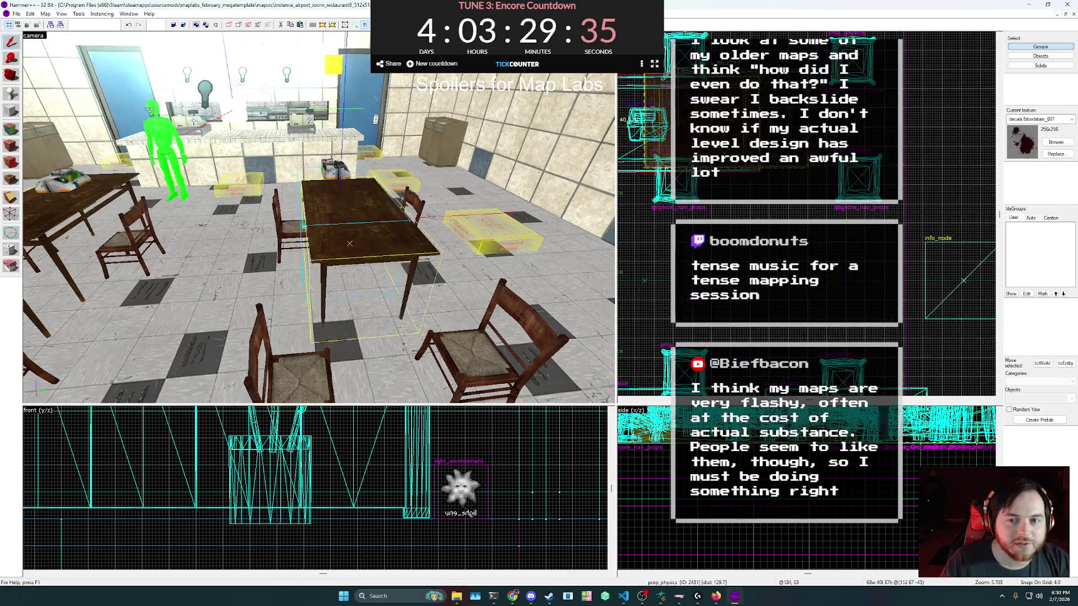
pyautogui.moveTo(892, 126)
pyautogui.mouseDown()
pyautogui.moveTo(919, 118)
pyautogui.moveTo(913, 126)
pyautogui.mouseUp()
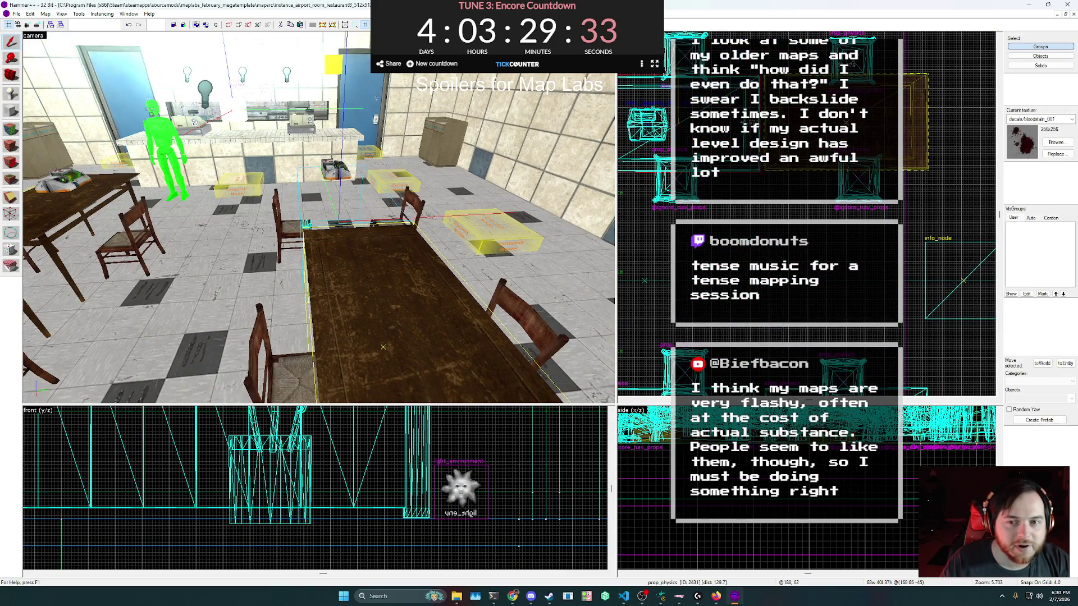
pyautogui.press('Escape')
pyautogui.press('z')
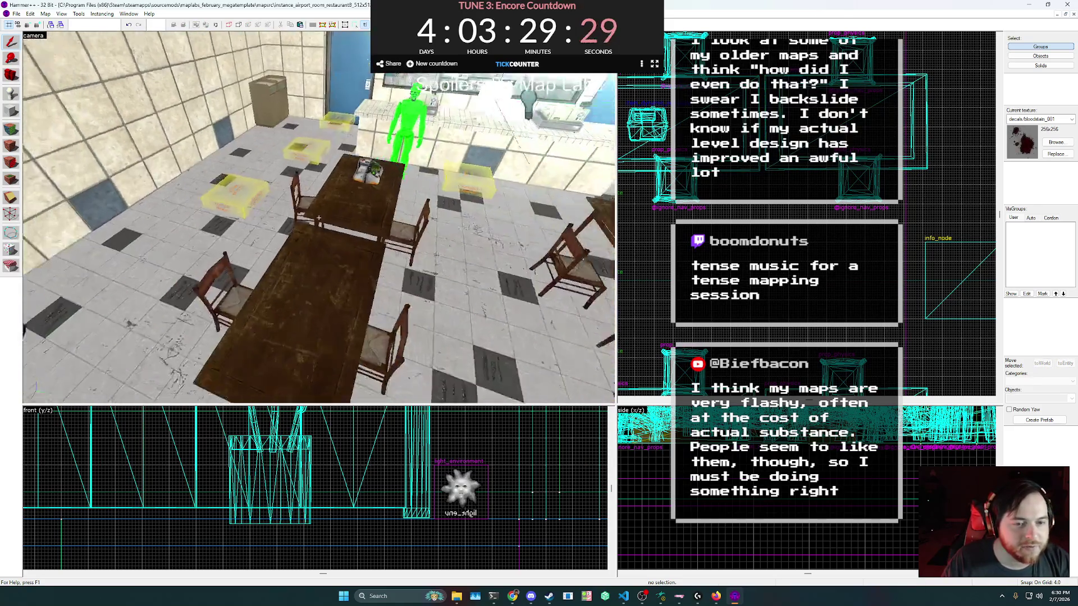
pyautogui.press('z')
# Copy a table-and-chairs set up-left onto the left side of the dining floor.
pyautogui.click(318, 218)
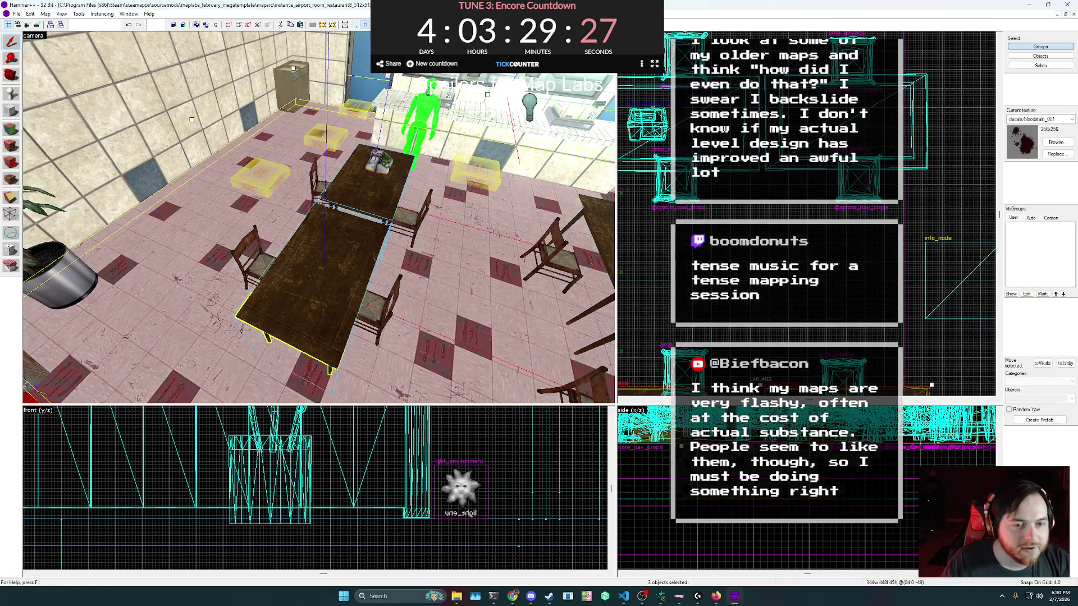
pyautogui.keyDown('ctrl'); pyautogui.click(395, 278); pyautogui.keyUp('ctrl')
pyautogui.scroll(-3, 807, 210)
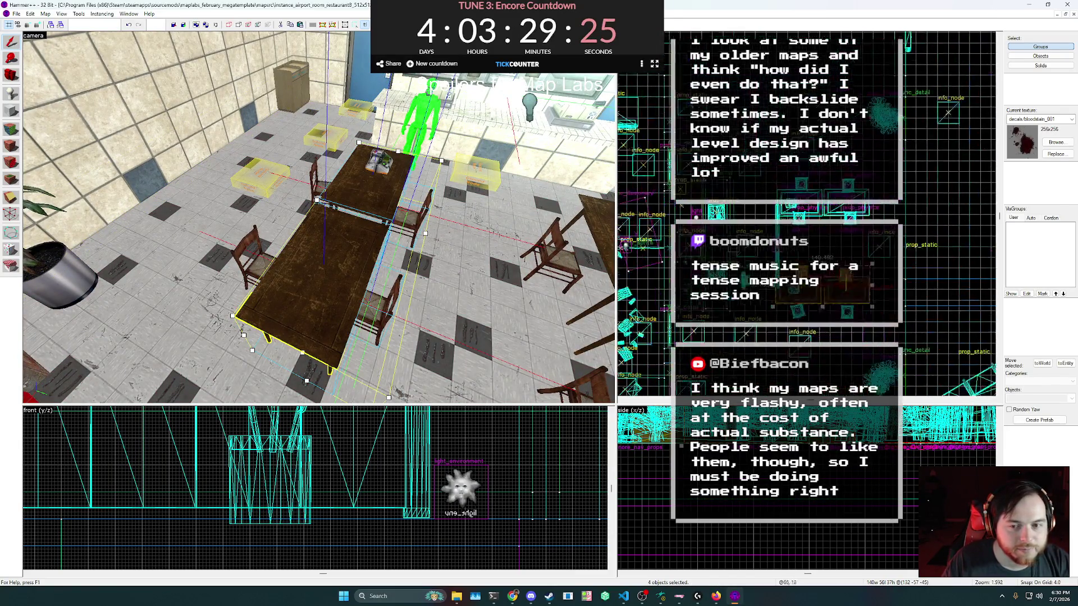
pyautogui.moveTo(295, 320); pyautogui.dragTo(211, 186)
pyautogui.moveTo(252, 126); pyautogui.dragTo(169, 185)
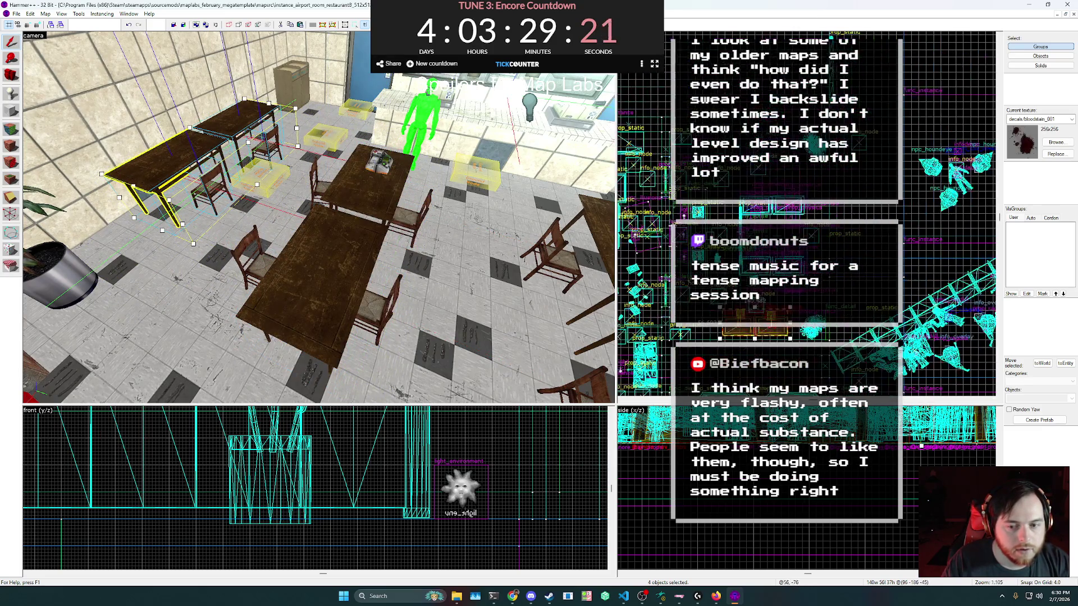
pyautogui.scroll(8, 806, 215)
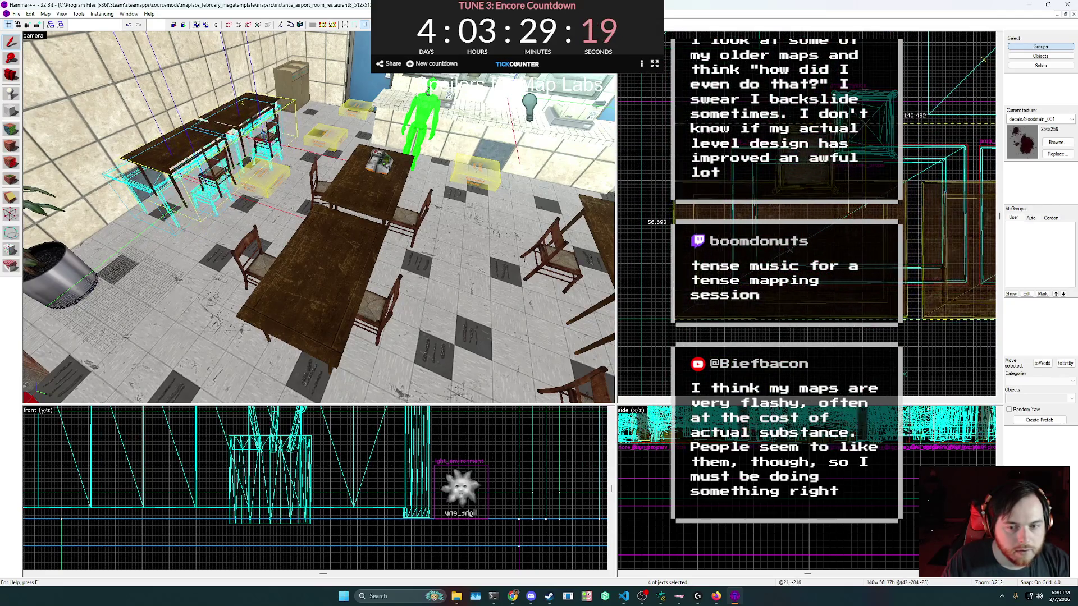
pyautogui.press('Escape')
# Select the long table together with its chairs.
pyautogui.press('w')
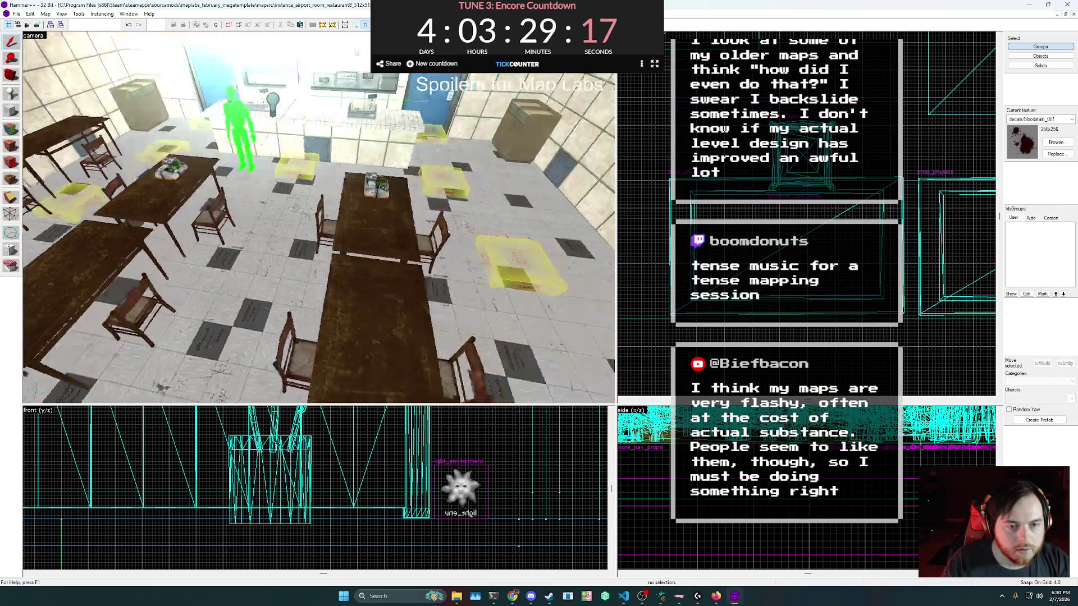
pyautogui.click(304, 236)
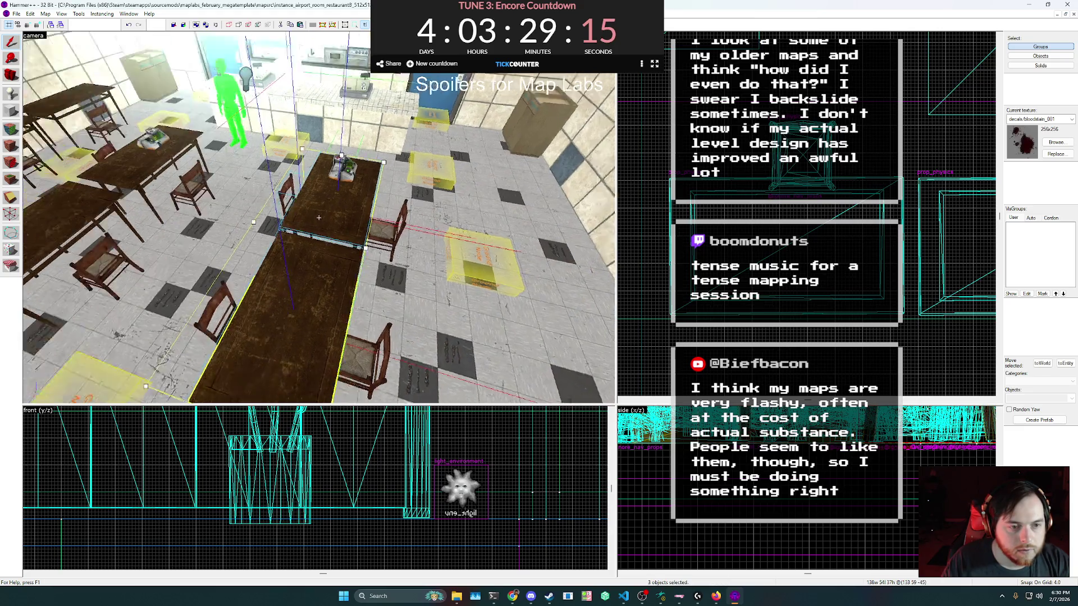
pyautogui.press('w')
pyautogui.keyDown('ctrl'); pyautogui.click(253, 295); pyautogui.keyUp('ctrl')
pyautogui.press('w')
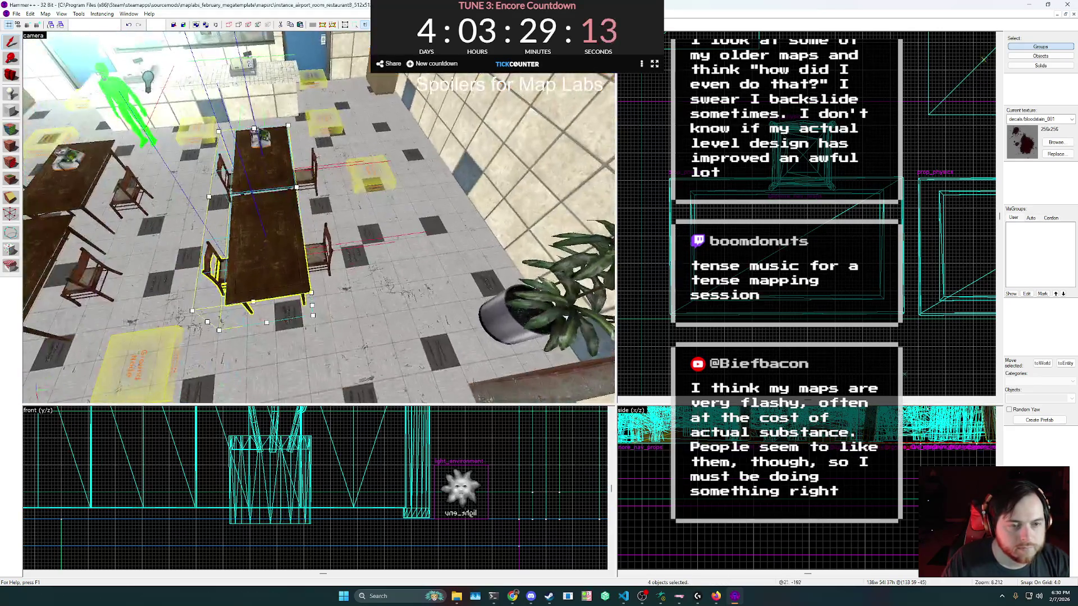
pyautogui.scroll(-4, 809, 210)
pyautogui.scroll(3, 808, 211)
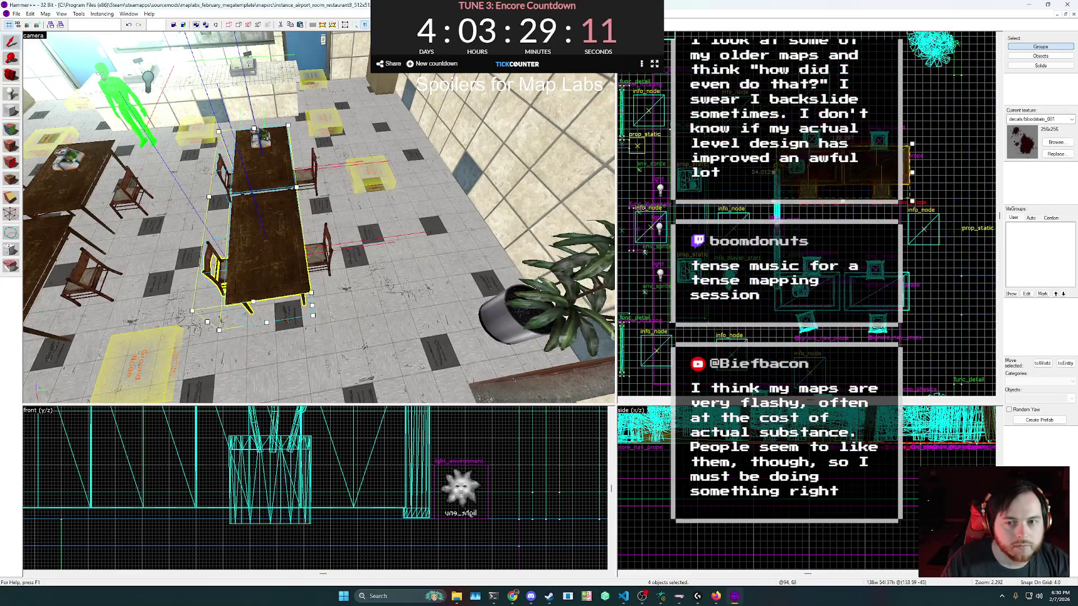
# Drop a copy of the long table group on the right side near the potted plant.
pyautogui.moveTo(253, 253)
pyautogui.mouseDown()
pyautogui.moveTo(396, 160)
pyautogui.moveTo(379, 169)
pyautogui.mouseUp()
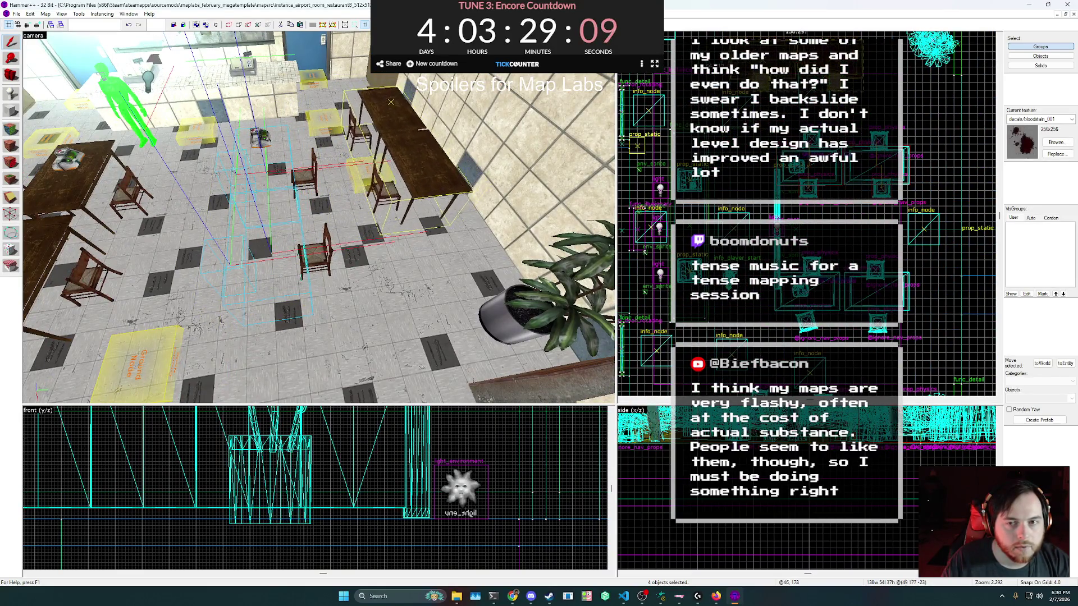
pyautogui.scroll(-3, 842, 210)
pyautogui.scroll(4, 808, 211)
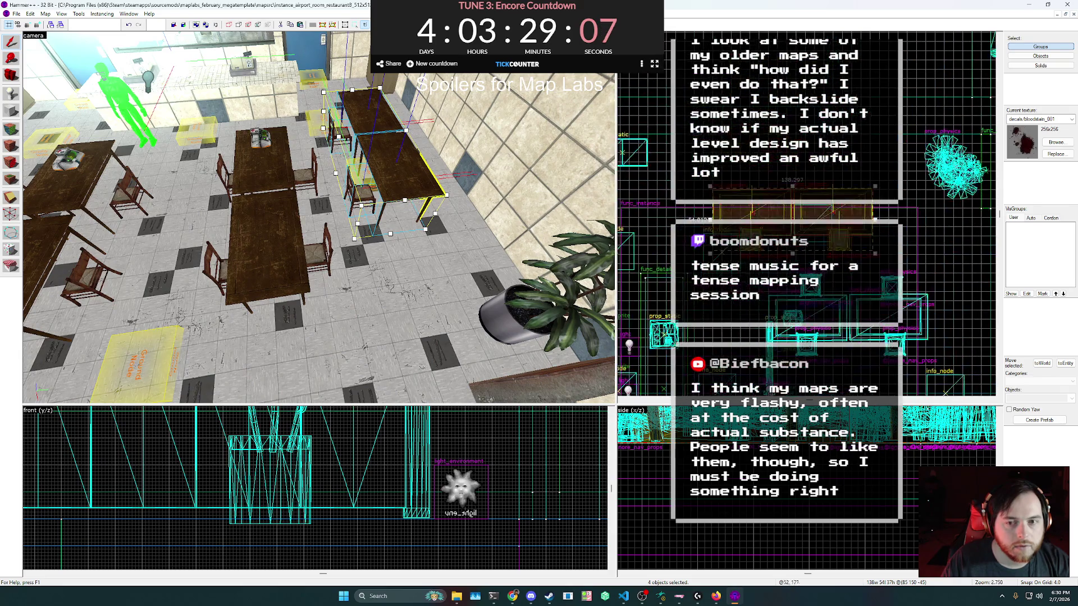
pyautogui.moveTo(396, 168); pyautogui.dragTo(421, 160)
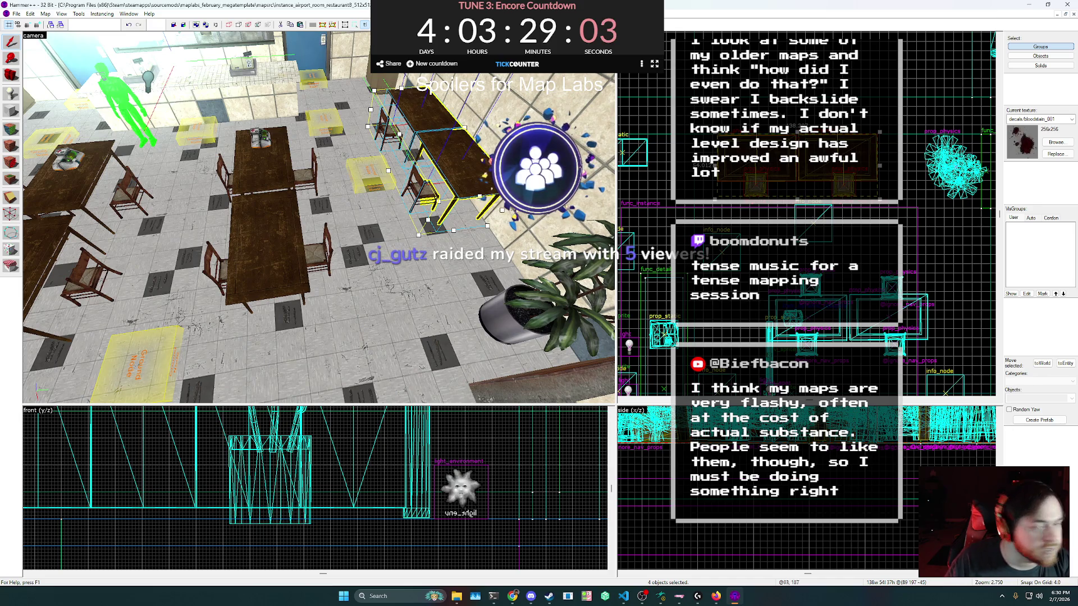
pyautogui.moveTo(421, 160); pyautogui.dragTo(412, 194)
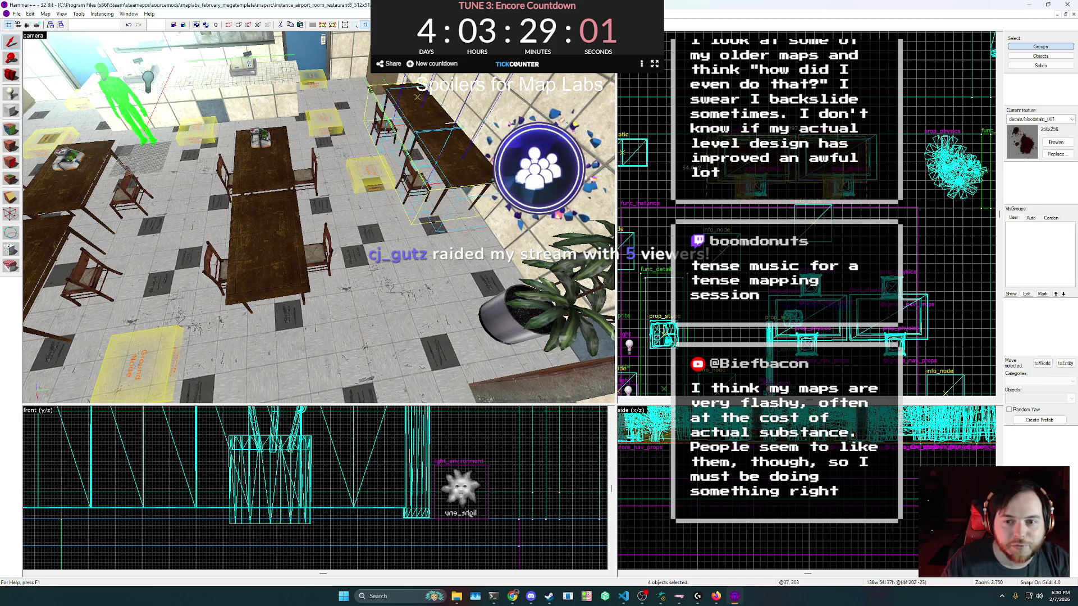
pyautogui.press('Escape')
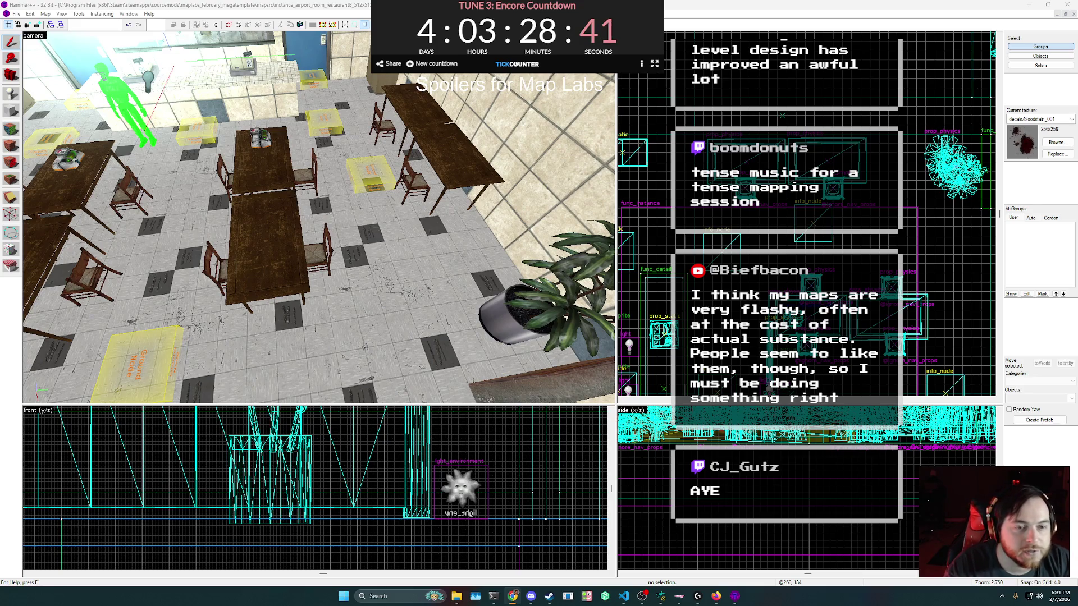
# Switch to Firefox and bring up the Map Labs Tune Three Encore rules image tab.
pyautogui.click(717, 596)
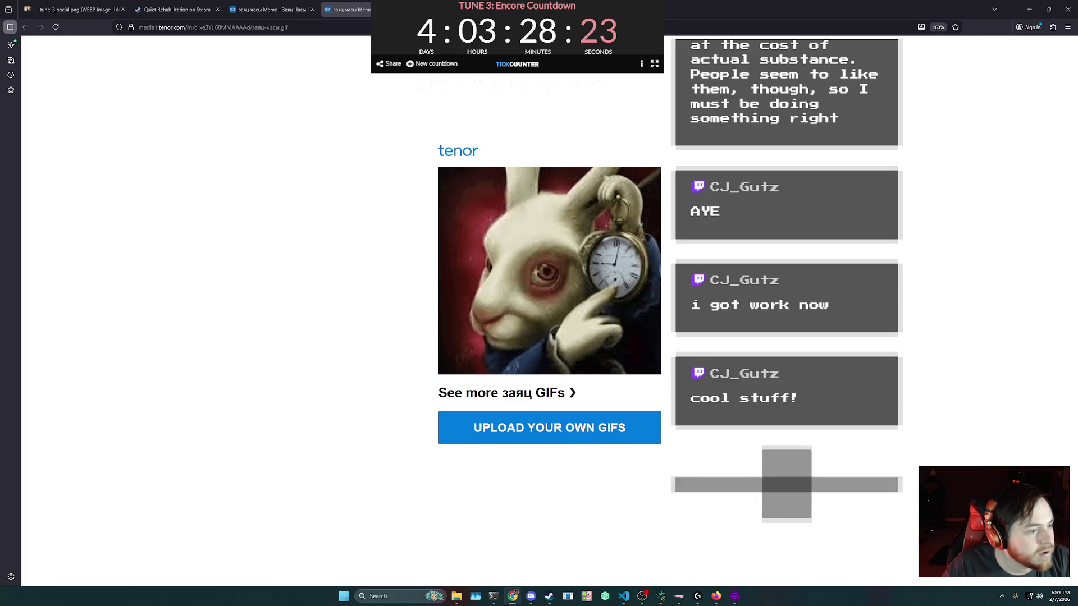
pyautogui.click(178, 9)
pyautogui.hotkey('ctrl', 'shift', 'Tab')
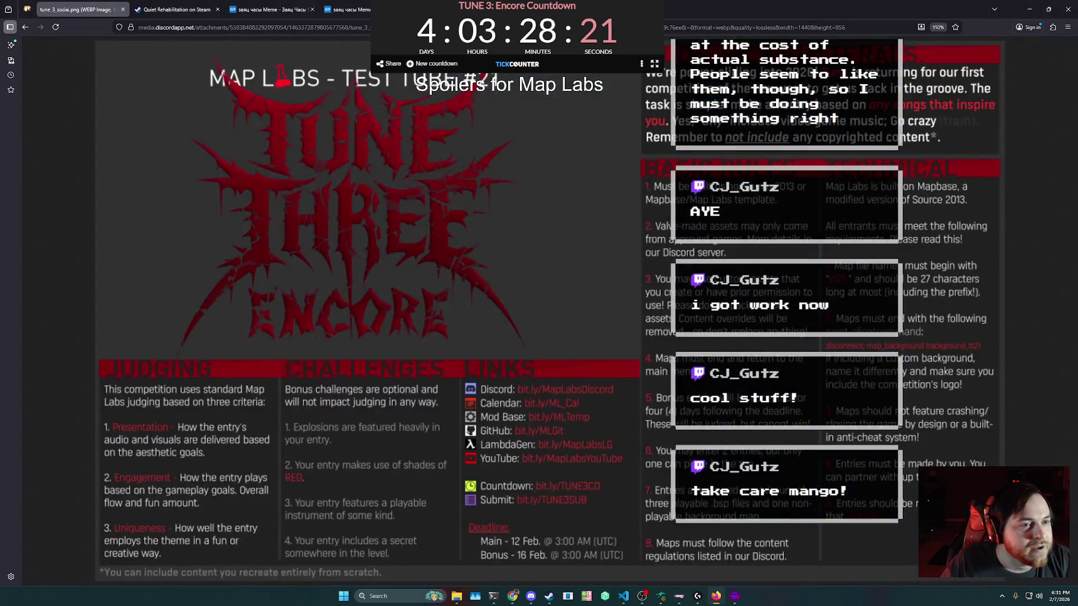
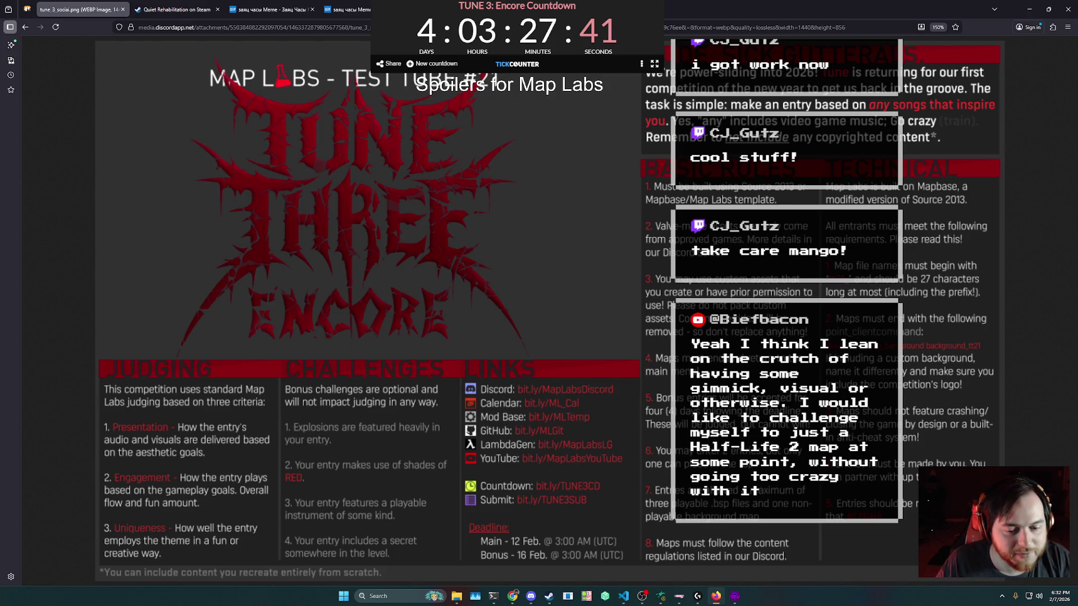
# Switch from the browser's competition rules image back to the Hammer++ window.
pyautogui.hotkey('alt', 'Tab')
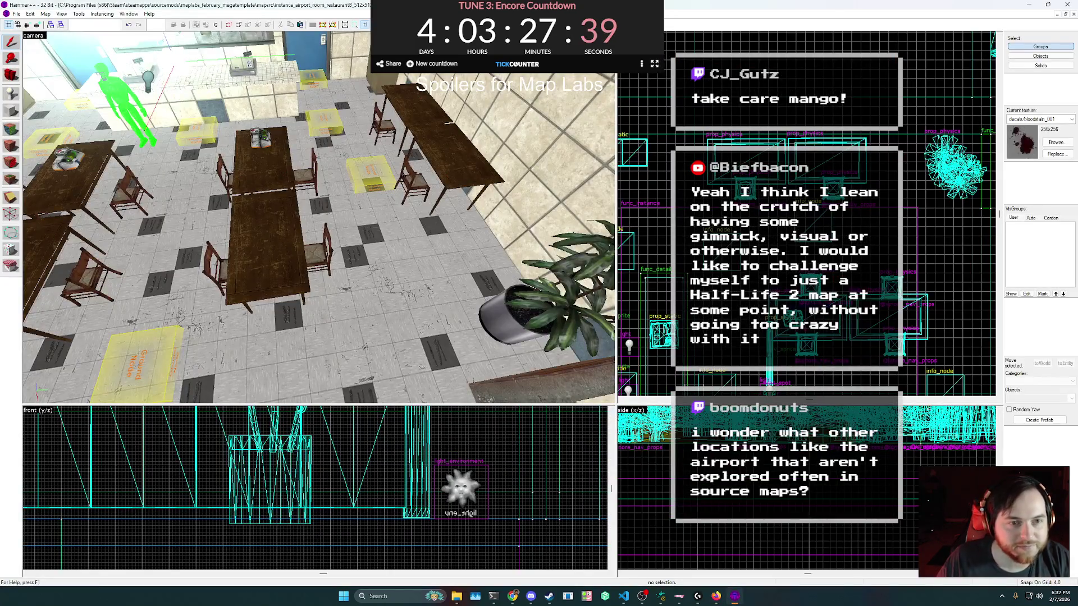
# Fly the 3D view around the restaurant room, over the dining tables toward the counter.
pyautogui.press('z')
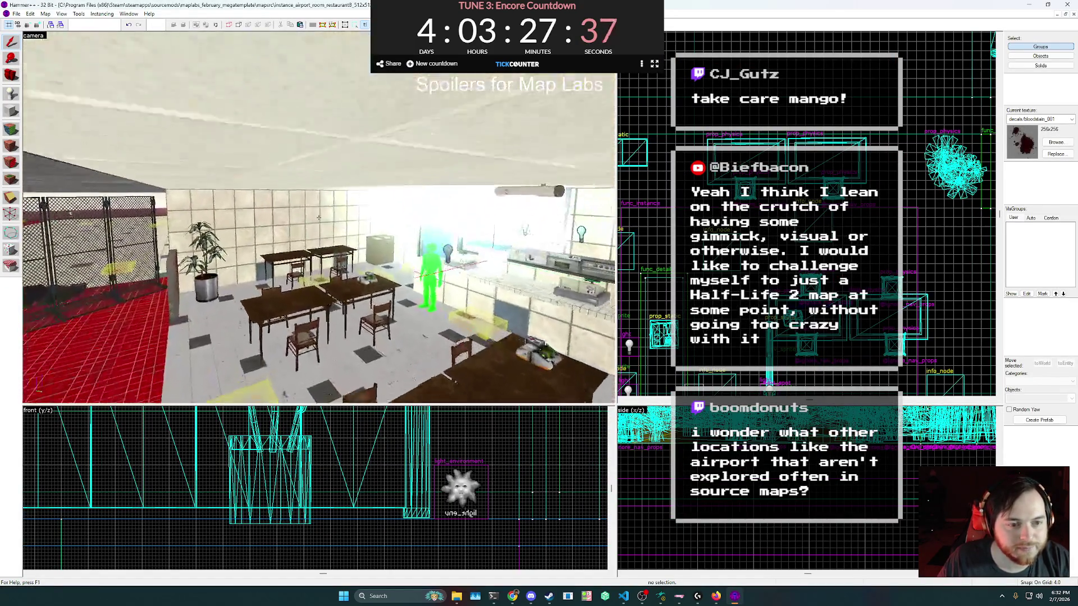
pyautogui.press('w')
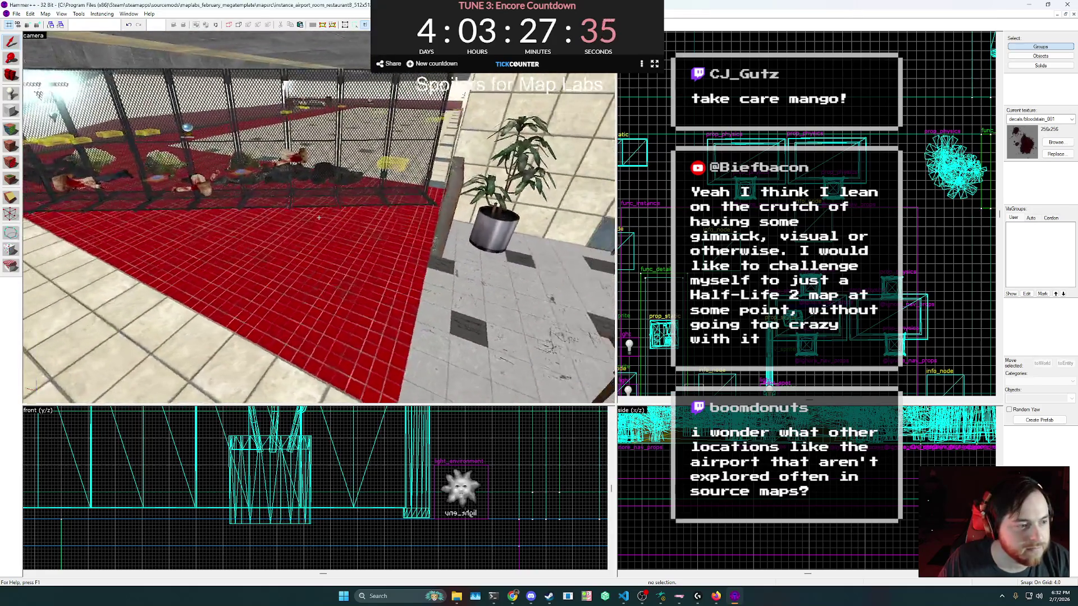
pyautogui.press('w')
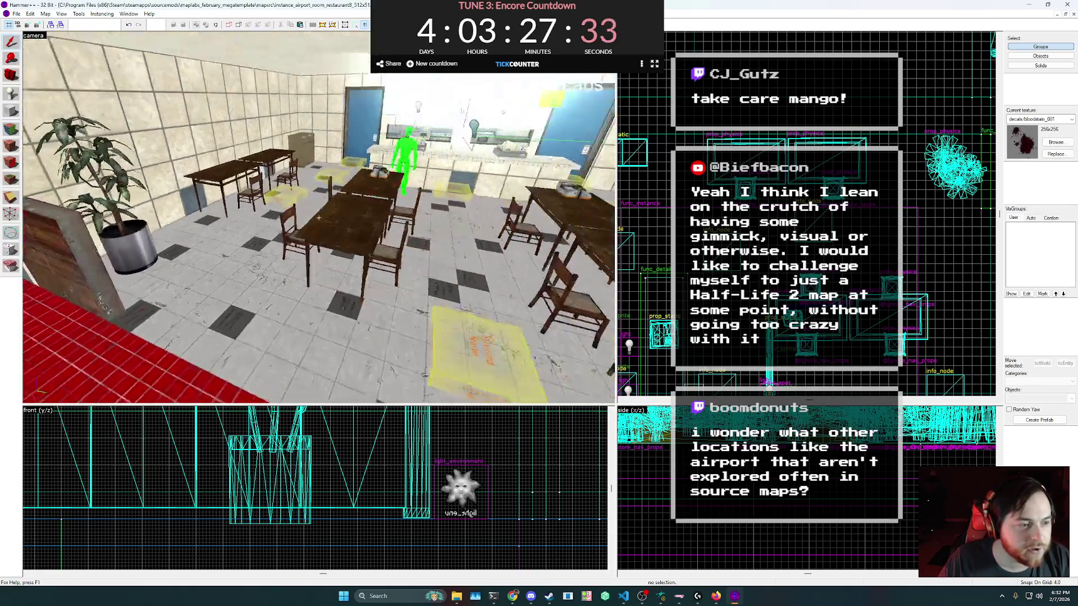
pyautogui.press('w')
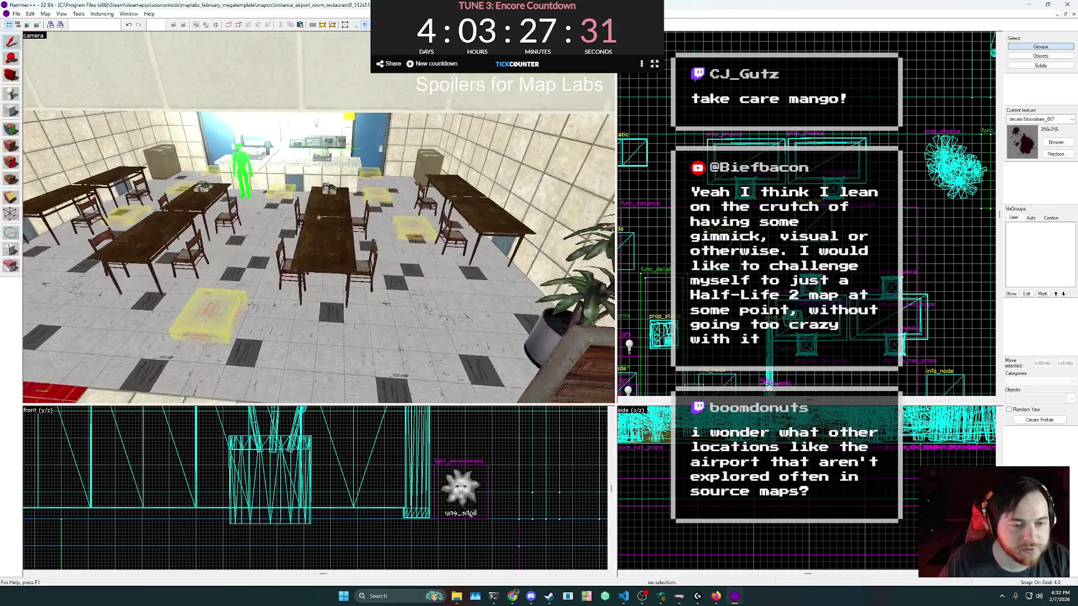
pyautogui.press('s')
pyautogui.press('w')
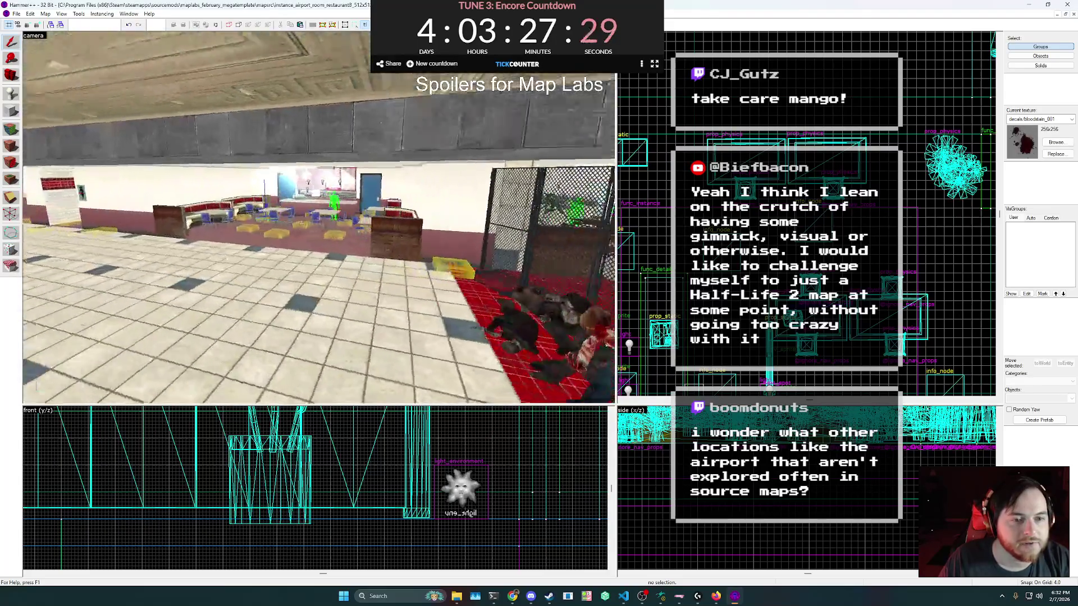
pyautogui.press('w')
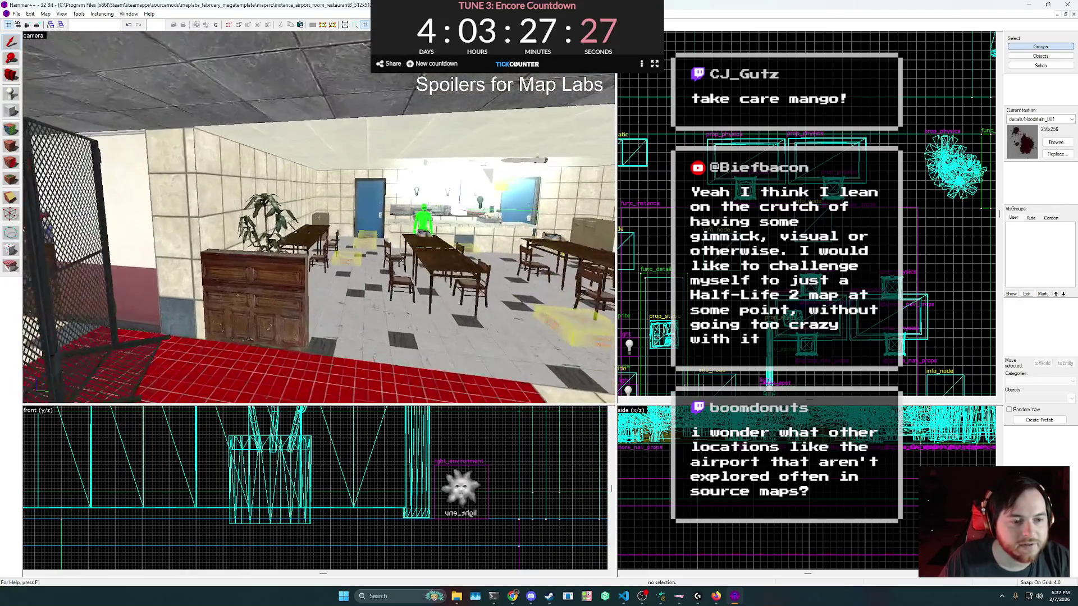
pyautogui.press('w')
# Briefly select the tiled wall beside the counter, deselect it, and switch to the main airport map.
pyautogui.click(245, 211)
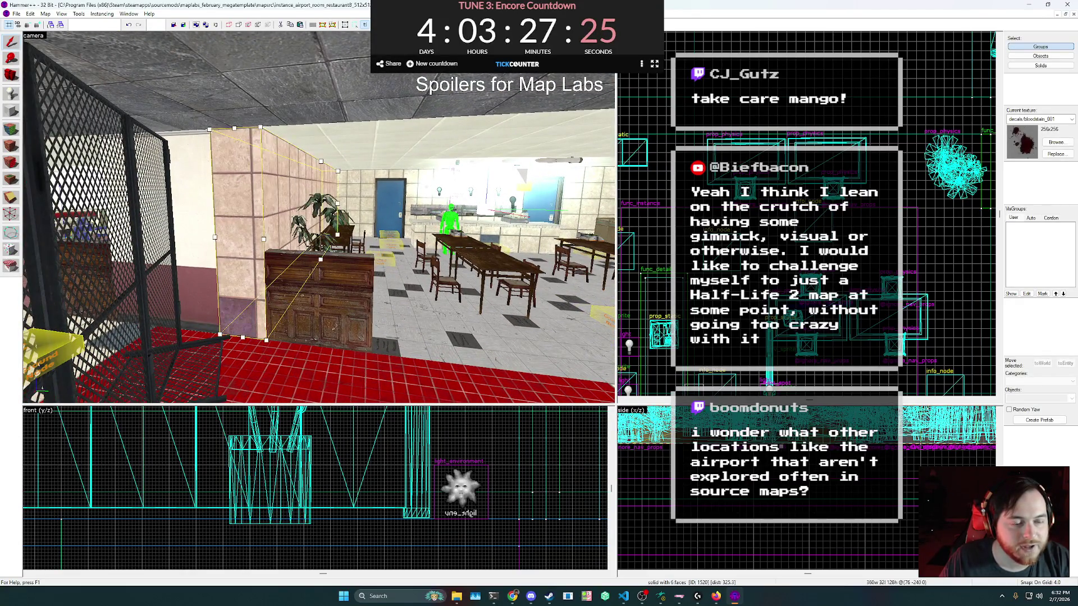
pyautogui.press('w')
pyautogui.press('w')
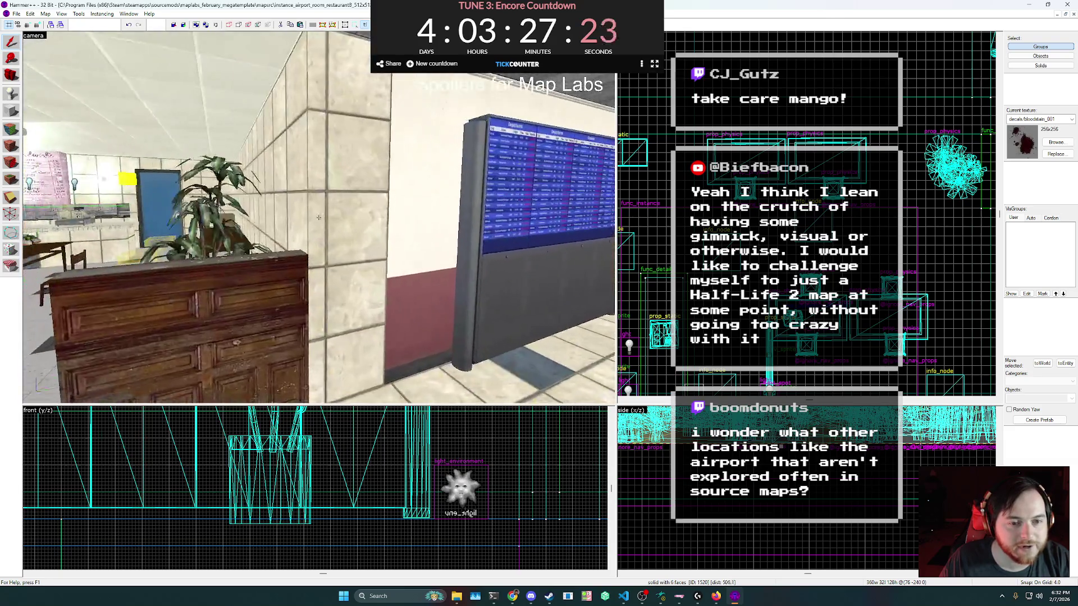
pyautogui.press('Escape')
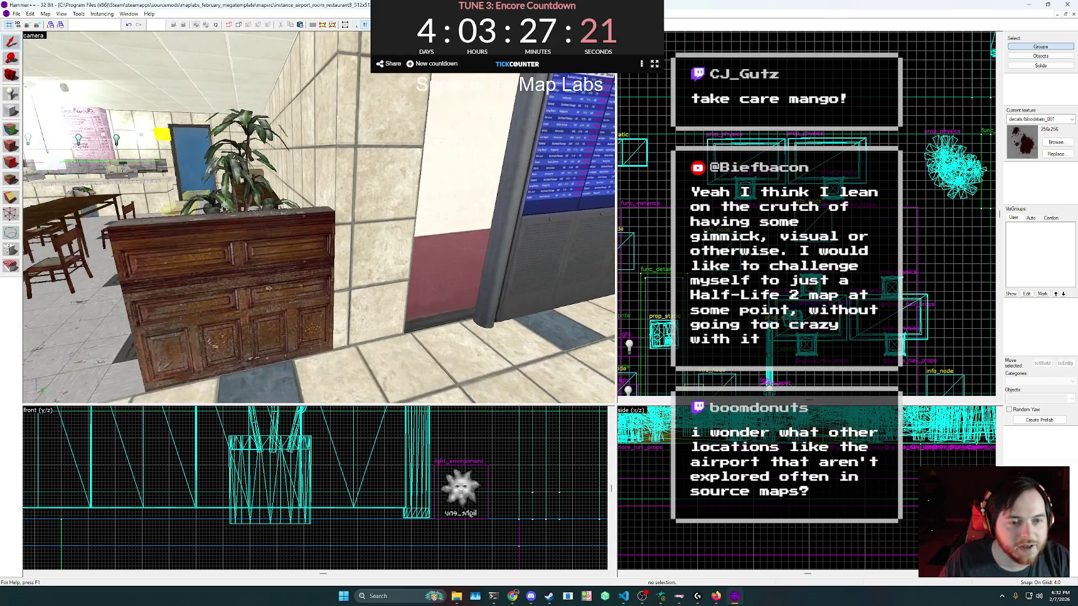
pyautogui.hotkey('ctrl', 'Tab')
# Fly to the wall beside the departures board in the airport map, then switch back to the restaurant instance.
pyautogui.press('w')
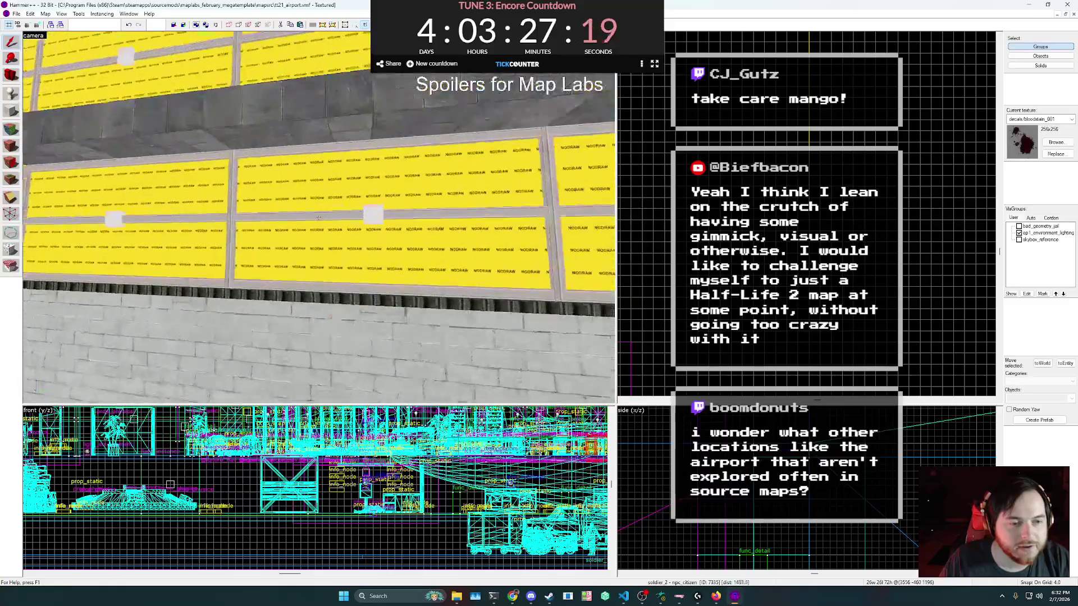
pyautogui.press('w')
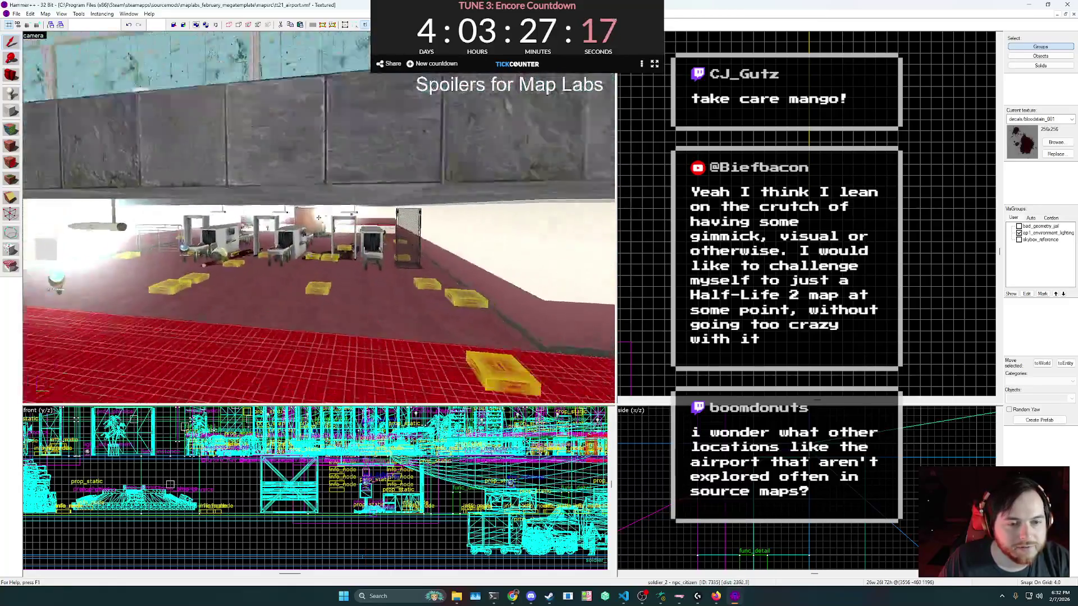
pyautogui.press('w')
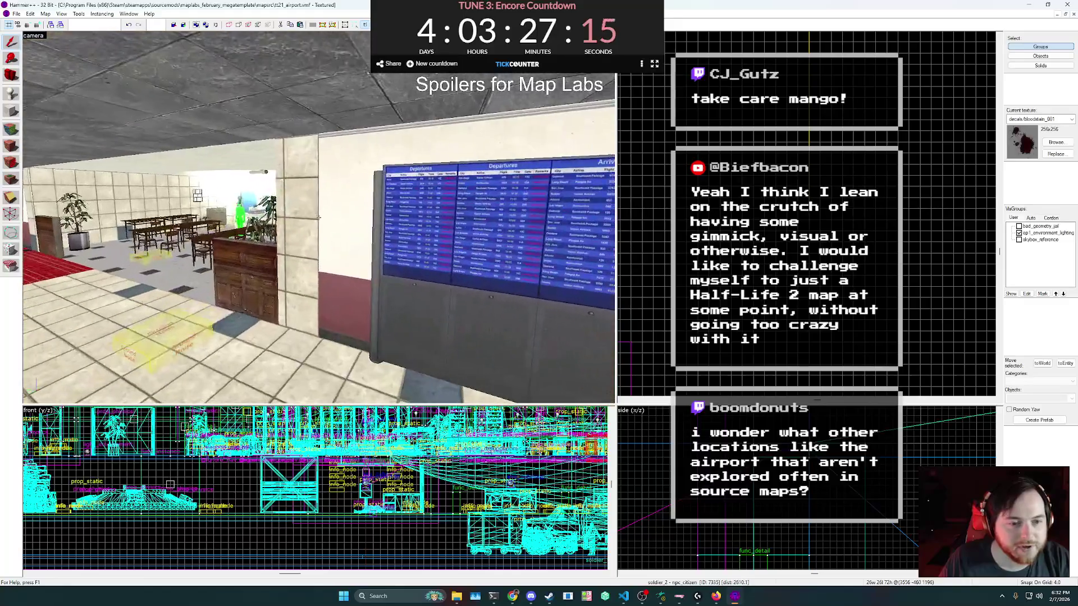
pyautogui.press('w')
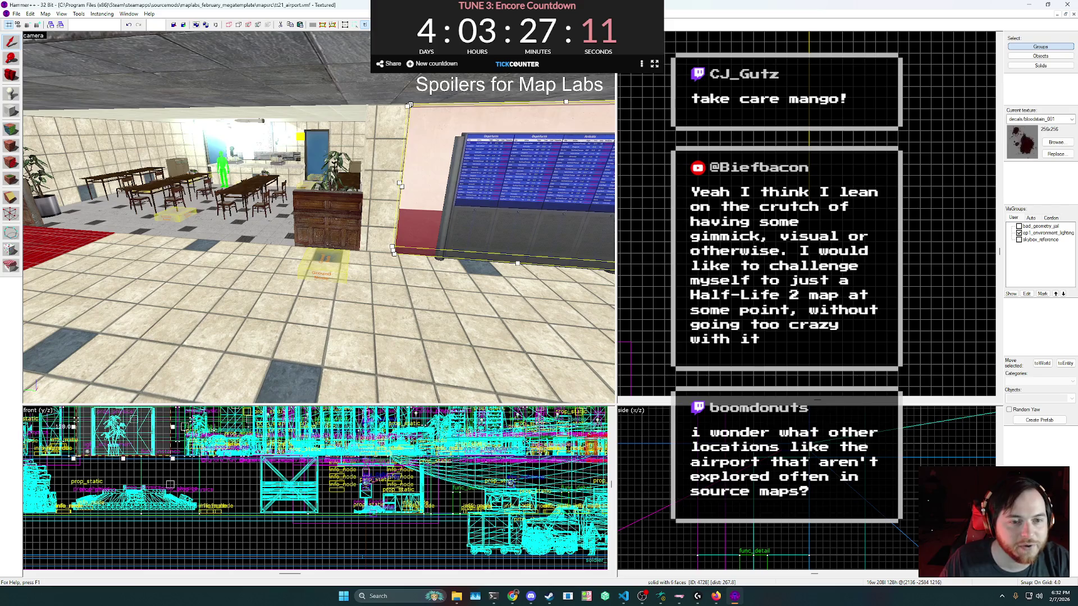
pyautogui.press('w')
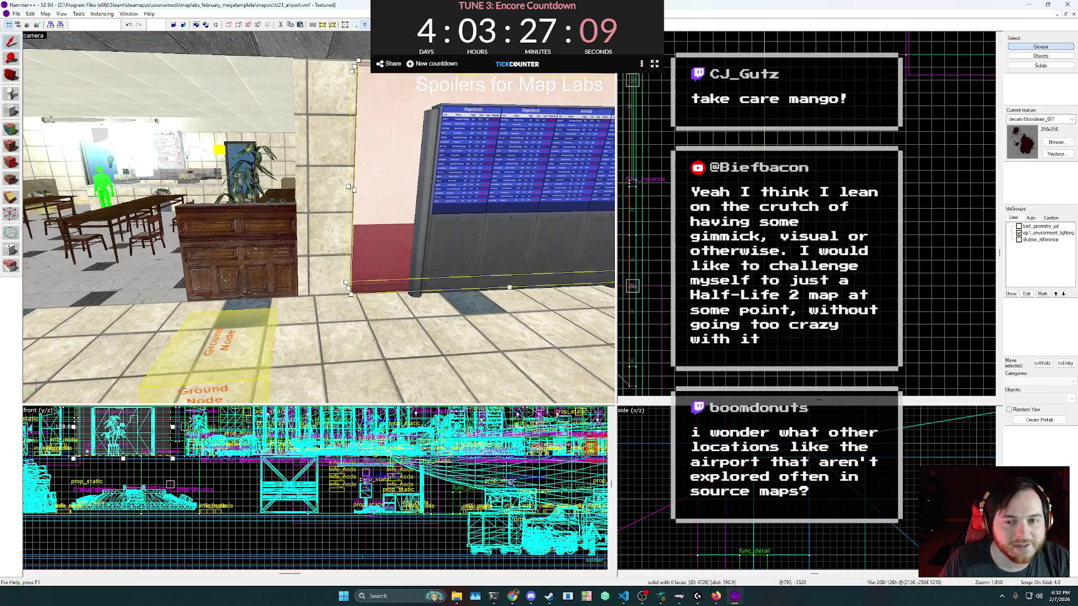
pyautogui.scroll(-3, 808, 211)
pyautogui.scroll(-3, 809, 211)
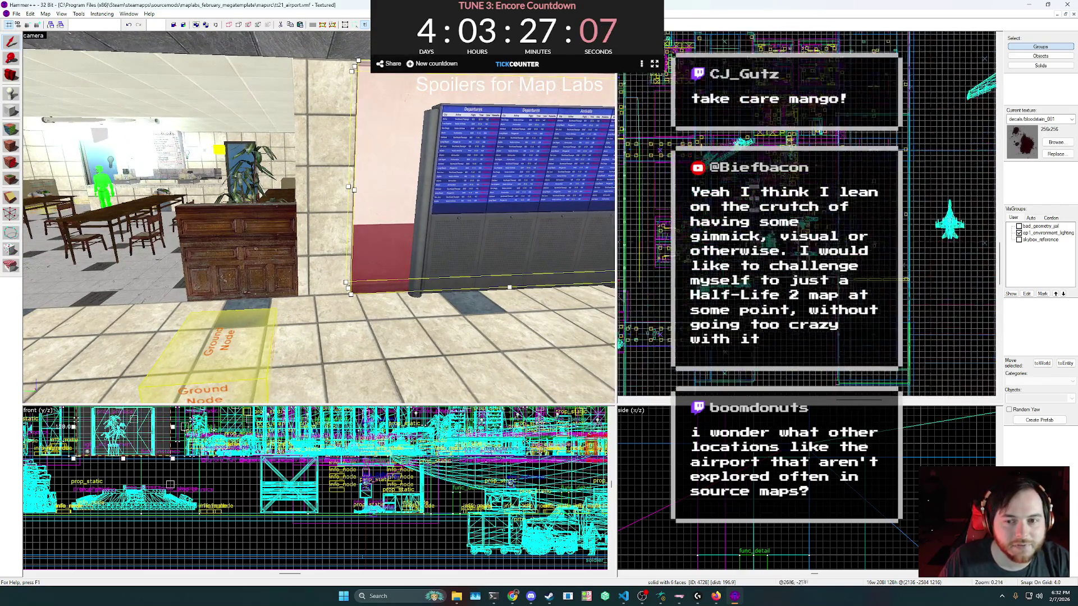
pyautogui.scroll(-3, 809, 211)
pyautogui.scroll(3, 809, 210)
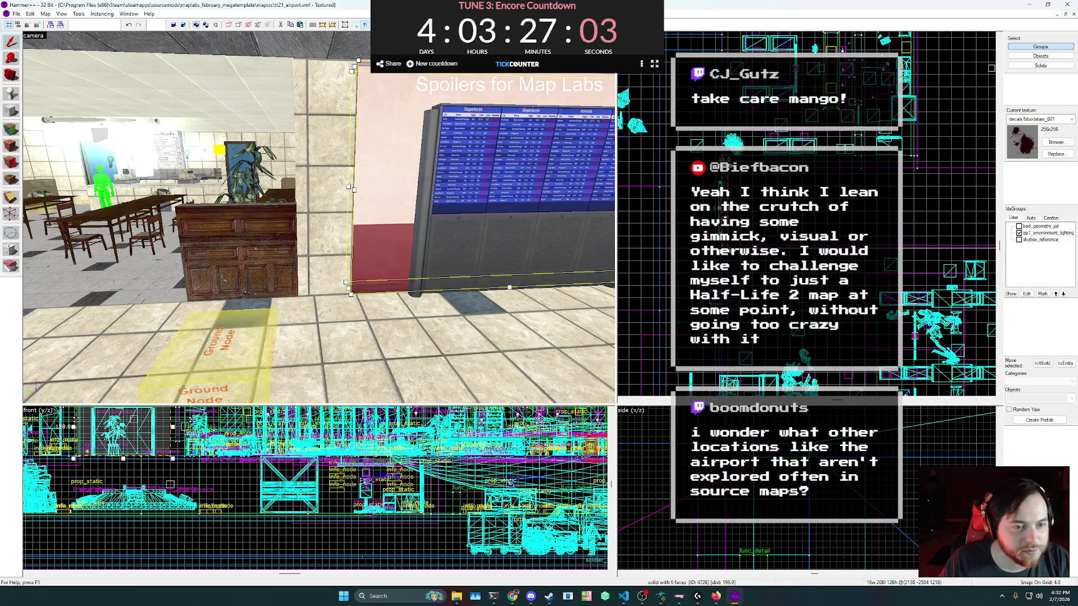
pyautogui.press('z')
# Reset the plaster wall face texture to 0.25 scale with zero shift via the Face Edit Sheet.
pyautogui.moveTo(319, 219); pyautogui.dragTo(169, 220)
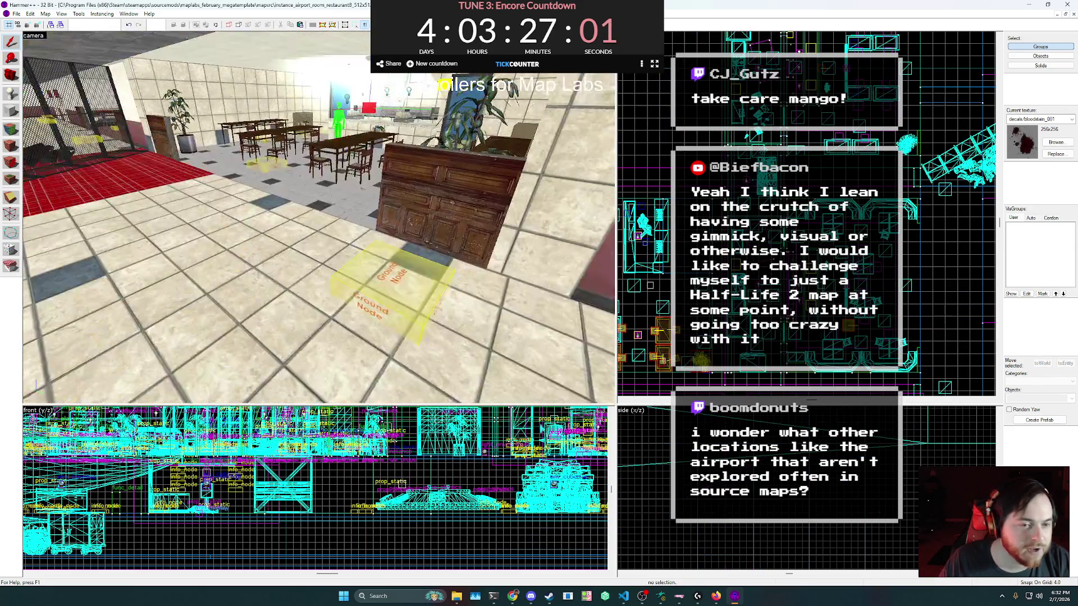
pyautogui.press('w')
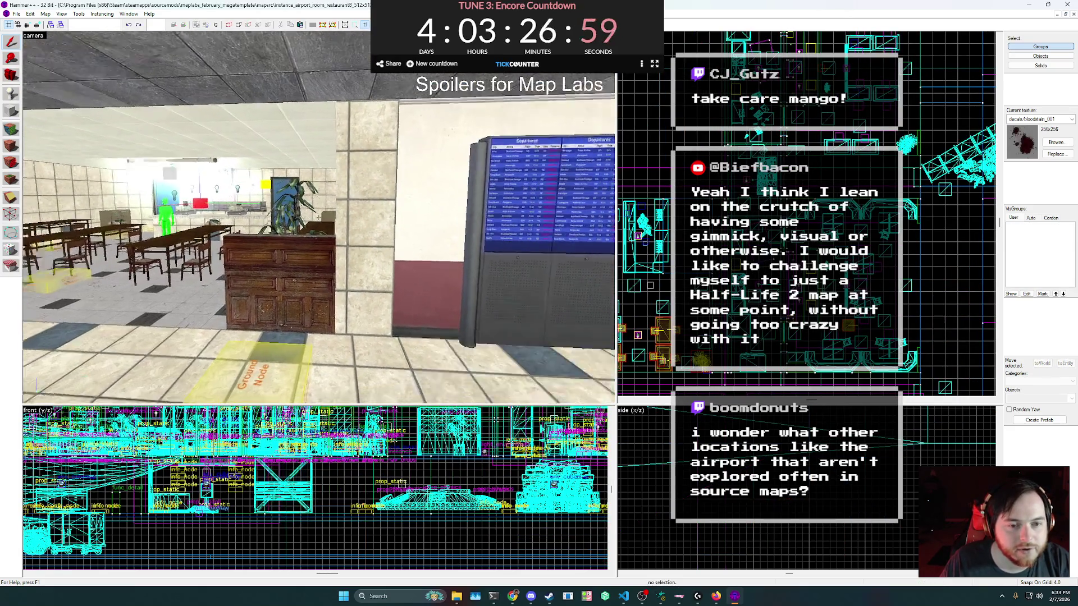
pyautogui.hotkey('ctrl', 'v')
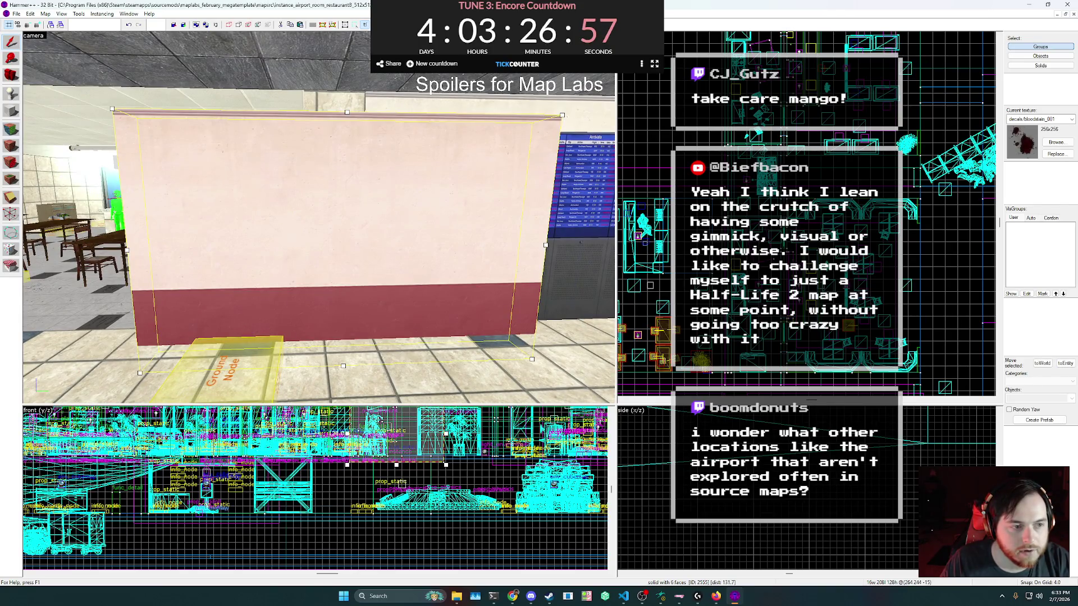
pyautogui.hotkey('shift', 'a')
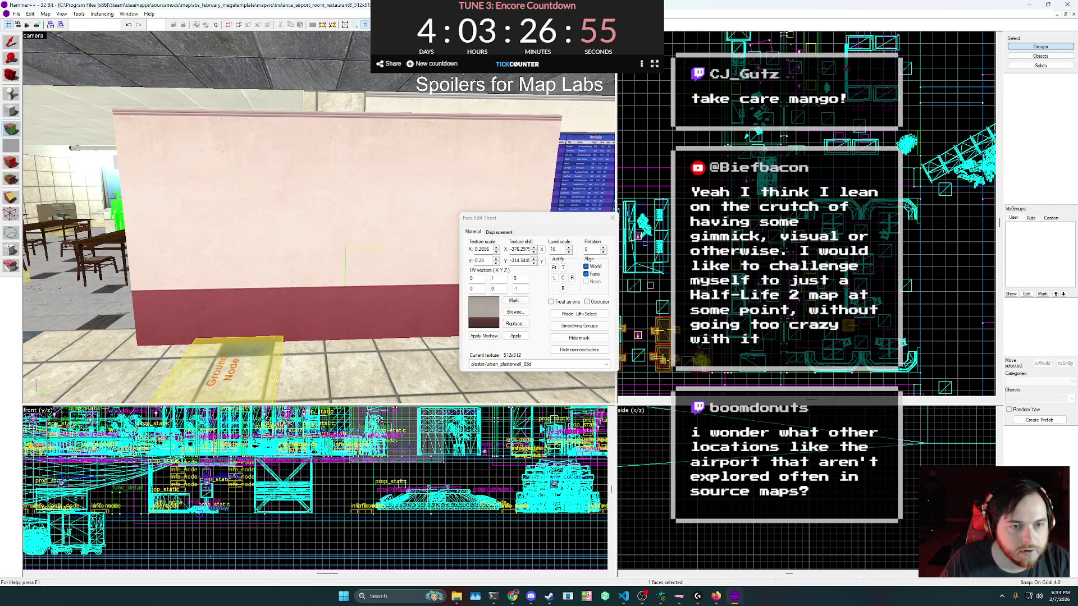
pyautogui.press('Escape')
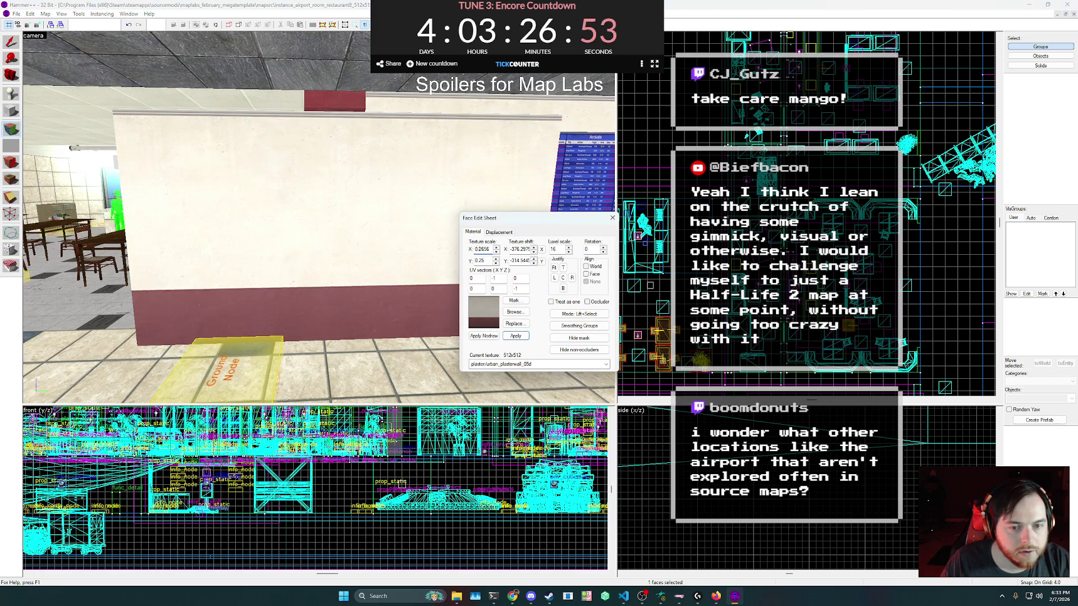
pyautogui.write('0.25')
pyautogui.press('Tab')
pyautogui.write('0')
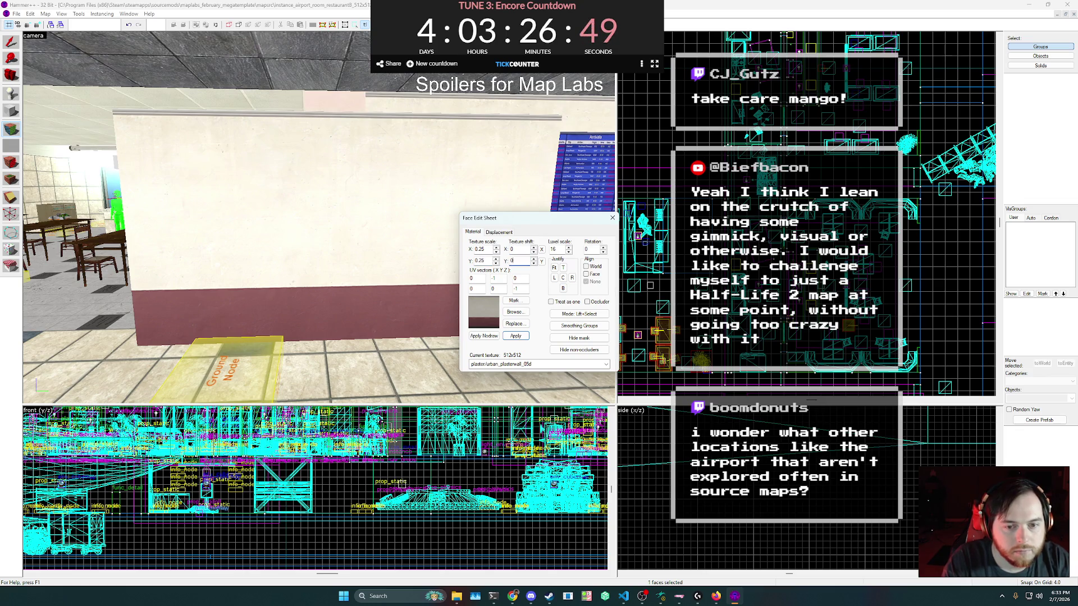
pyautogui.press('Tab')
pyautogui.write('0')
pyautogui.click(612, 217)
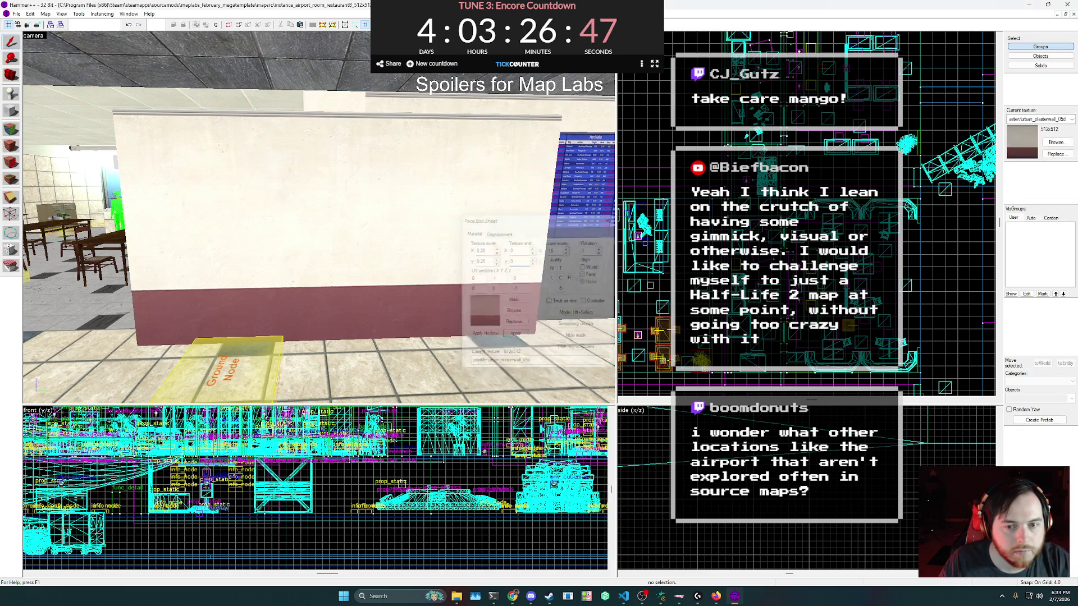
# Delete the large wall in front of the departures board and check the pink wall face while touring the room.
pyautogui.click(337, 219)
pyautogui.press('Delete')
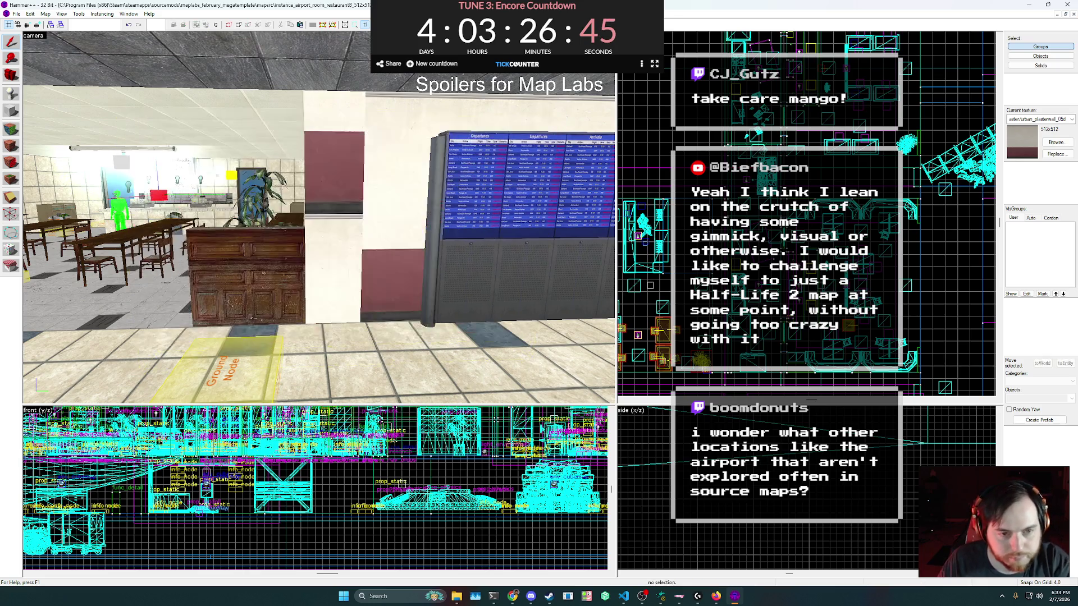
pyautogui.hotkey('shift', 'a')
pyautogui.click(334, 253)
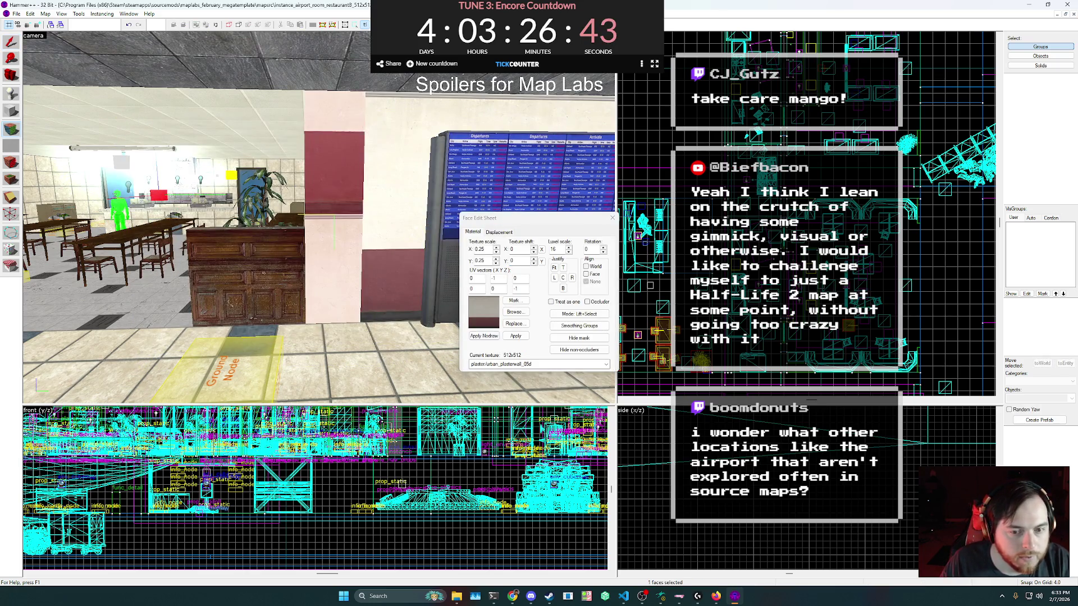
pyautogui.press('z')
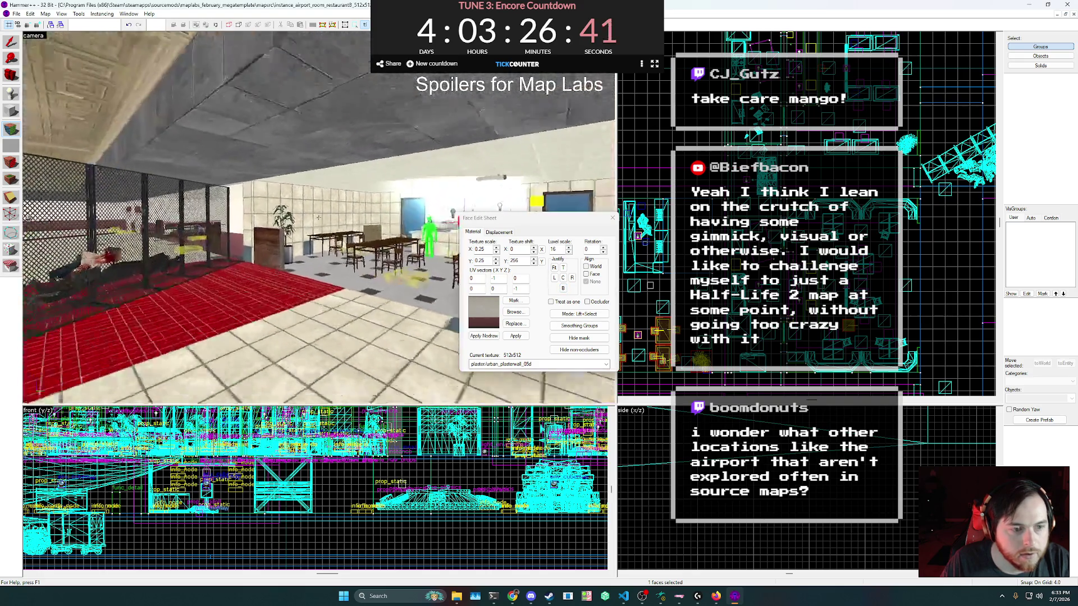
pyautogui.press('w')
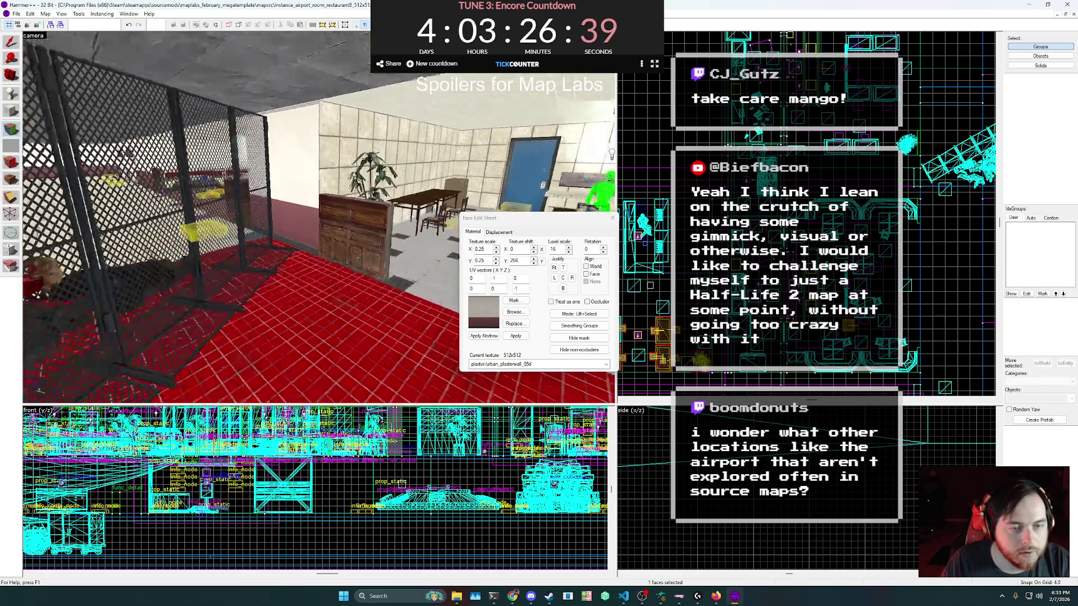
pyautogui.press('w')
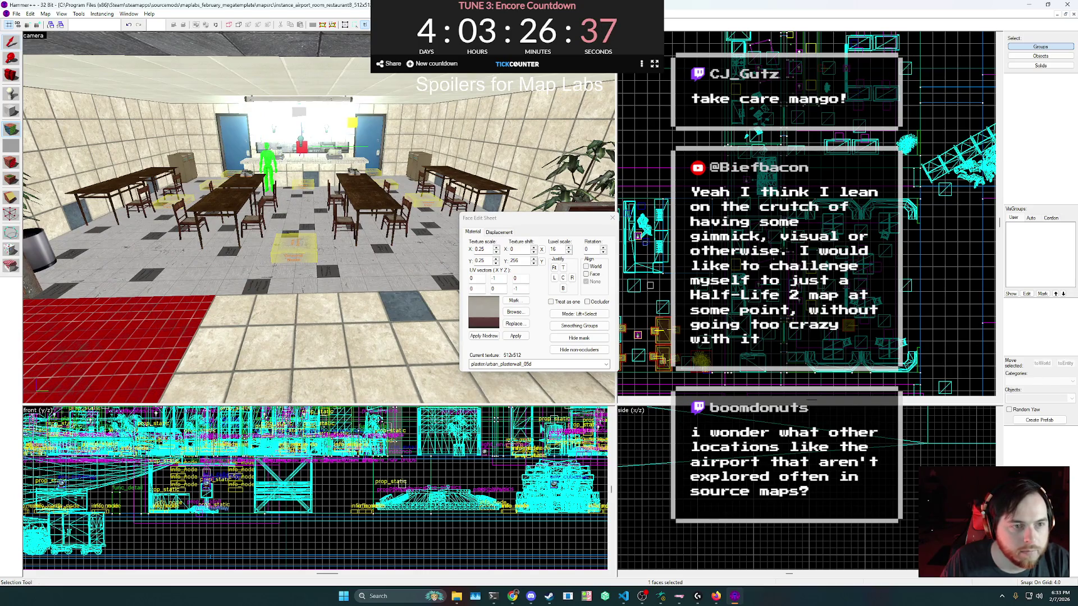
pyautogui.press('Escape')
pyautogui.press('w')
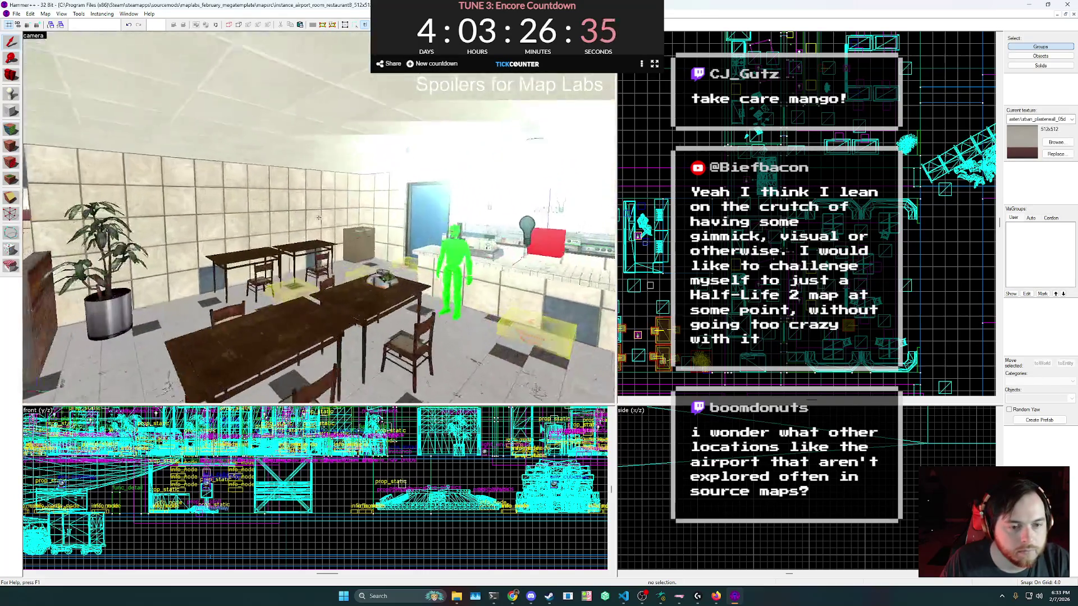
# Fly across the restaurant past the plant and kitchen door to reach the trash bin.
pyautogui.press('w')
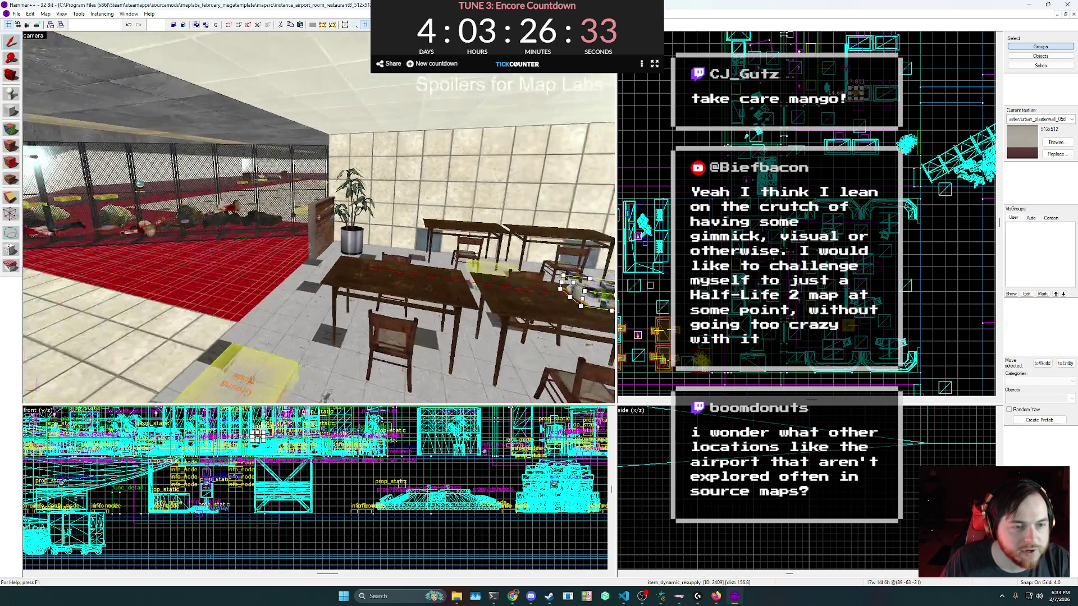
pyautogui.press('w')
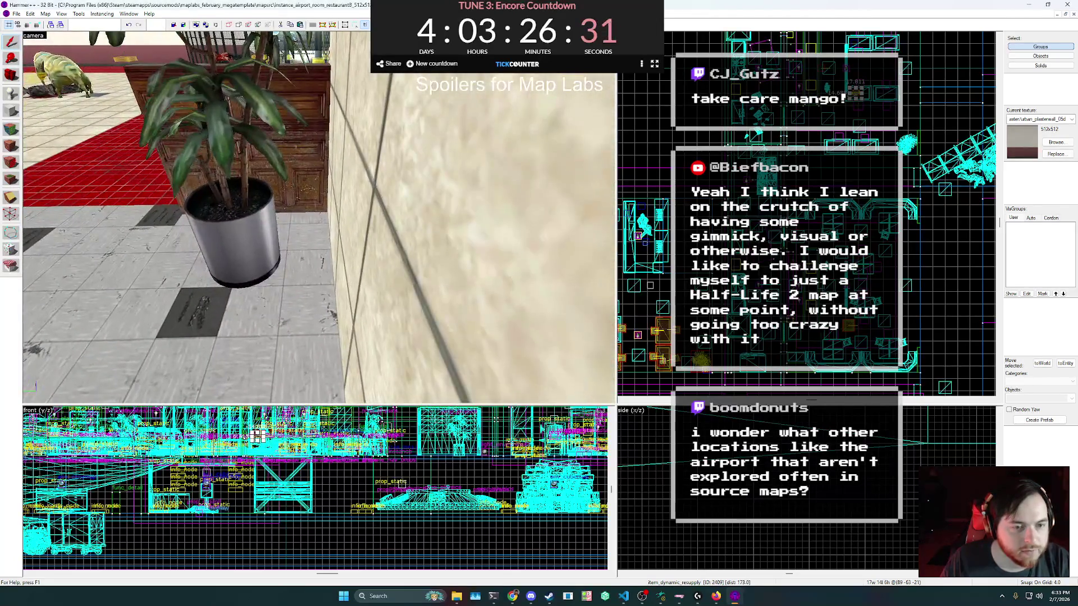
pyautogui.press('w')
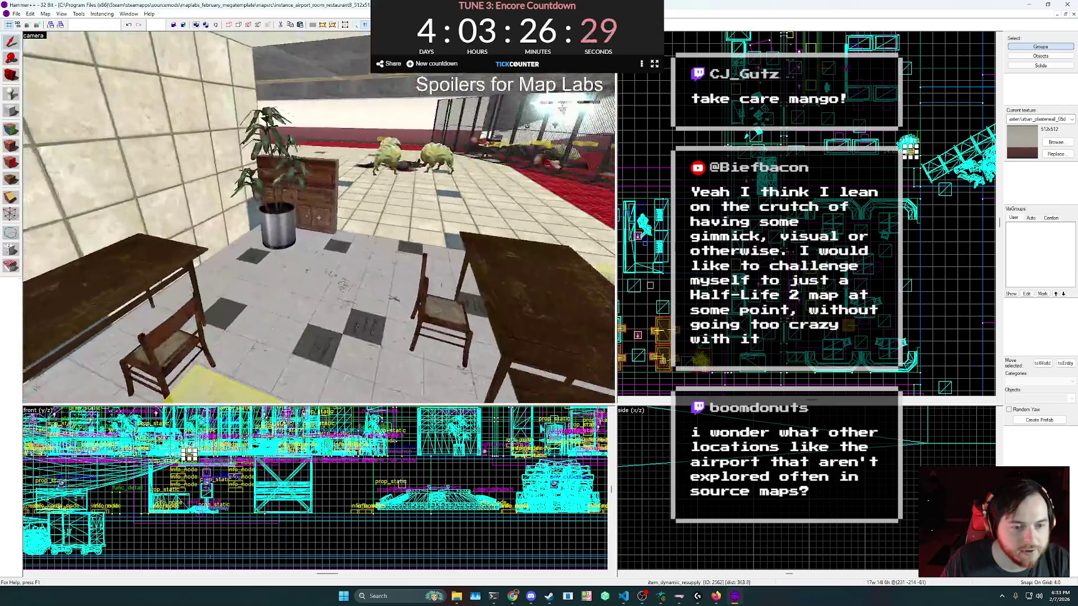
pyautogui.press('w')
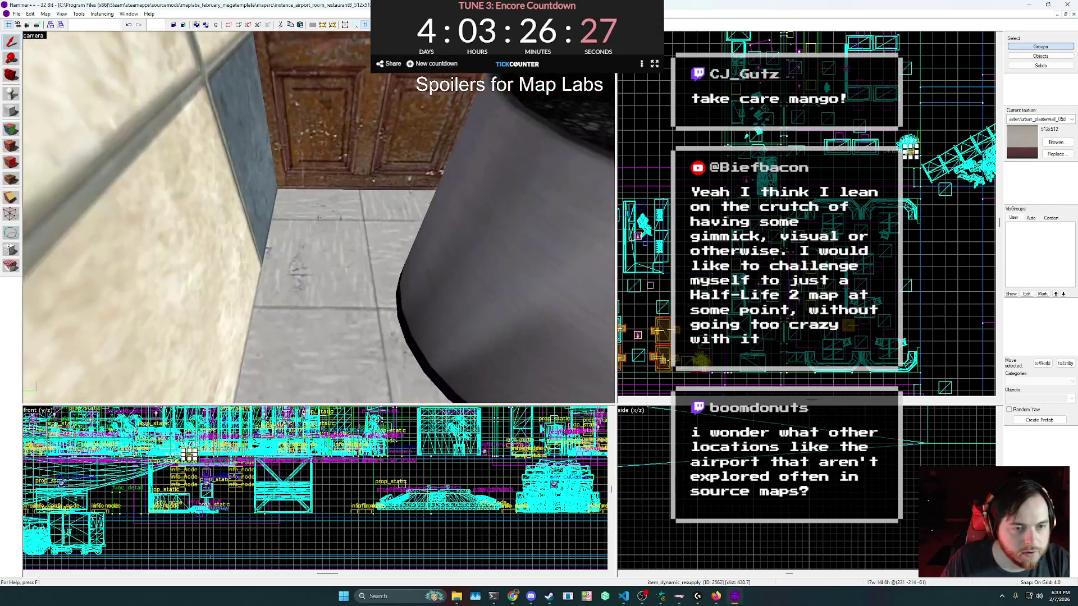
pyautogui.press('w')
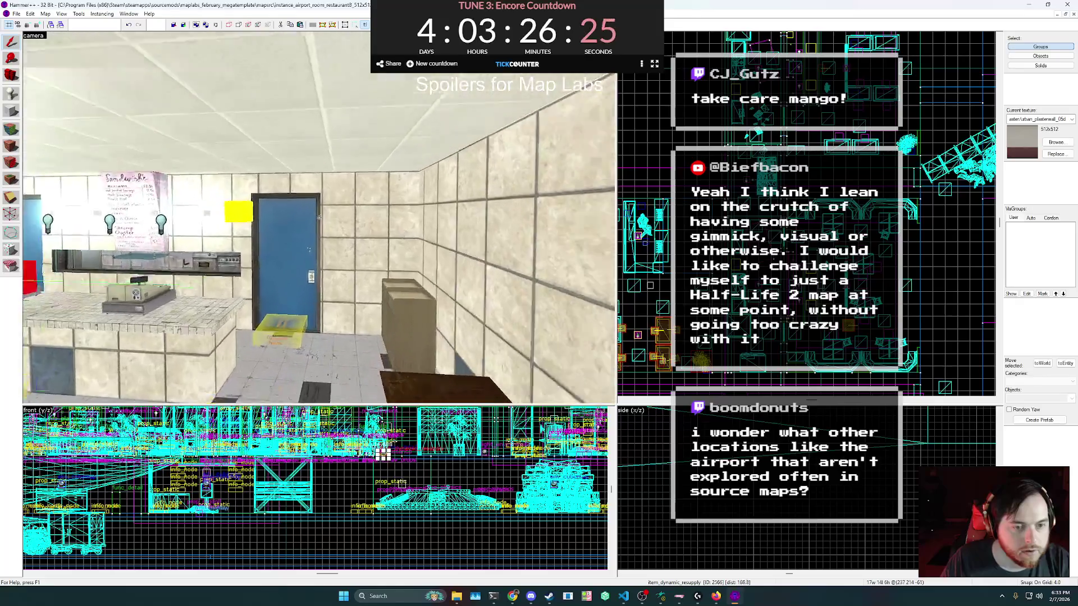
pyautogui.press('w')
# Lower the supply item so it rests on top of the trash bin.
pyautogui.click(320, 206)
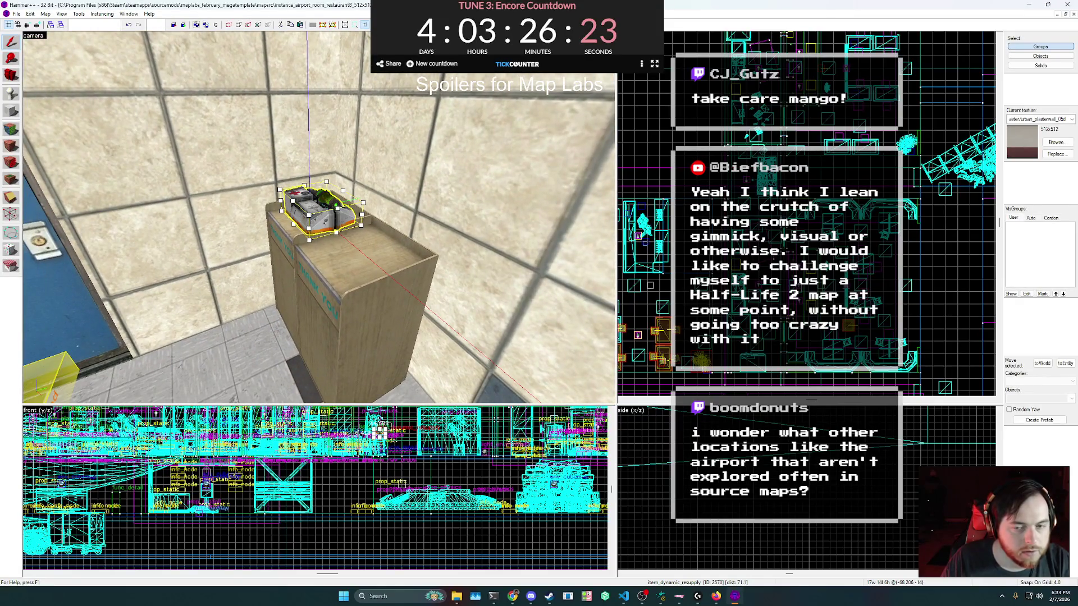
pyautogui.scroll(8, 809, 211)
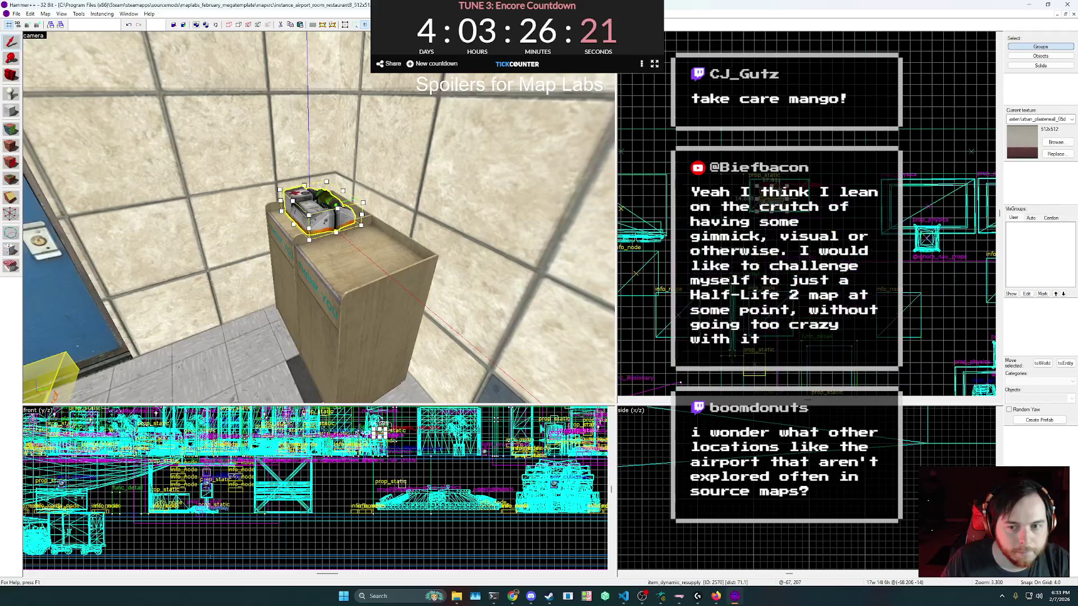
pyautogui.scroll(3, 808, 210)
pyautogui.scroll(-3, 316, 472)
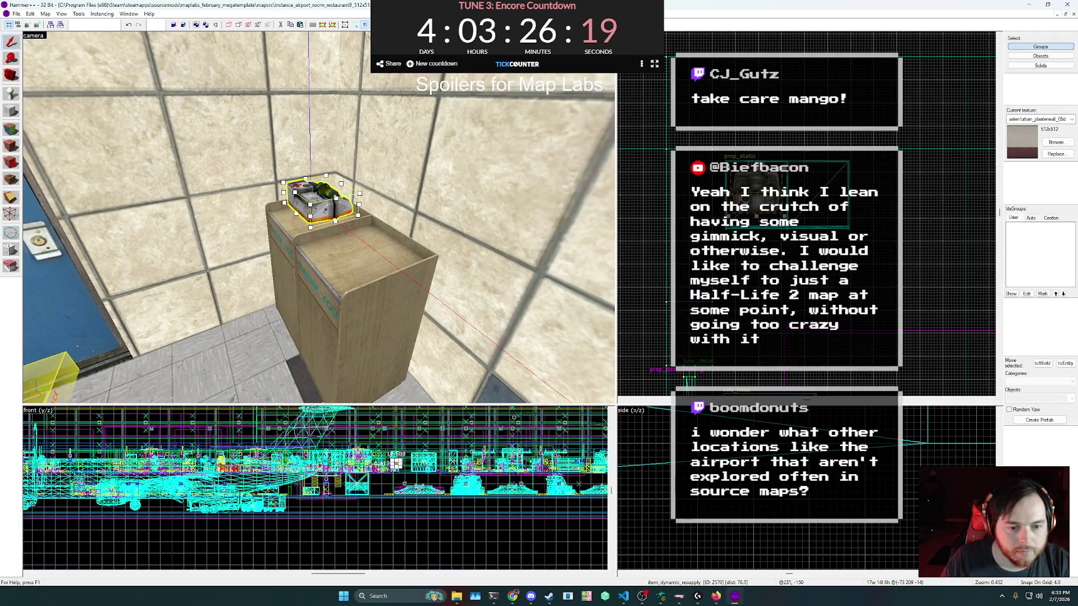
pyautogui.scroll(8, 362, 455)
pyautogui.scroll(6, 362, 455)
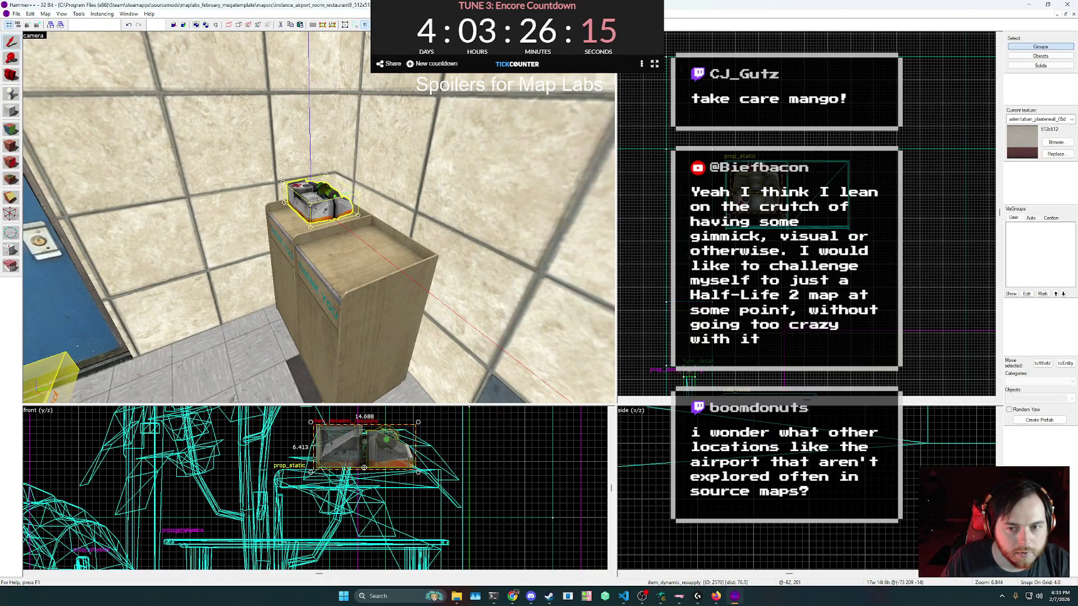
pyautogui.moveTo(364, 446); pyautogui.dragTo(349, 441)
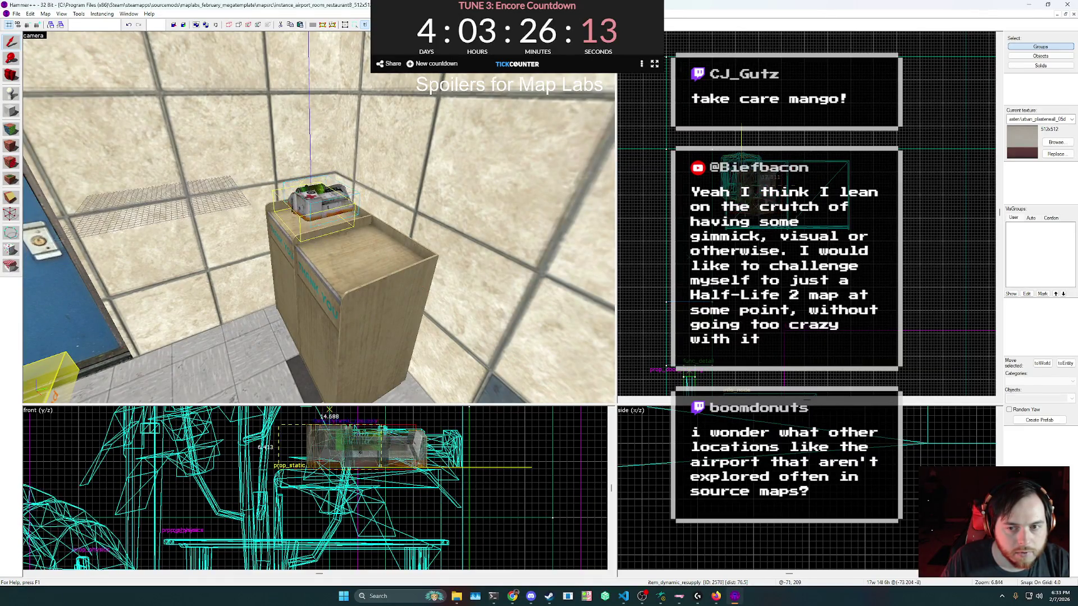
# Place a supply item on the floor between the registers, then fly to the storage-room shelving.
pyautogui.press('z')
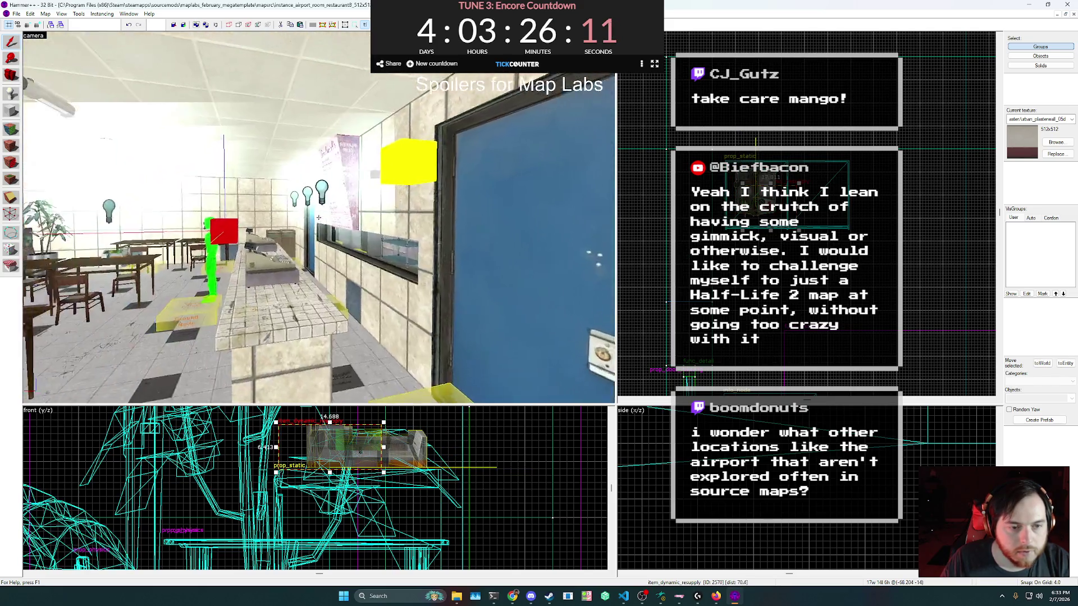
pyautogui.press('w')
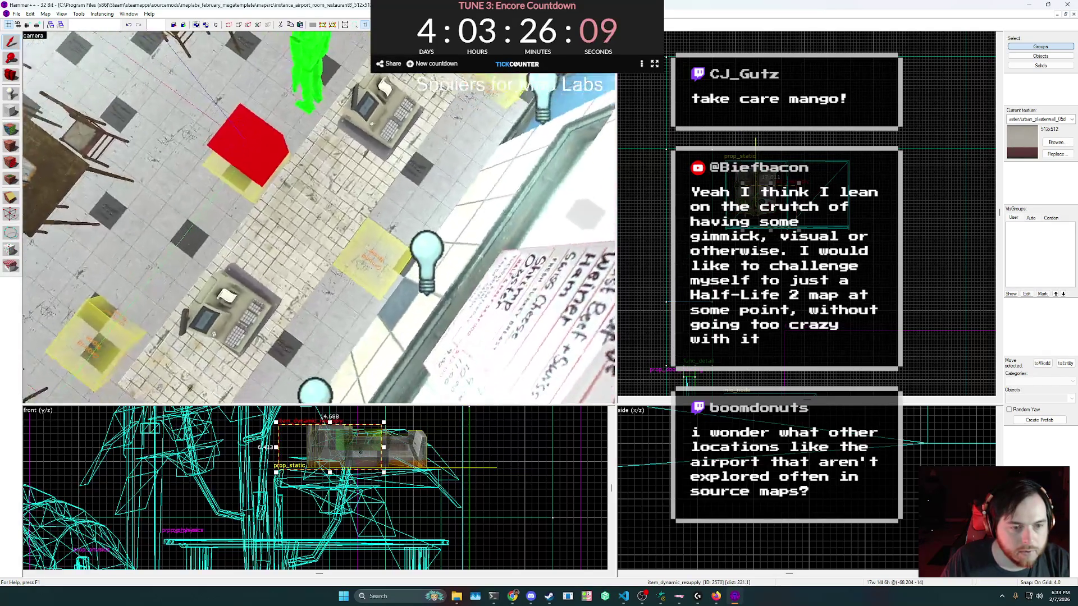
pyautogui.click(303, 227)
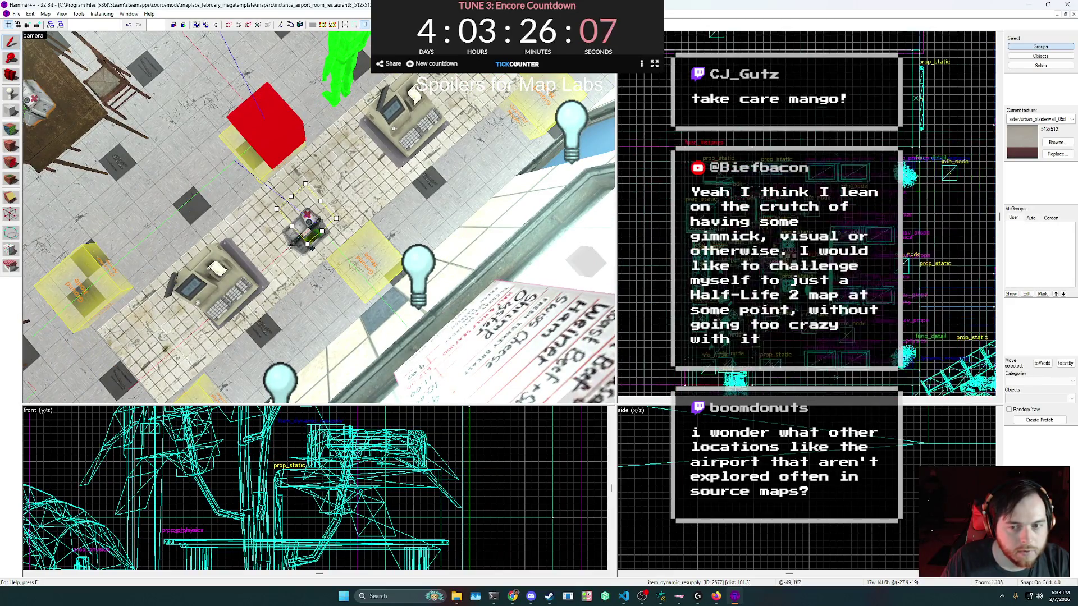
pyautogui.scroll(5, 758, 252)
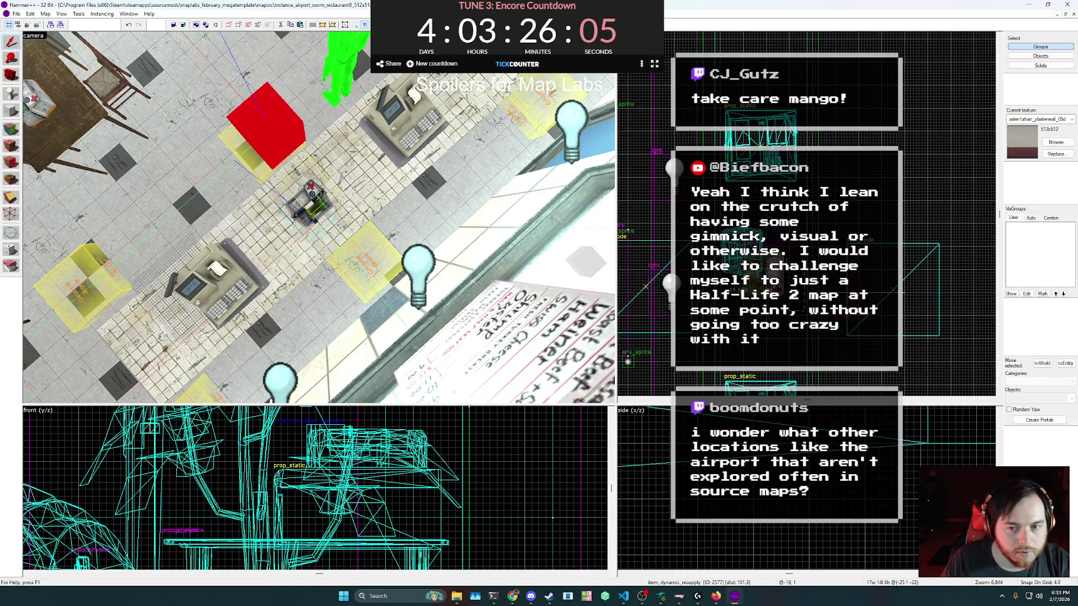
pyautogui.press('w')
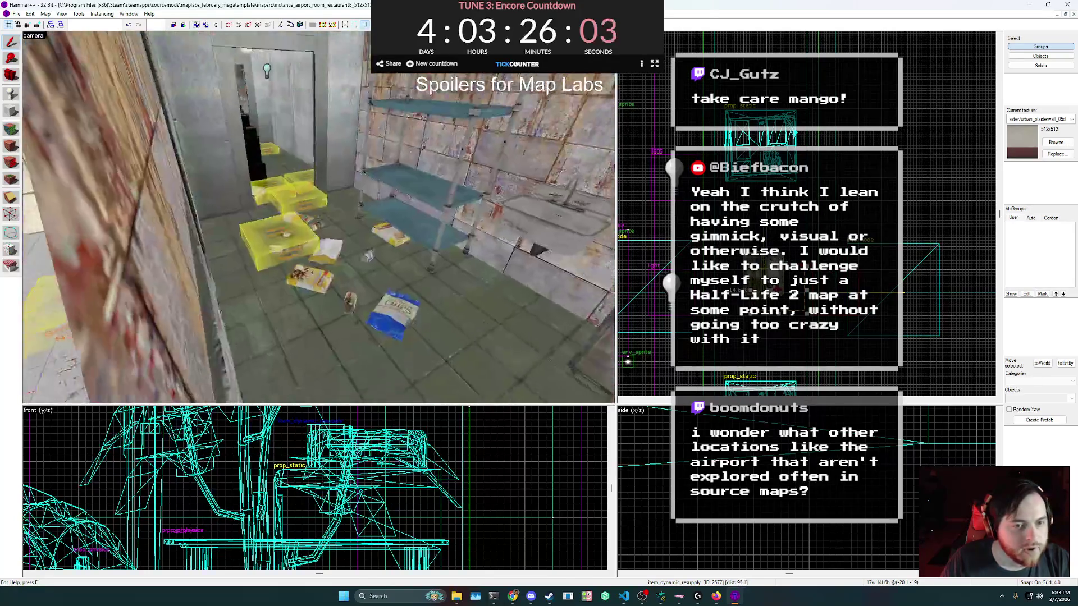
pyautogui.press('w')
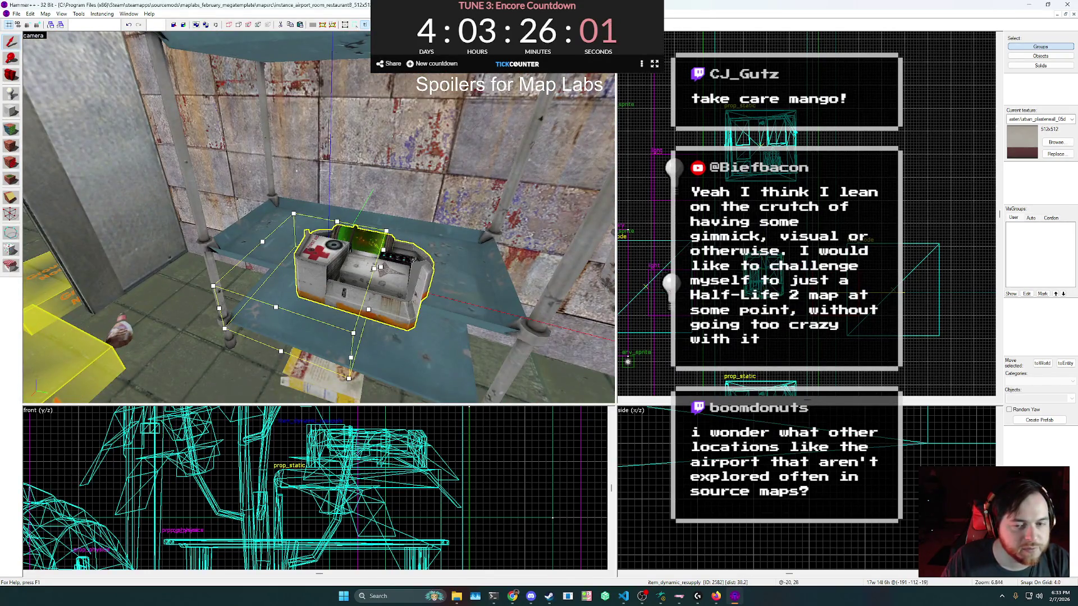
pyautogui.scroll(-5, 627, 360)
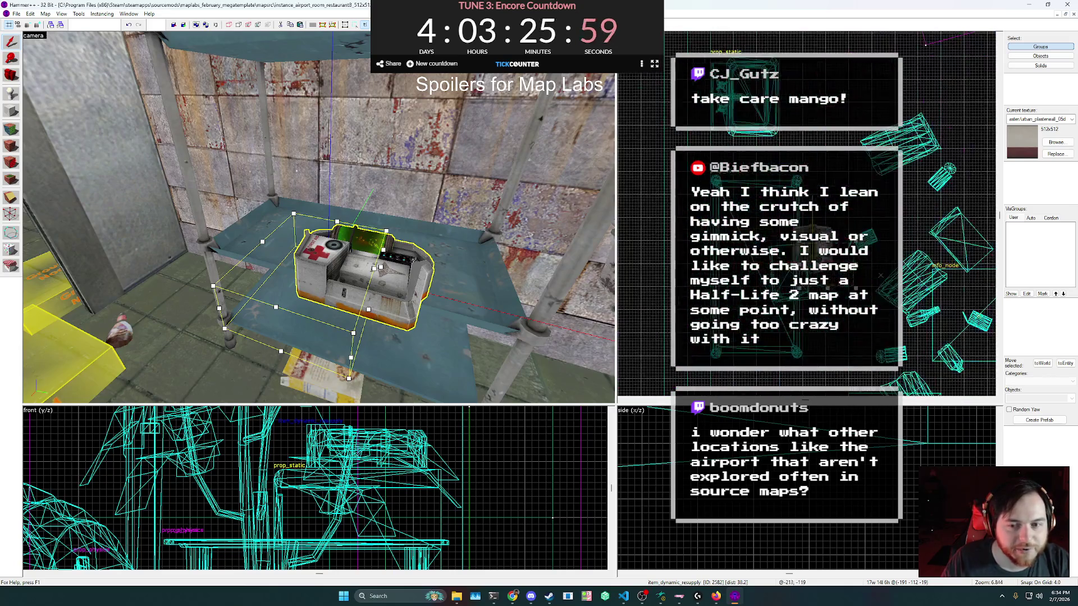
pyautogui.scroll(5, 809, 220)
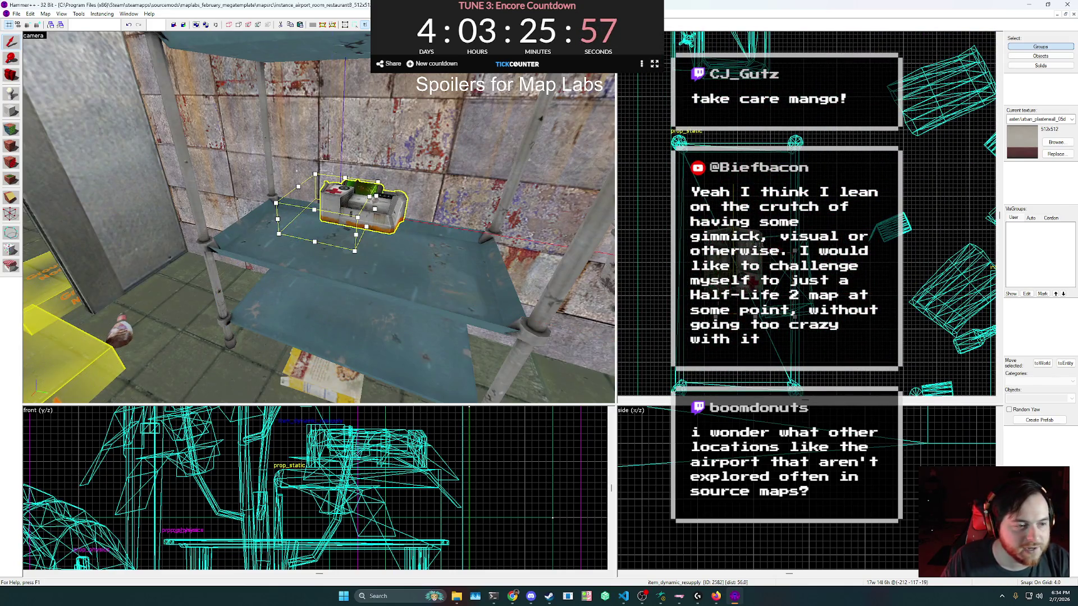
# Try the physics simulation hotkey, dismiss it, and fly down the kitchen corridor toward the fridge.
pyautogui.hotkey('shift', 'p')
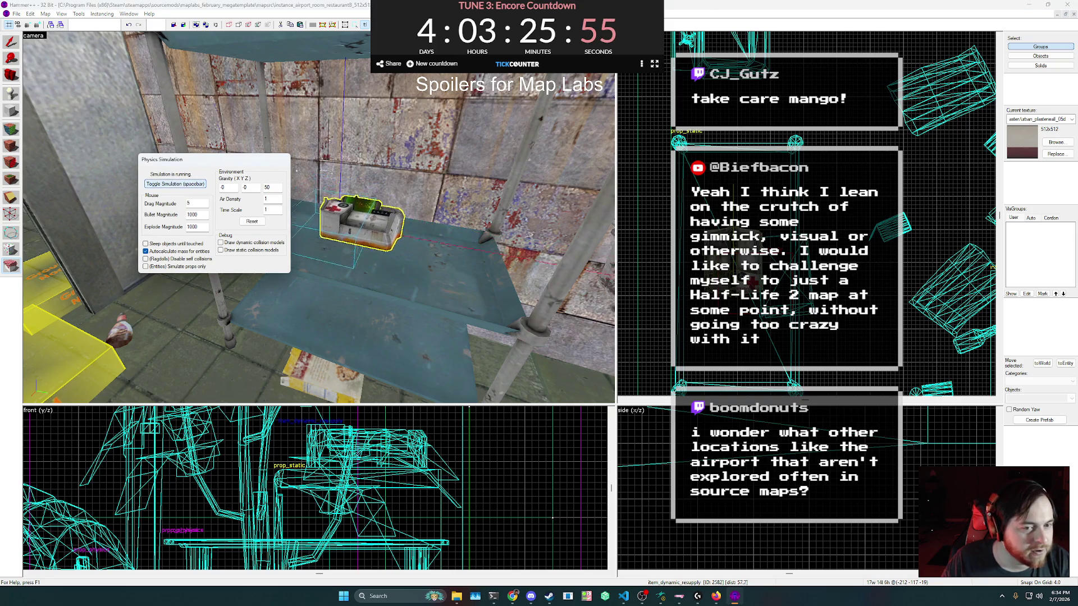
pyautogui.press('z')
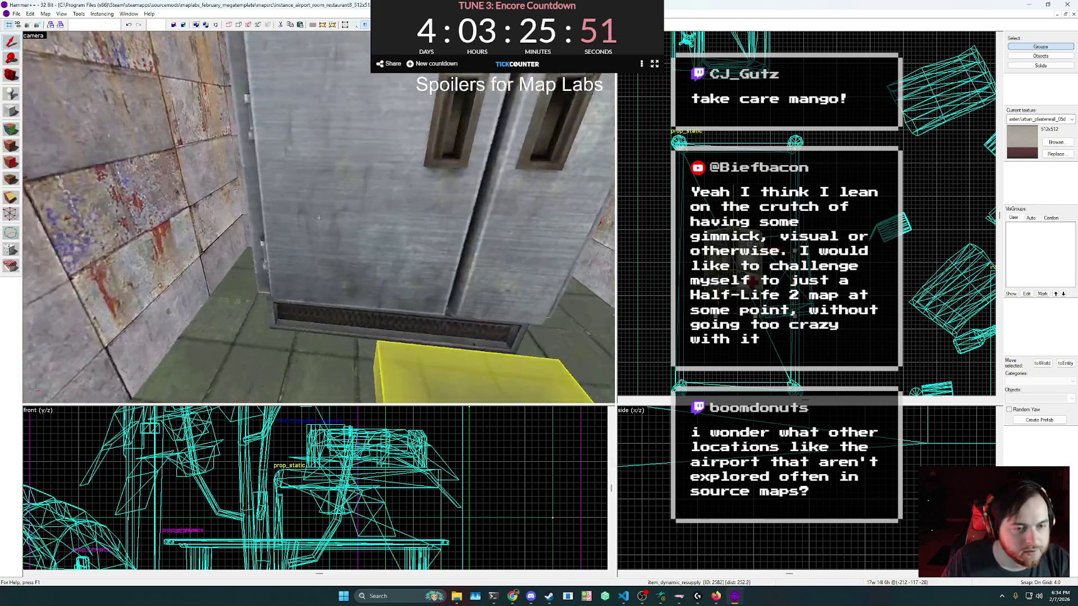
pyautogui.press('w')
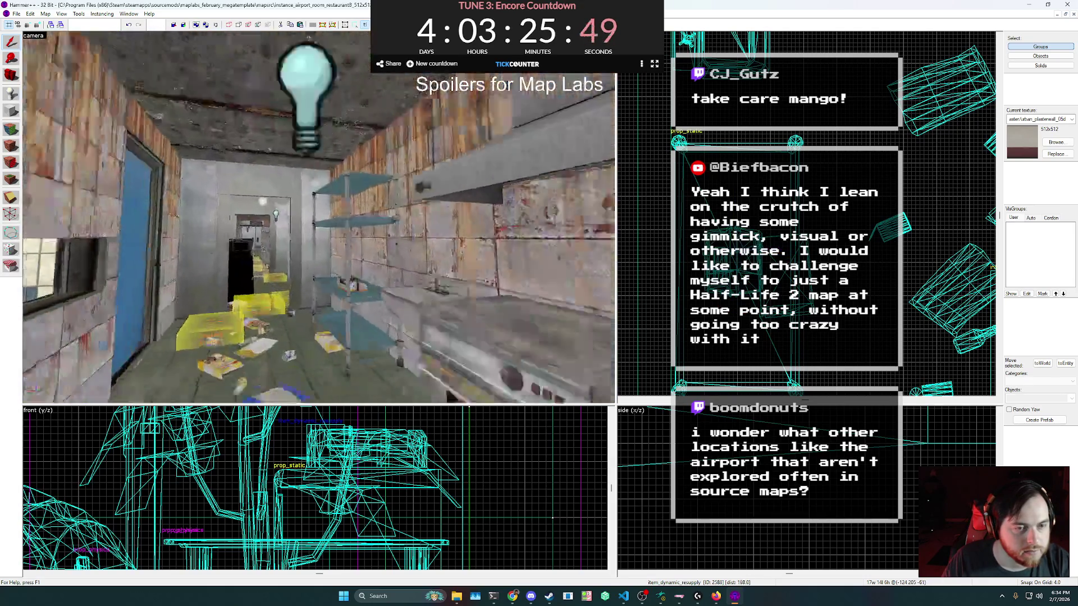
pyautogui.press('w')
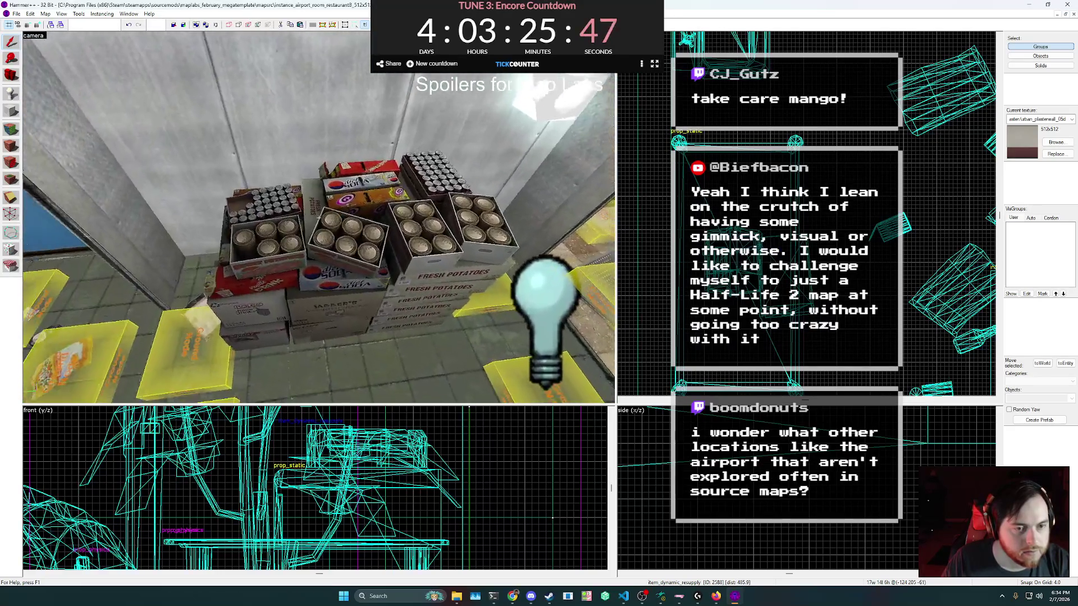
pyautogui.press('w')
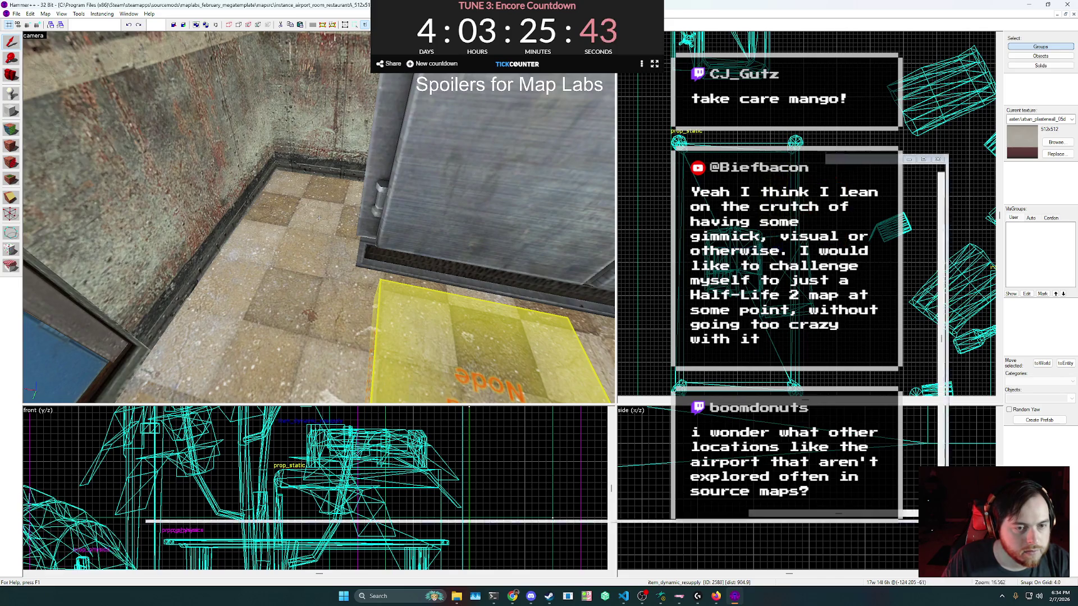
# Circle around the kitchen and end above the supply item on the blue cart.
pyautogui.press('Escape')
pyautogui.press('w')
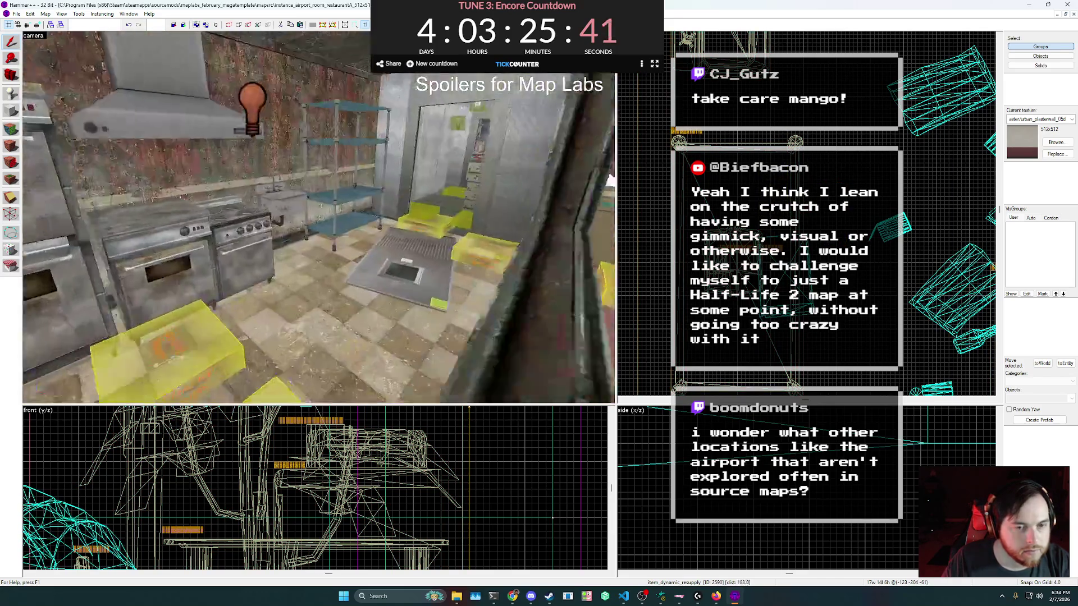
pyautogui.press('w')
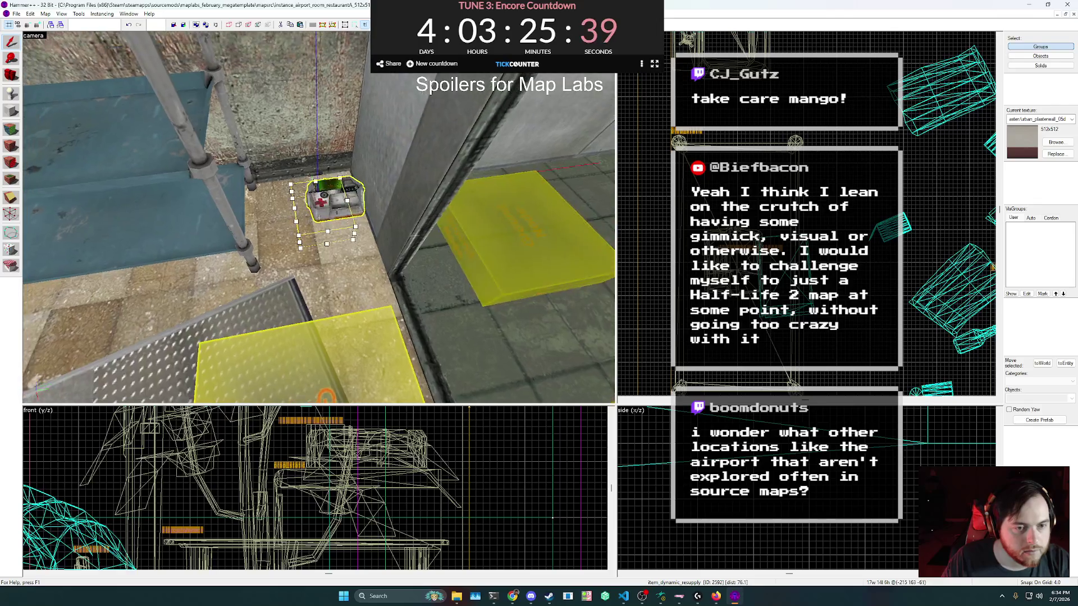
pyautogui.press('w')
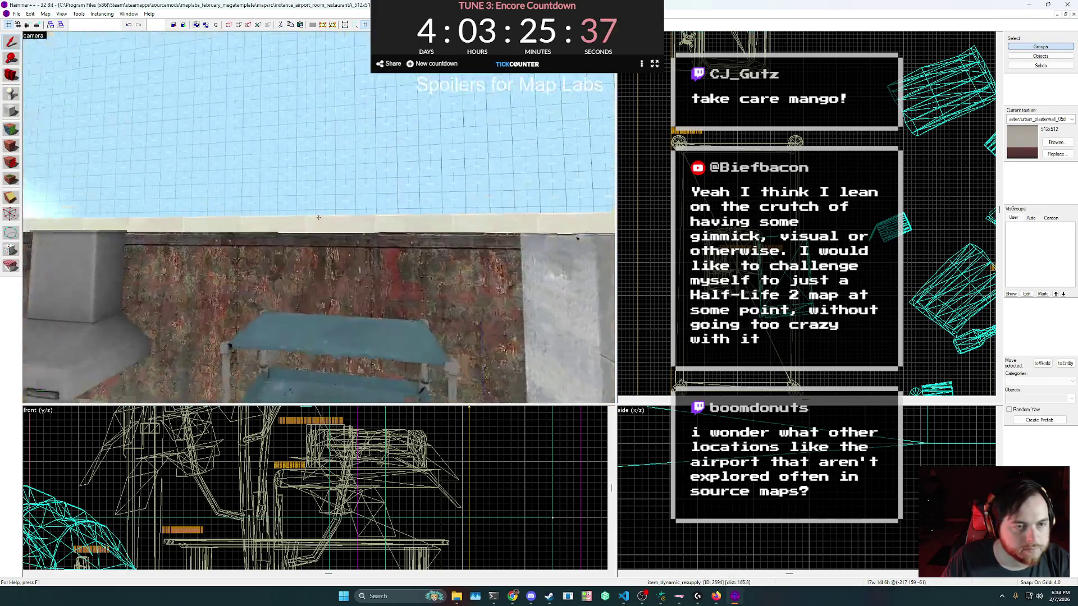
pyautogui.scroll(-4, 943, 211)
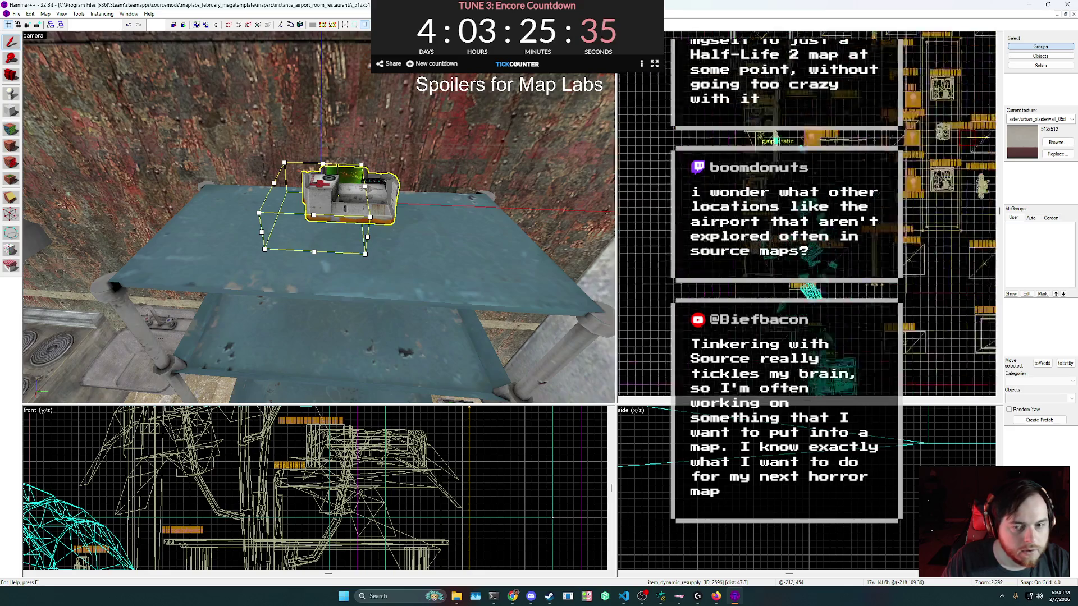
pyautogui.scroll(-4, 943, 210)
pyautogui.scroll(5, 943, 212)
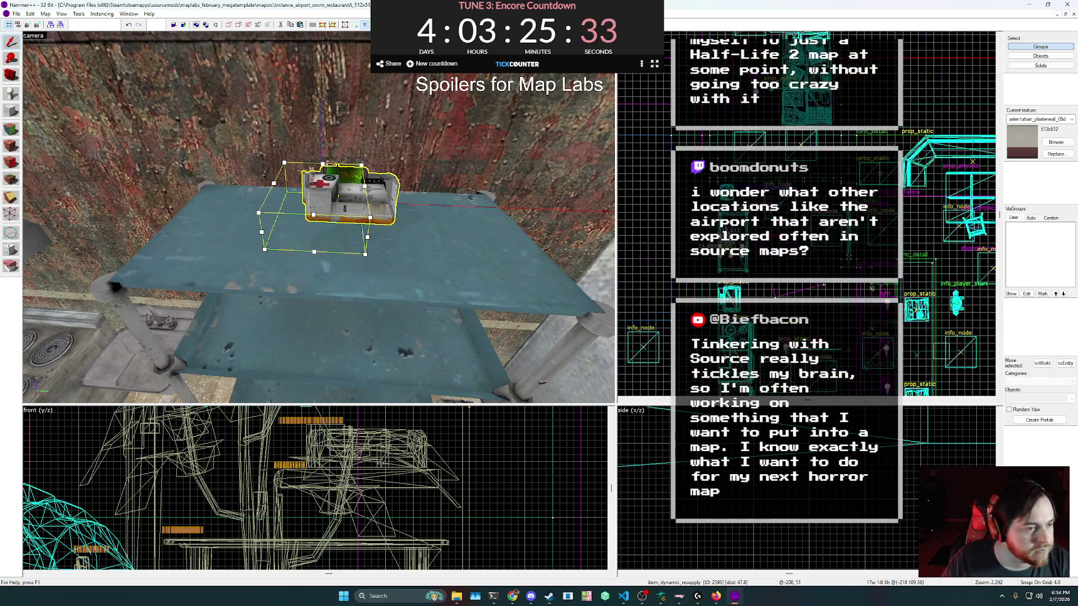
pyautogui.scroll(5, 943, 211)
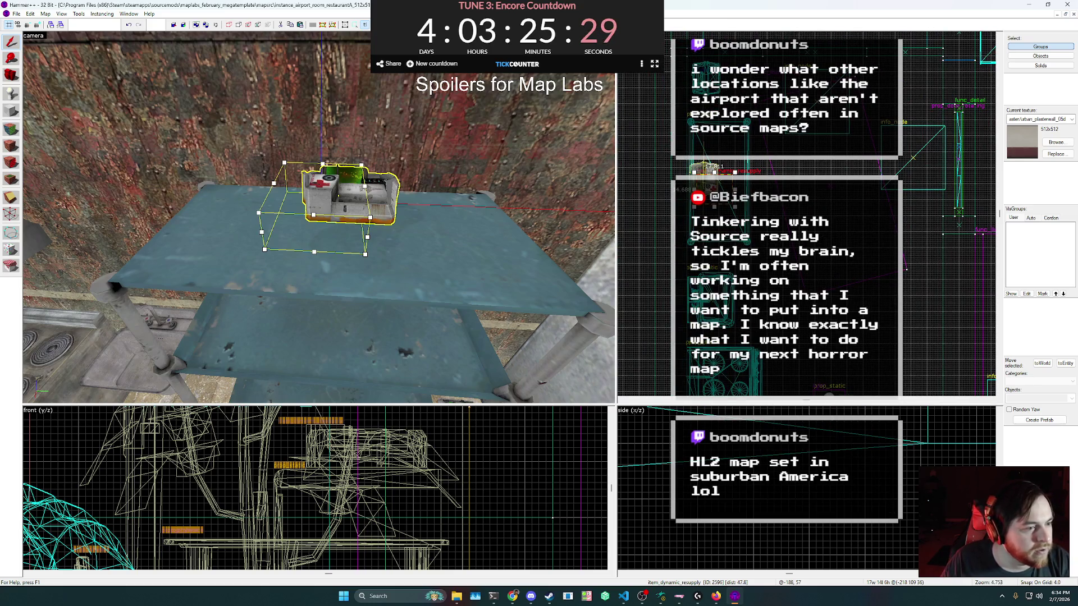
pyautogui.scroll(2, 943, 211)
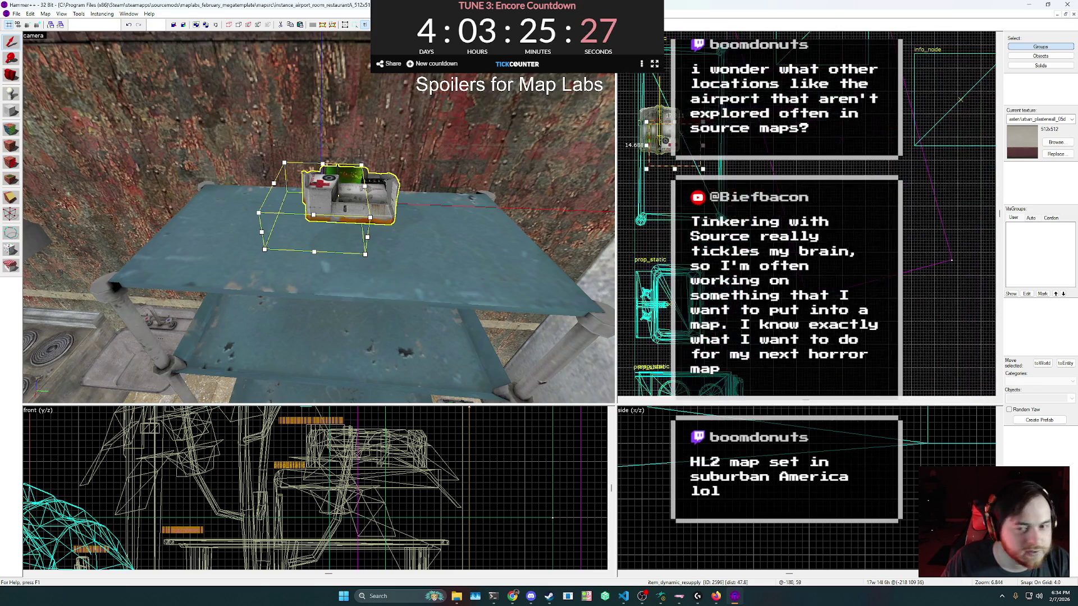
# Run a physics simulation so the medkit drops and settles on the cart top, keeping the pose.
pyautogui.moveTo(337, 202)
pyautogui.mouseDown()
pyautogui.moveTo(304, 227)
pyautogui.moveTo(337, 236)
pyautogui.mouseUp()
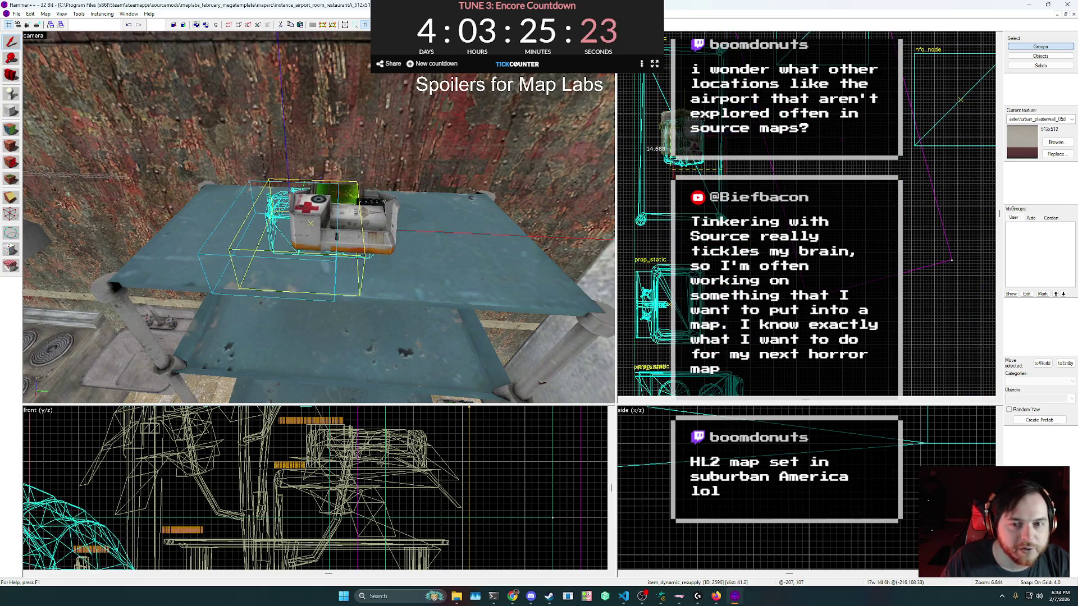
pyautogui.hotkey('ctrl', 'shift', 'p')
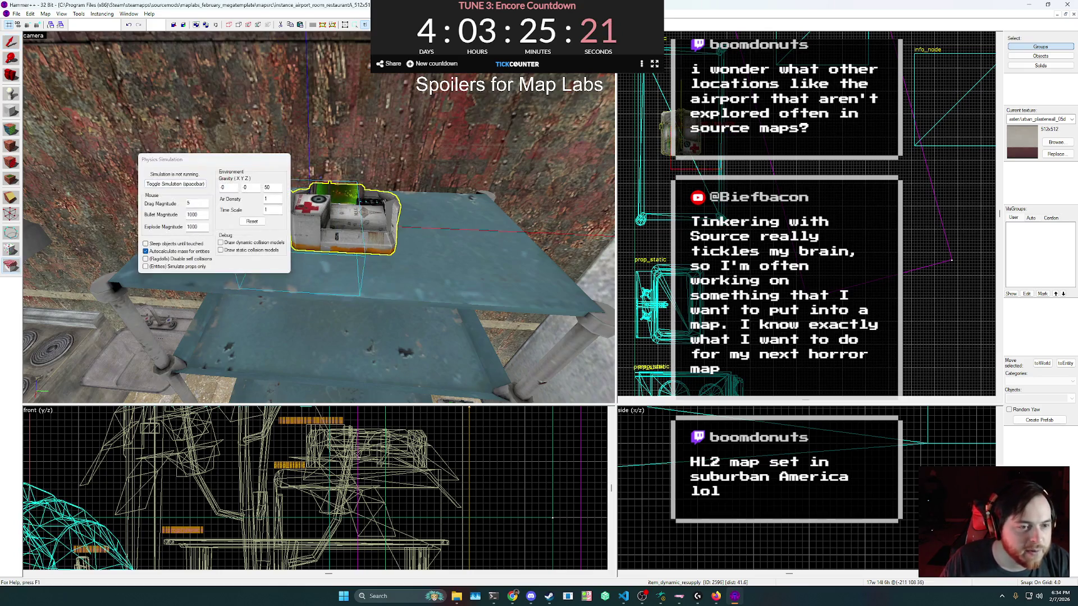
pyautogui.press('space')
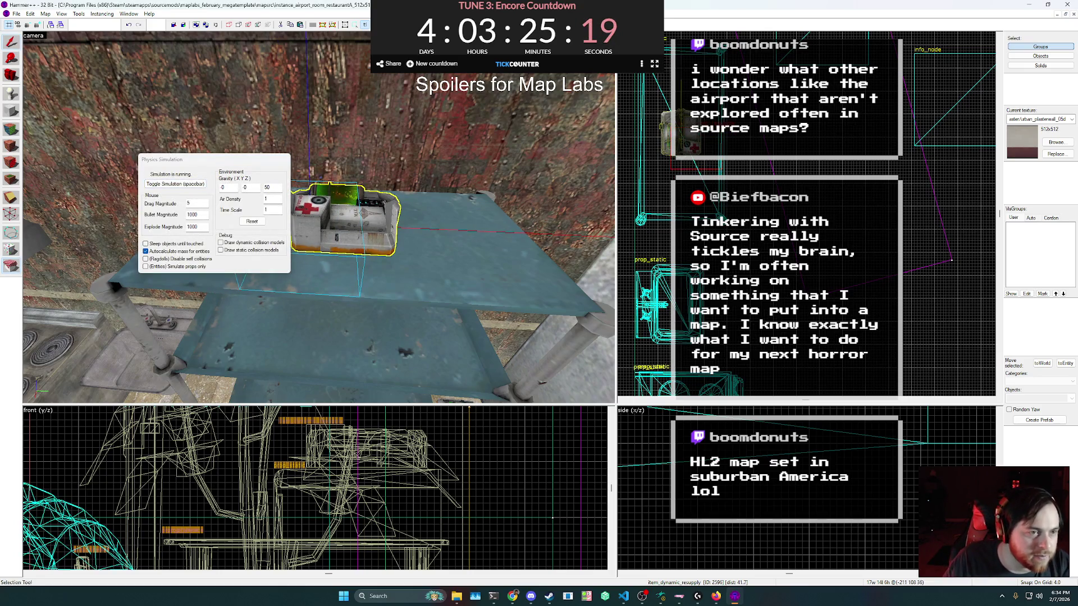
pyautogui.press('Escape')
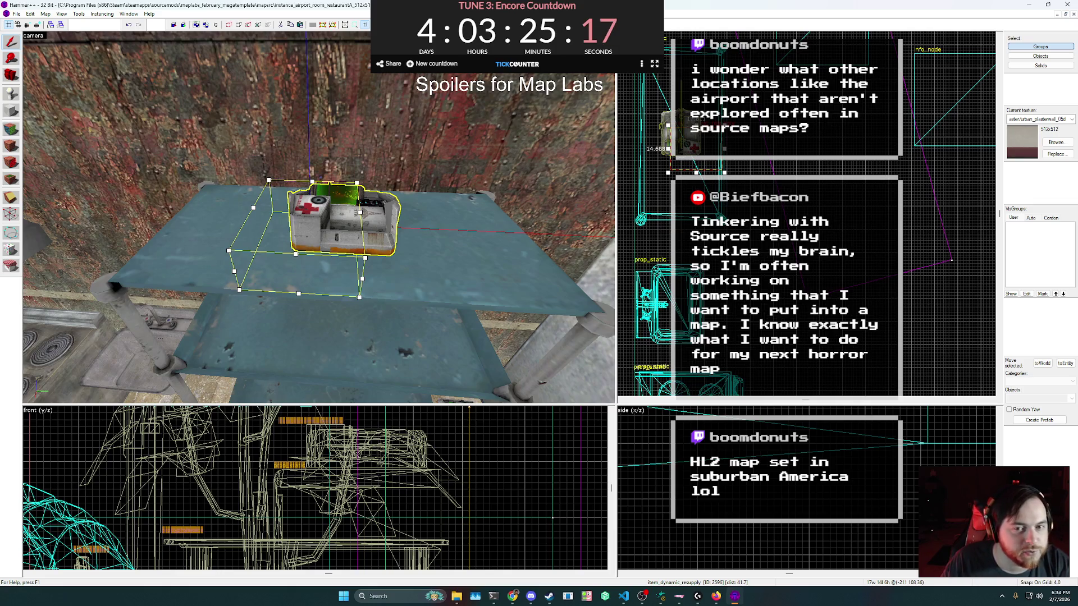
pyautogui.press('z')
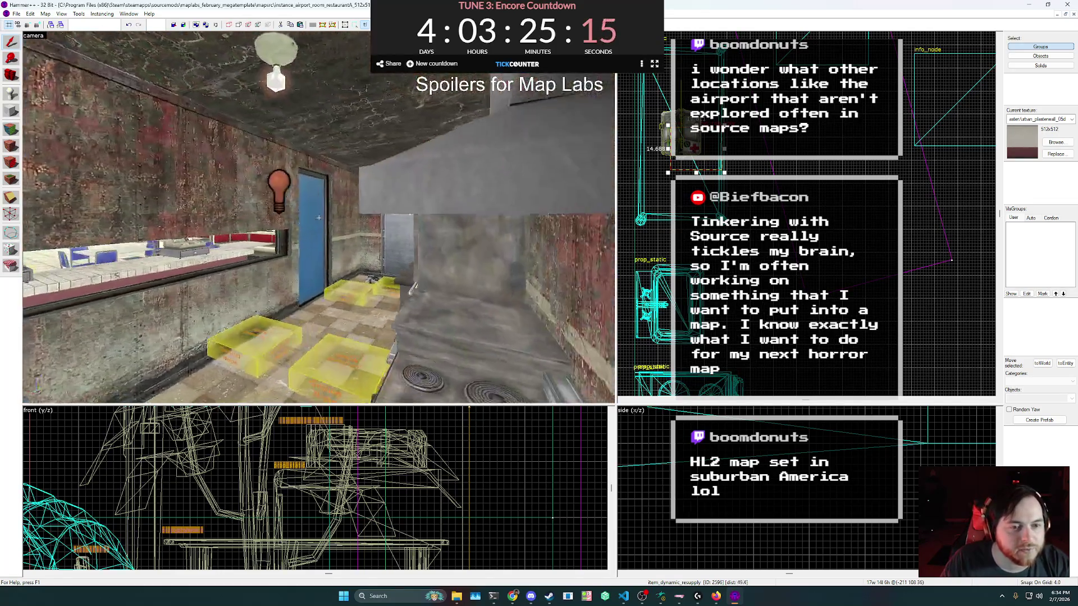
# Tip the floor medkit by the counter onto its side, then fly toward the booth table.
pyautogui.press('w')
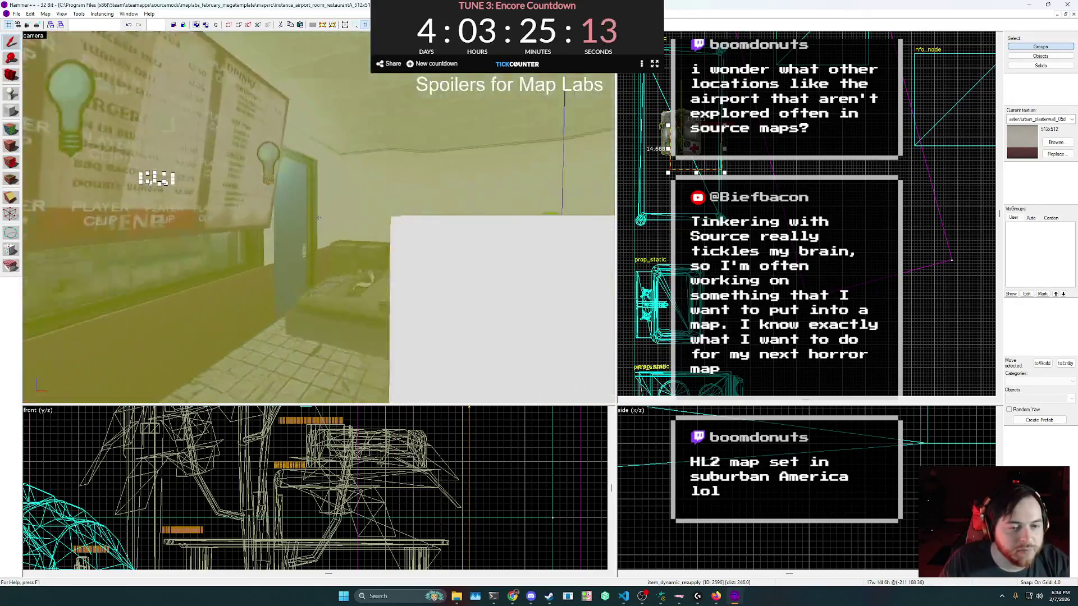
pyautogui.press('w')
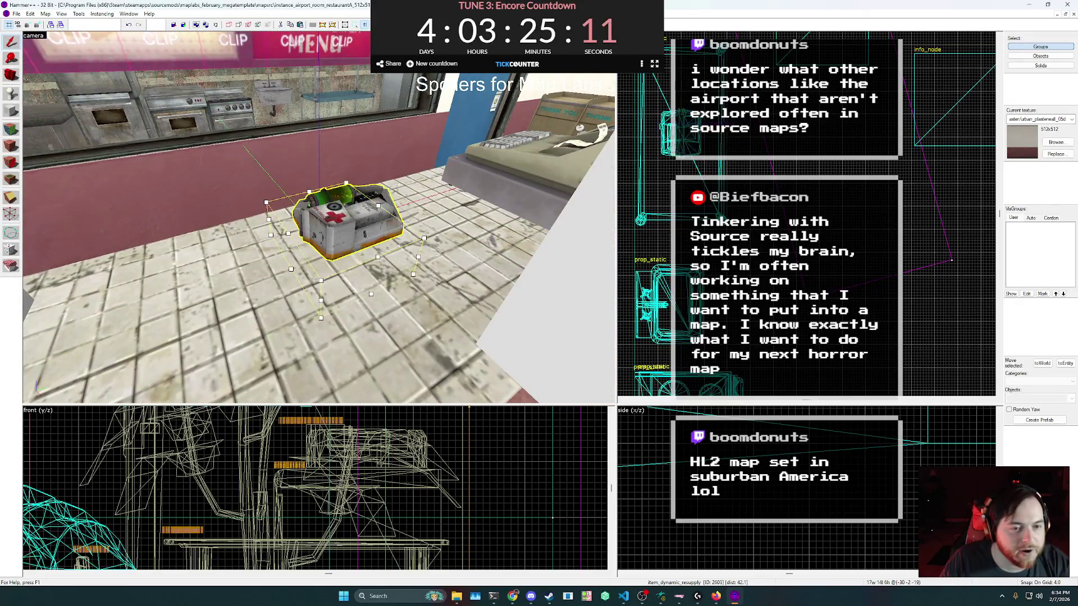
pyautogui.scroll(-5, 926, 210)
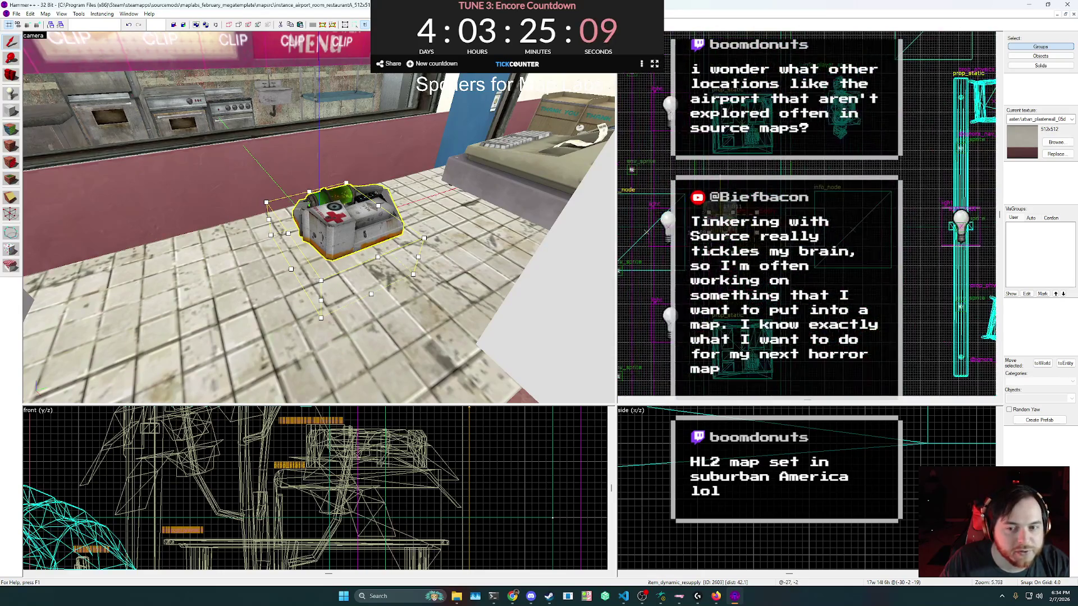
pyautogui.moveTo(345, 215); pyautogui.dragTo(345, 279)
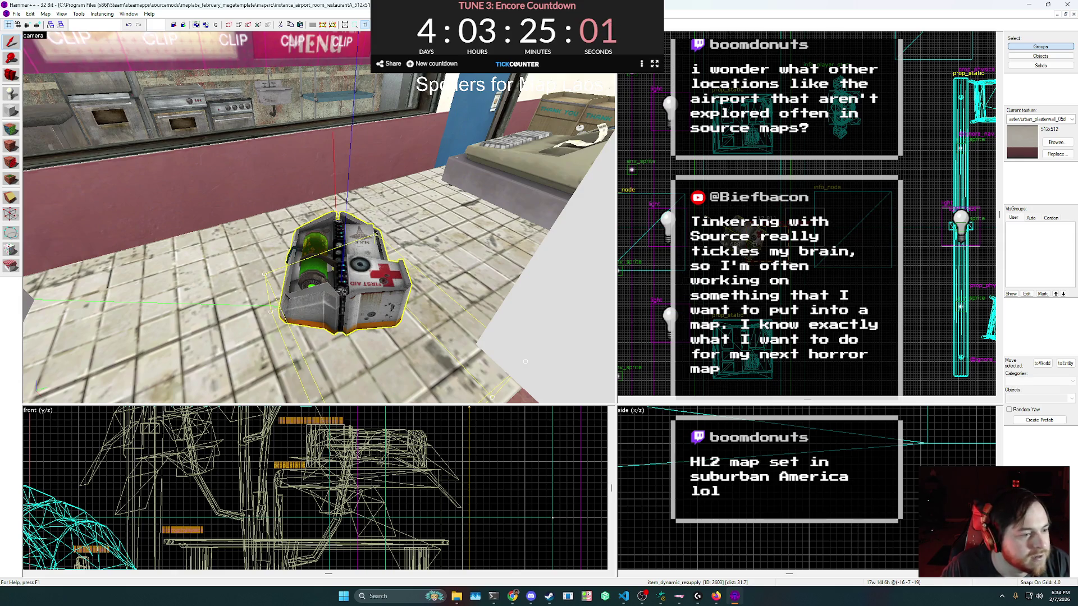
pyautogui.press('z')
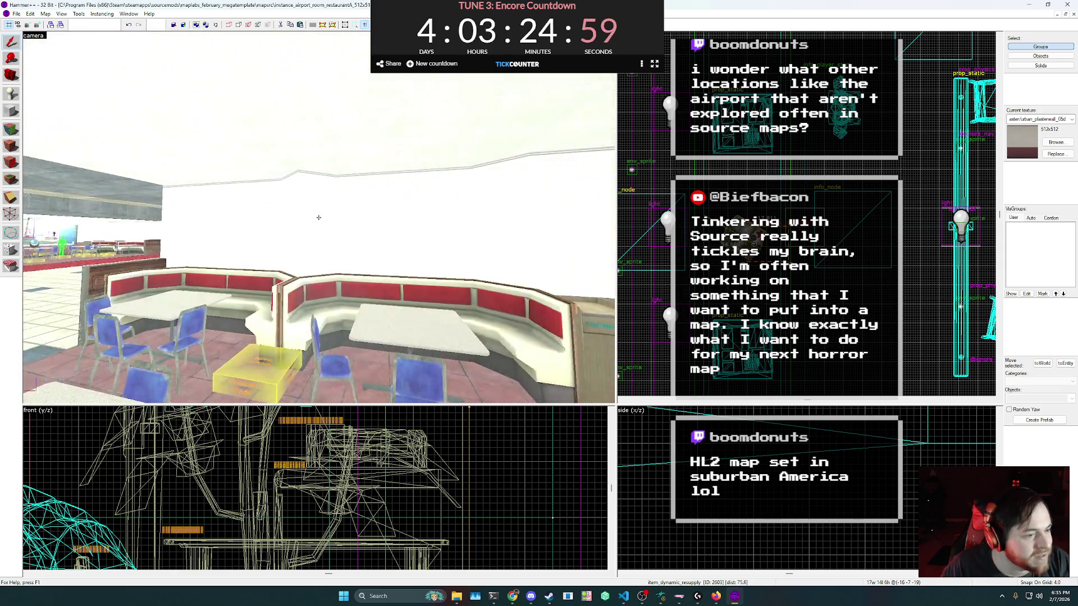
# Rotate the booth-table medkit to a tilted, casually dropped angle and check it from nearby.
pyautogui.click(354, 294)
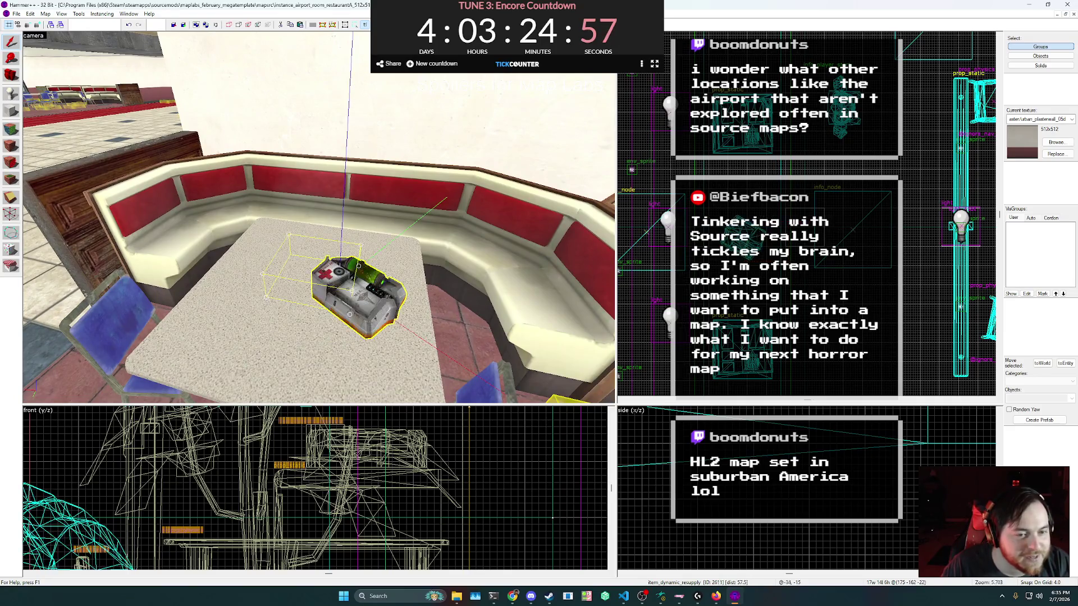
pyautogui.scroll(-4, 926, 211)
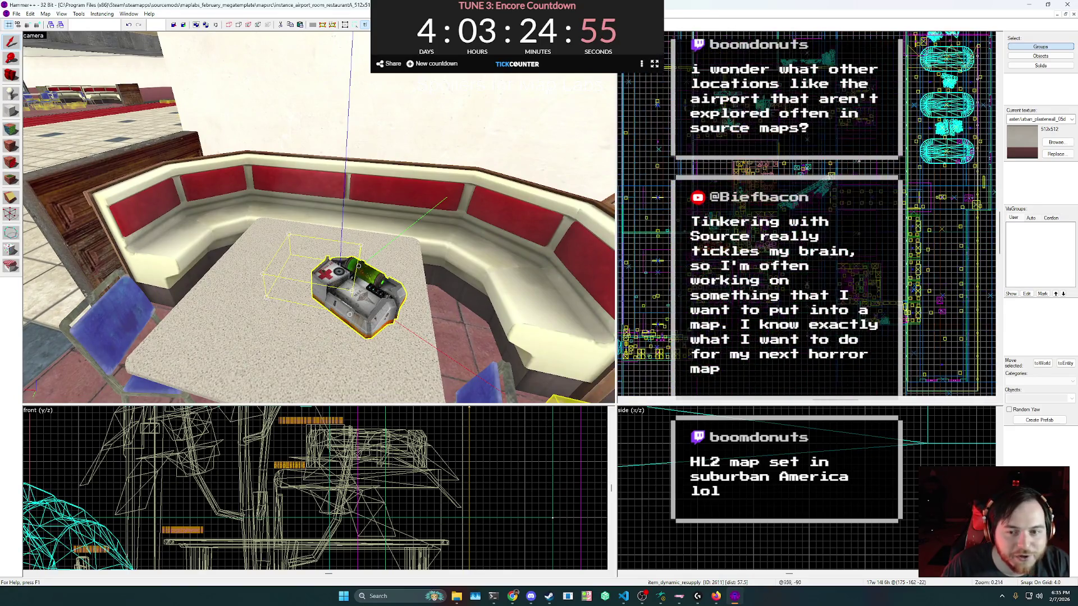
pyautogui.scroll(6, 926, 211)
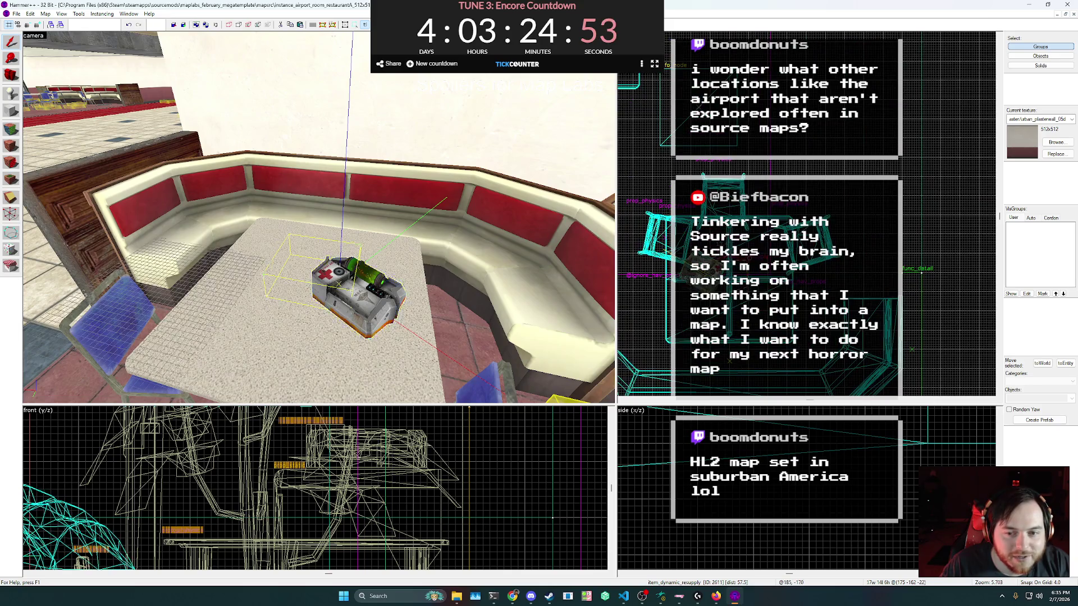
pyautogui.moveTo(354, 295)
pyautogui.mouseDown()
pyautogui.moveTo(362, 270)
pyautogui.moveTo(287, 329)
pyautogui.mouseUp()
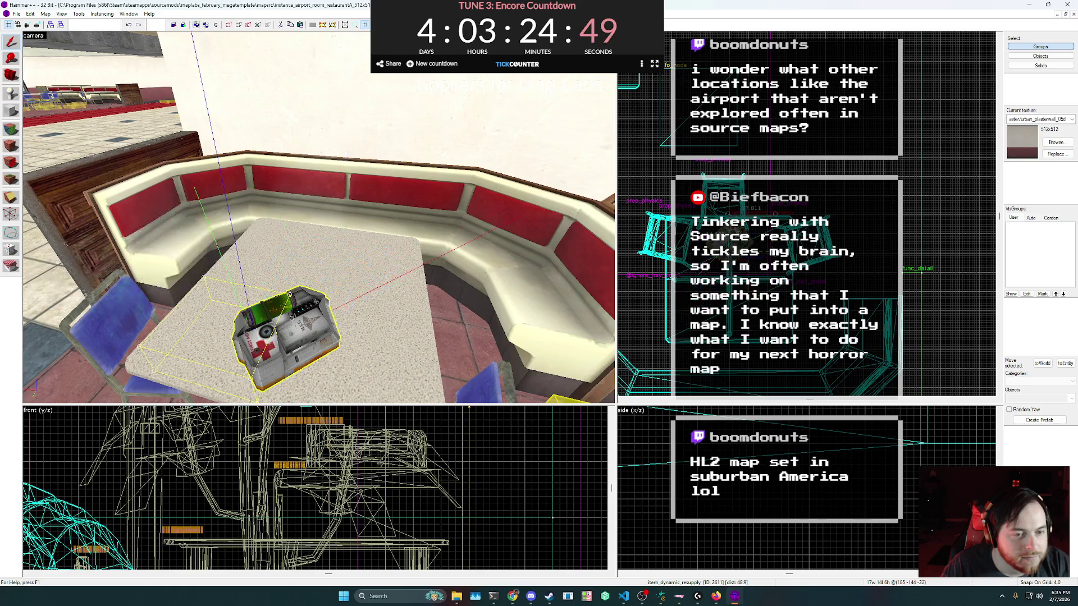
pyautogui.press('z')
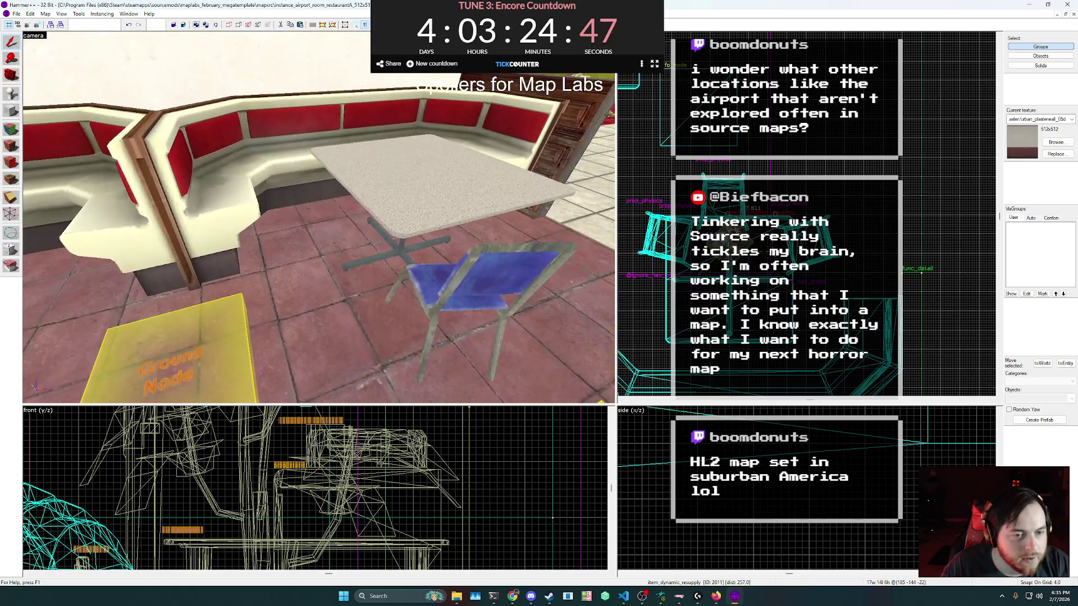
pyautogui.press('z')
pyautogui.press('z')
pyautogui.scroll(-5, 808, 211)
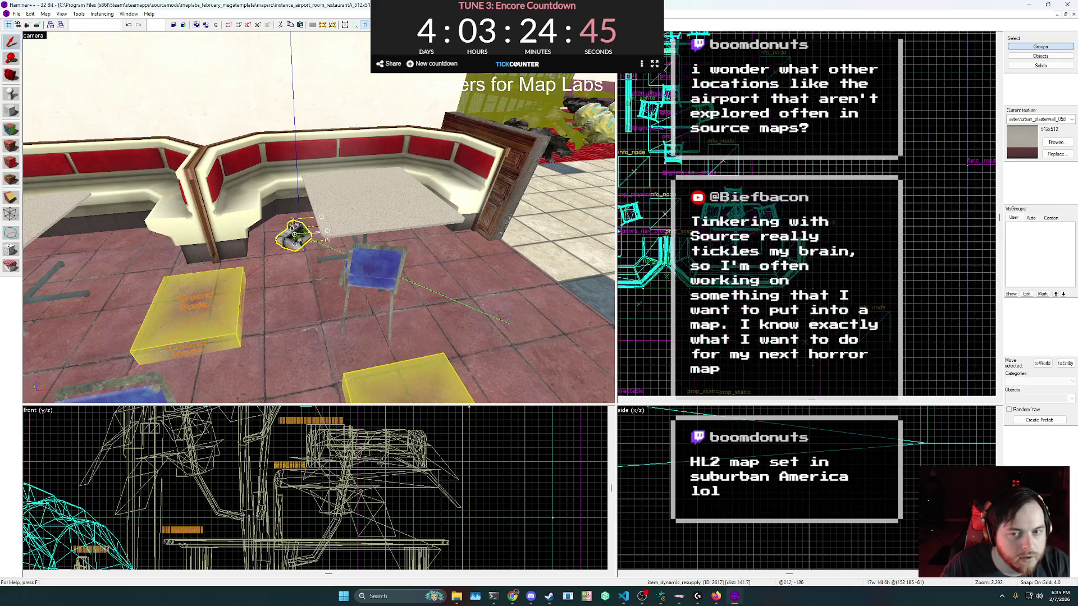
pyautogui.scroll(8, 808, 211)
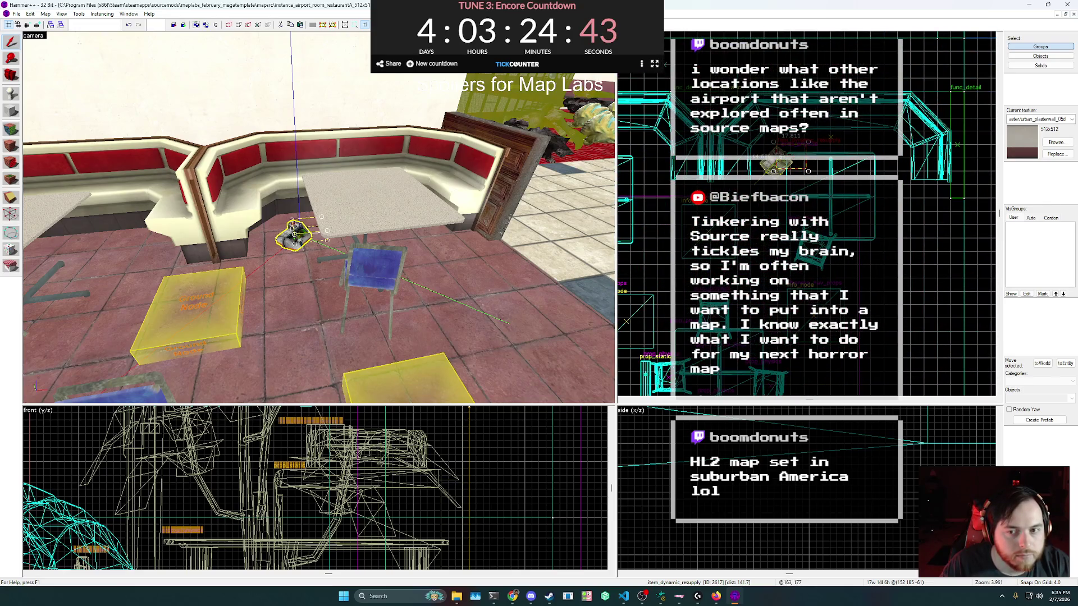
pyautogui.press('Escape')
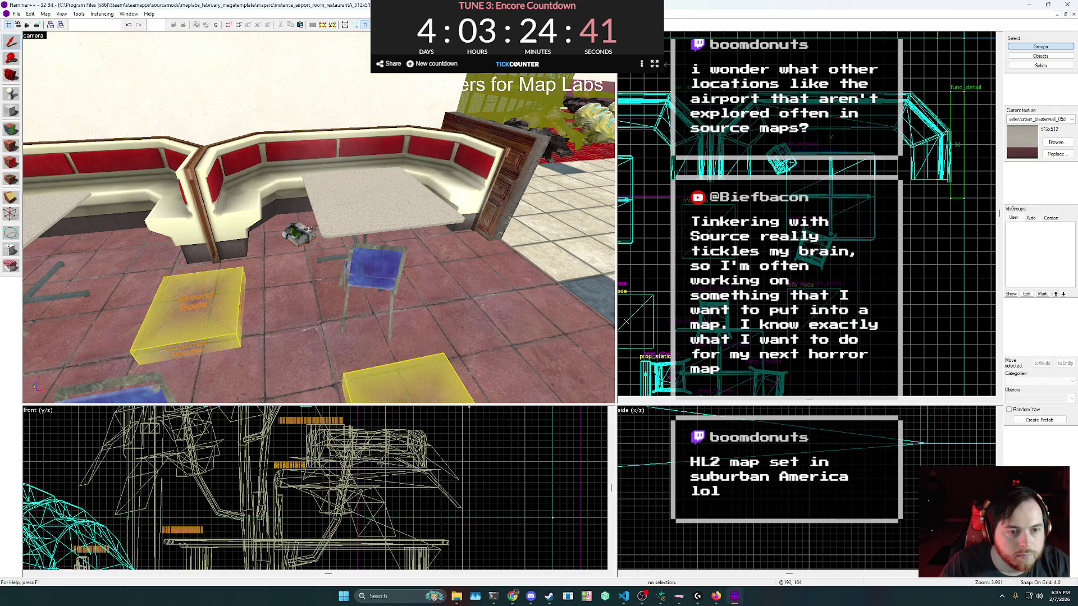
pyautogui.press('w')
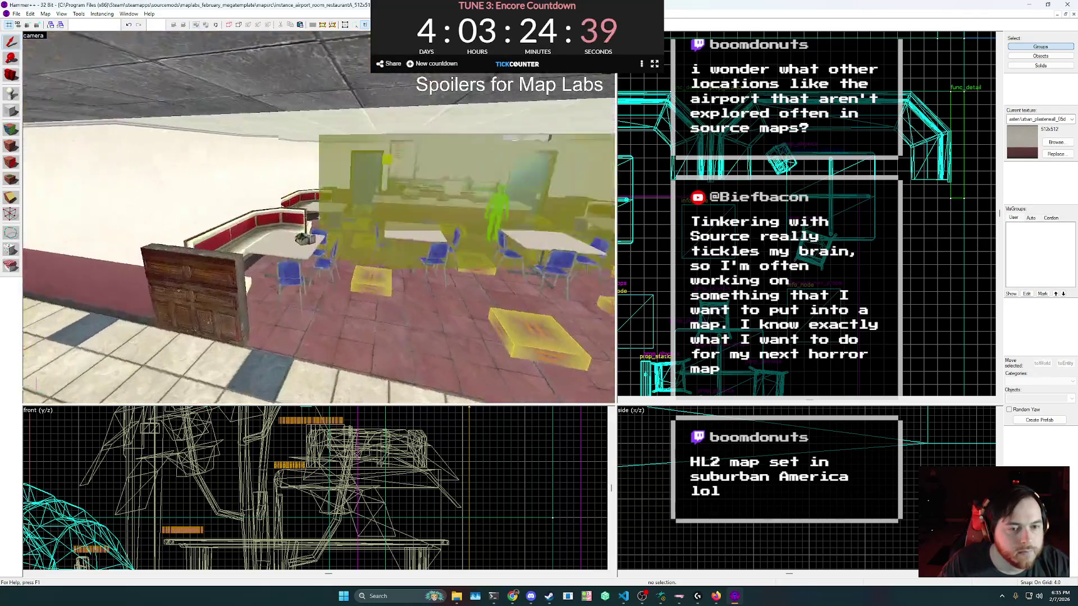
# Inspect the store's wall pieces along the carpet, then switch to the open airport.vmf map.
pyautogui.press('w')
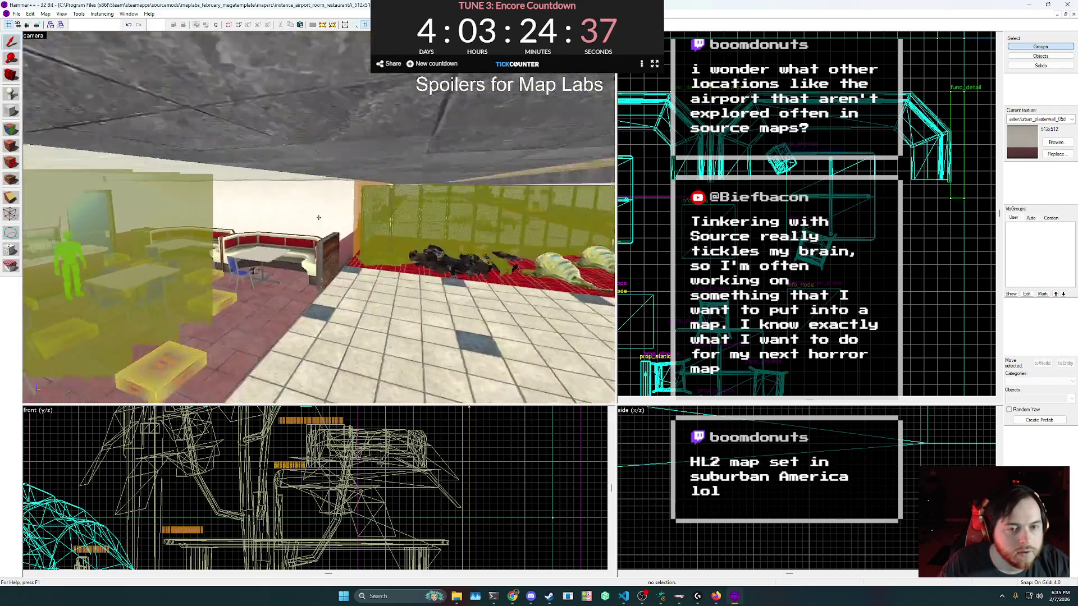
pyautogui.press('w')
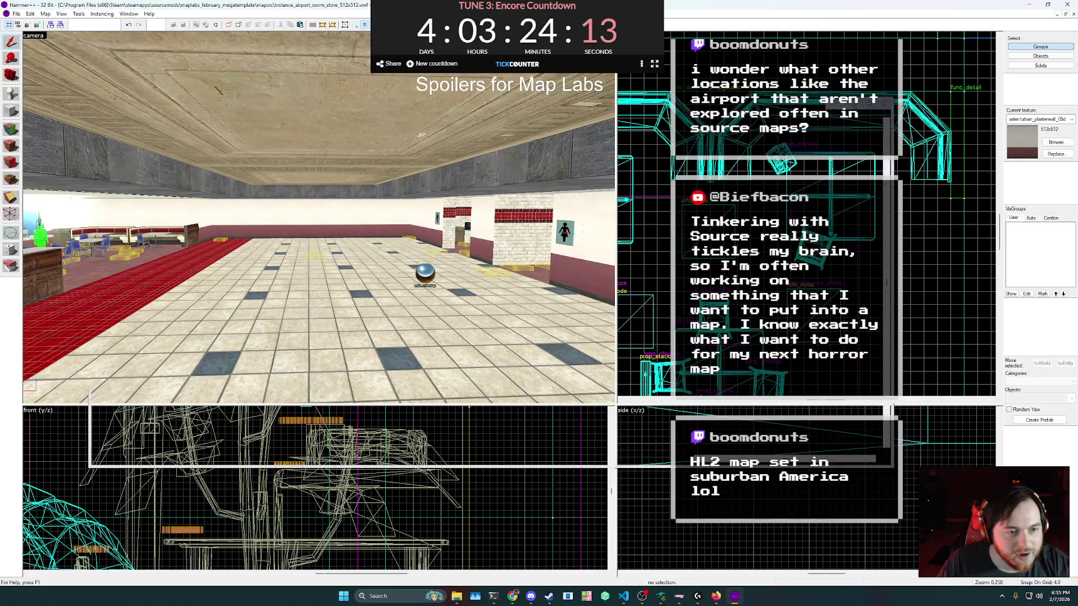
pyautogui.click(312, 217)
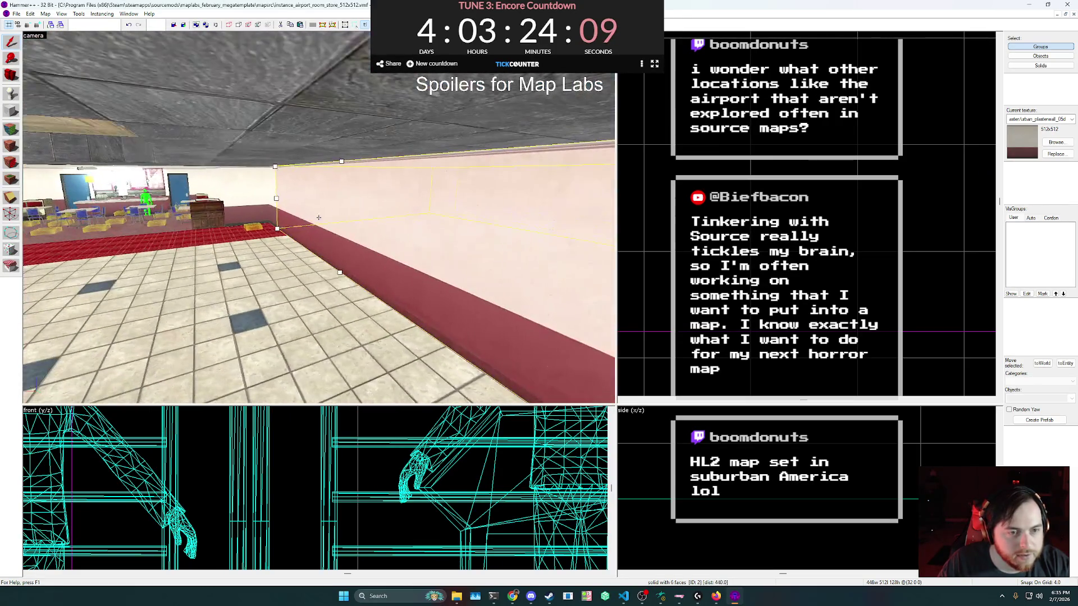
pyautogui.press('Escape')
pyautogui.click(444, 219)
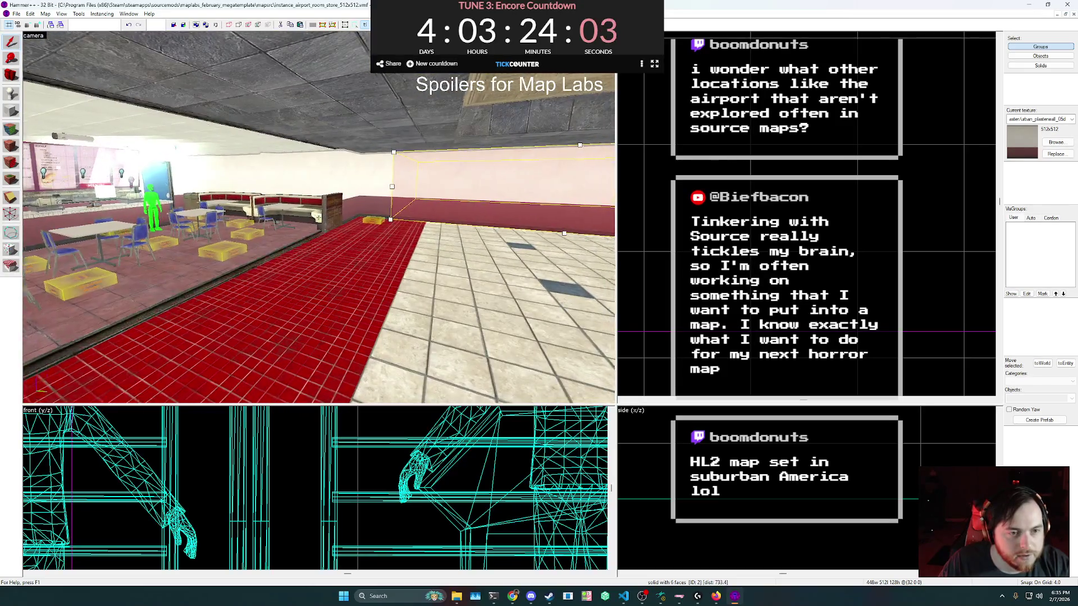
pyautogui.hotkey('ctrl', 'Tab')
# Fly to the red carpet walkway and look down over its edge beneath the column.
pyautogui.press('w')
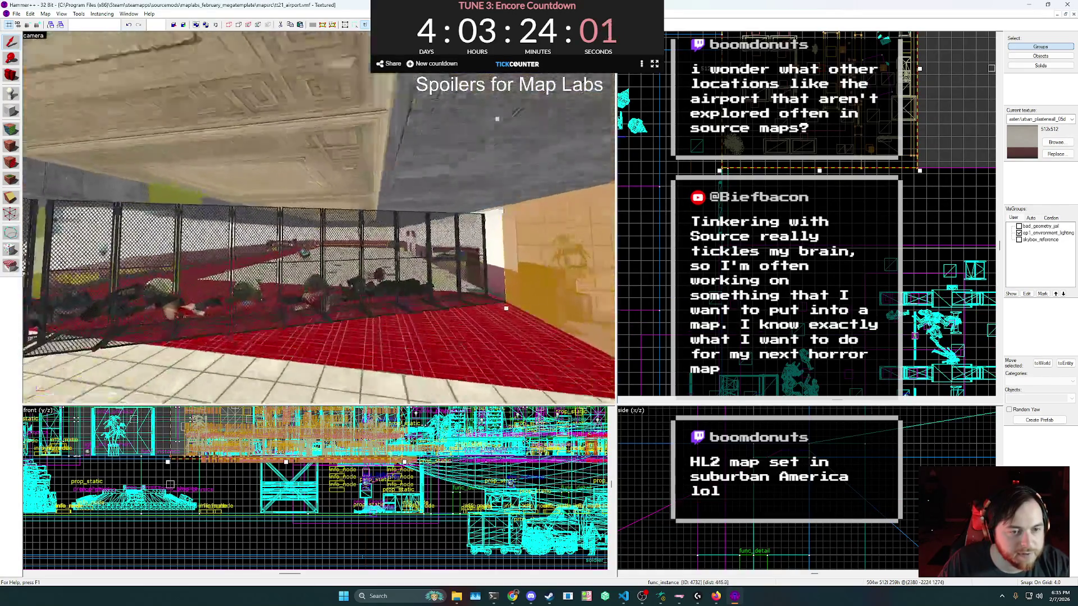
pyautogui.press('w')
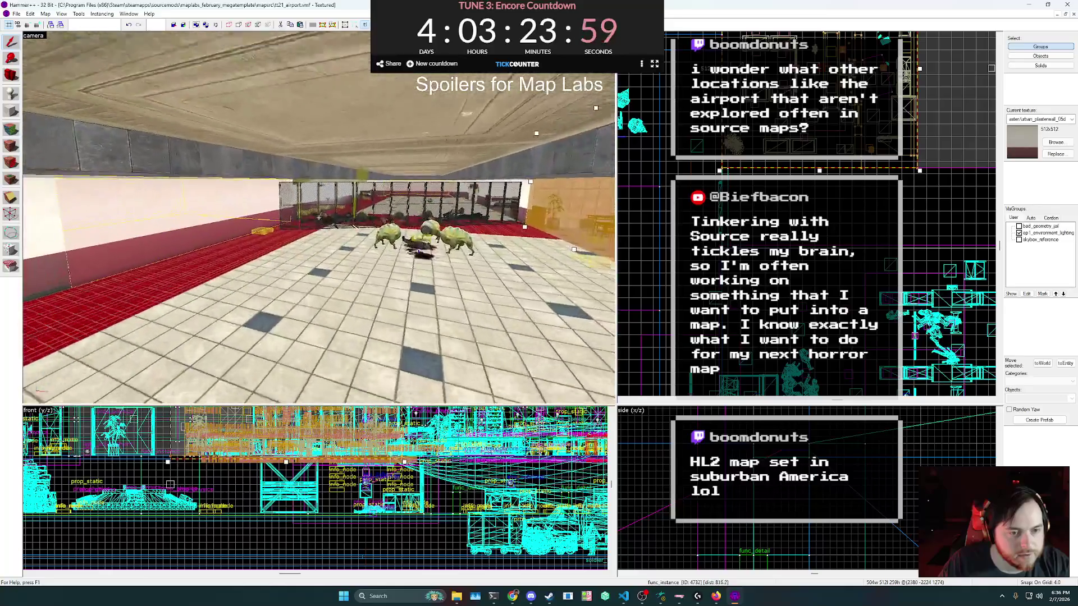
pyautogui.press('w')
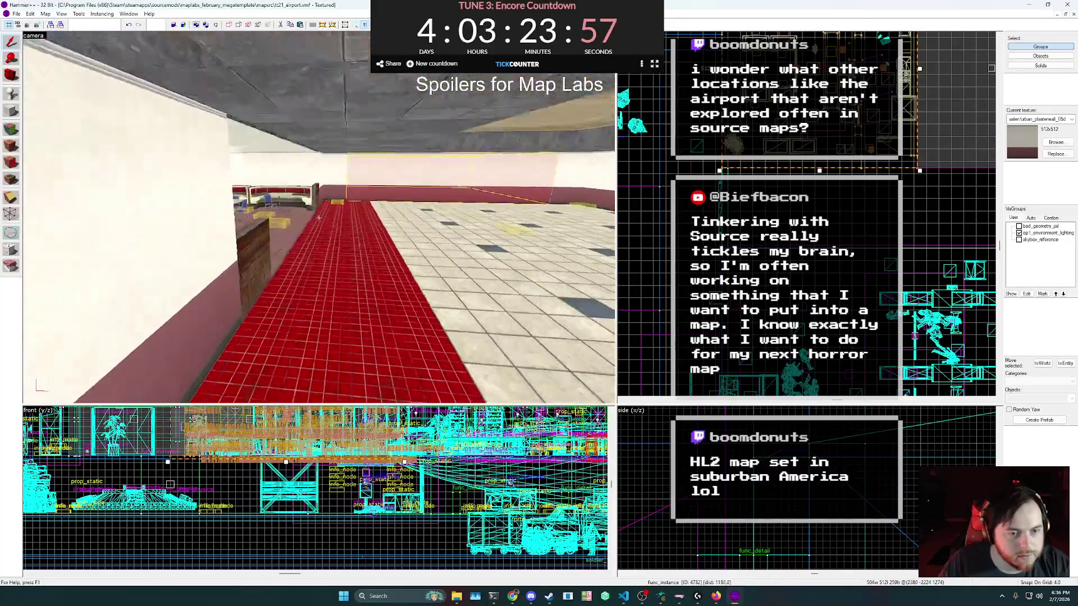
pyautogui.press('w')
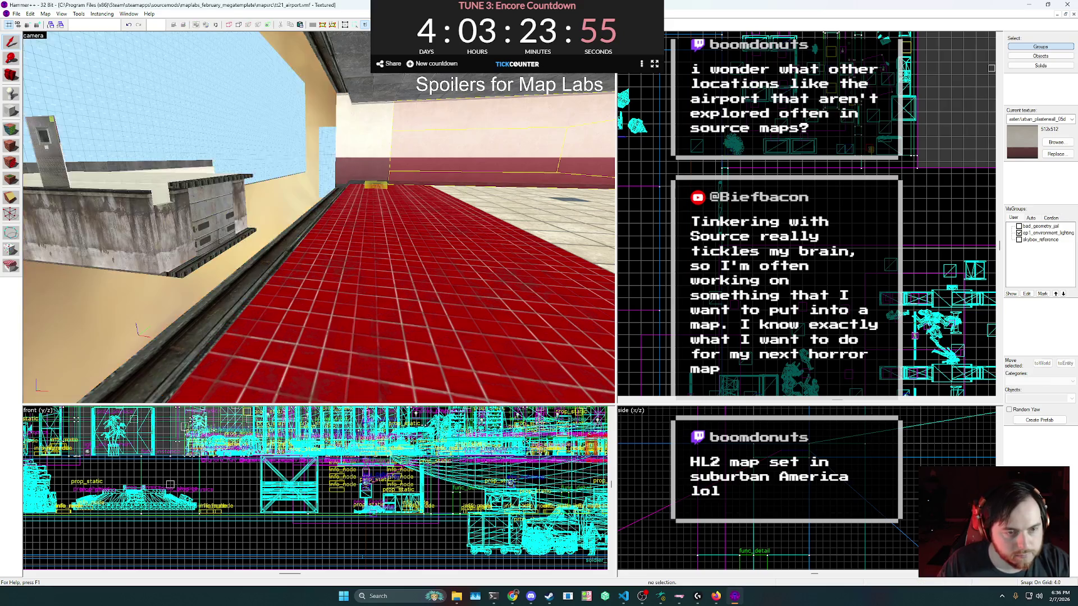
pyautogui.press('w')
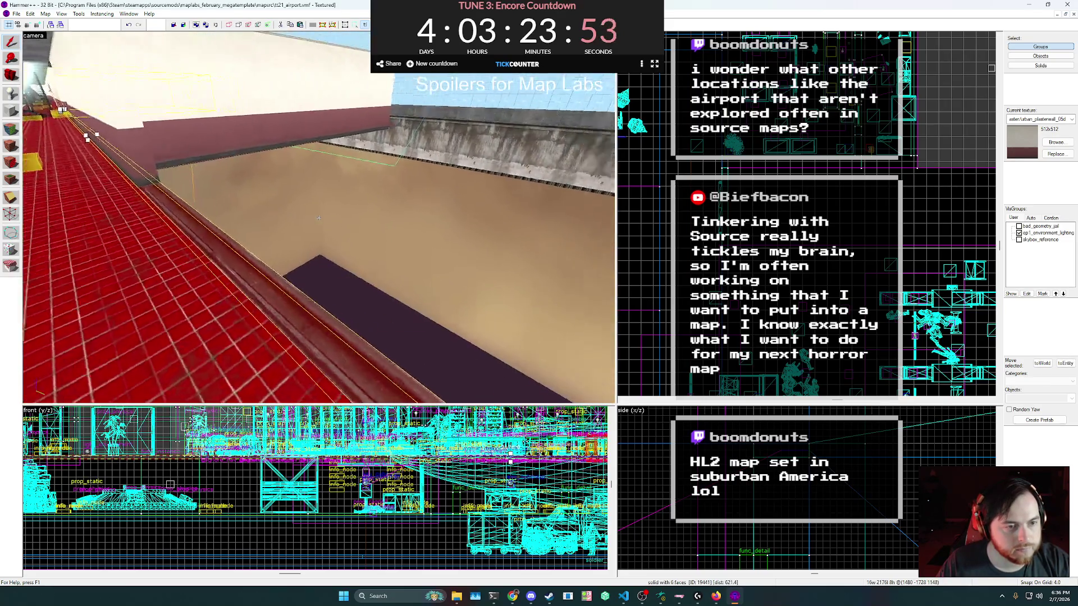
pyautogui.press('w')
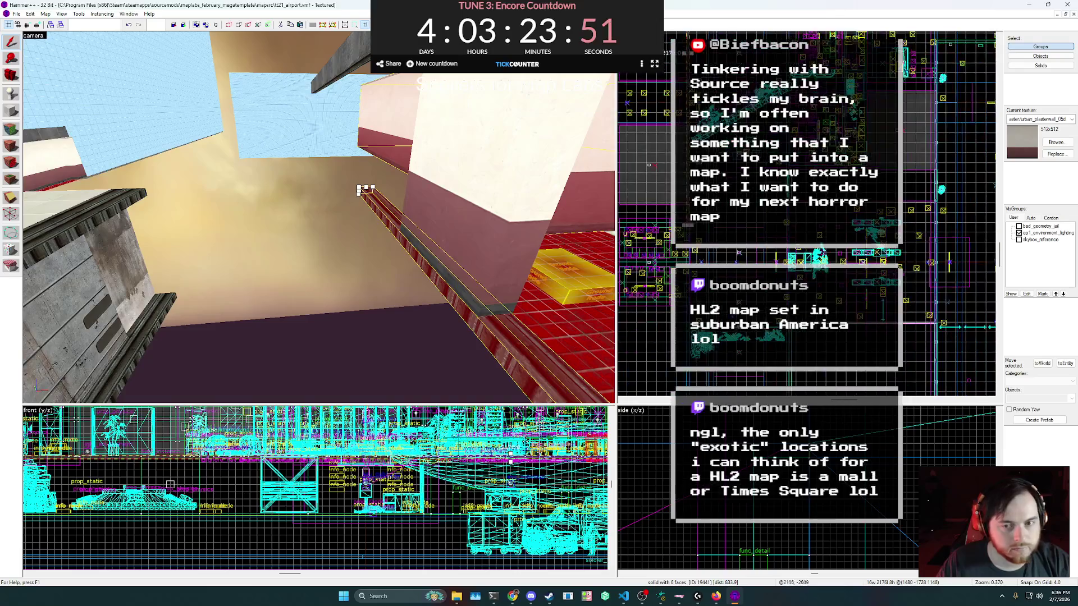
pyautogui.scroll(2, 944, 211)
pyautogui.scroll(2, 943, 211)
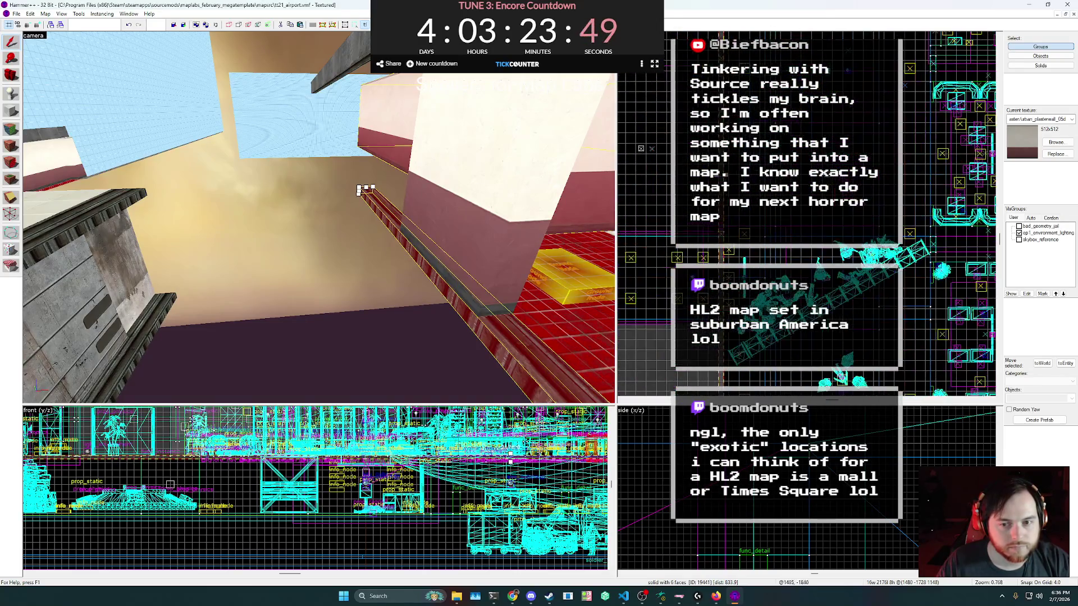
pyautogui.scroll(2, 944, 211)
pyautogui.scroll(2, 943, 211)
pyautogui.scroll(3, 943, 211)
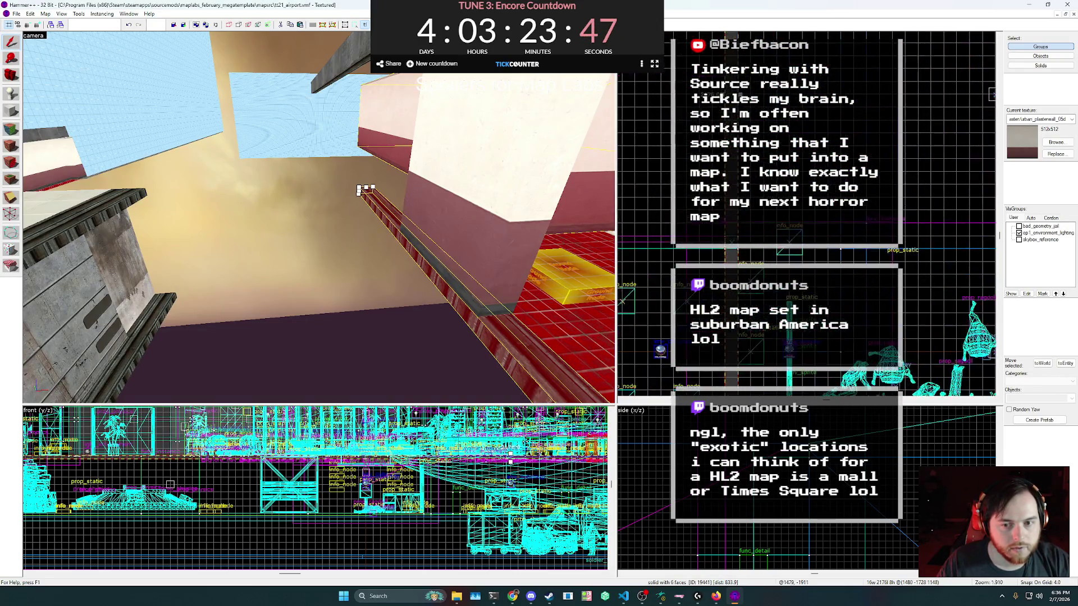
pyautogui.scroll(2, 943, 210)
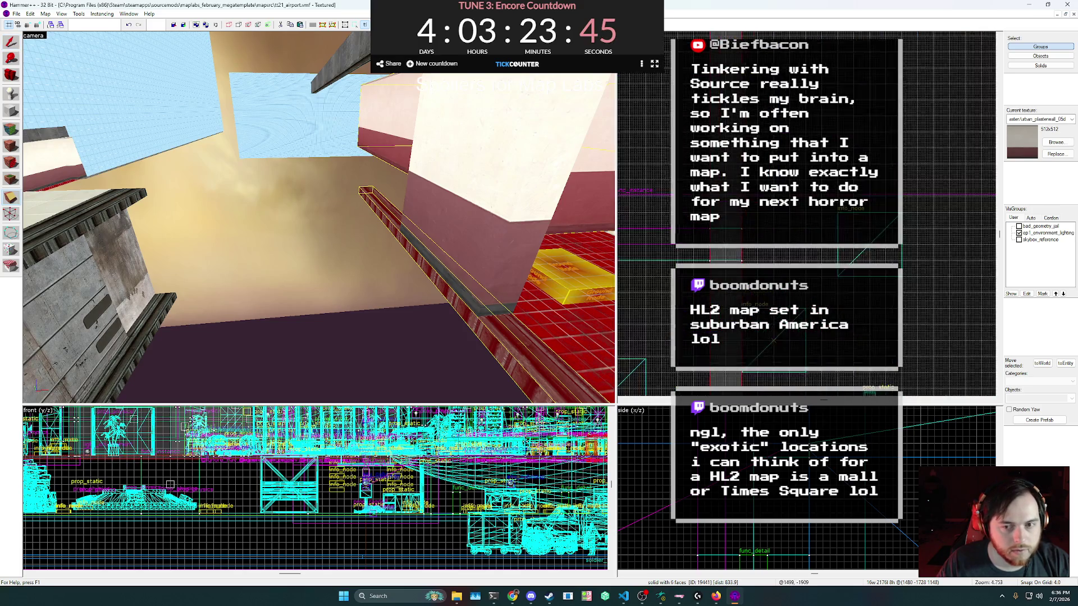
# Remove the red ledge brush under the column and move on through the map.
pyautogui.press('Escape')
pyautogui.press('Delete')
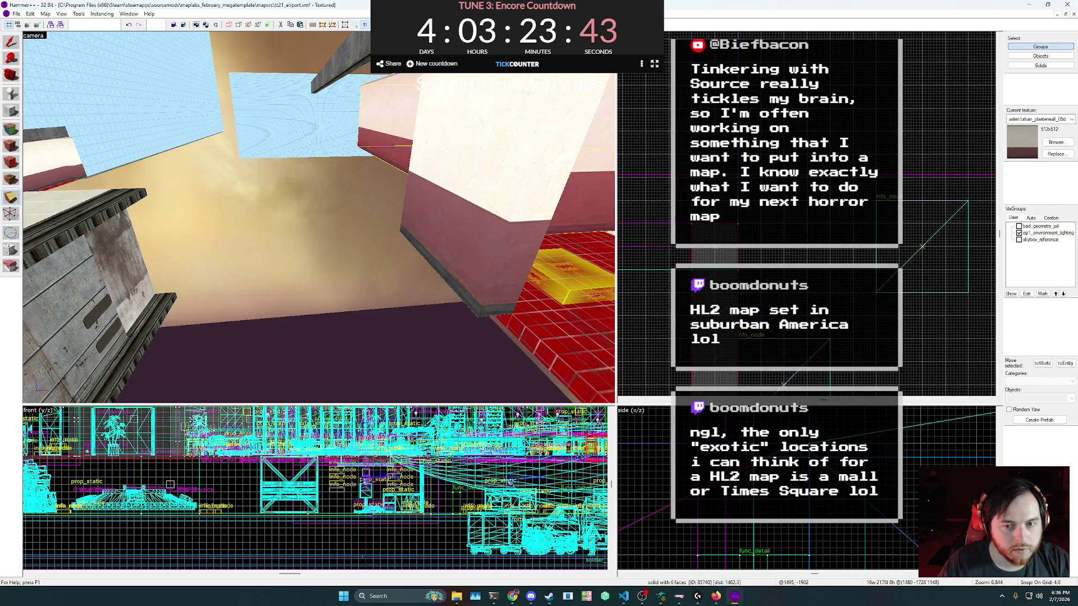
pyautogui.press('w')
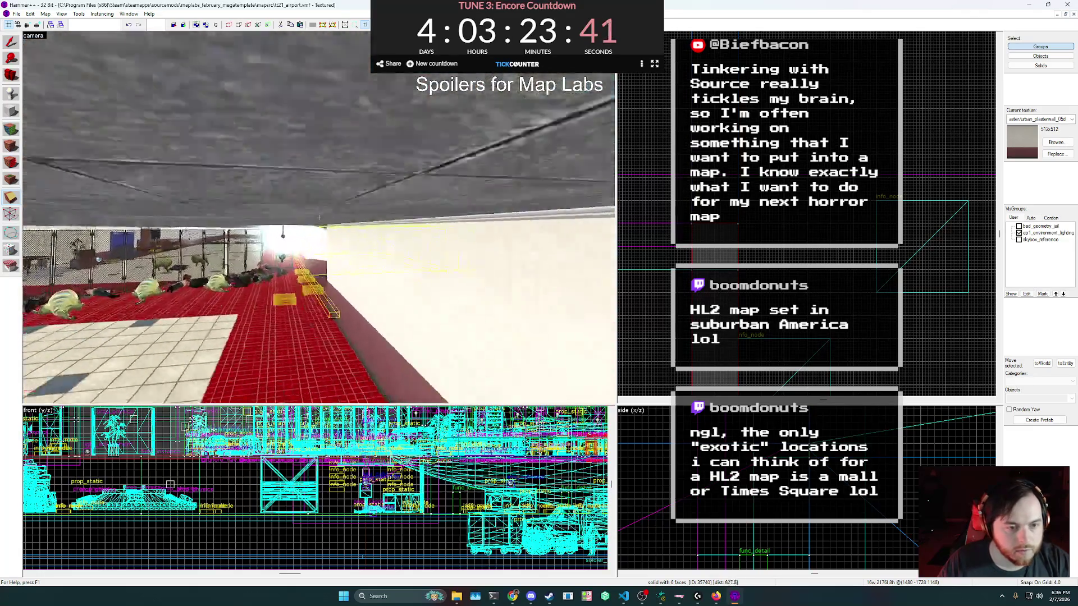
# Check the long ceiling-edge brush and look down toward the red floor.
pyautogui.press('w')
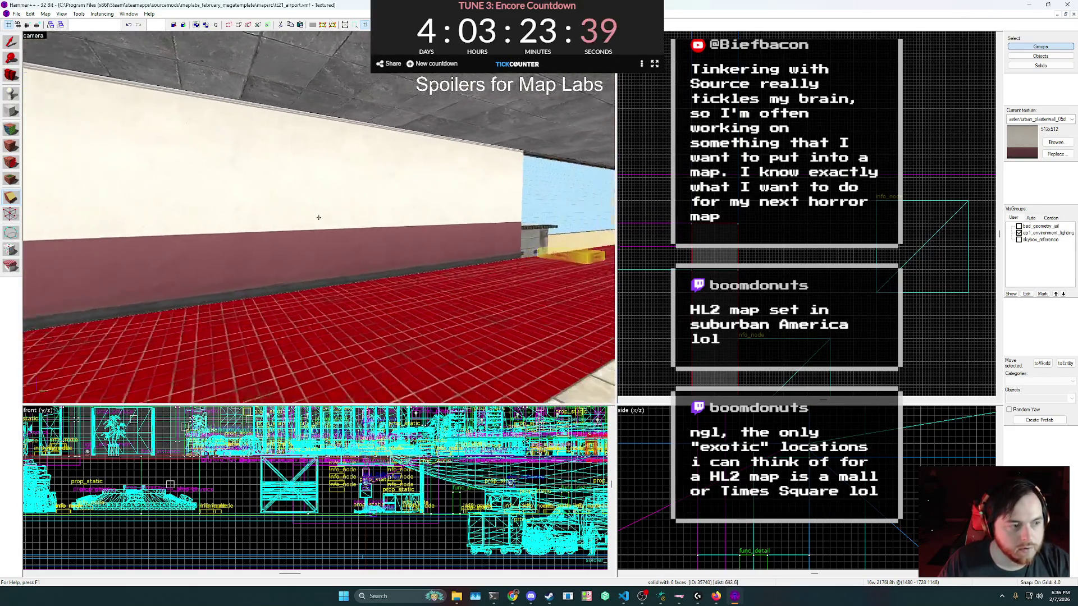
pyautogui.press('w')
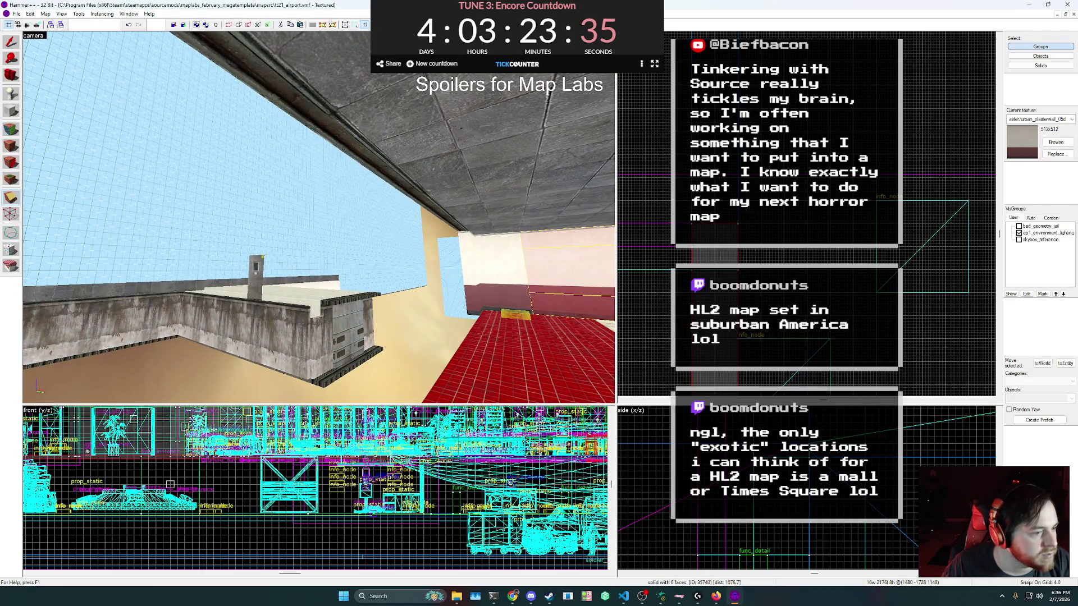
pyautogui.click(429, 193)
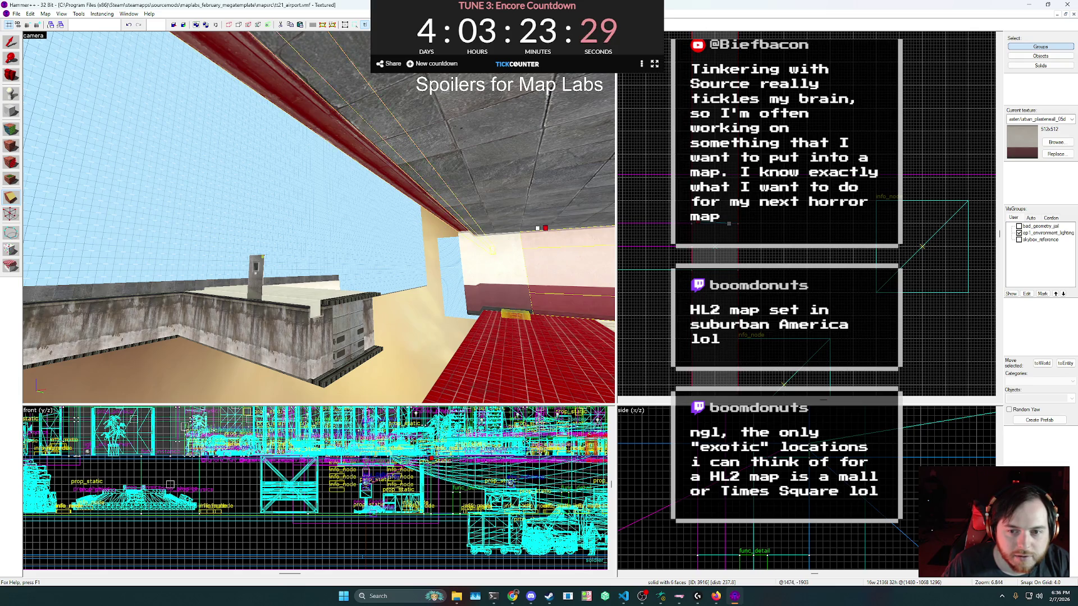
pyautogui.click(492, 249)
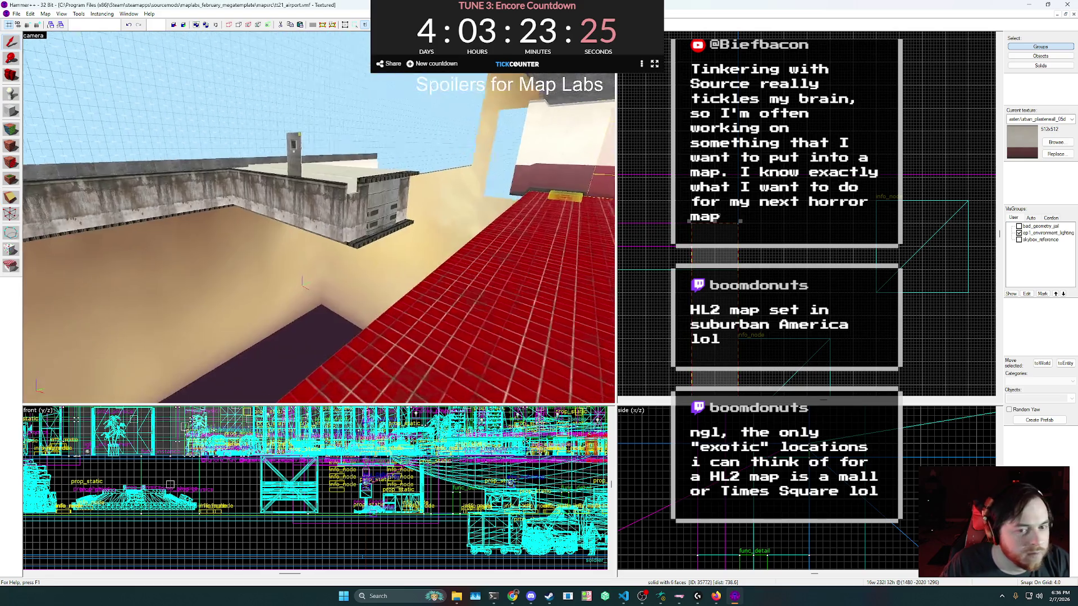
pyautogui.press('z')
pyautogui.press('z')
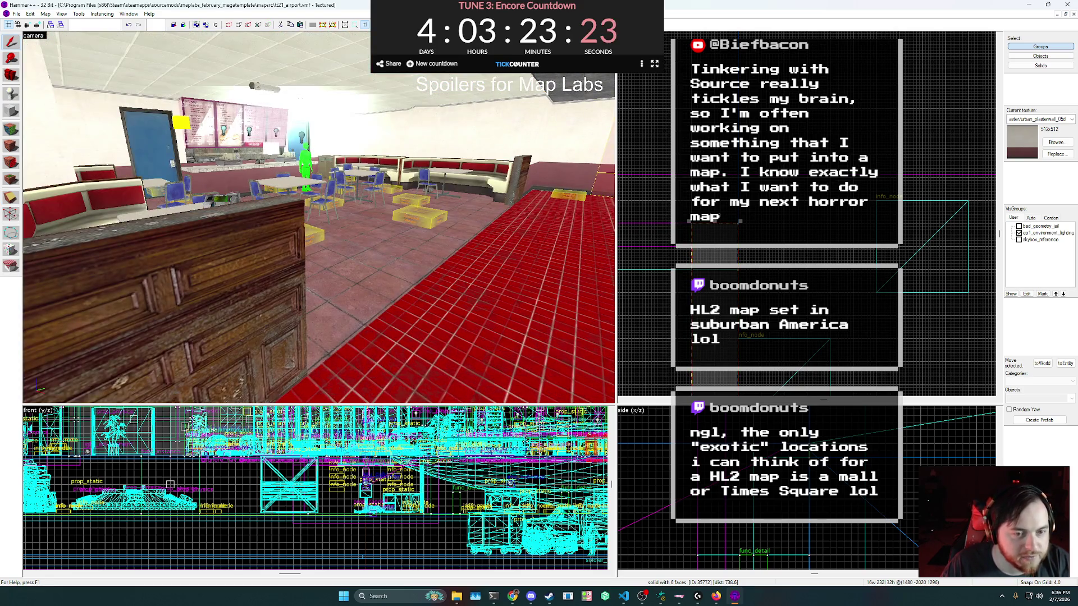
# Fly along the tiled corridor to the store's func_instance and open it for editing.
pyautogui.press('w')
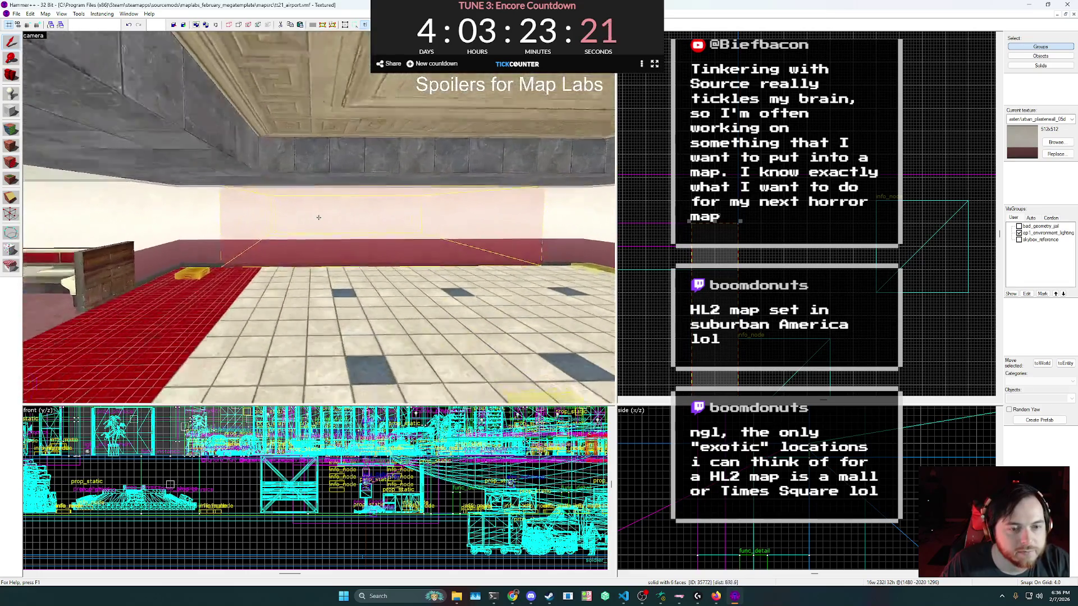
pyautogui.press('w')
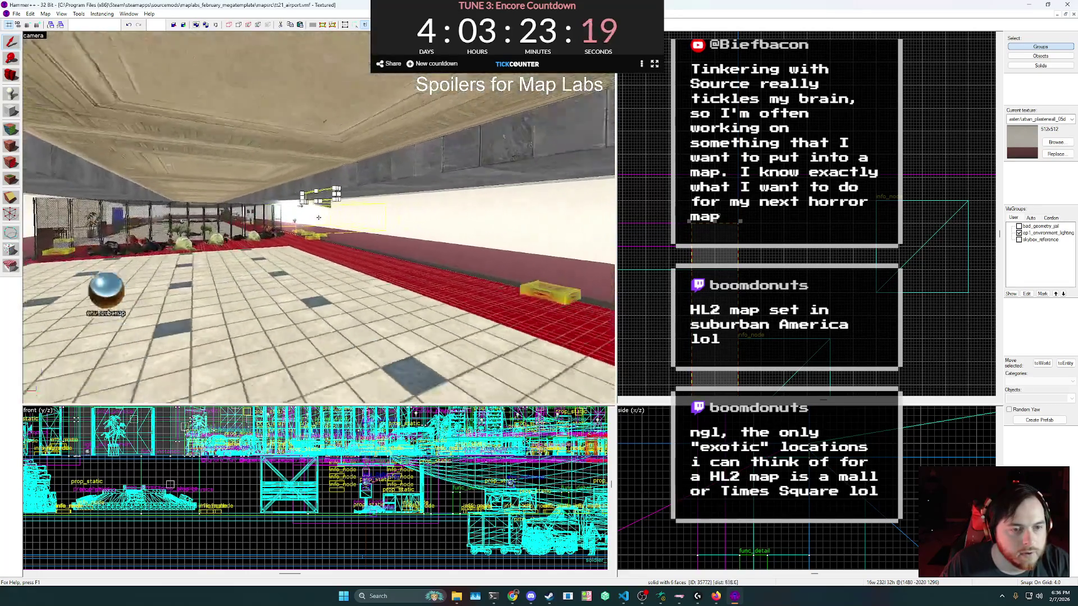
pyautogui.press('w')
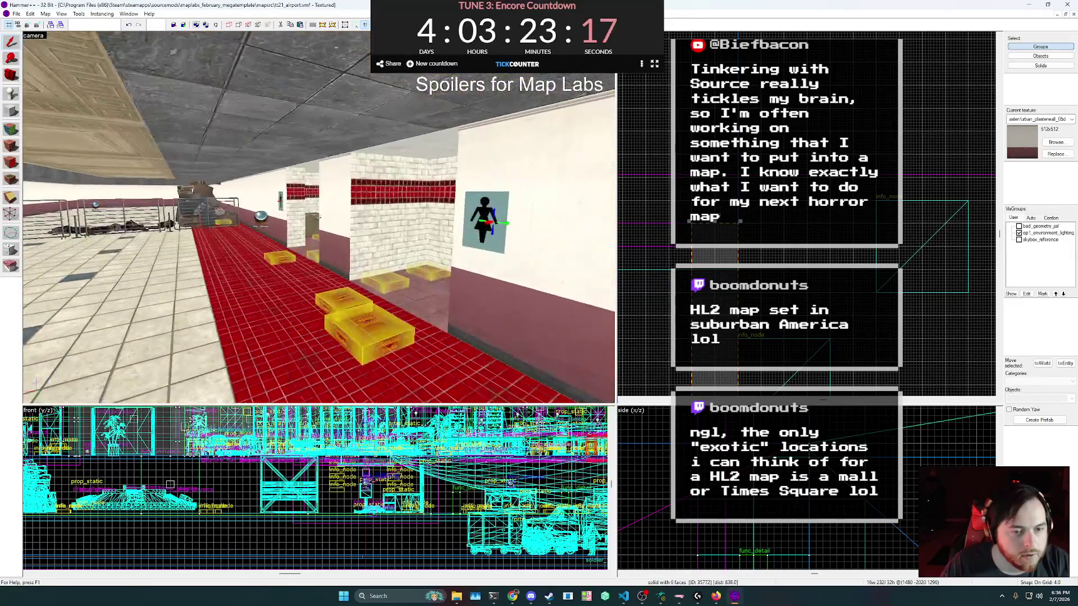
pyautogui.press('w')
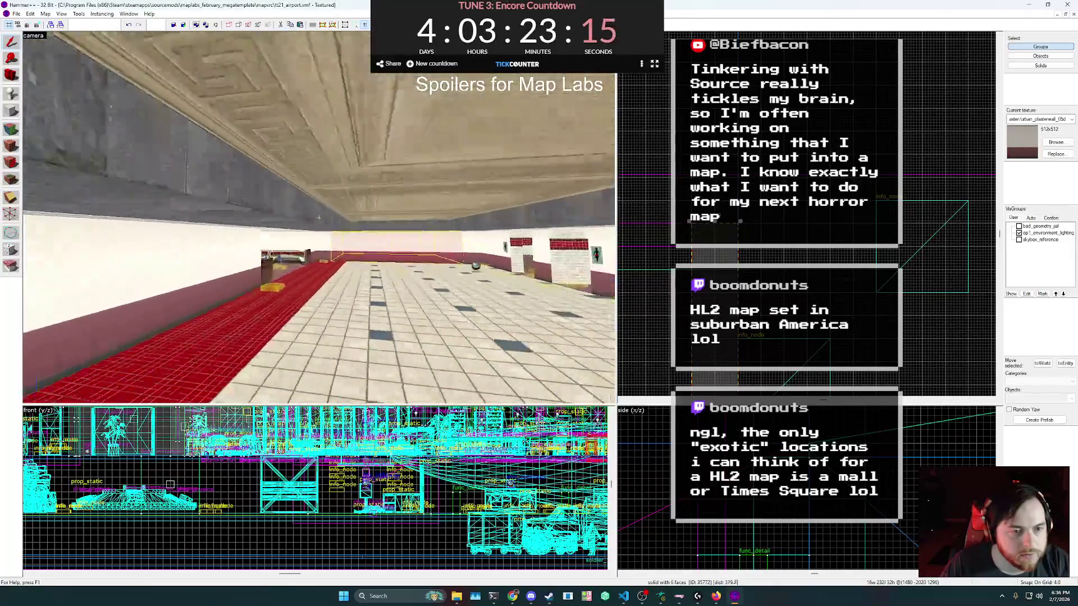
pyautogui.press('w')
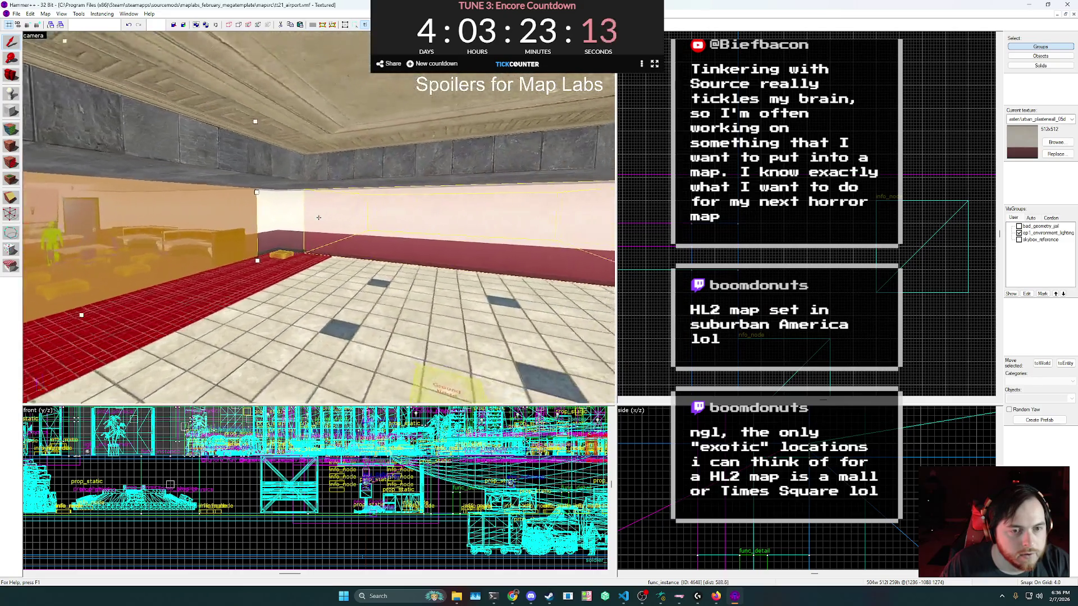
pyautogui.press('w')
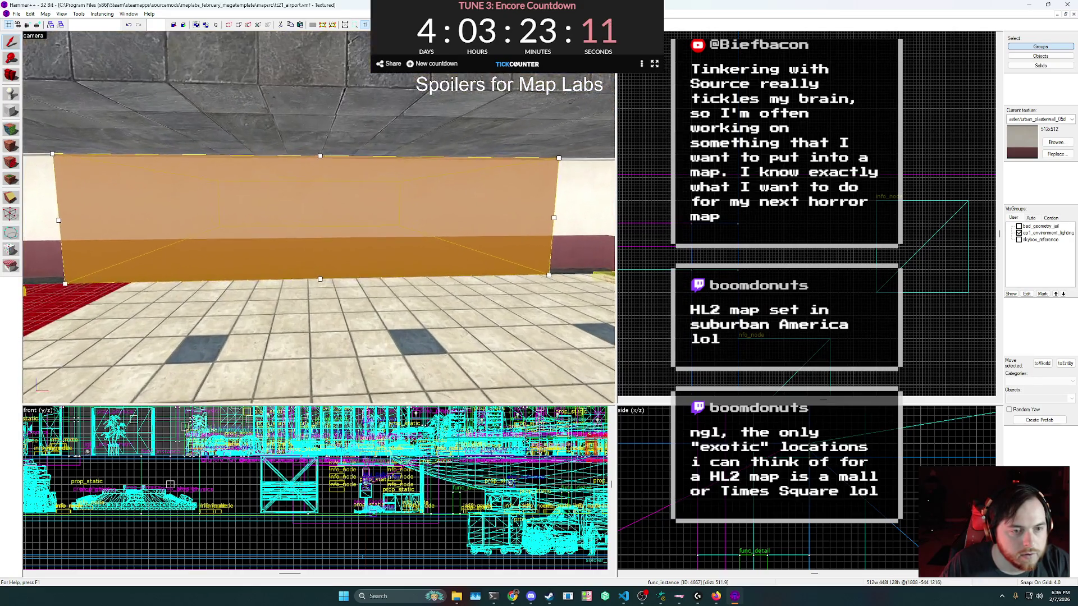
pyautogui.press('w')
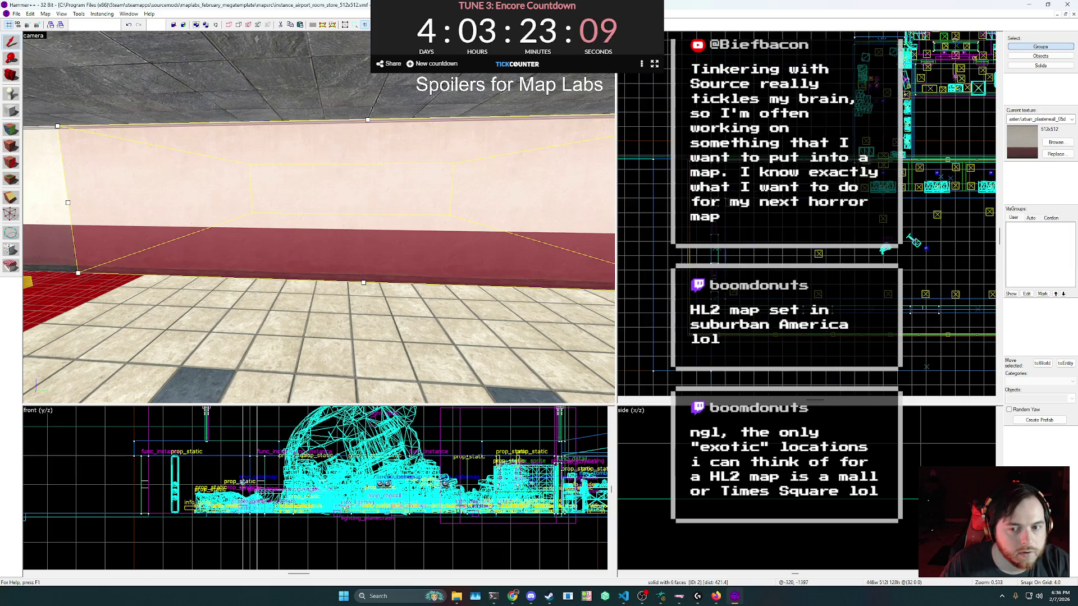
pyautogui.scroll(-5, 952, 211)
pyautogui.scroll(5, 952, 210)
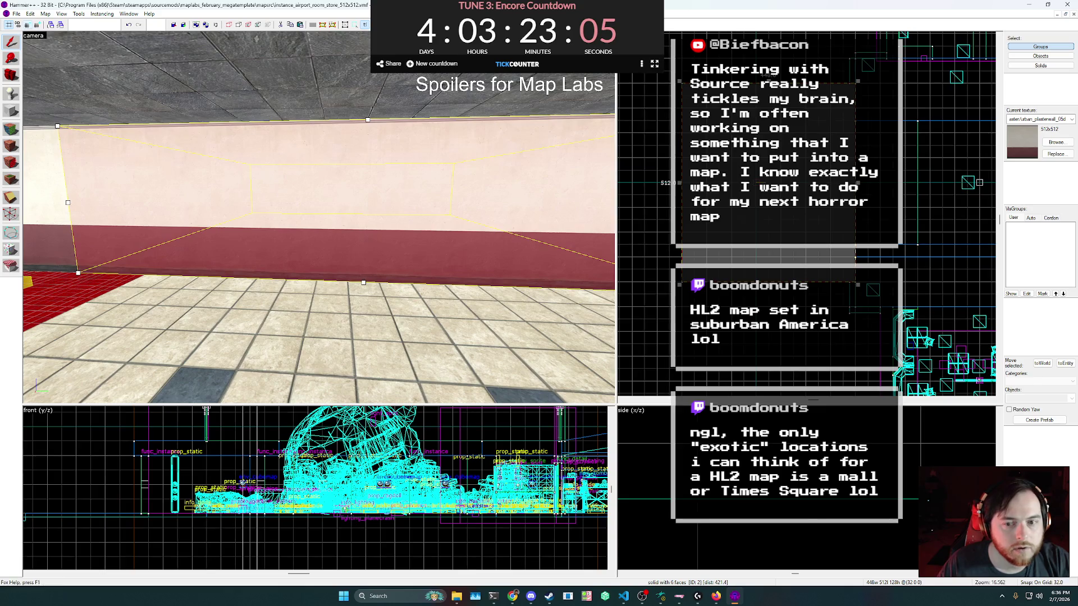
pyautogui.scroll(2, 313, 489)
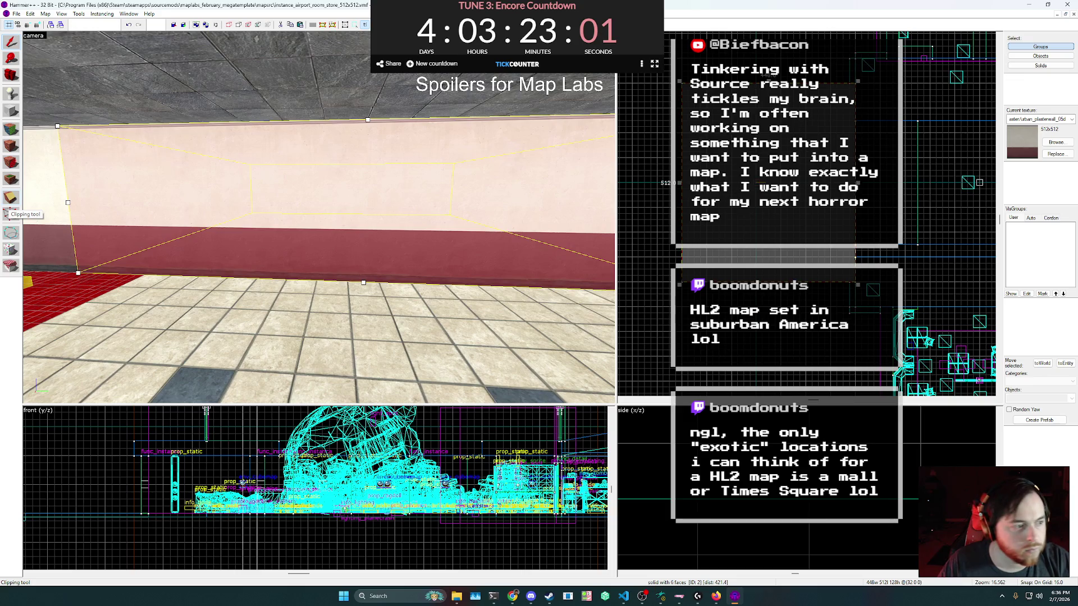
pyautogui.scroll(-3, 952, 211)
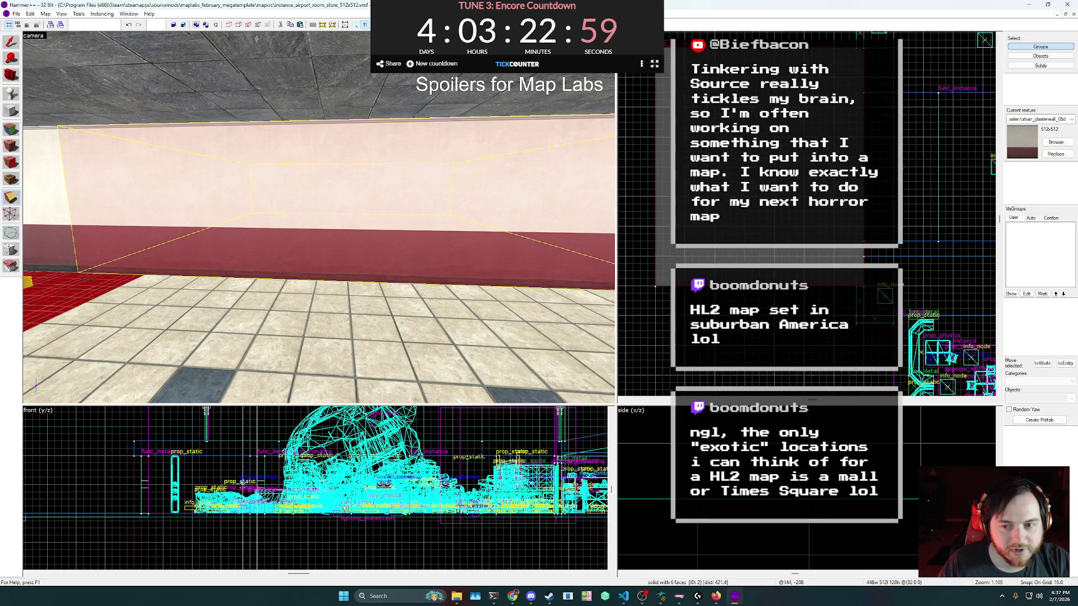
pyautogui.scroll(3, 951, 210)
pyautogui.scroll(-3, 952, 211)
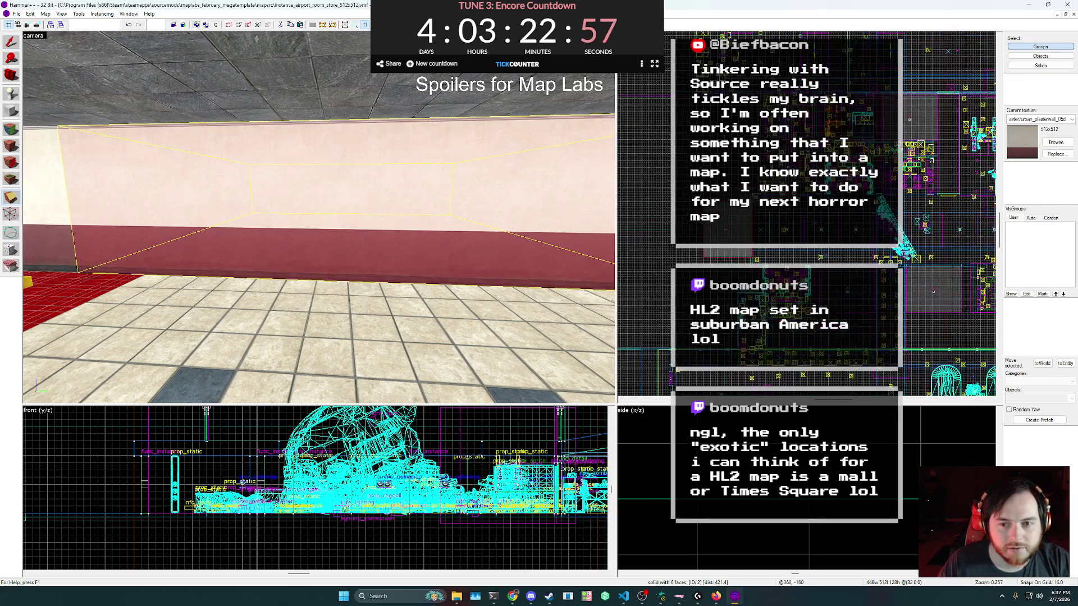
pyautogui.scroll(2, 952, 211)
pyautogui.press('z')
pyautogui.press('w')
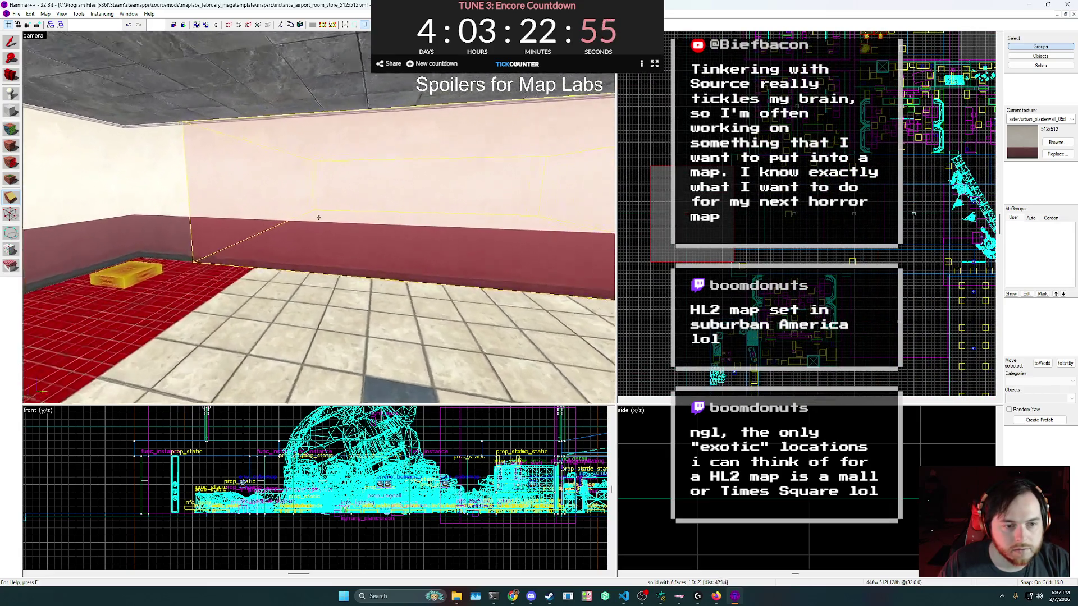
pyautogui.scroll(3, 952, 212)
pyautogui.scroll(-3, 951, 210)
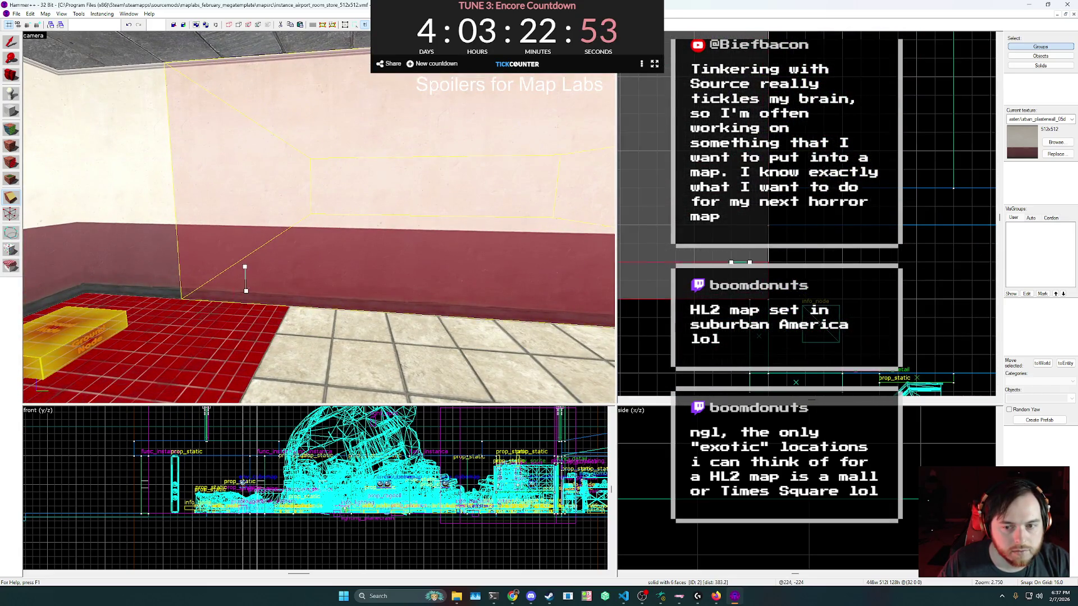
pyautogui.scroll(3, 951, 211)
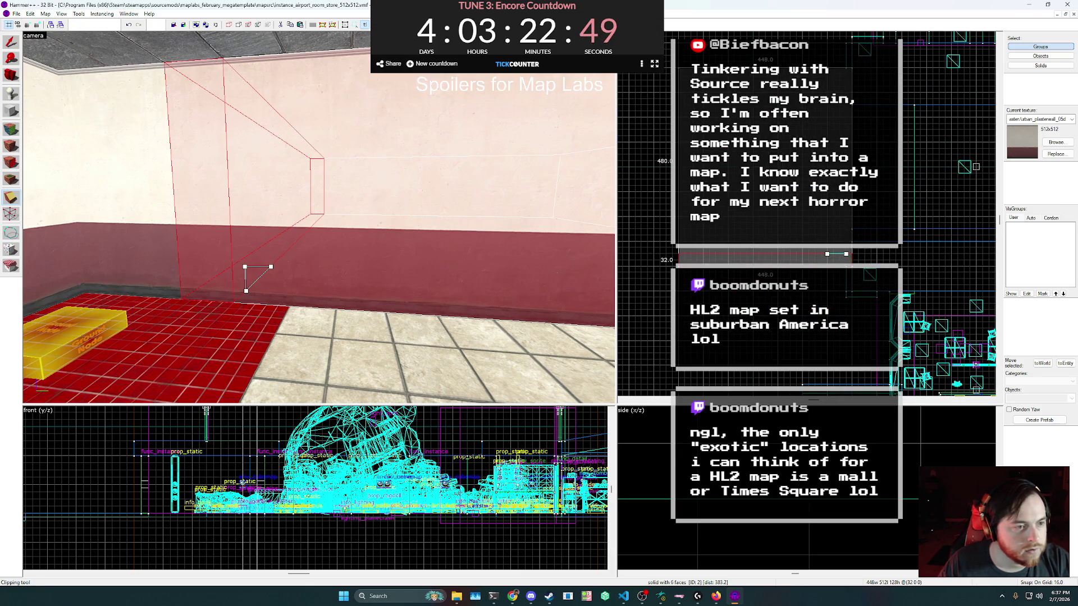
# Split the pink wall brush, keep the left piece selected and centre the 2D views on it.
pyautogui.press('Escape')
pyautogui.keyDown('ctrl'); pyautogui.click(253, 270); pyautogui.keyUp('ctrl')
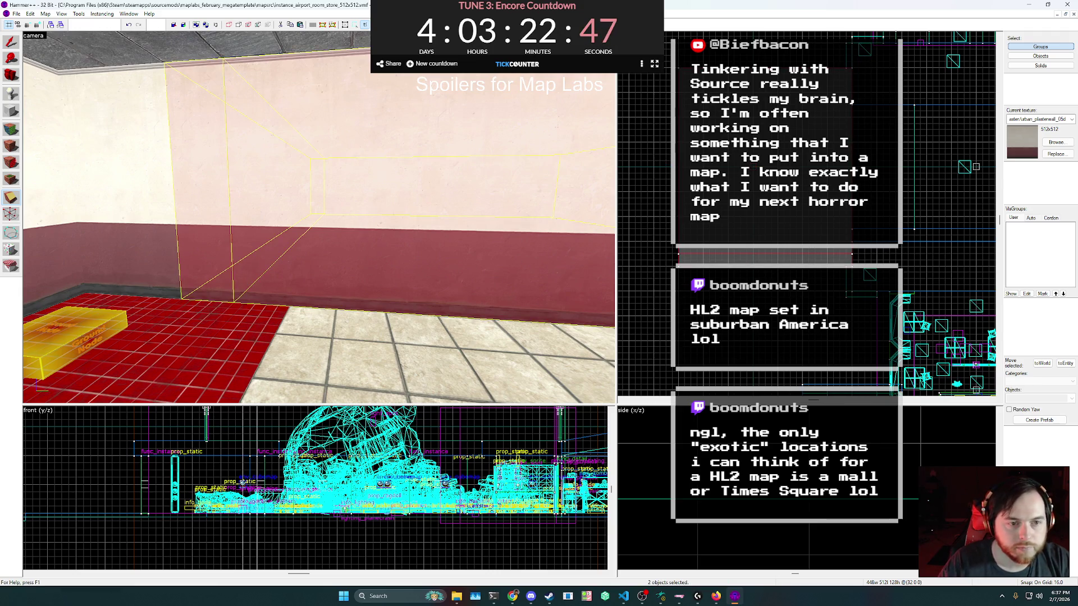
pyautogui.keyDown('ctrl'); pyautogui.click(172, 188); pyautogui.keyUp('ctrl')
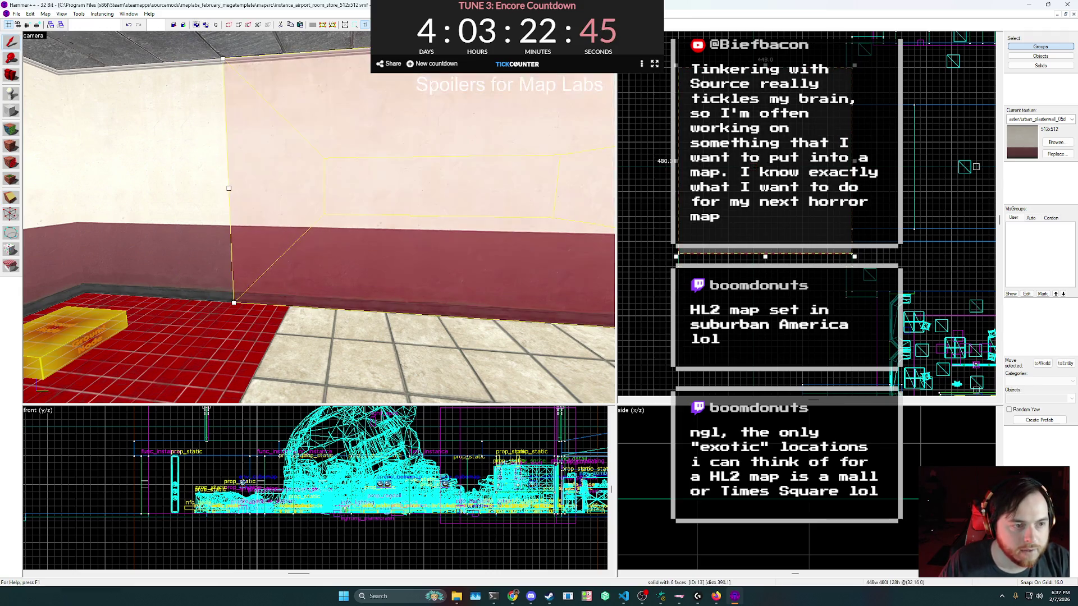
pyautogui.hotkey('ctrl', 'e')
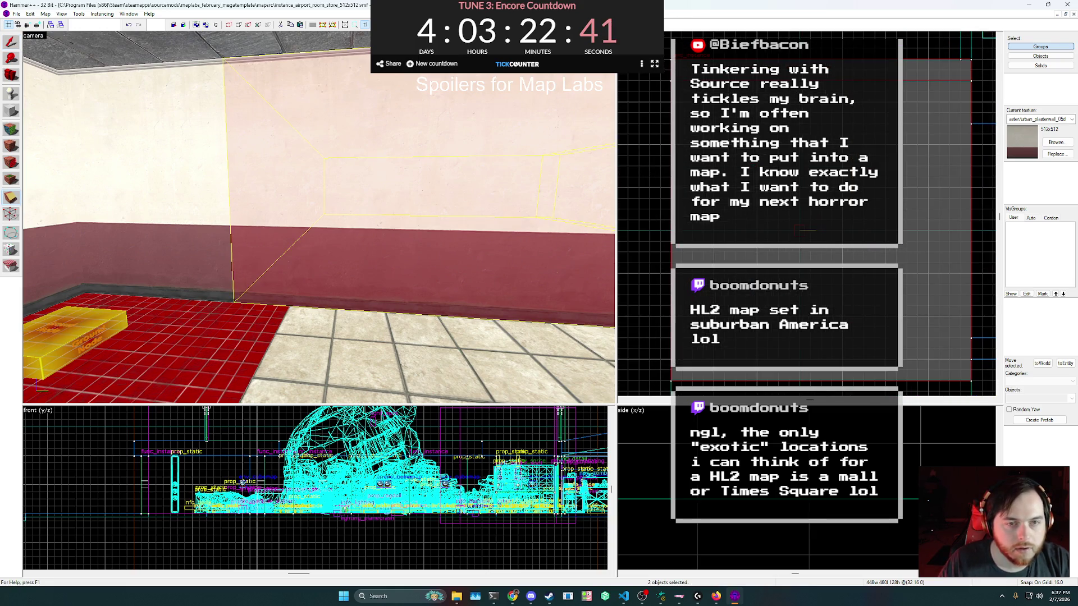
pyautogui.hotkey('shift', 's')
pyautogui.click(228, 188)
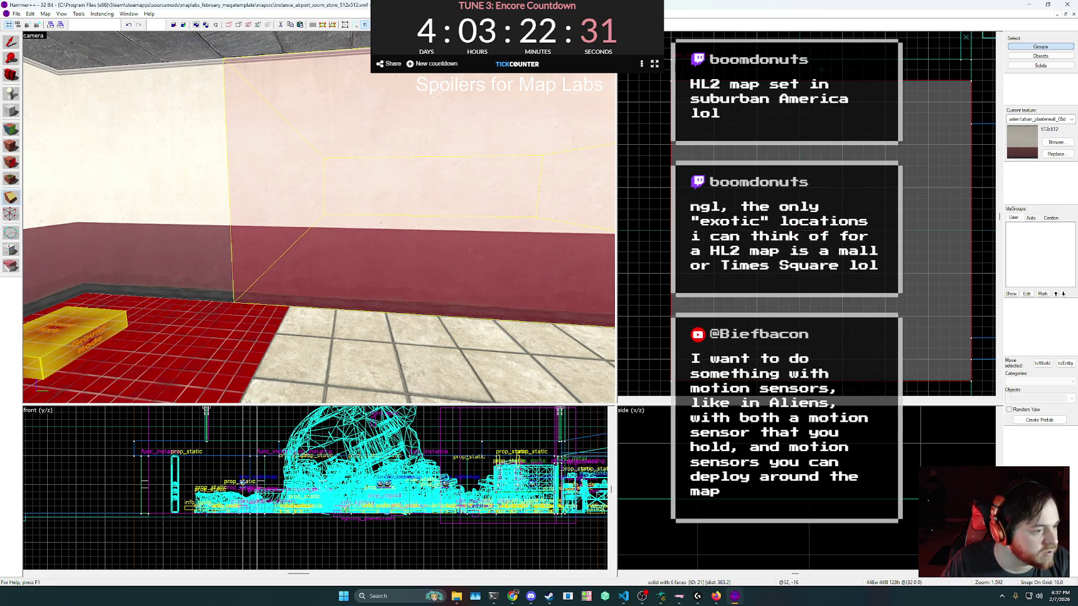
pyautogui.moveTo(529, 217); pyautogui.dragTo(494, 218)
pyautogui.press('Return')
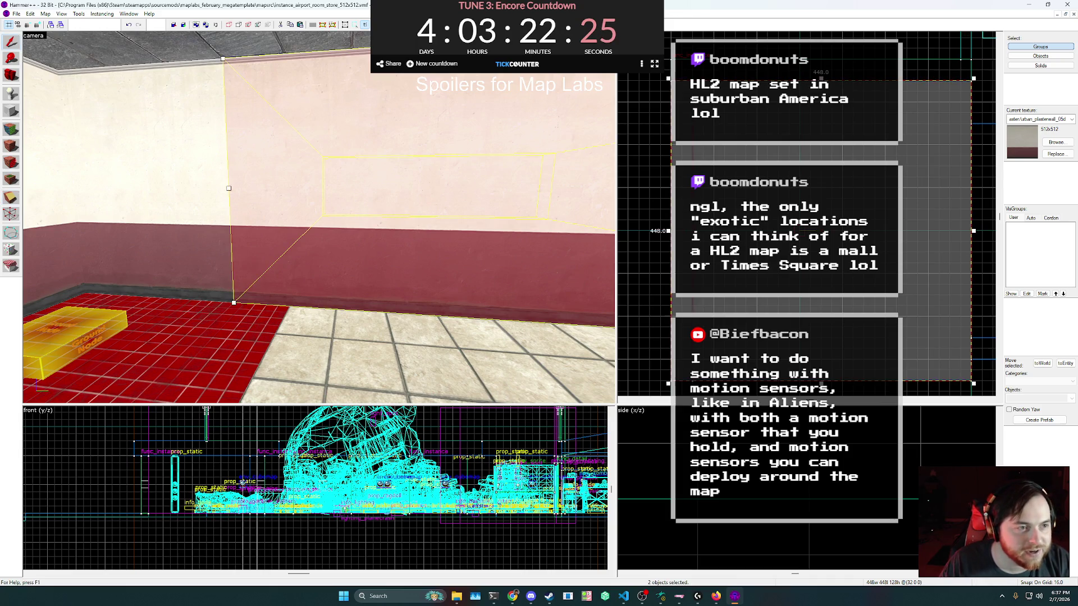
pyautogui.press('ctrl')
pyautogui.scroll(-3, 314, 488)
pyautogui.scroll(-2, 314, 489)
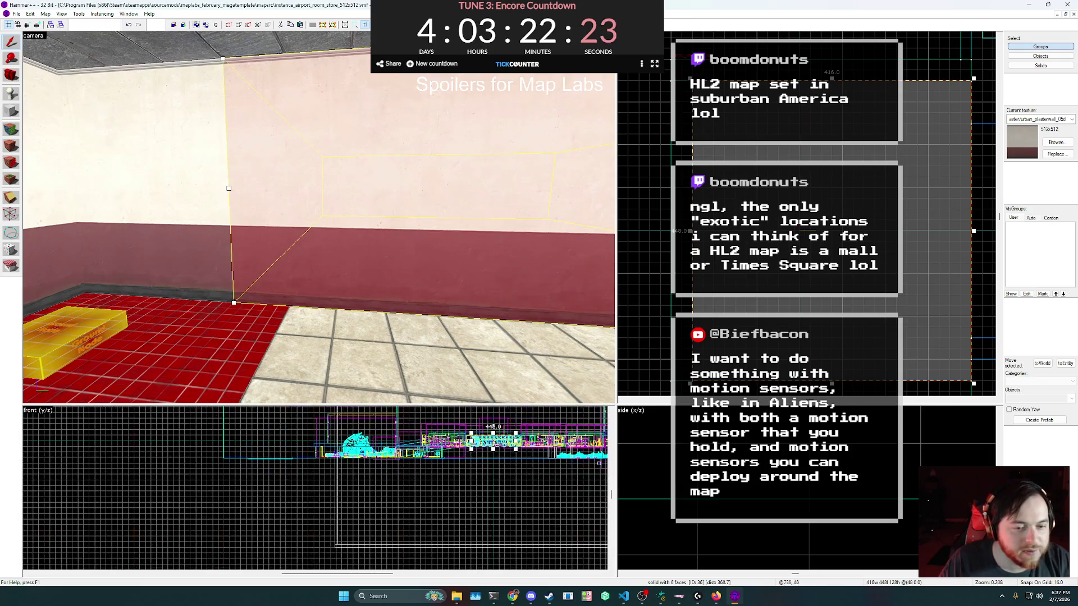
pyautogui.scroll(-3, 808, 489)
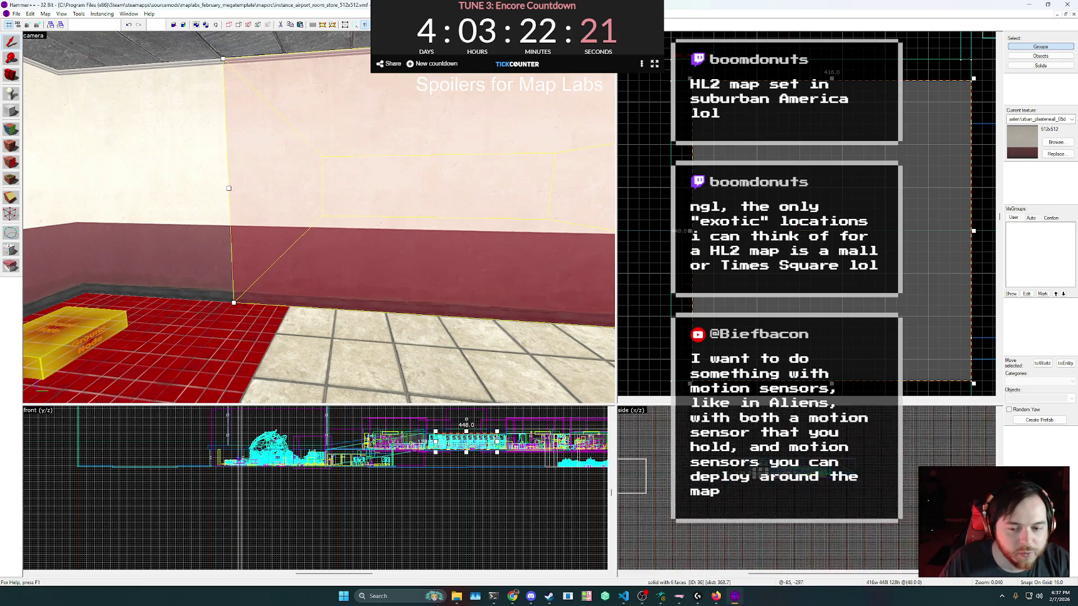
pyautogui.scroll(-4, 809, 489)
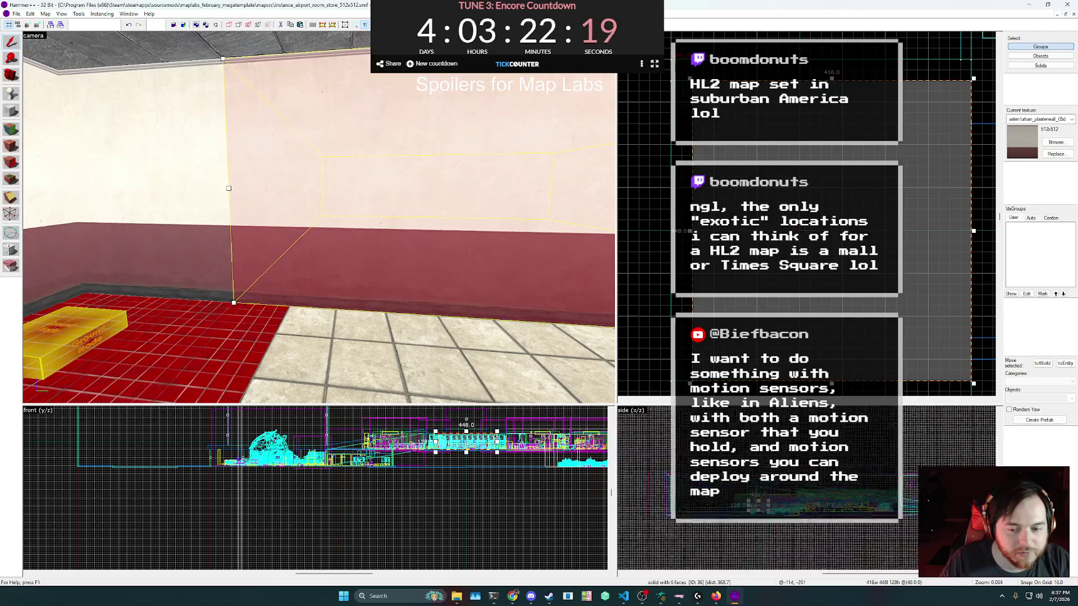
pyautogui.scroll(8, 809, 488)
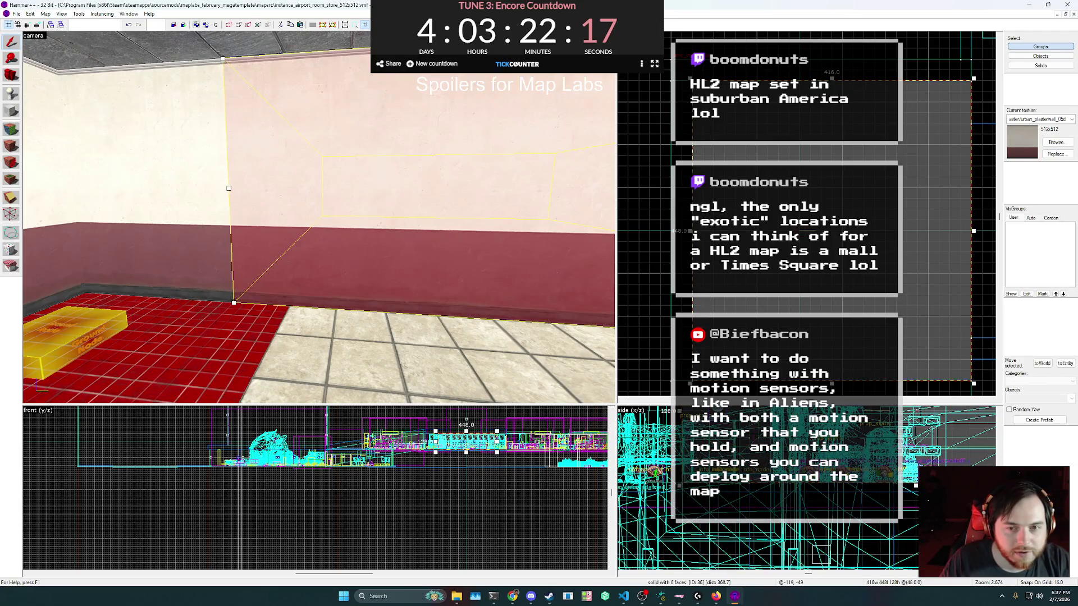
pyautogui.press('w')
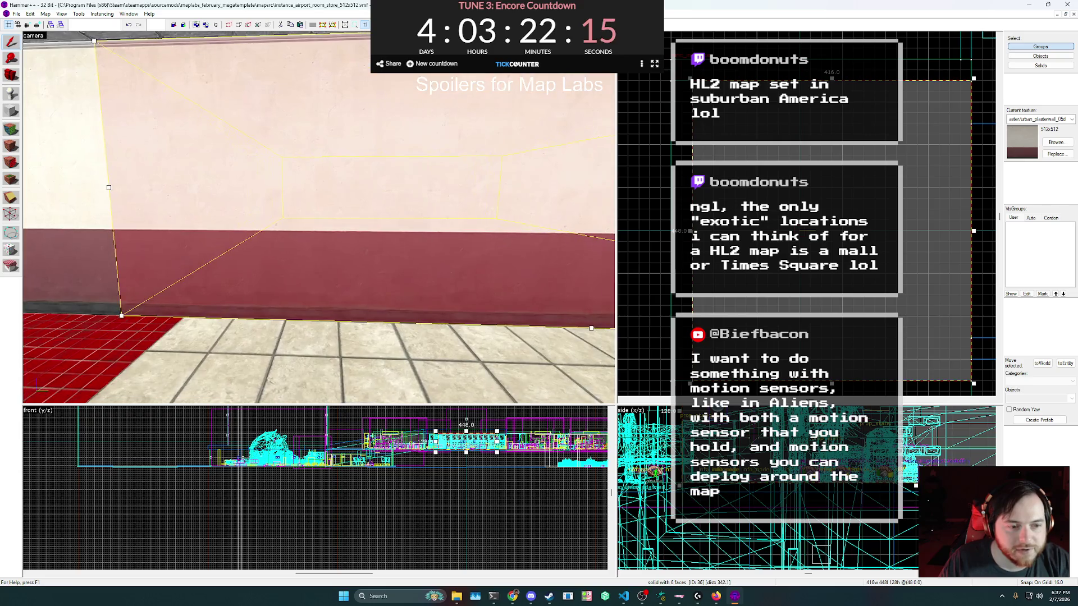
pyautogui.scroll(-2, 809, 489)
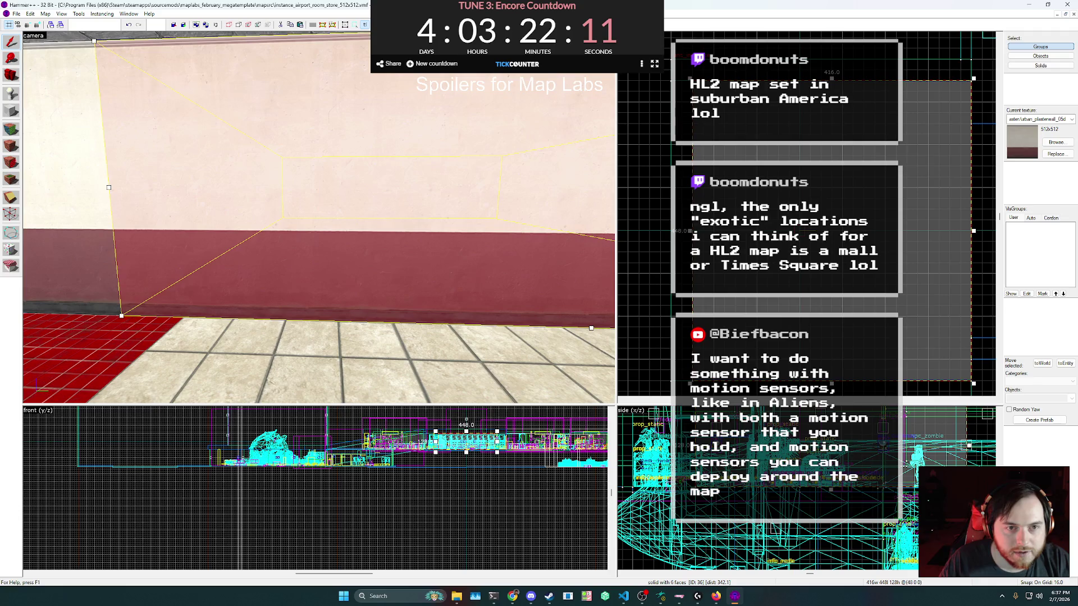
pyautogui.press('w')
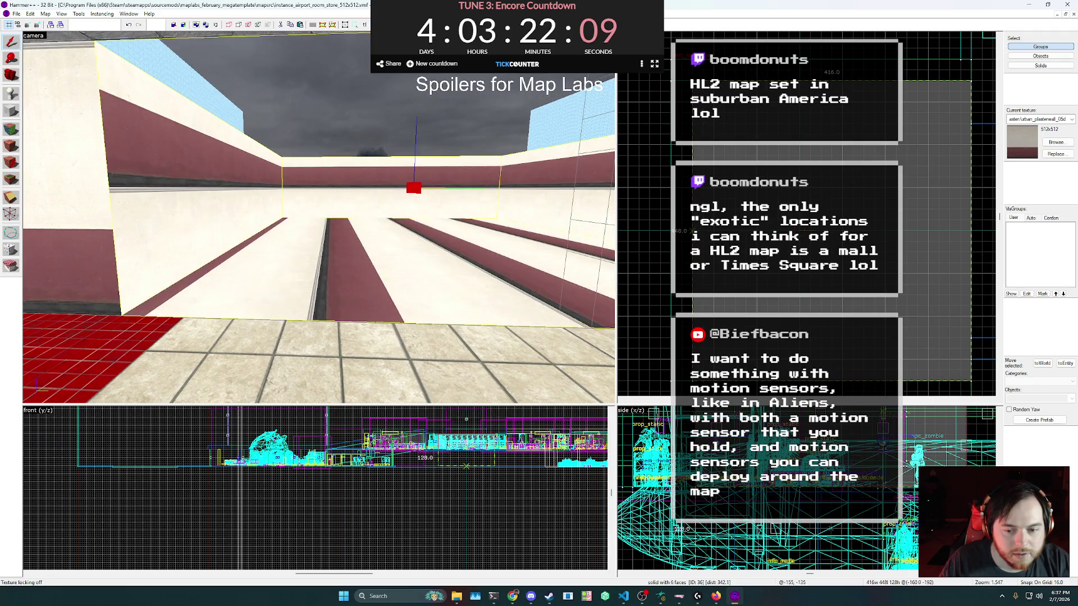
pyautogui.press('Escape')
pyautogui.scroll(4, 808, 489)
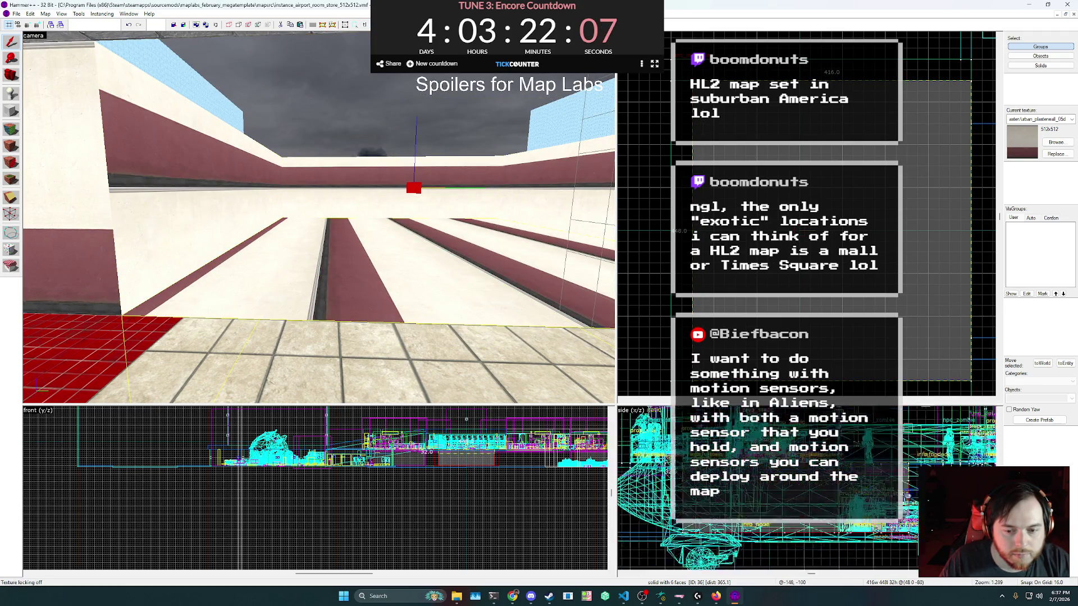
pyautogui.click(379, 269)
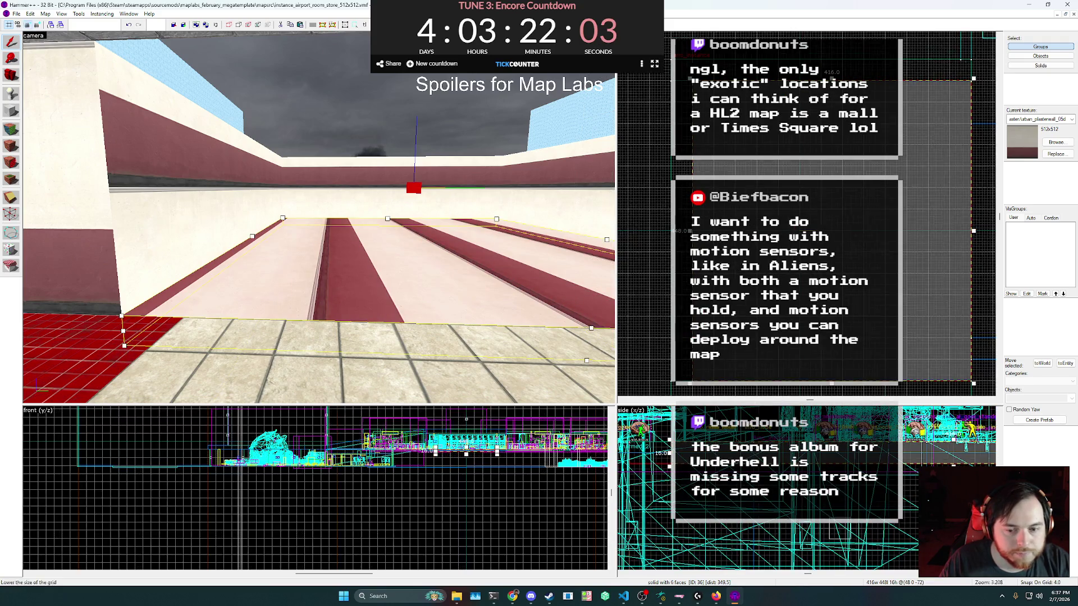
pyautogui.scroll(5, 809, 488)
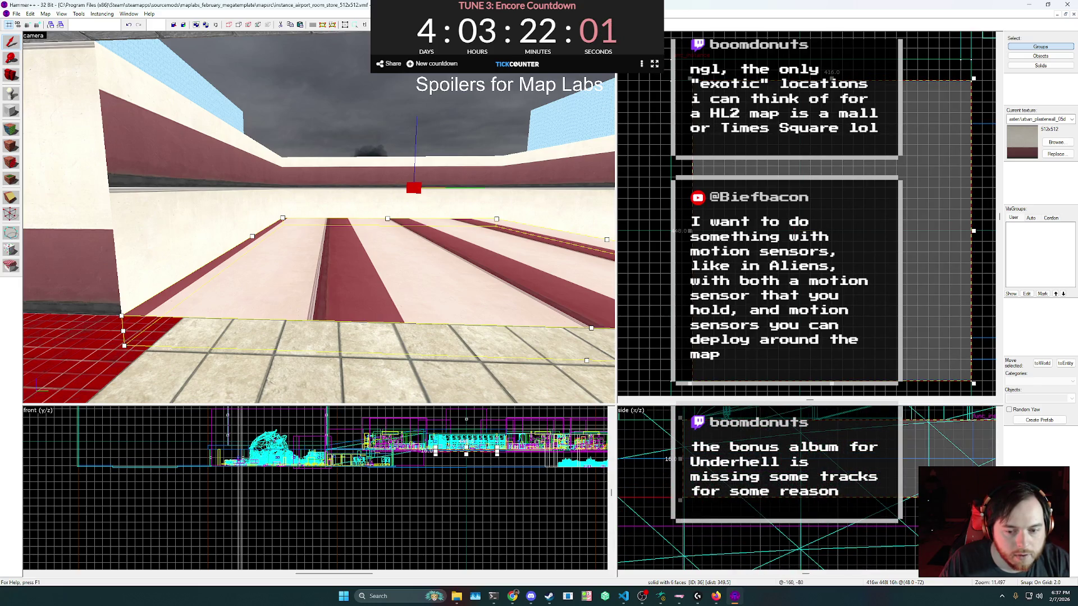
pyautogui.press('Escape')
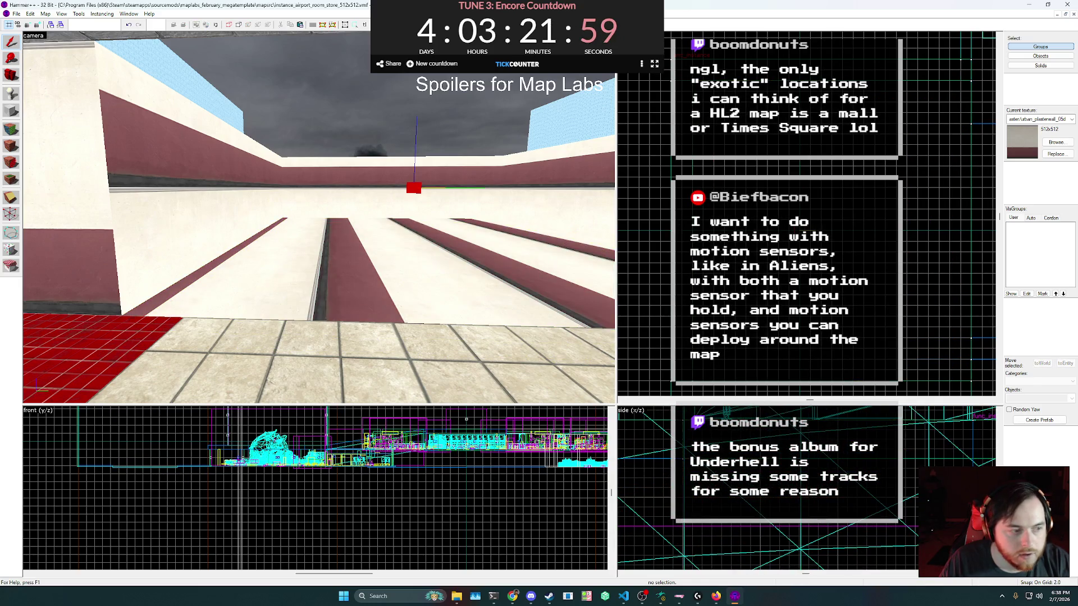
pyautogui.press('z')
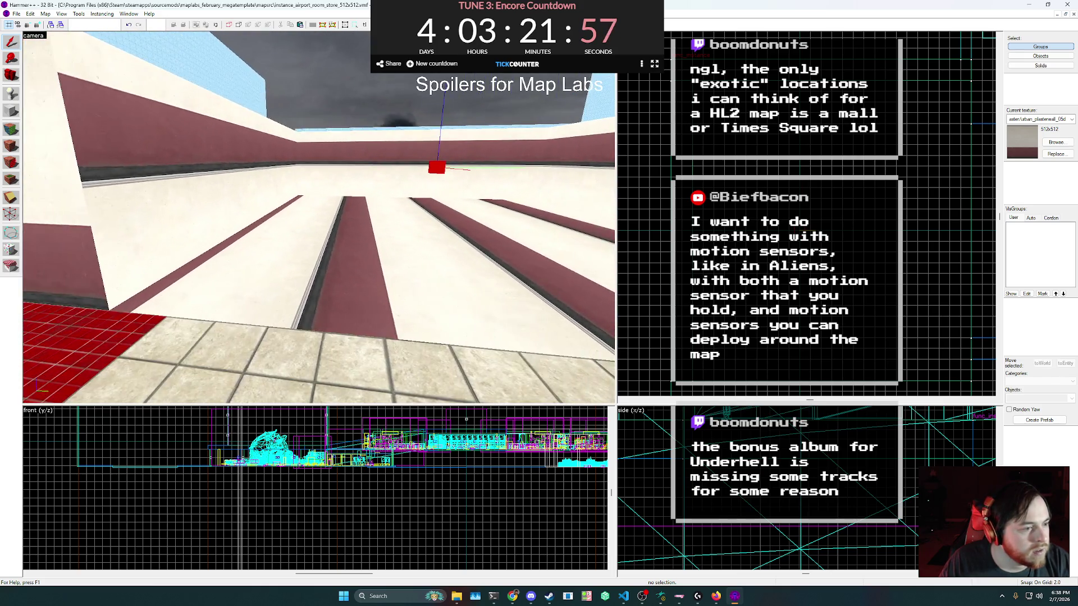
pyautogui.click(336, 253)
pyautogui.scroll(-5, 809, 488)
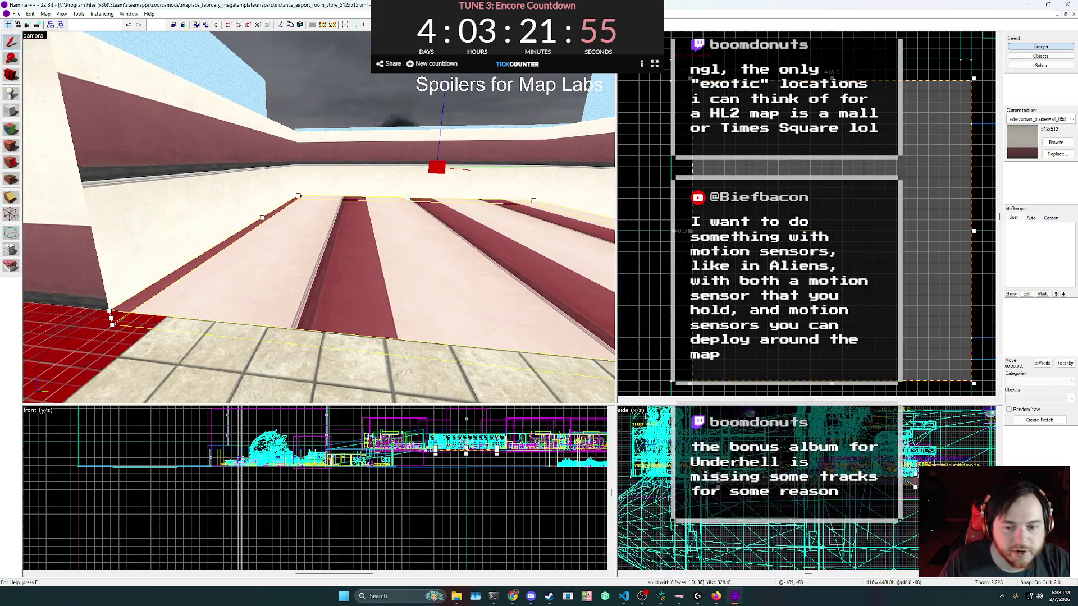
pyautogui.scroll(4, 808, 488)
pyautogui.scroll(4, 314, 488)
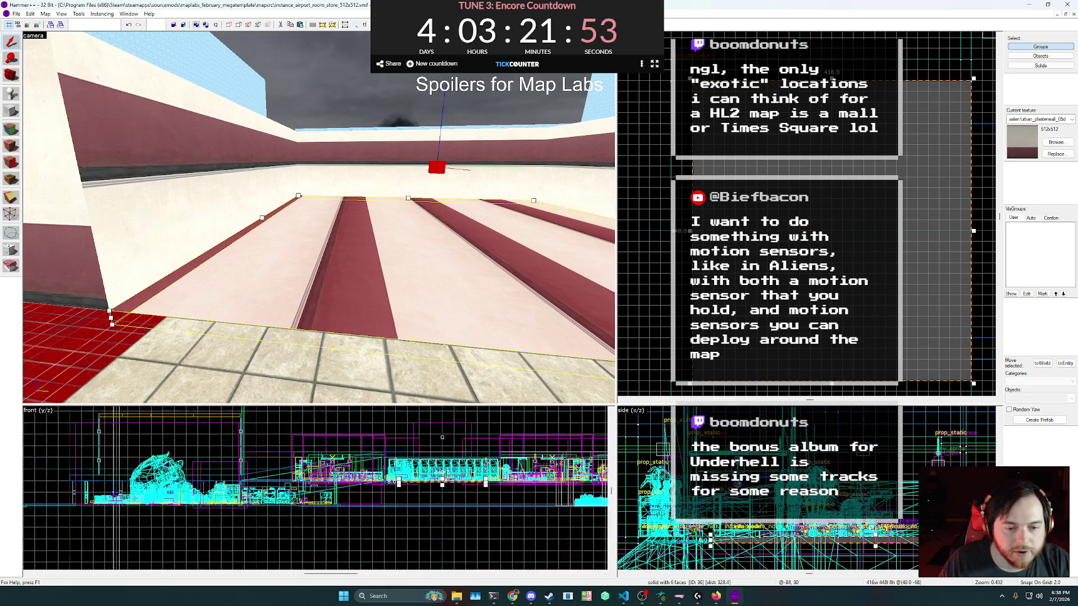
pyautogui.scroll(4, 315, 488)
pyautogui.scroll(2, 809, 488)
pyautogui.press('z')
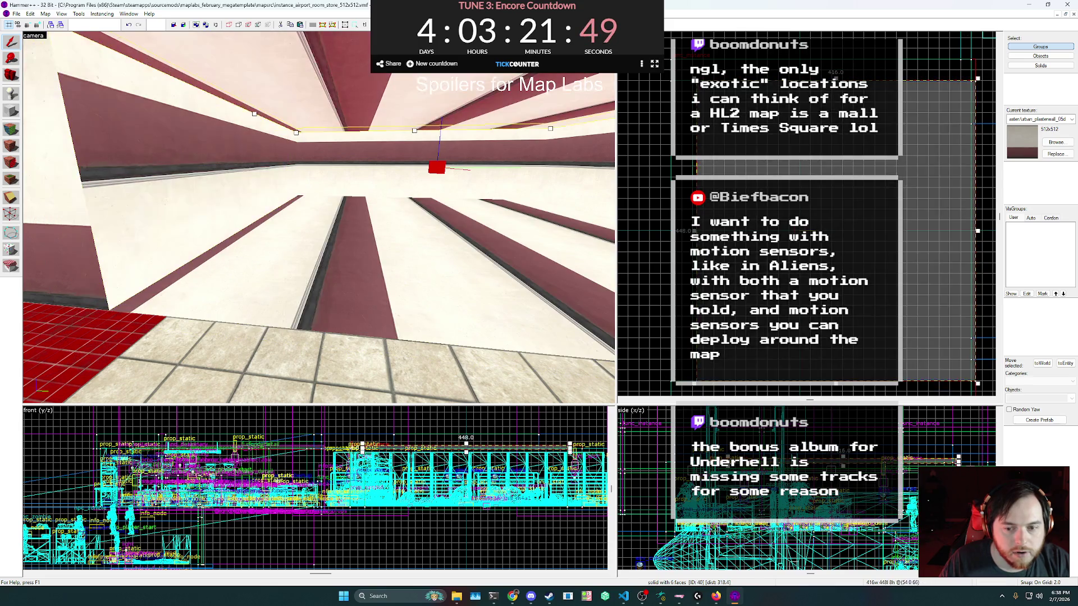
pyautogui.scroll(4, 808, 488)
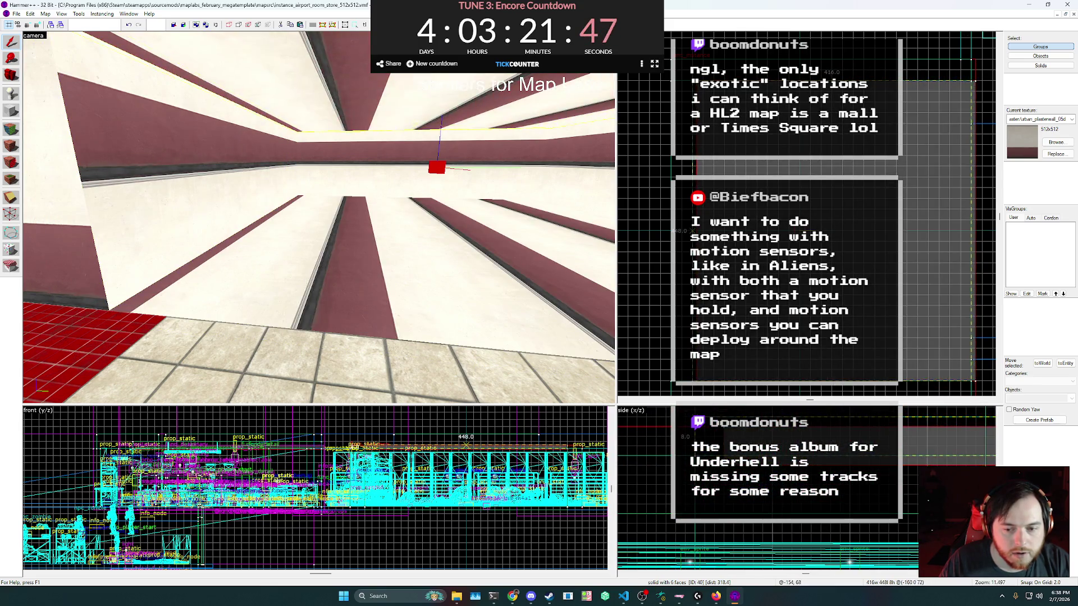
pyautogui.press('Escape')
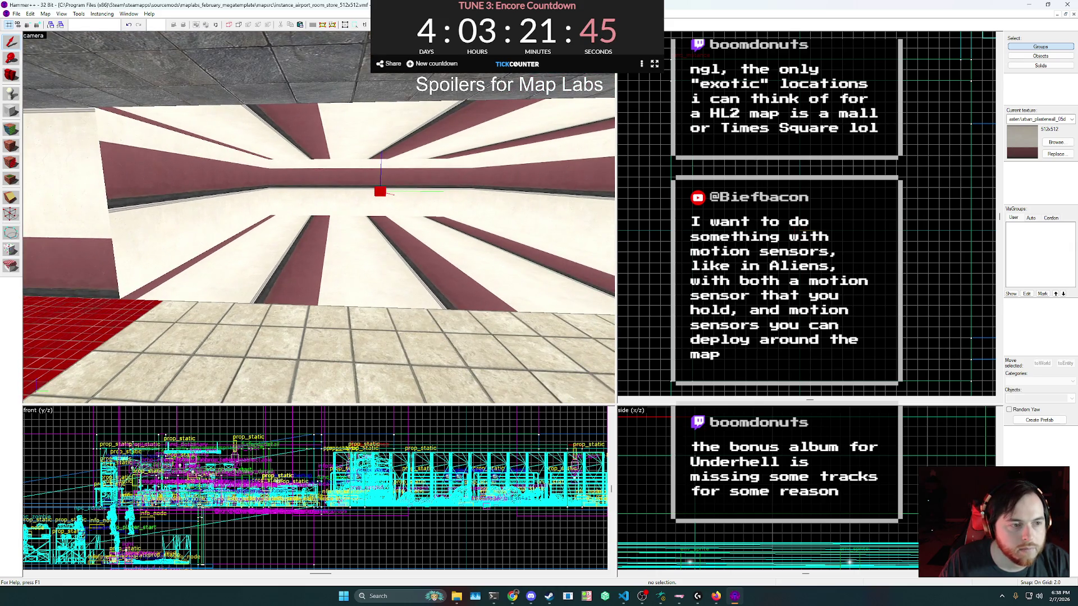
# Align textures to Face in the Face Edit Sheet and apply it to three corridor walls.
pyautogui.hotkey('shift', 'a')
pyautogui.click(586, 274)
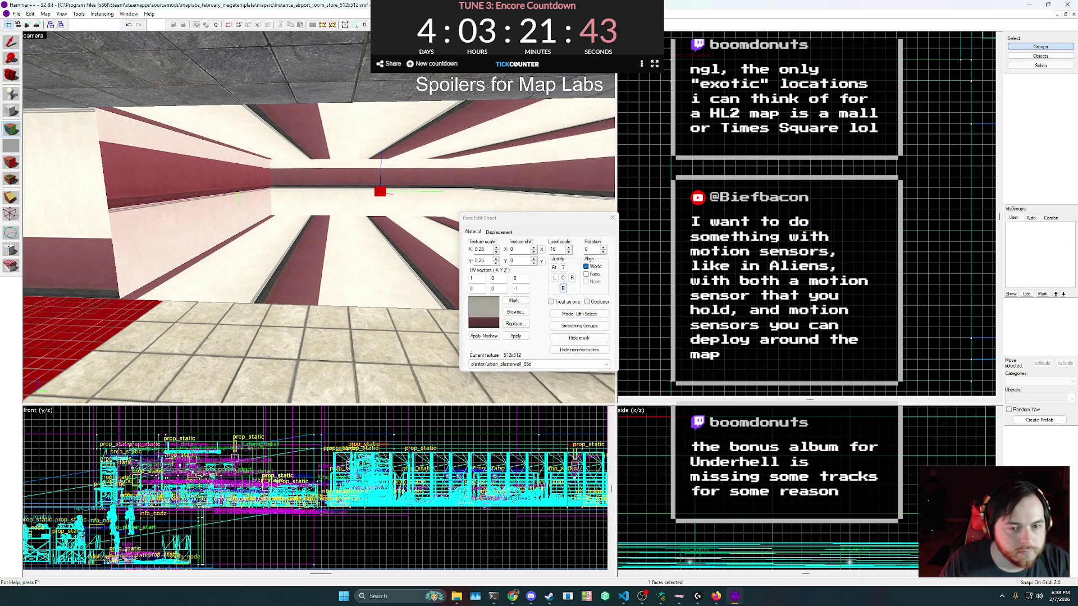
pyautogui.rightClick(185, 193)
pyautogui.rightClick(371, 189)
pyautogui.rightClick(539, 168)
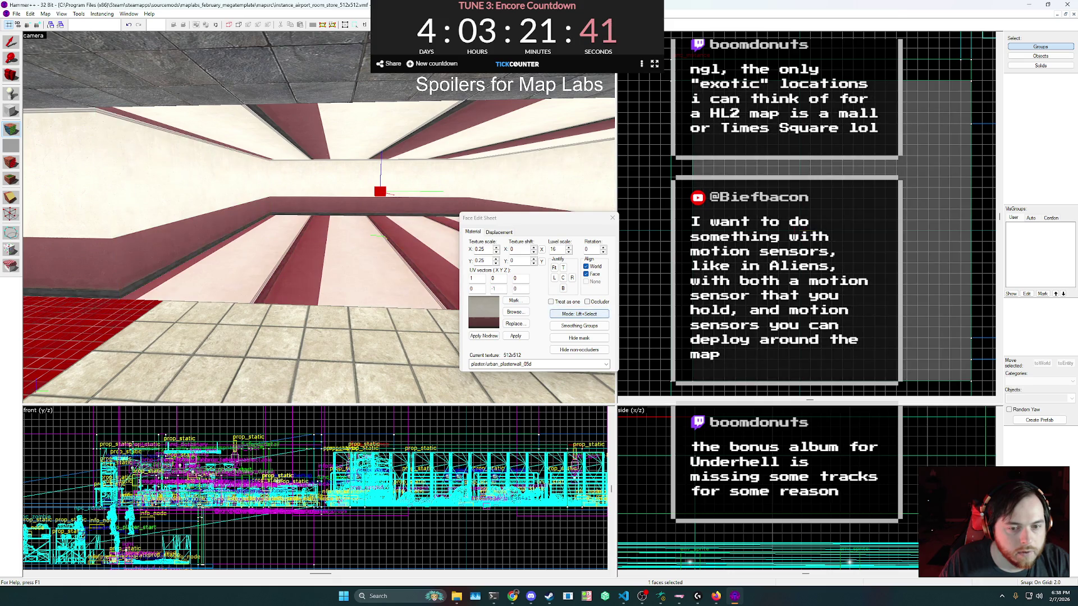
# Filter the texture library for 'carpet' and choose carpetfloor003a for the store floor.
pyautogui.click(515, 312)
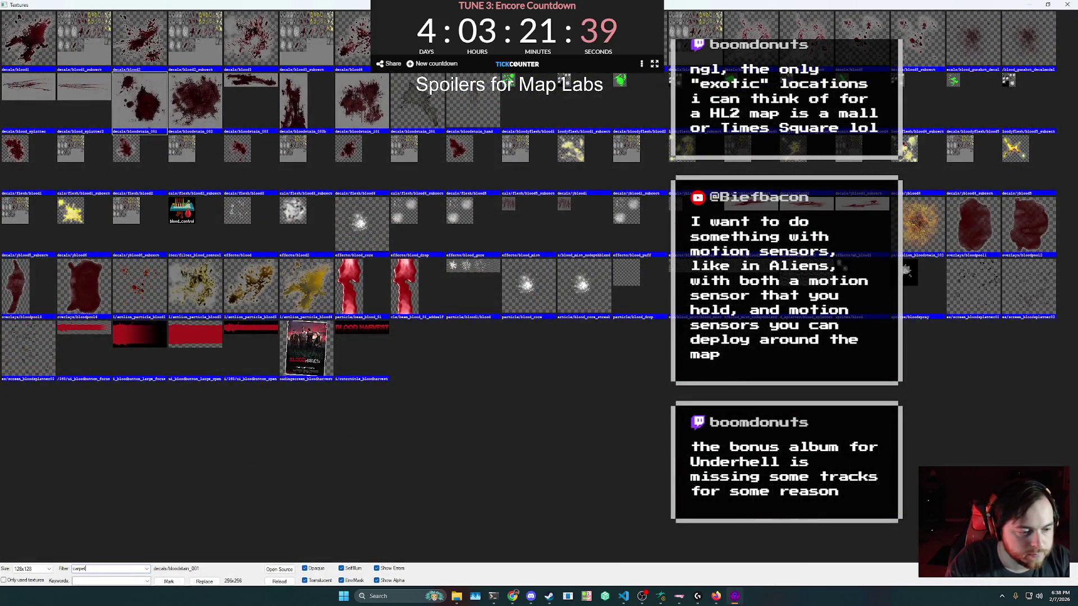
pyautogui.write('carpet')
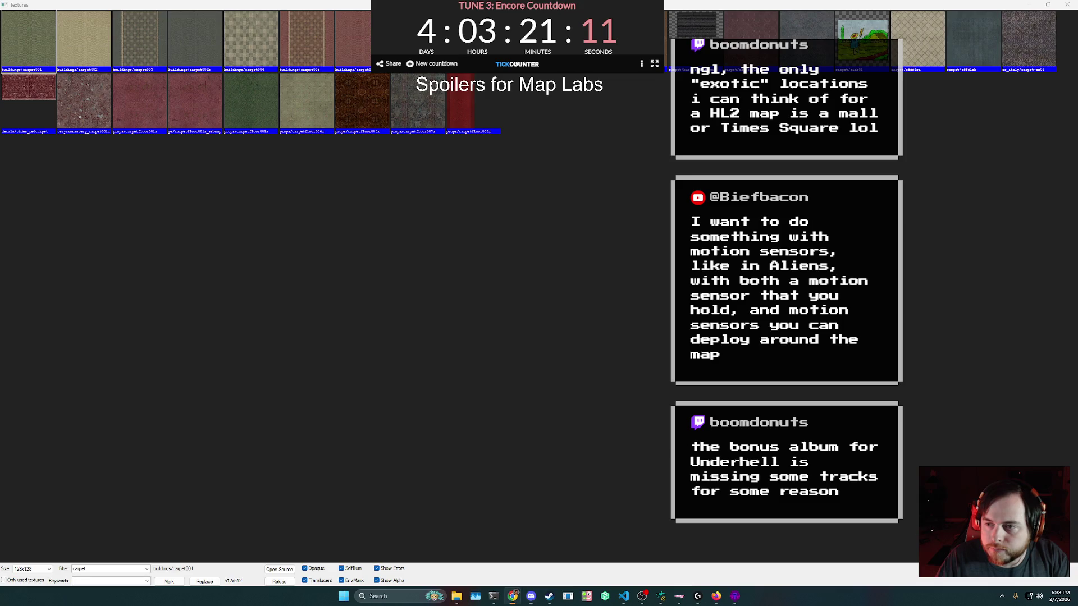
pyautogui.doubleClick(78, 569)
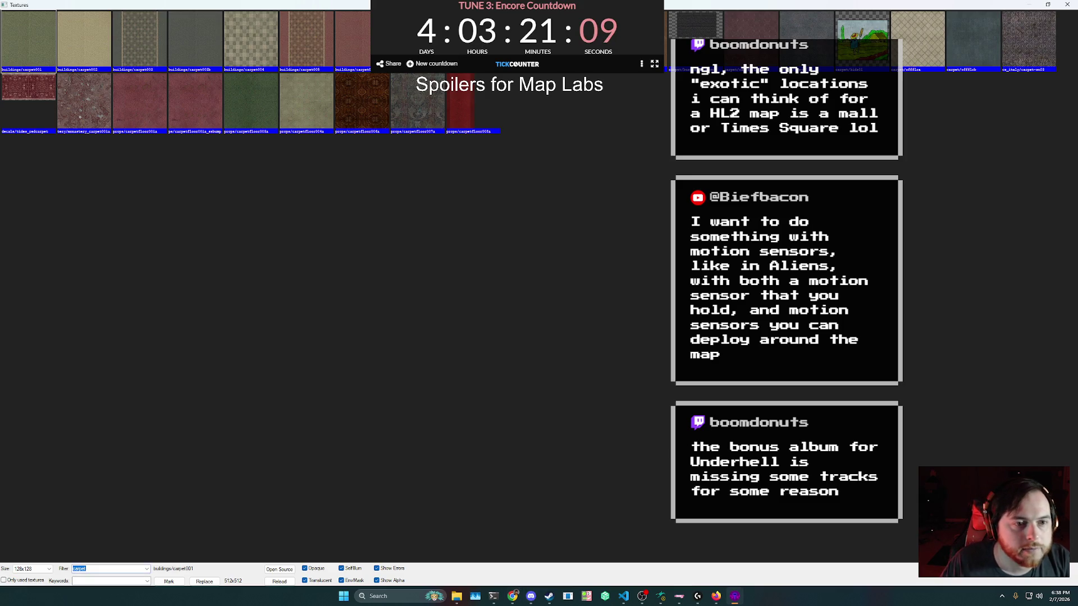
pyautogui.click(250, 101)
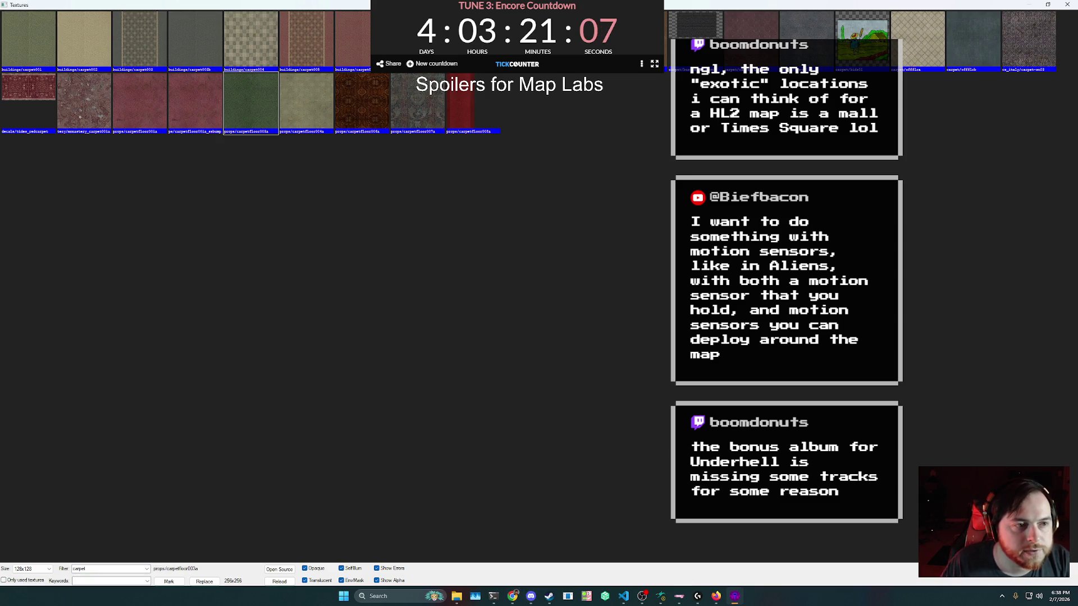
pyautogui.doubleClick(251, 102)
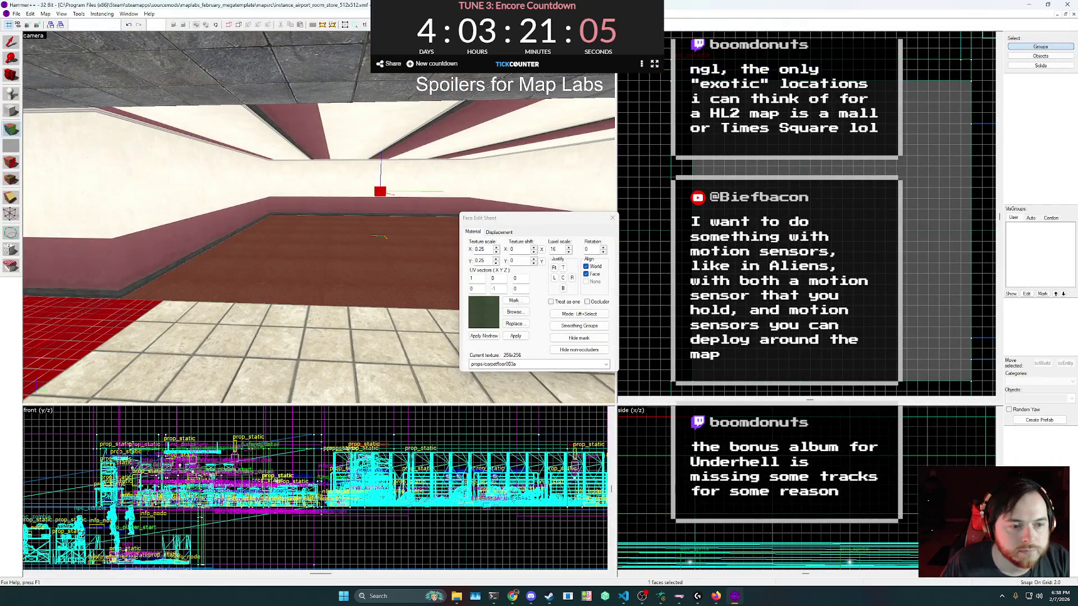
pyautogui.press('w')
pyautogui.click(515, 312)
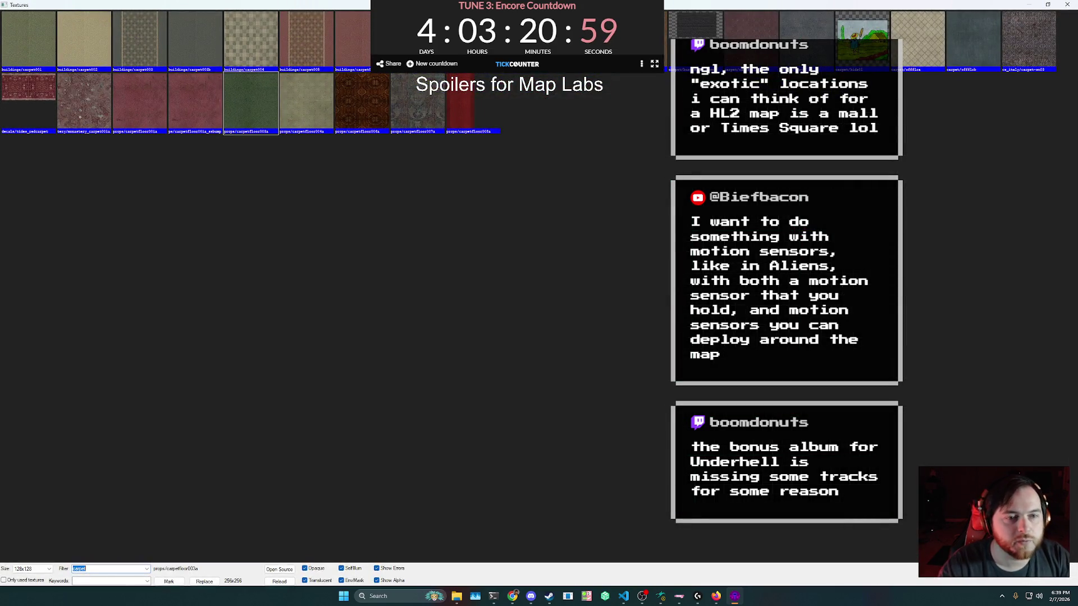
pyautogui.write('ceiling')
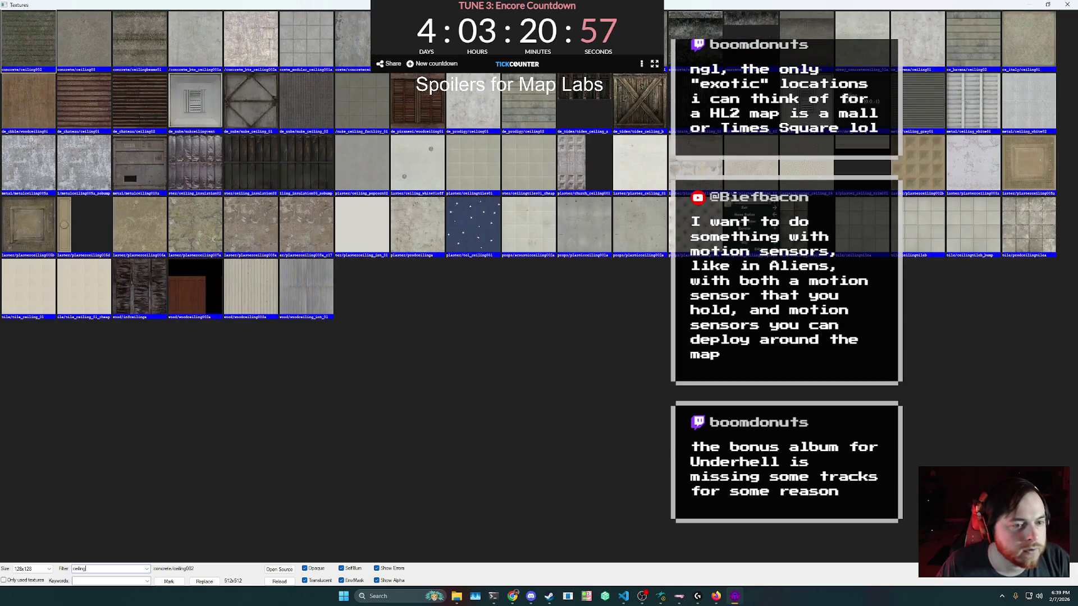
# Apply the ceilingtiles01 texture to the ceiling, left-justified, and finish surface editing.
pyautogui.doubleClick(471, 160)
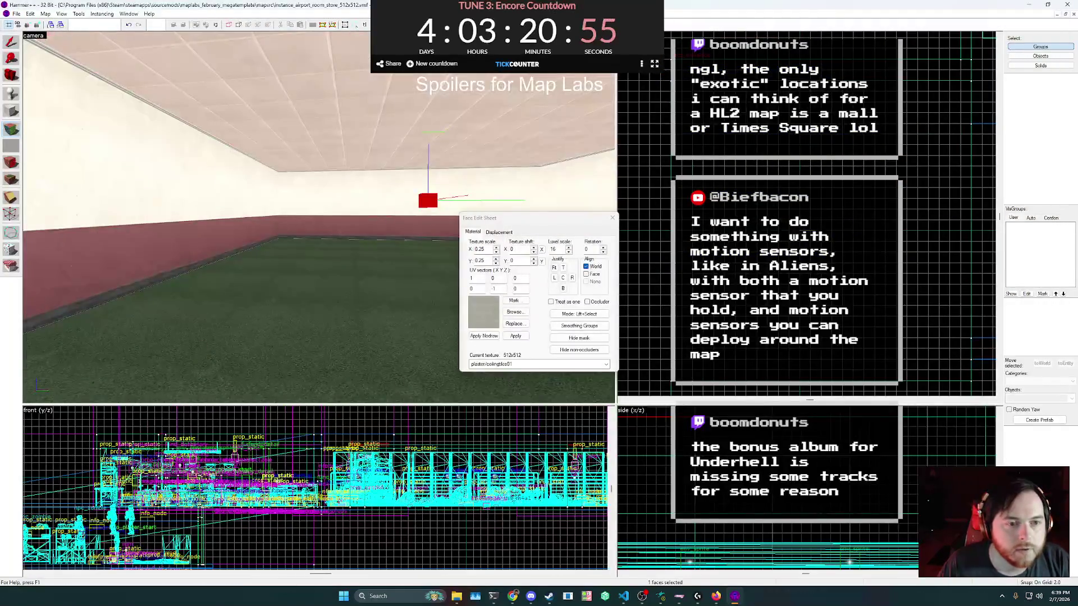
pyautogui.press('s')
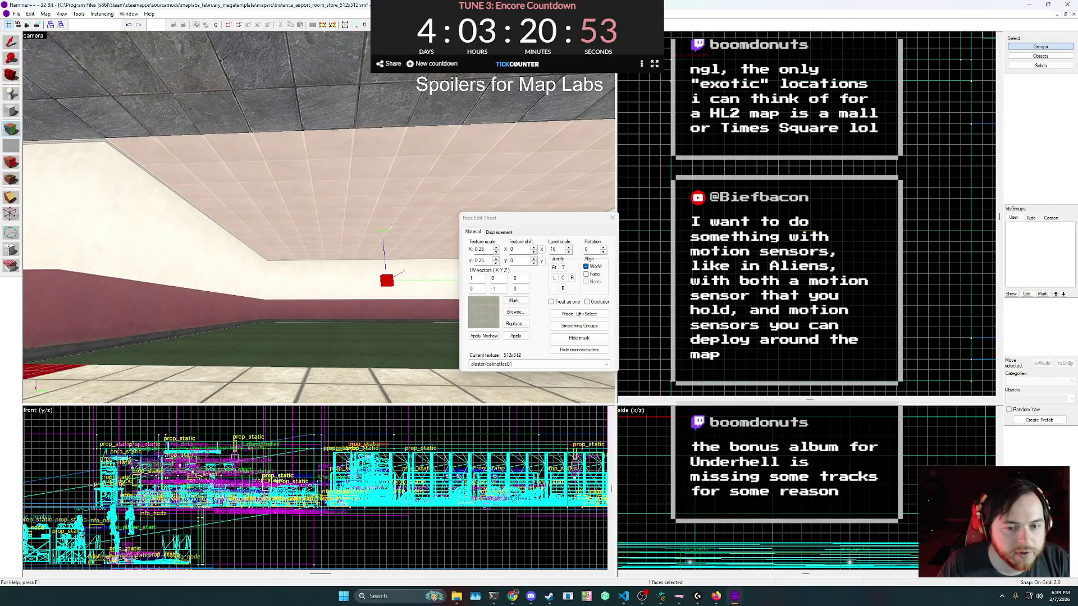
pyautogui.click(554, 278)
pyautogui.press('z')
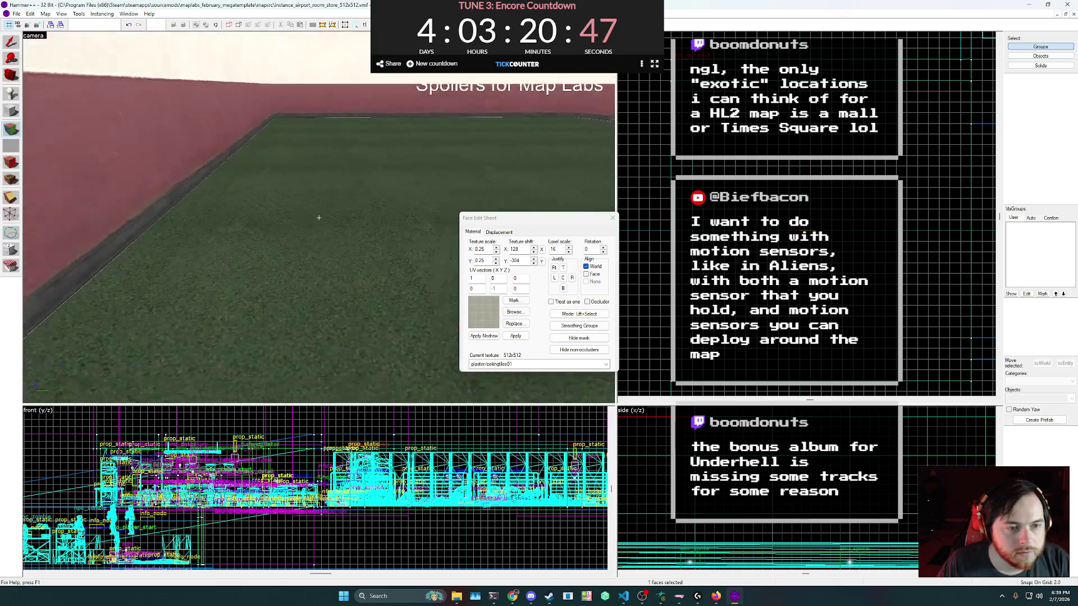
pyautogui.hotkey('shift', 's')
pyautogui.press('z')
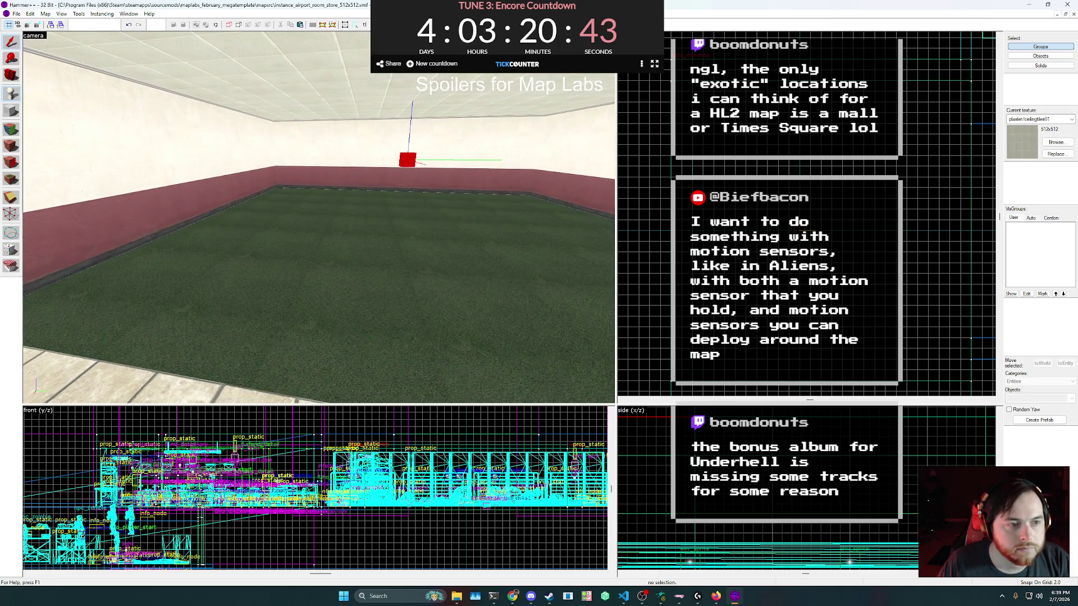
# Place a prop_static on the carpeted floor and browse for its World Model.
pyautogui.hotkey('shift', 'e')
pyautogui.write('prop_static')
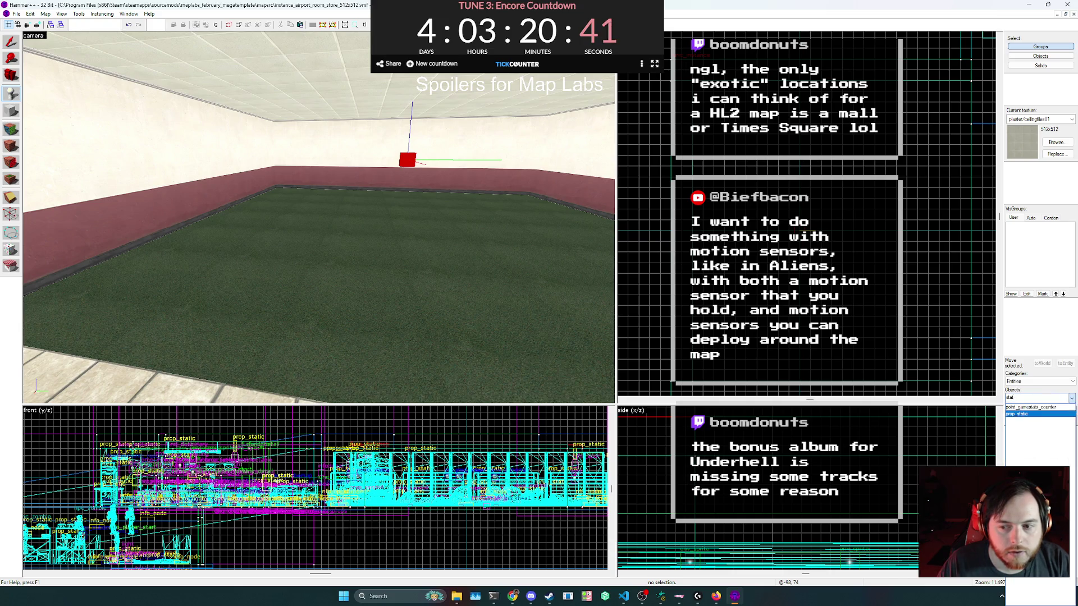
pyautogui.press('Return')
pyautogui.click(284, 258)
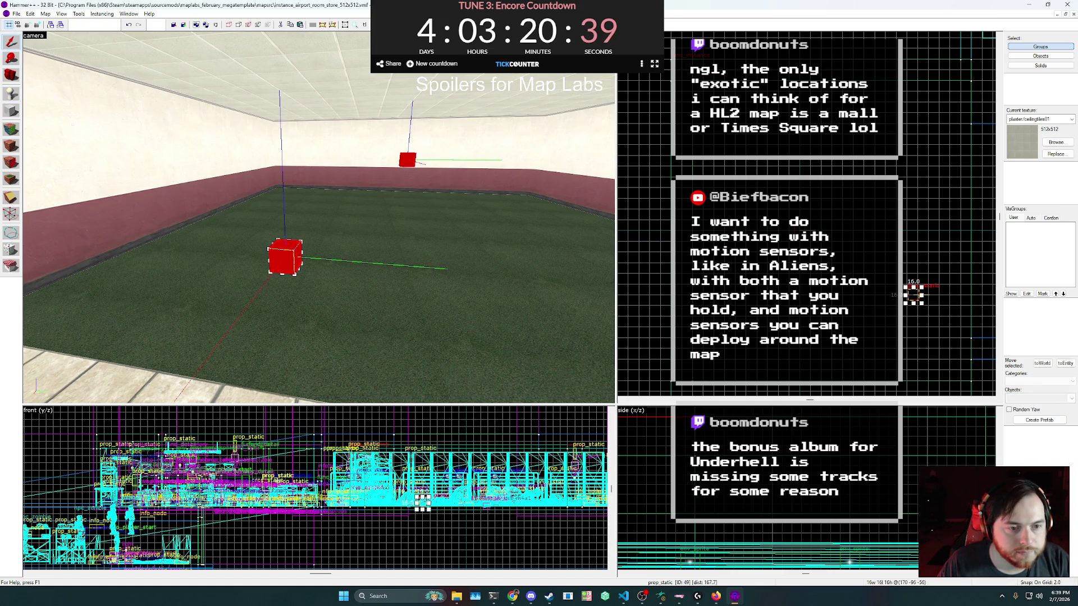
pyautogui.hotkey('alt', 'Return')
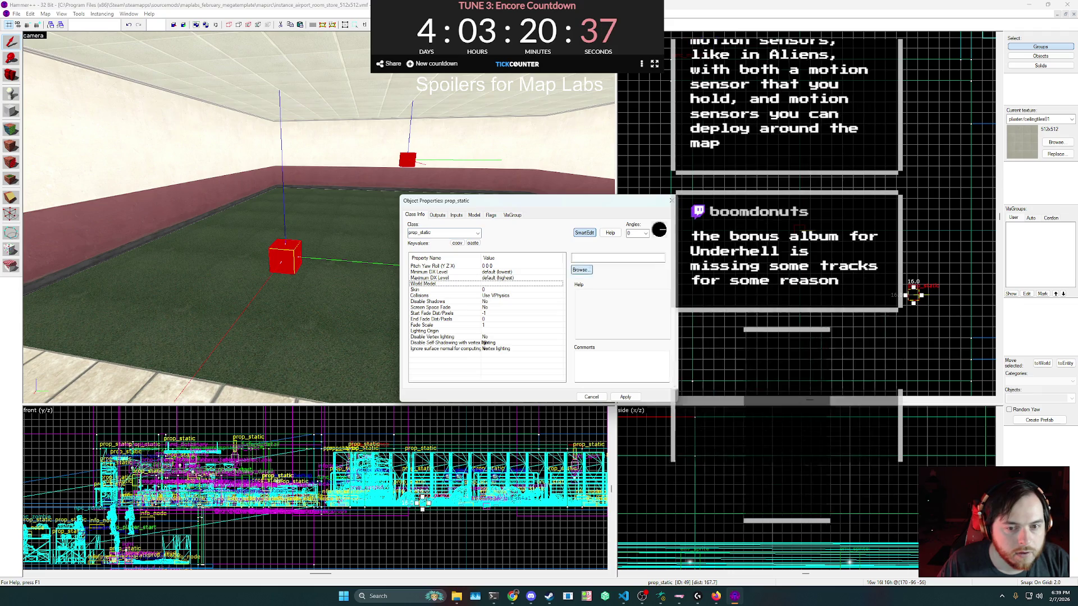
pyautogui.click(581, 270)
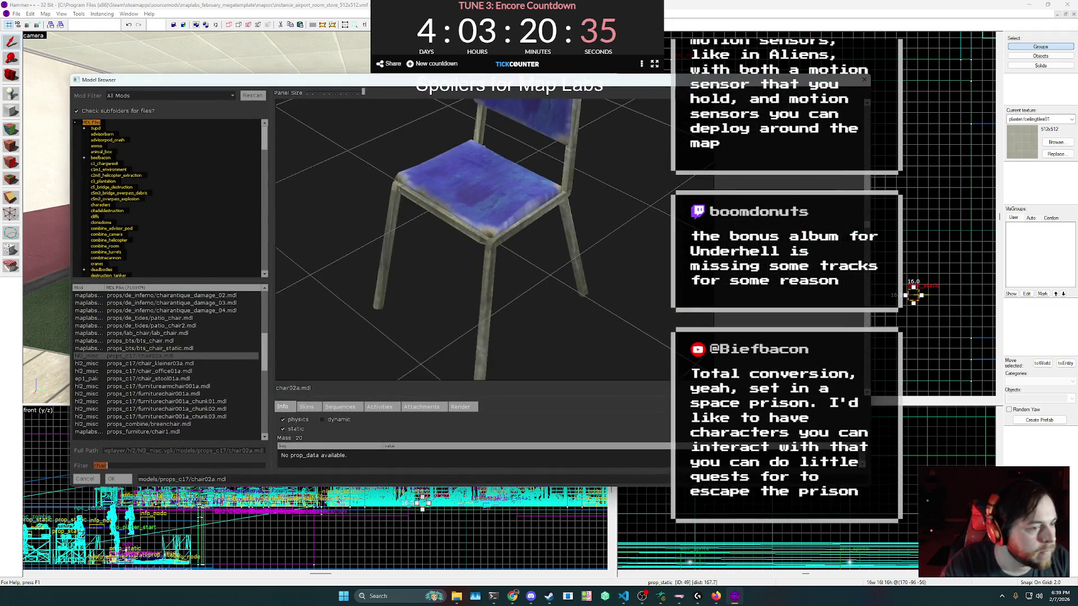
pyautogui.write('mall')
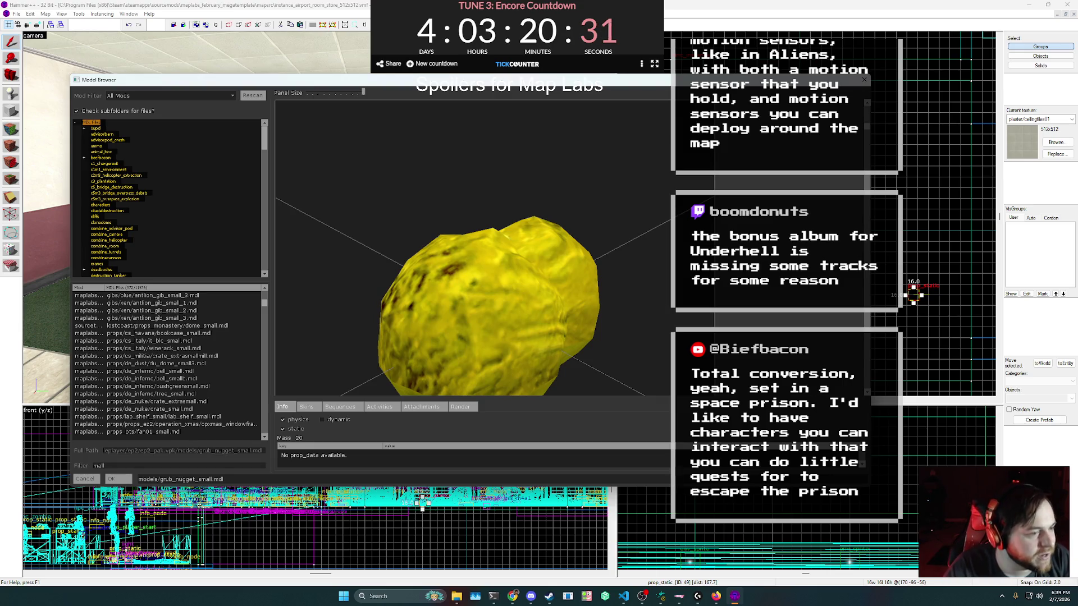
pyautogui.scroll(3, 168, 362)
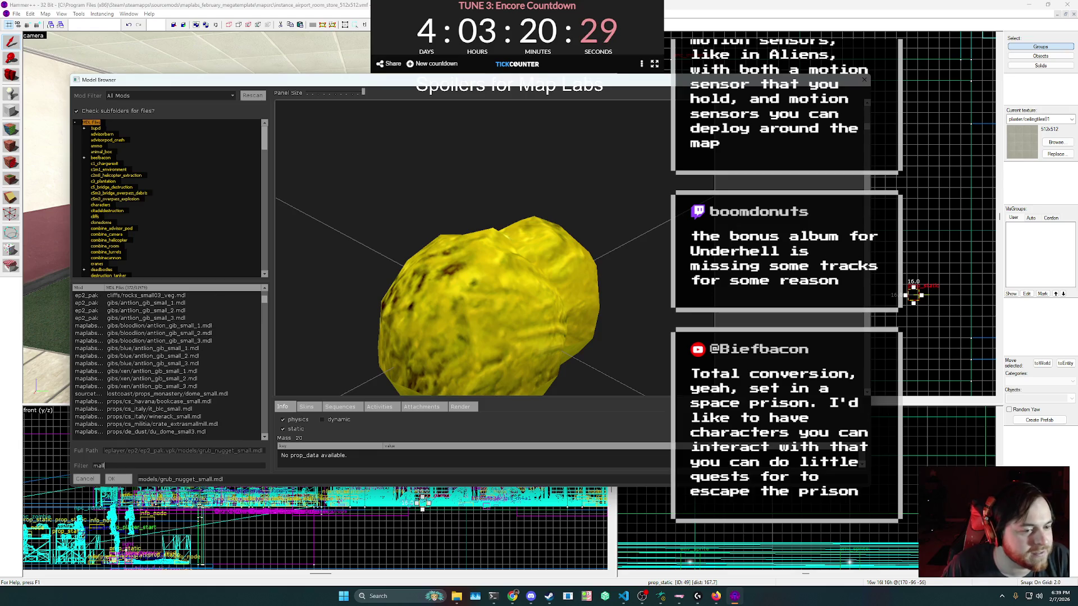
pyautogui.scroll(5, 168, 362)
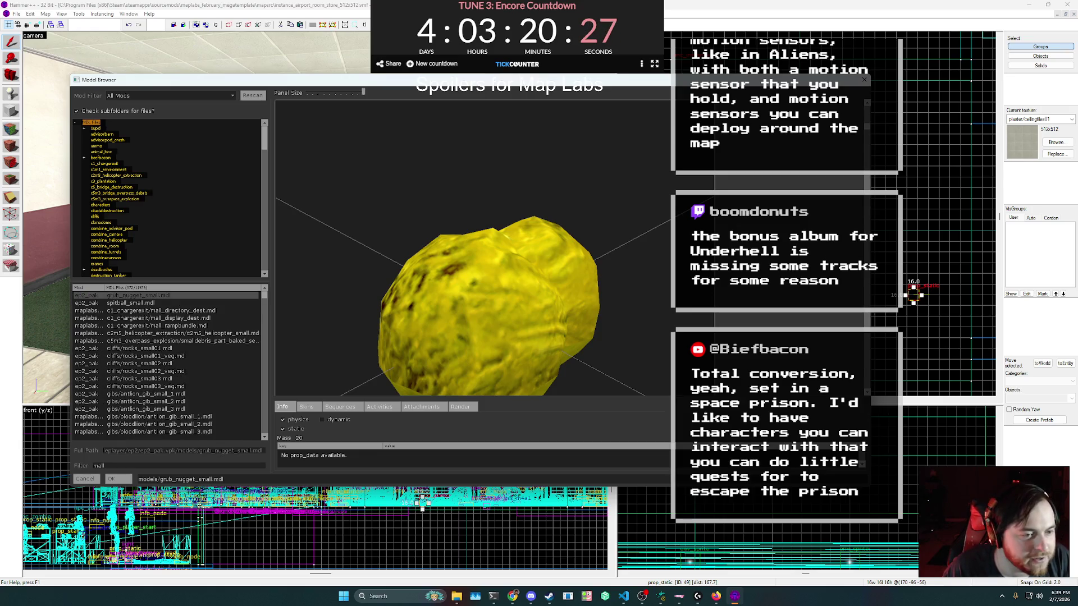
# Preview assorted models: mall ramp, rocks, airport door, railing, plants, palm and dragon's teeth.
pyautogui.click(165, 325)
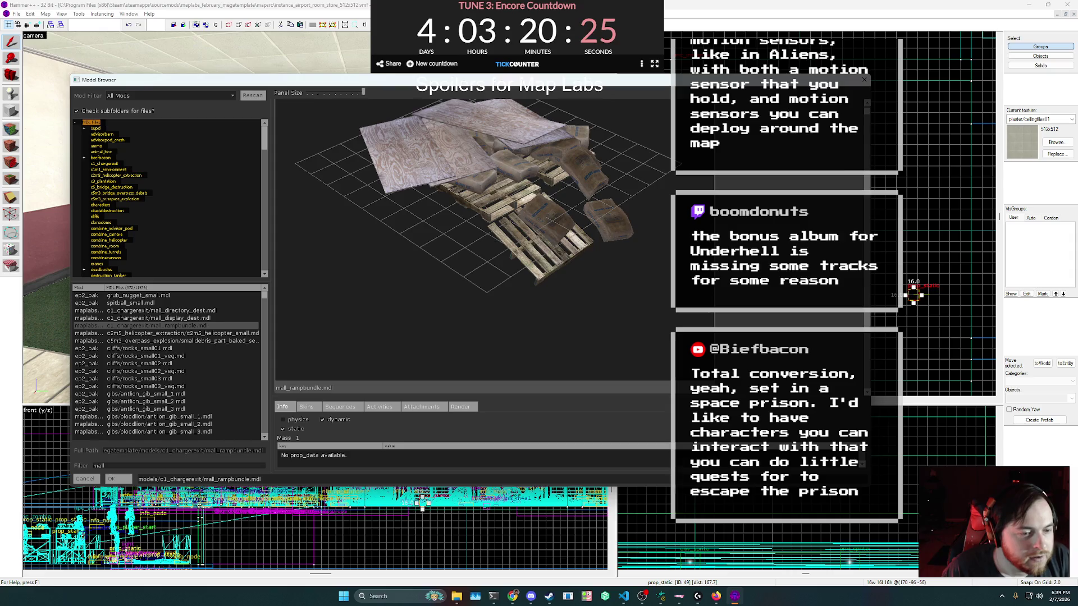
pyautogui.click(164, 348)
pyautogui.scroll(-5, 168, 363)
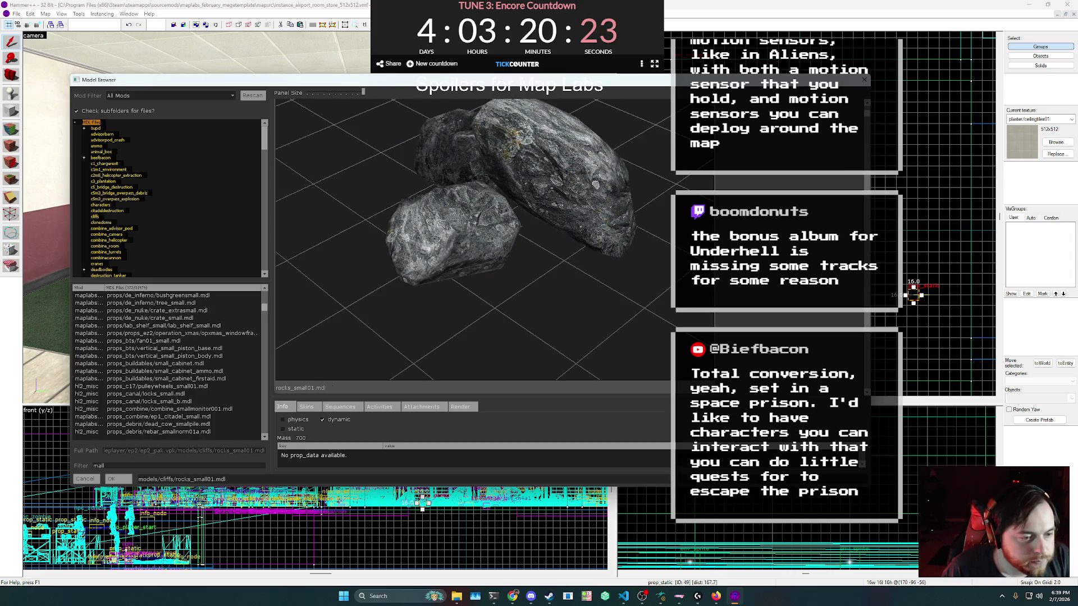
pyautogui.scroll(-5, 168, 362)
pyautogui.click(164, 295)
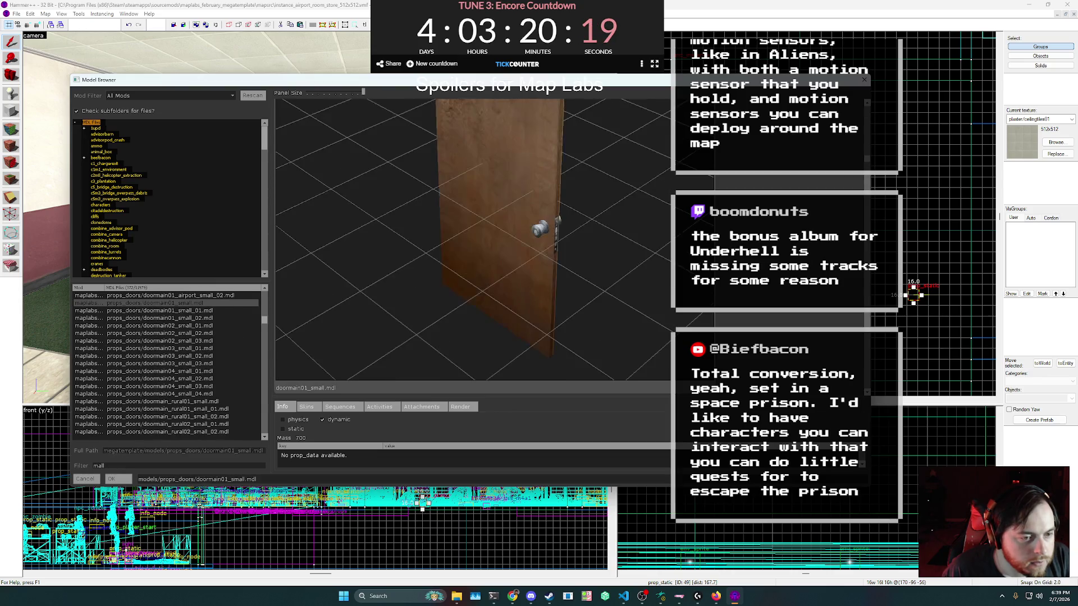
pyautogui.scroll(-4, 169, 363)
pyautogui.scroll(-5, 169, 362)
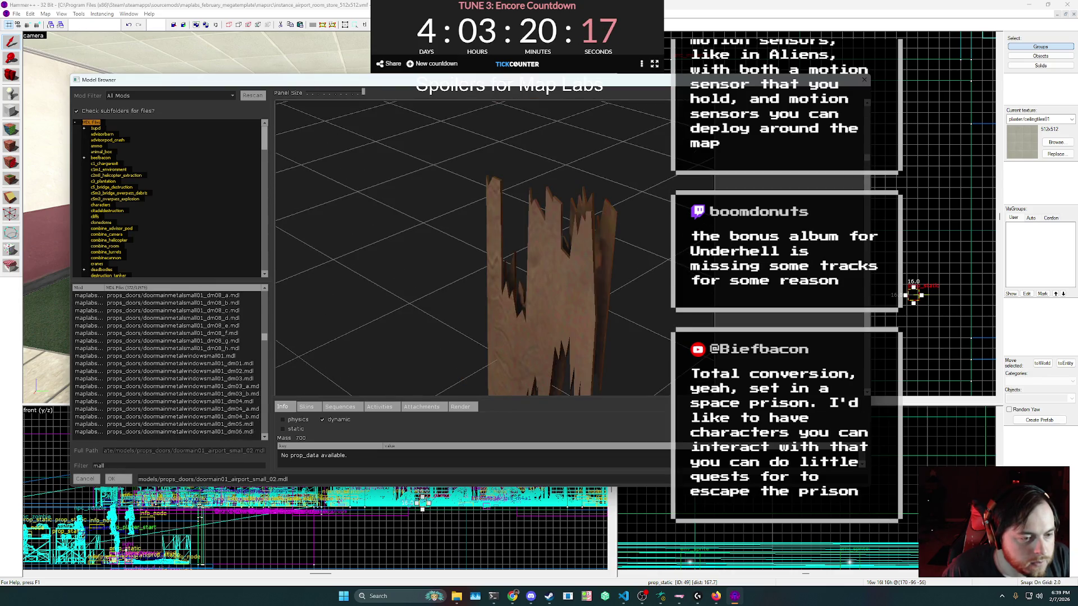
pyautogui.click(165, 385)
pyautogui.scroll(-2, 168, 362)
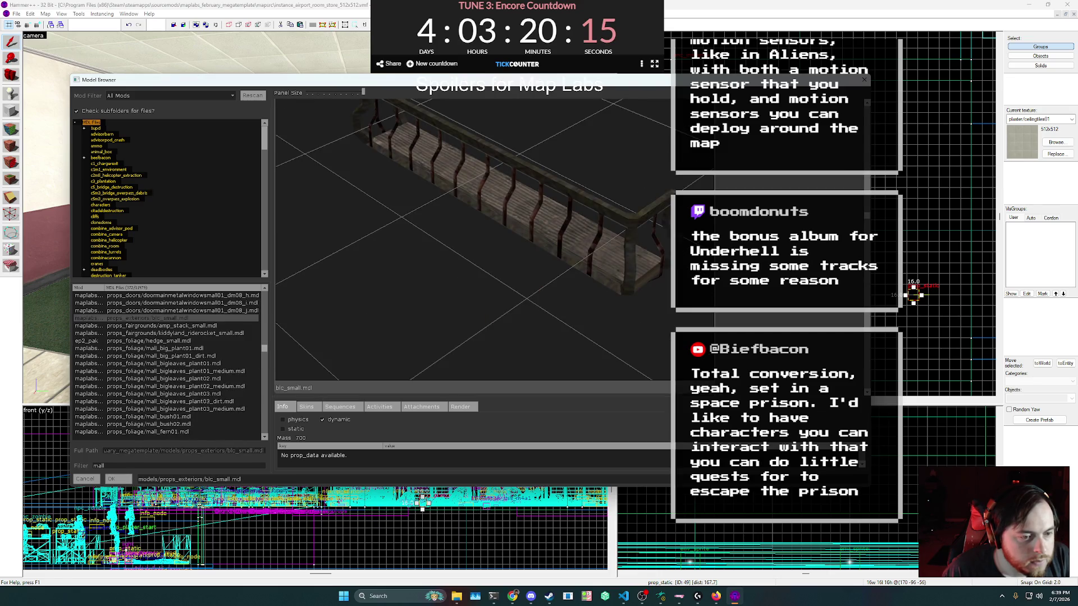
pyautogui.click(165, 364)
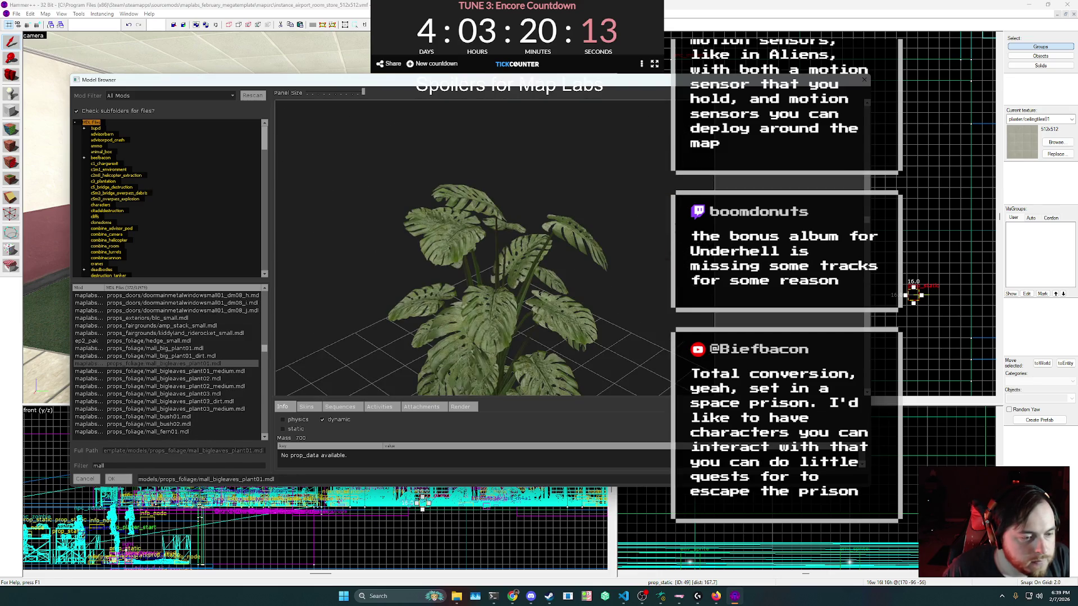
pyautogui.click(164, 416)
pyautogui.scroll(-5, 169, 362)
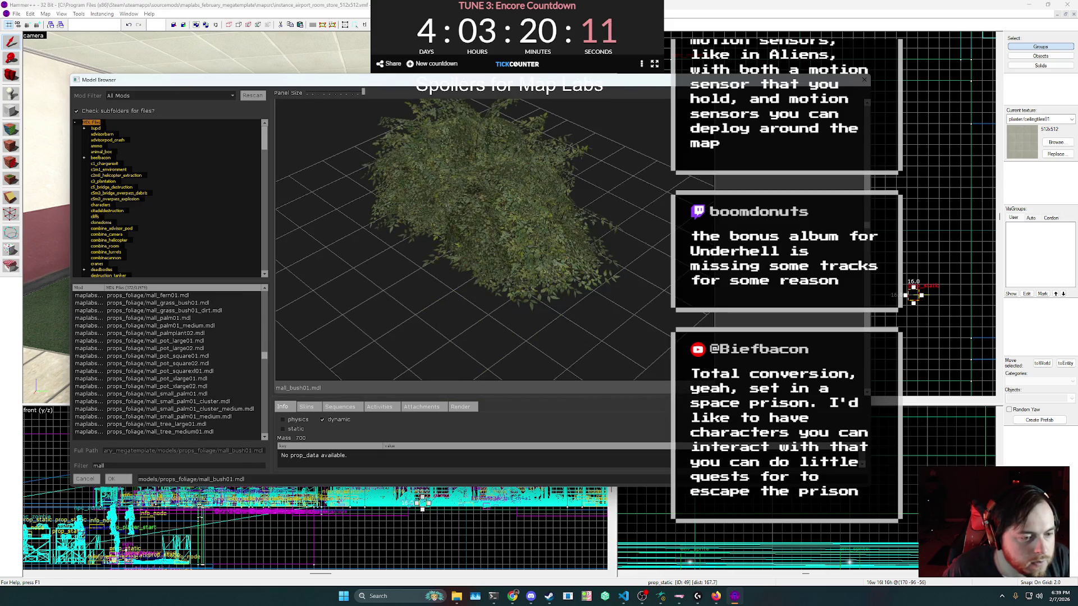
pyautogui.click(164, 378)
pyautogui.scroll(-3, 168, 362)
pyautogui.click(164, 401)
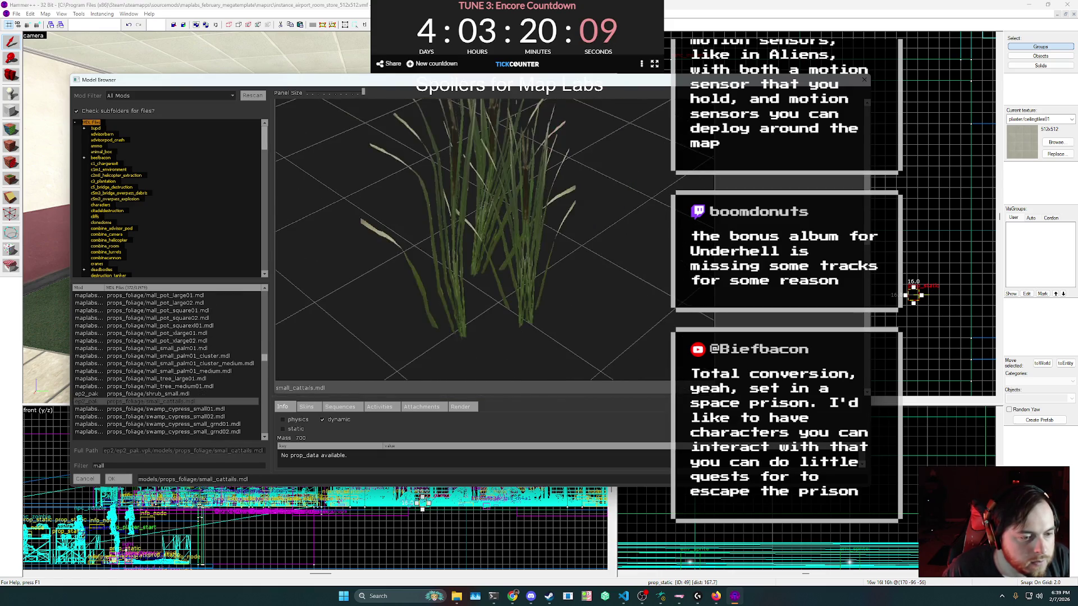
pyautogui.scroll(-3, 169, 362)
pyautogui.click(164, 401)
pyautogui.scroll(-3, 169, 362)
pyautogui.click(164, 393)
pyautogui.click(165, 408)
pyautogui.scroll(-3, 168, 362)
pyautogui.scroll(-3, 169, 362)
pyautogui.scroll(-3, 472, 245)
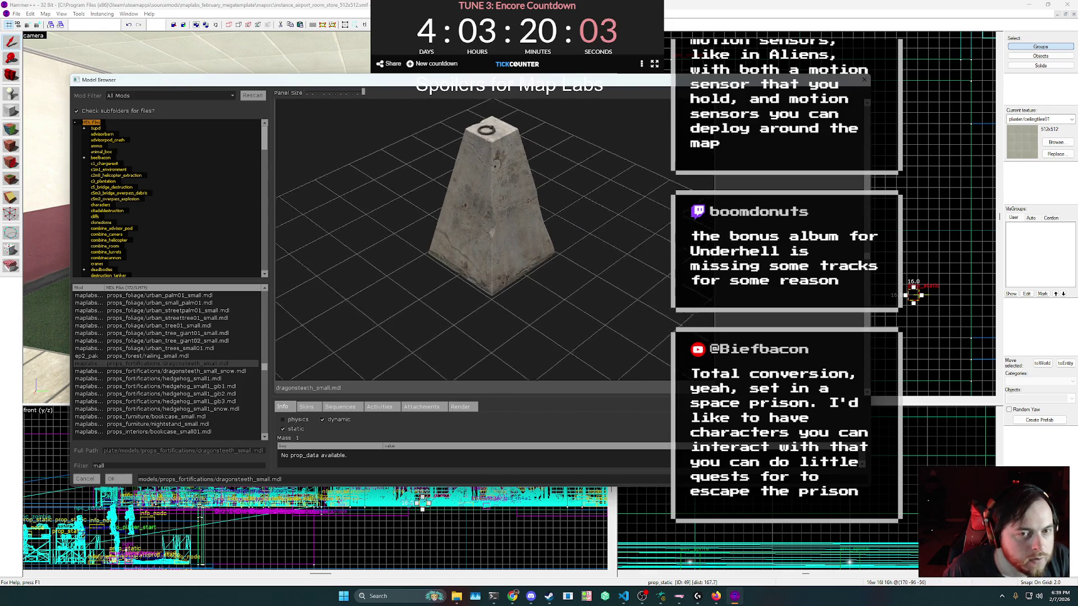
pyautogui.scroll(-3, 471, 244)
pyautogui.scroll(-3, 168, 362)
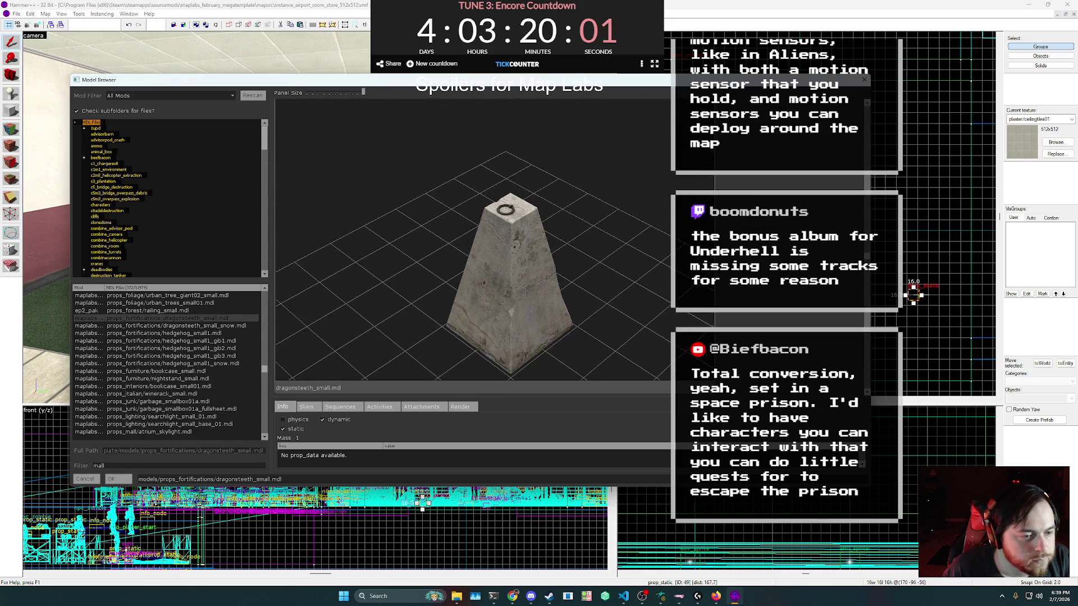
# Set the prop to bookcase_small01.mdl, apply it and Shift-drag a copy beside it.
pyautogui.click(139, 370)
pyautogui.moveTo(471, 244); pyautogui.dragTo(573, 244)
pyautogui.scroll(-3, 471, 244)
pyautogui.click(140, 387)
pyautogui.scroll(-3, 472, 244)
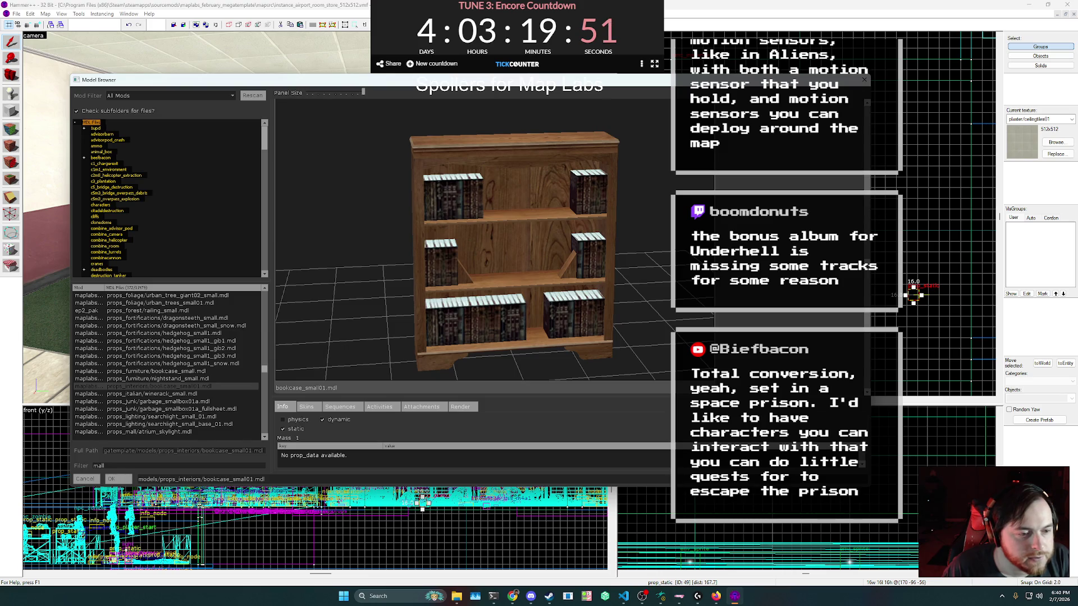
pyautogui.doubleClick(139, 386)
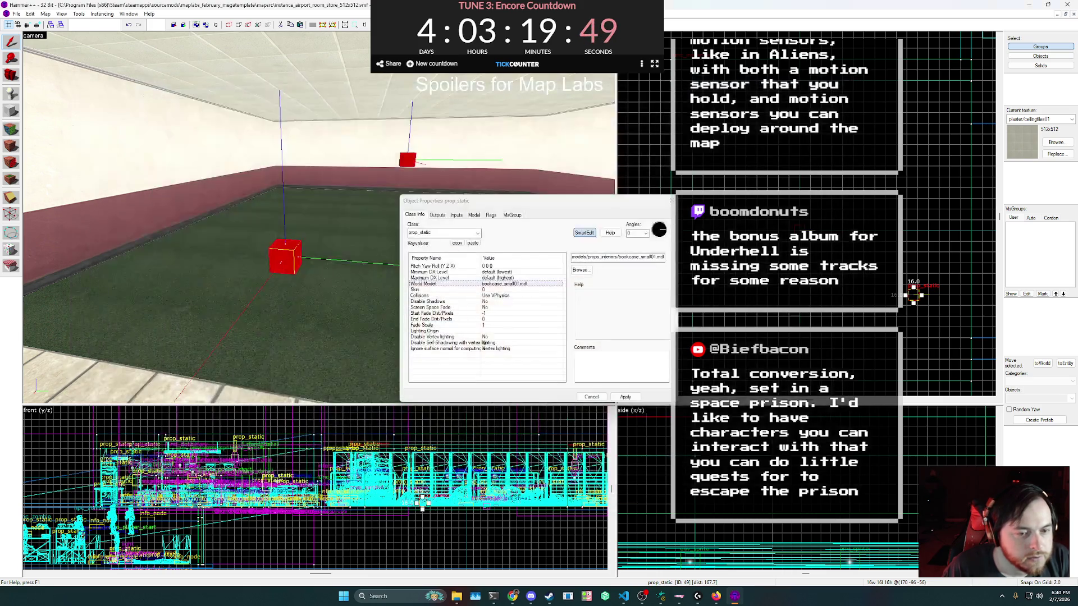
pyautogui.click(625, 396)
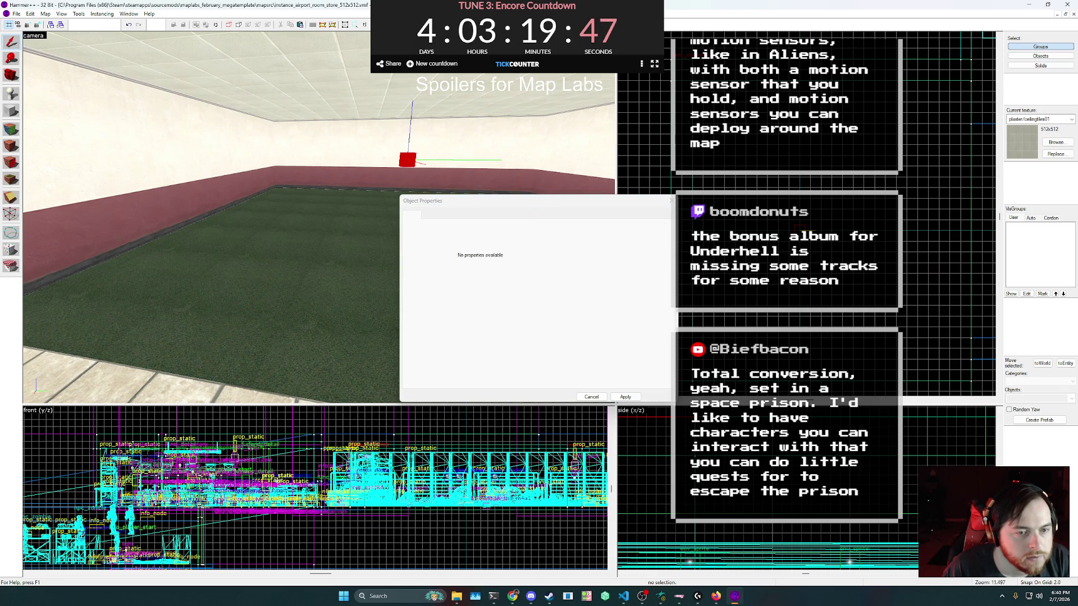
pyautogui.moveTo(453, 501); pyautogui.dragTo(427, 497)
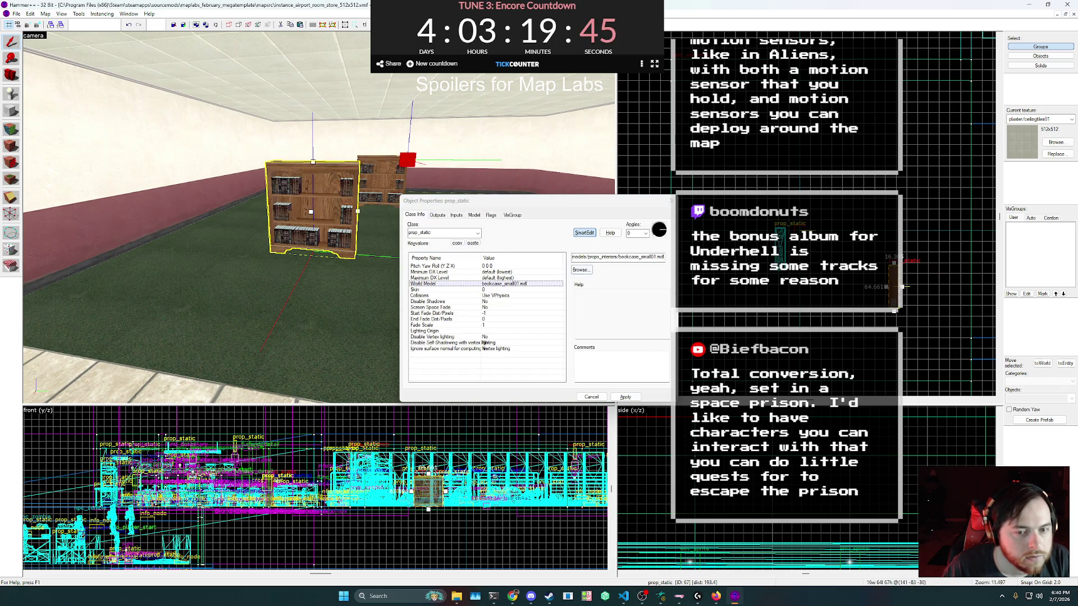
pyautogui.click(581, 270)
pyautogui.scroll(-2, 165, 362)
pyautogui.click(145, 417)
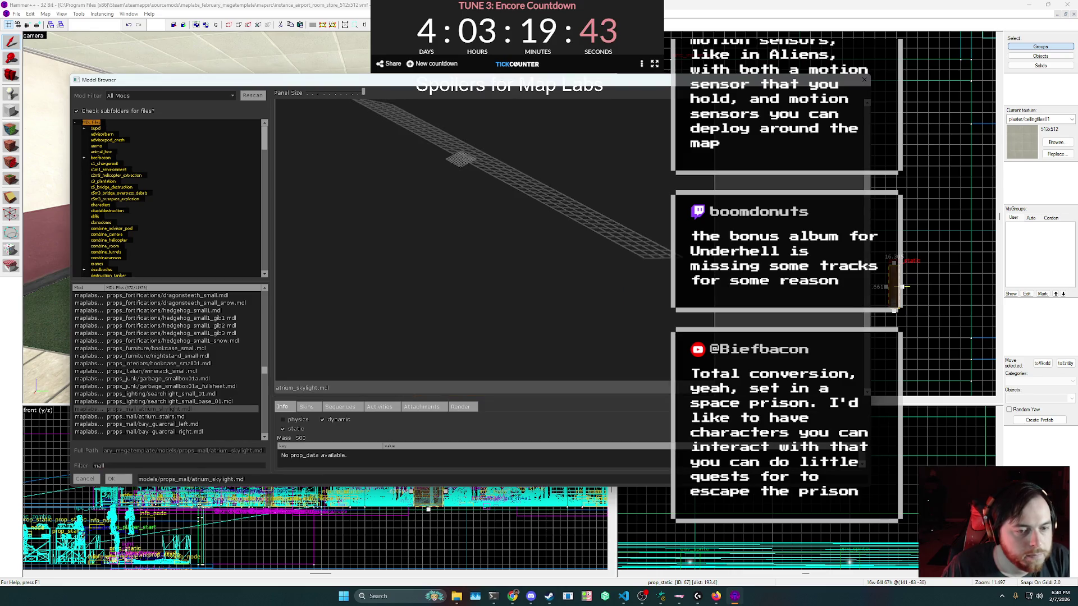
# Preview mall props: cereal box, cash register, columns, facade, bench and counter pieces.
pyautogui.click(157, 378)
pyautogui.scroll(-1, 166, 362)
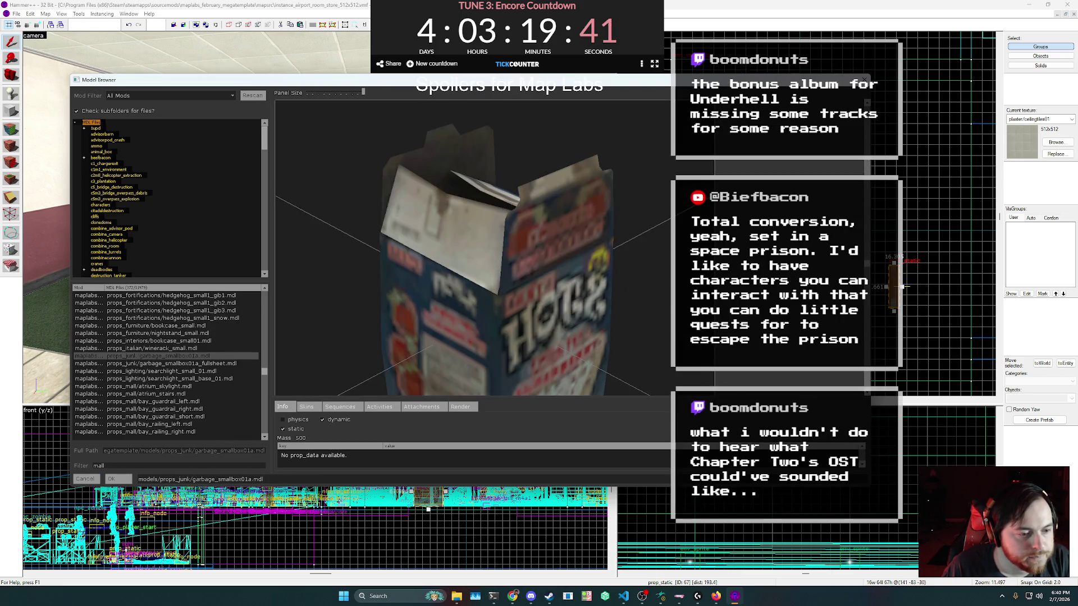
pyautogui.click(152, 401)
pyautogui.scroll(-1, 166, 363)
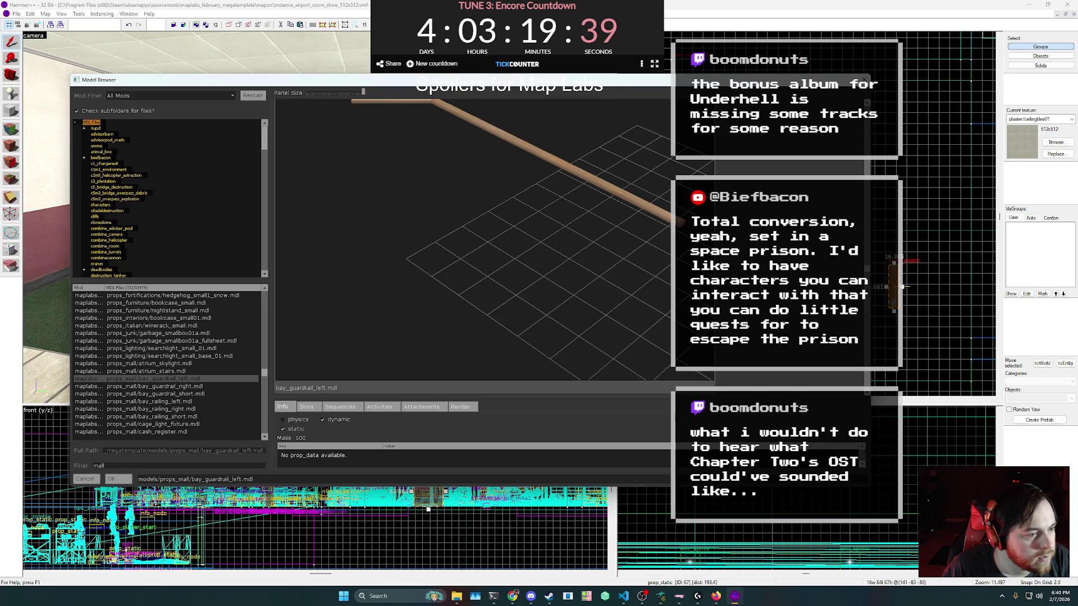
pyautogui.scroll(-1, 166, 363)
pyautogui.click(152, 401)
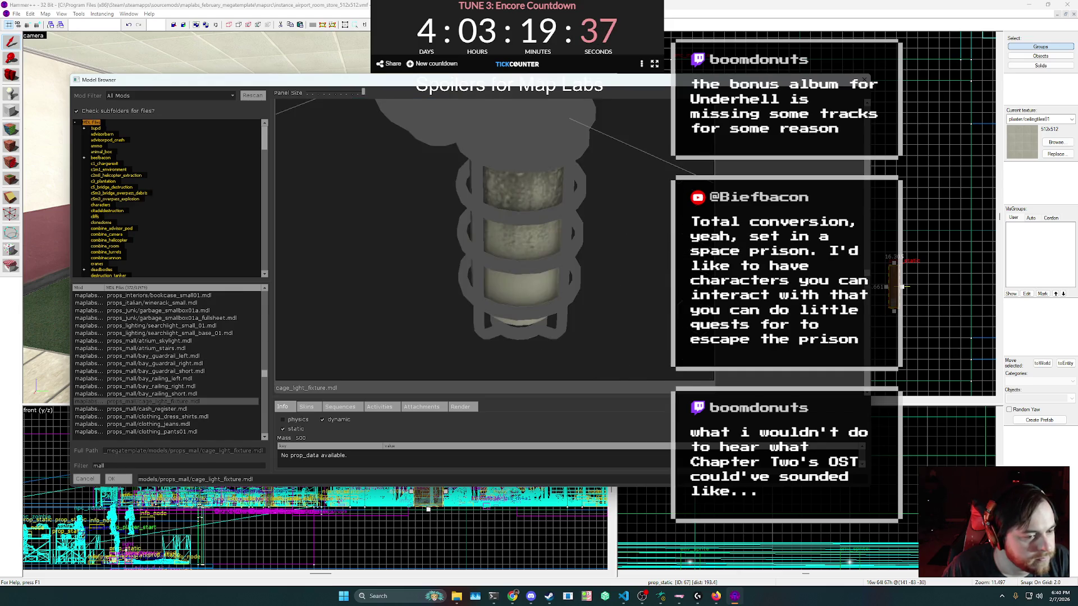
pyautogui.scroll(-1, 167, 362)
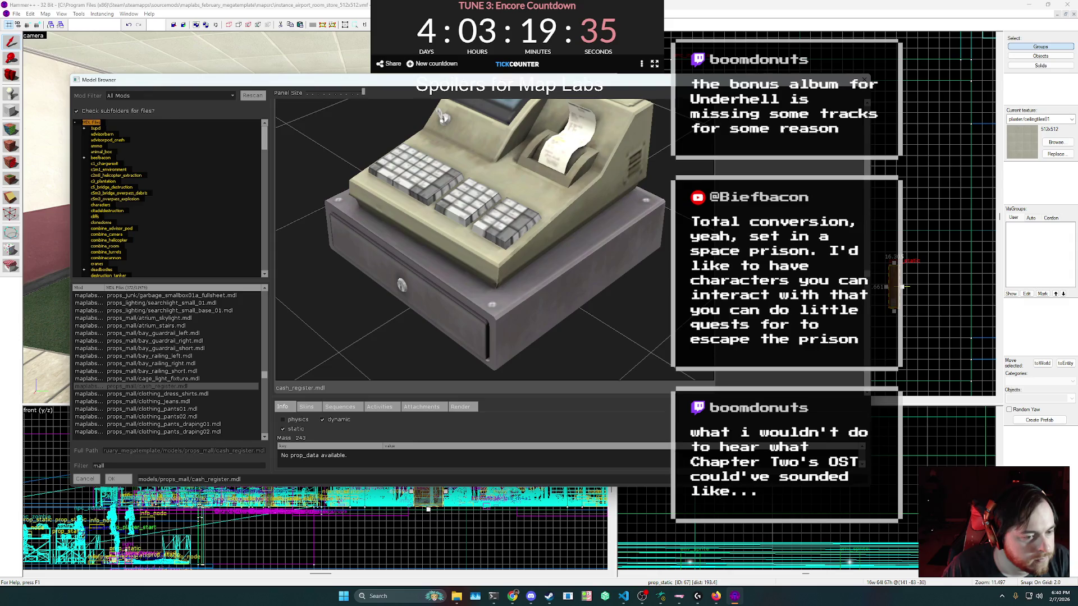
pyautogui.click(151, 408)
pyautogui.scroll(-1, 166, 362)
pyautogui.scroll(-3, 166, 362)
pyautogui.scroll(-1, 166, 362)
pyautogui.scroll(-3, 166, 363)
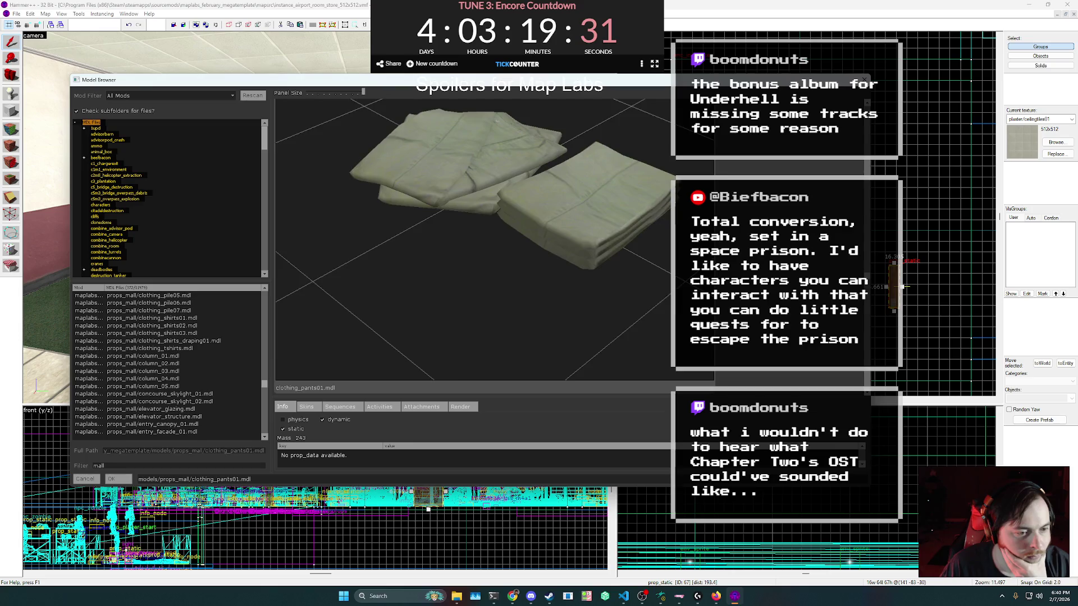
pyautogui.click(166, 371)
pyautogui.click(166, 355)
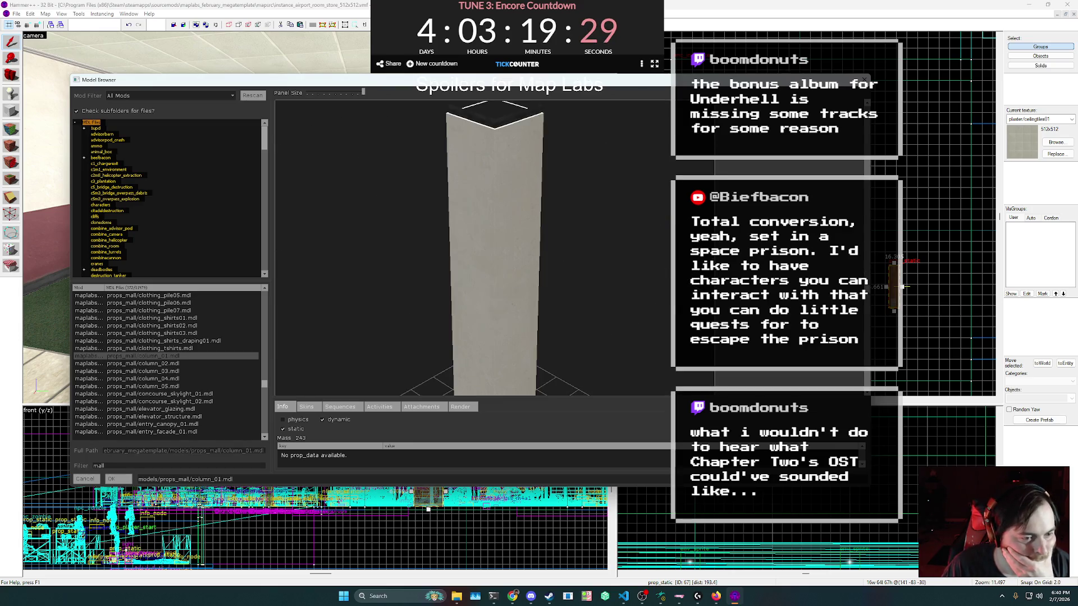
pyautogui.click(166, 355)
pyautogui.scroll(-2, 166, 362)
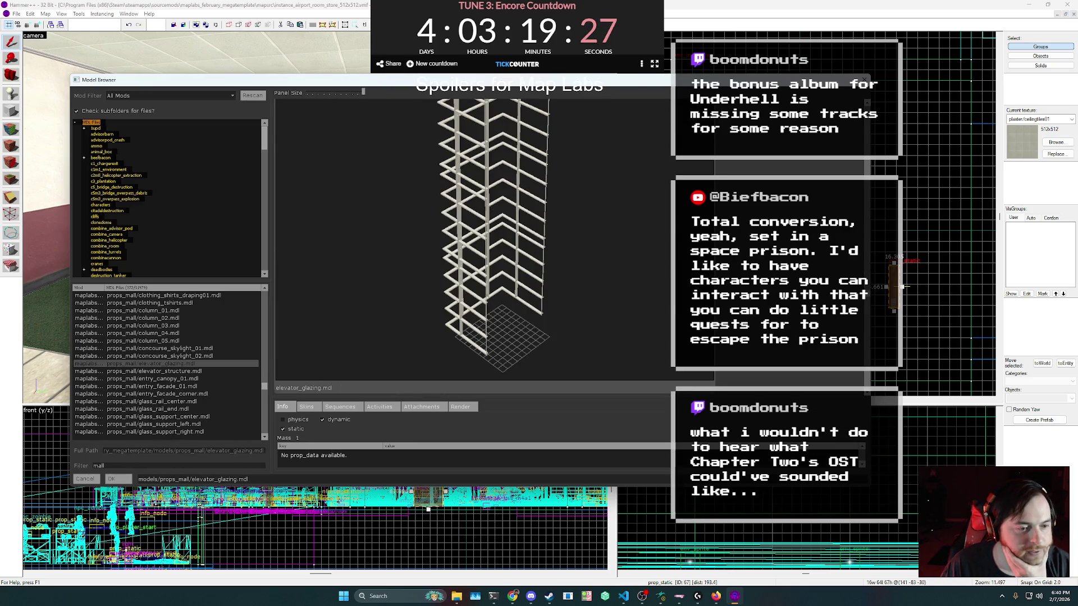
pyautogui.click(166, 386)
pyautogui.click(165, 409)
pyautogui.scroll(-3, 166, 362)
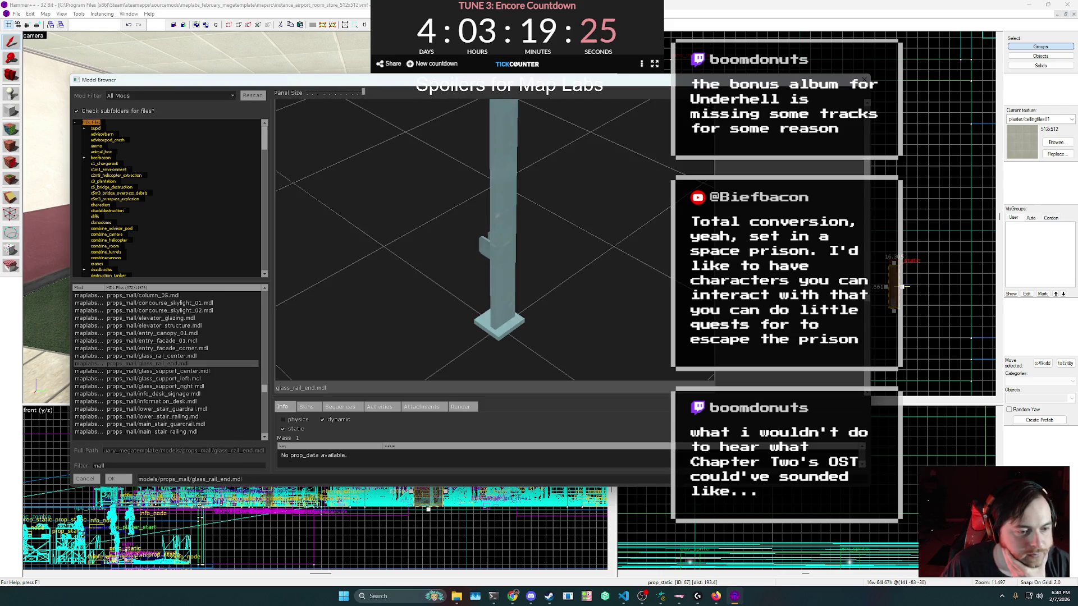
pyautogui.scroll(-3, 166, 362)
pyautogui.click(166, 378)
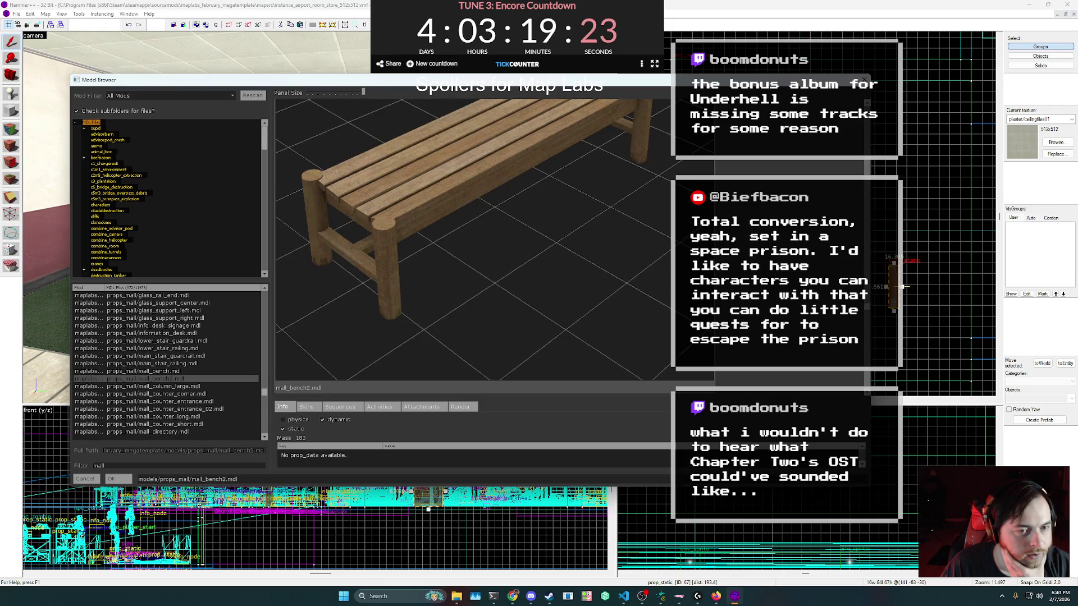
pyautogui.click(166, 393)
pyautogui.moveTo(505, 236)
pyautogui.mouseDown()
pyautogui.moveTo(471, 252)
pyautogui.moveTo(472, 270)
pyautogui.mouseUp()
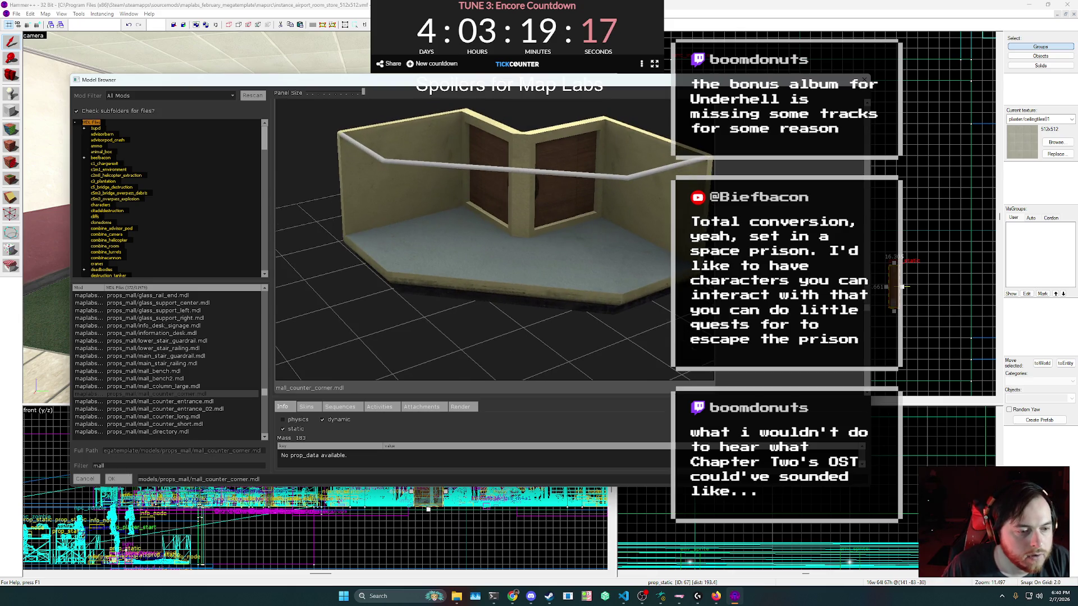
pyautogui.click(166, 401)
pyautogui.moveTo(472, 244); pyautogui.dragTo(506, 252)
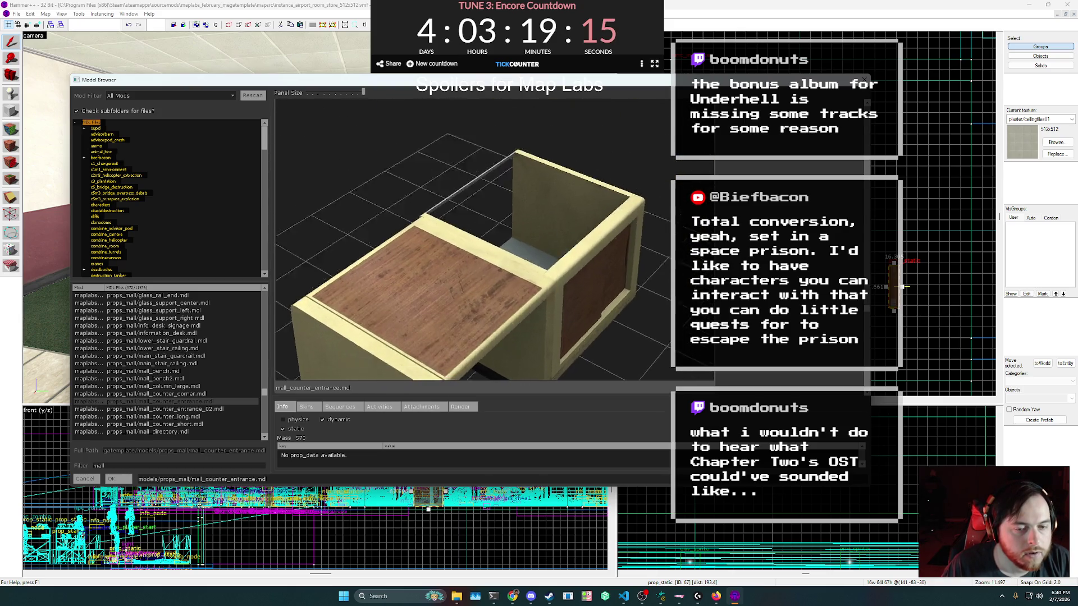
# Compare the mall directory and mall_display_03–07 models, then accept the tiered mall_display_04 table.
pyautogui.press('Down')
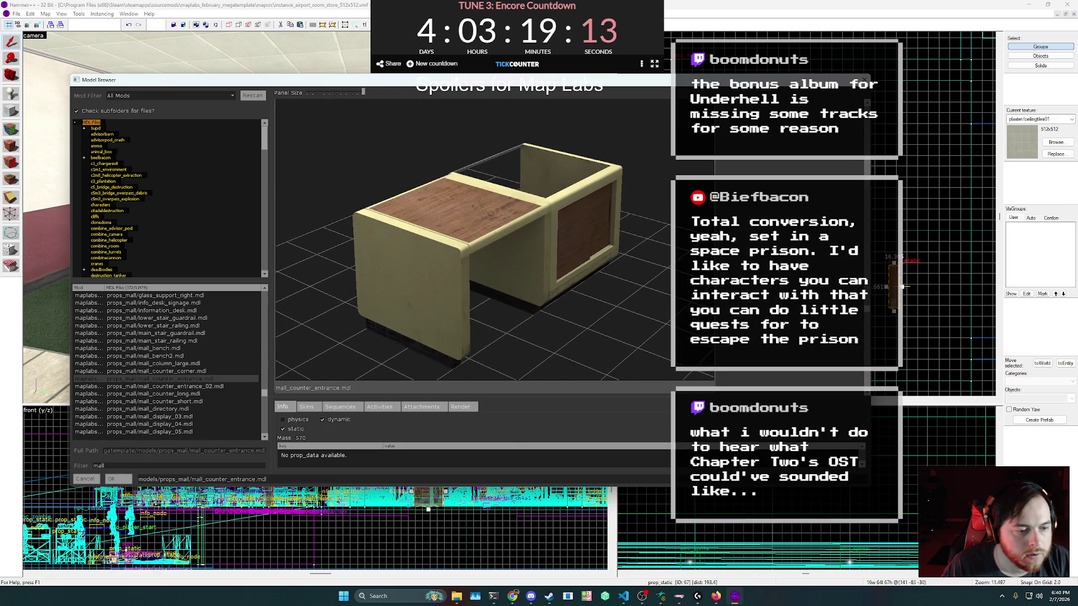
pyautogui.moveTo(472, 244); pyautogui.dragTo(505, 210)
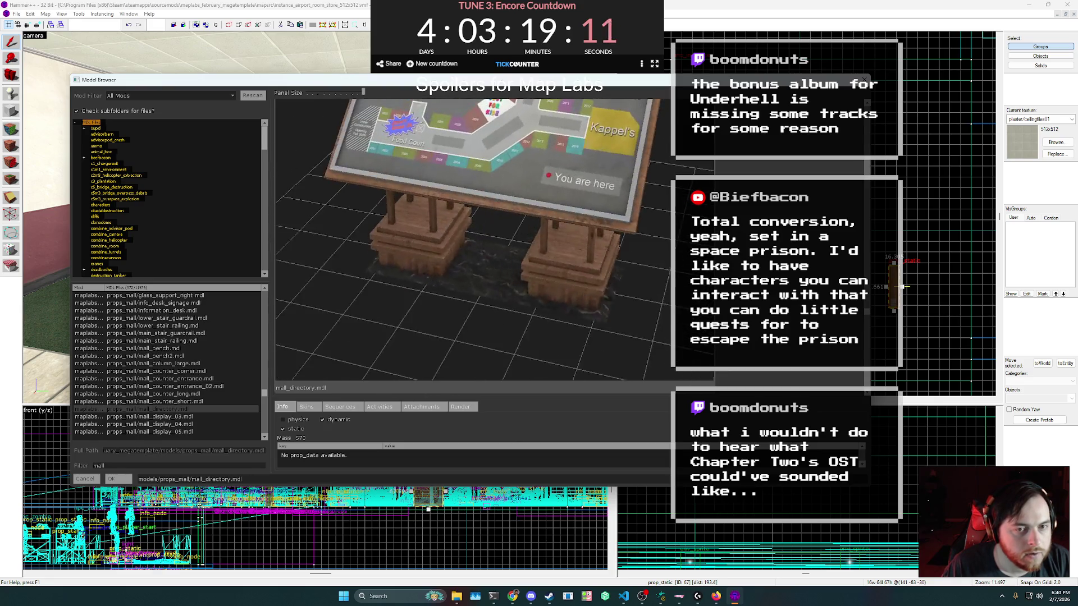
pyautogui.moveTo(471, 244); pyautogui.dragTo(505, 219)
pyautogui.press('Down')
pyautogui.press('Down')
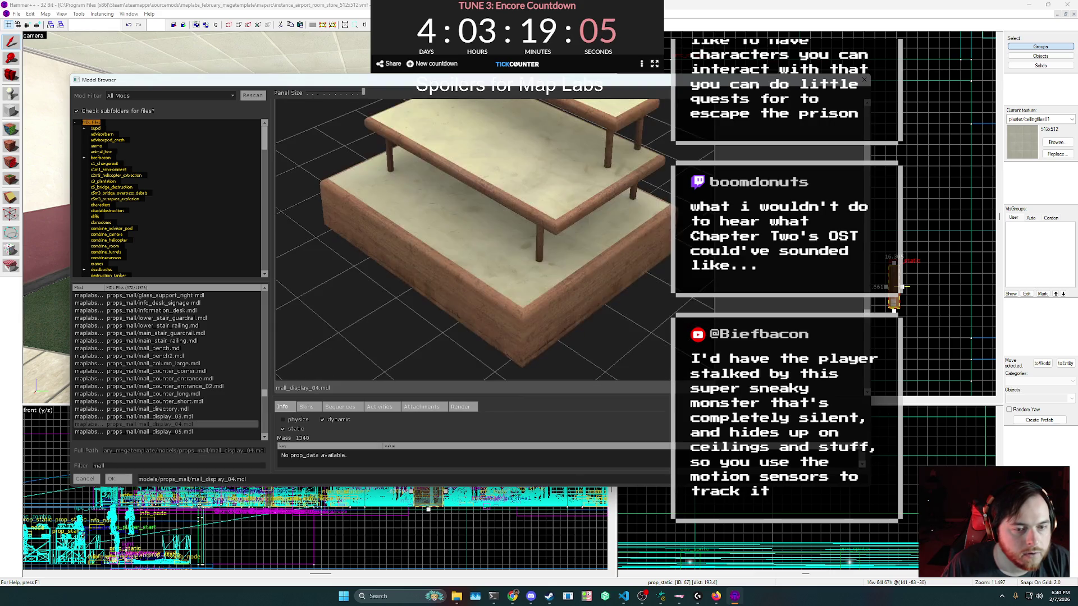
pyautogui.scroll(-2, 166, 362)
pyautogui.press('Down')
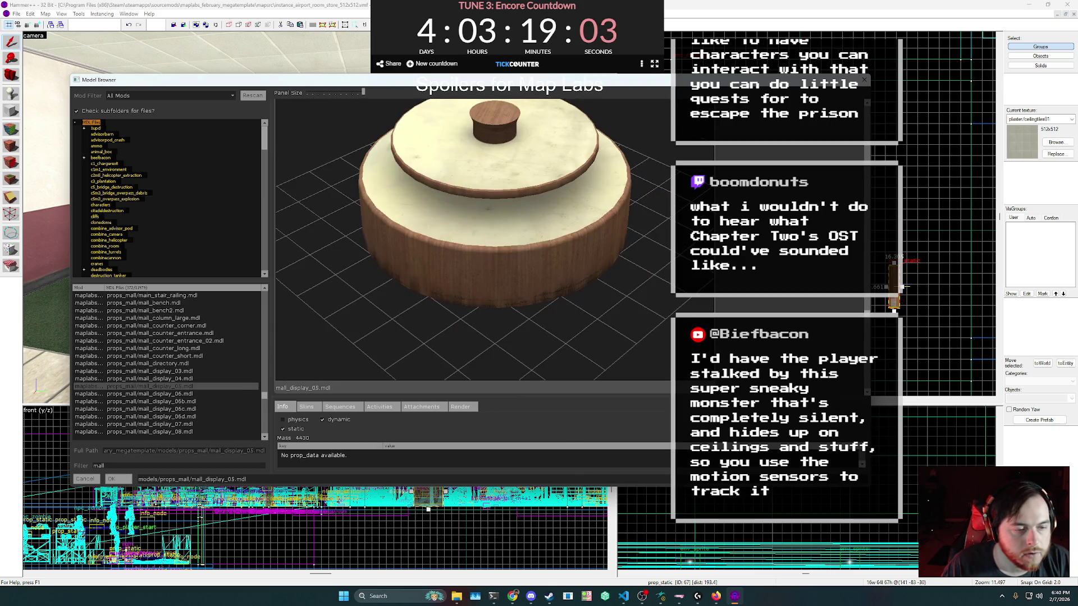
pyautogui.press('Down')
pyautogui.press('Up')
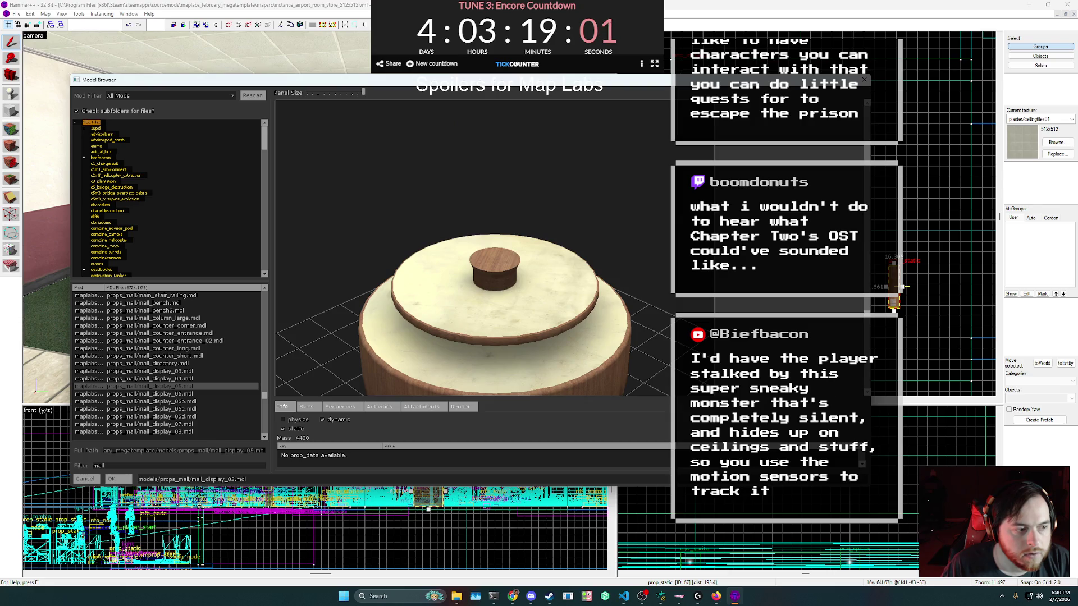
pyautogui.press('Down')
pyautogui.press('Down')
pyautogui.press('Down')
pyautogui.press('Up')
pyautogui.moveTo(472, 236); pyautogui.dragTo(505, 253)
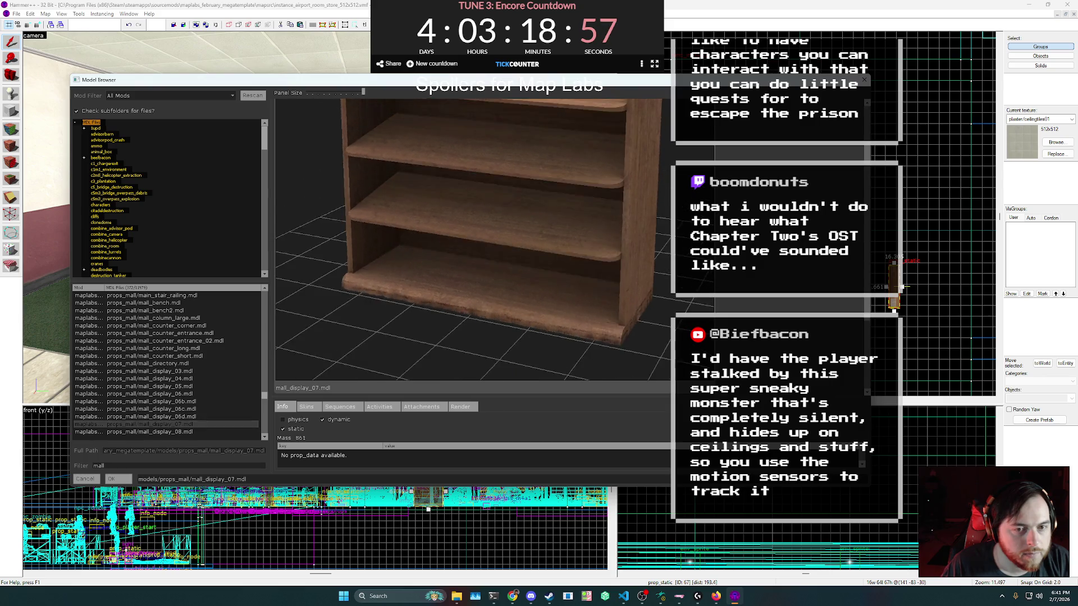
pyautogui.press('Up')
pyautogui.press('Up')
pyautogui.press('Down')
pyautogui.press('Up')
pyautogui.press('Up')
pyautogui.press('Up')
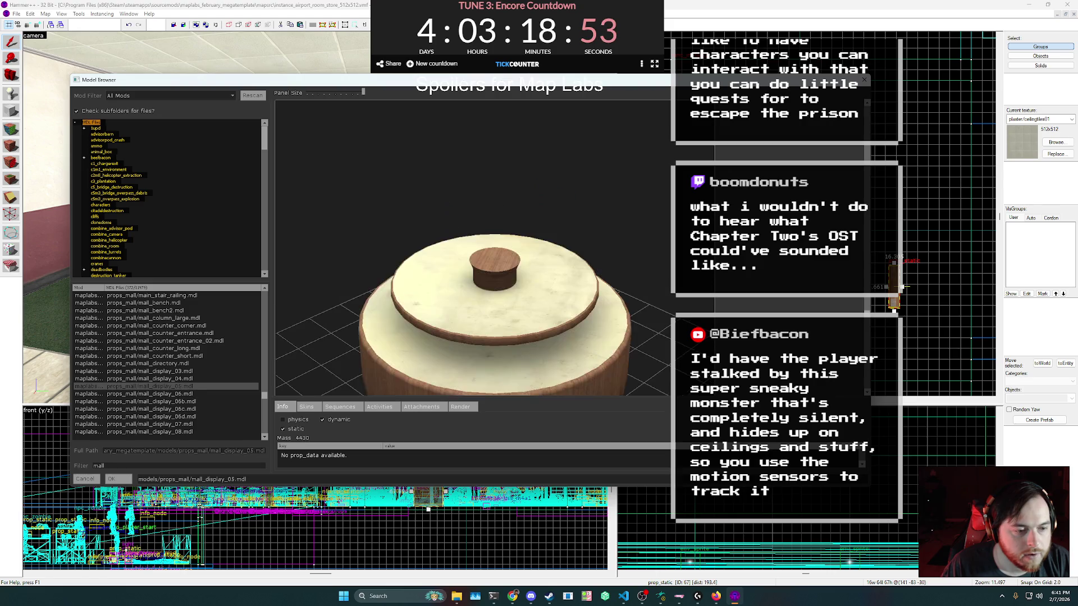
pyautogui.press('Up')
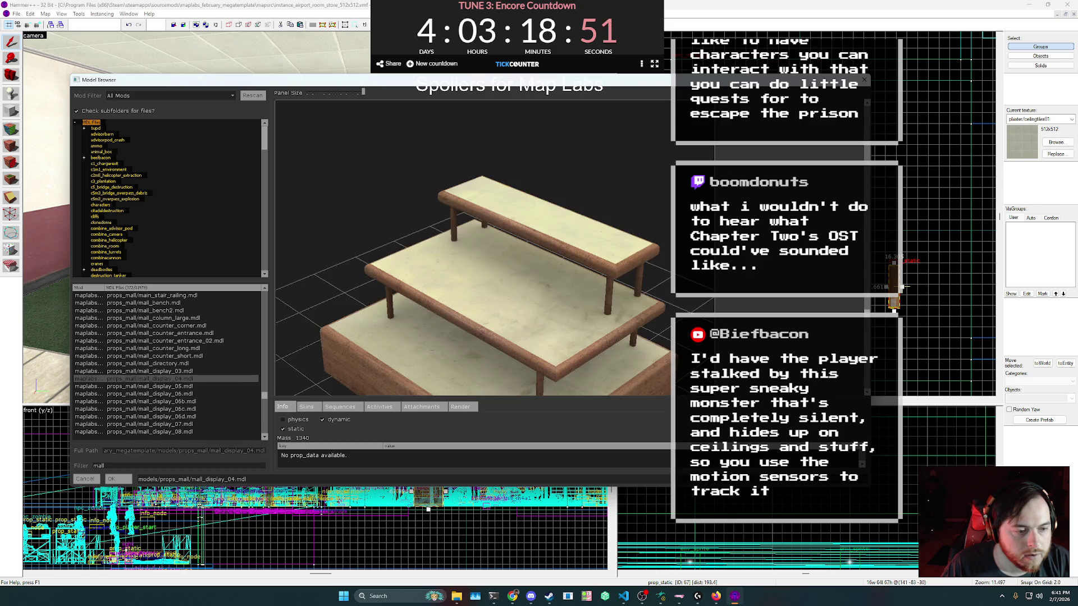
pyautogui.press('Return')
pyautogui.press('Return')
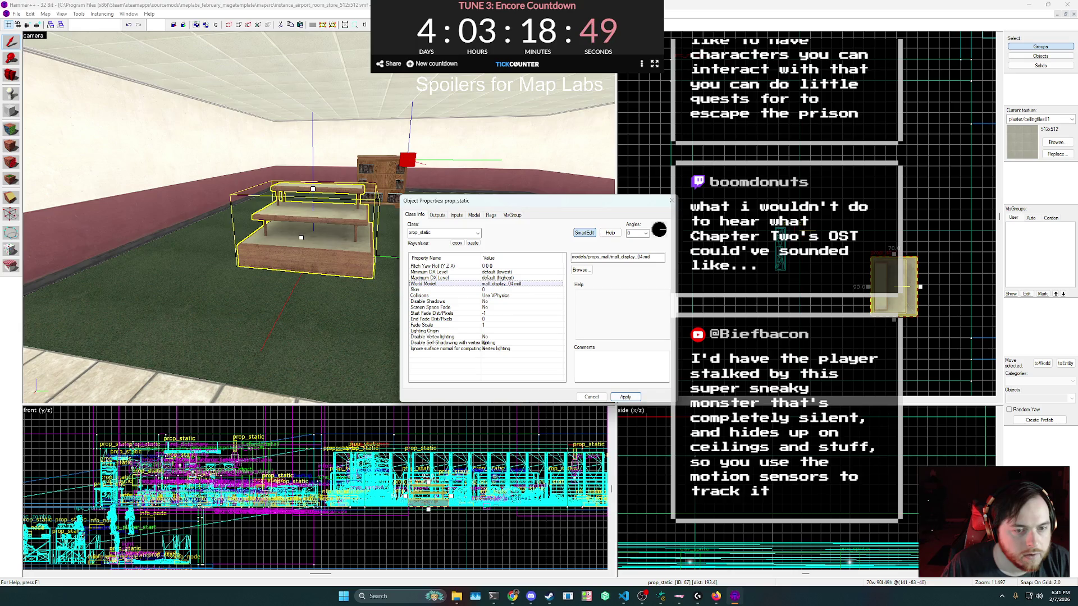
# Change this prop's World Model to the round mall_display_05 display and close its properties.
pyautogui.press('space')
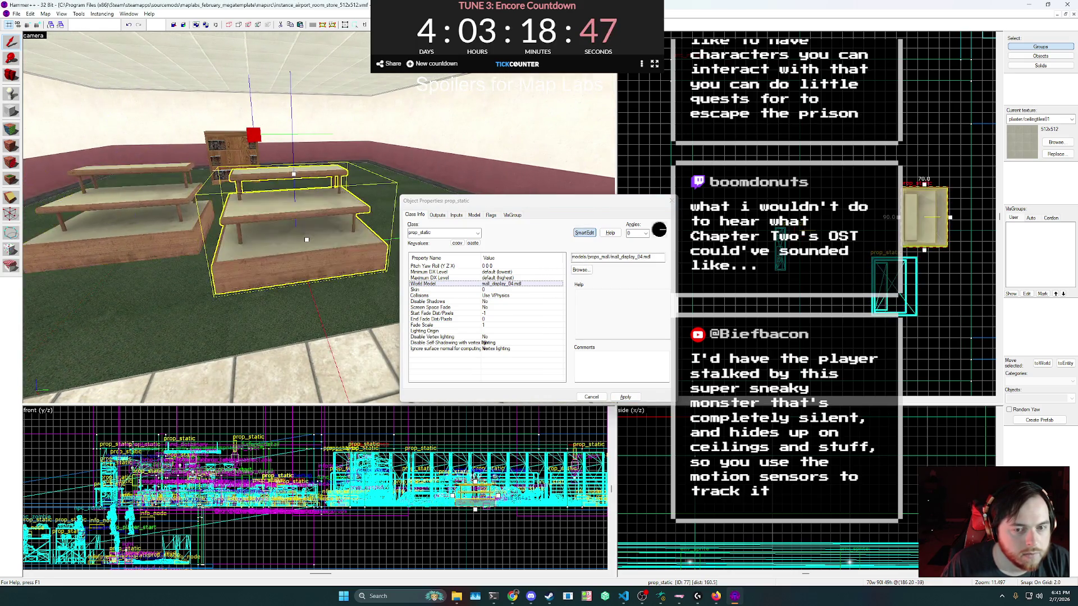
pyautogui.click(581, 271)
pyautogui.press('Down')
pyautogui.press('Return')
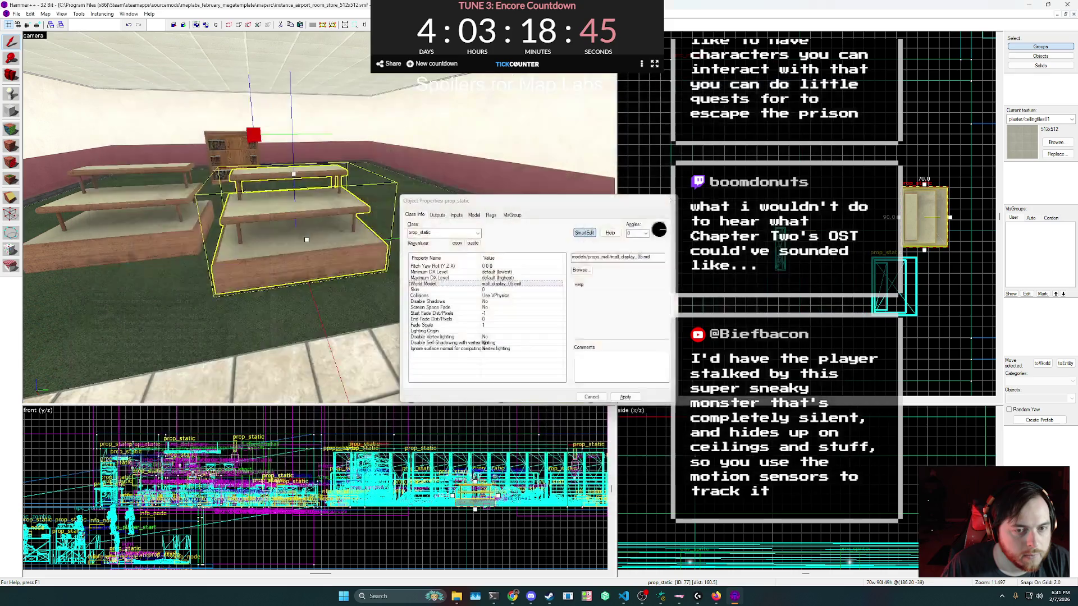
pyautogui.press('Escape')
pyautogui.click(252, 202)
# Check the tiered table and round display props on the floor and clear the selection.
pyautogui.press('Escape')
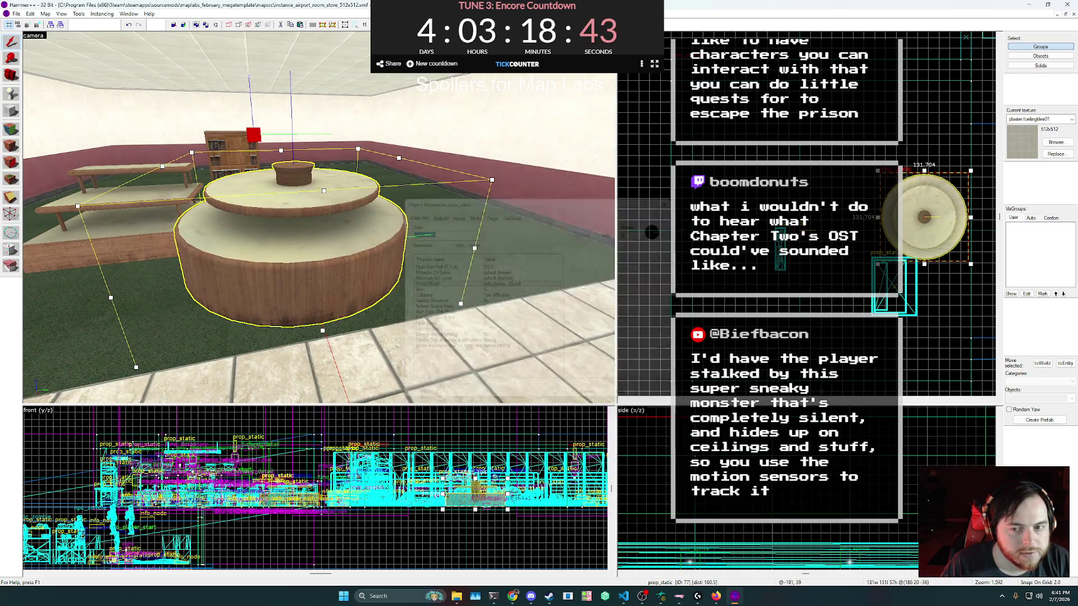
pyautogui.click(278, 186)
pyautogui.click(255, 205)
pyautogui.scroll(3, 842, 236)
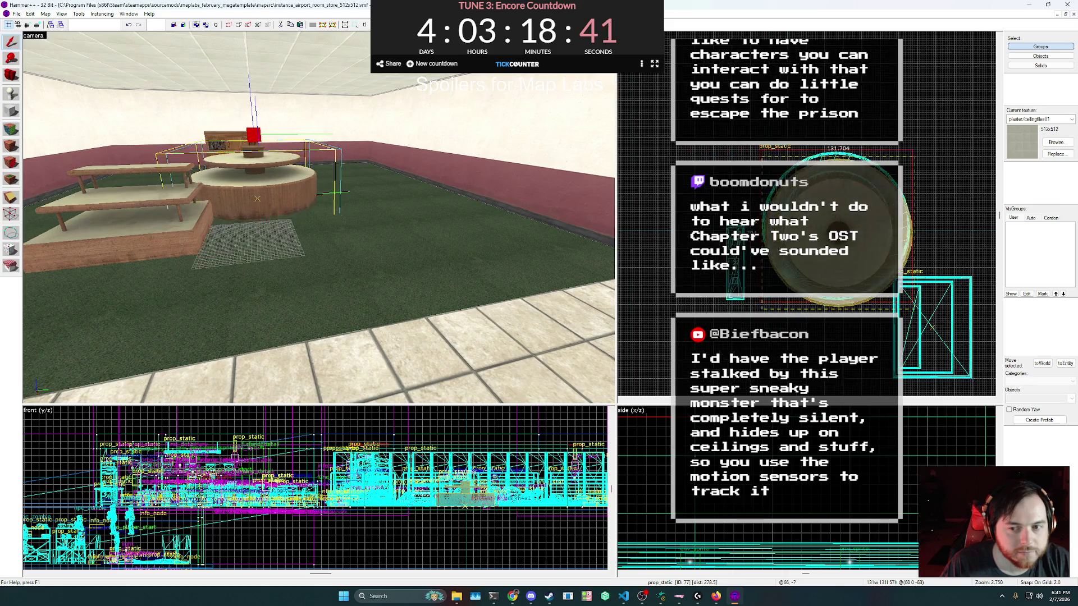
pyautogui.press('s')
pyautogui.click(319, 218)
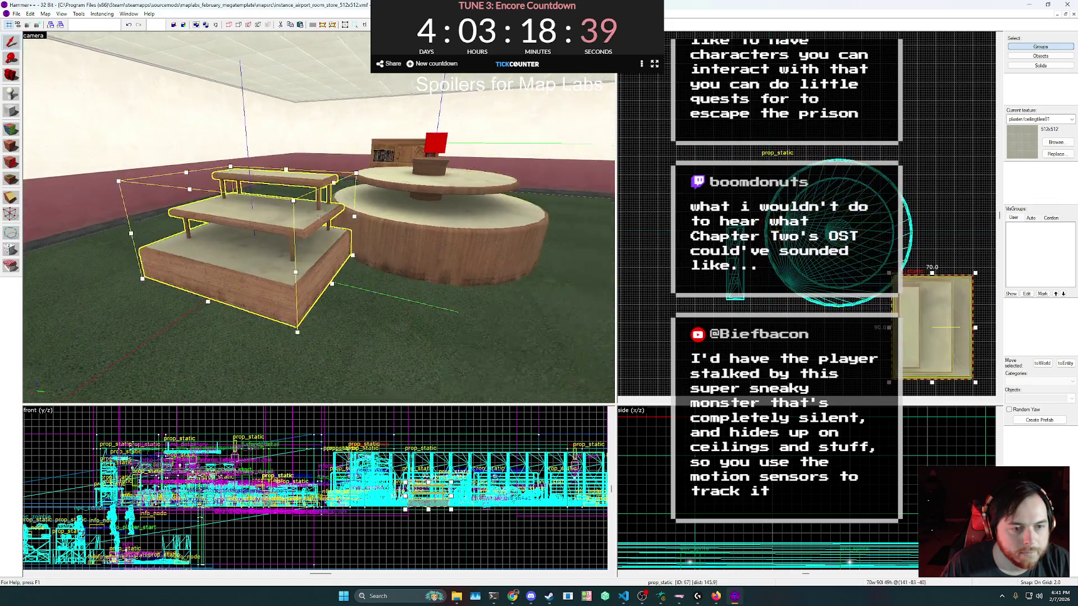
pyautogui.press('Escape')
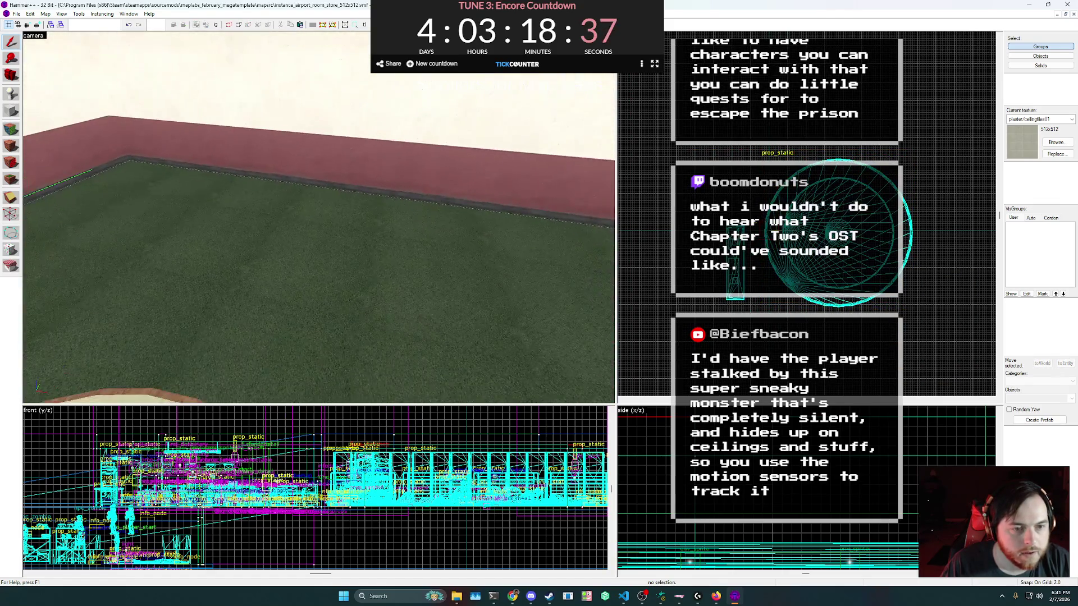
# Paste a copy of the tiered display table and move it onto the carpet.
pyautogui.hotkey('ctrl', 'v')
pyautogui.scroll(2, 943, 211)
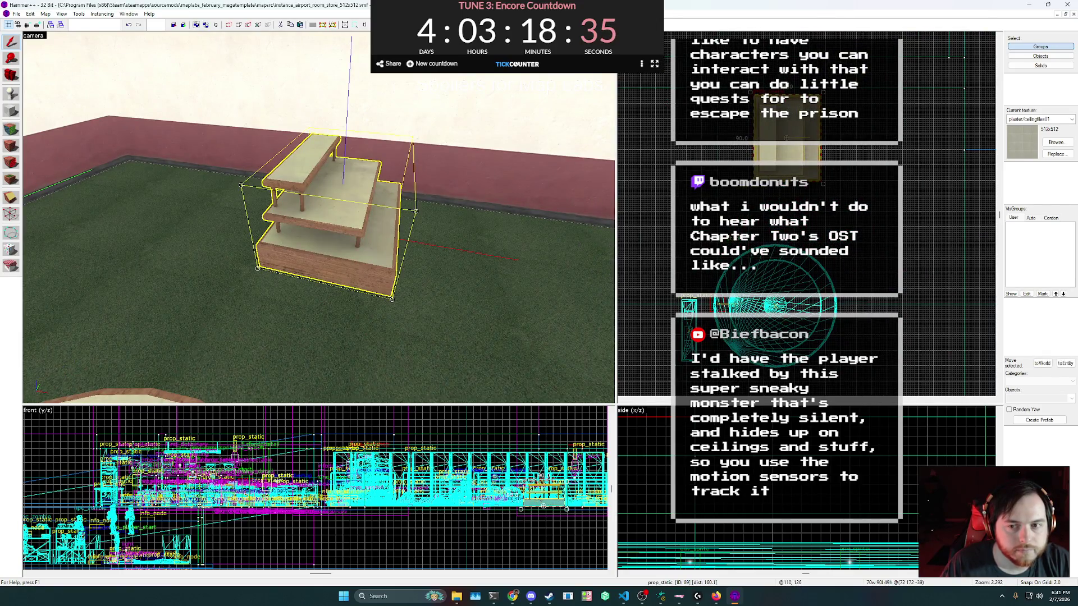
pyautogui.moveTo(787, 135); pyautogui.dragTo(770, 152)
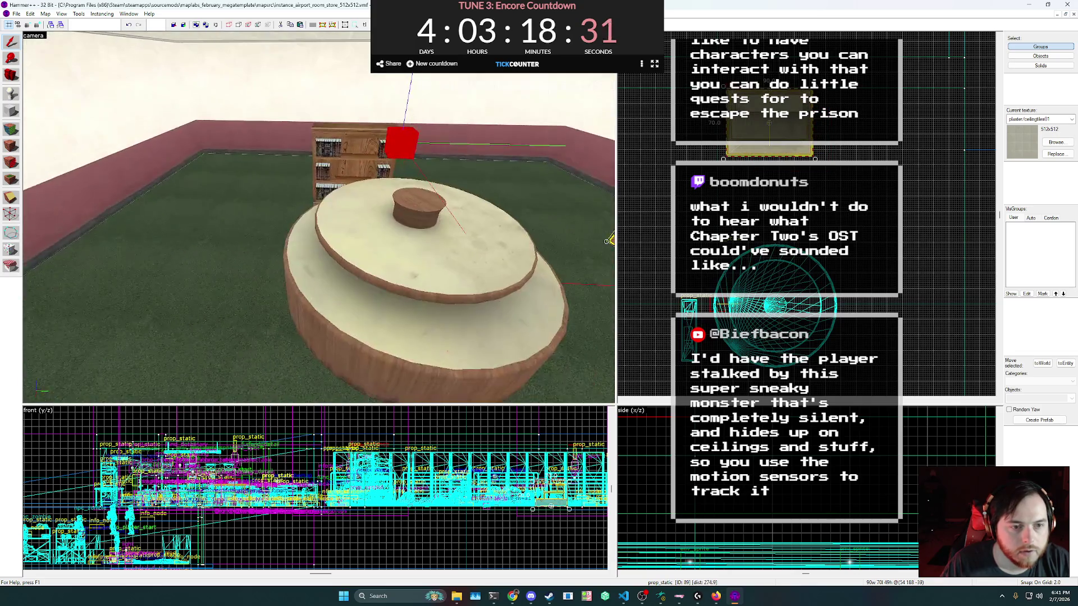
# Turn the bookshelf to face the room, slide it beside the table and clone a second one.
pyautogui.press('w')
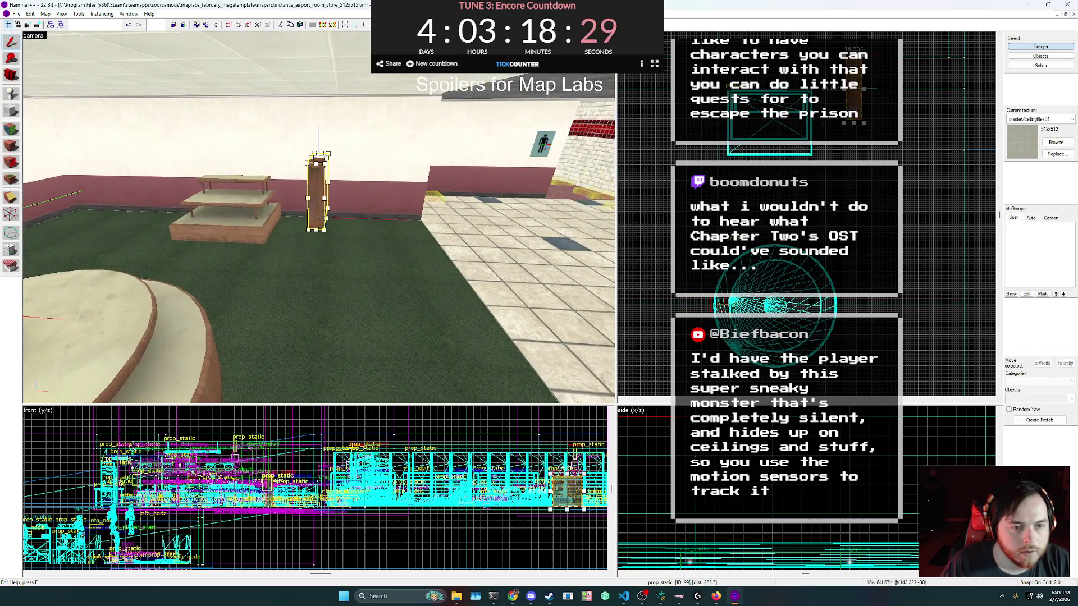
pyautogui.scroll(1, 775, 253)
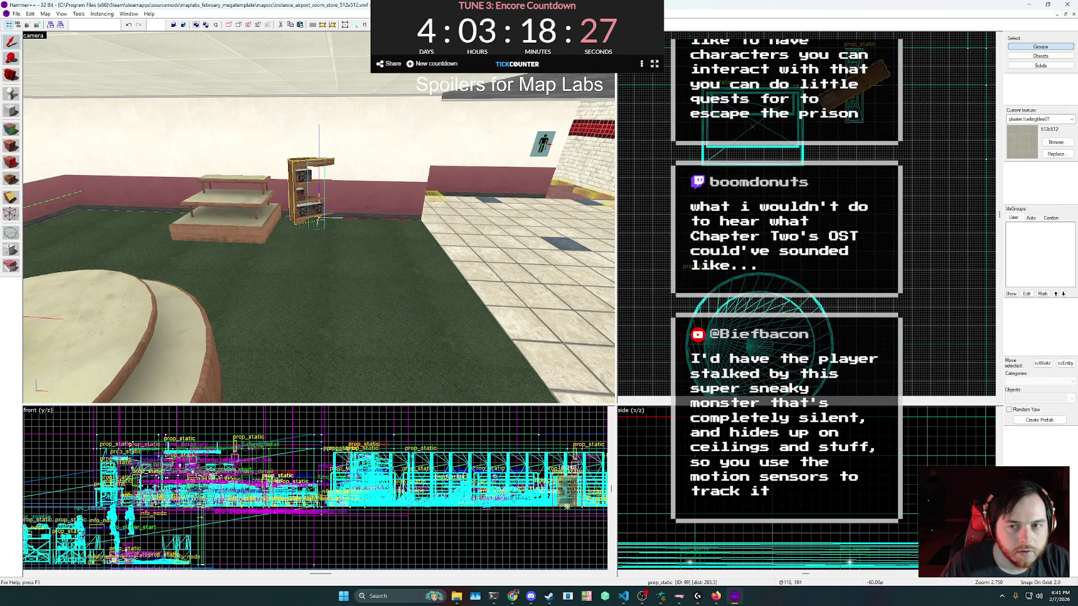
pyautogui.moveTo(859, 67); pyautogui.dragTo(884, 88)
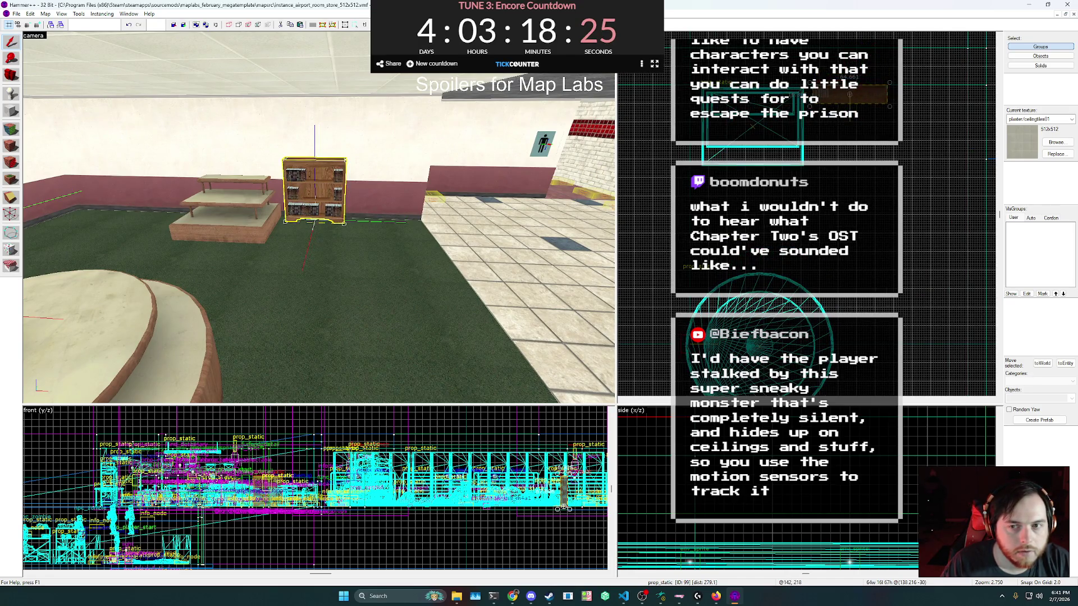
pyautogui.scroll(-2, 775, 211)
pyautogui.moveTo(859, 85); pyautogui.dragTo(783, 101)
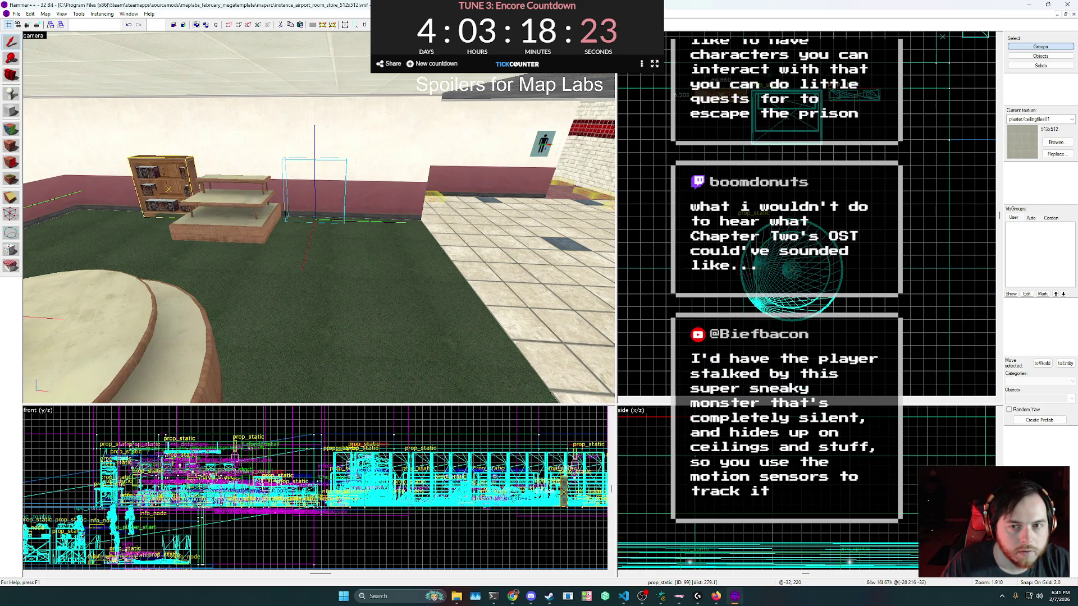
pyautogui.keyDown('shift'); pyautogui.moveTo(564, 493); pyautogui.dragTo(505, 492); pyautogui.keyUp('shift')
# Rotate the selected shelf, platform and bookshelf group 180 degrees about Z via Transform.
pyautogui.moveTo(421, 219)
pyautogui.mouseDown()
pyautogui.moveTo(318, 218)
pyautogui.moveTo(253, 235)
pyautogui.mouseUp()
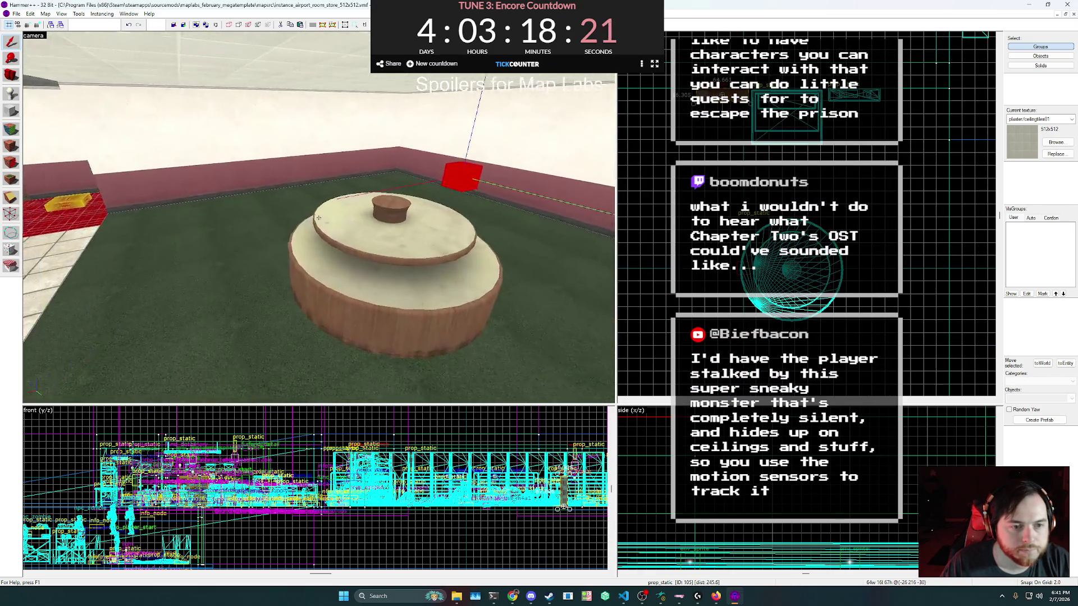
pyautogui.keyDown('ctrl'); pyautogui.click(295, 269); pyautogui.keyUp('ctrl')
pyautogui.keyDown('ctrl'); pyautogui.click(472, 278); pyautogui.keyUp('ctrl')
pyautogui.scroll(-3, 808, 210)
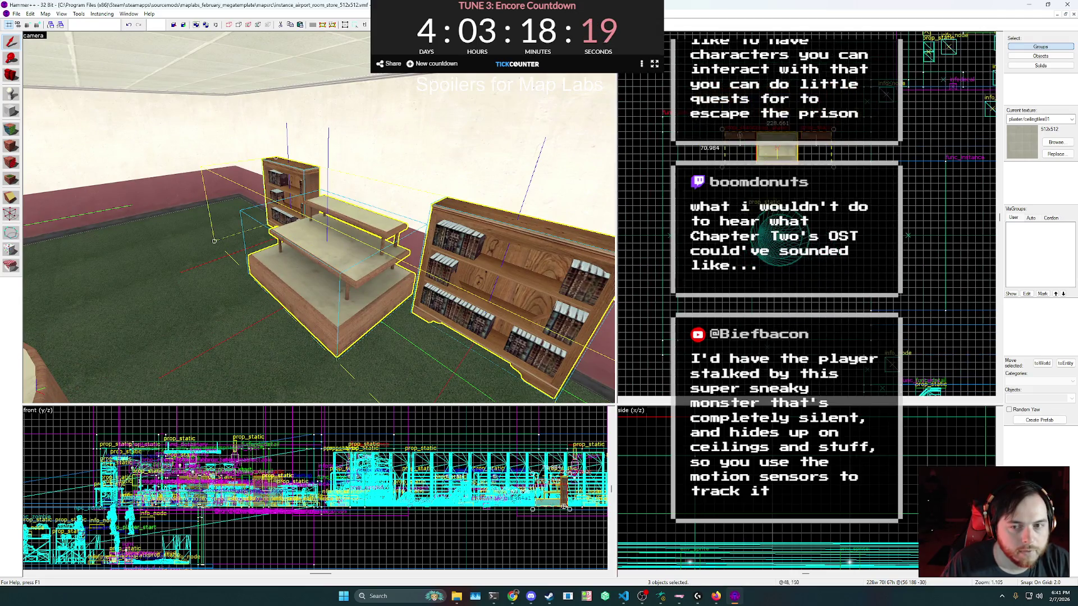
pyautogui.scroll(-3, 808, 210)
pyautogui.scroll(-2, 808, 210)
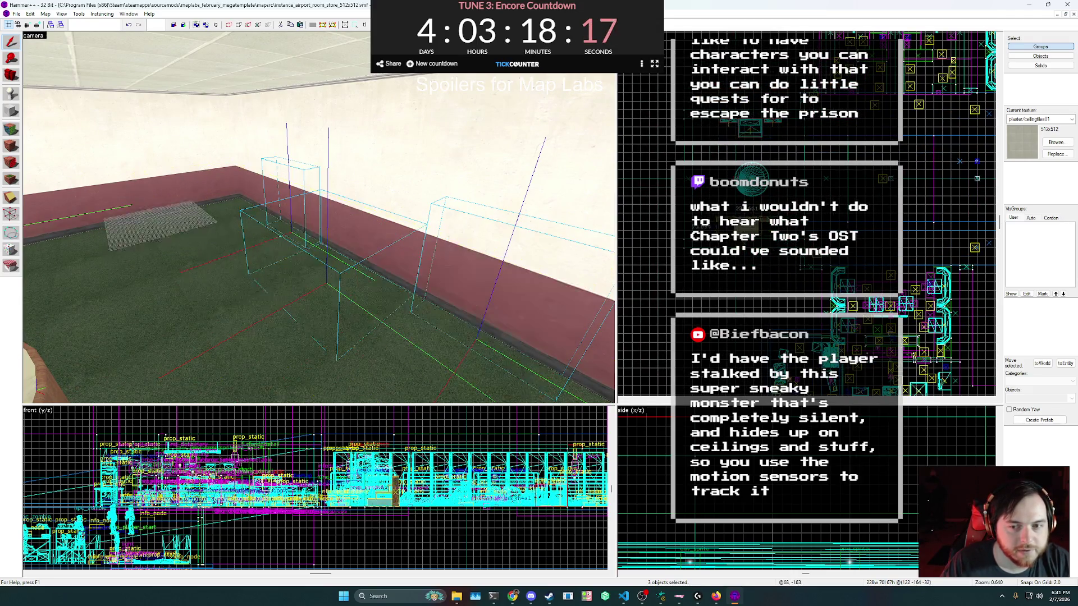
pyautogui.rightClick(754, 217)
pyautogui.click(782, 380)
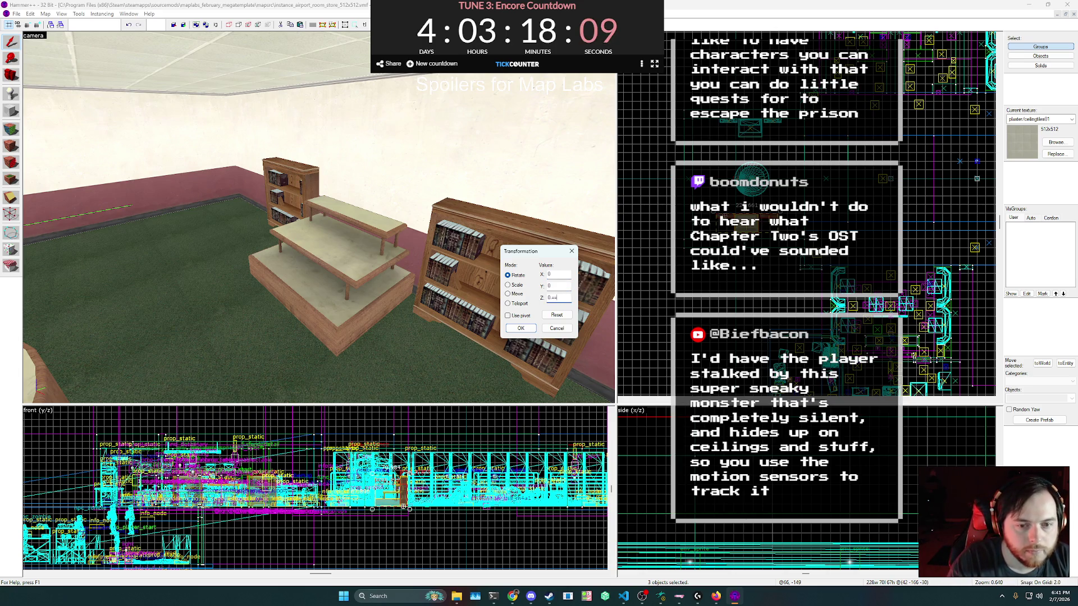
pyautogui.press('Return')
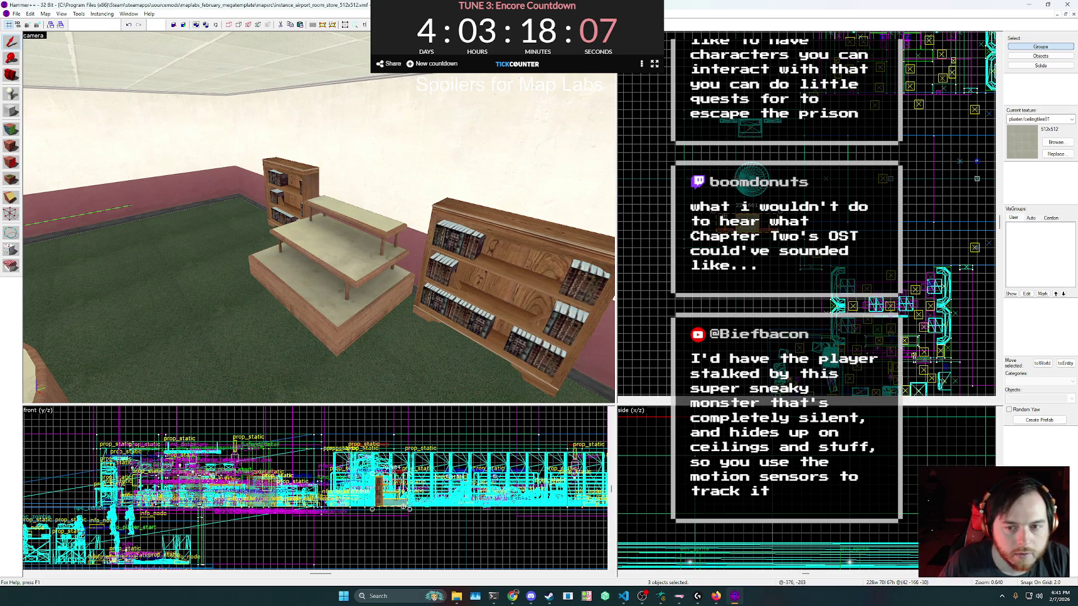
pyautogui.scroll(8, 808, 211)
pyautogui.scroll(4, 808, 210)
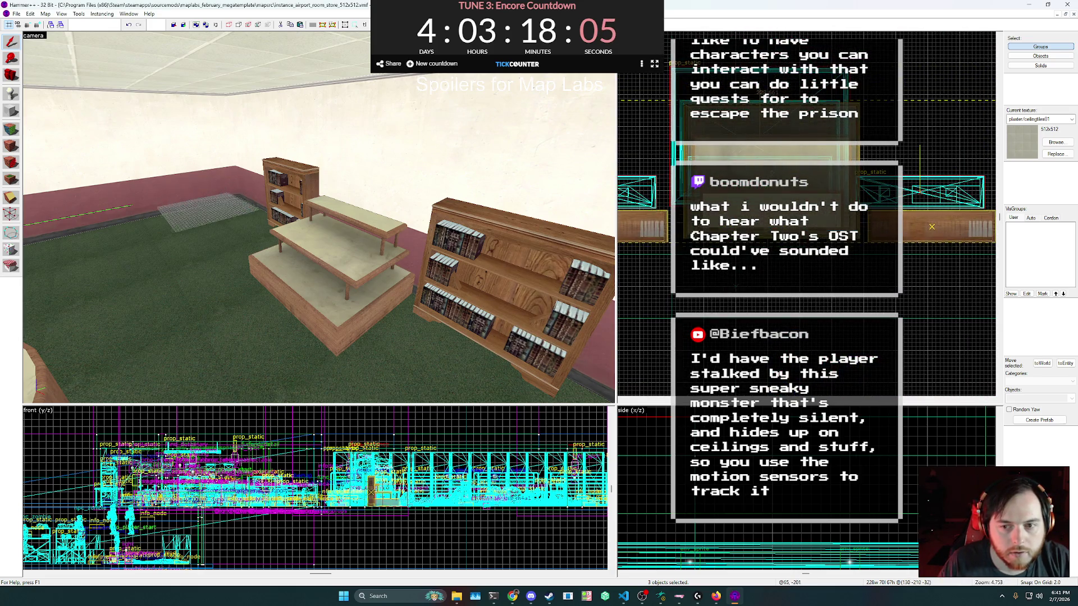
pyautogui.scroll(-4, 932, 226)
# Clear the selection and fly through the room to inspect the furnished layout.
pyautogui.press('Escape')
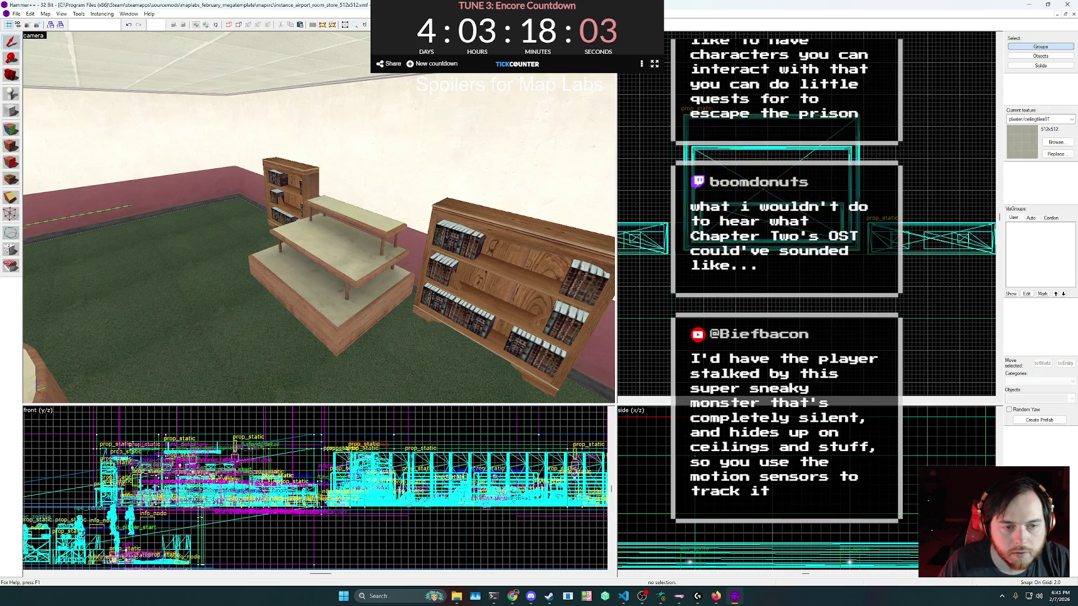
pyautogui.press('w')
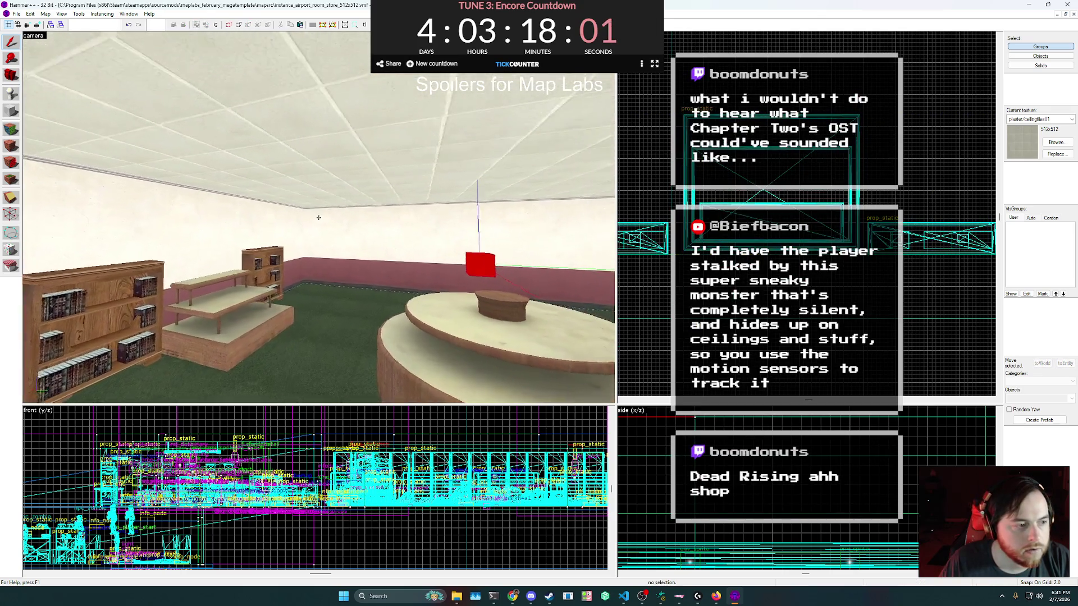
pyautogui.press('w')
pyautogui.press('w')
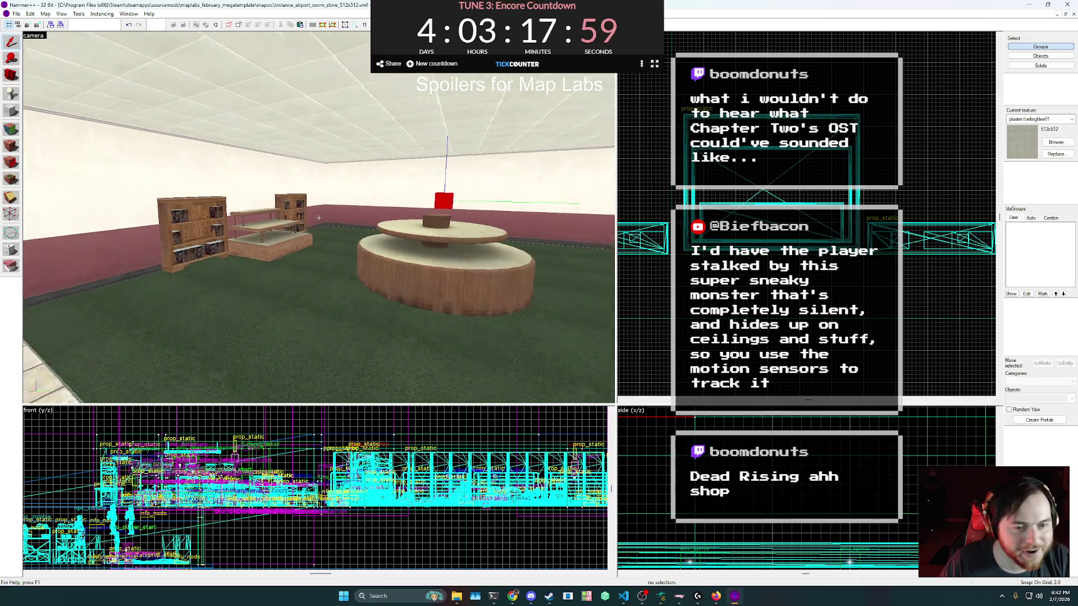
pyautogui.press('w')
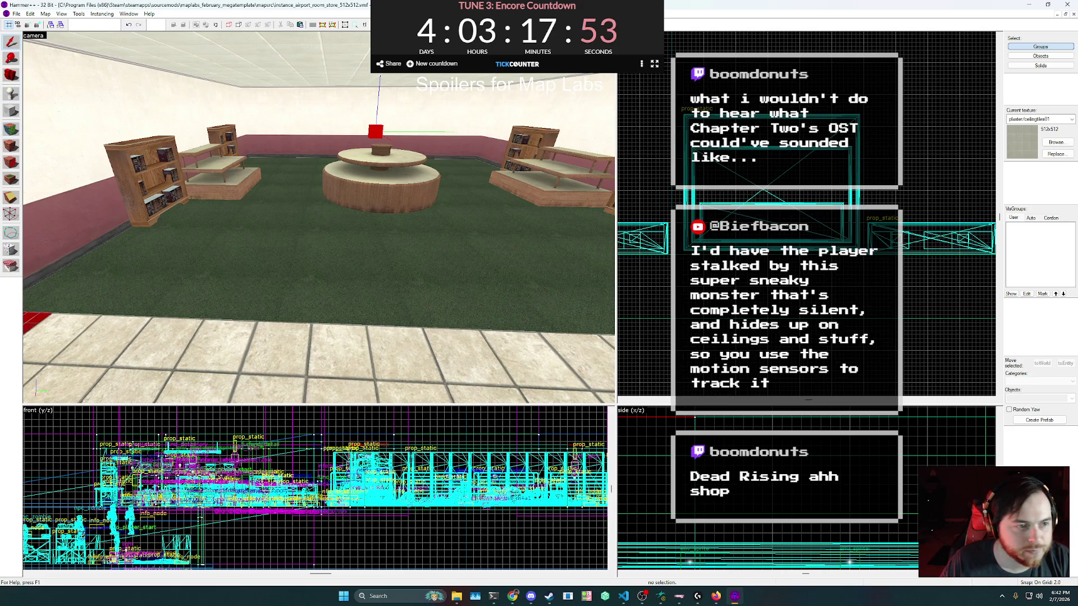
pyautogui.hotkey('shift', 'a')
# Browse the texture list and make the Duty Free sign texture active, then deselect the faces.
pyautogui.click(515, 312)
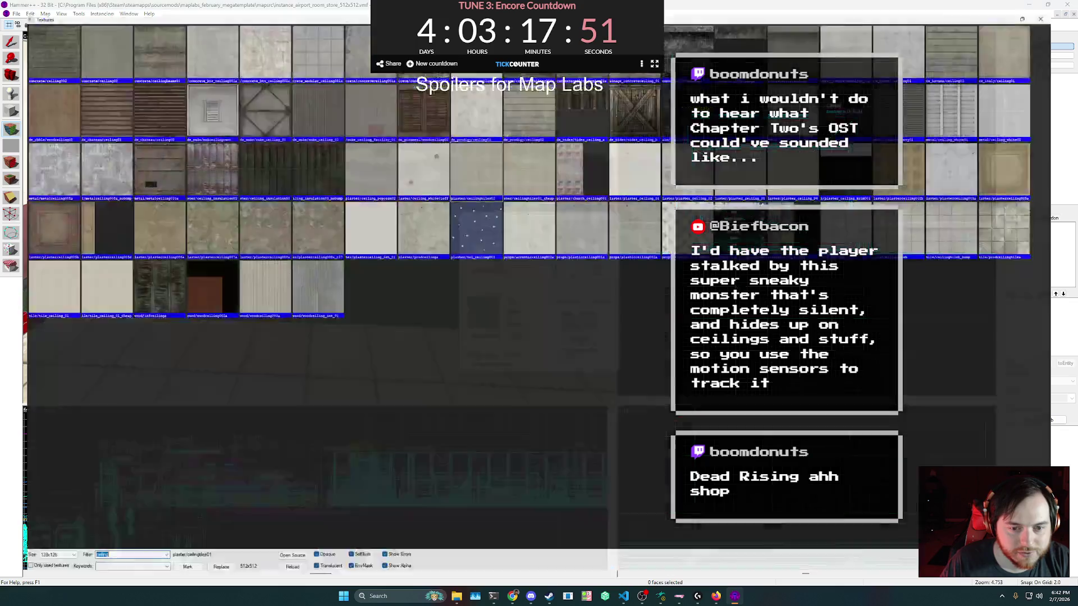
pyautogui.write('uty')
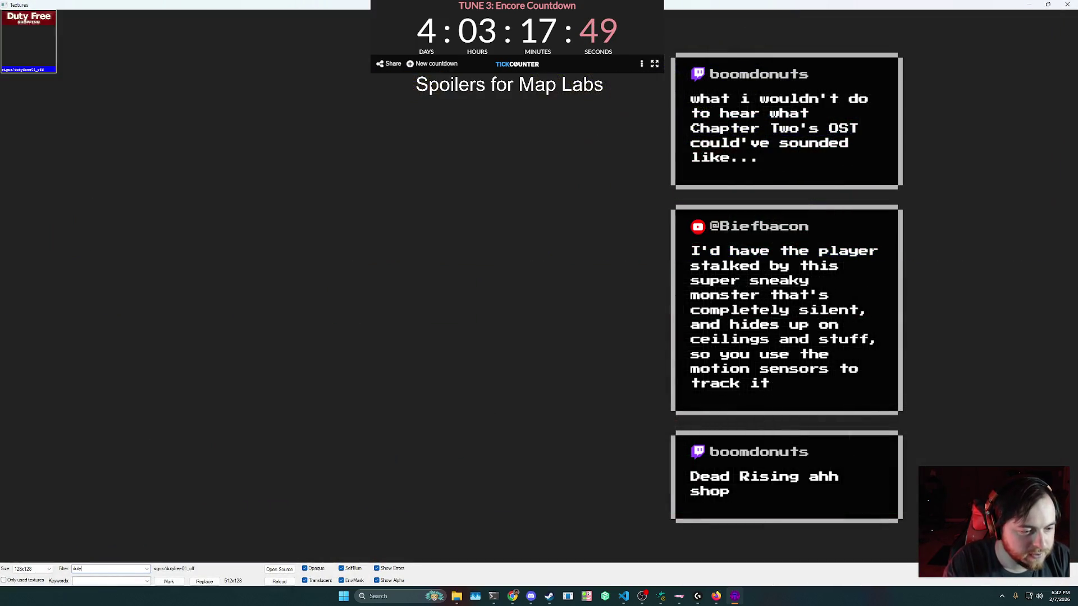
pyautogui.doubleClick(28, 41)
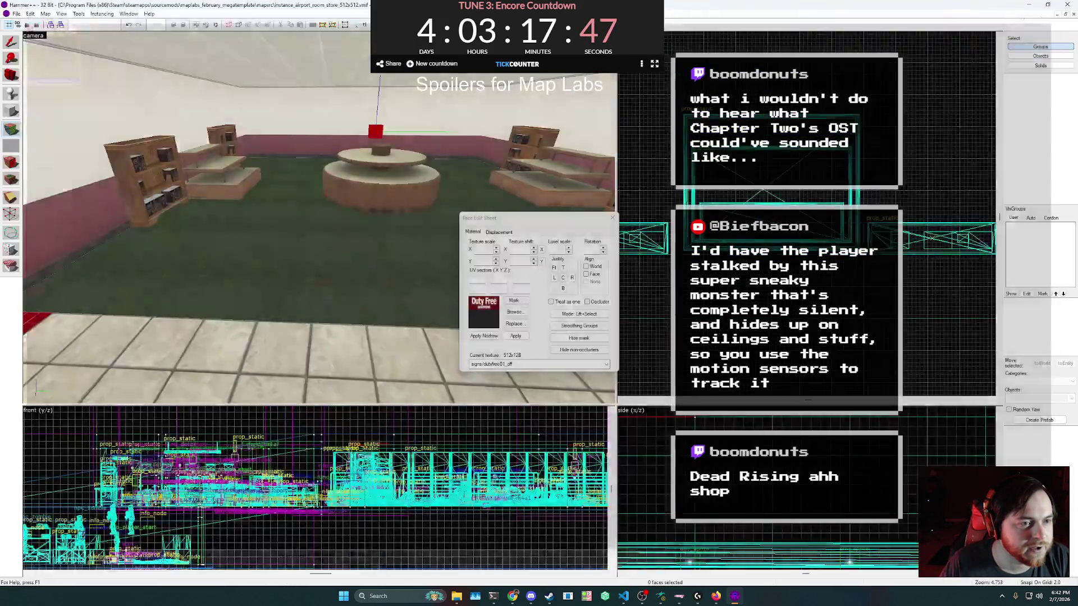
pyautogui.press('z')
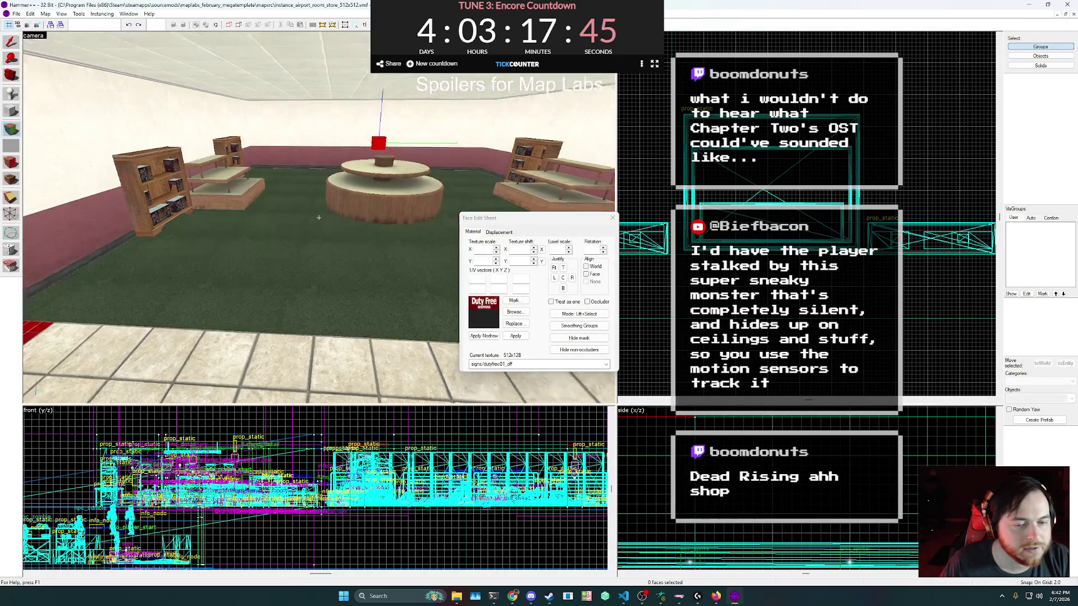
pyautogui.press('Escape')
# Fly into the store, look up and select the tiled ceiling slab.
pyautogui.press('z')
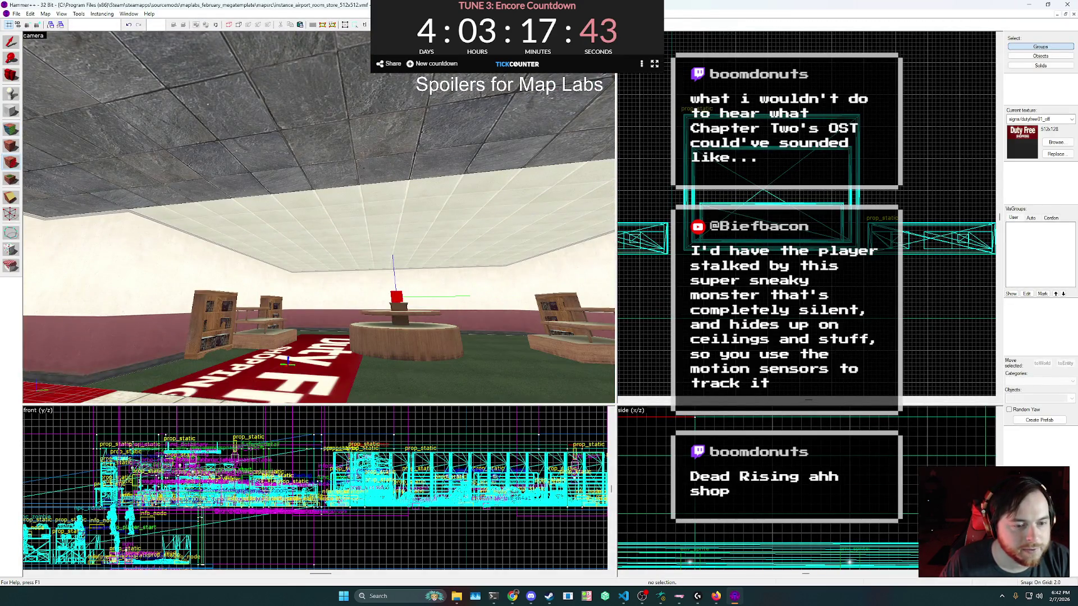
pyautogui.press('w')
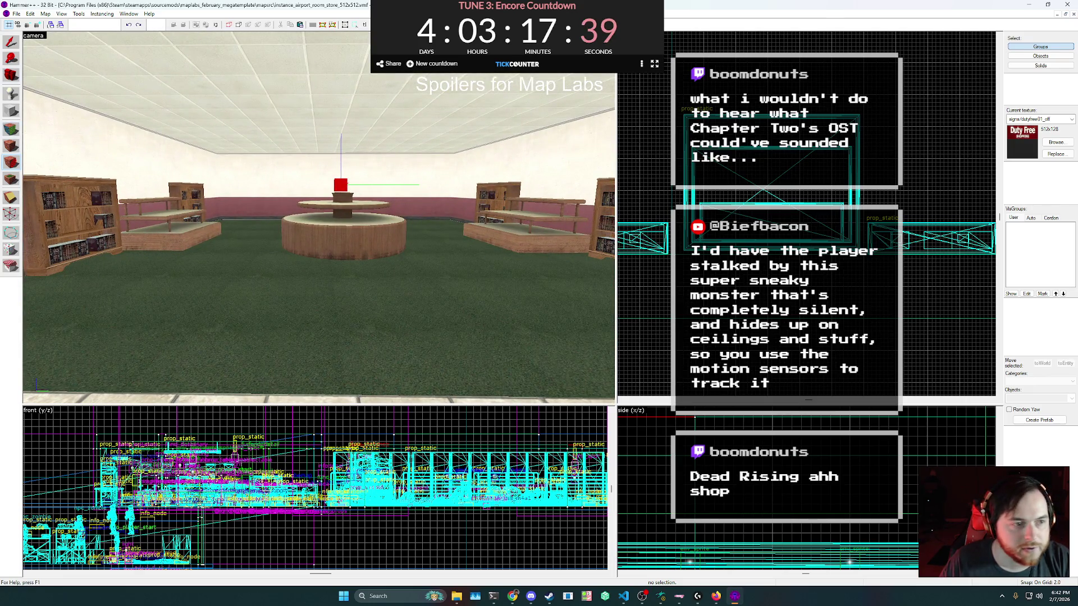
pyautogui.press('z')
pyautogui.click(320, 127)
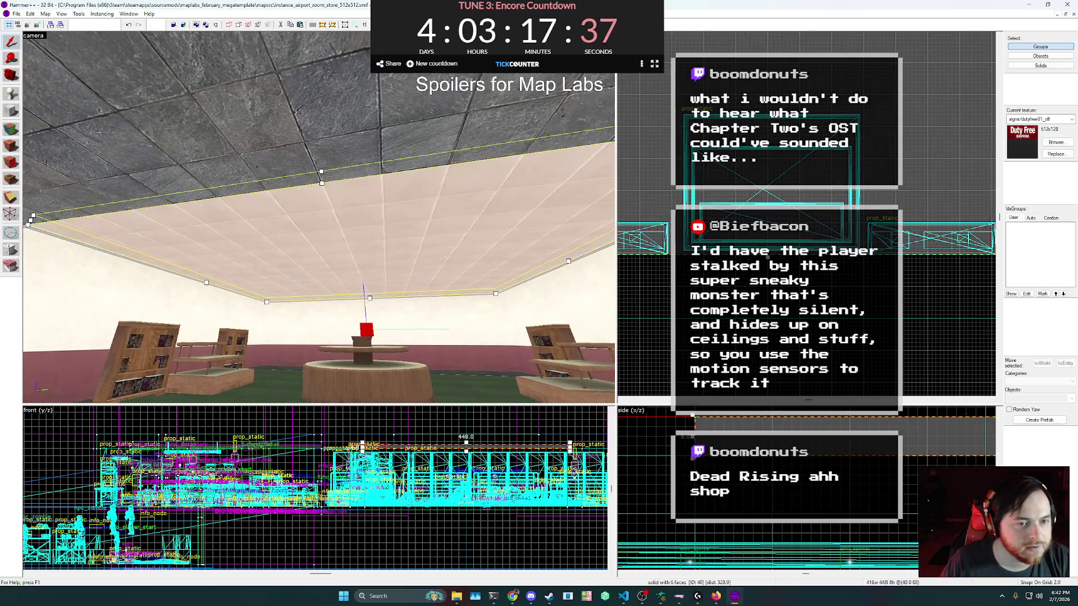
pyautogui.scroll(-5, 806, 489)
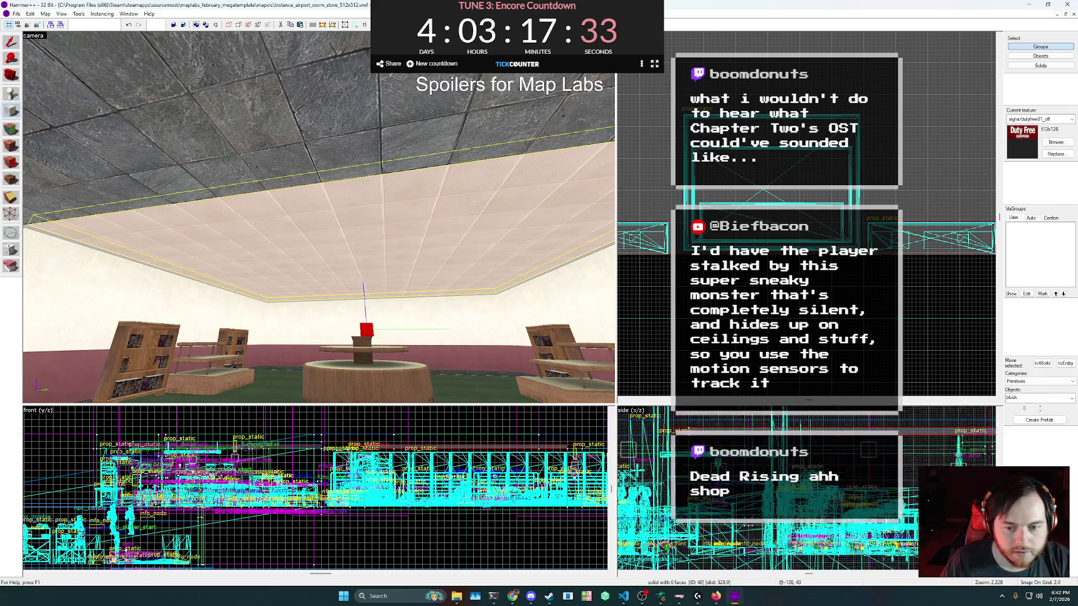
pyautogui.scroll(5, 807, 488)
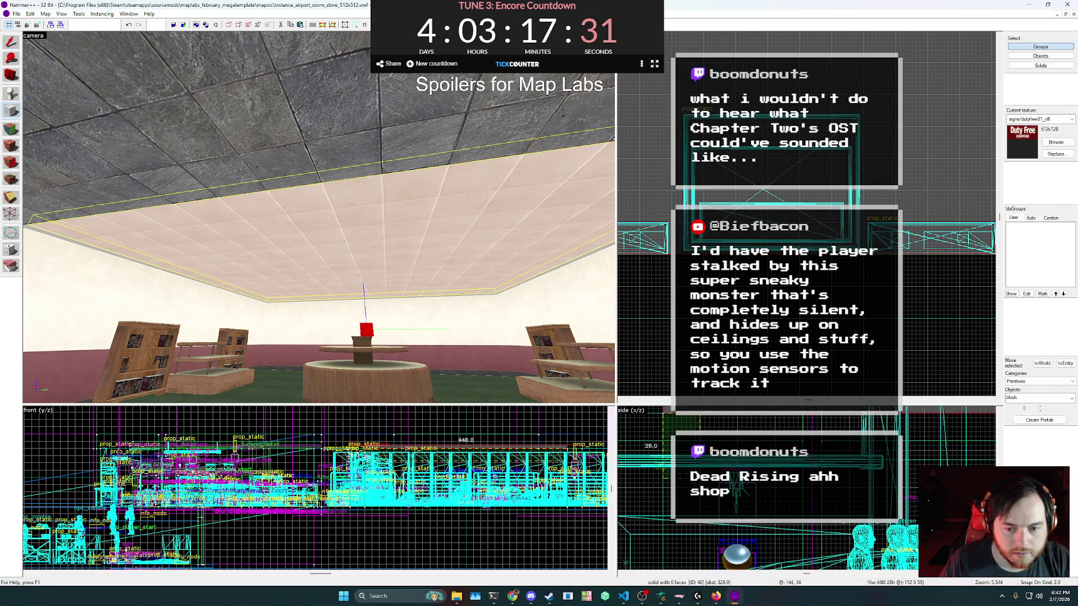
pyautogui.scroll(-2, 737, 522)
pyautogui.scroll(-2, 737, 515)
pyautogui.scroll(-2, 736, 506)
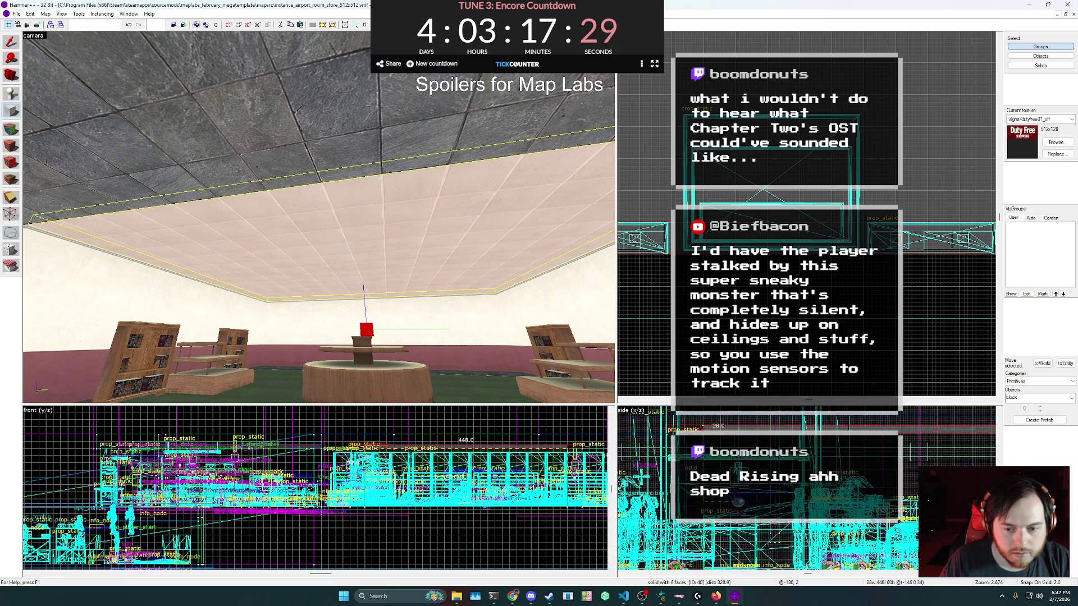
pyautogui.scroll(-2, 738, 501)
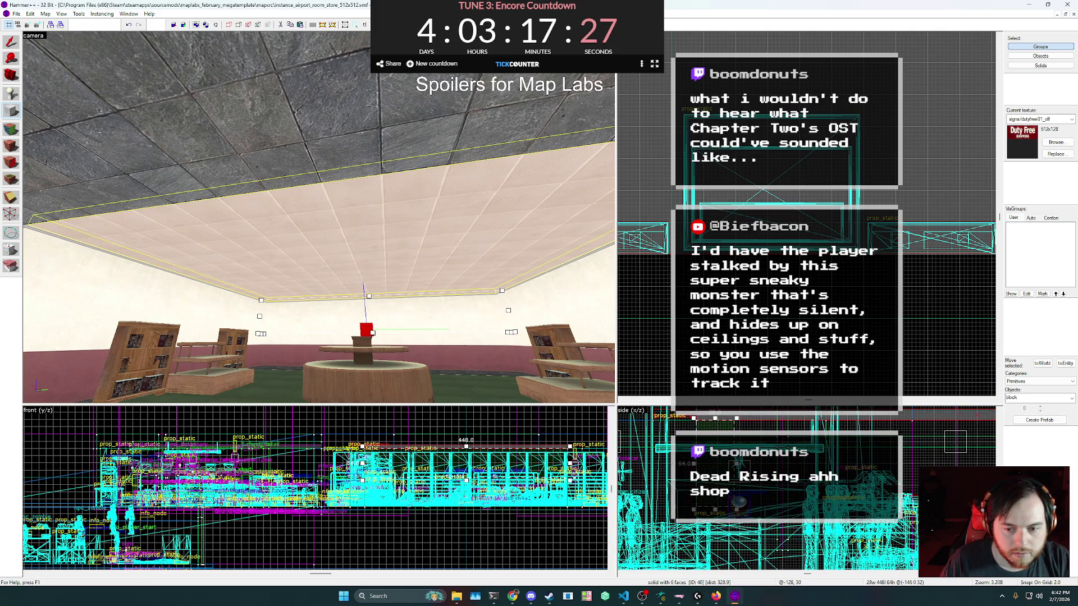
pyautogui.scroll(1, 738, 503)
pyautogui.scroll(1, 738, 503)
pyautogui.scroll(2, 739, 503)
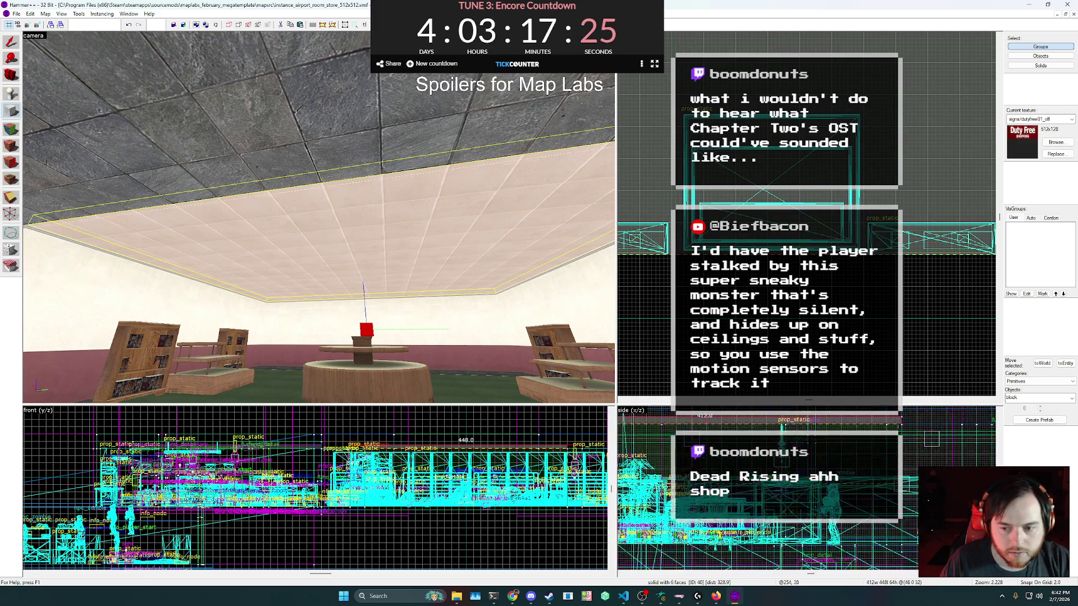
pyautogui.scroll(2, 738, 504)
pyautogui.scroll(2, 738, 504)
# Turn the view toward the Duty Free signs below the ceiling.
pyautogui.press('s')
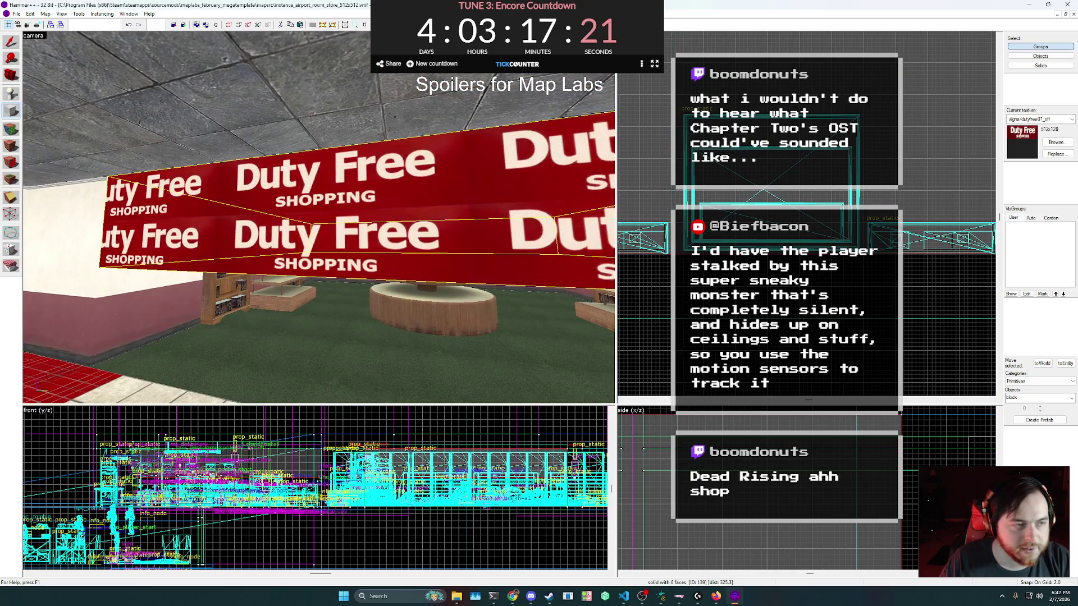
pyautogui.scroll(-5, 807, 488)
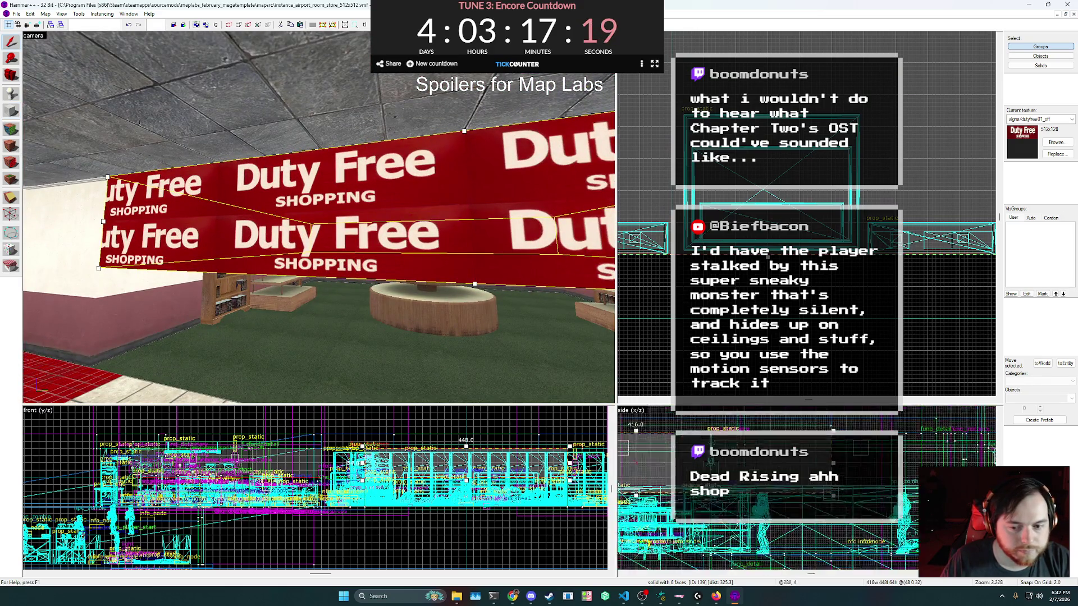
pyautogui.scroll(3, 807, 489)
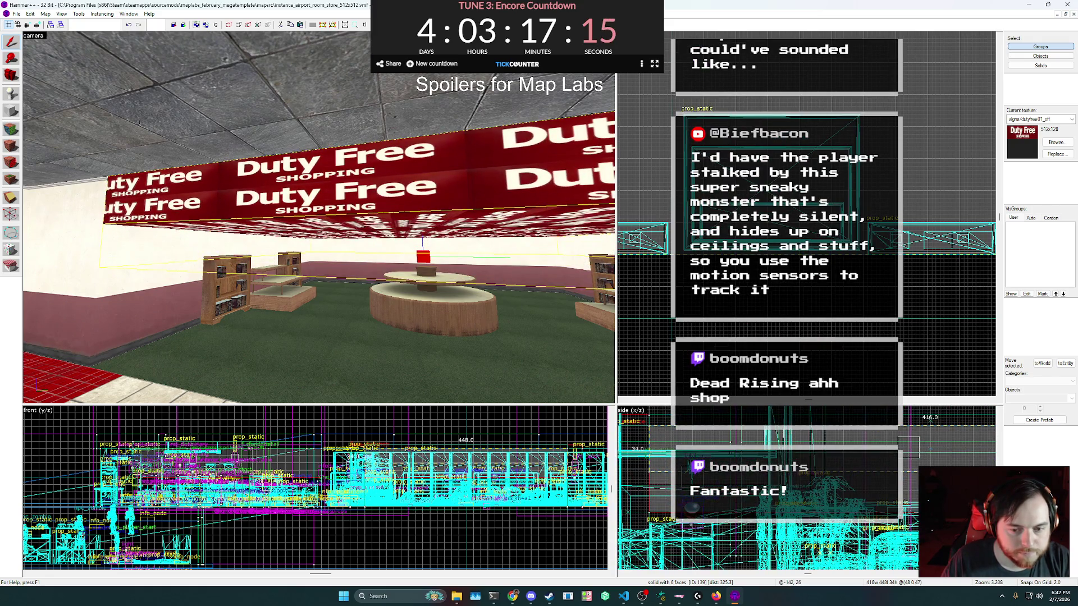
pyautogui.scroll(-5, 807, 219)
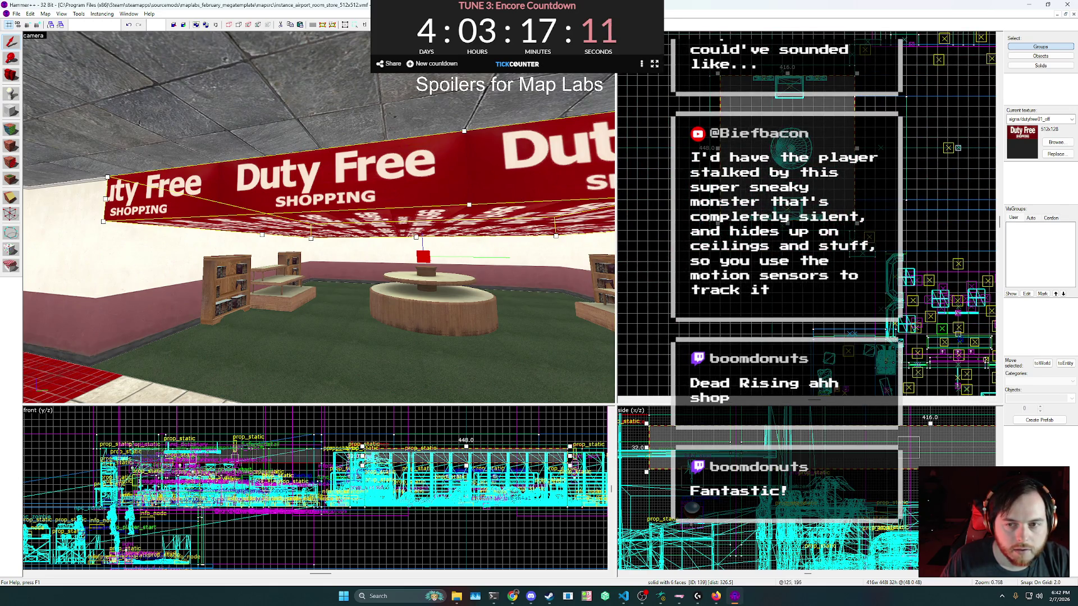
# Shorten and reshape the Duty Free sign band and reposition it over the centre table.
pyautogui.moveTo(568, 454); pyautogui.dragTo(395, 455)
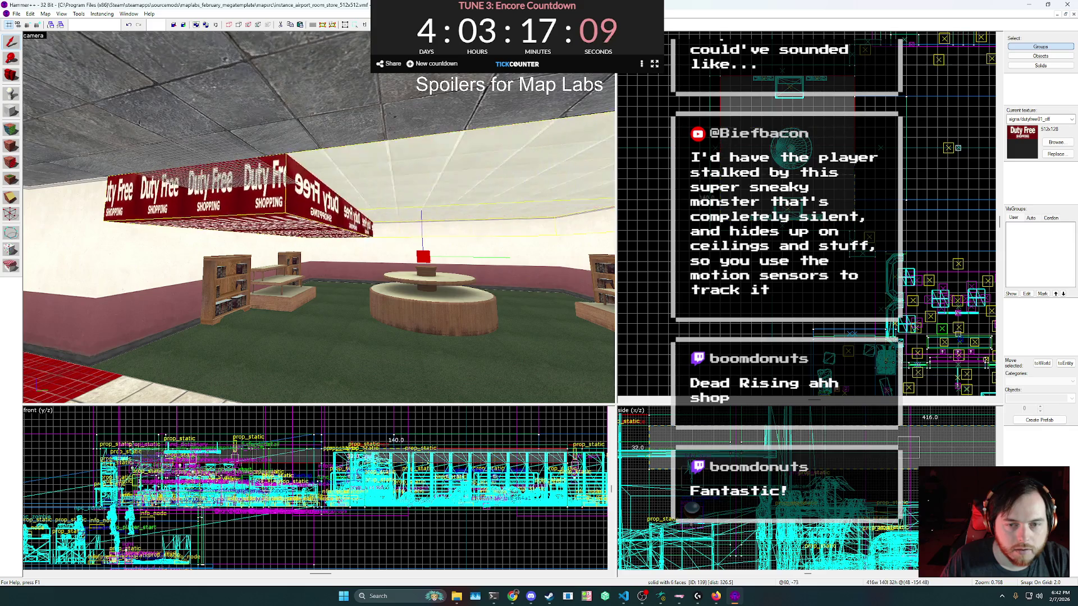
pyautogui.scroll(5, 807, 220)
pyautogui.moveTo(918, 168)
pyautogui.mouseDown()
pyautogui.moveTo(926, 259)
pyautogui.moveTo(923, 206)
pyautogui.mouseUp()
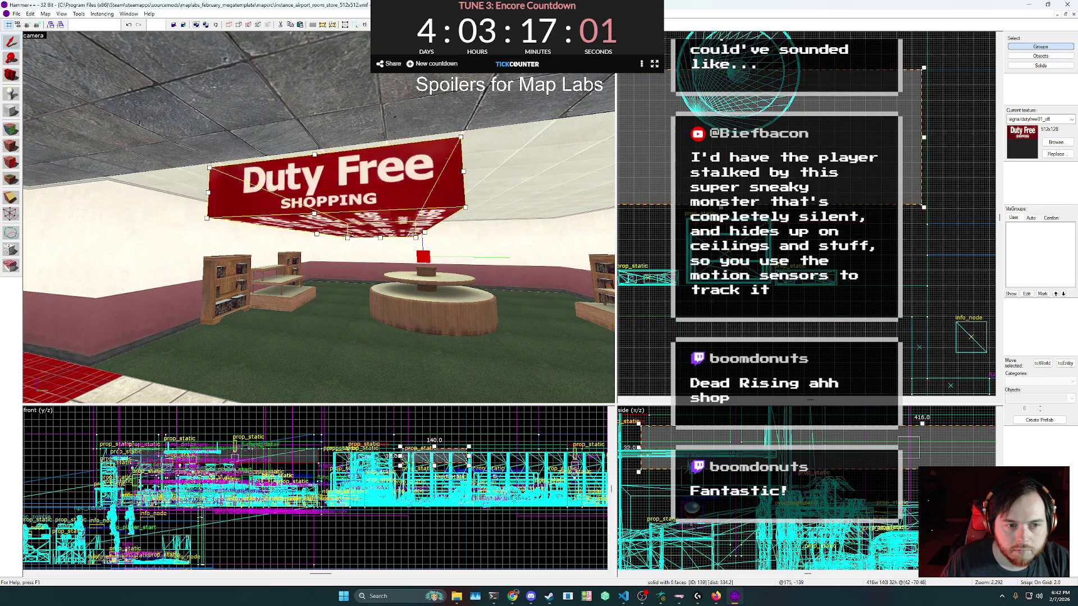
pyautogui.click(849, 202)
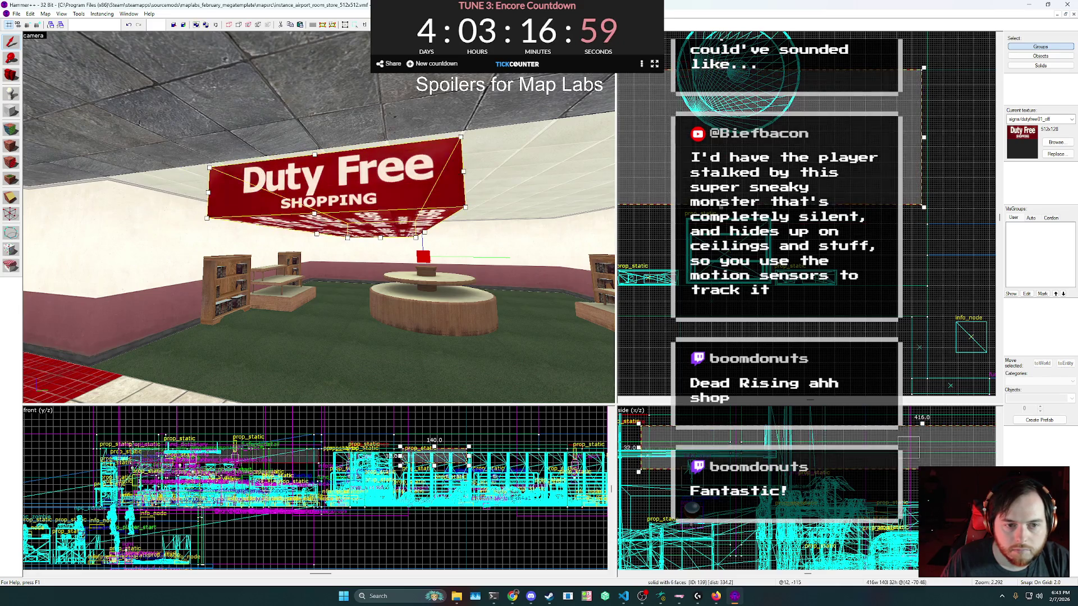
pyautogui.click(849, 202)
pyautogui.moveTo(924, 207); pyautogui.dragTo(925, 193)
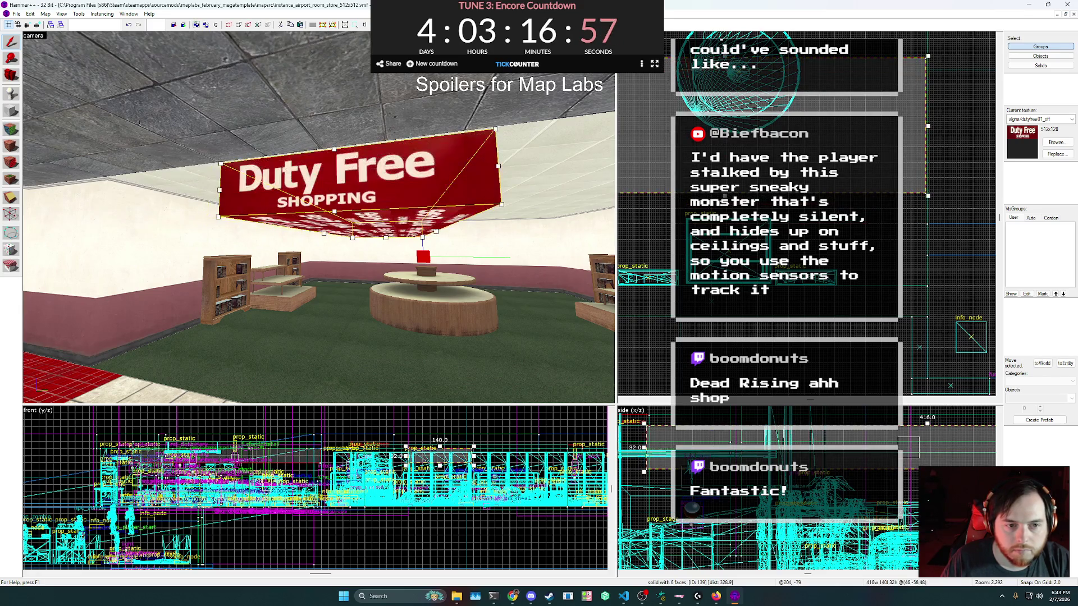
pyautogui.scroll(-2, 926, 202)
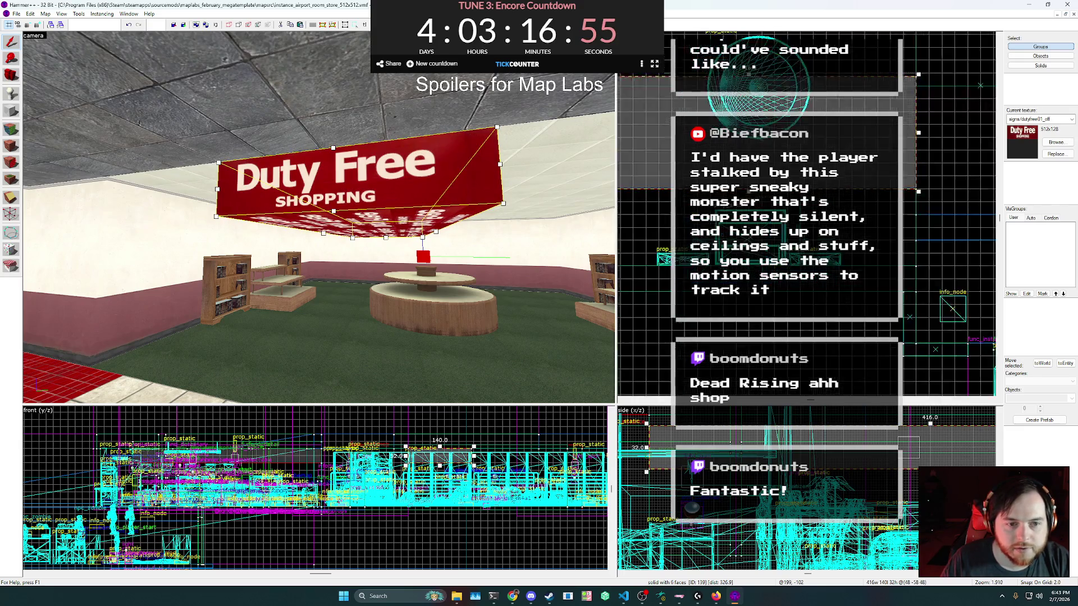
pyautogui.scroll(3, 927, 202)
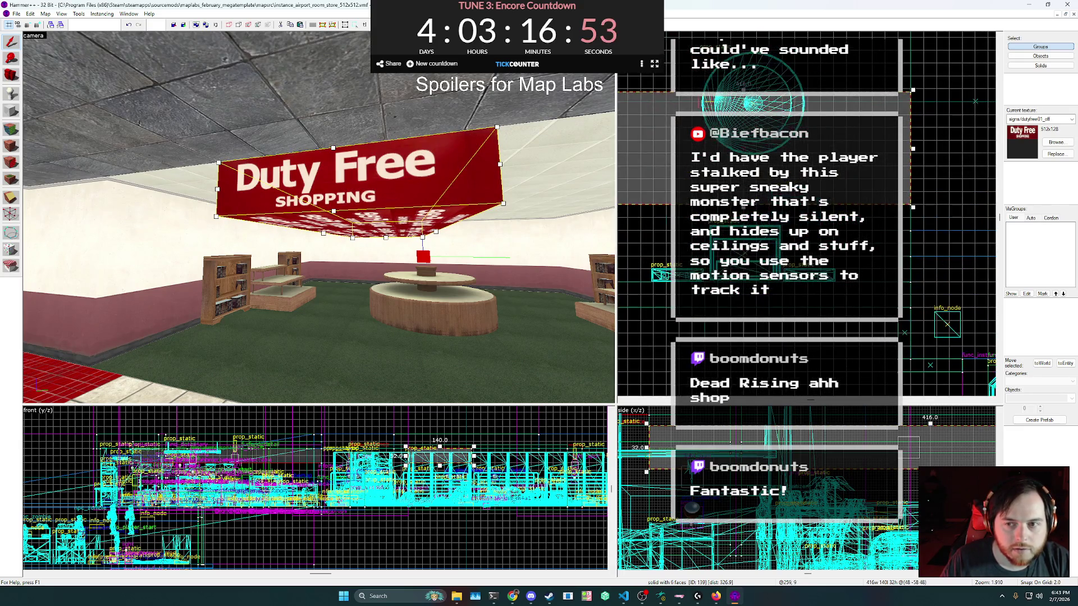
# Resize the sign through 112 and 144 to 128 units wide and 4 units thick.
pyautogui.moveTo(471, 441); pyautogui.dragTo(433, 442)
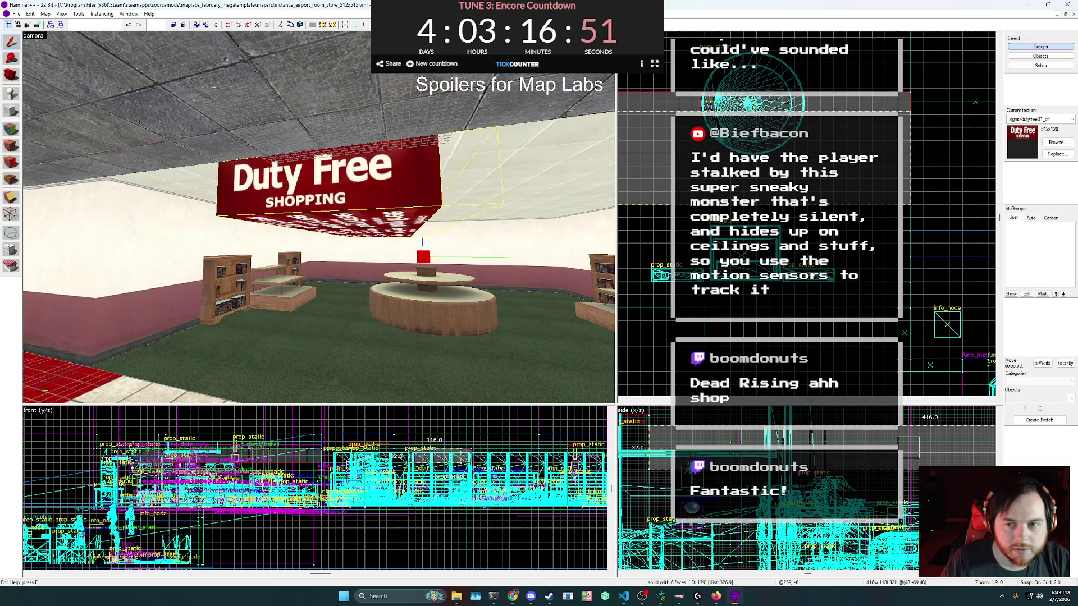
pyautogui.moveTo(421, 202); pyautogui.dragTo(404, 228)
pyautogui.scroll(2, 926, 202)
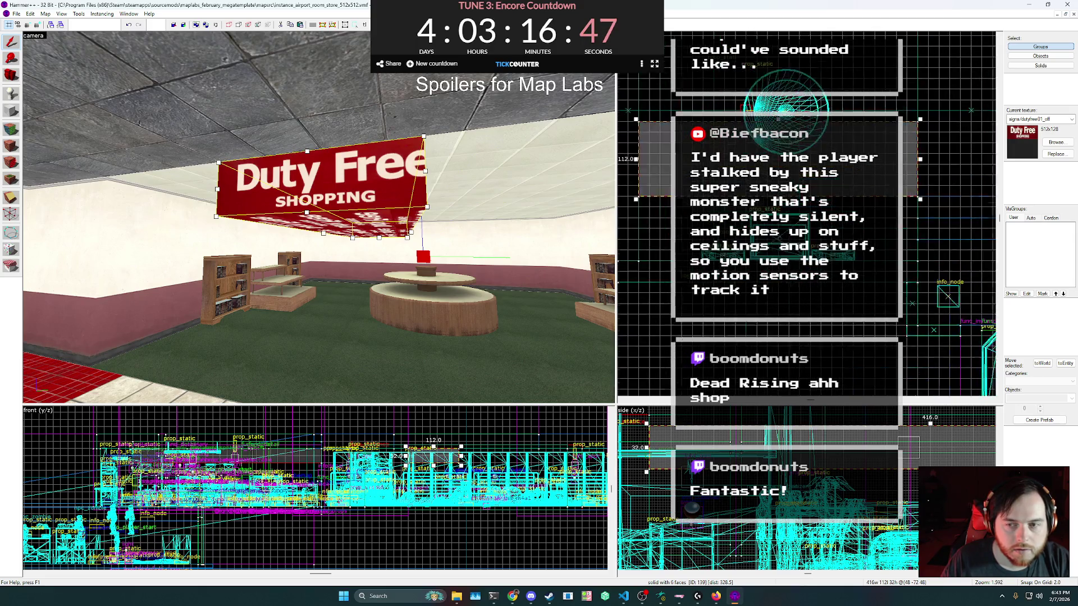
pyautogui.scroll(3, 926, 202)
pyautogui.moveTo(916, 253); pyautogui.dragTo(919, 362)
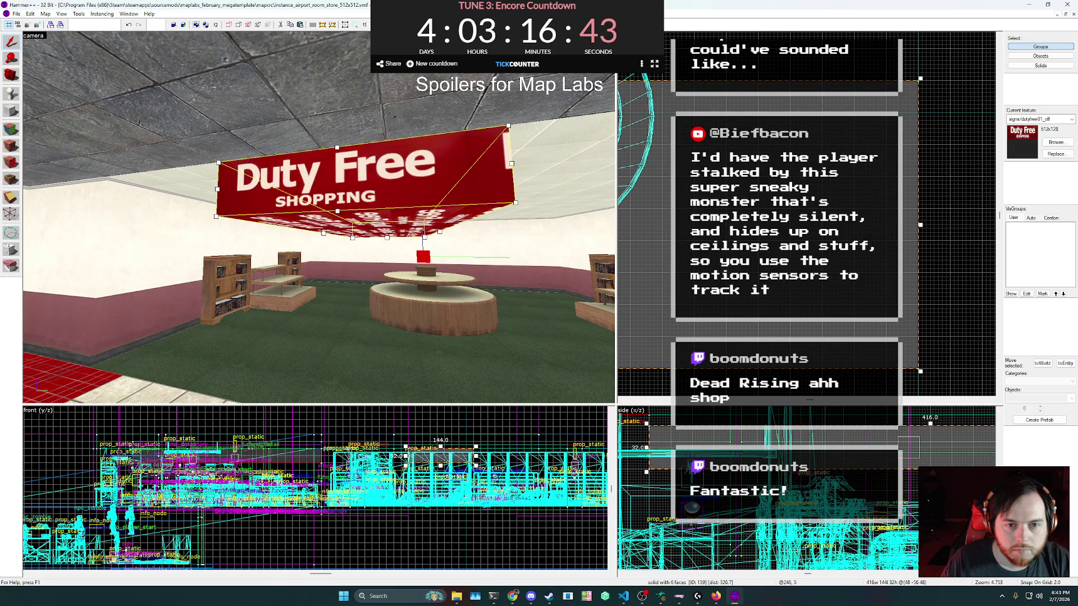
pyautogui.moveTo(919, 224); pyautogui.dragTo(917, 224)
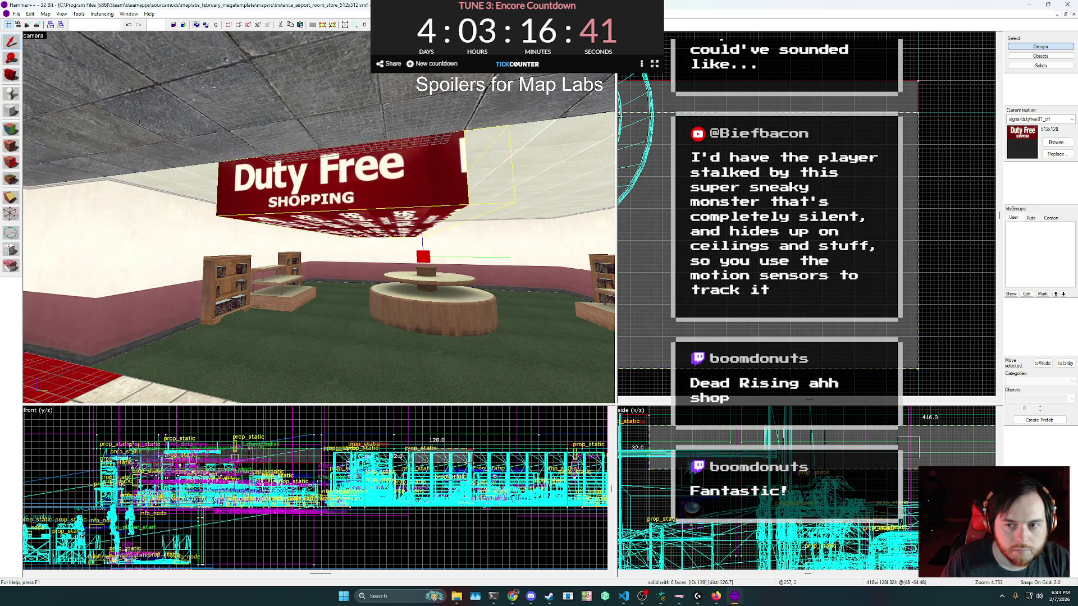
pyautogui.scroll(-2, 909, 261)
pyautogui.scroll(-2, 910, 211)
pyautogui.moveTo(337, 219); pyautogui.dragTo(318, 218)
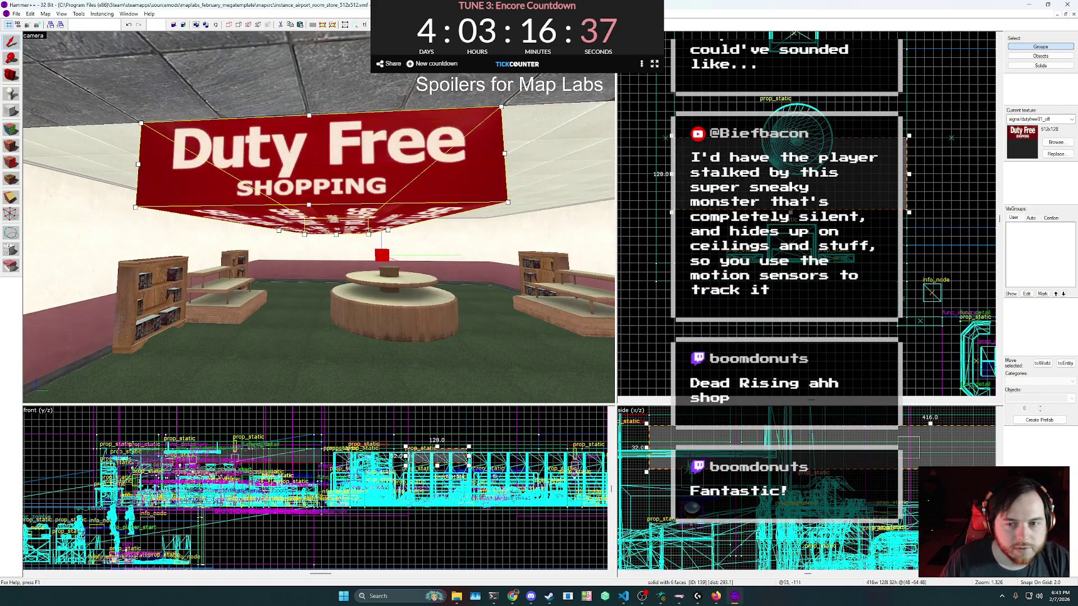
# Reselect the sign and open its face texture settings with Shift+A.
pyautogui.press('Escape')
pyautogui.scroll(4, 809, 211)
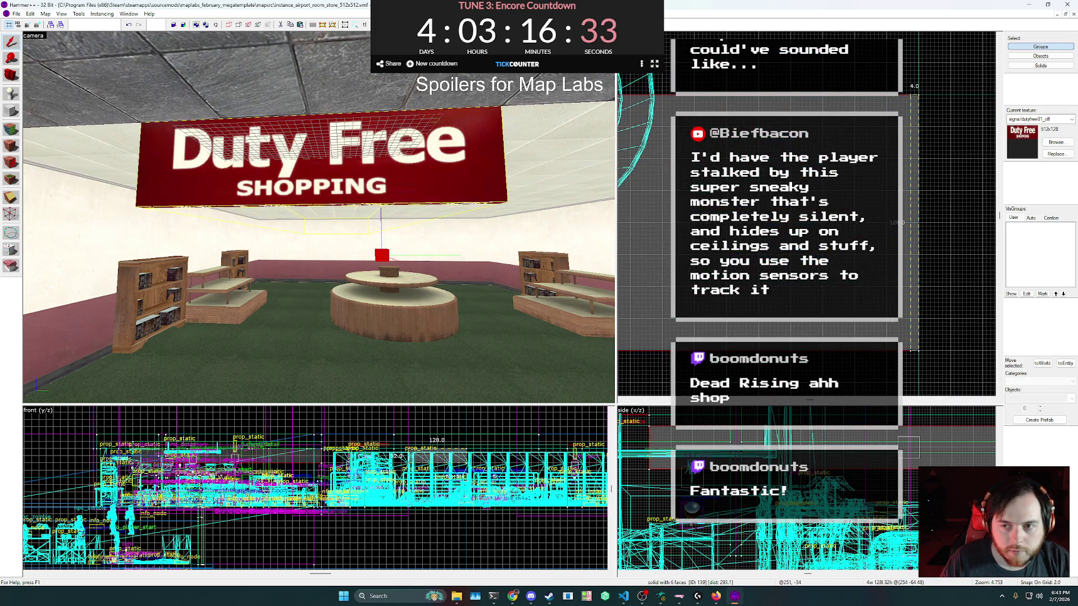
pyautogui.click(320, 161)
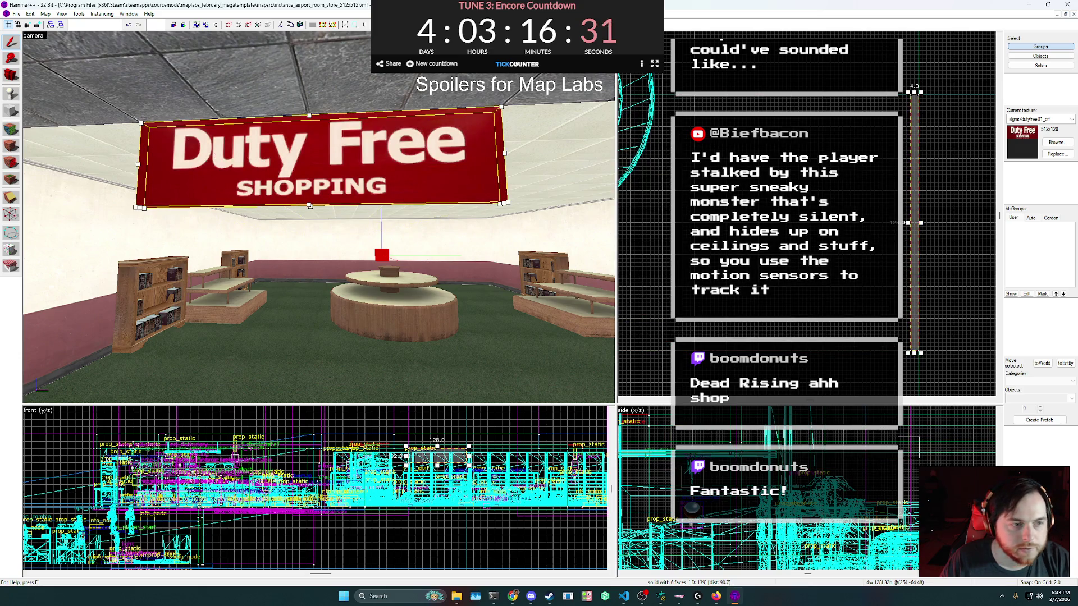
pyautogui.hotkey('shift', 'a')
# Fly around the sign to view its back, where the lettering appears mirrored.
pyautogui.press('z')
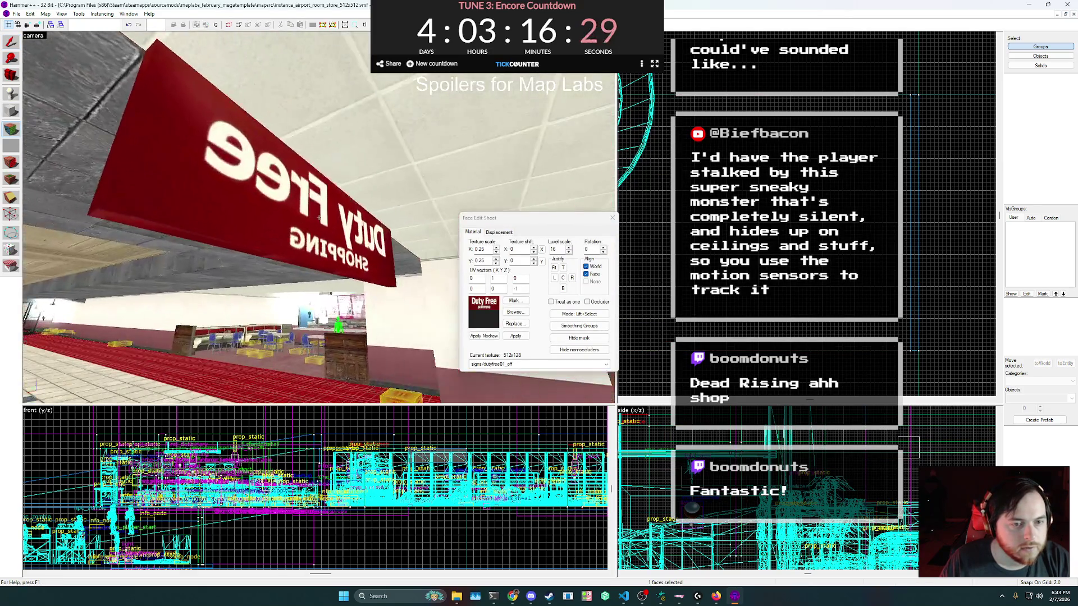
pyautogui.press('w')
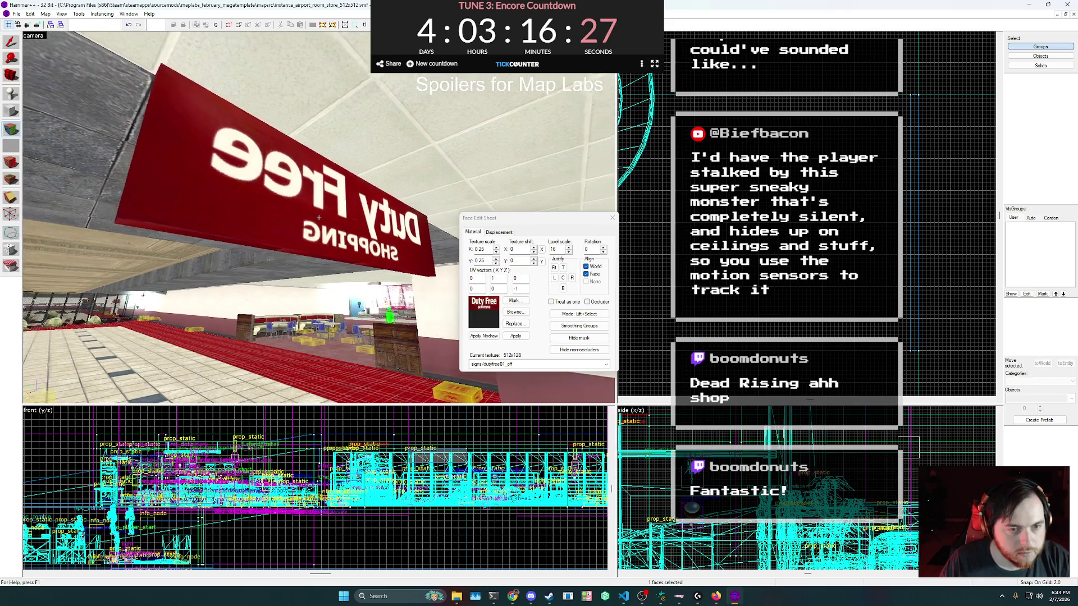
pyautogui.press('w')
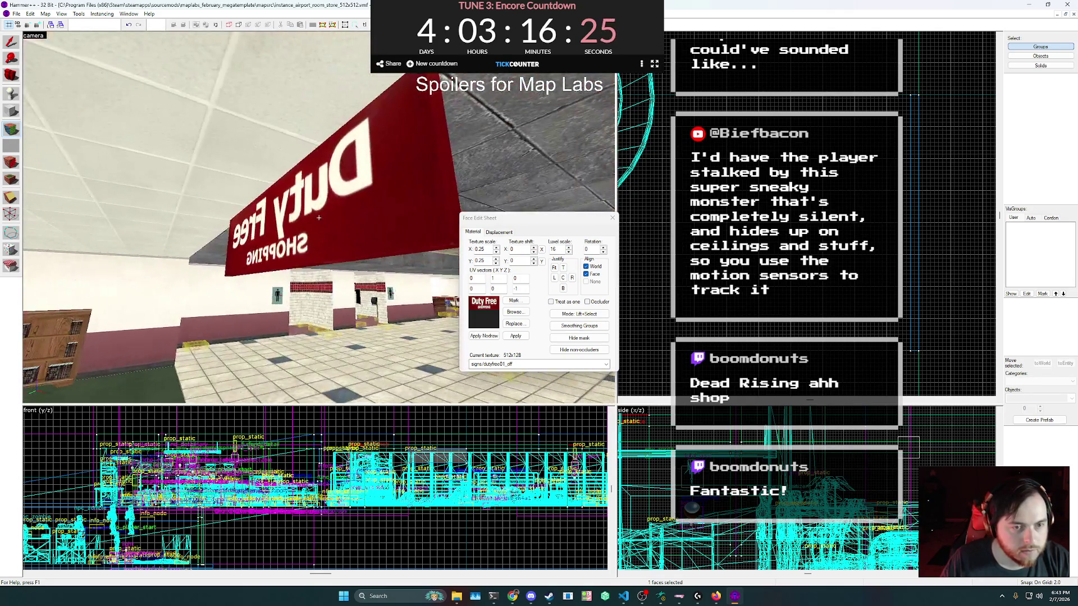
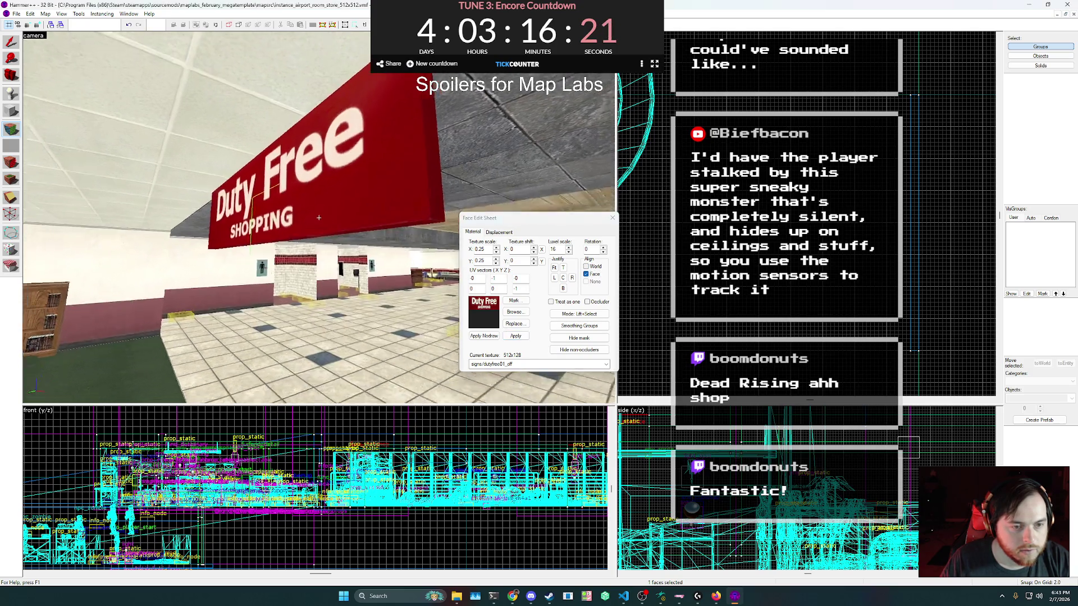
# Justify the Duty Free sign texture to the top edge of the face.
pyautogui.press('w')
pyautogui.press('w')
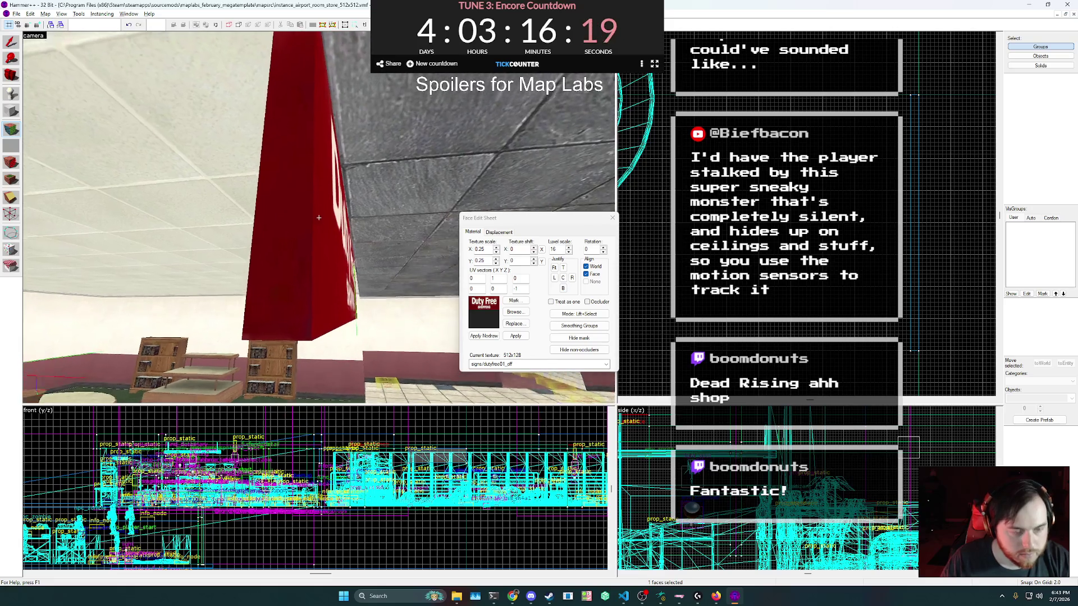
pyautogui.press('w')
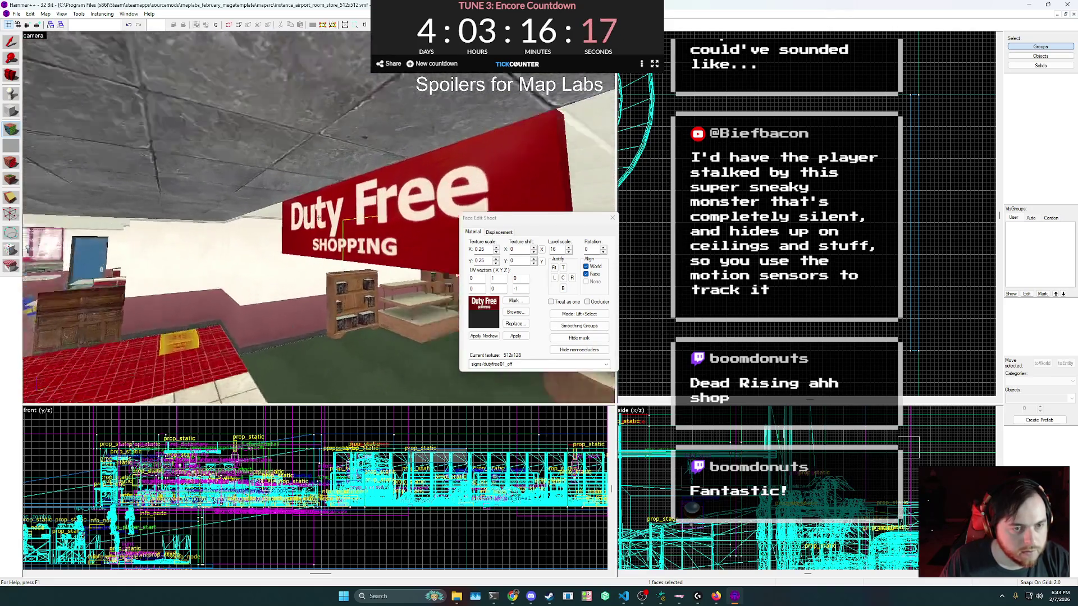
pyautogui.press('w')
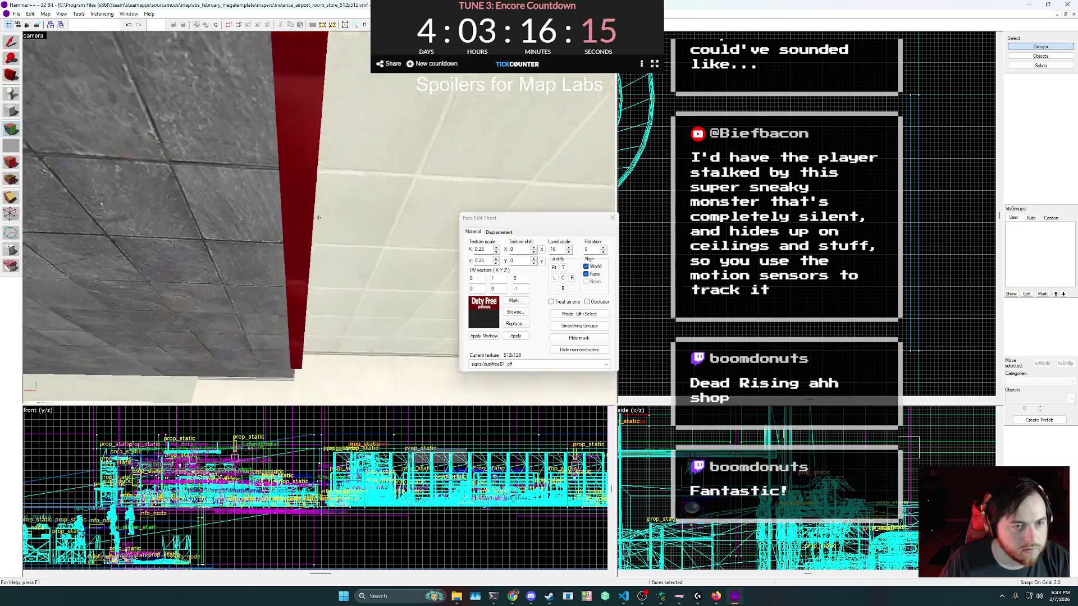
pyautogui.press('w')
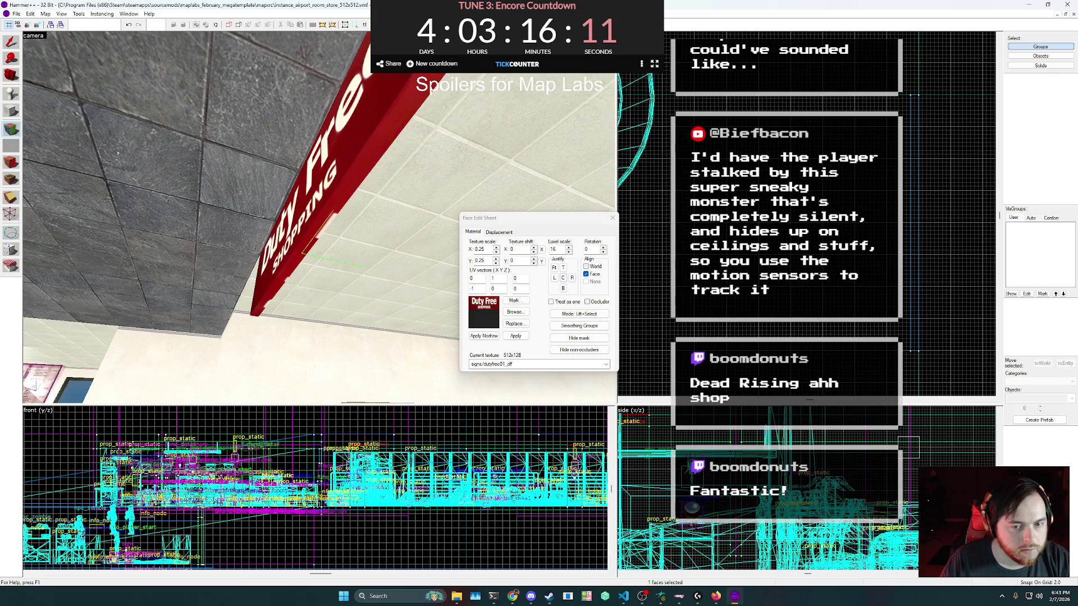
pyautogui.click(564, 267)
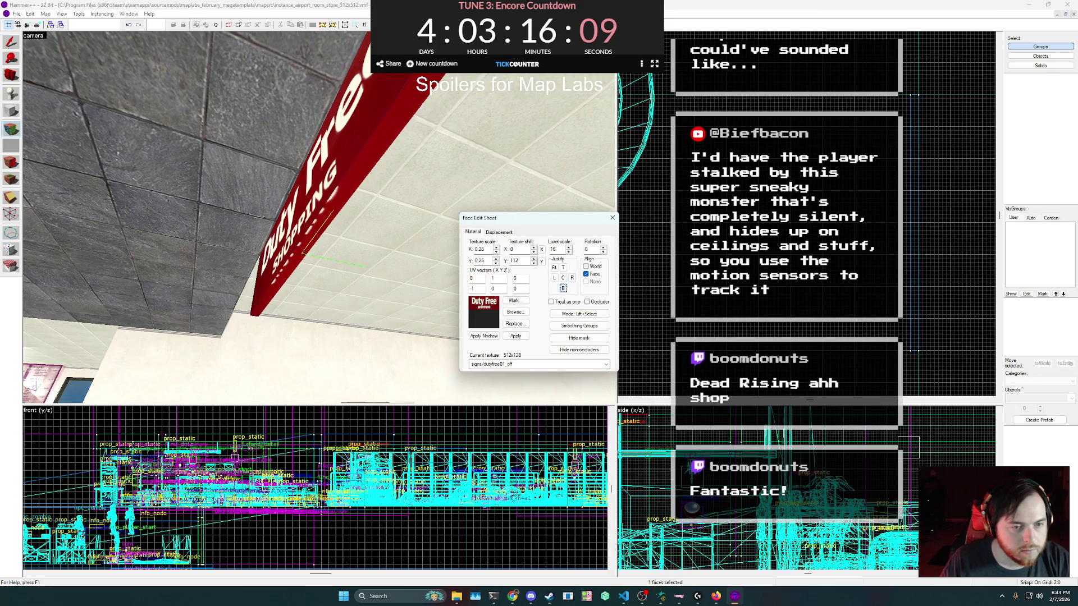
# Inspect the sign's alignment from below and the side, then select the sign brush.
pyautogui.press('z')
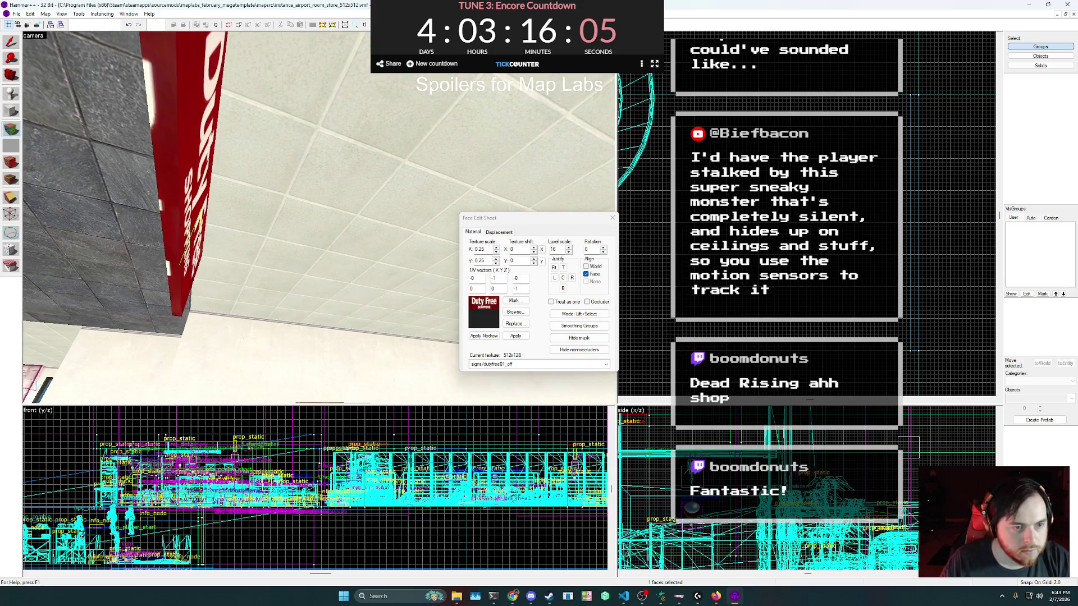
pyautogui.press('w')
pyautogui.press('w')
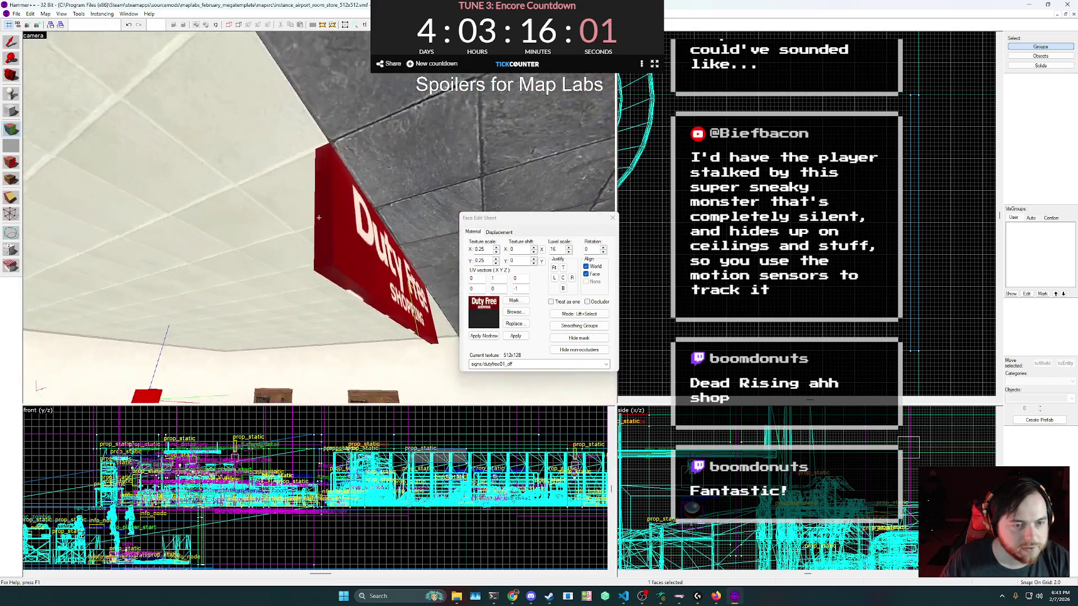
pyautogui.press('w')
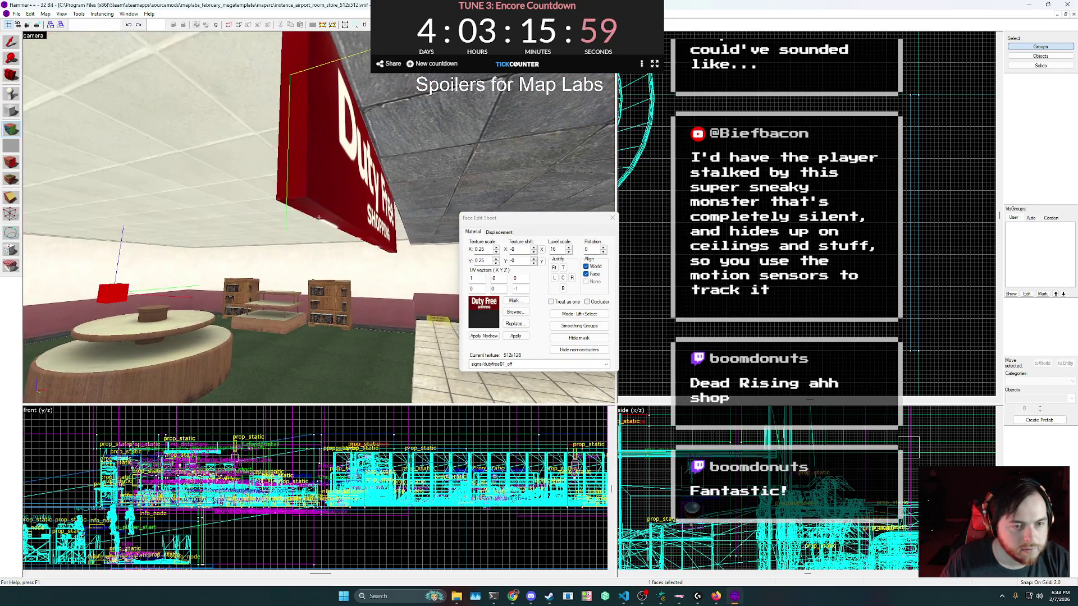
pyautogui.press('w')
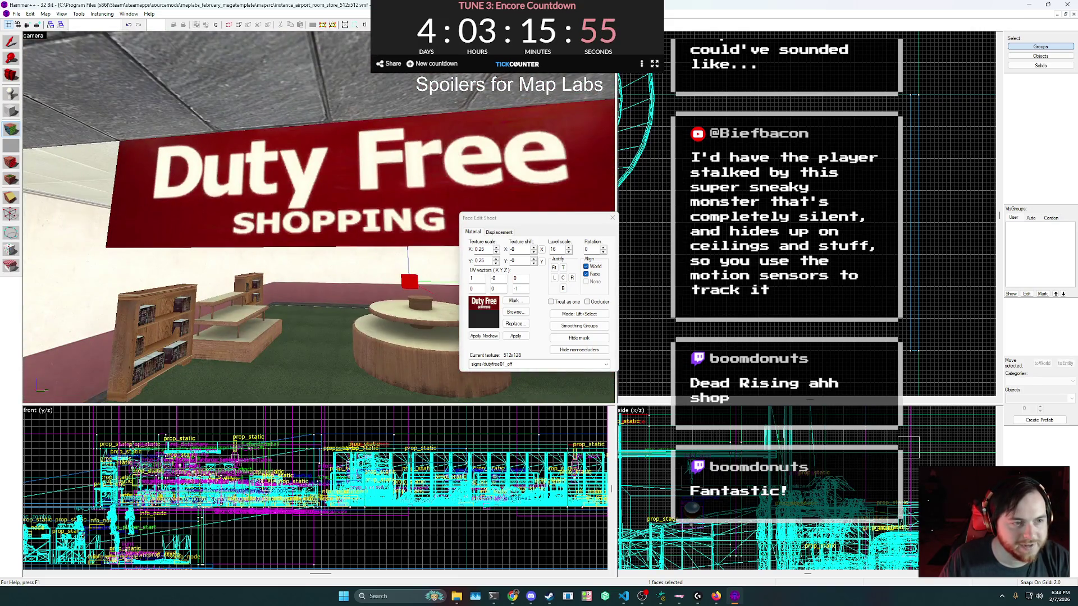
pyautogui.hotkey('shift', 's')
pyautogui.click(337, 176)
# Pull the Duty Free sign brush's left end inward so the sign is narrower.
pyautogui.hotkey('alt', 'Return')
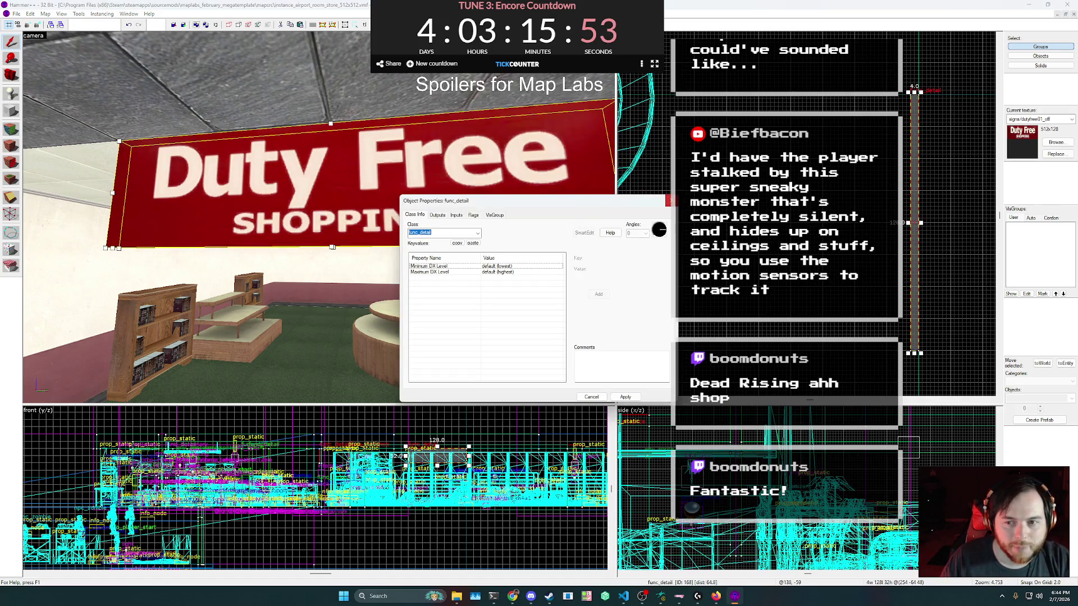
pyautogui.press('Escape')
pyautogui.moveTo(227, 245); pyautogui.dragTo(332, 246)
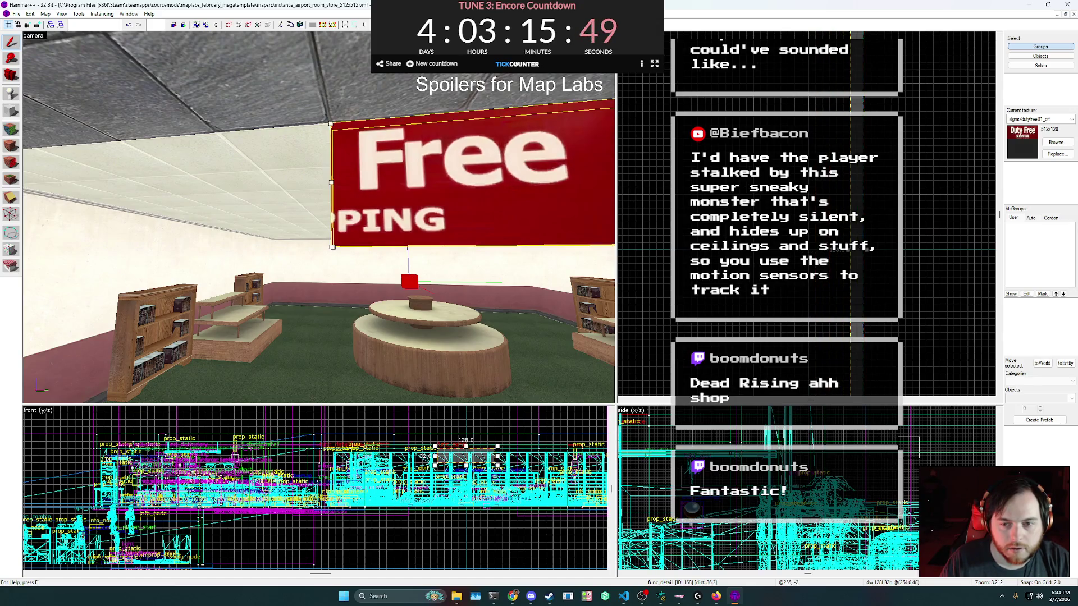
pyautogui.press('z')
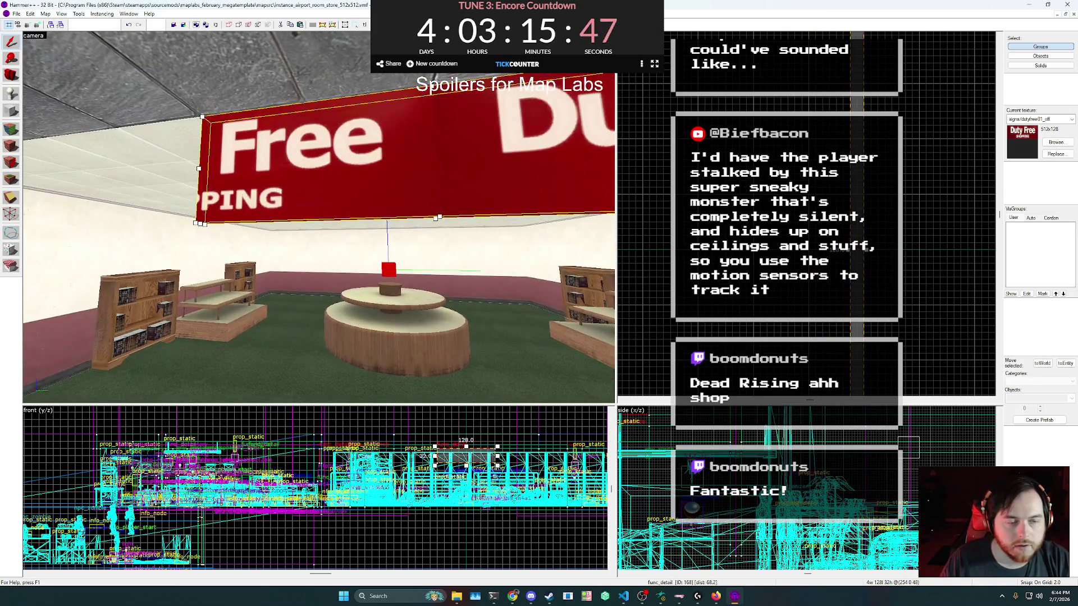
pyautogui.press('z')
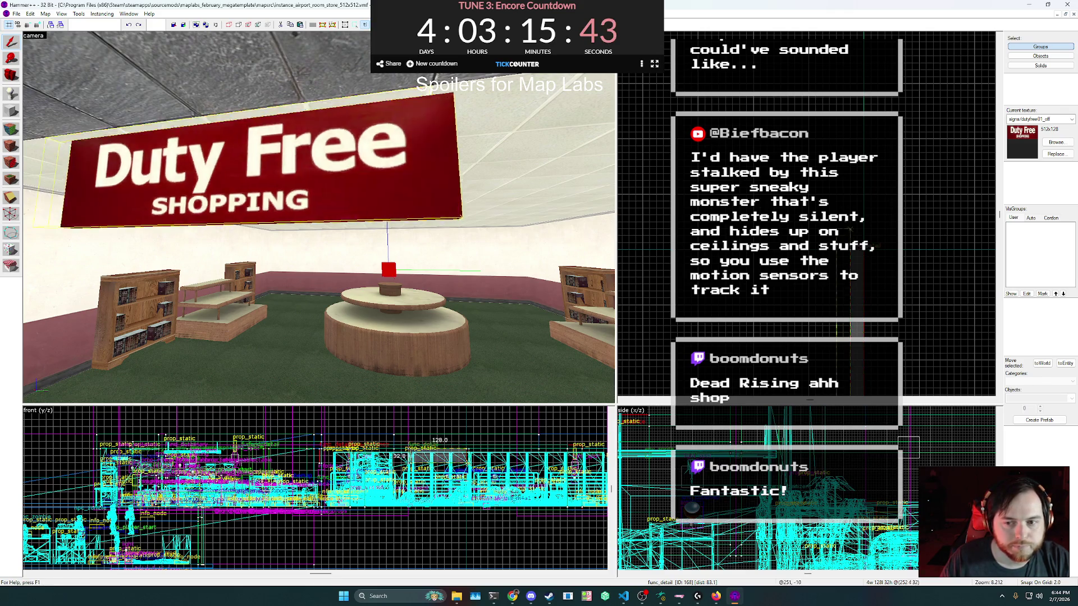
pyautogui.press('z')
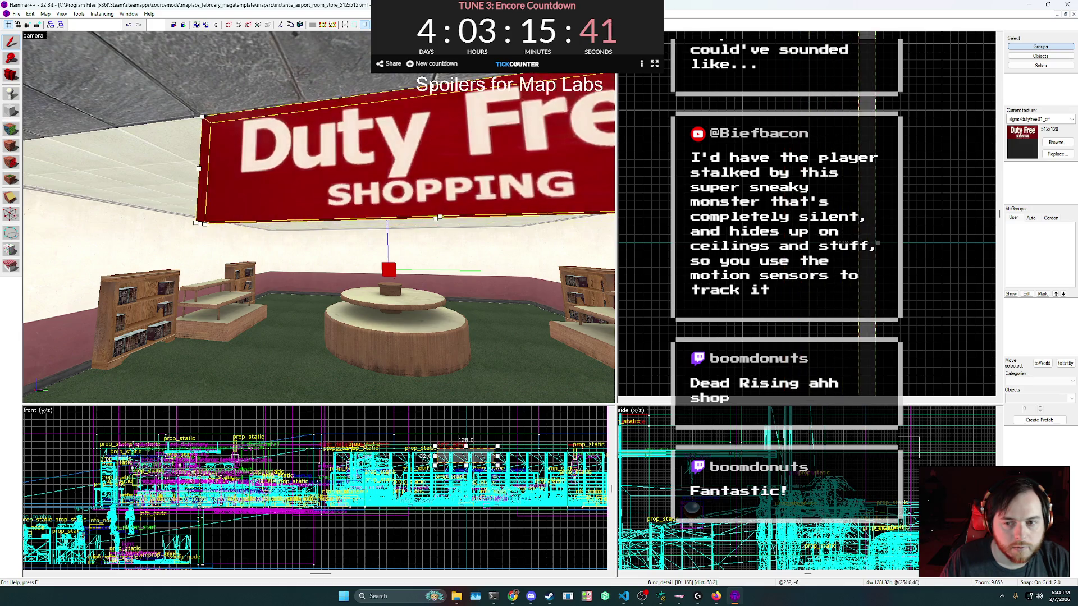
# Fly across the store interior to the round display table.
pyautogui.press('s')
pyautogui.press('w')
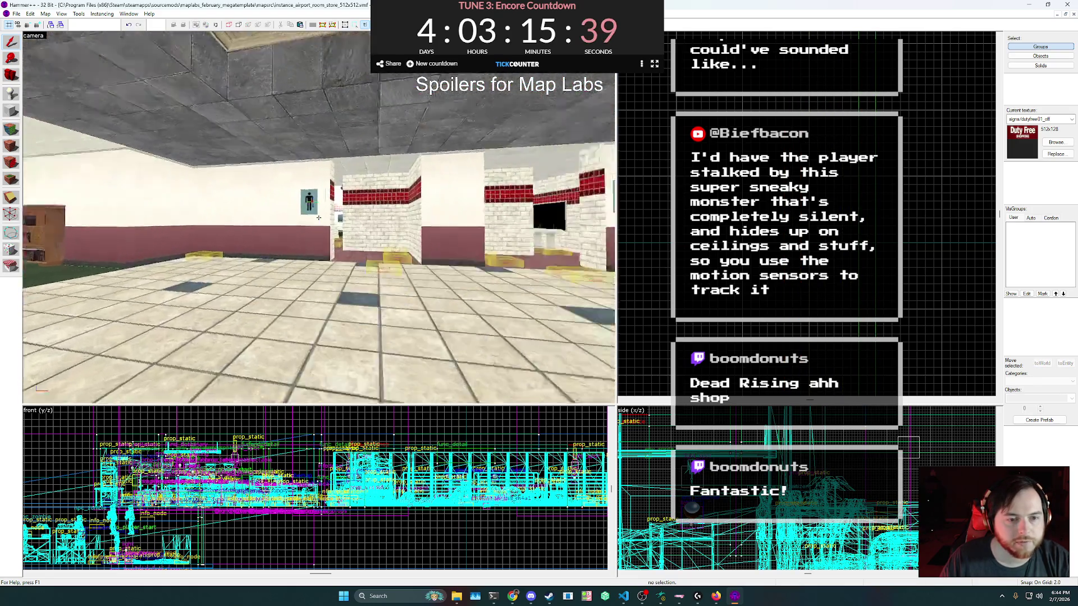
pyautogui.press('w')
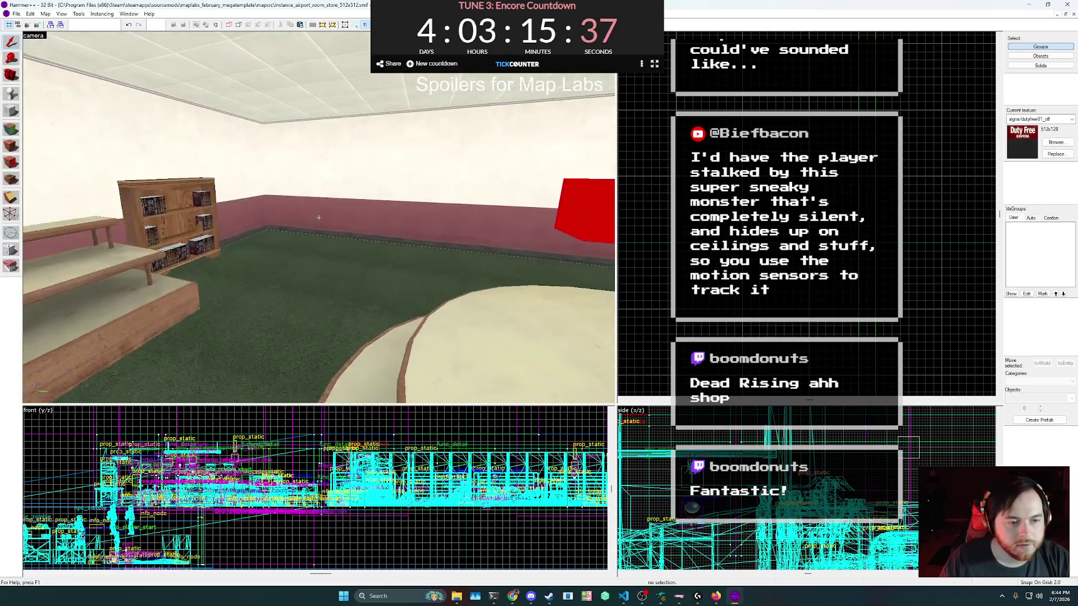
pyautogui.press('w')
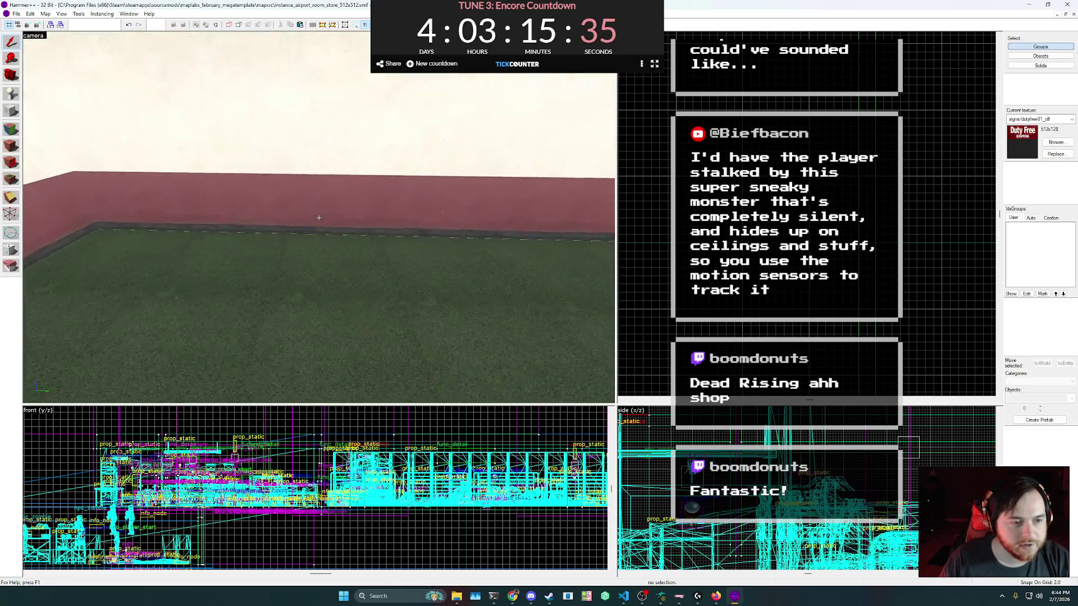
pyautogui.press('w')
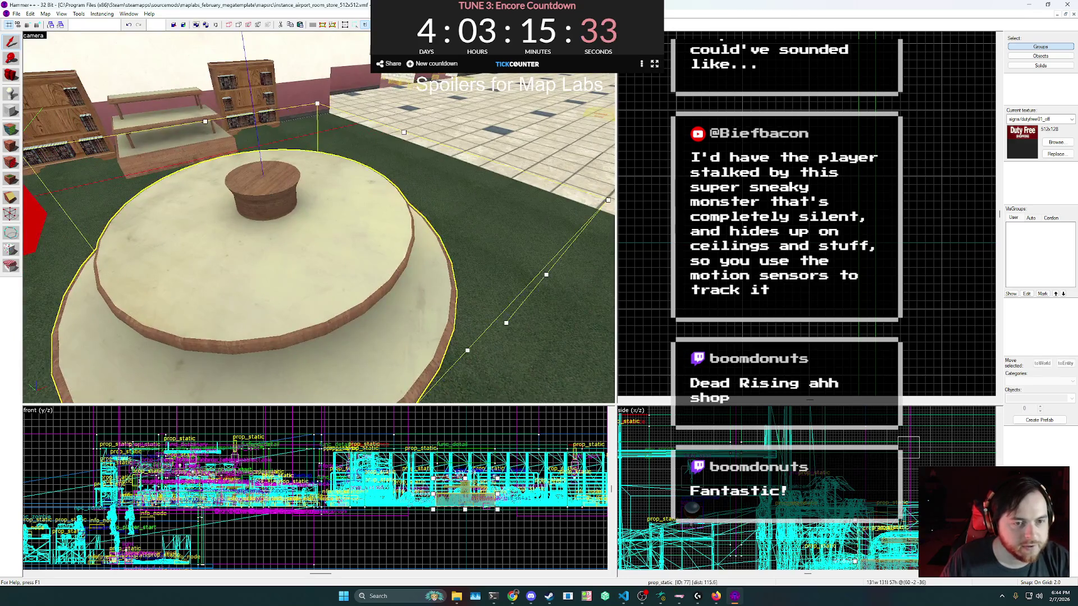
# Browse the round table prop's World Model through the mall display, cabinet and kiosk models.
pyautogui.press('w')
pyautogui.hotkey('alt', 'Return')
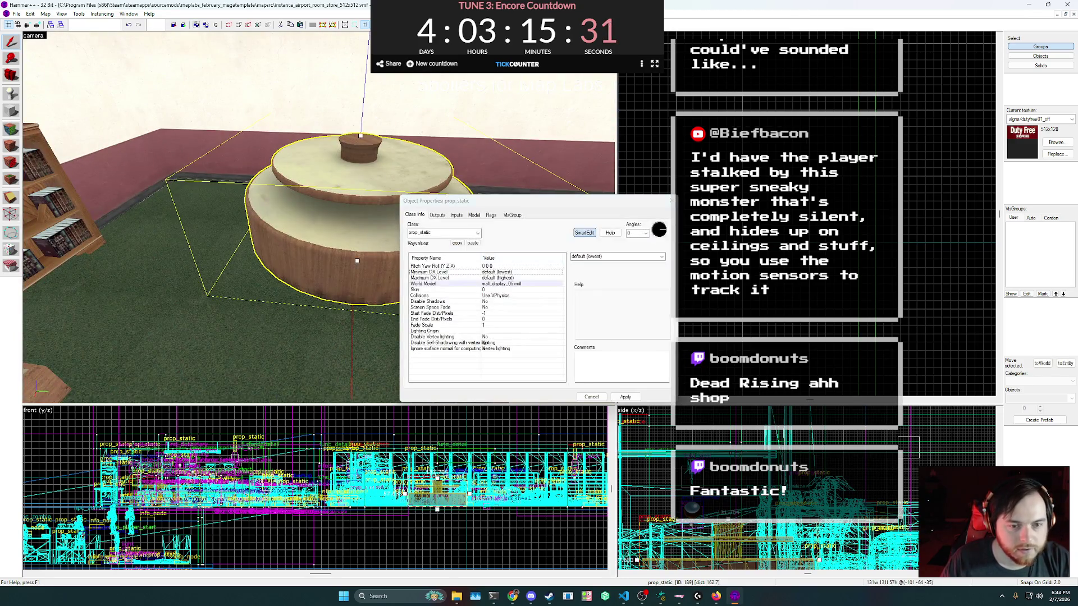
pyautogui.click(580, 270)
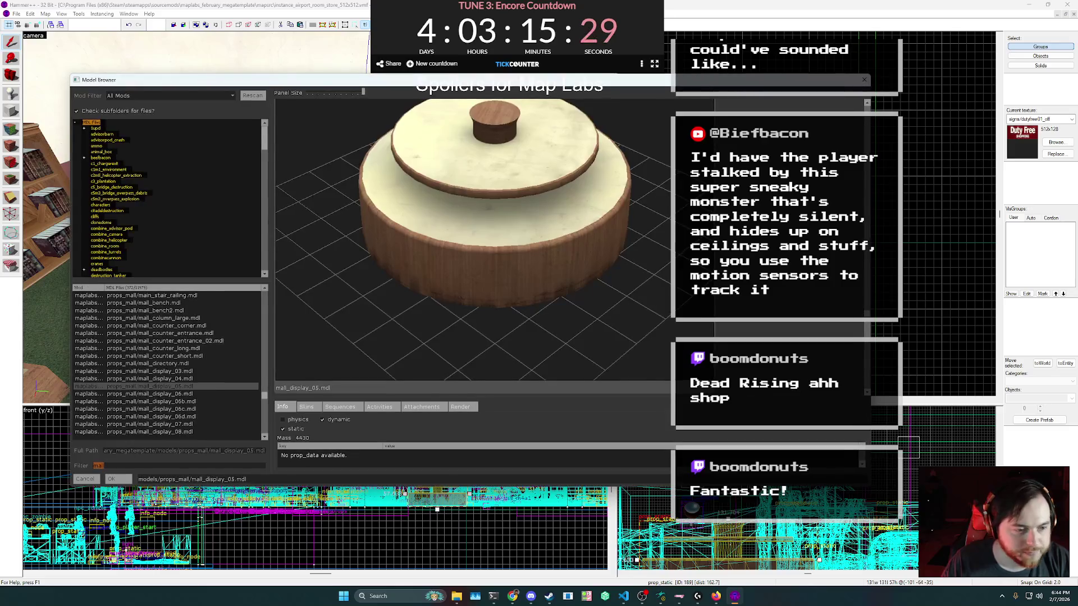
pyautogui.click(152, 393)
pyautogui.click(151, 409)
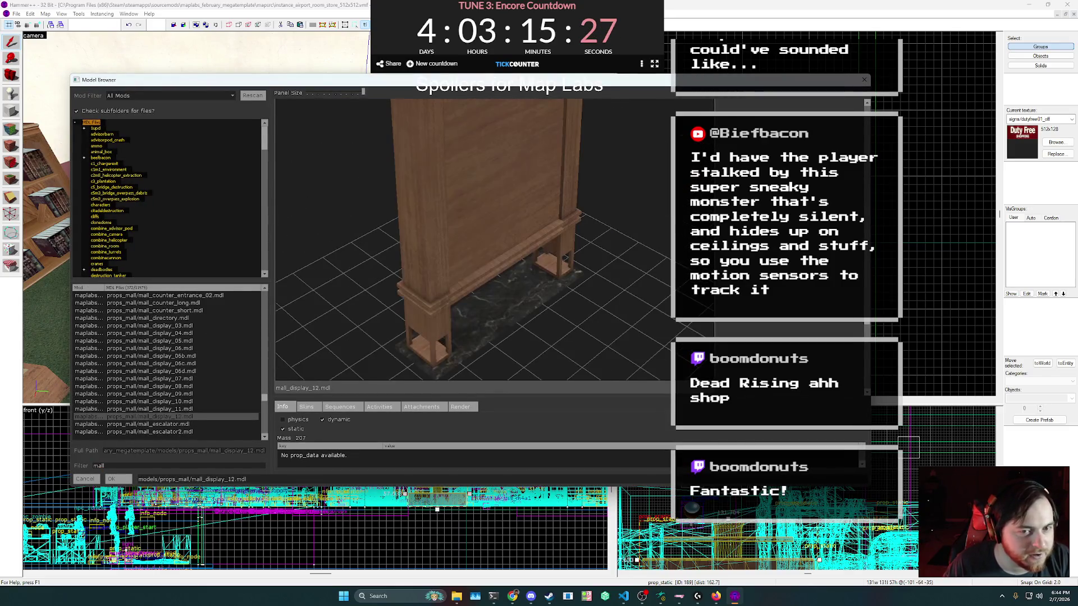
pyautogui.moveTo(505, 253); pyautogui.dragTo(439, 253)
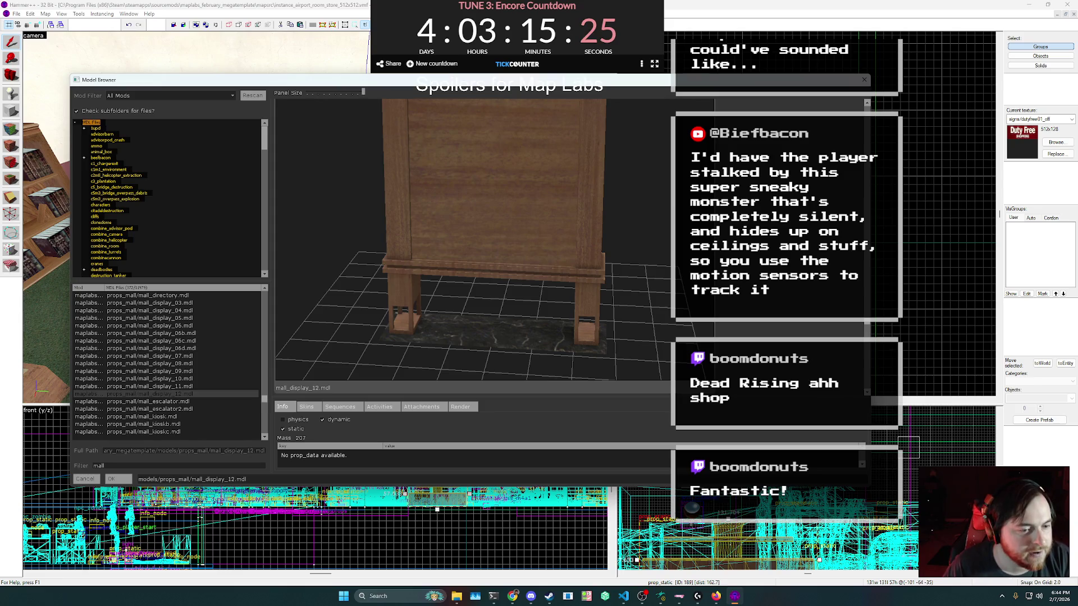
pyautogui.press('Down')
pyautogui.press('Down')
pyautogui.press('Down')
pyautogui.press('Down')
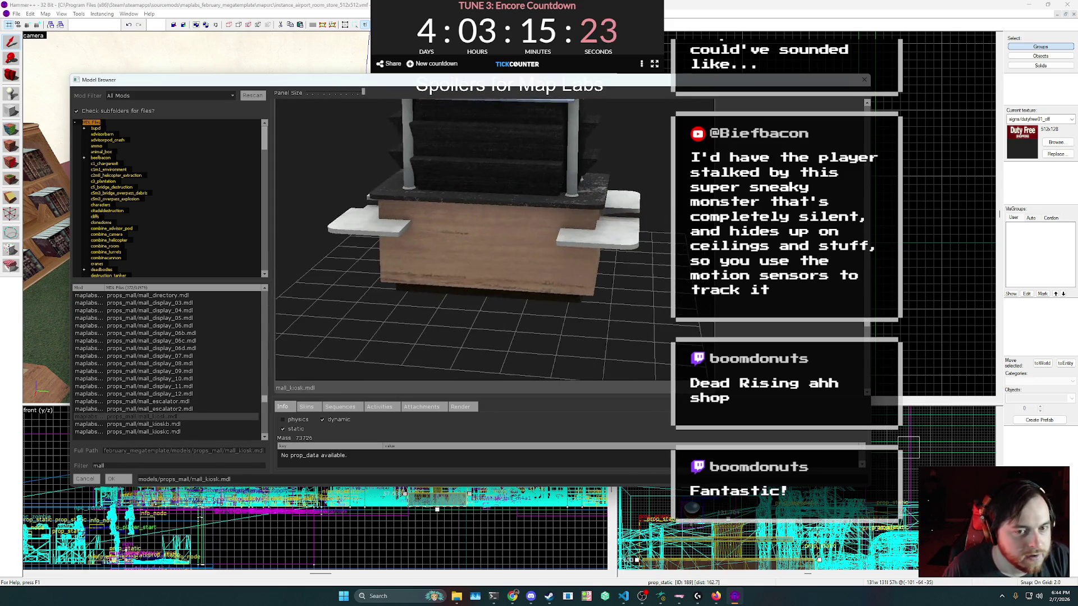
pyautogui.press('Down')
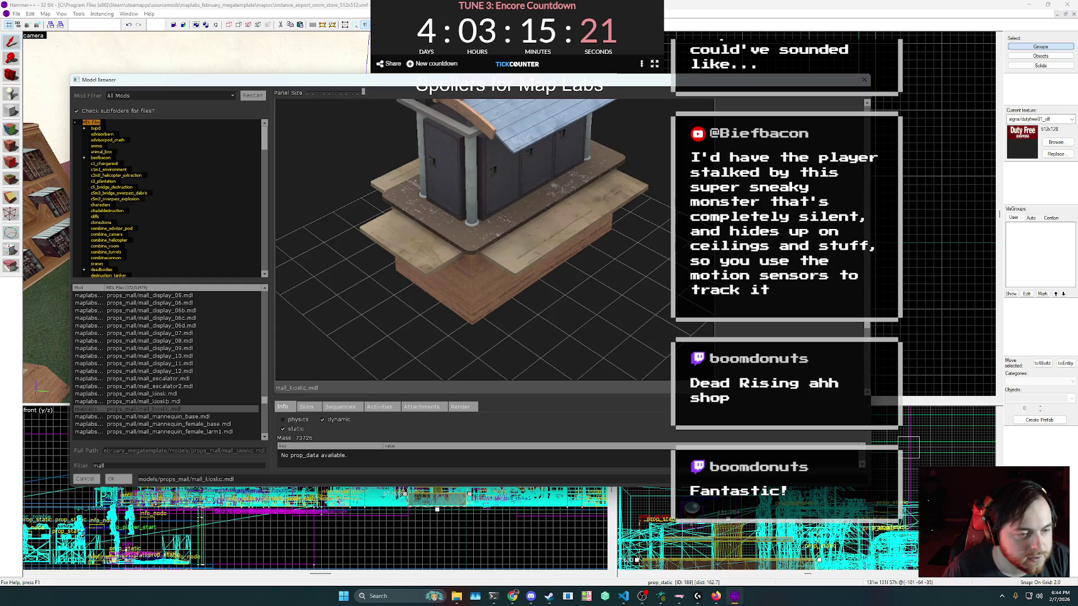
pyautogui.press('Down')
pyautogui.scroll(-5, 166, 363)
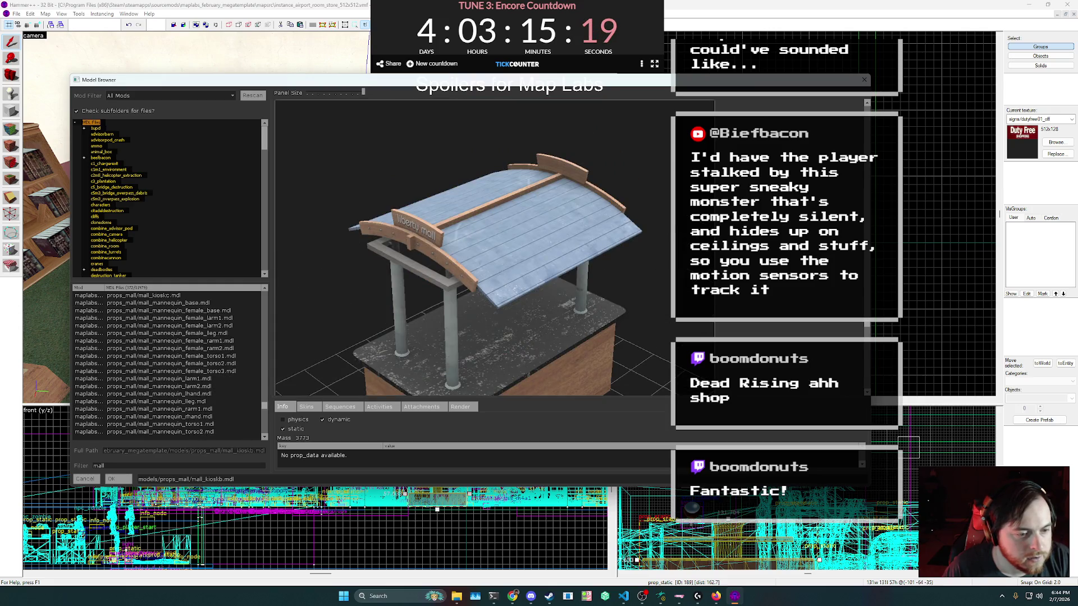
# Set the prop's model to mall_register.mdl and apply it.
pyautogui.click(148, 347)
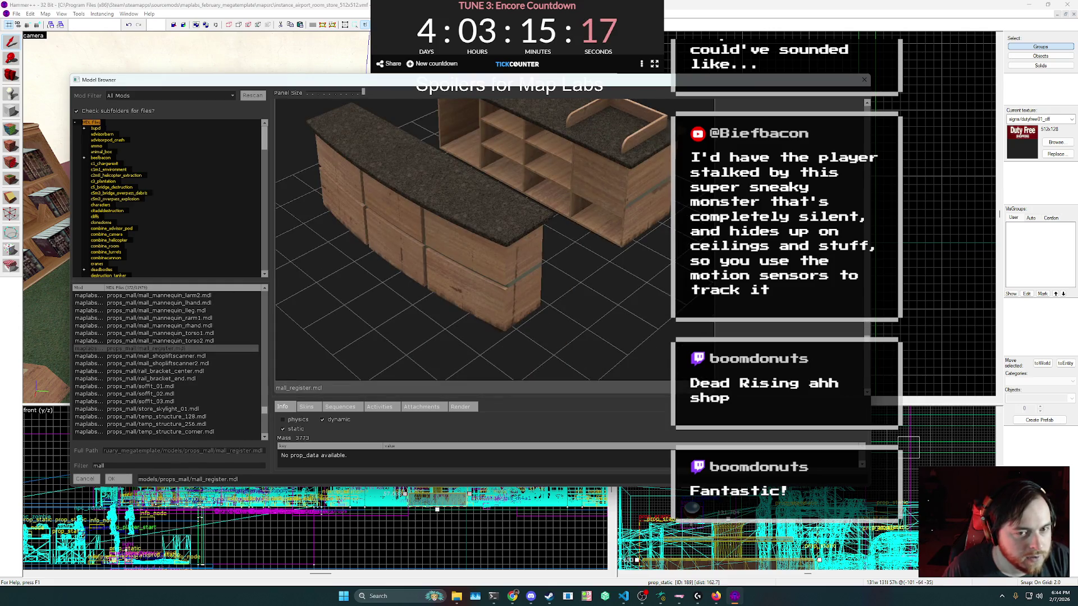
pyautogui.moveTo(472, 236); pyautogui.dragTo(522, 244)
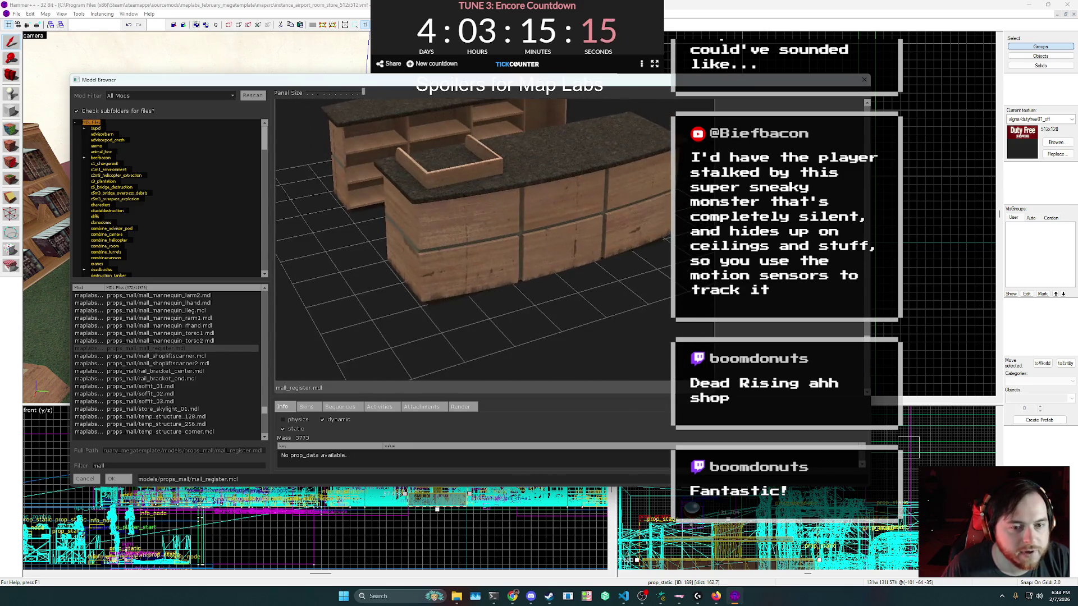
pyautogui.click(112, 479)
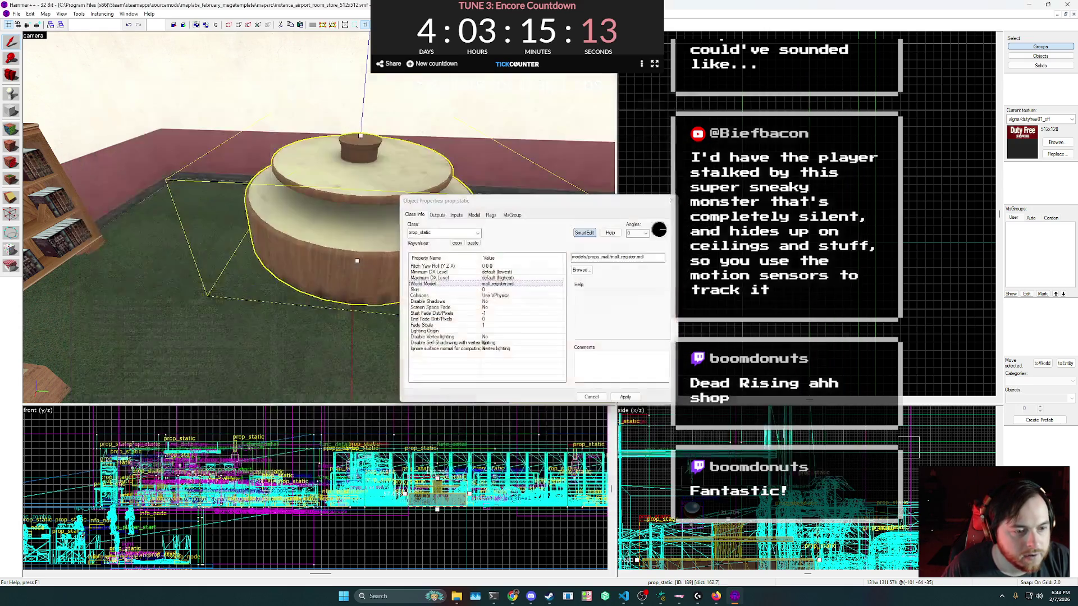
pyautogui.click(624, 396)
# Move the wooden desk prop toward the round display table in the top view.
pyautogui.press('s')
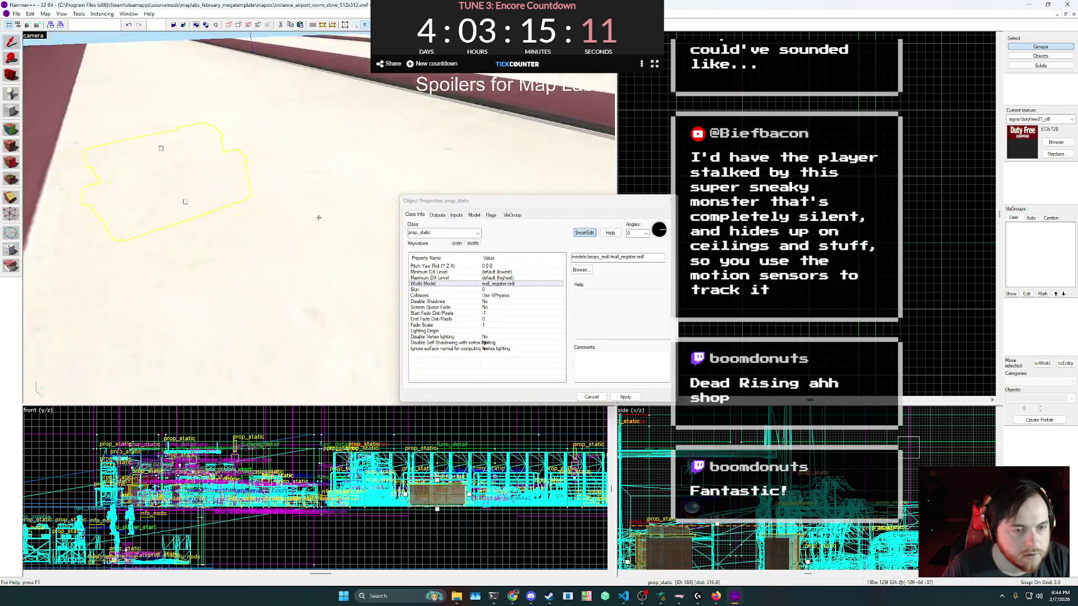
pyautogui.press('a')
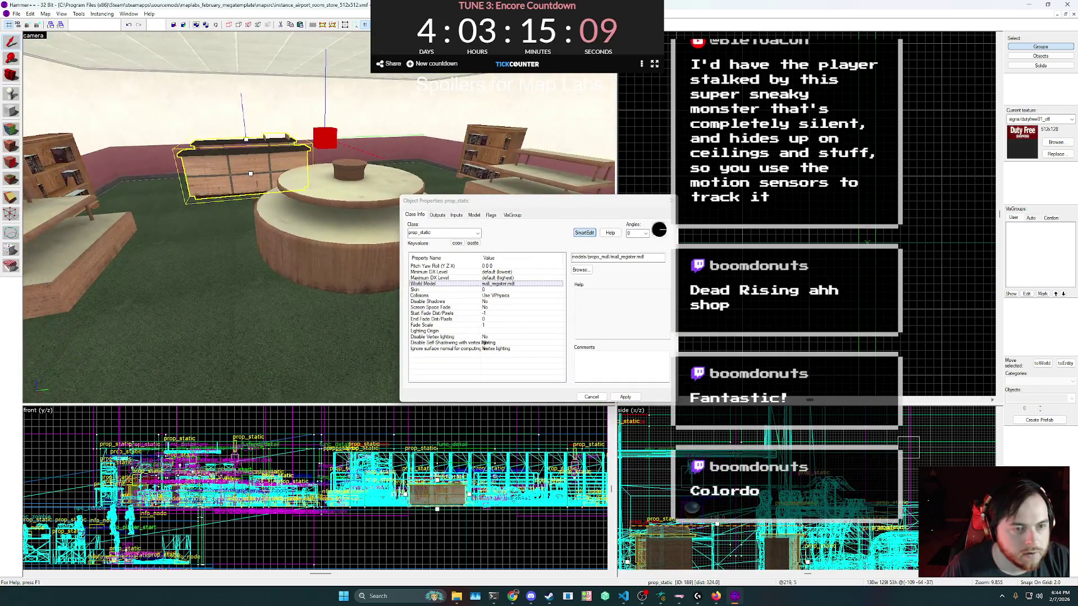
pyautogui.press('Escape')
pyautogui.scroll(-4, 943, 211)
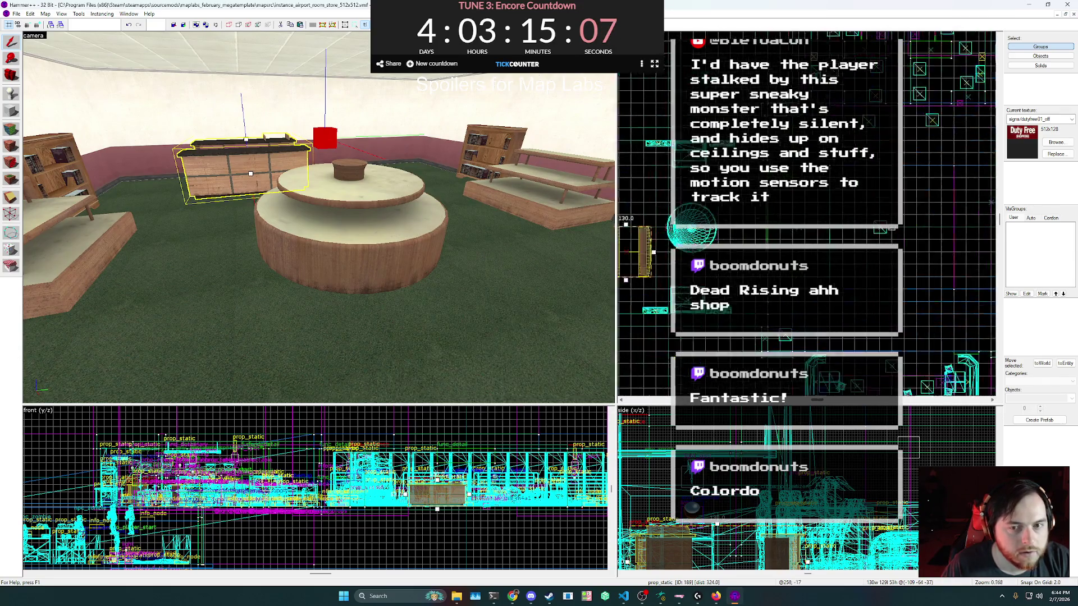
pyautogui.scroll(4, 927, 211)
pyautogui.moveTo(926, 210); pyautogui.dragTo(952, 211)
pyautogui.scroll(4, 926, 211)
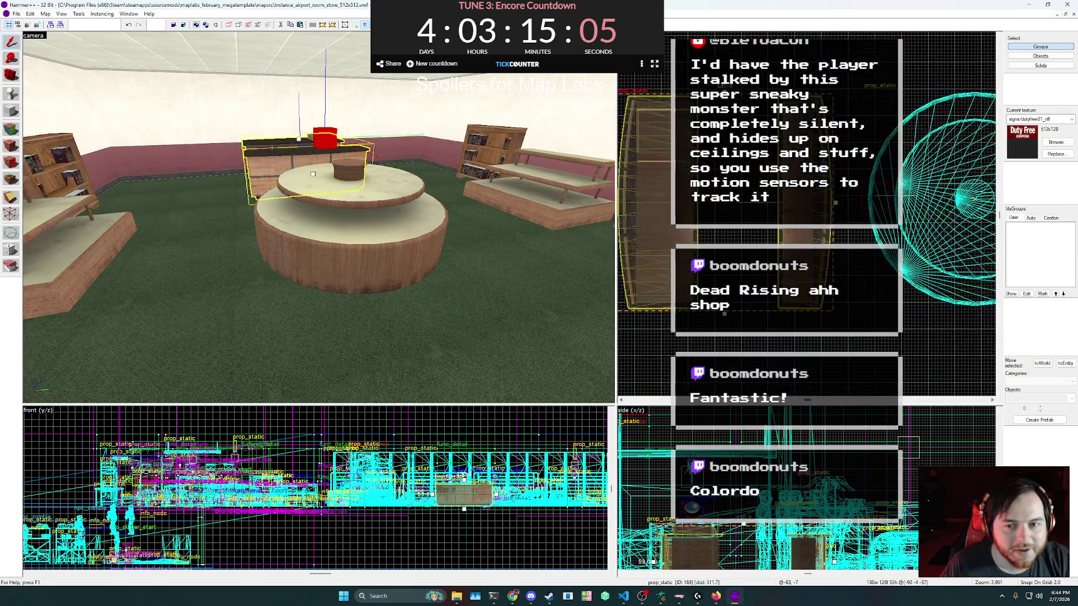
pyautogui.press('shift+drag')
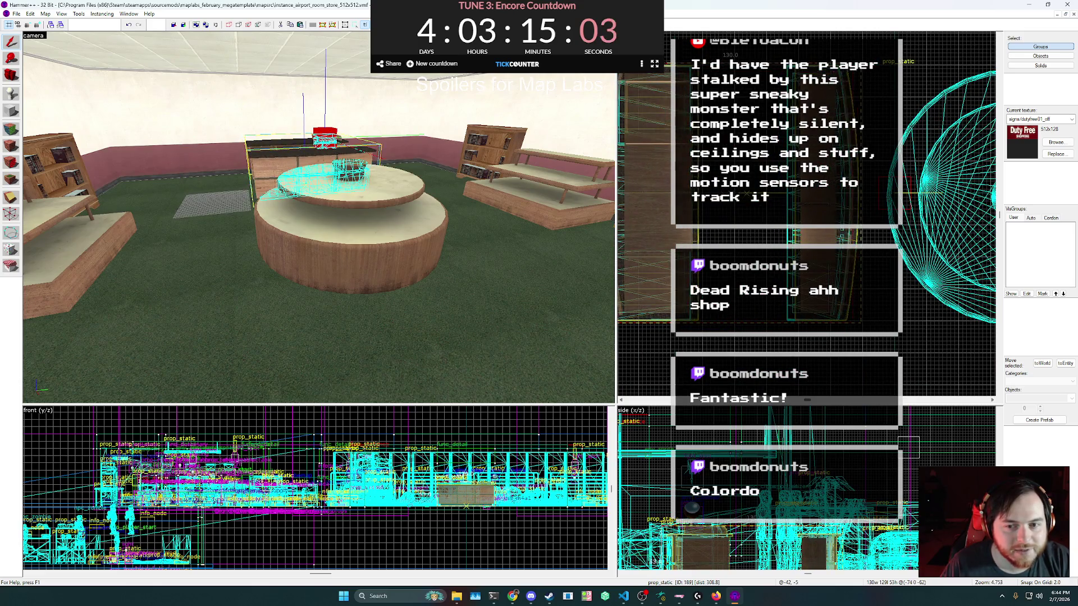
pyautogui.press('Escape')
# Fly over to the two shelf counters and select them.
pyautogui.press('z')
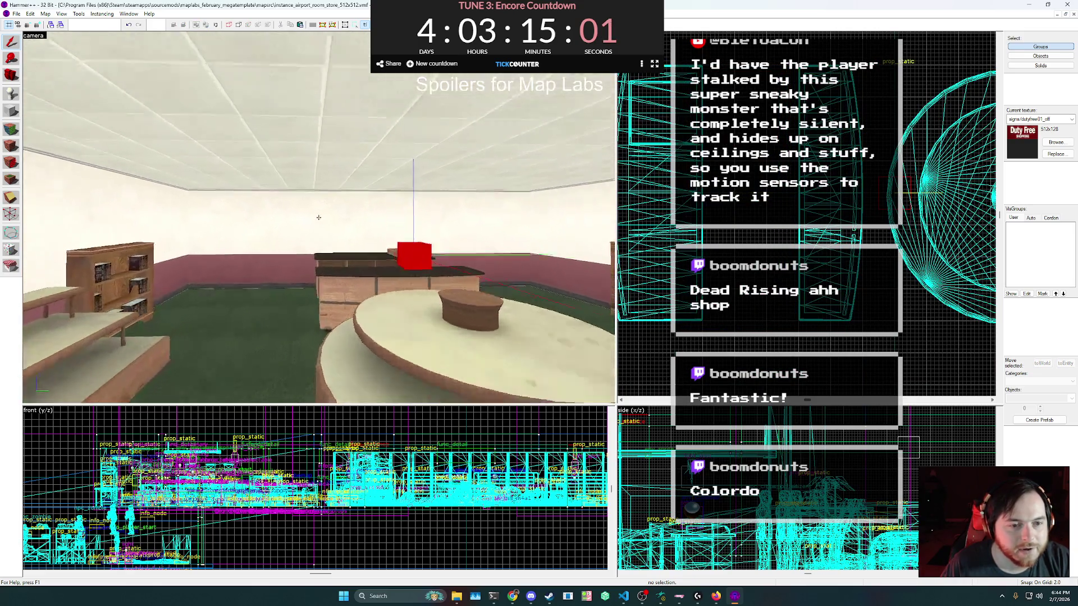
pyautogui.press('w')
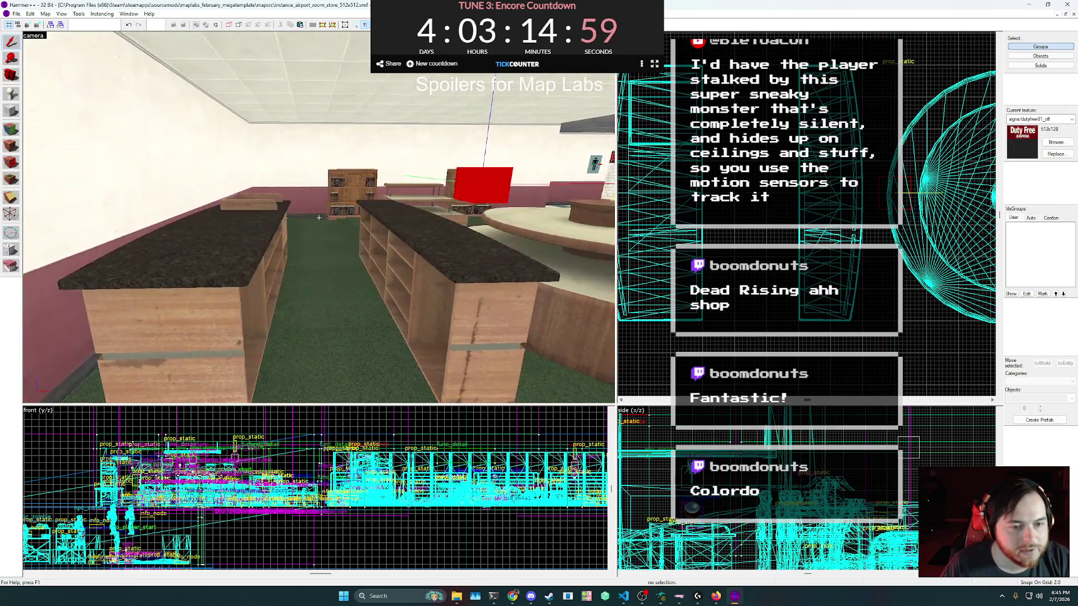
pyautogui.press('w')
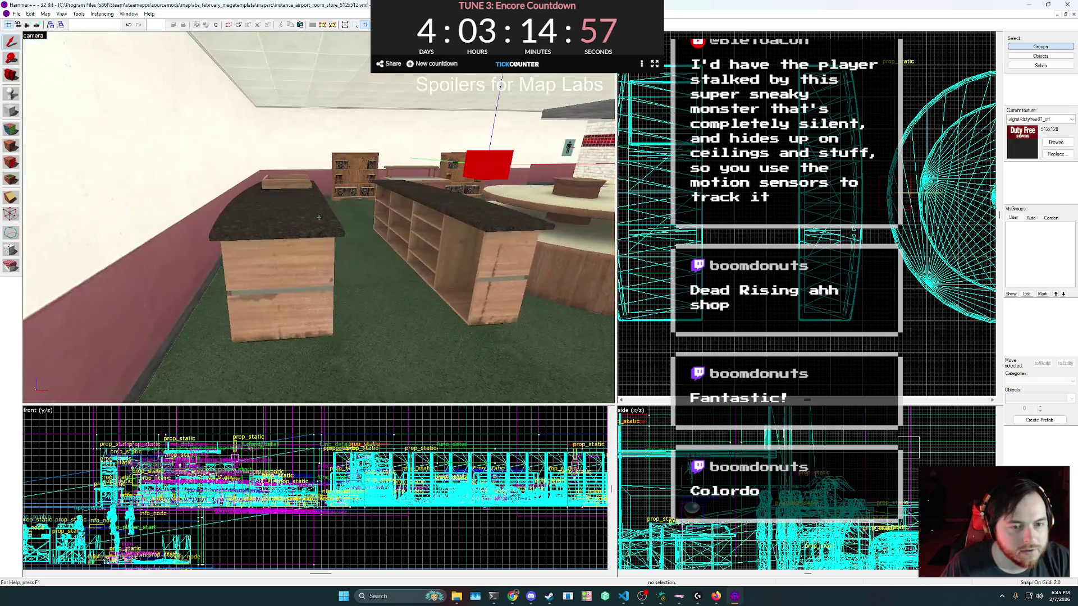
pyautogui.press('s')
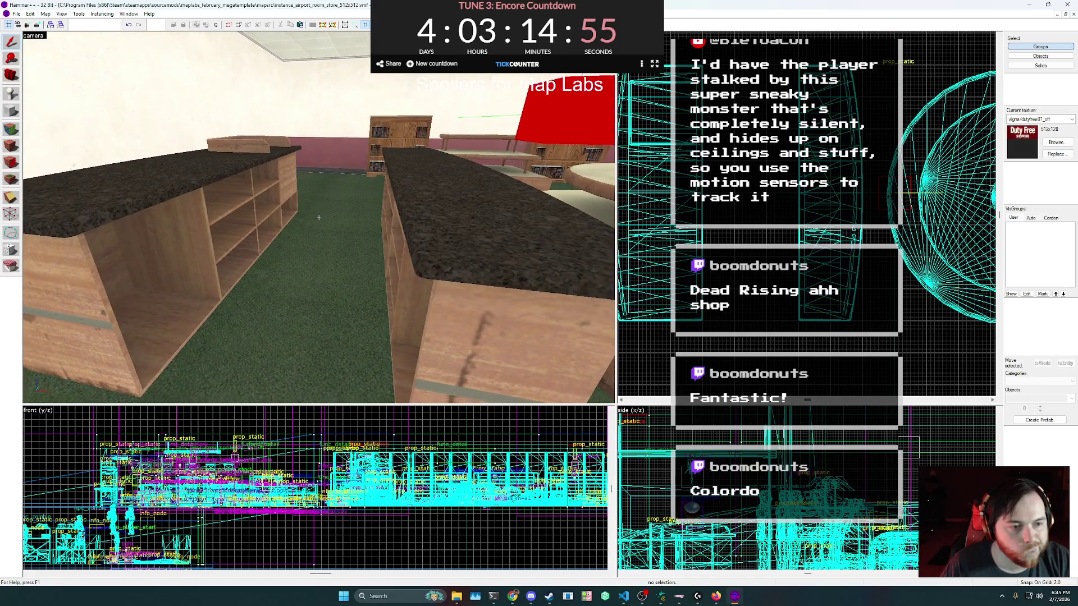
pyautogui.press('z')
pyautogui.click(362, 244)
# Check the counters' model in Object Properties without changing it.
pyautogui.hotkey('alt', 'Return')
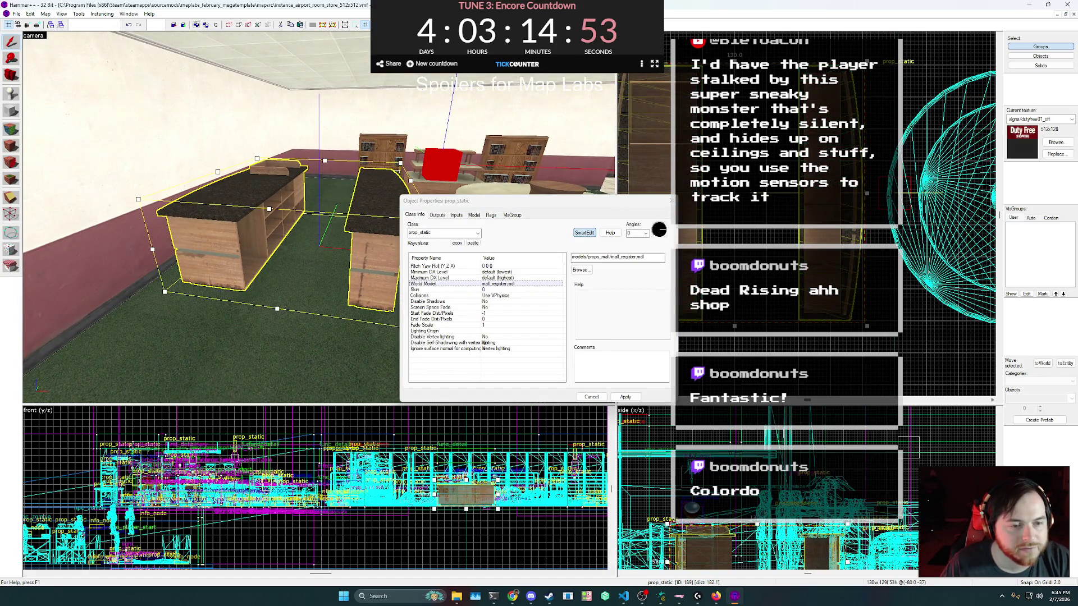
pyautogui.press('w')
pyautogui.click(580, 270)
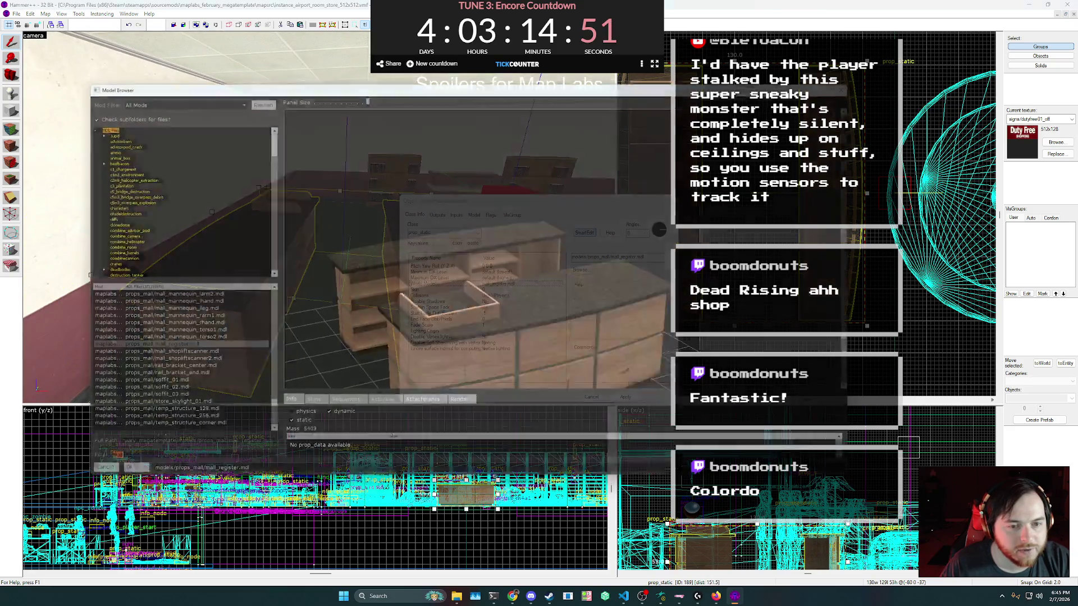
pyautogui.press('Escape')
pyautogui.press('w')
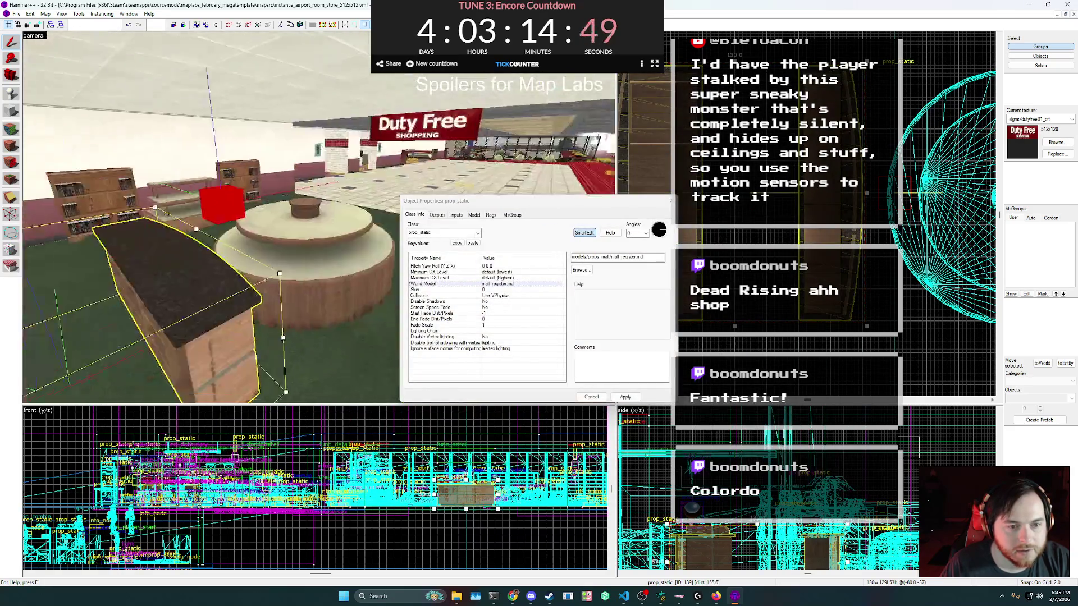
pyautogui.press('Return')
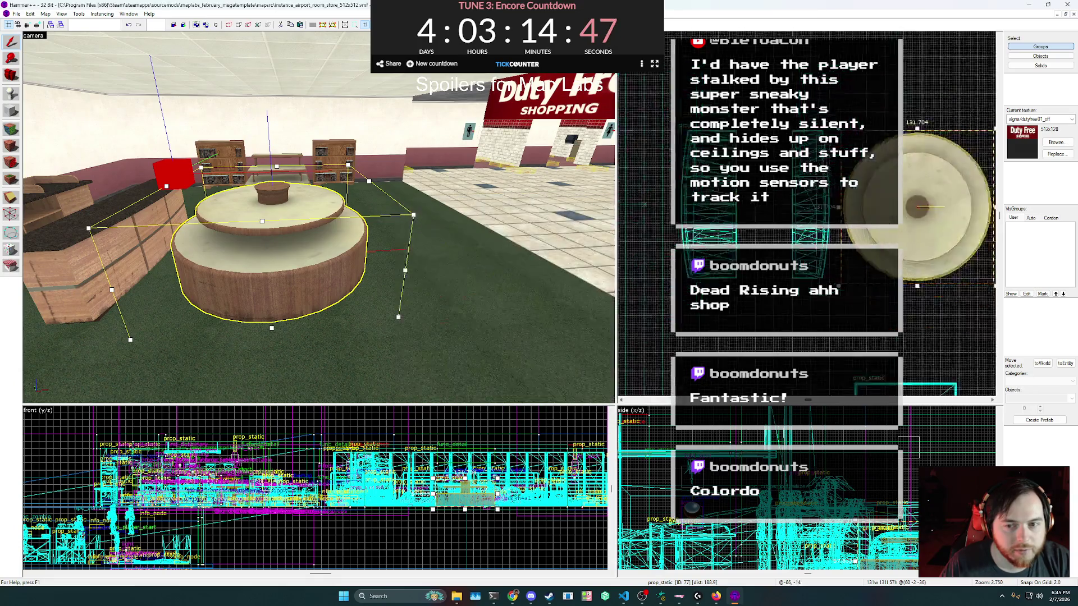
# Move the round display table to the left and nudge it into place.
pyautogui.moveTo(270, 236); pyautogui.dragTo(127, 253)
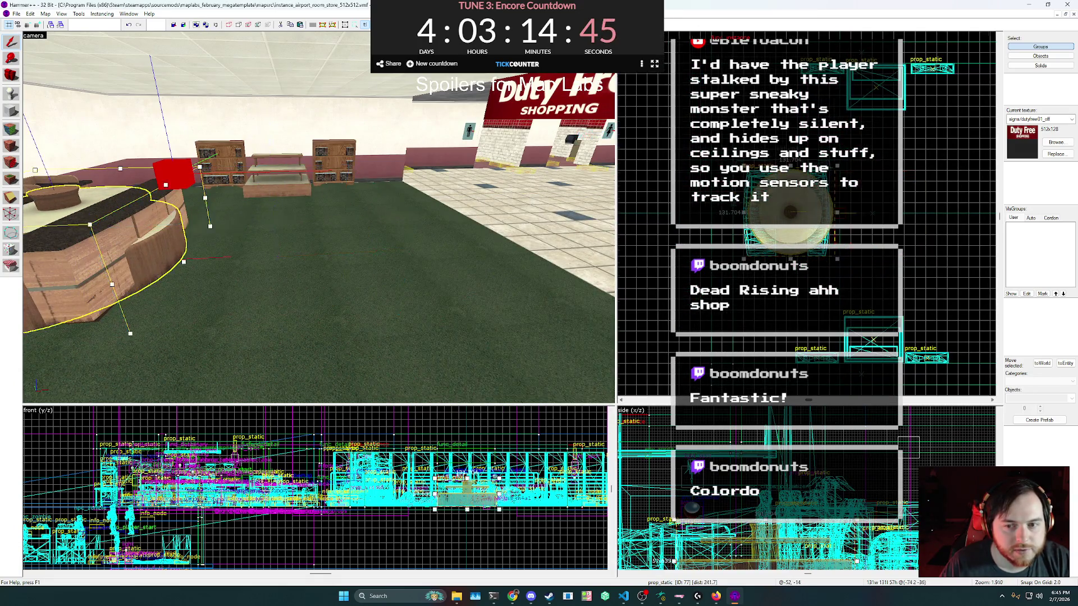
pyautogui.scroll(3, 809, 210)
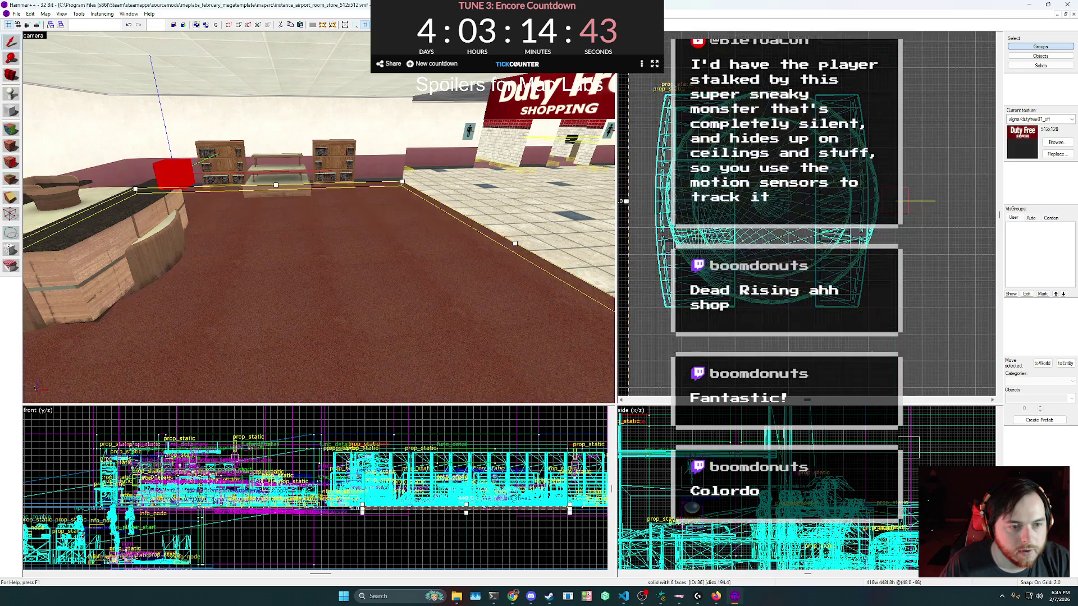
pyautogui.scroll(-3, 809, 212)
pyautogui.click(301, 254)
pyautogui.scroll(4, 914, 197)
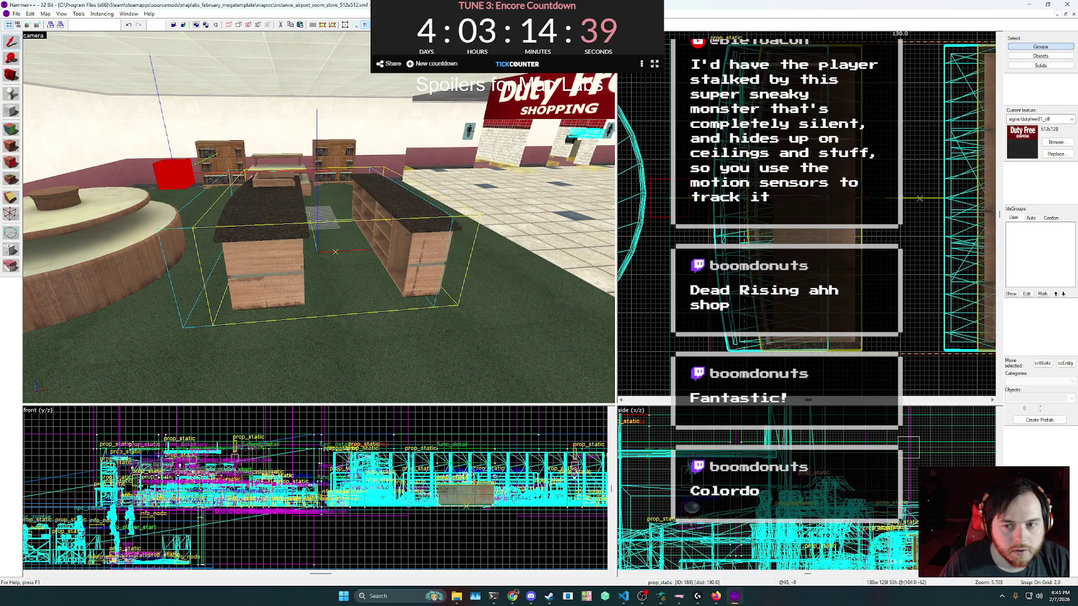
pyautogui.scroll(-3, 914, 198)
pyautogui.press('Escape')
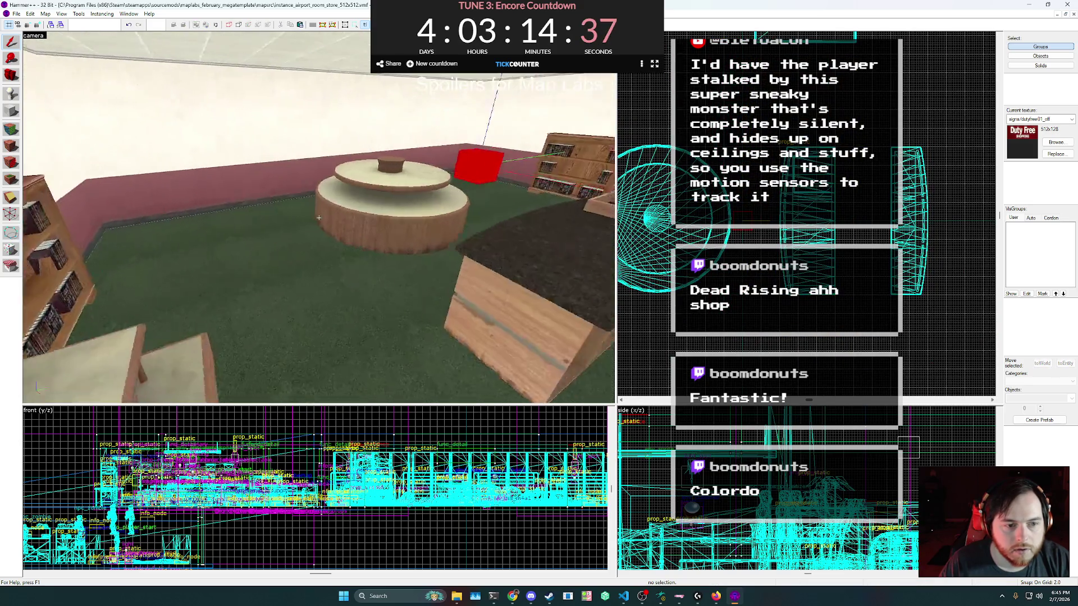
pyautogui.click(303, 244)
pyautogui.scroll(3, 913, 198)
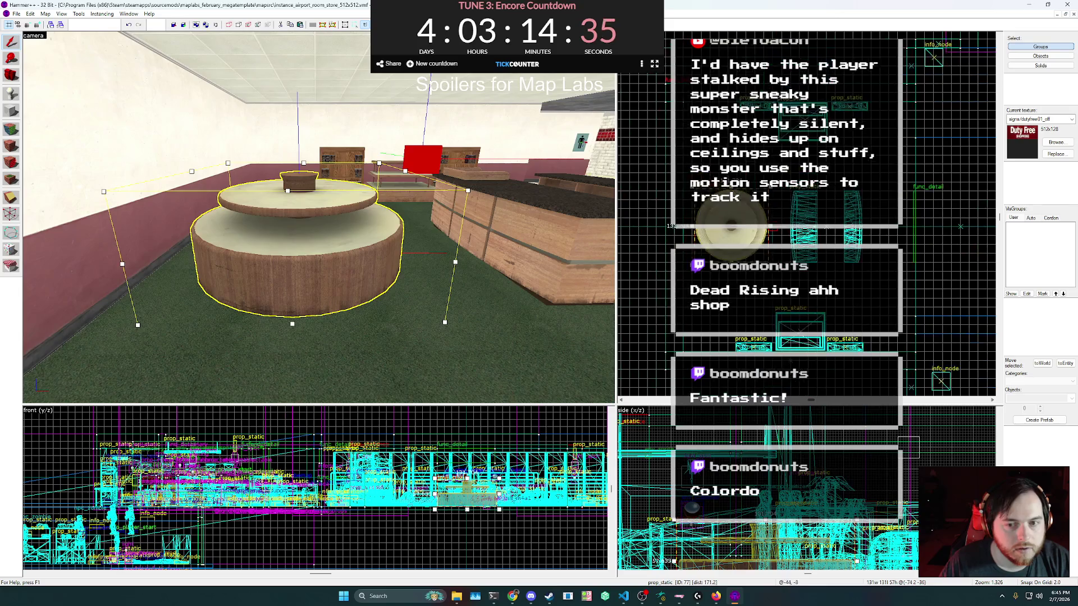
pyautogui.press('Escape')
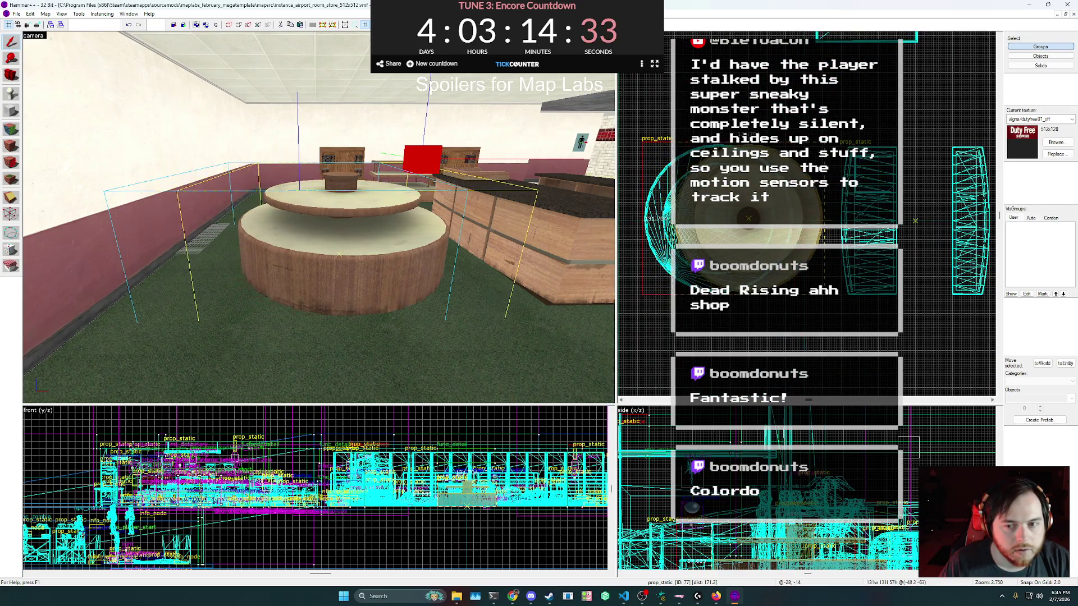
# Reposition the shelf counters beside the round table, then tour the room to the pedestal.
pyautogui.click(472, 235)
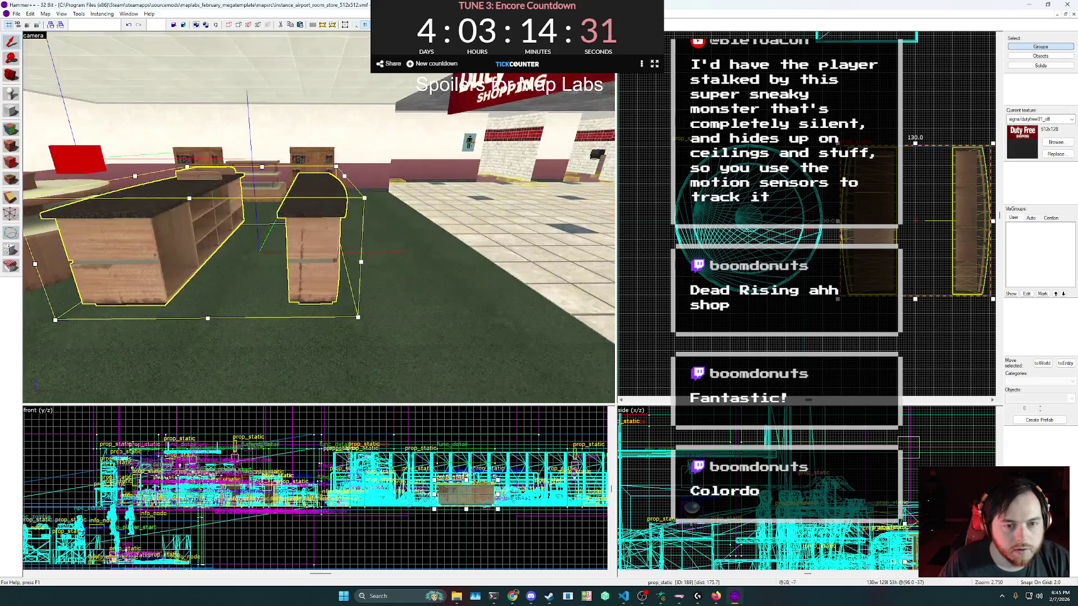
pyautogui.scroll(-3, 808, 211)
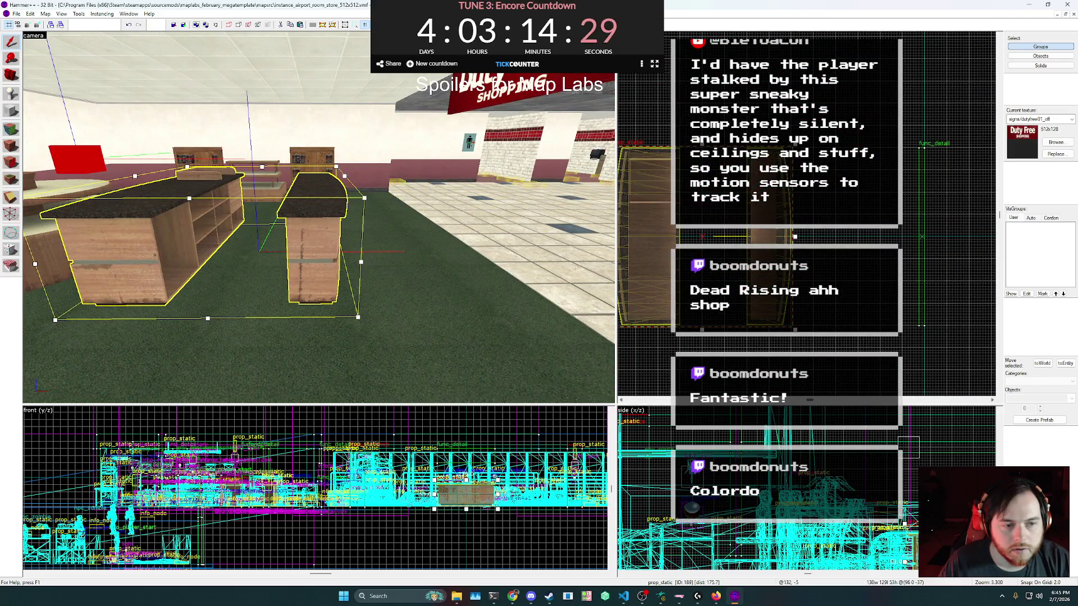
pyautogui.moveTo(757, 210); pyautogui.dragTo(843, 253)
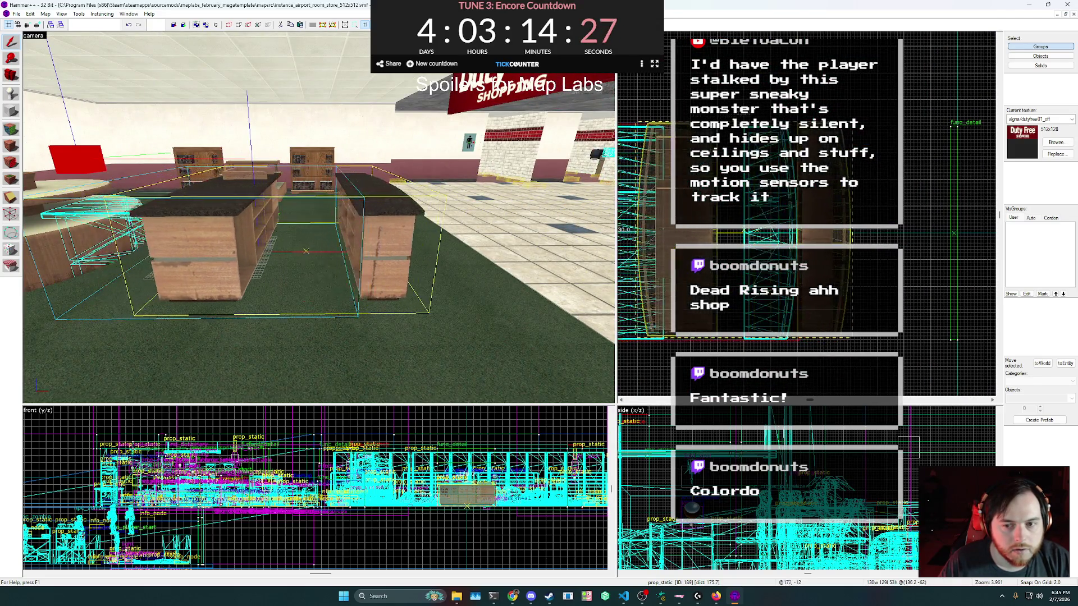
pyautogui.press('Escape')
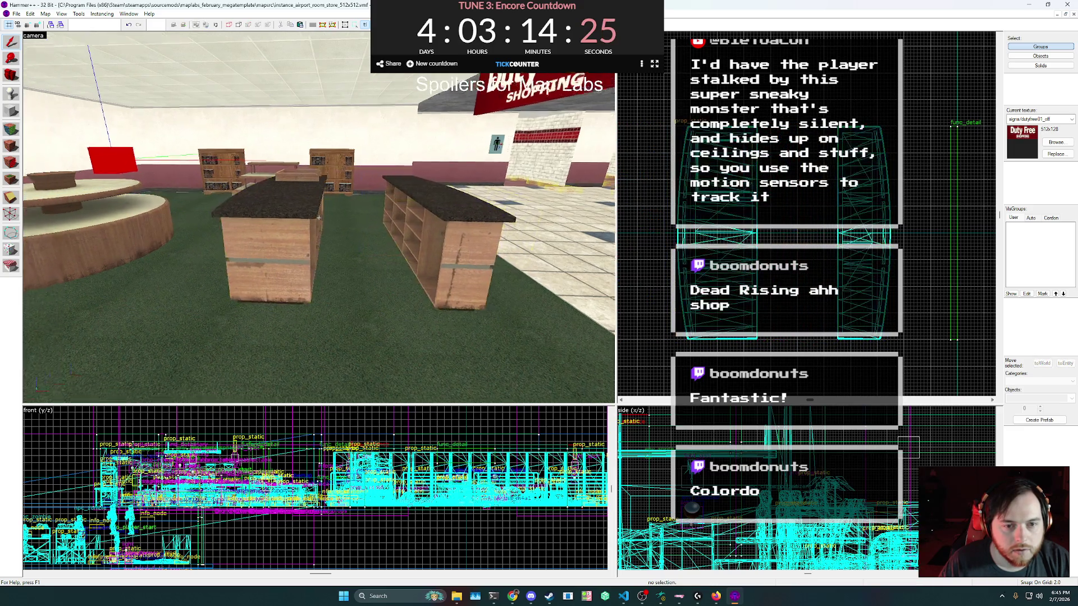
pyautogui.press('w')
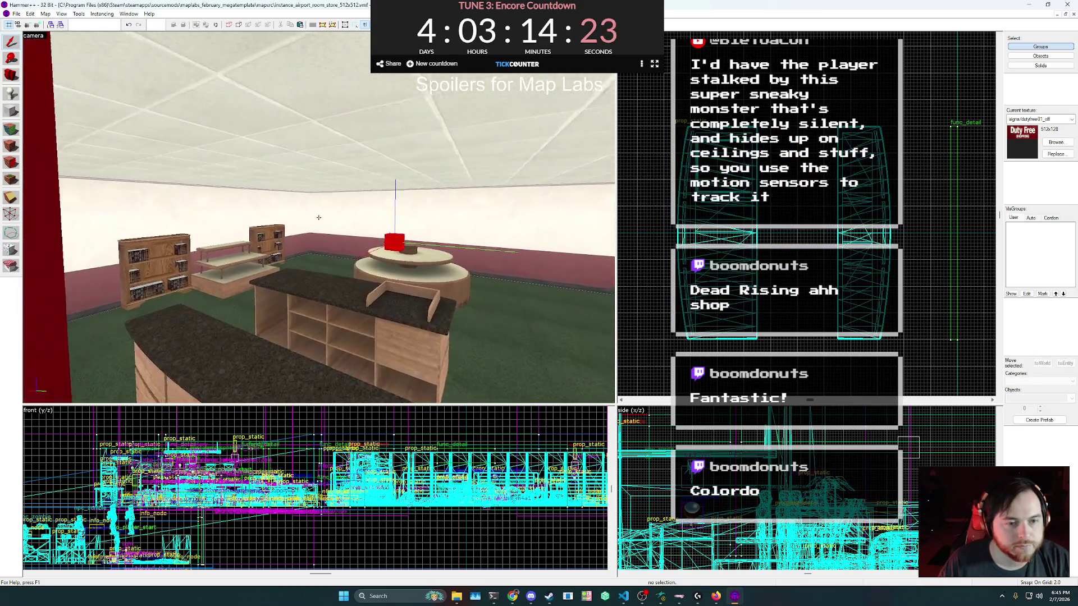
pyautogui.click(319, 219)
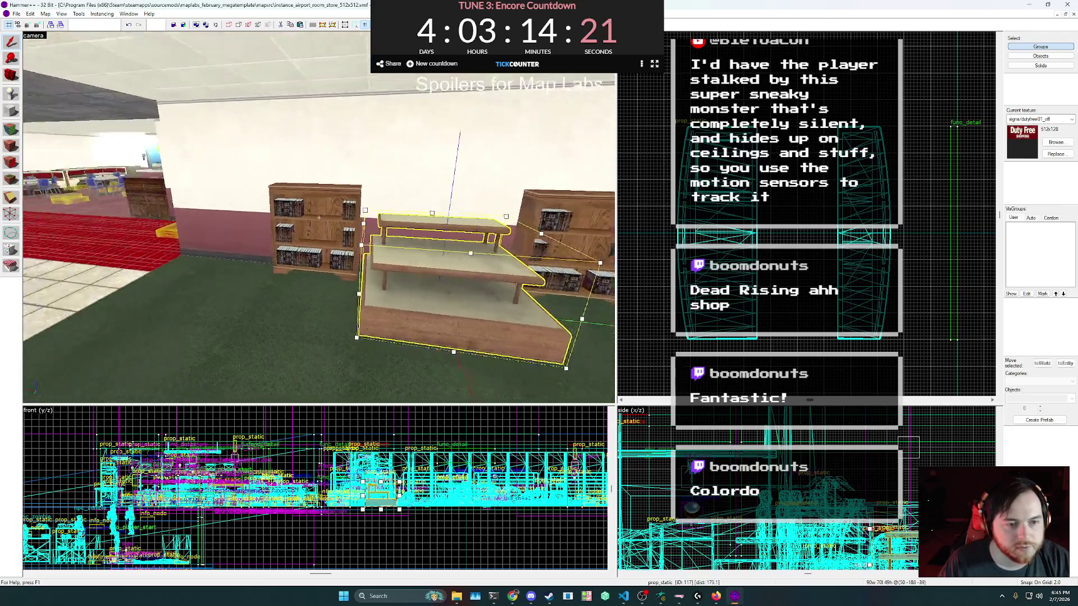
pyautogui.press('Escape')
pyautogui.press('w')
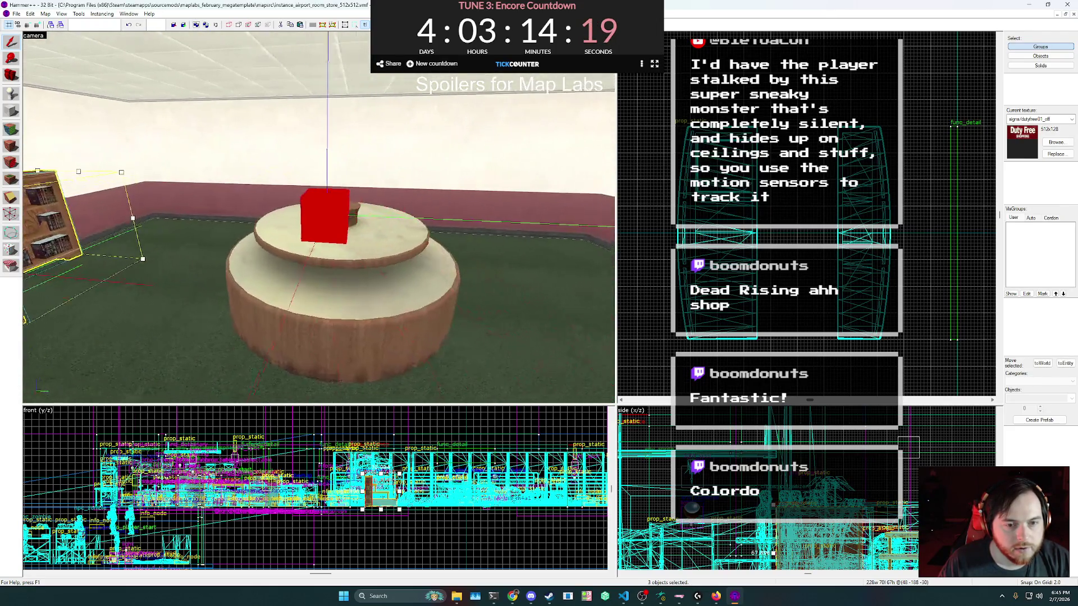
pyautogui.press('w')
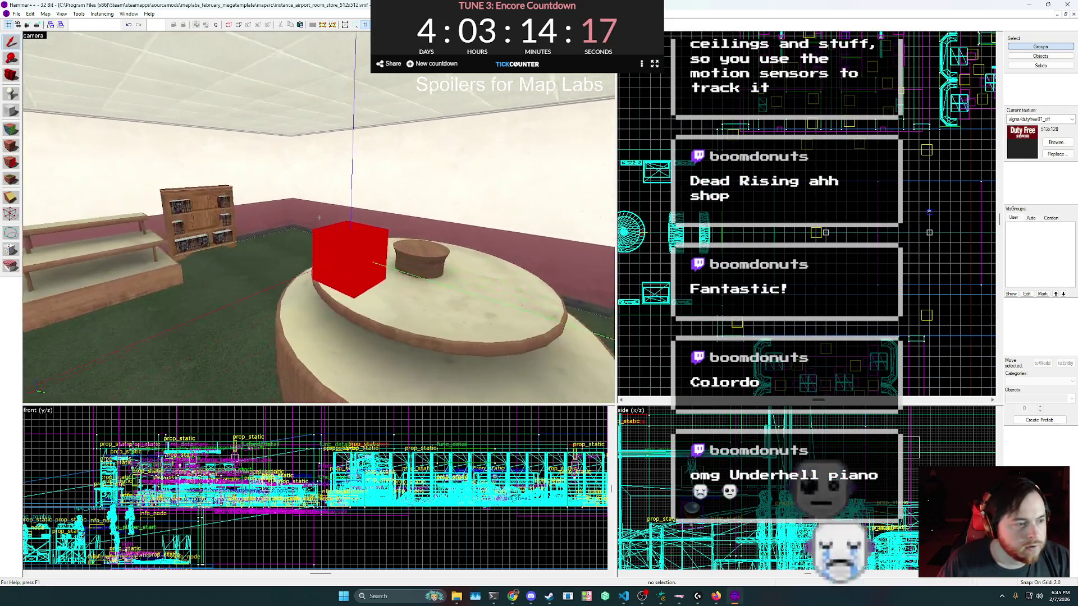
pyautogui.press('w')
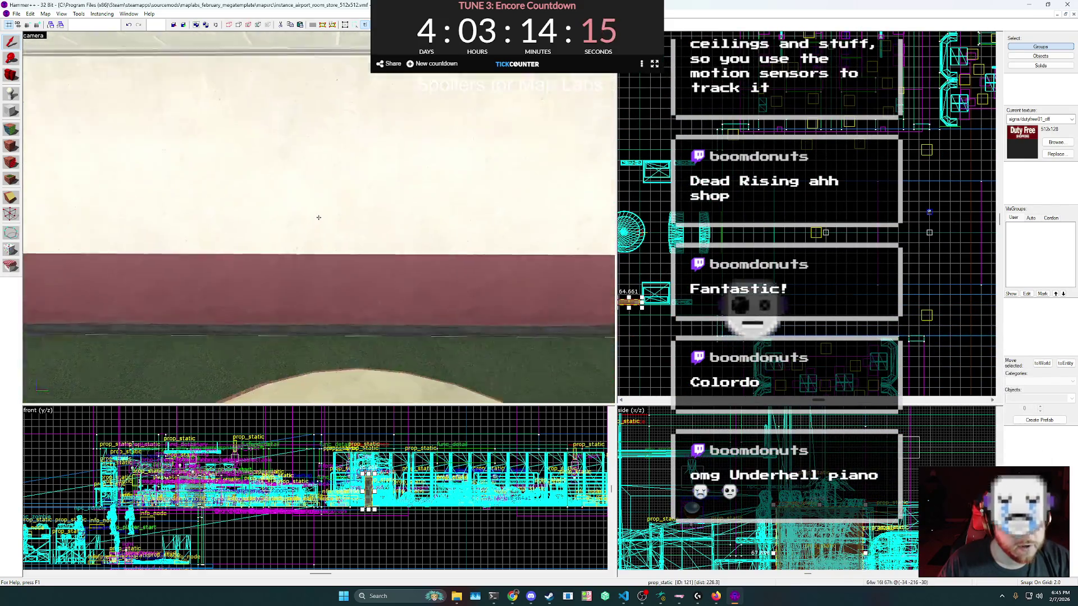
# Swap the wooden cabinet back to a bookshelf, move it into the gap and delete the wider shelf behind.
pyautogui.click(319, 217)
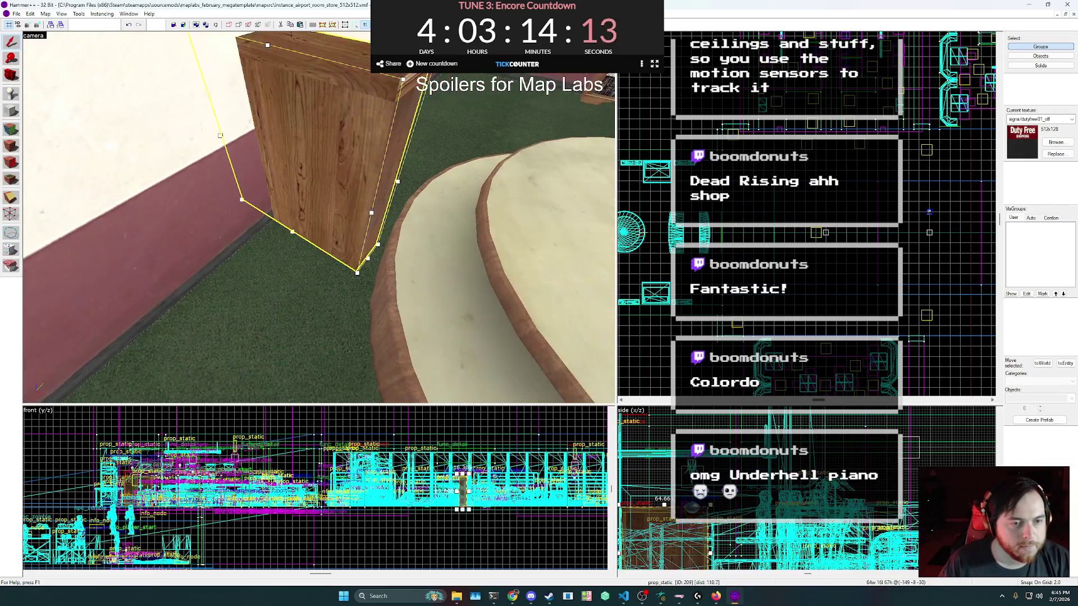
pyautogui.scroll(3, 943, 212)
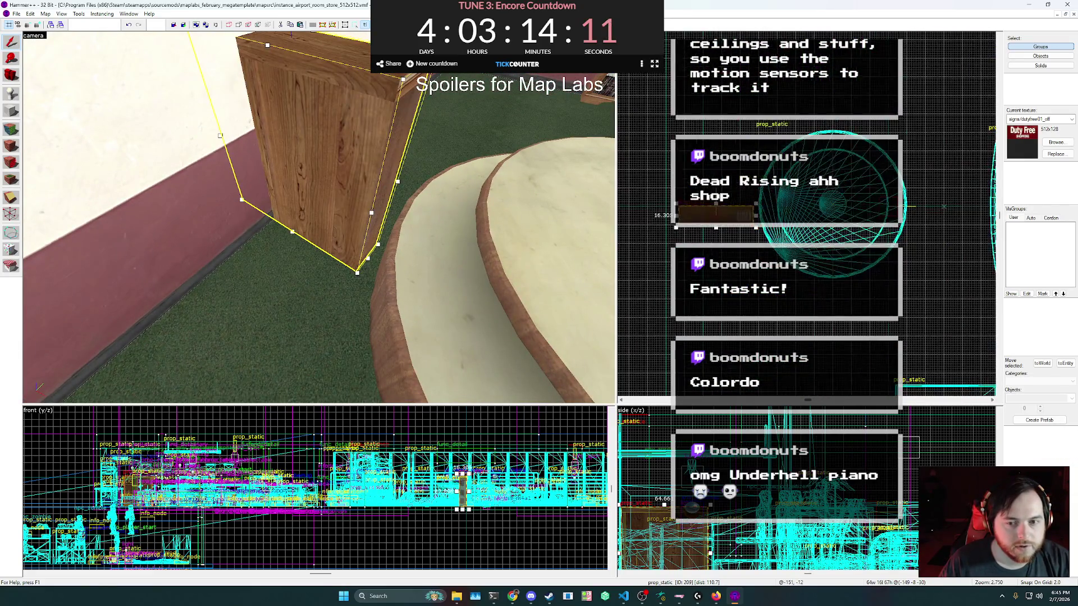
pyautogui.hotkey('ctrl', 'z')
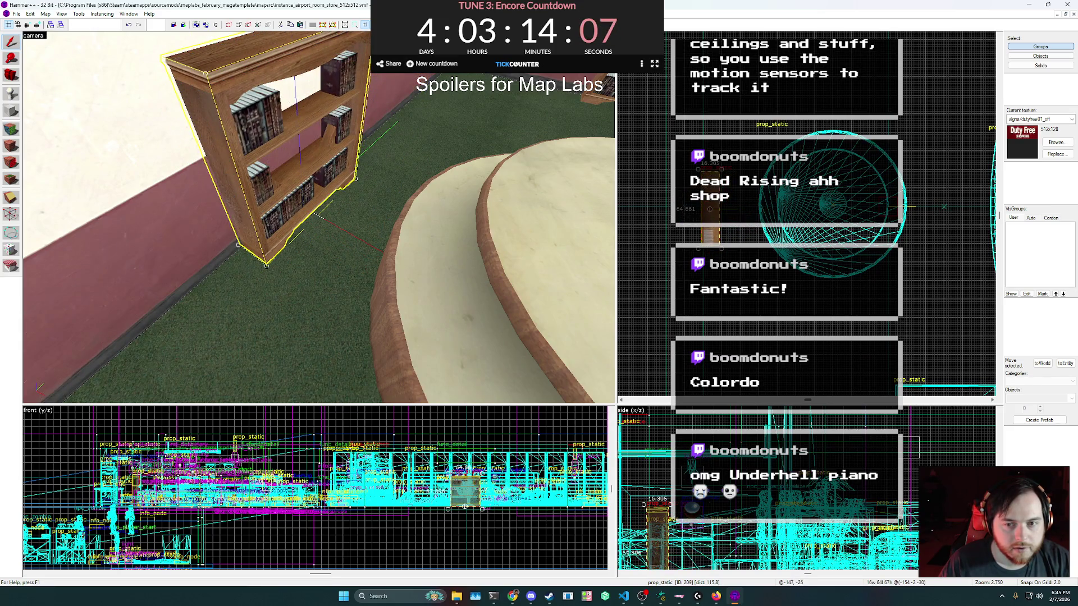
pyautogui.press('Right')
pyautogui.moveTo(381, 91); pyautogui.dragTo(388, 152)
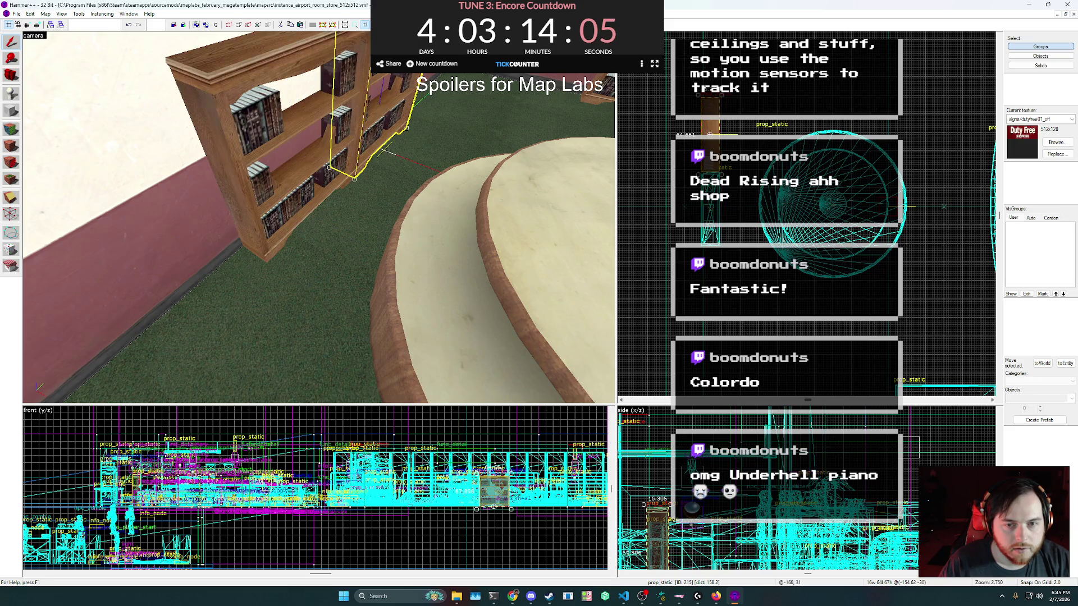
pyautogui.press('Delete')
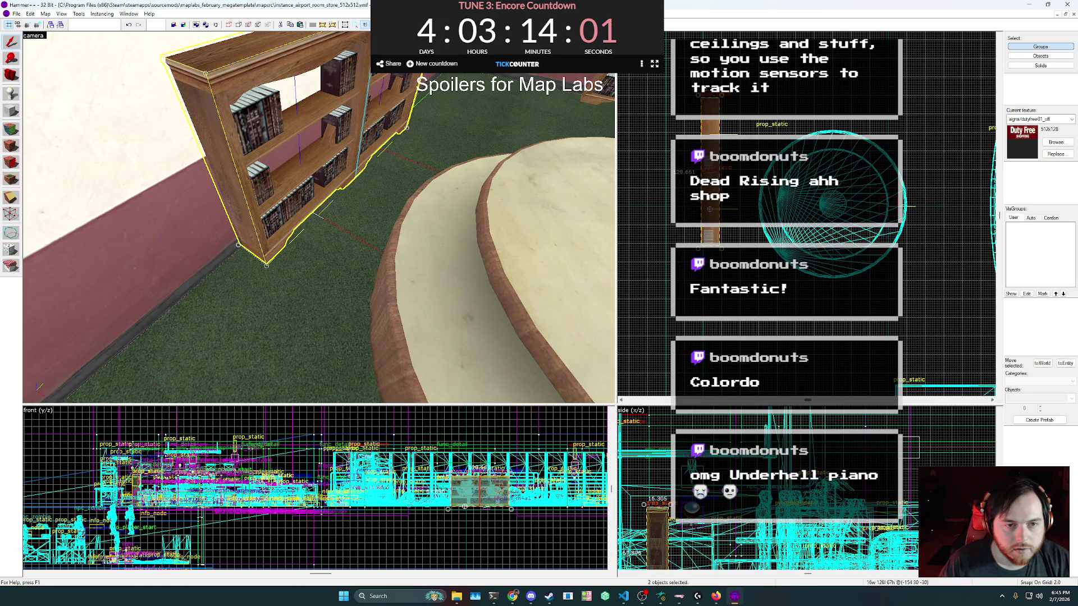
pyautogui.press('w')
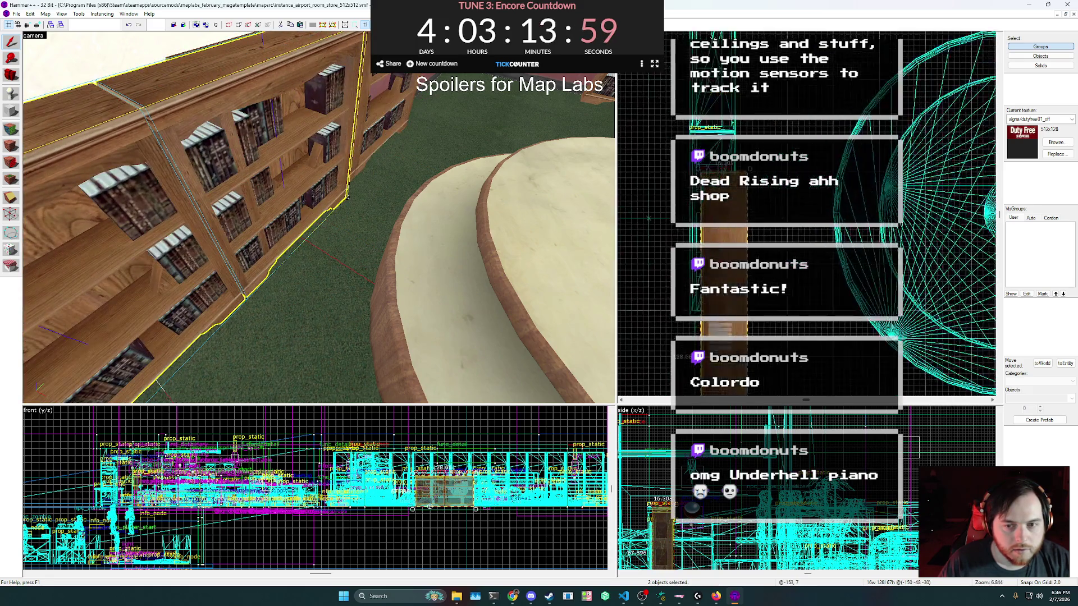
pyautogui.press('w')
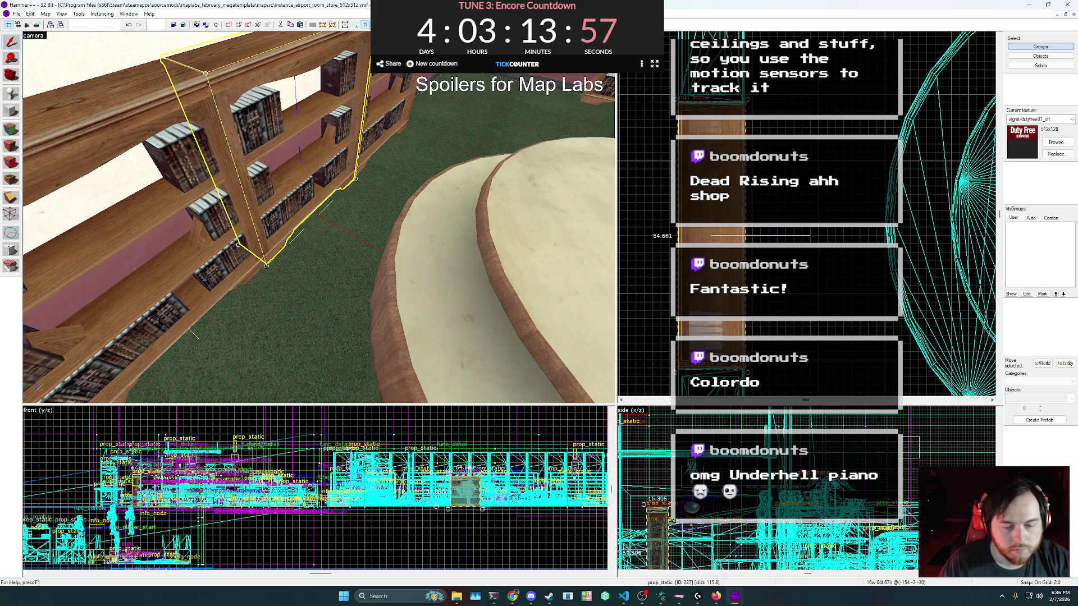
pyautogui.press('Escape')
# Try stretching and shifting two bookshelves, then undo to restore the three-section row.
pyautogui.press('s')
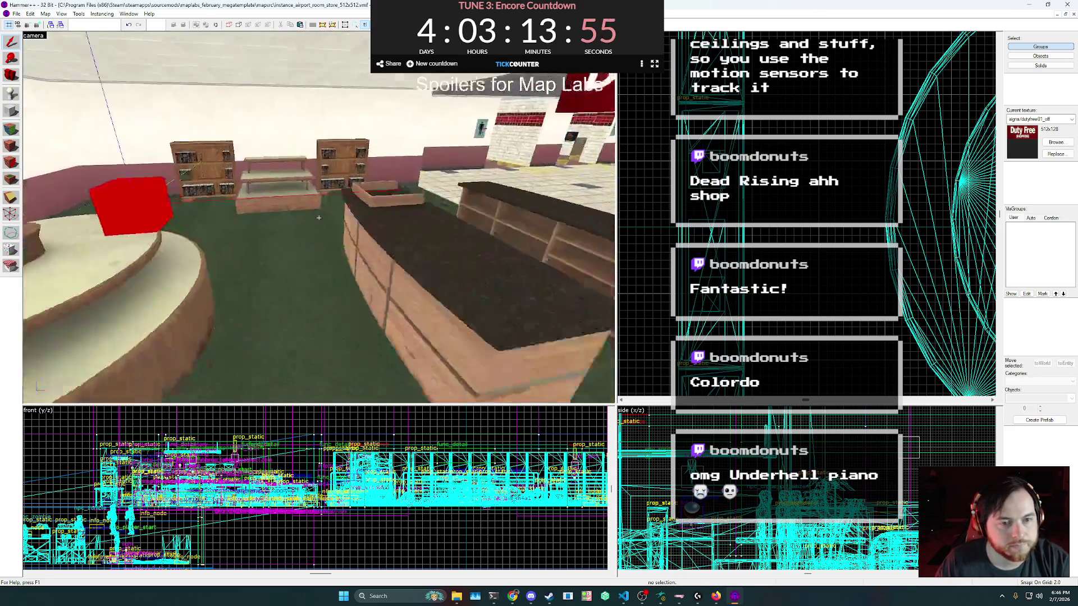
pyautogui.keyDown('ctrl'); pyautogui.click(341, 244); pyautogui.keyUp('ctrl')
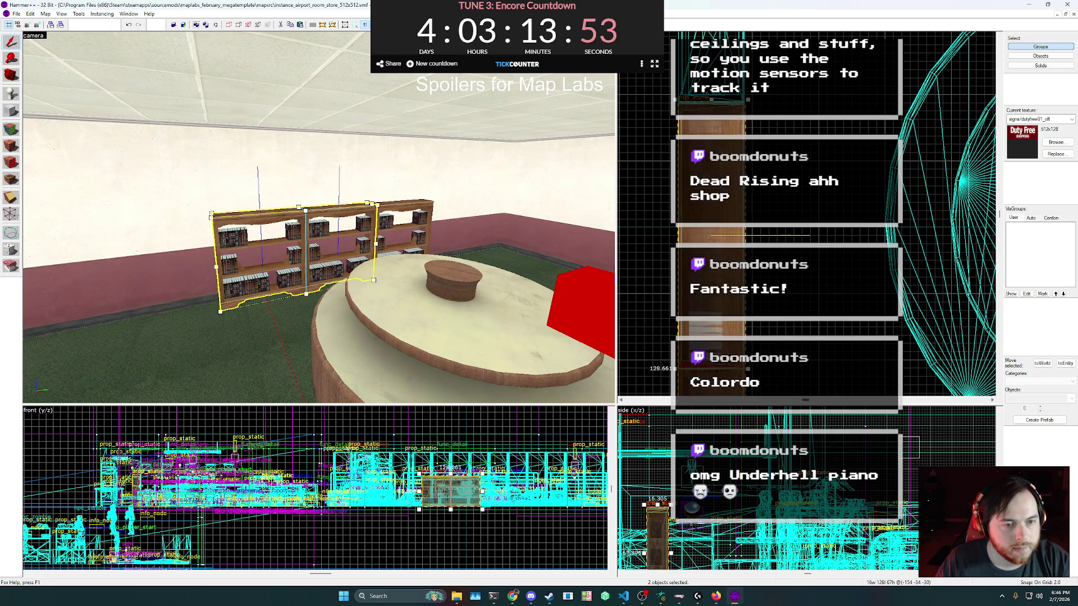
pyautogui.moveTo(748, 236); pyautogui.dragTo(732, 236)
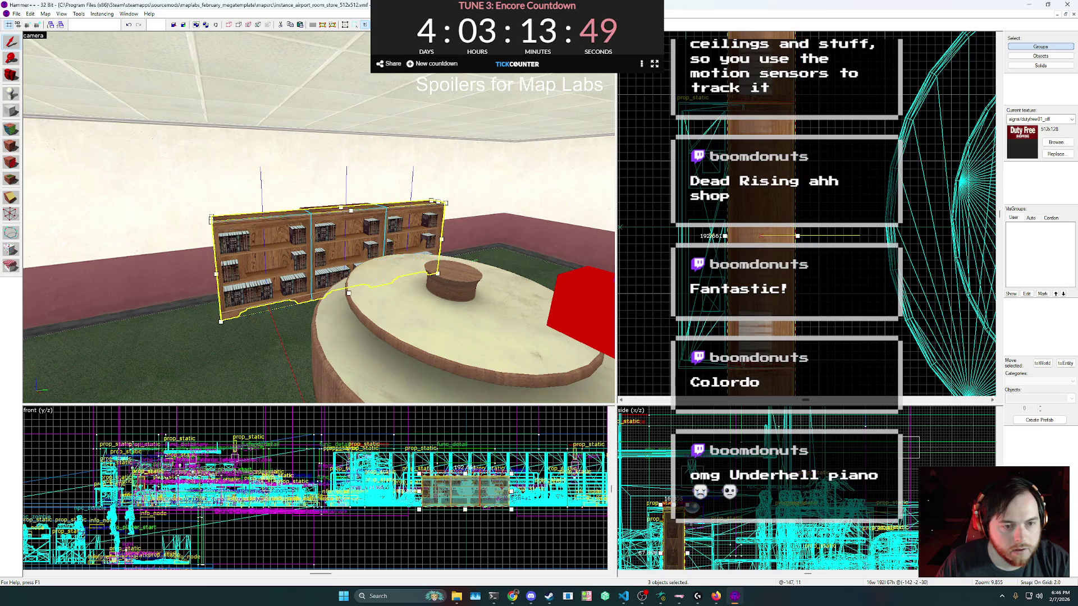
pyautogui.moveTo(412, 236); pyautogui.dragTo(399, 239)
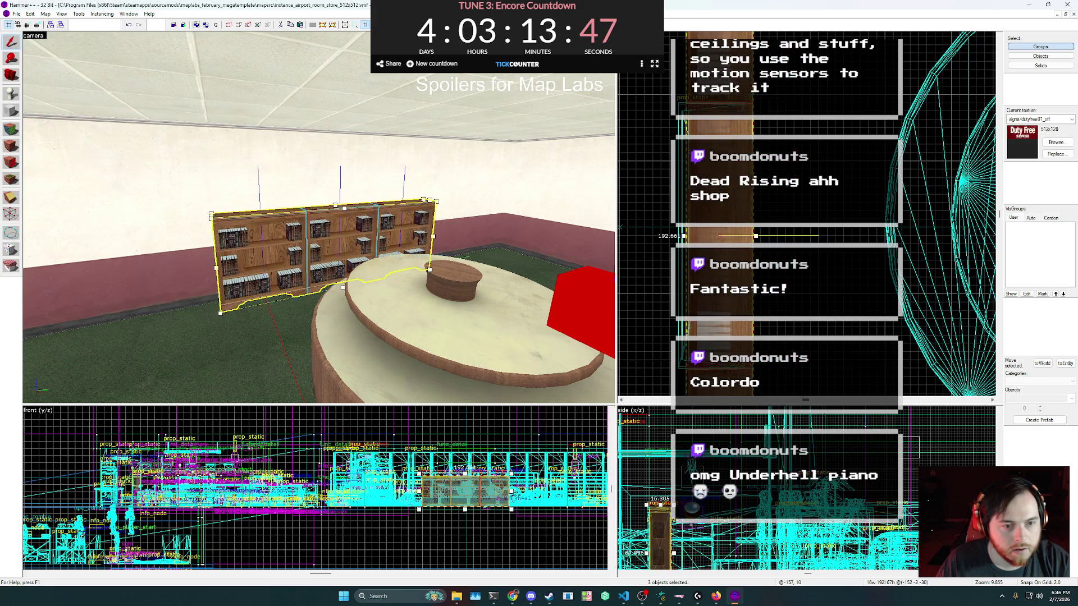
pyautogui.hotkey('ctrl', 'z')
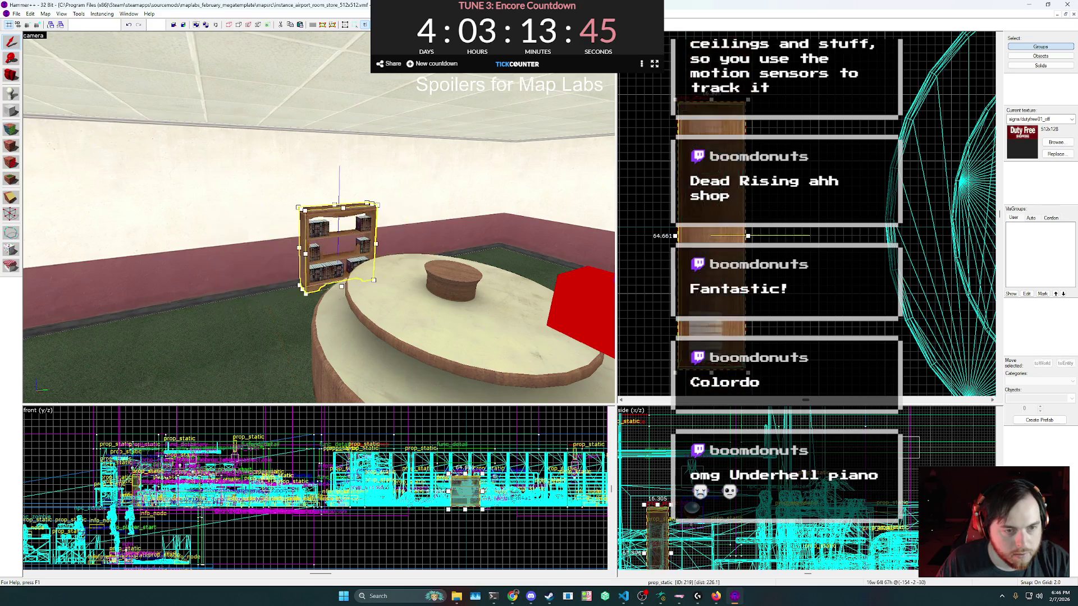
pyautogui.hotkey('ctrl', 'z')
pyautogui.hotkey('ctrl', 'z')
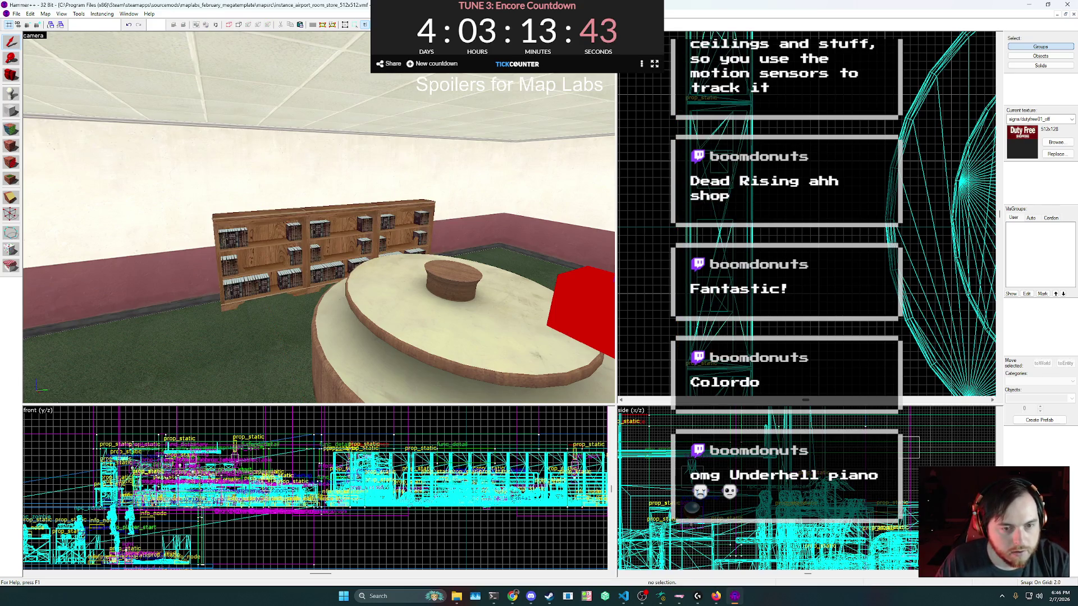
pyautogui.press('w')
pyautogui.press('w')
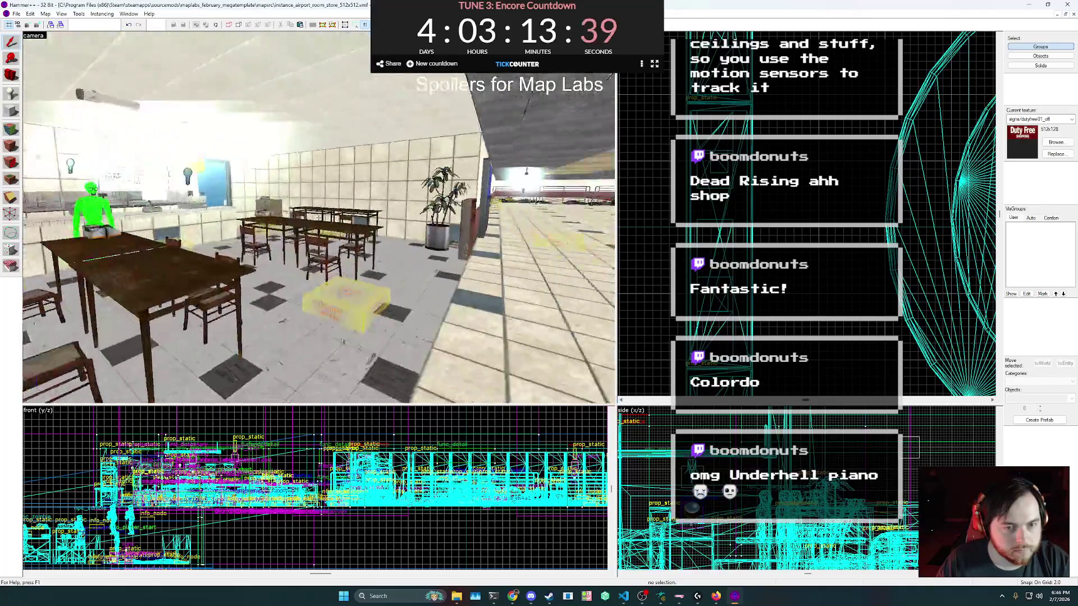
# Fly around the store past the potted plant corner and back across the shop.
pyautogui.press('w')
pyautogui.press('w')
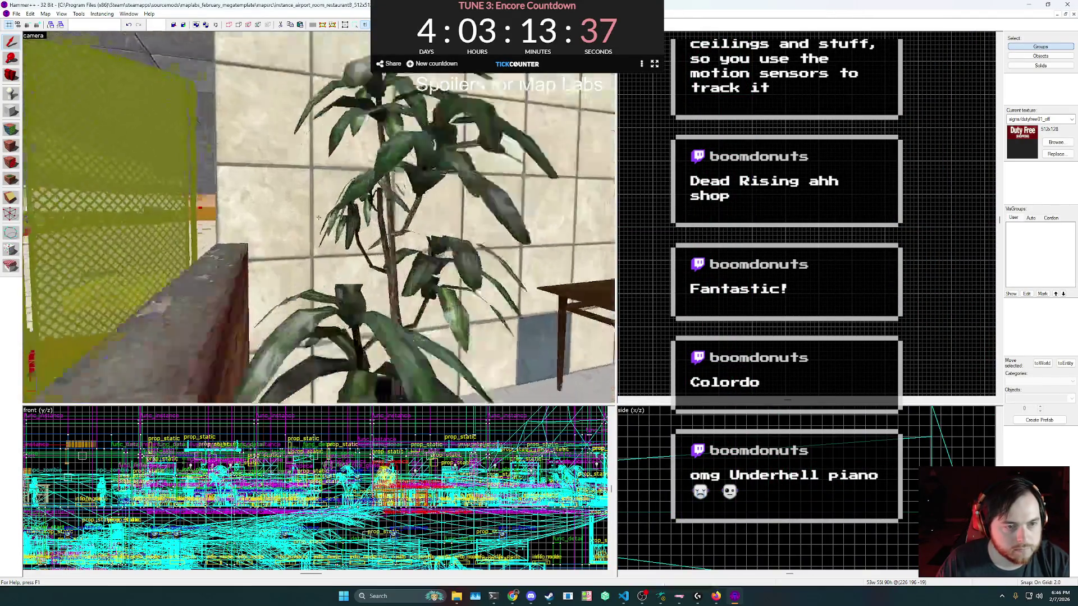
pyautogui.press('w')
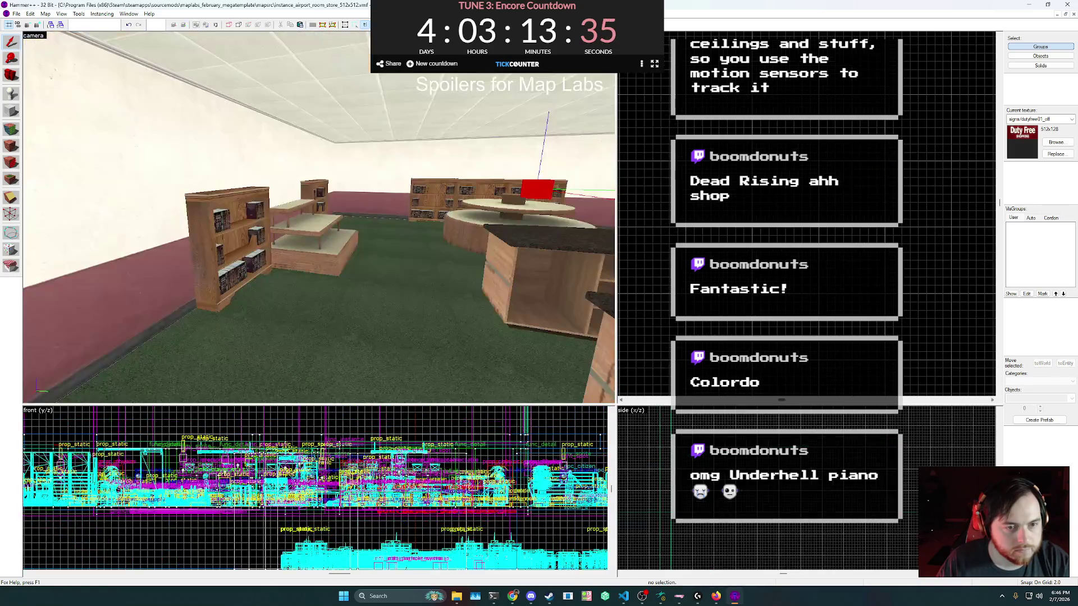
pyautogui.click(316, 210)
pyautogui.press('w')
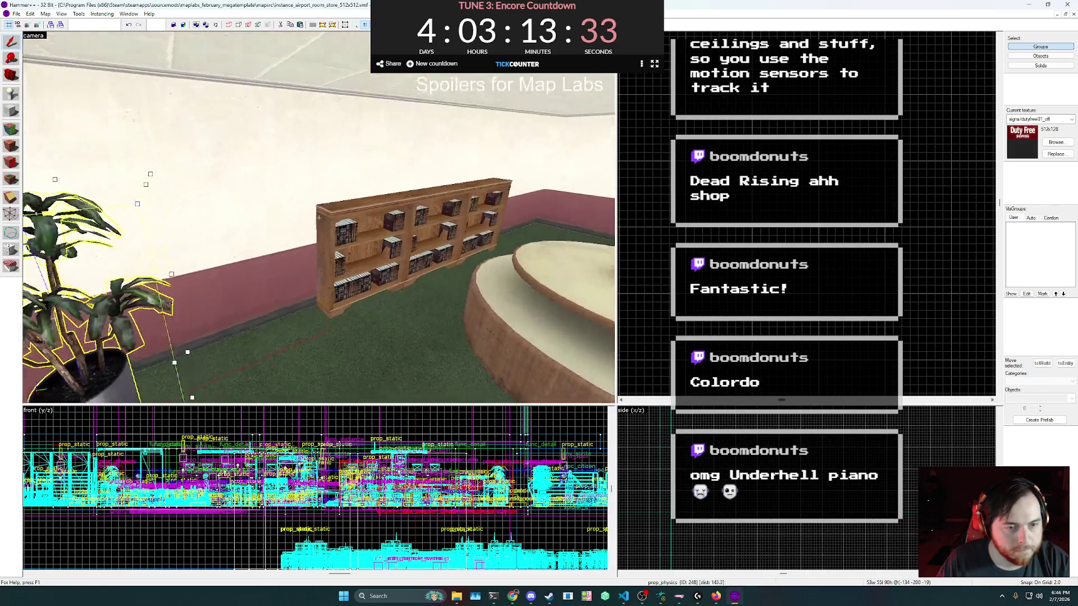
pyautogui.press('w')
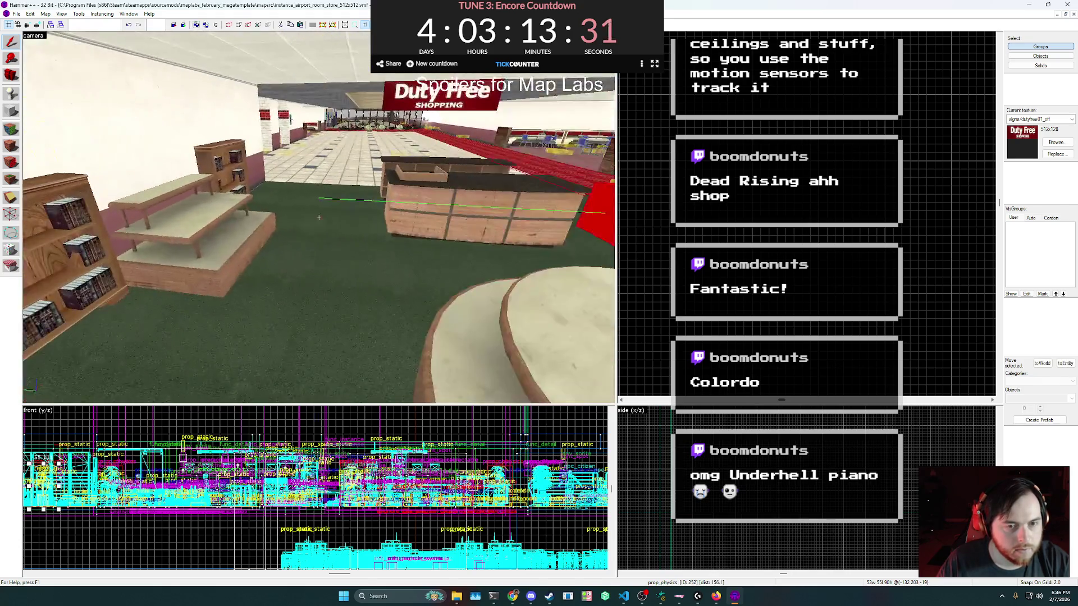
pyautogui.press('w')
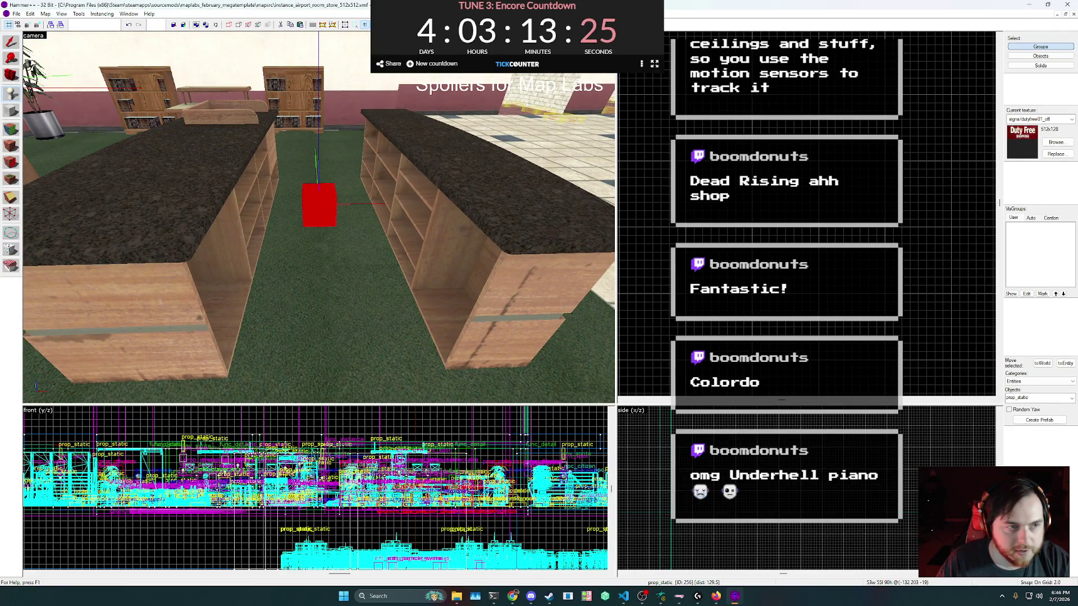
# Browse the placeholder prop's model through the dead civilian, suit, legs and pilot bodies.
pyautogui.hotkey('alt', 'Return')
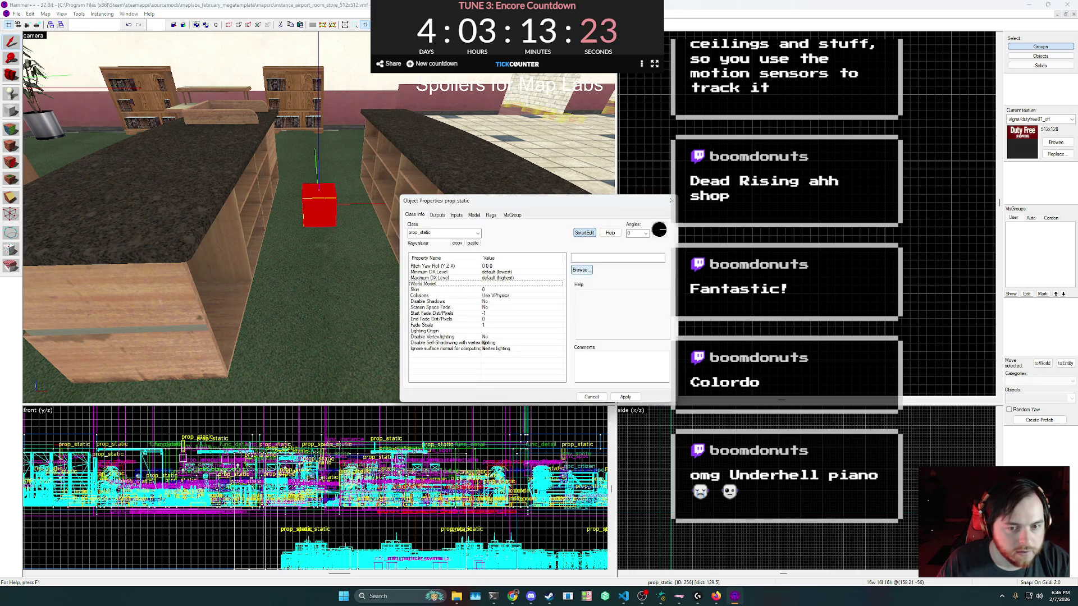
pyautogui.click(581, 270)
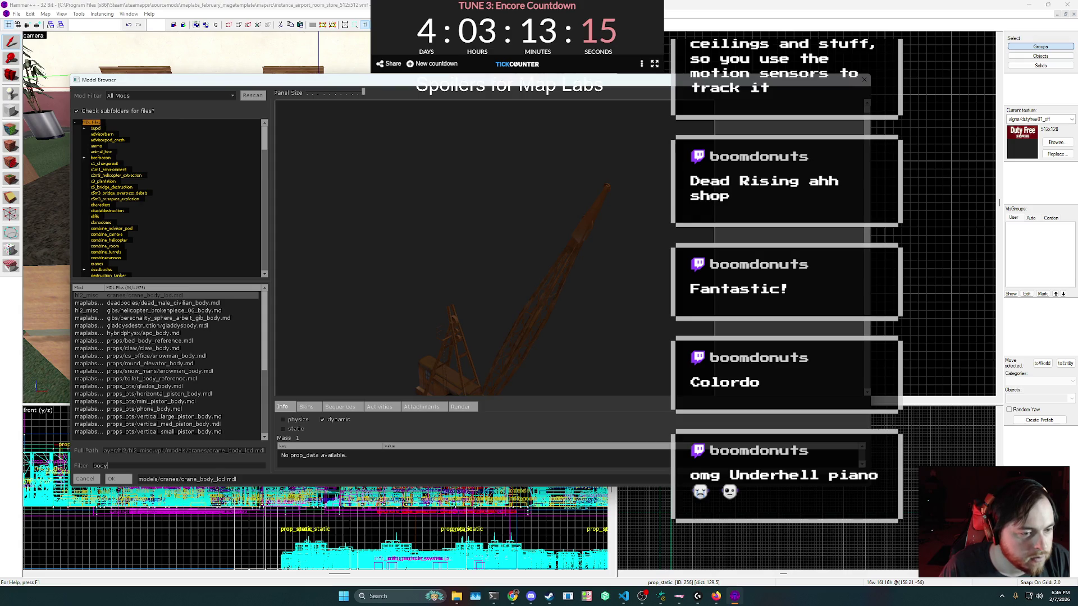
pyautogui.scroll(-1, 168, 362)
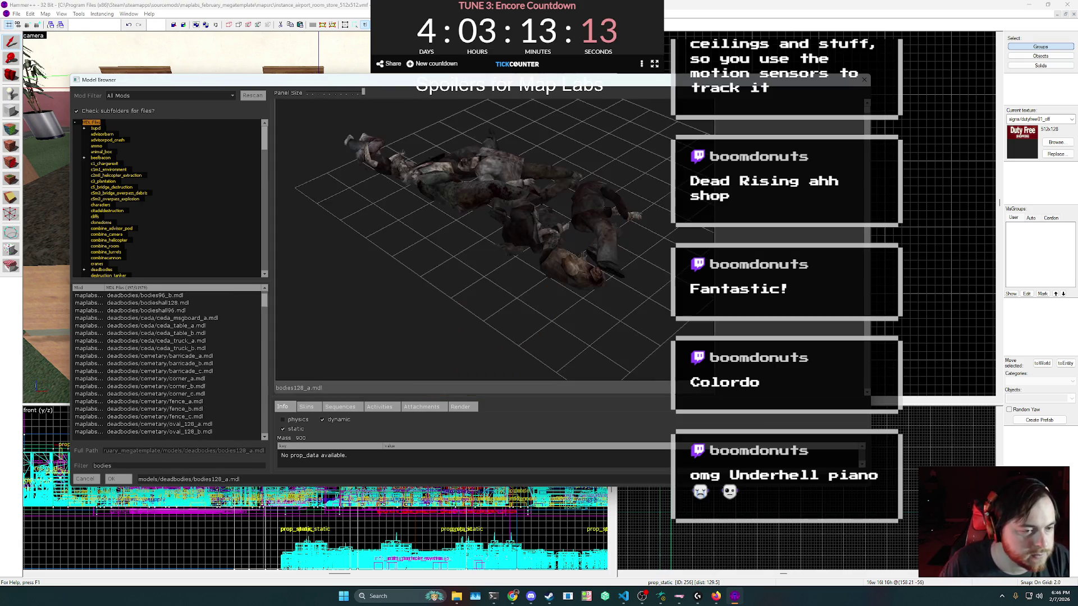
pyautogui.press('Down')
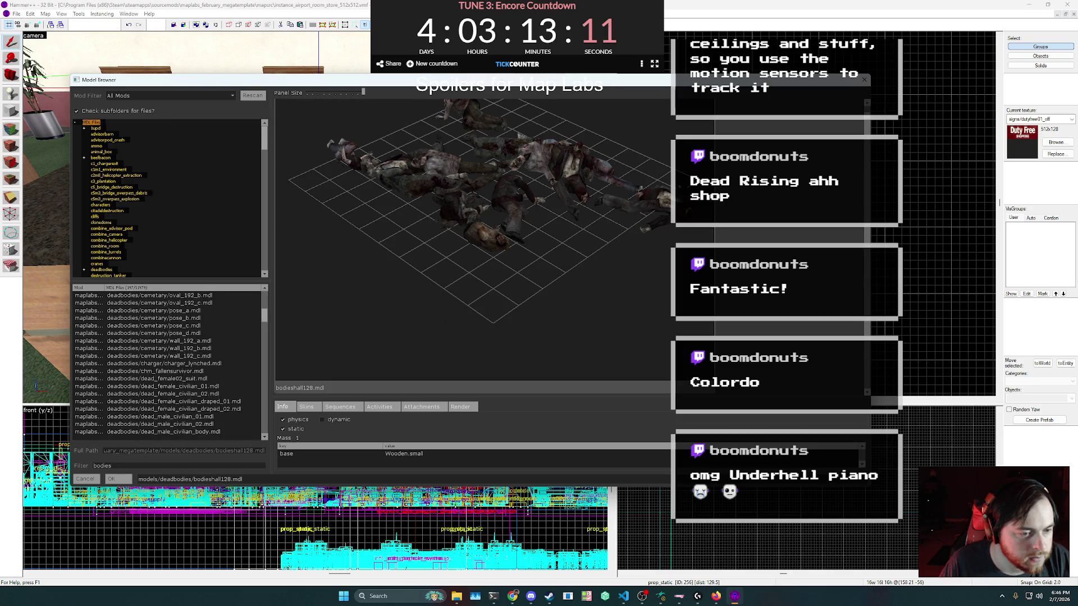
pyautogui.press('Down')
pyautogui.press('Down')
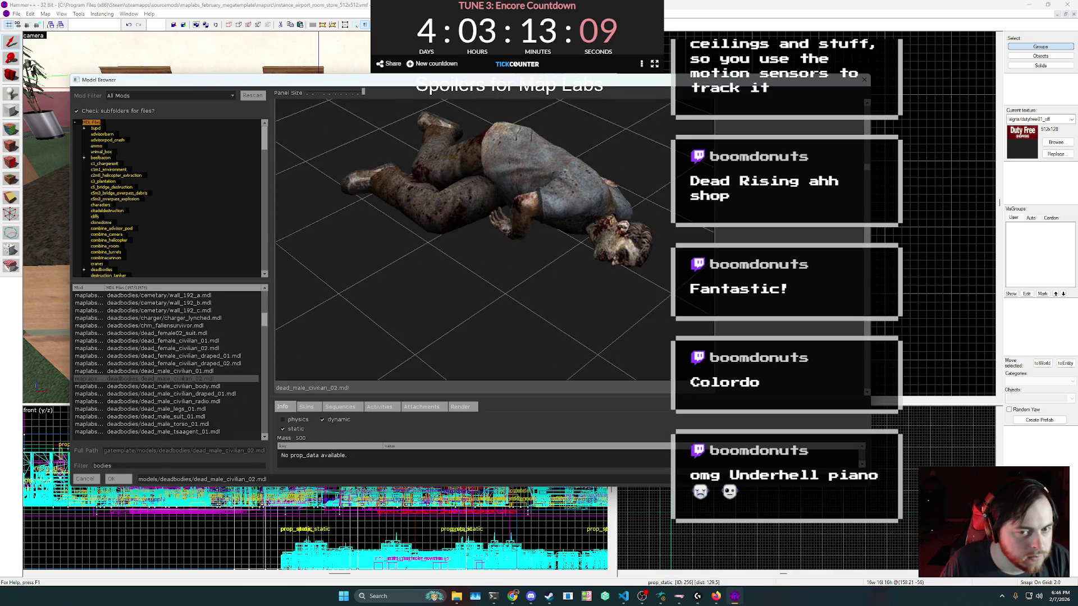
pyautogui.press('Up')
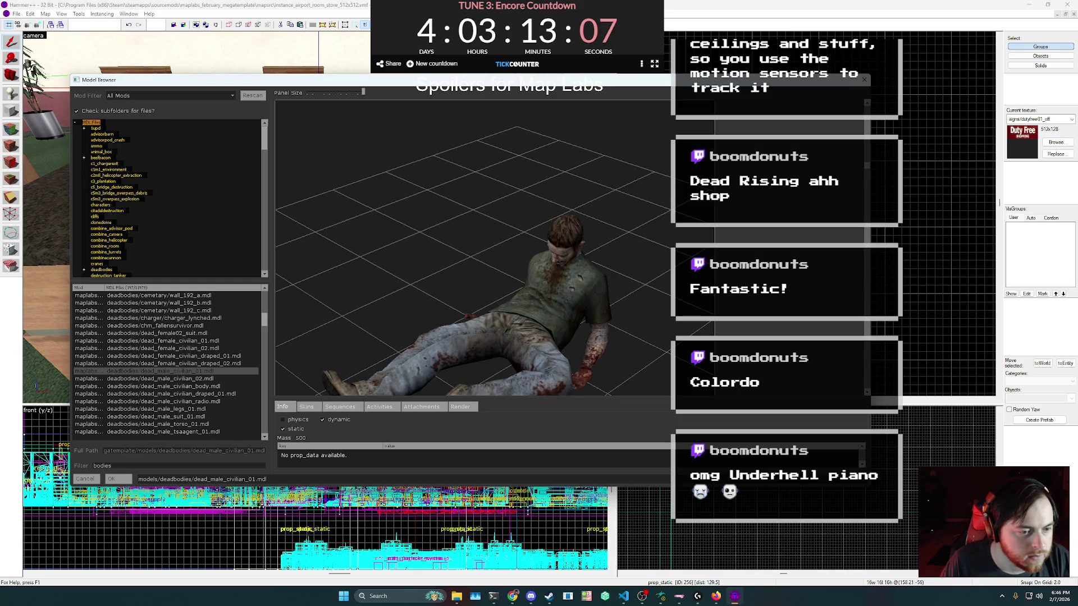
pyautogui.press('Down')
pyautogui.press('Down')
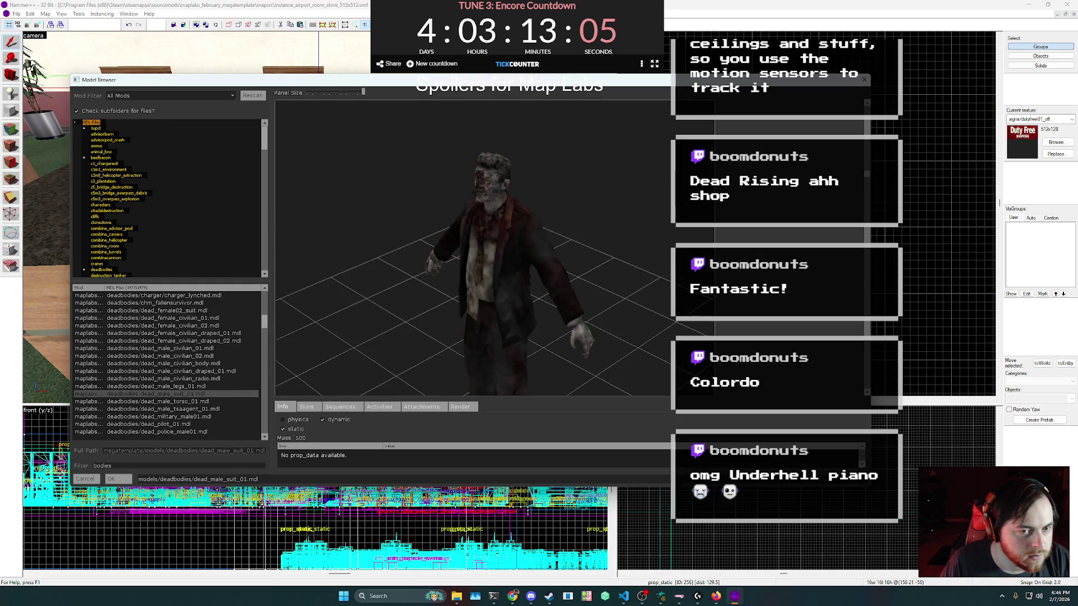
pyautogui.press('Up')
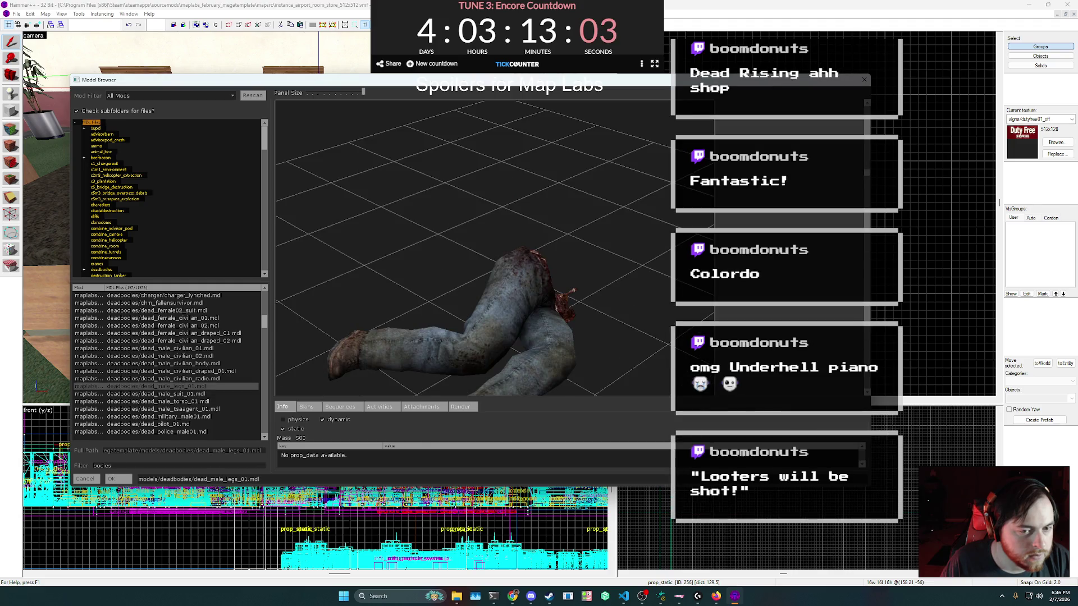
pyautogui.press('Down')
pyautogui.press('Down')
pyautogui.press('Down')
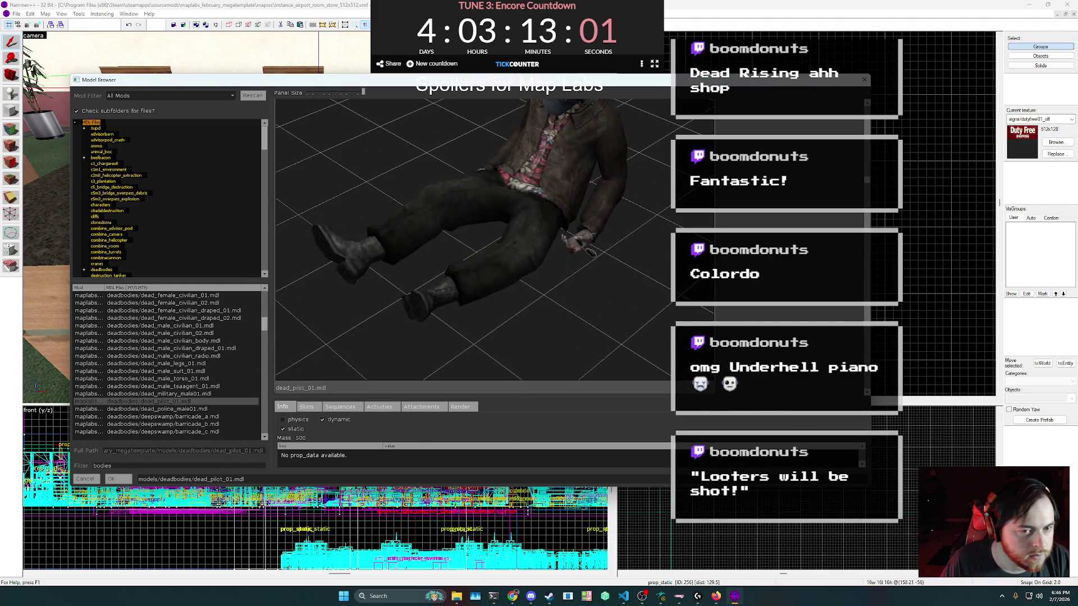
pyautogui.moveTo(472, 236); pyautogui.dragTo(522, 253)
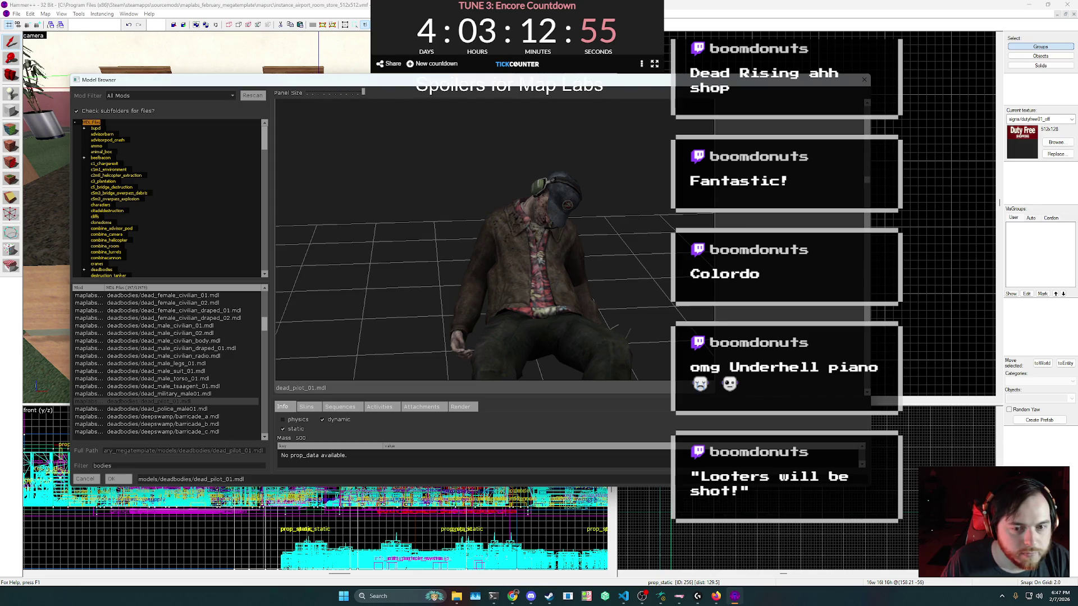
pyautogui.moveTo(472, 387); pyautogui.dragTo(472, 337)
pyautogui.scroll(-5, 166, 362)
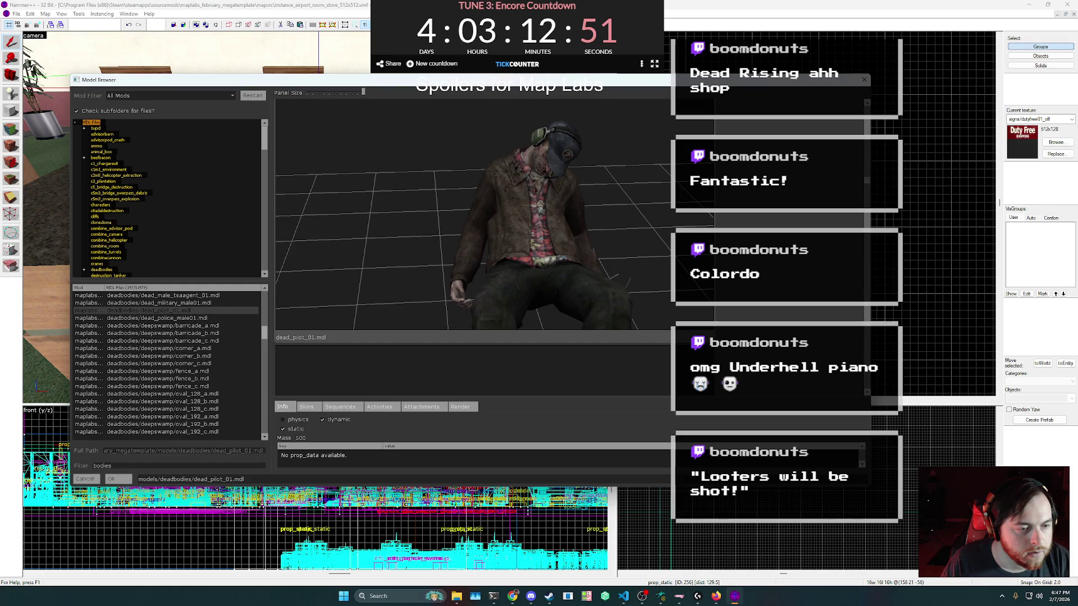
# Set the prop's model to dead_male_civilian_01 and apply it.
pyautogui.press('Up')
pyautogui.press('Up')
pyautogui.press('Up')
pyautogui.press('Up')
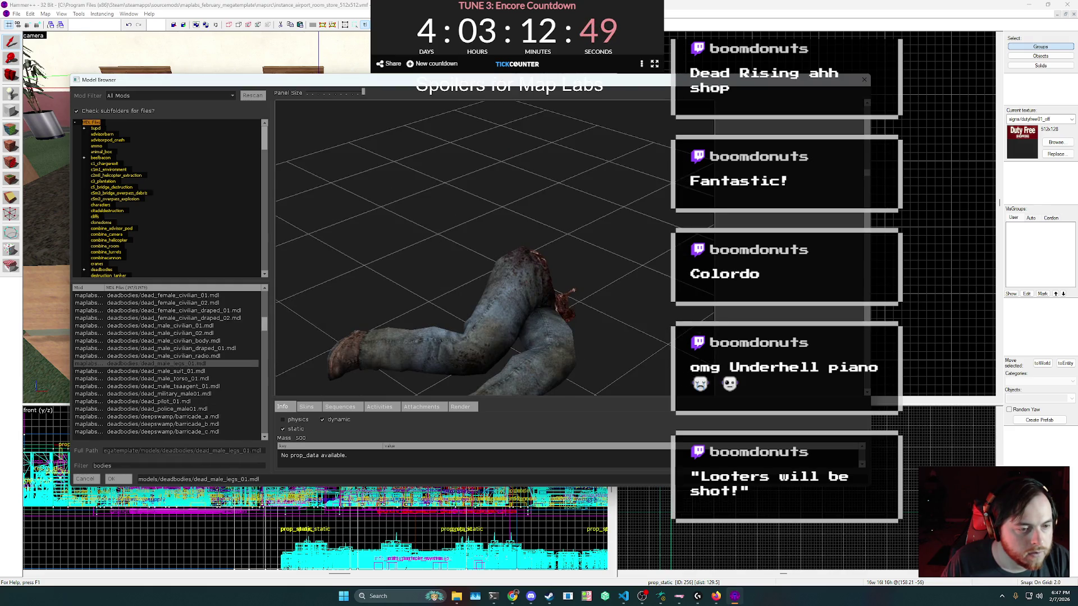
pyautogui.press('Up')
pyautogui.press('Up')
pyautogui.press('Up')
pyautogui.press('Down')
pyautogui.press('Up')
pyautogui.press('Return')
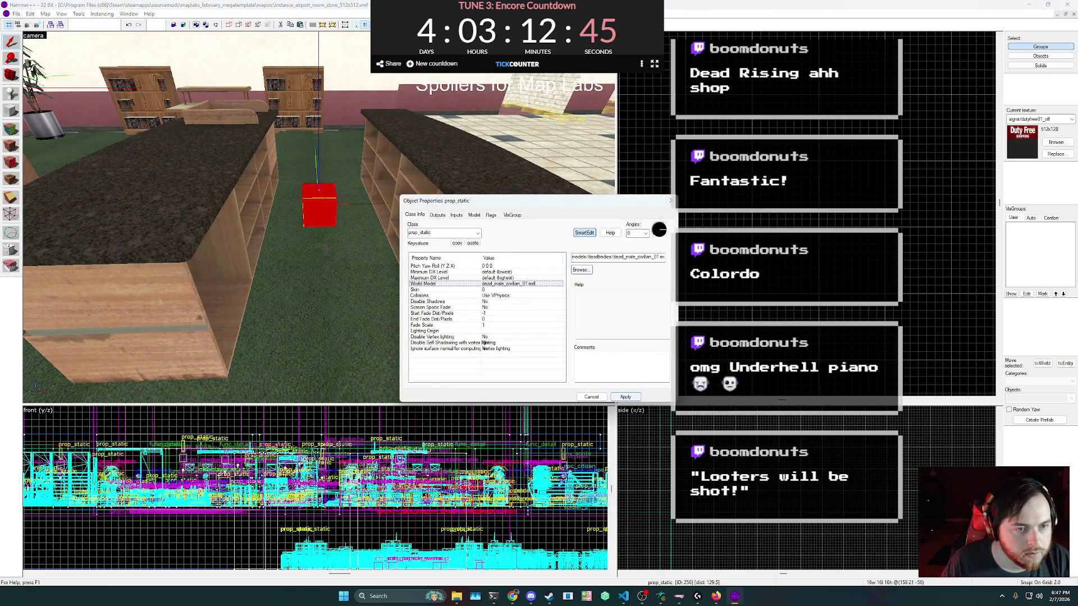
pyautogui.press('Return')
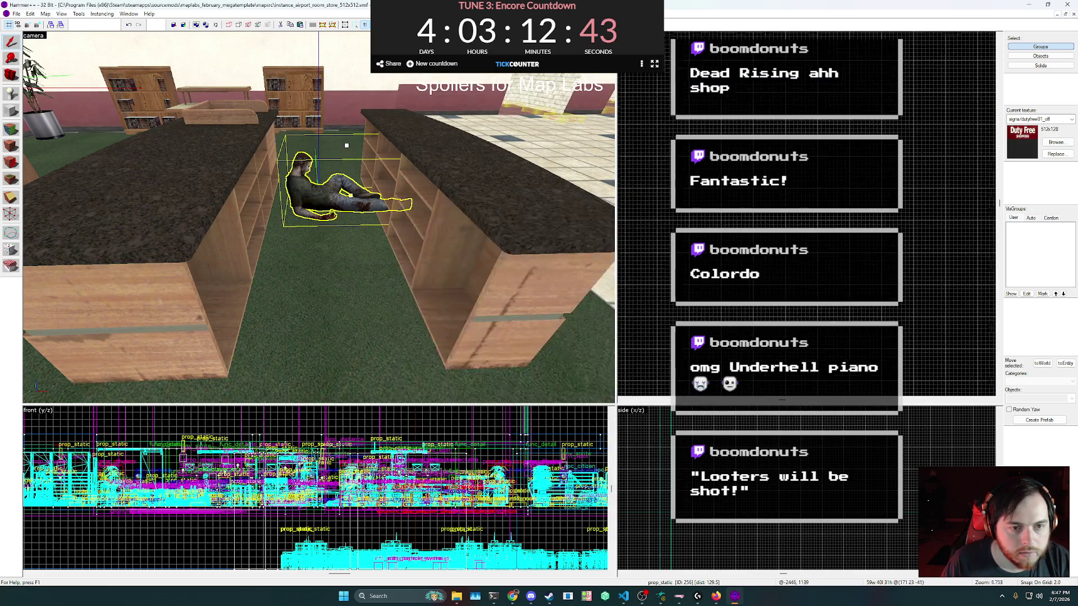
pyautogui.scroll(-5, 927, 211)
pyautogui.scroll(10, 880, 266)
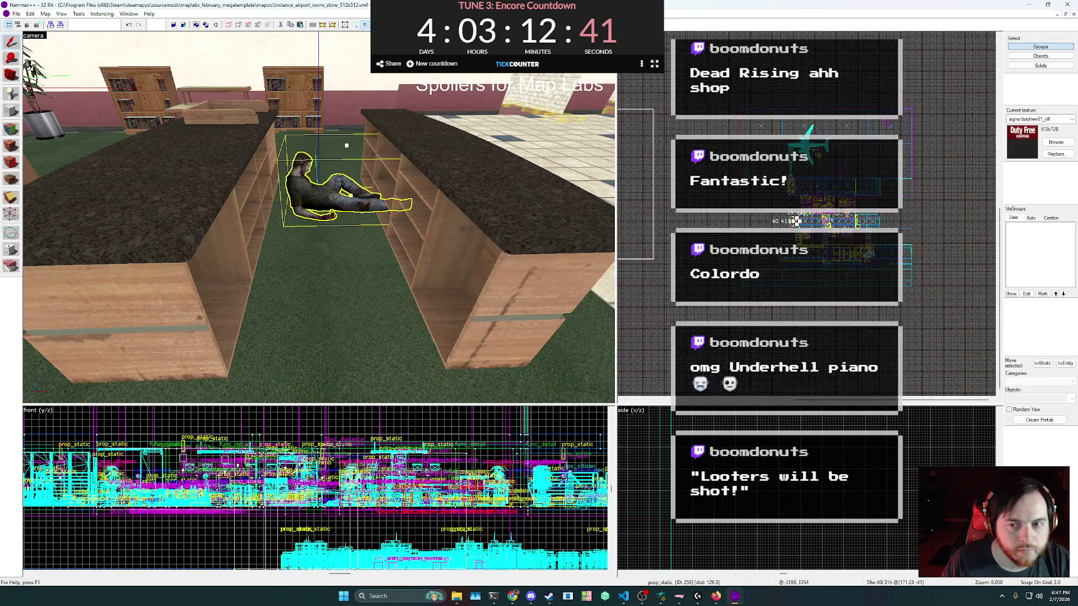
pyautogui.scroll(3, 745, 221)
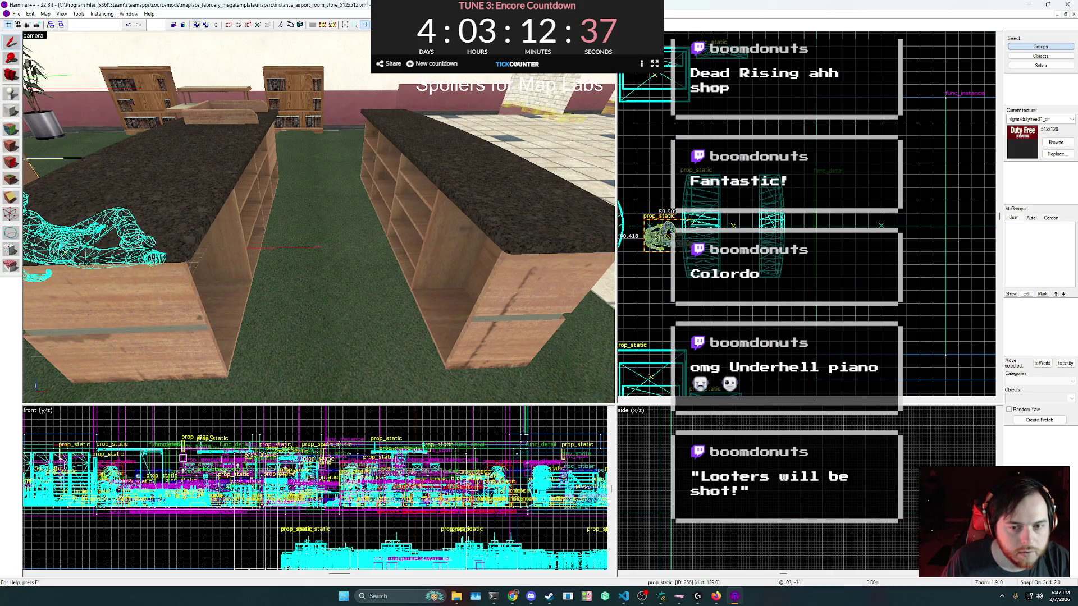
# Move the body beside the counter and start a physics simulation to drop the ragdoll.
pyautogui.moveTo(655, 237); pyautogui.dragTo(661, 221)
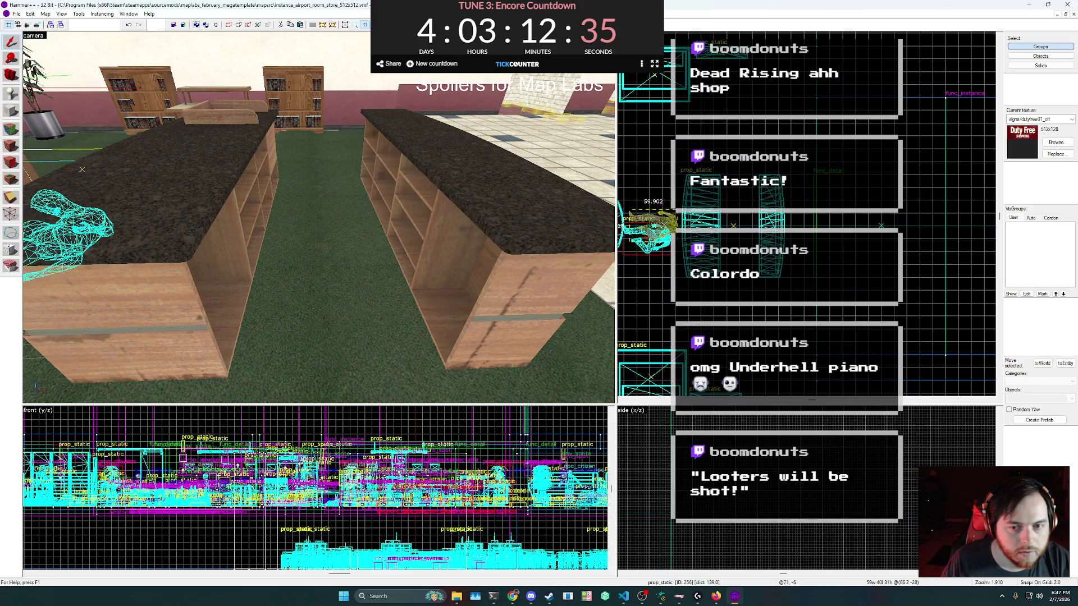
pyautogui.press('w')
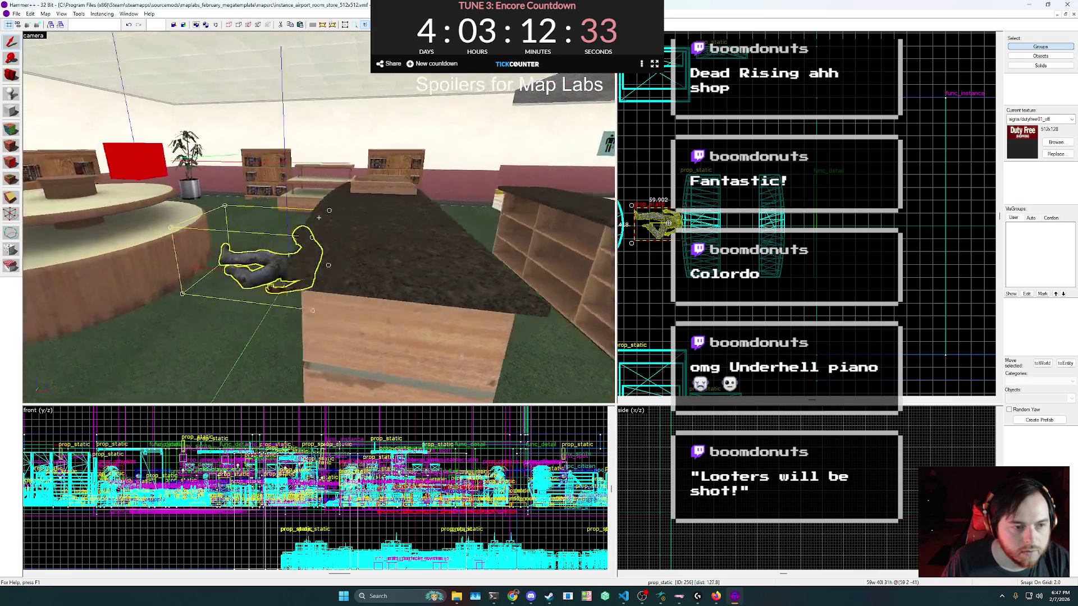
pyautogui.press('w')
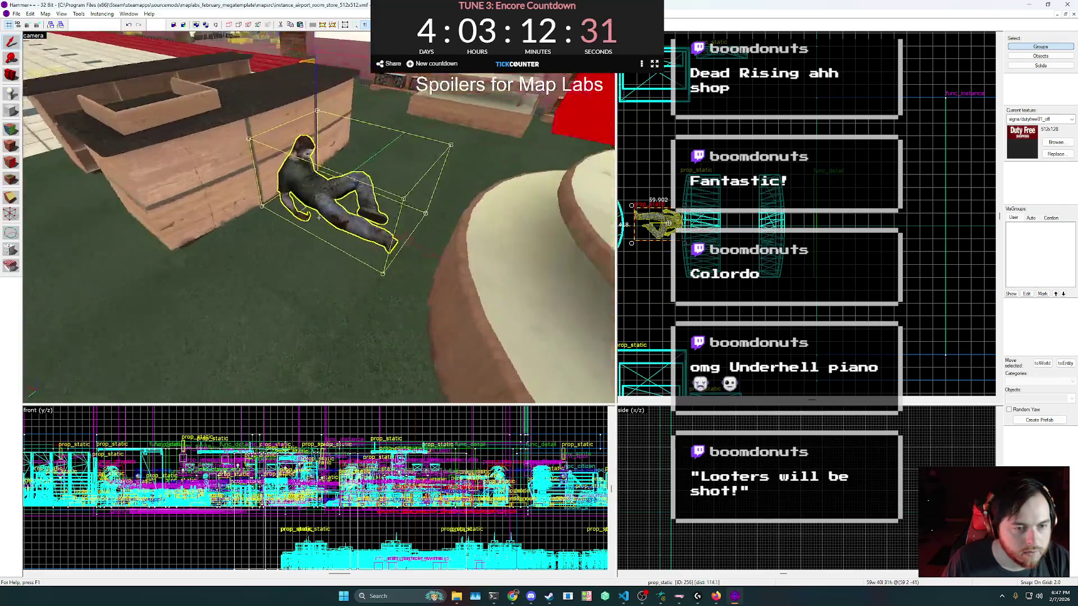
pyautogui.scroll(-4, 315, 489)
pyautogui.scroll(5, 316, 488)
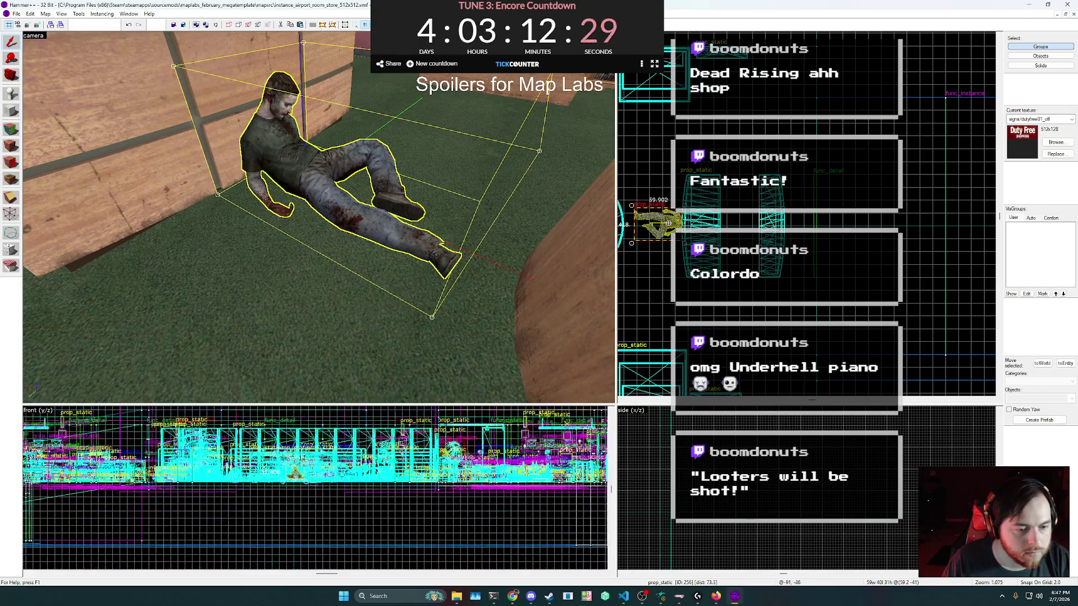
pyautogui.scroll(5, 315, 488)
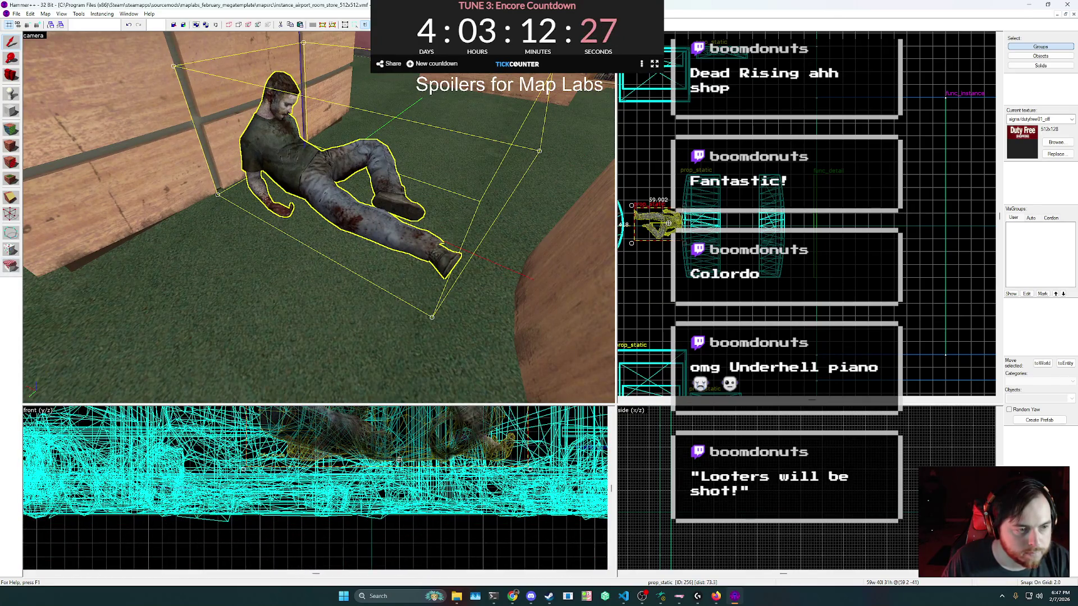
pyautogui.hotkey('ctrl', 'shift', 'p')
pyautogui.press('space')
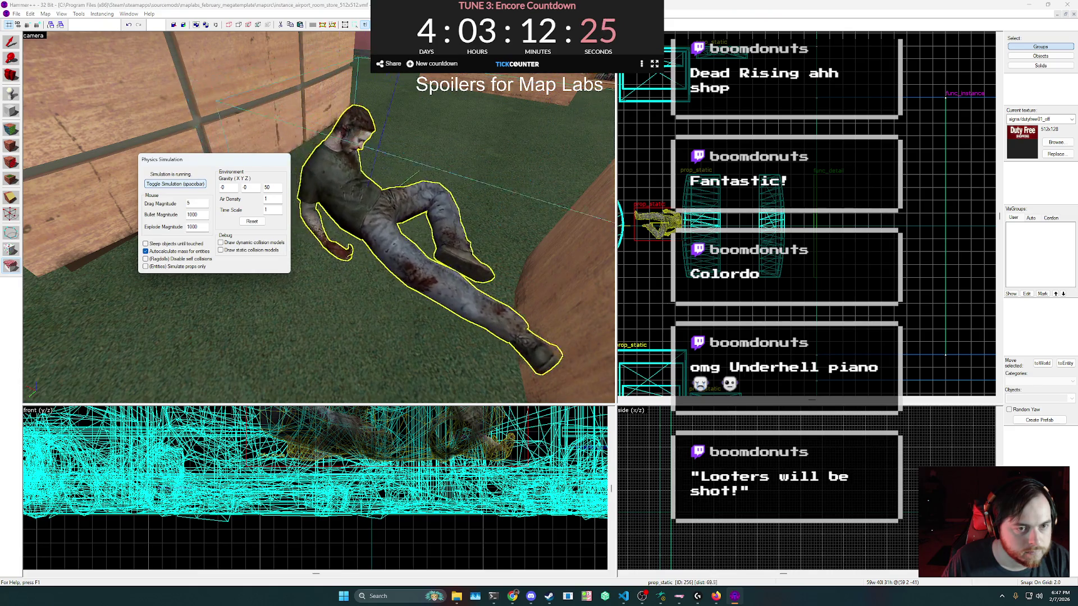
# Keep the settled ragdoll pose, select the wall behind it and bring up the texture browser.
pyautogui.press('Escape')
pyautogui.scroll(6, 939, 223)
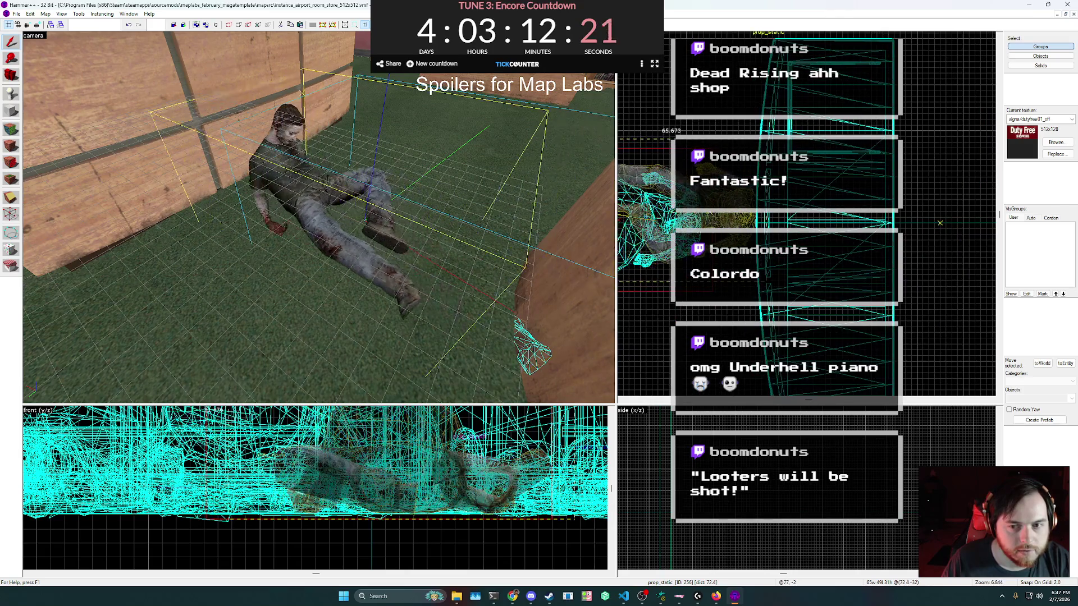
pyautogui.click(280, 181)
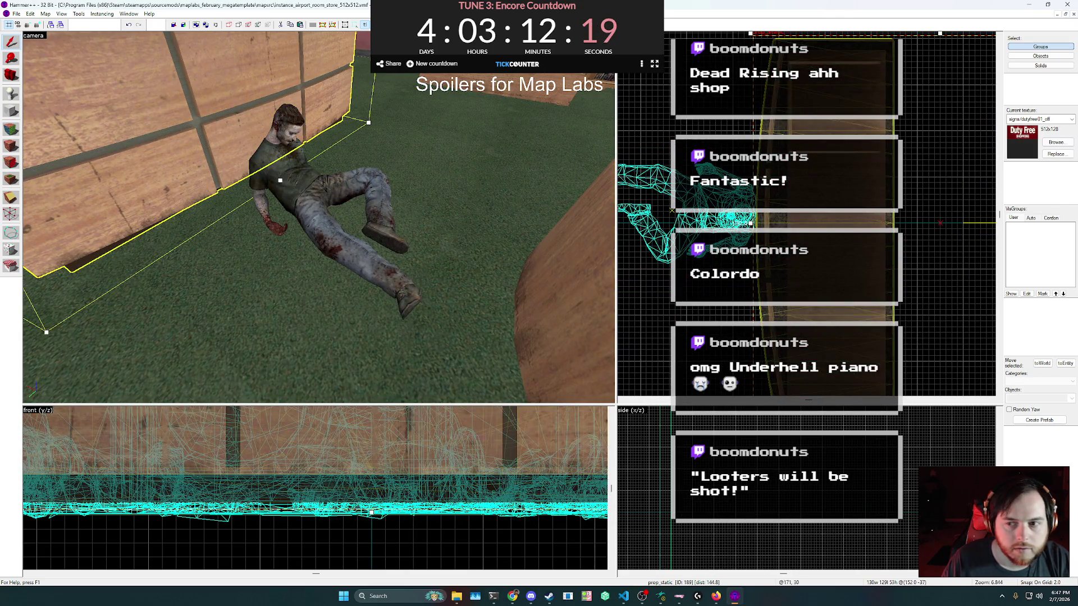
pyautogui.hotkey('shift', 'a')
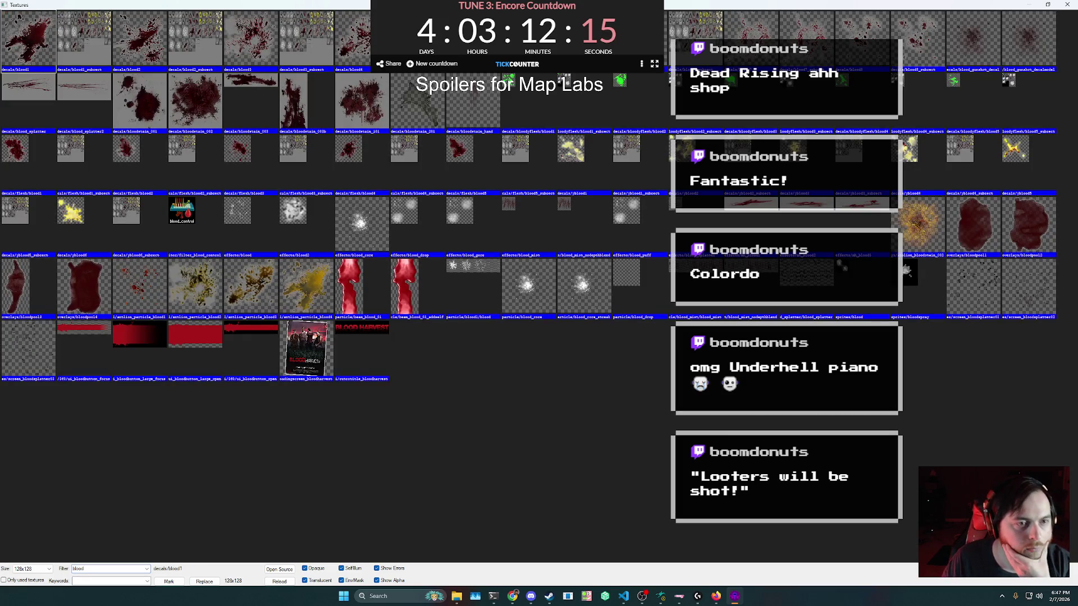
# Place a bloodstain info_overlay on the floor beside the corpse.
pyautogui.doubleClick(306, 100)
pyautogui.hotkey('shift', 'o')
pyautogui.click(280, 181)
pyautogui.moveTo(280, 180); pyautogui.dragTo(320, 218)
pyautogui.press('Escape')
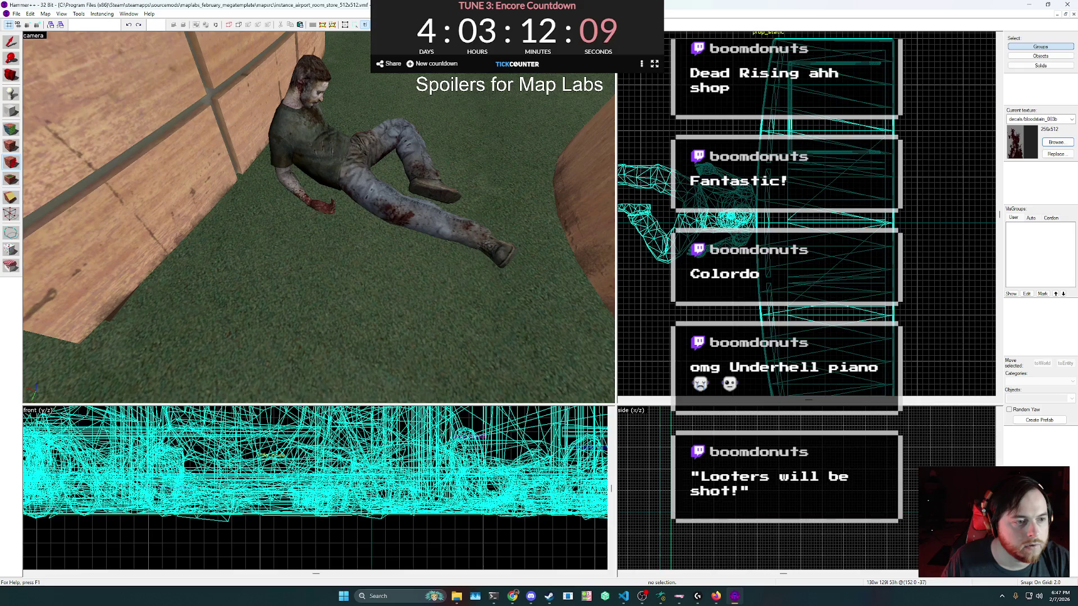
# Move the blood overlay under the body's feet and rotate it to a new orientation.
pyautogui.click(264, 169)
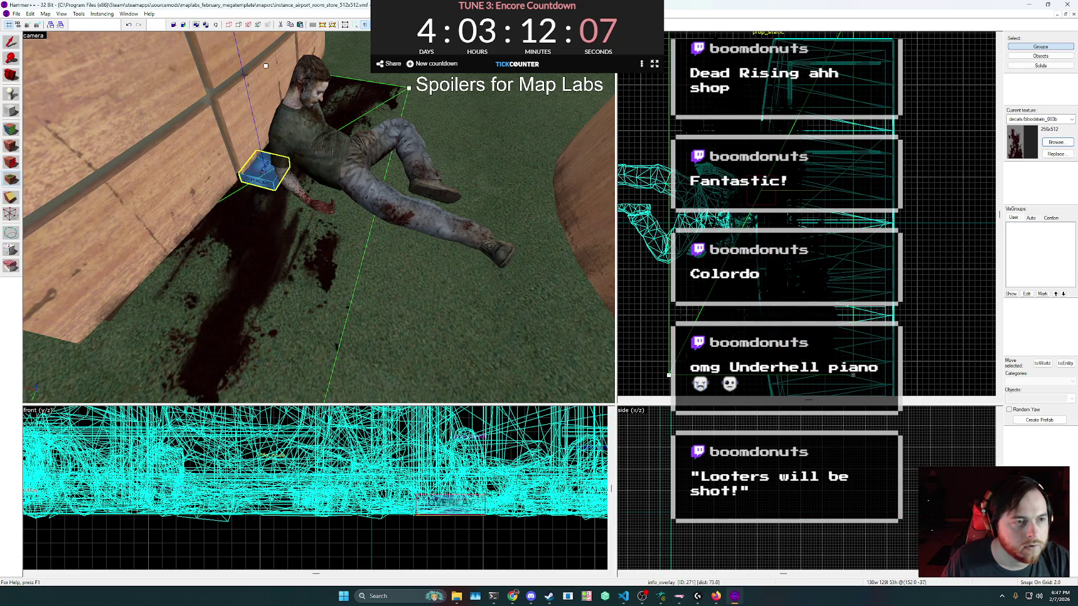
pyautogui.hotkey('ctrl', 'e')
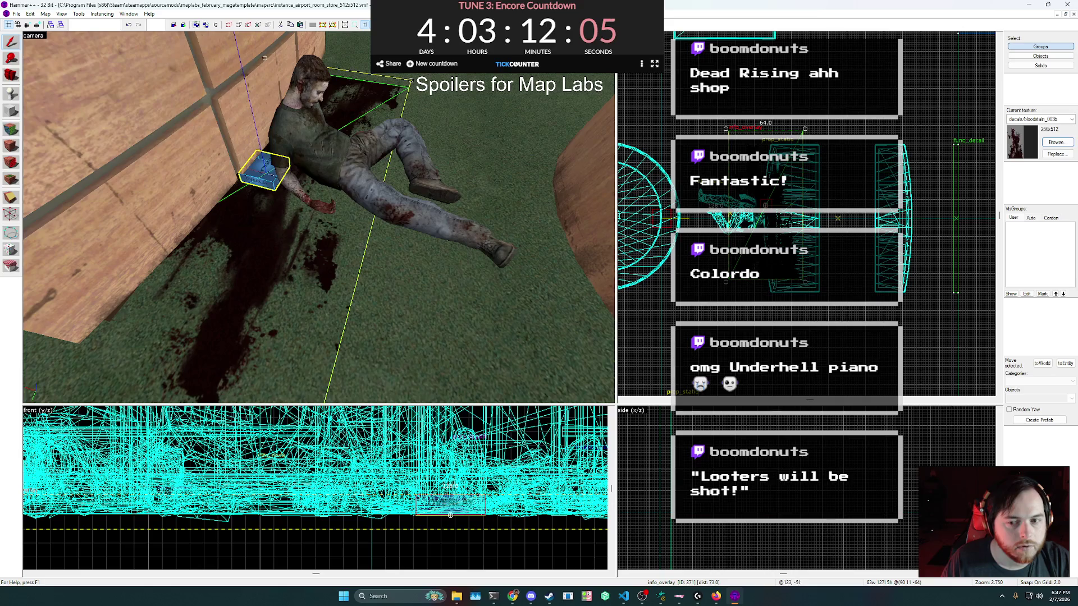
pyautogui.moveTo(265, 169); pyautogui.dragTo(472, 206)
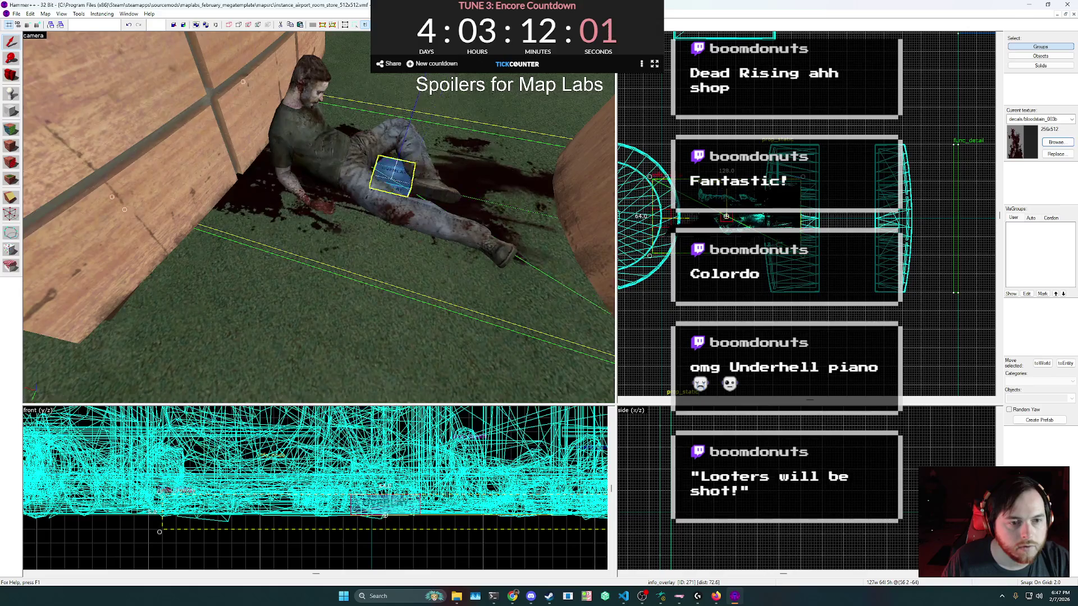
pyautogui.press('z')
pyautogui.press('z')
pyautogui.click(278, 194)
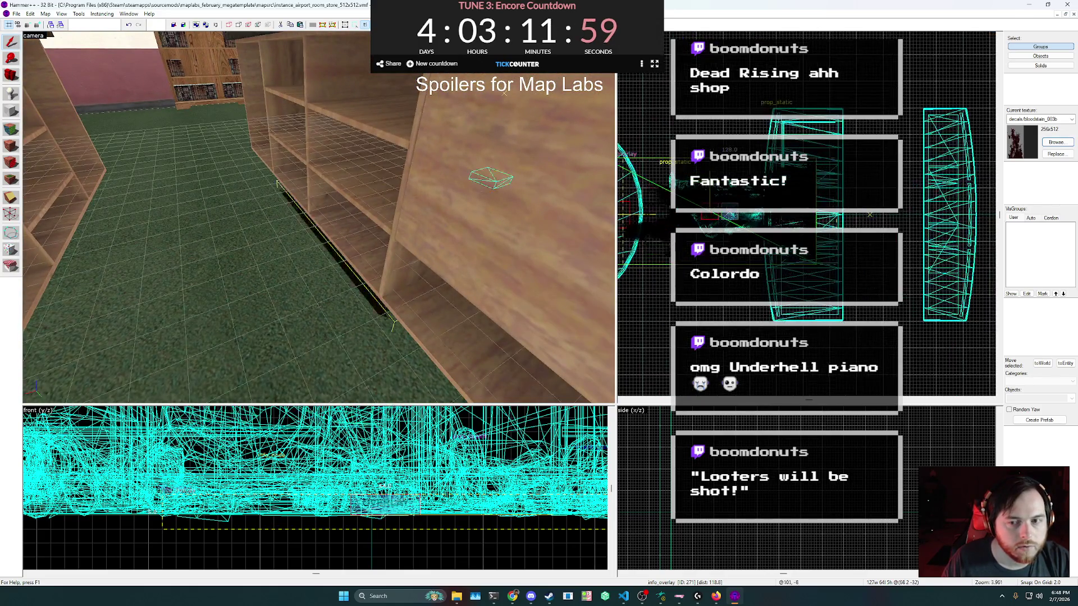
pyautogui.press('z')
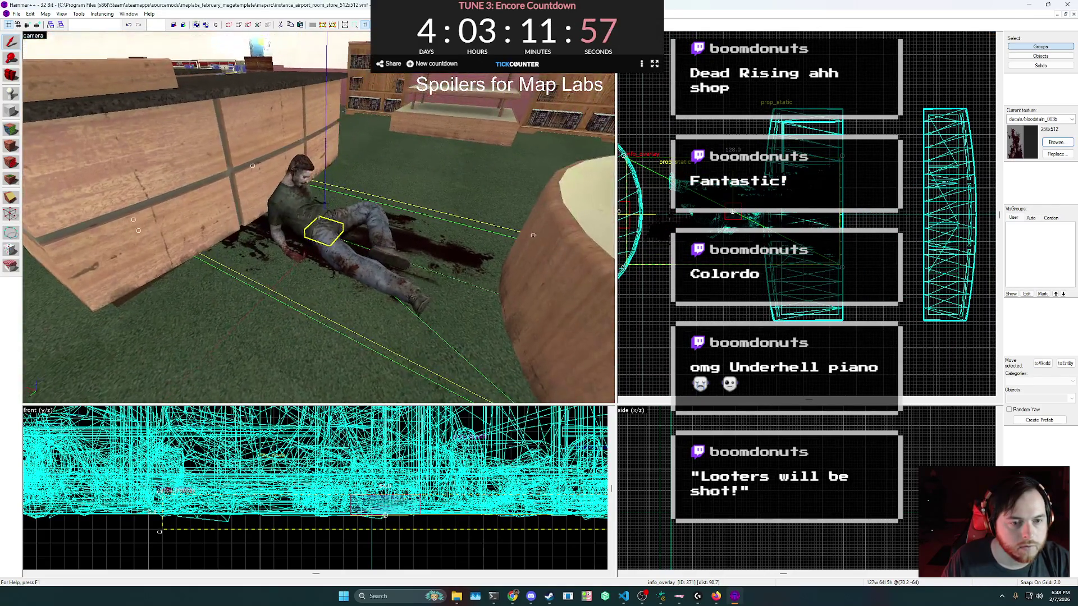
pyautogui.scroll(-2, 808, 211)
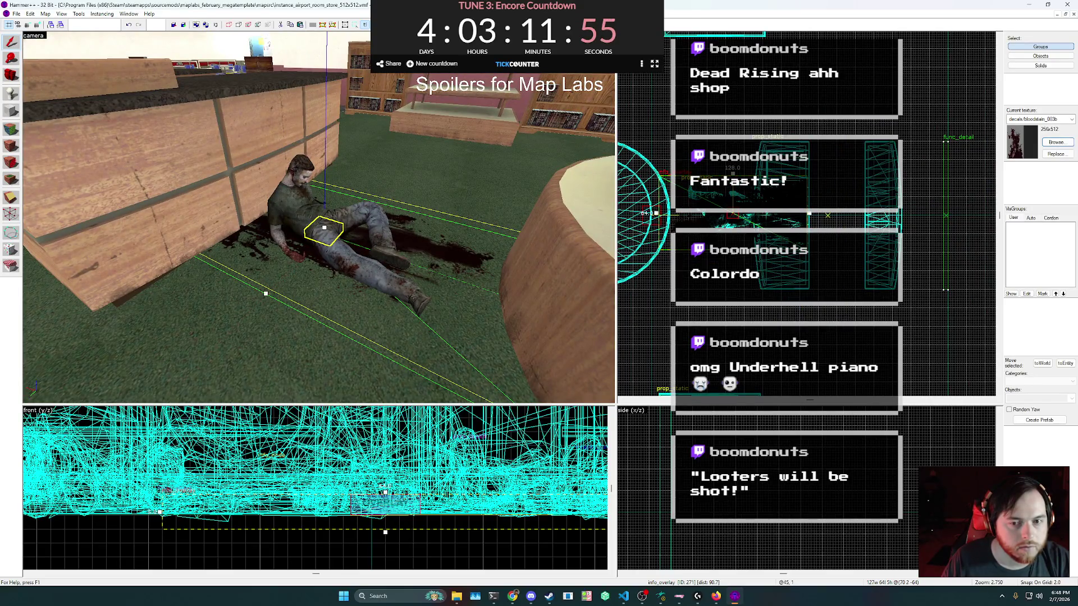
pyautogui.moveTo(809, 214)
pyautogui.mouseDown()
pyautogui.moveTo(733, 215)
pyautogui.moveTo(783, 214)
pyautogui.mouseUp()
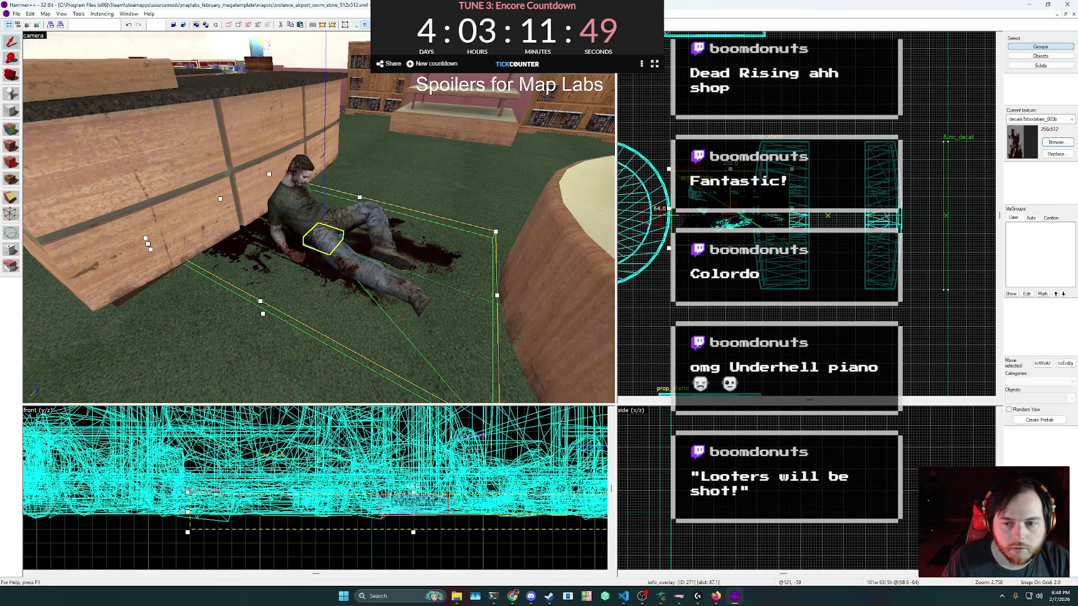
pyautogui.press('Escape')
pyautogui.press('w')
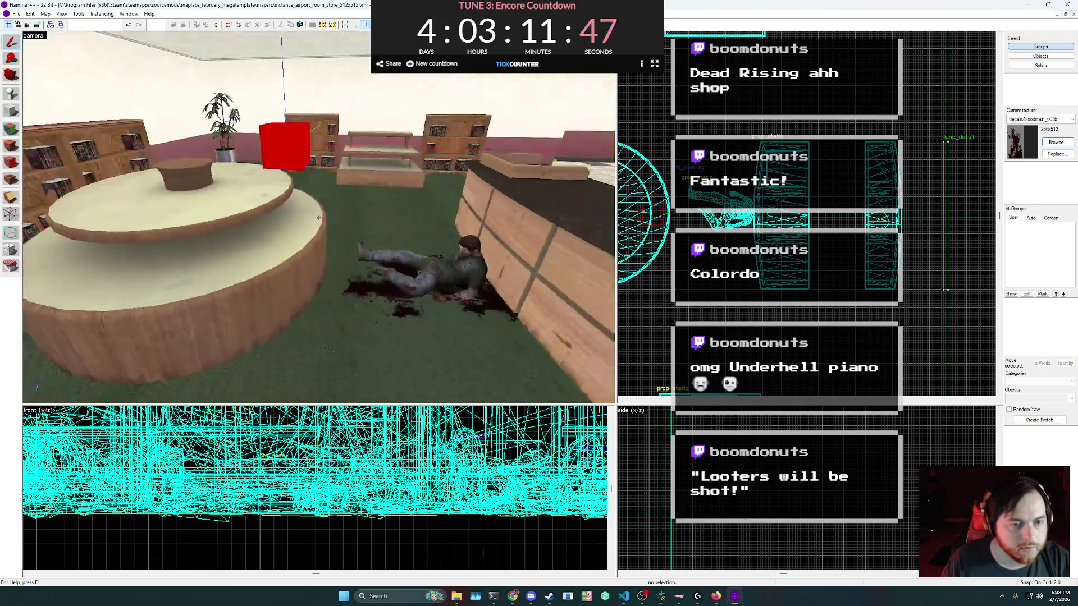
pyautogui.press('s')
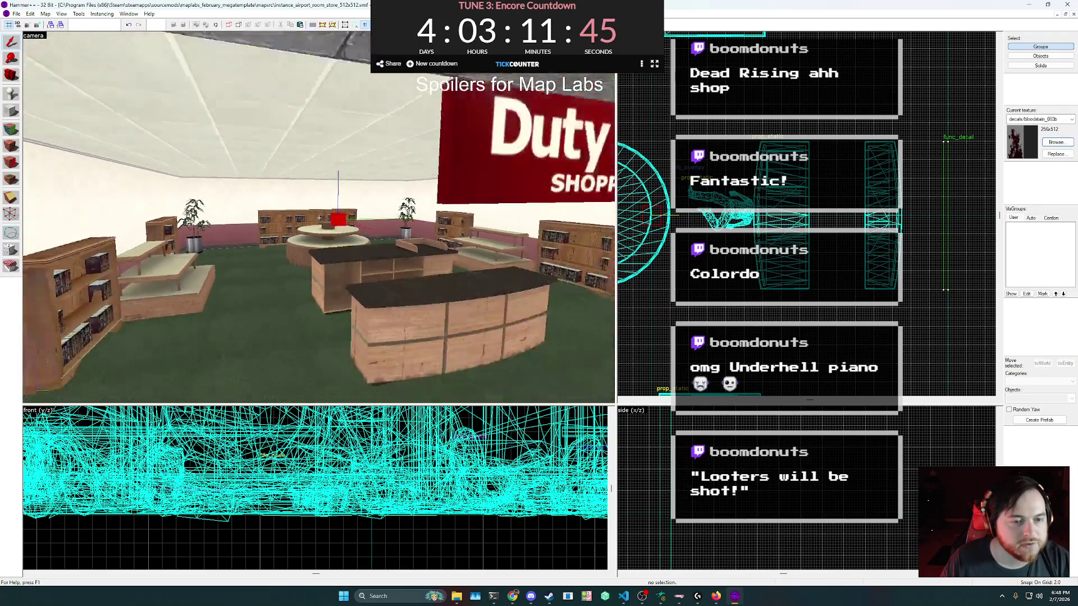
pyautogui.press('s')
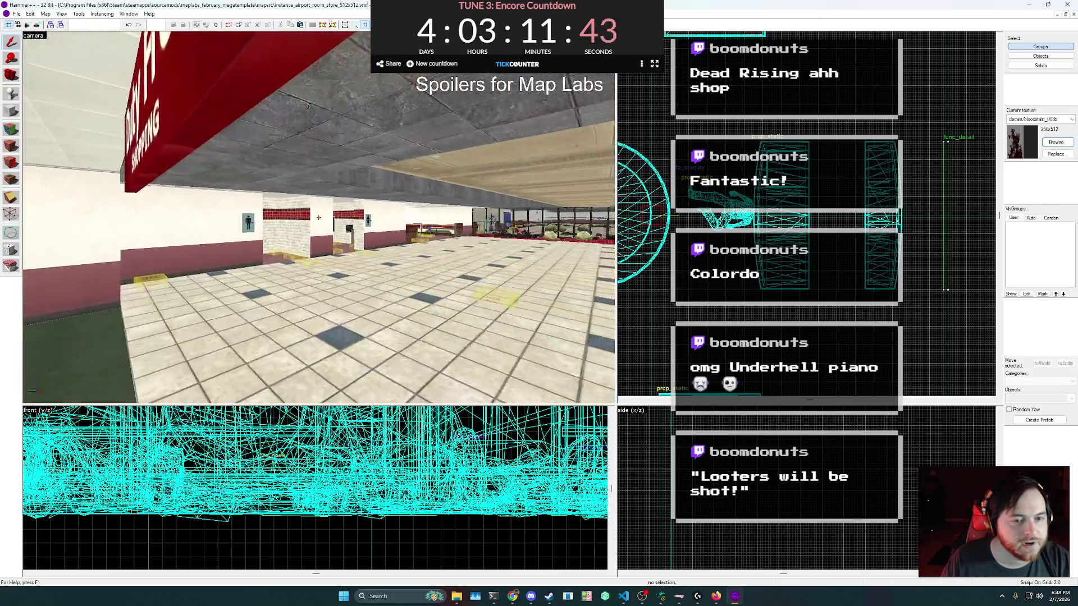
pyautogui.press('w')
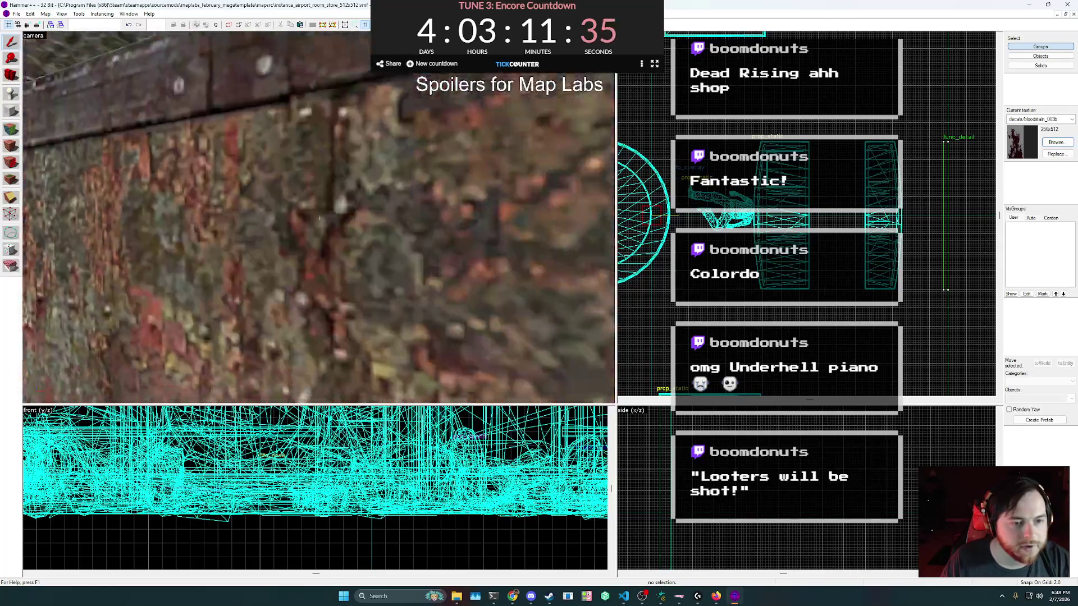
pyautogui.hotkey('ctrl', 'e')
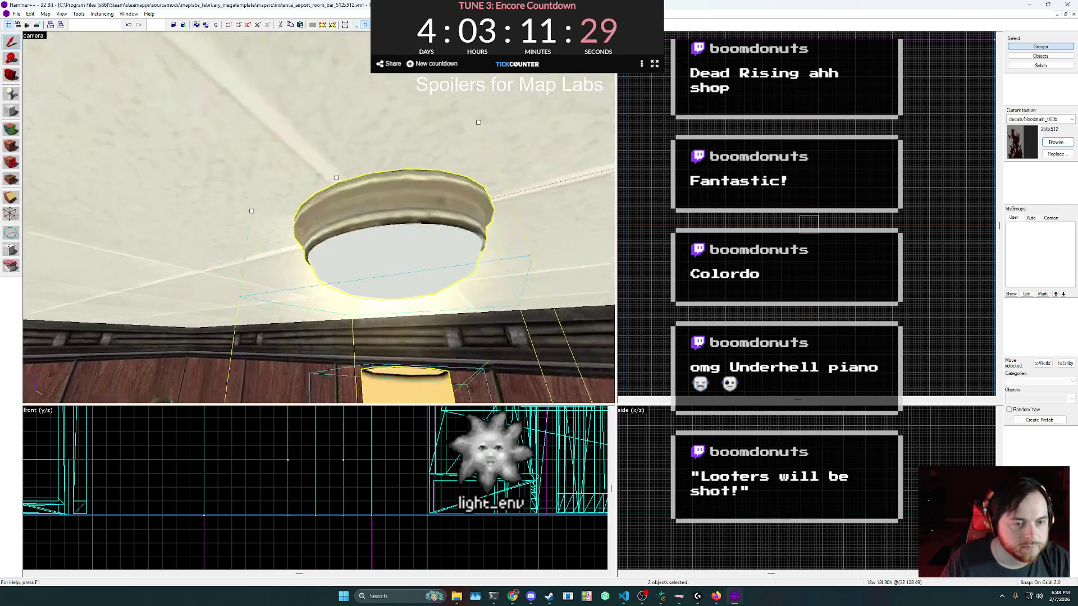
pyautogui.press('s')
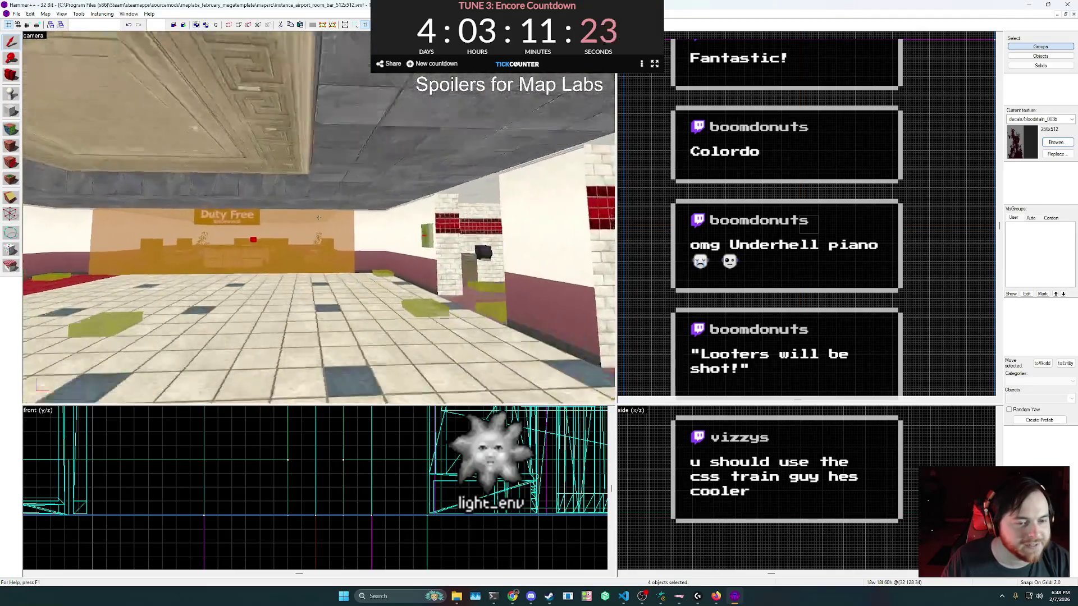
pyautogui.press('w')
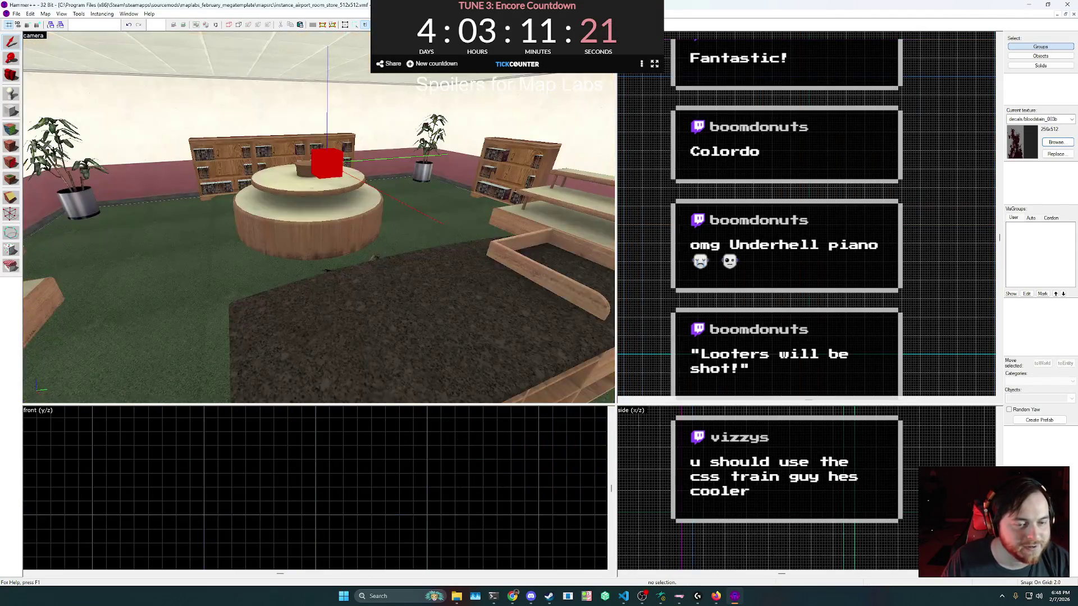
pyautogui.press('w')
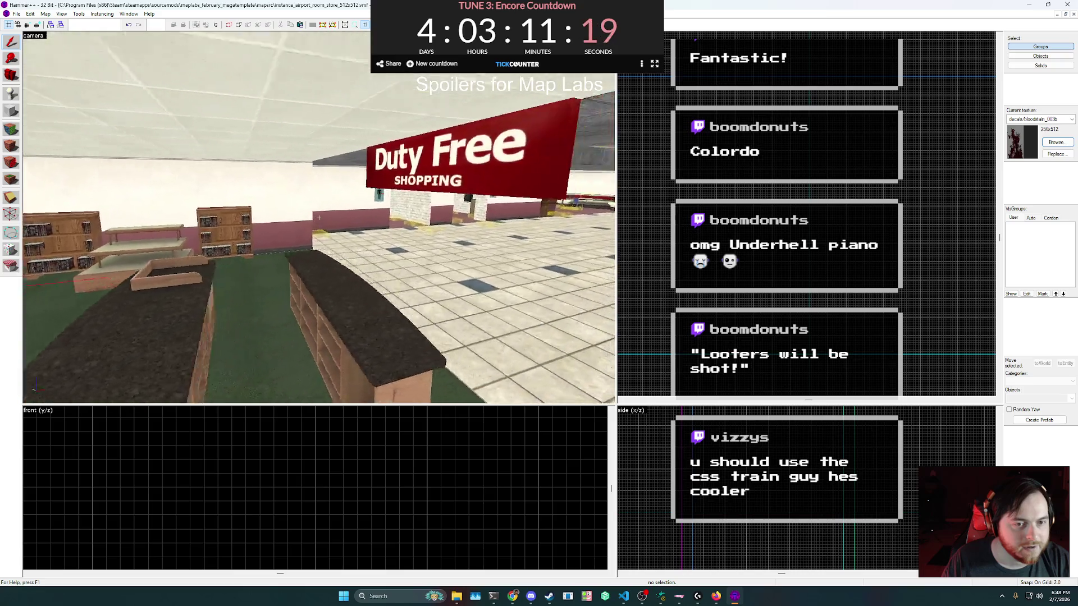
pyautogui.press('w')
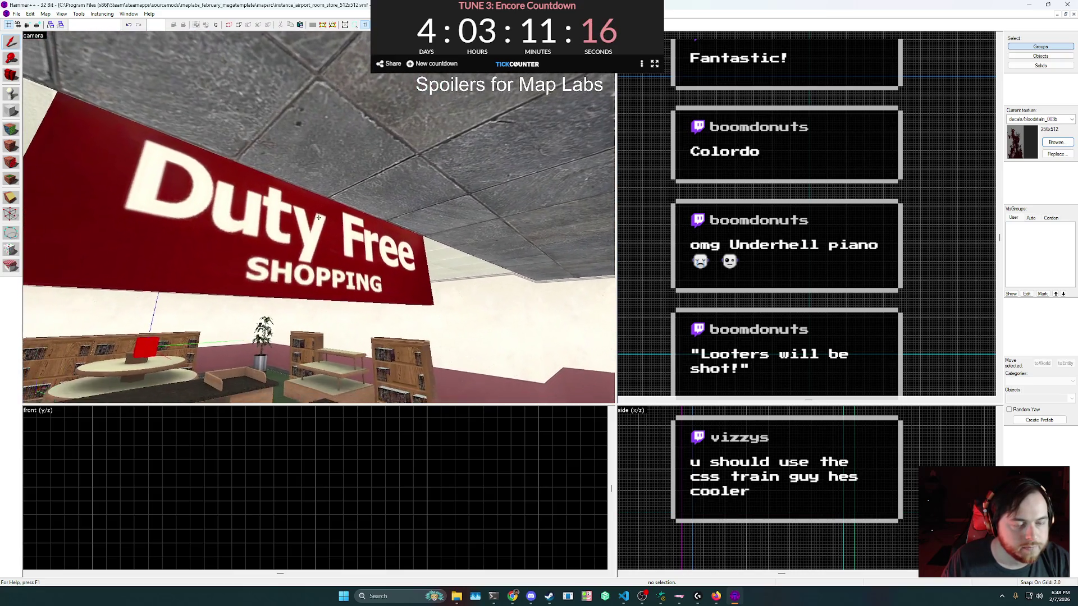
pyautogui.click(318, 217)
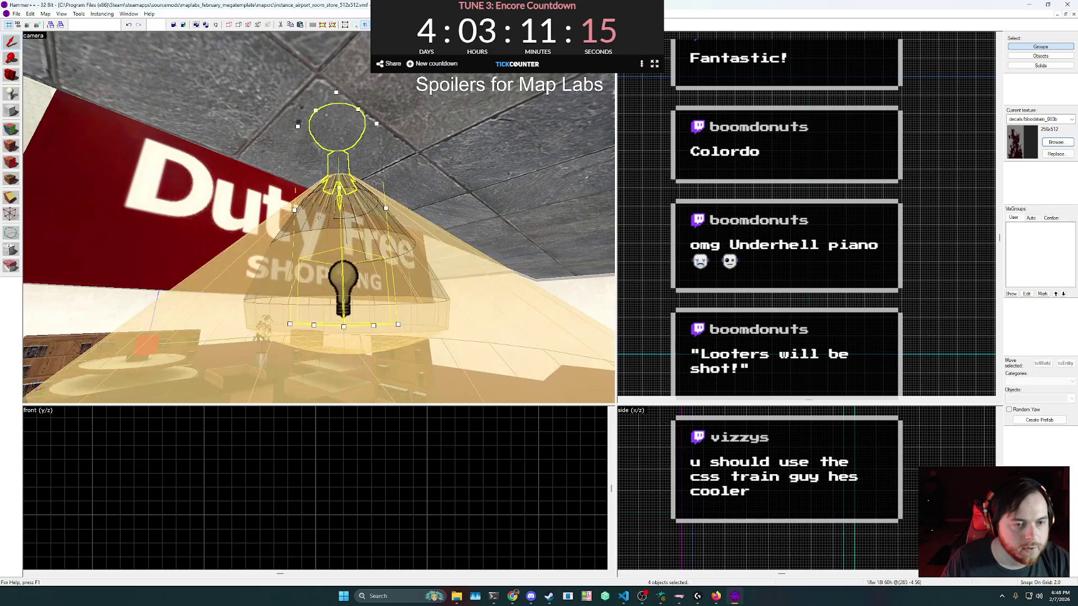
pyautogui.scroll(-8, 809, 210)
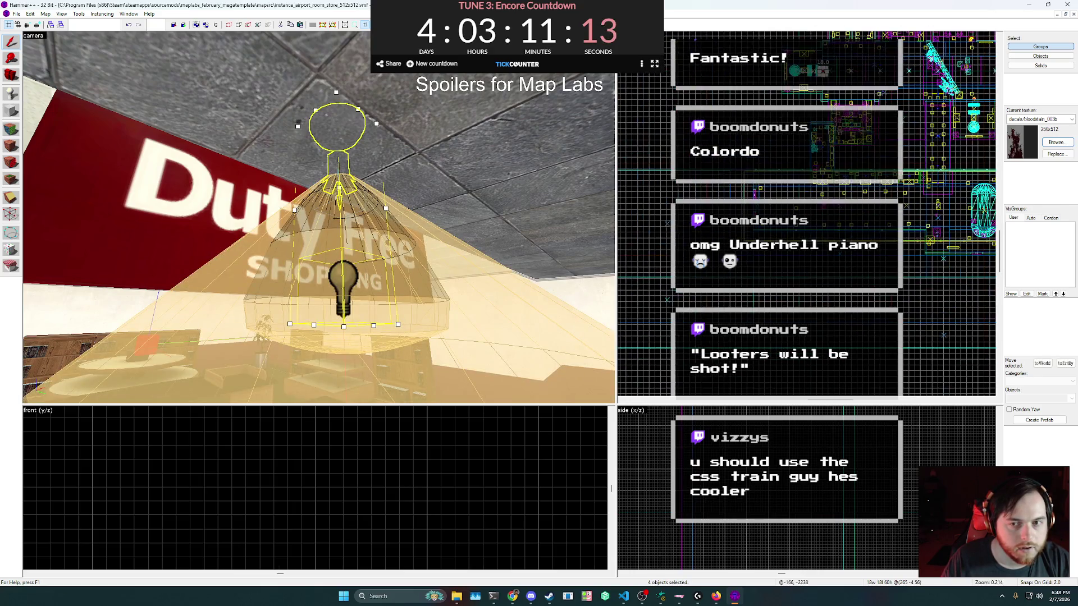
pyautogui.scroll(10, 787, 193)
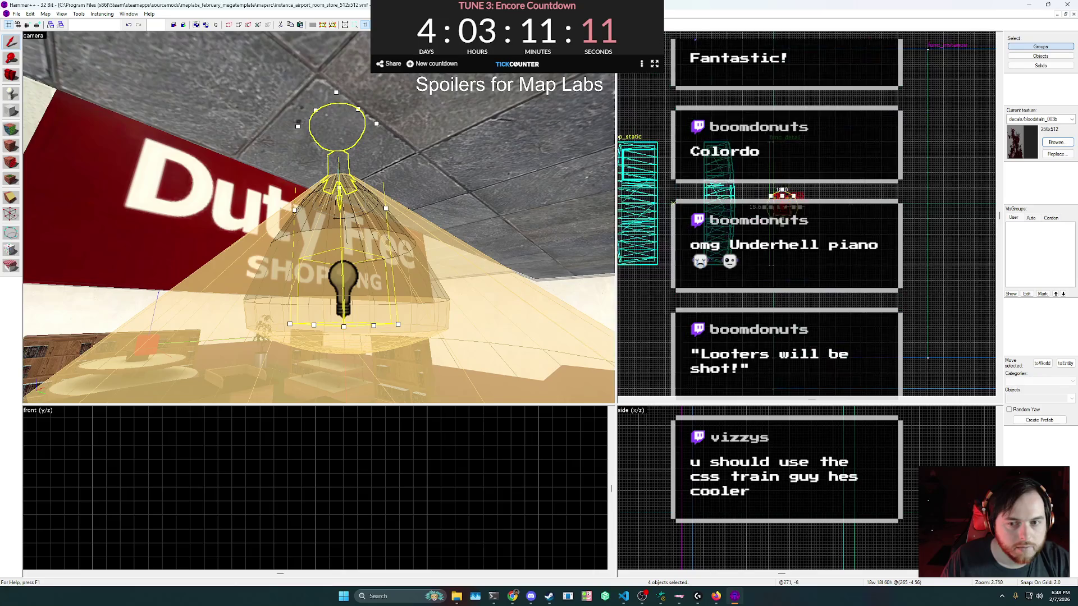
# Move the ceiling lamp assemblies so they hang above the counters and the centre of the shop.
pyautogui.click(345, 220)
pyautogui.moveTo(777, 193); pyautogui.dragTo(876, 189)
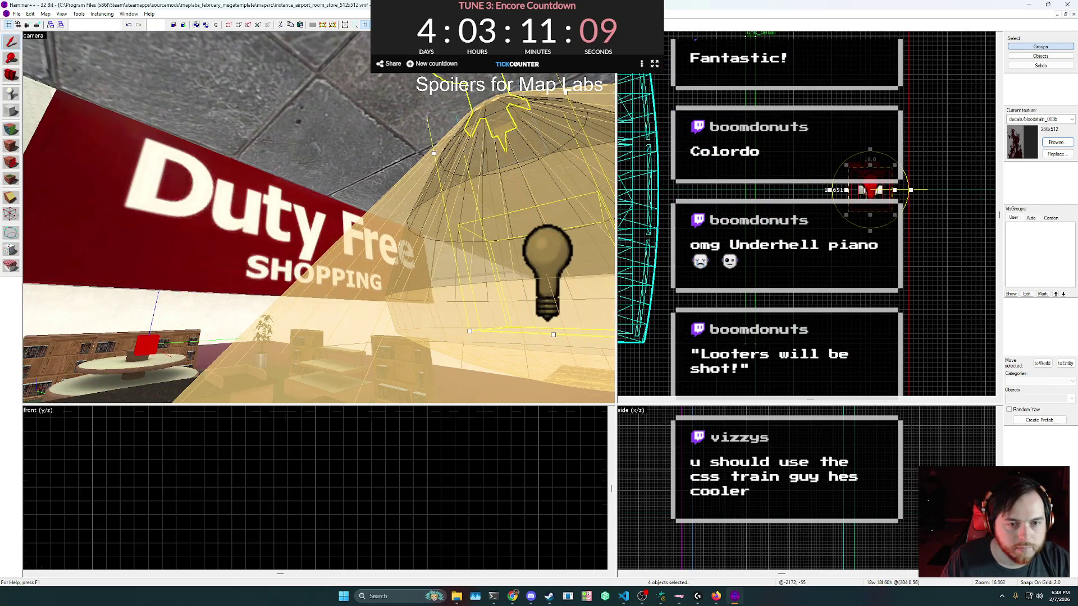
pyautogui.scroll(-8, 535, 480)
pyautogui.scroll(-4, 534, 480)
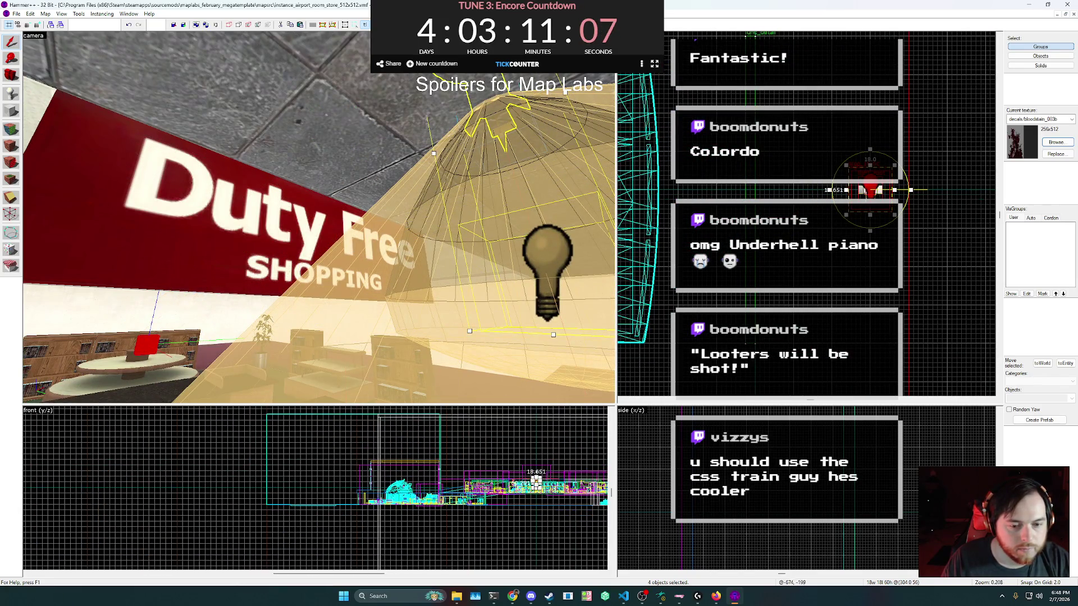
pyautogui.scroll(6, 535, 479)
pyautogui.scroll(6, 447, 501)
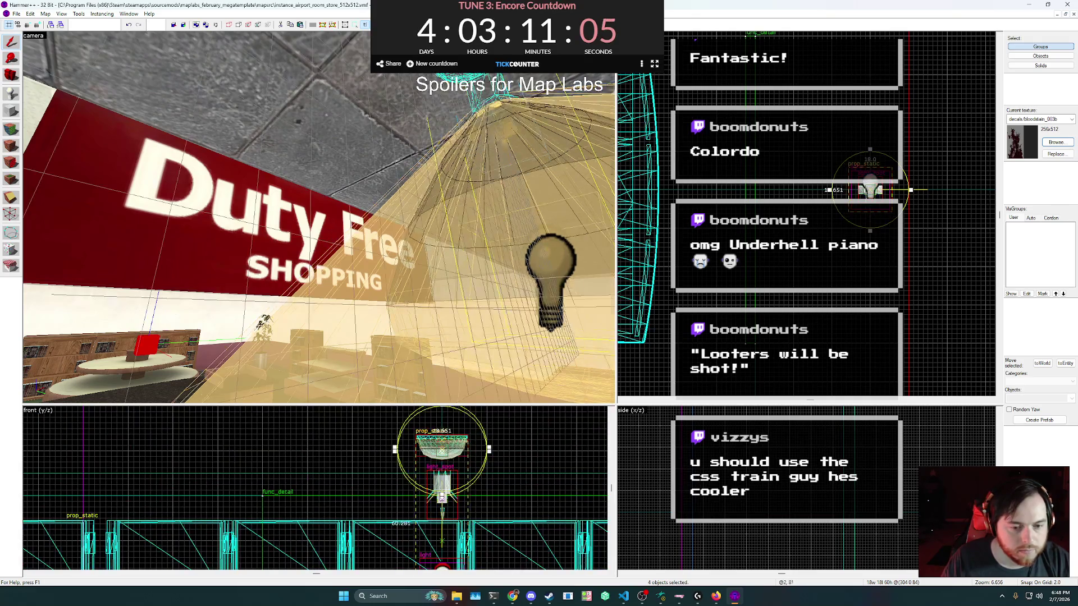
pyautogui.moveTo(444, 456); pyautogui.dragTo(448, 552)
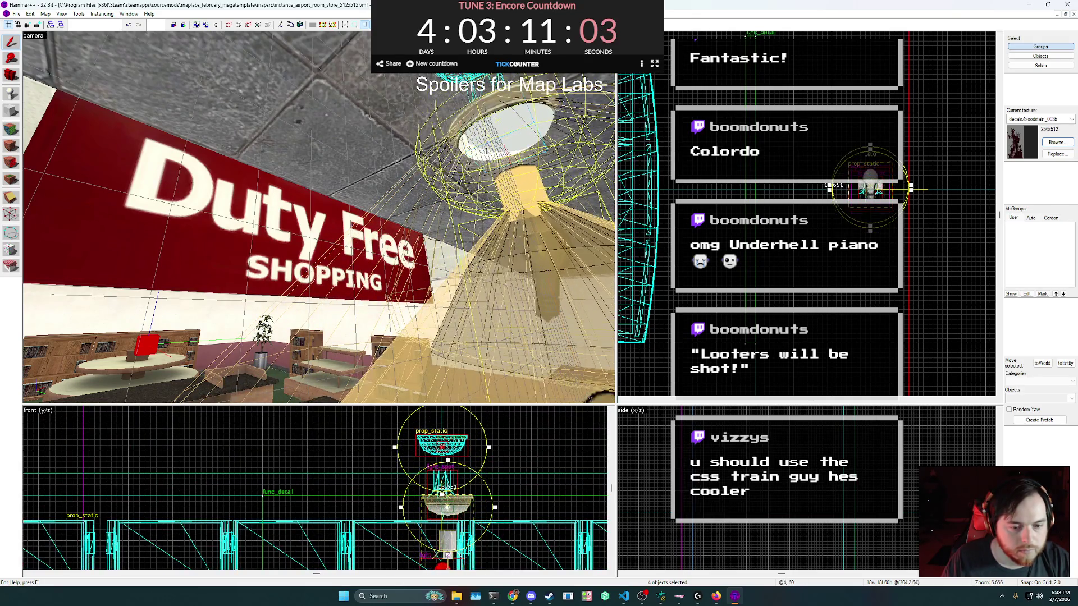
pyautogui.click(437, 505)
pyautogui.press('z')
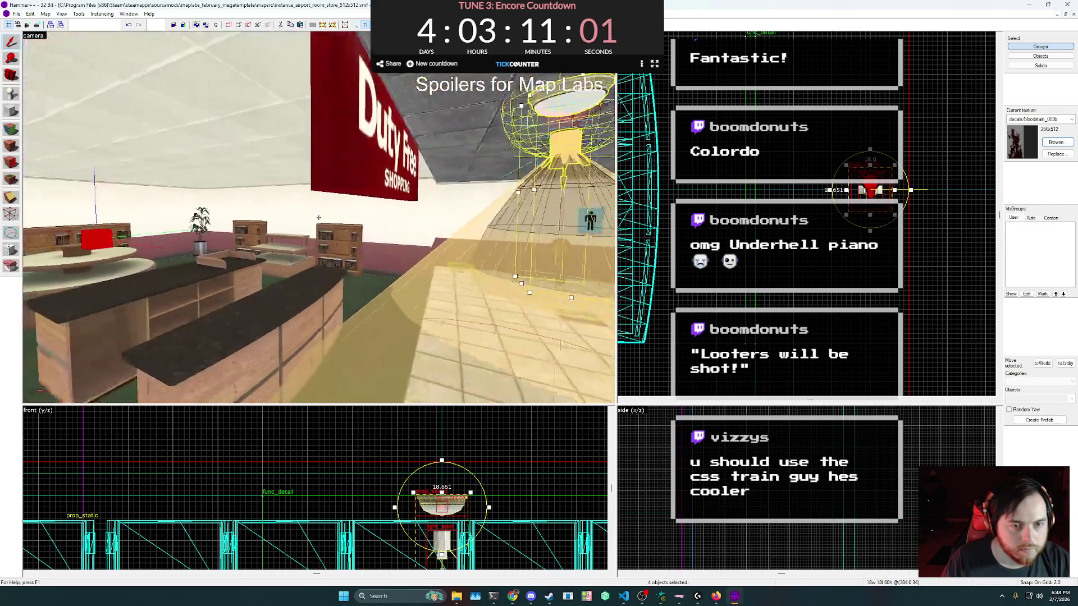
pyautogui.scroll(6, 808, 211)
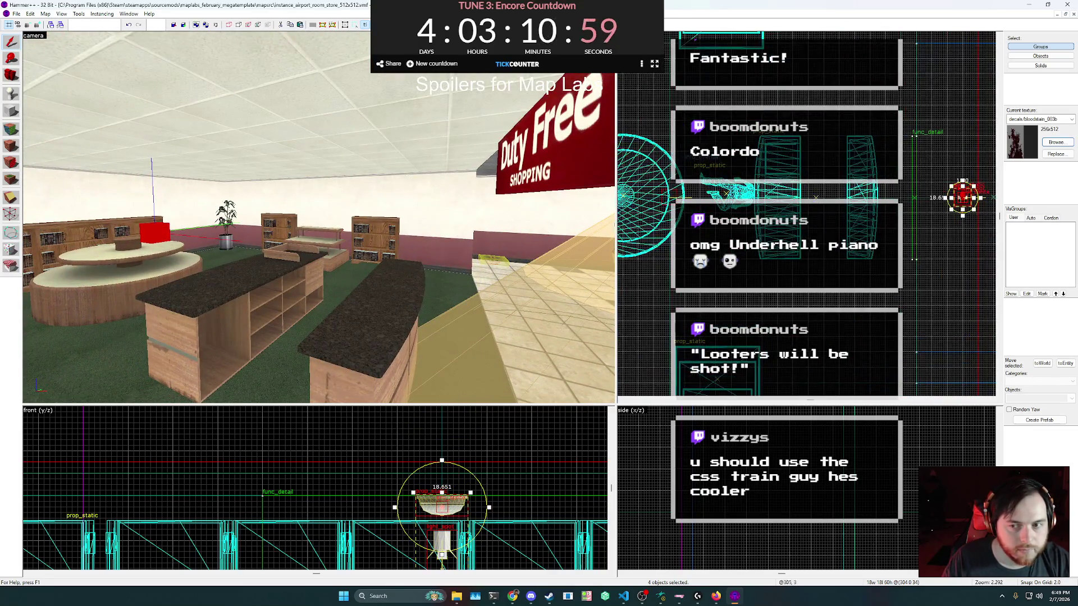
pyautogui.moveTo(965, 197); pyautogui.dragTo(823, 192)
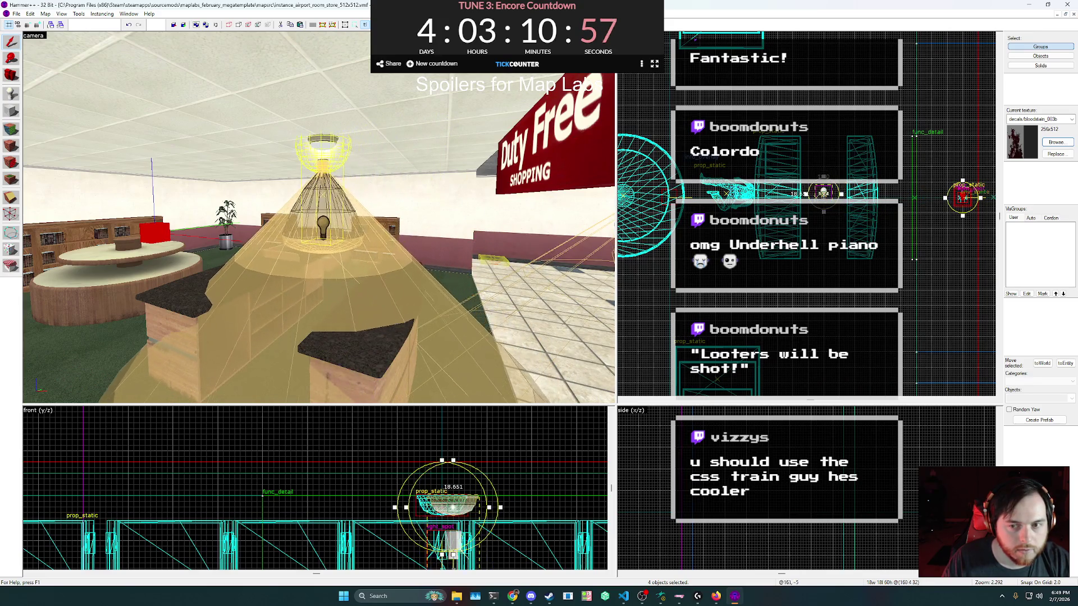
pyautogui.scroll(-3, 922, 201)
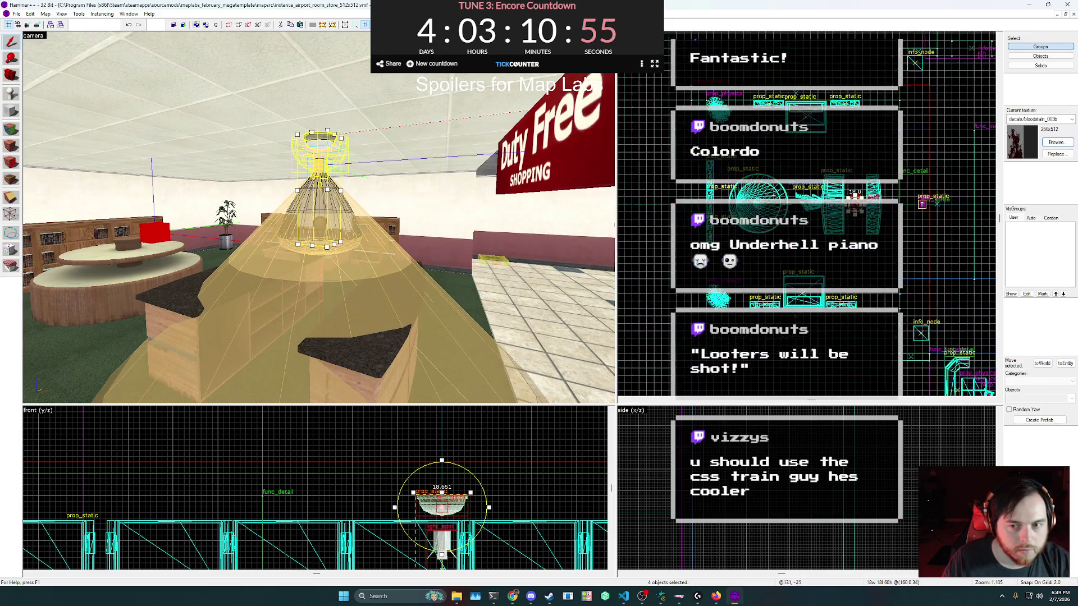
pyautogui.scroll(3, 921, 200)
pyautogui.moveTo(931, 189); pyautogui.dragTo(934, 195)
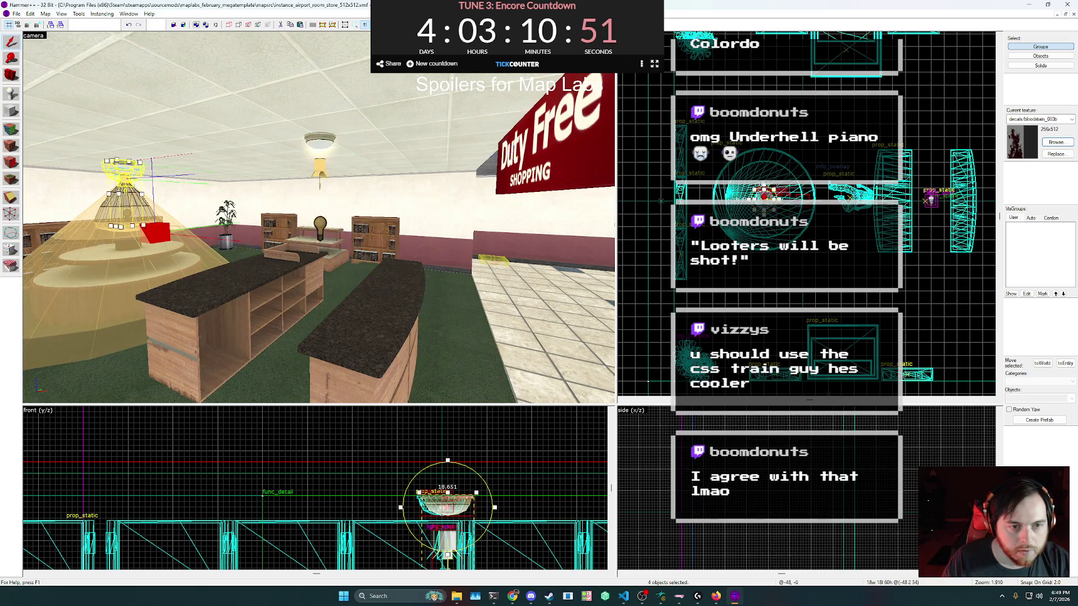
pyautogui.scroll(-4, 931, 198)
pyautogui.scroll(3, 926, 219)
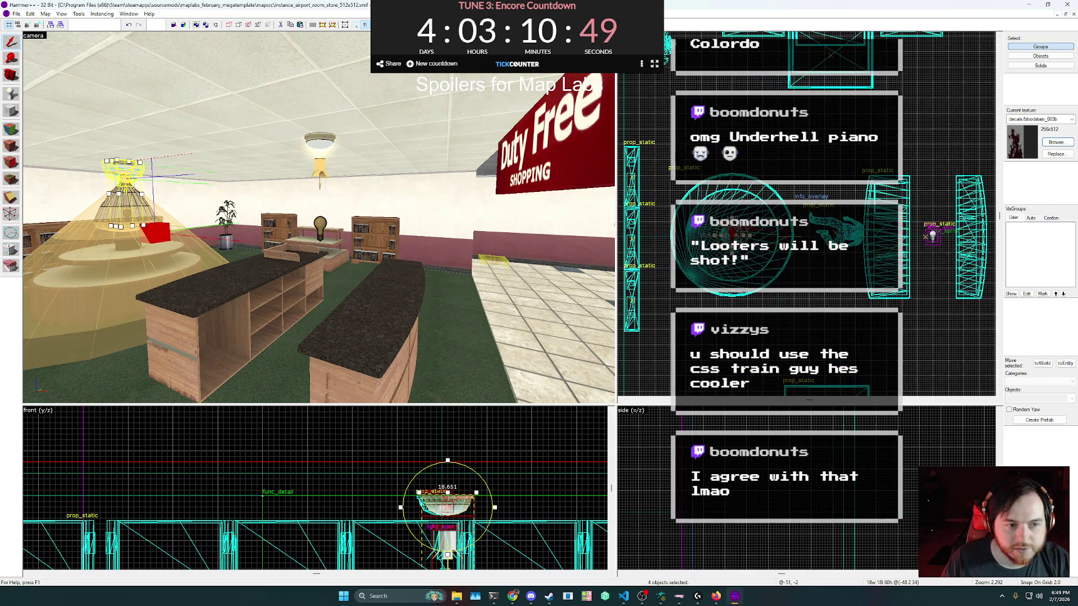
pyautogui.moveTo(930, 228); pyautogui.dragTo(834, 51)
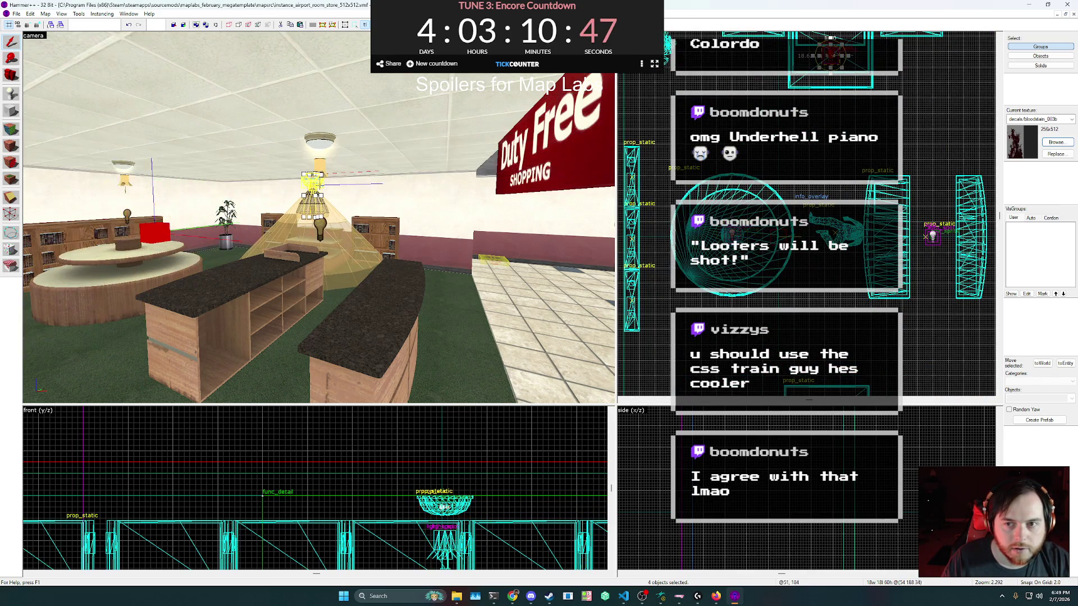
pyautogui.scroll(3, 926, 219)
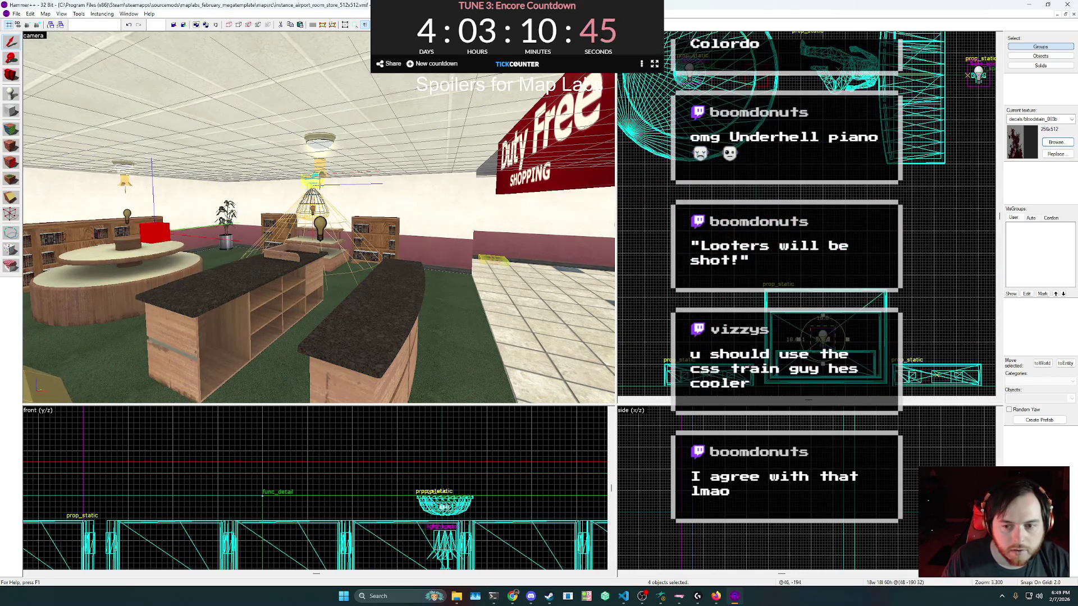
# Select the lights near the shelves and bring up their Object Properties.
pyautogui.press('w')
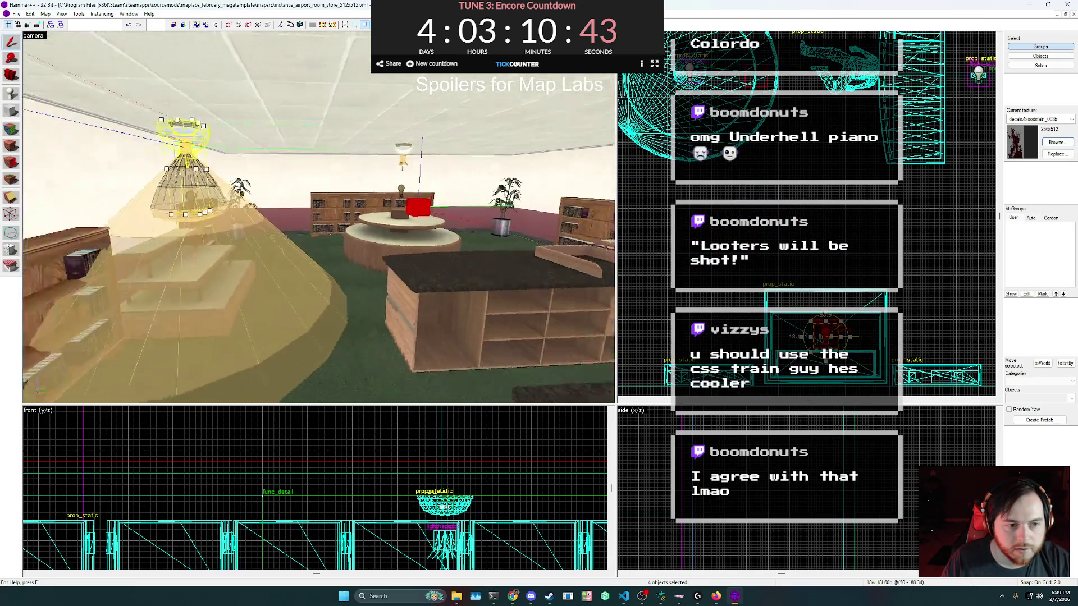
pyautogui.click(318, 215)
pyautogui.hotkey('alt', 'Return')
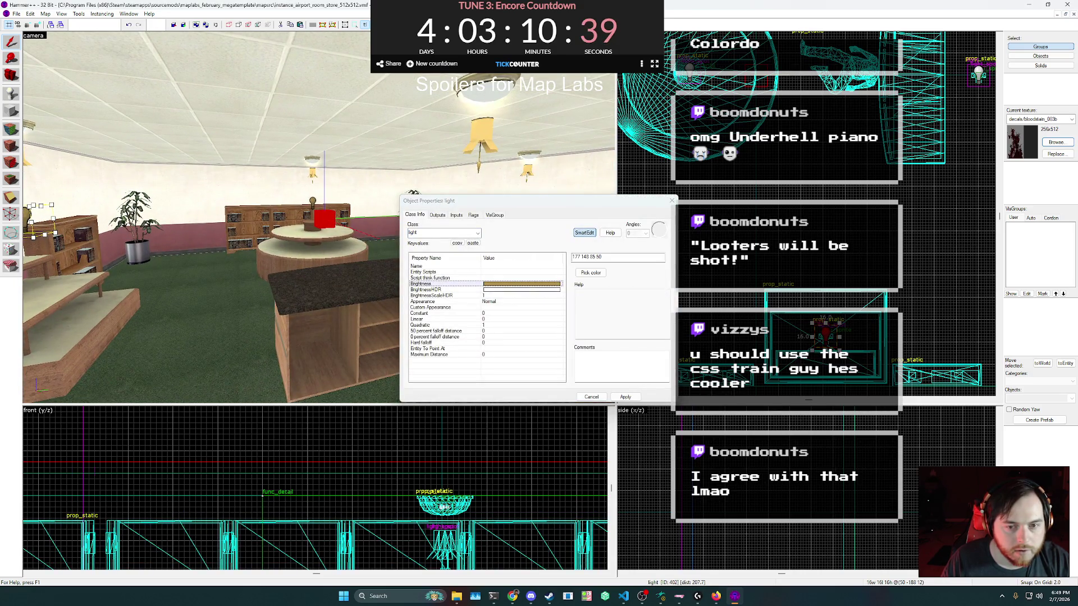
pyautogui.keyDown('ctrl'); pyautogui.click(312, 215); pyautogui.keyUp('ctrl')
pyautogui.keyDown('ctrl'); pyautogui.click(79, 202); pyautogui.keyUp('ctrl')
pyautogui.keyDown('ctrl'); pyautogui.click(252, 187); pyautogui.keyUp('ctrl')
pyautogui.press('w')
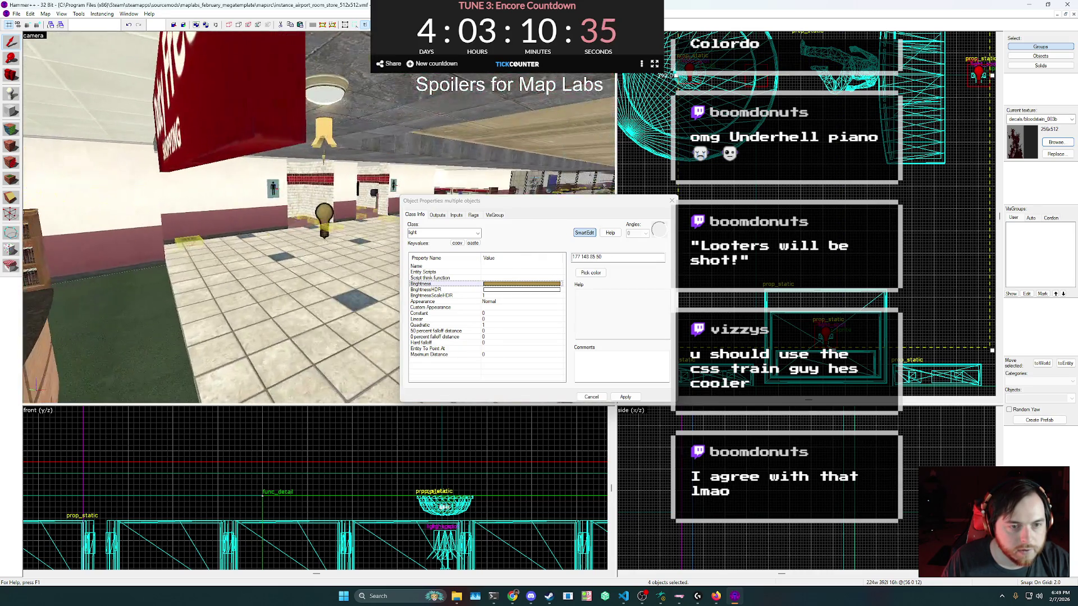
pyautogui.click(600, 258)
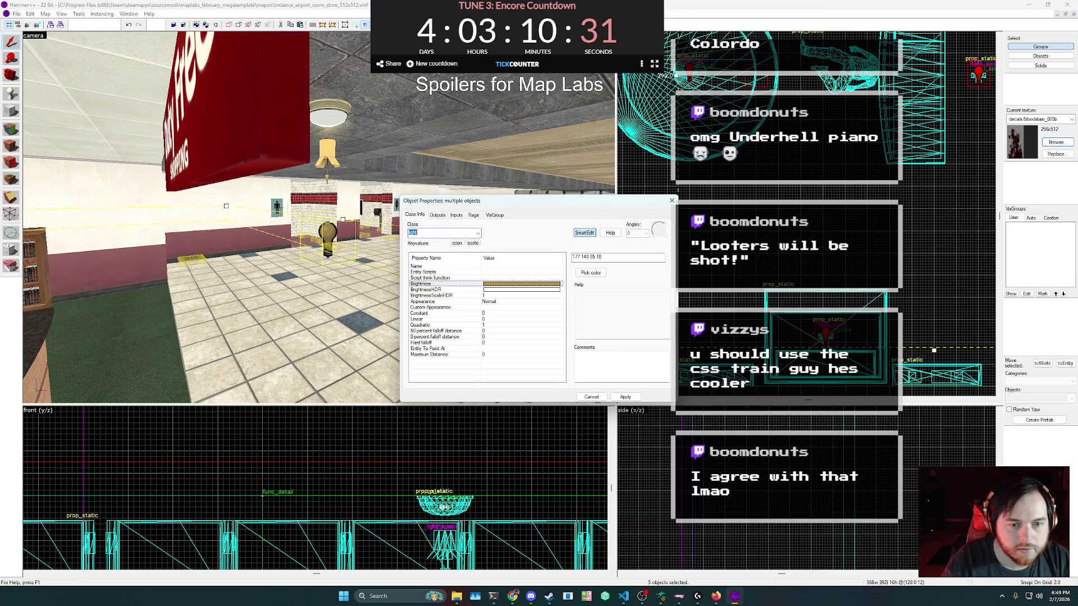
pyautogui.press('Return')
# Give the ceiling spotlights the same brightness 50, apply, close properties and deselect.
pyautogui.press('w')
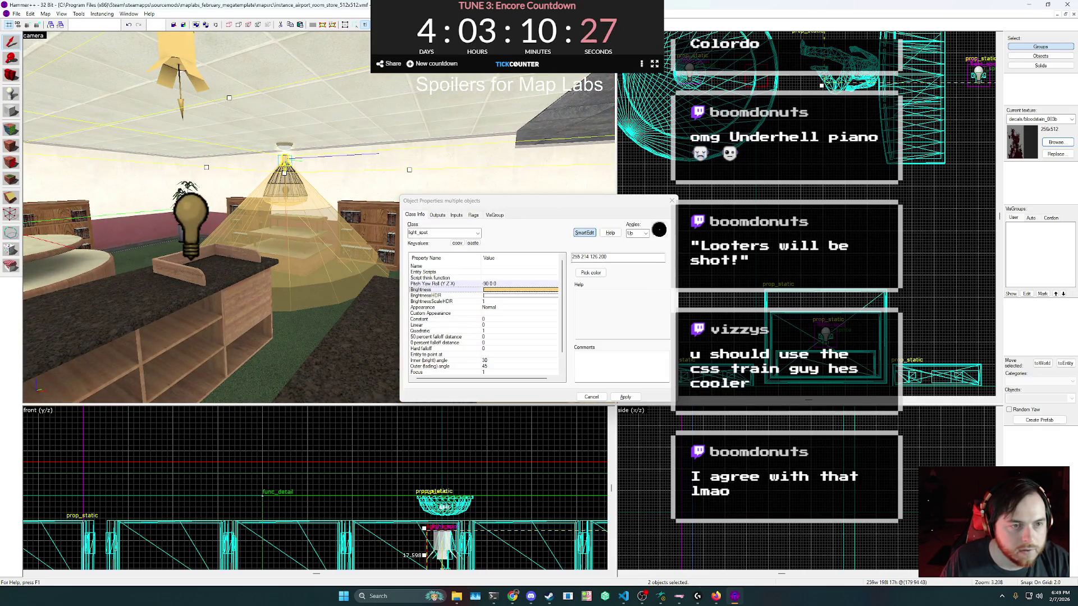
pyautogui.press('w')
pyautogui.press('w')
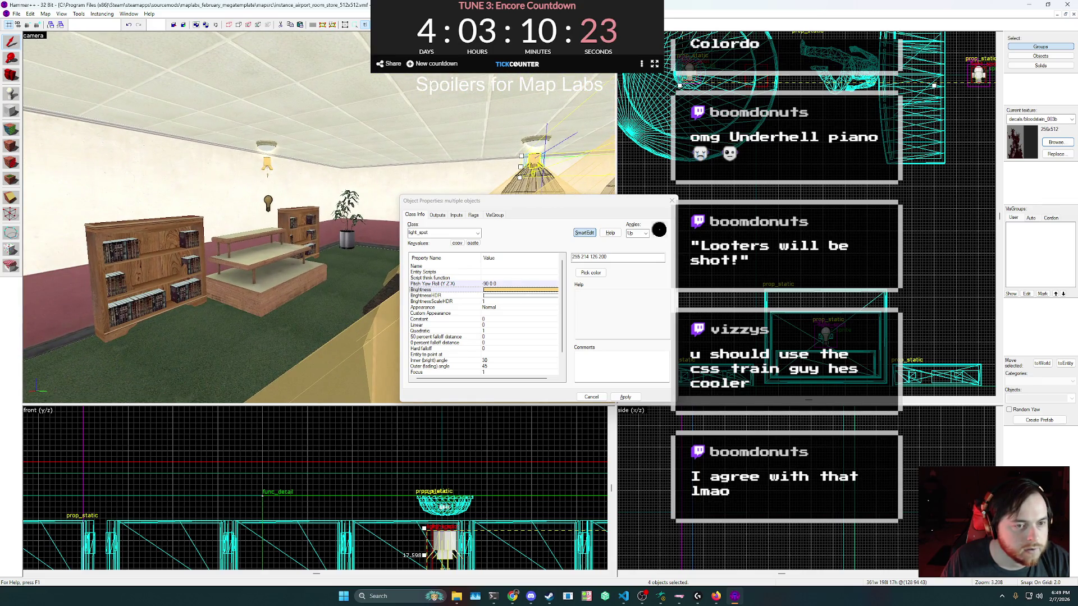
pyautogui.keyDown('ctrl'); pyautogui.click(267, 162); pyautogui.keyUp('ctrl')
pyautogui.click(603, 256)
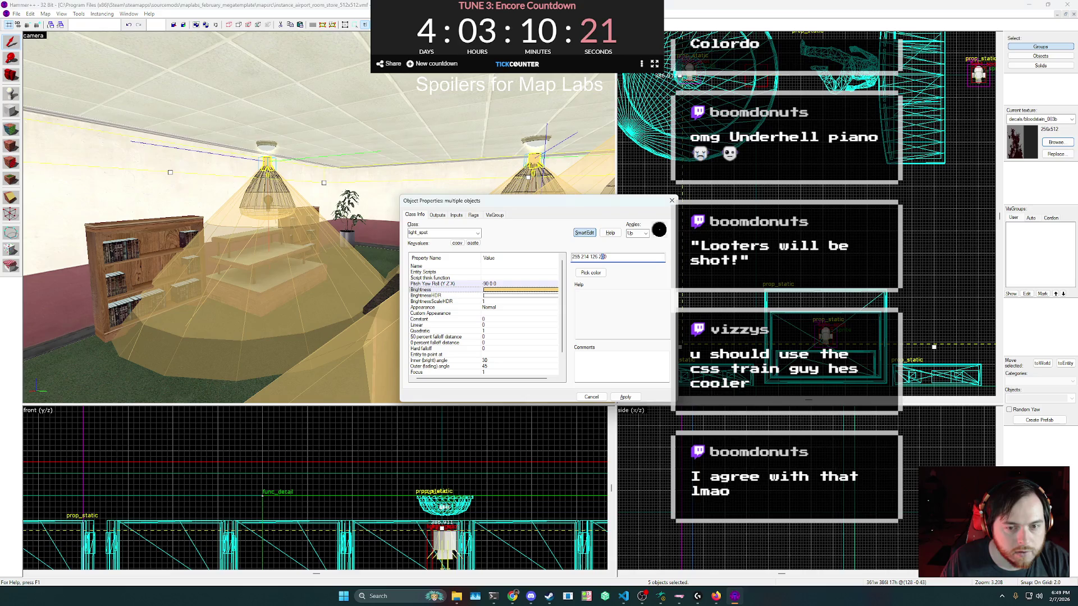
pyautogui.write('2')
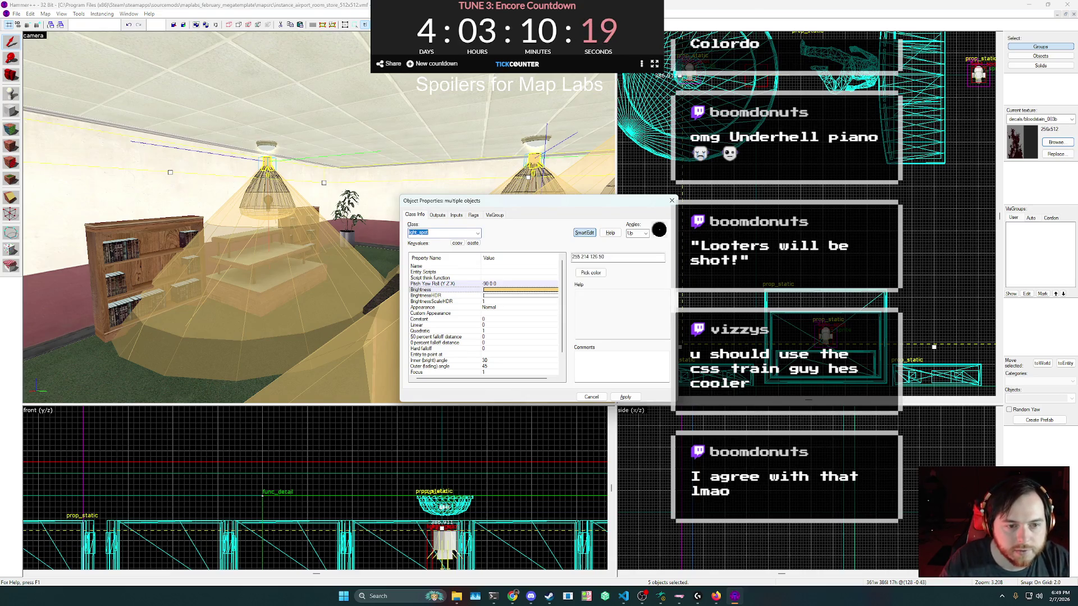
pyautogui.press('Return')
pyautogui.press('Escape')
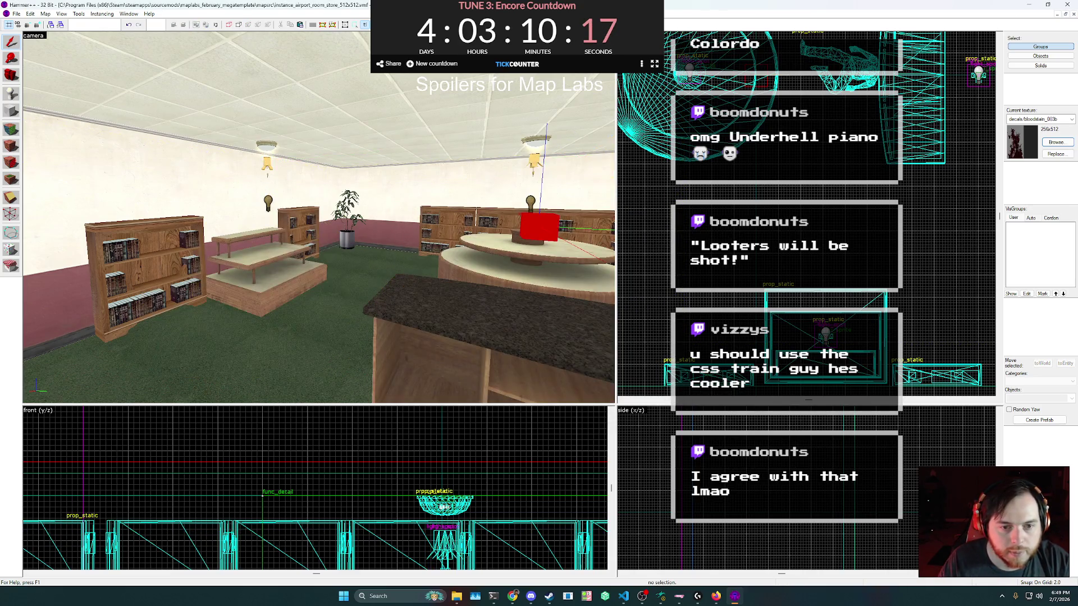
# Choose info_node as the entity to place and fly the view back to the shop counter.
pyautogui.press('w')
pyautogui.press('w')
pyautogui.press('s')
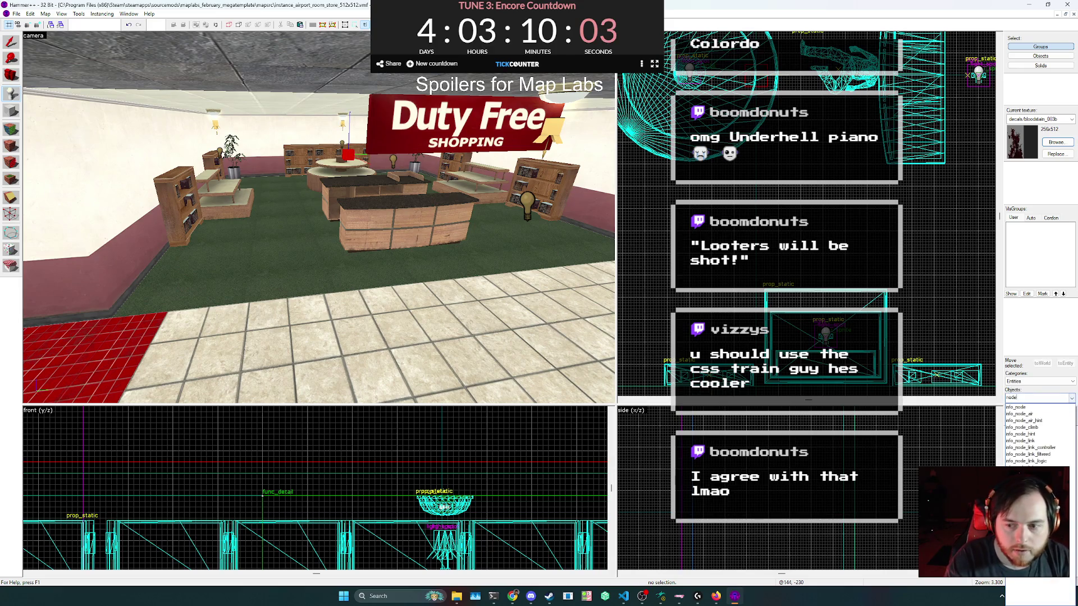
pyautogui.press('Down')
pyautogui.press('z')
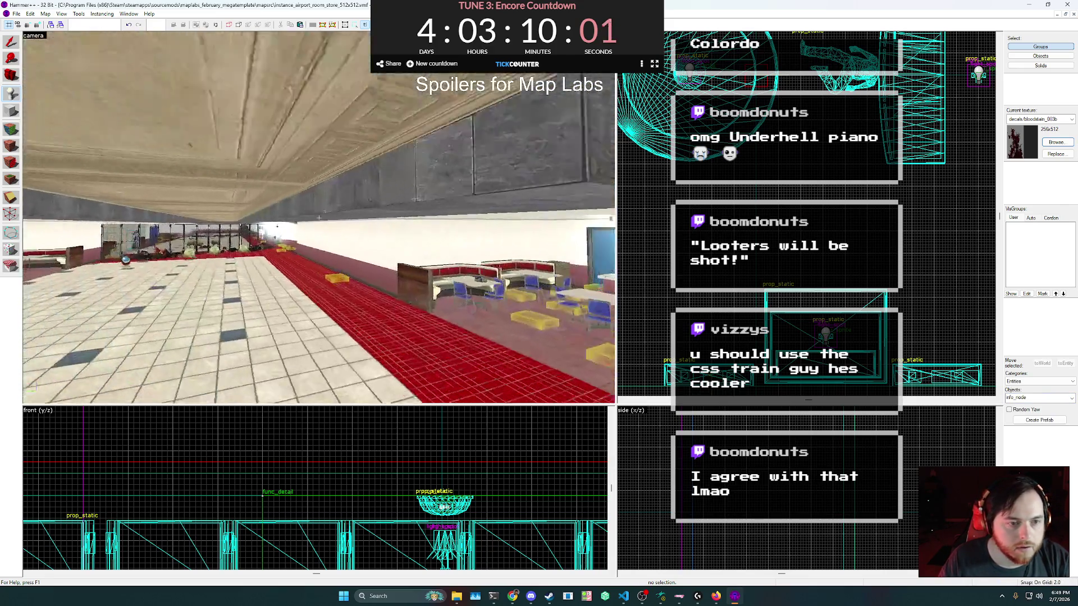
pyautogui.press('w')
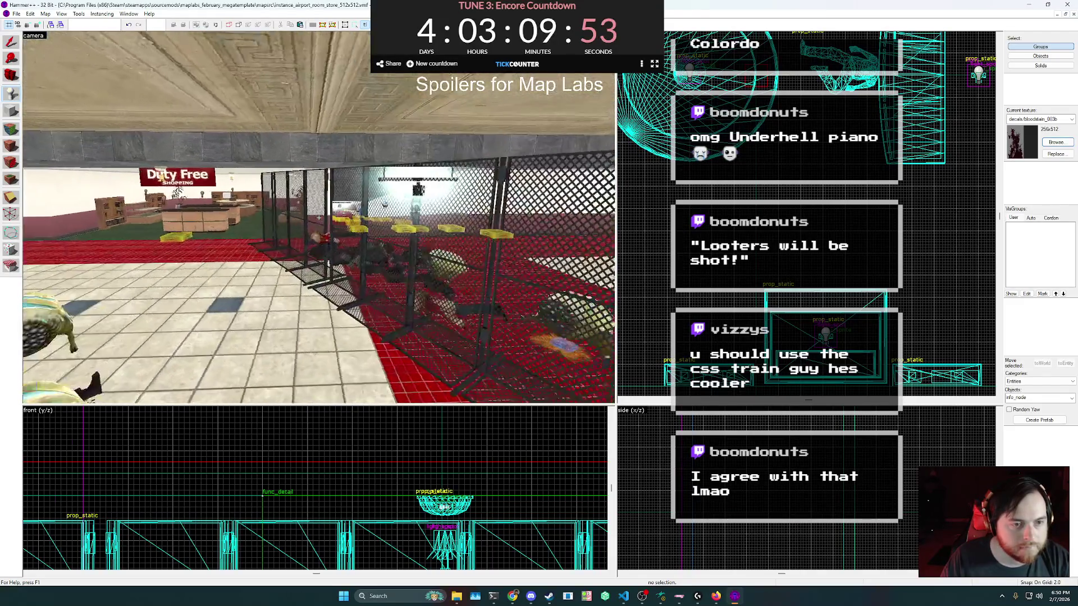
pyautogui.press('w')
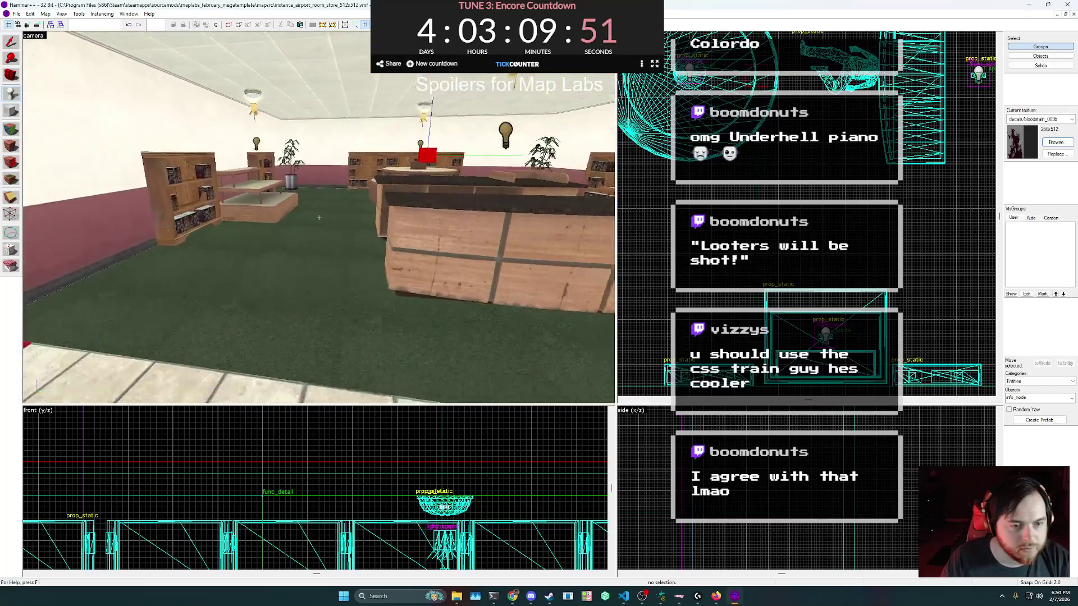
# Select the Ground Node by the counter and fly around inspecting gaps between the shop fixtures.
pyautogui.click(387, 286)
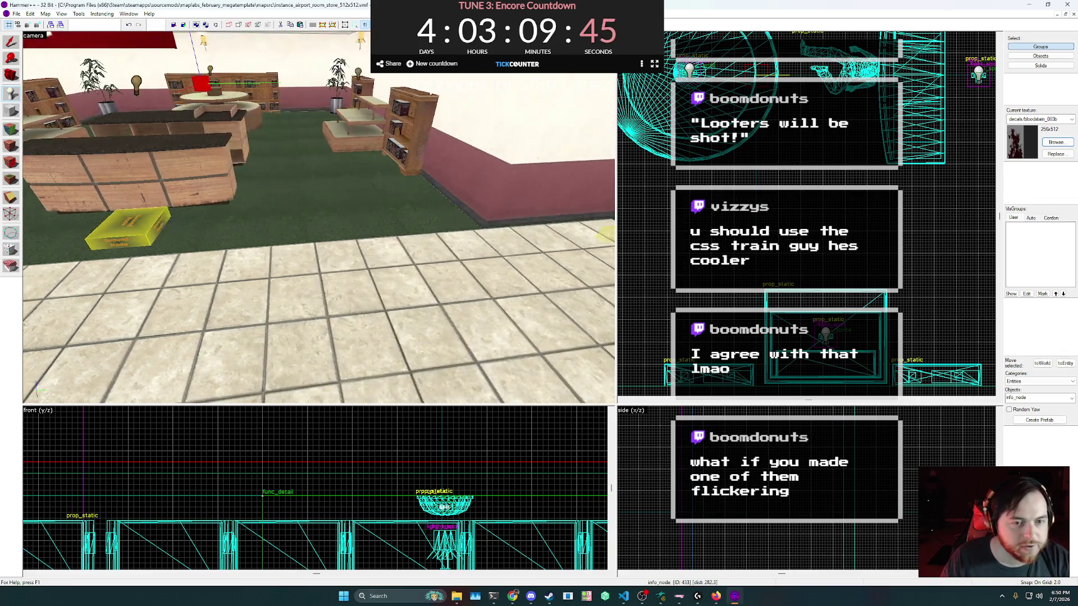
pyautogui.press('z')
pyautogui.press('w')
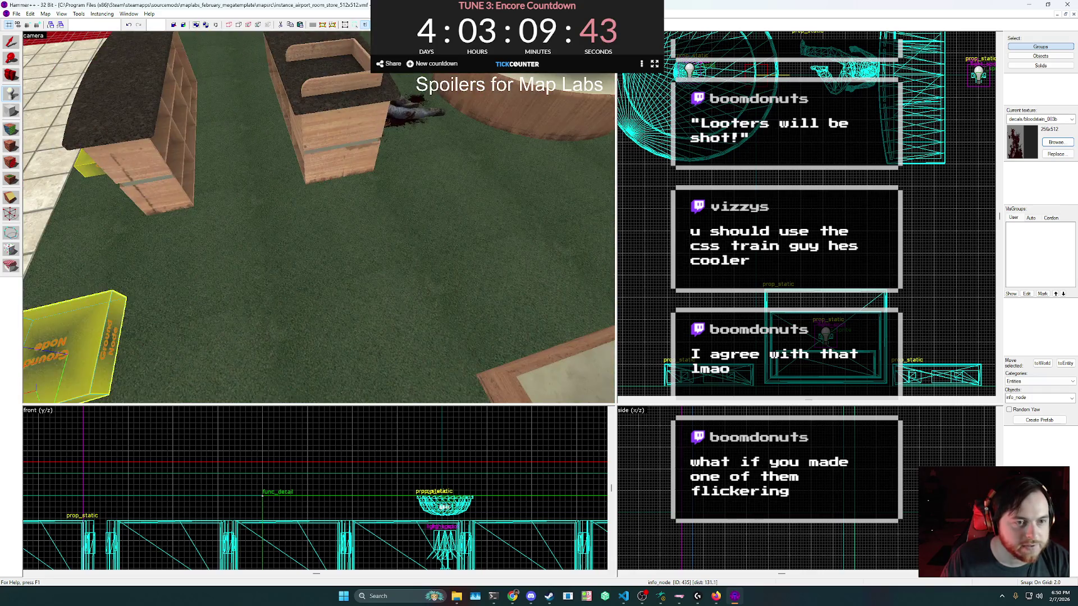
pyautogui.press('w')
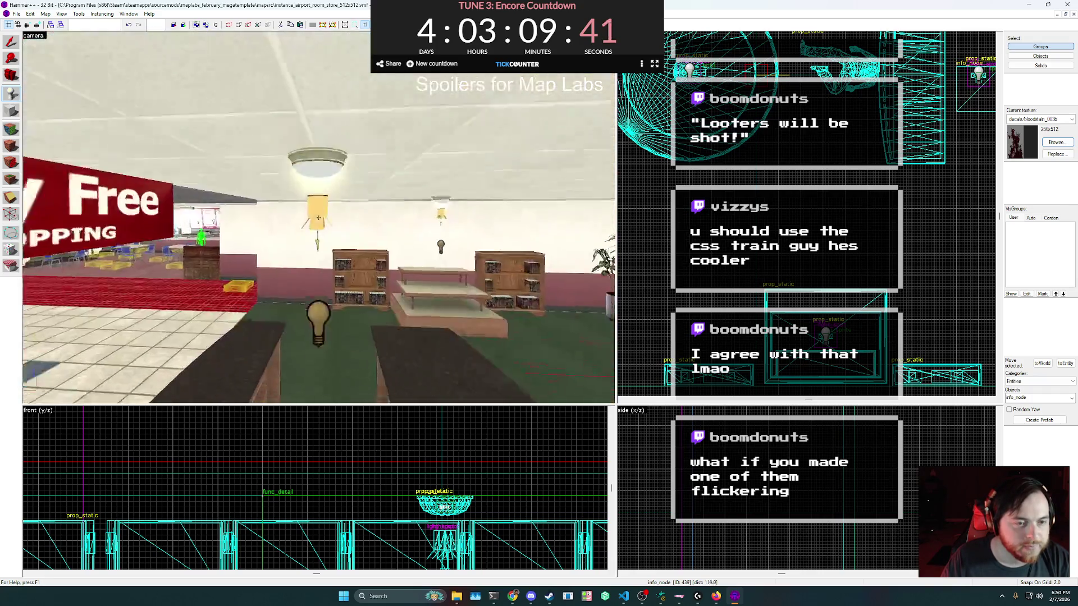
pyautogui.press('w')
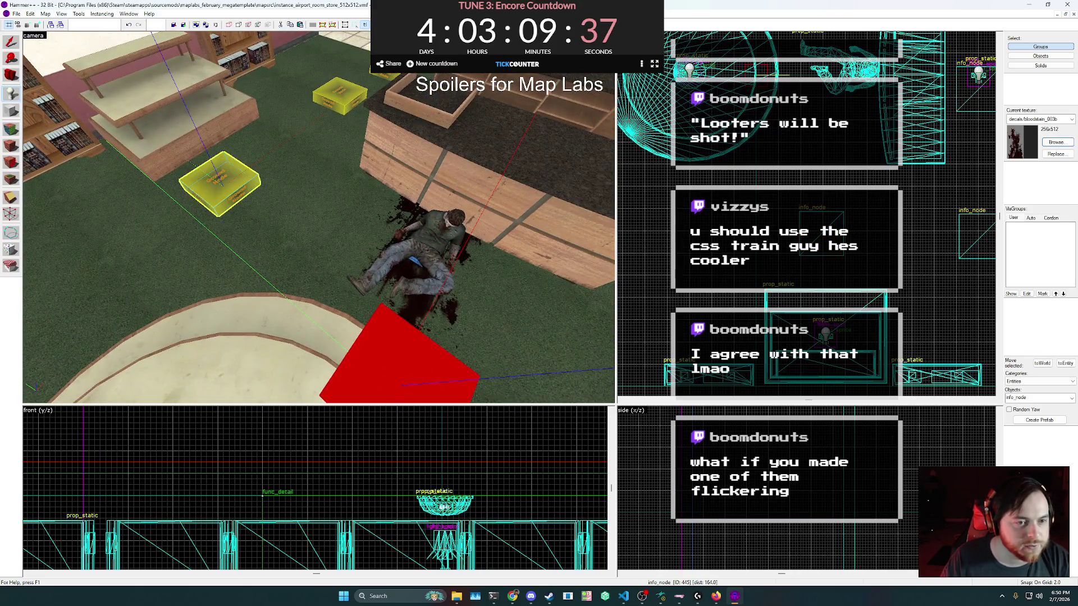
pyautogui.press('w')
pyautogui.press('w')
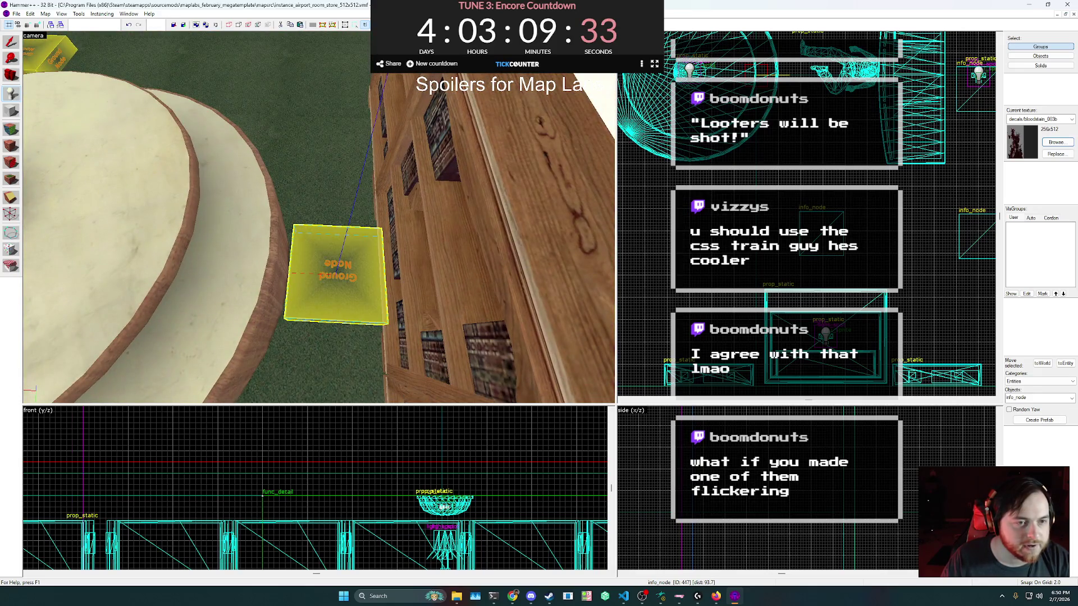
pyautogui.press('w')
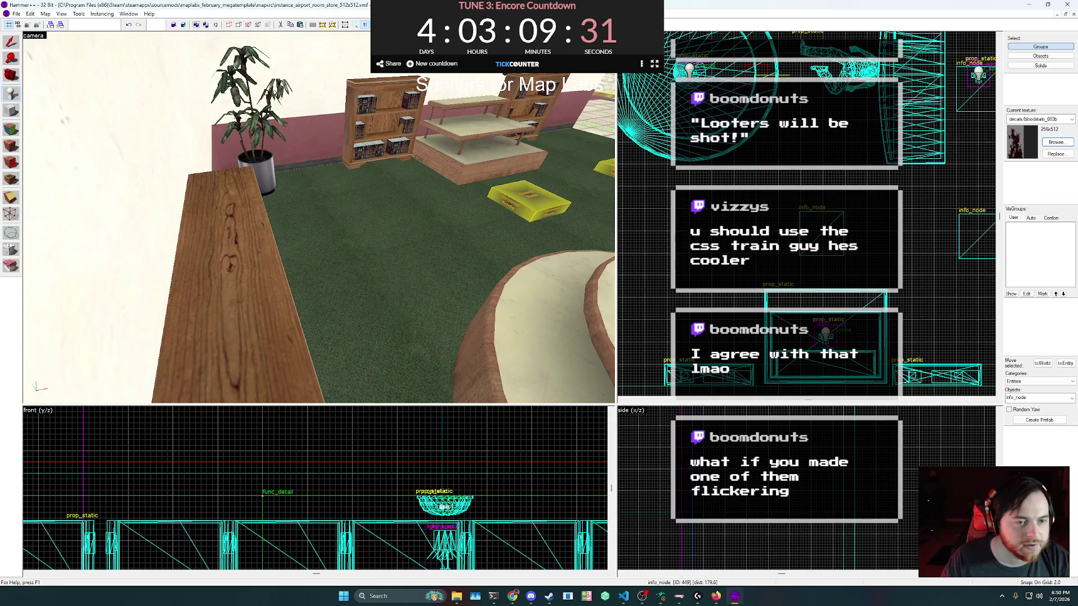
pyautogui.press('w')
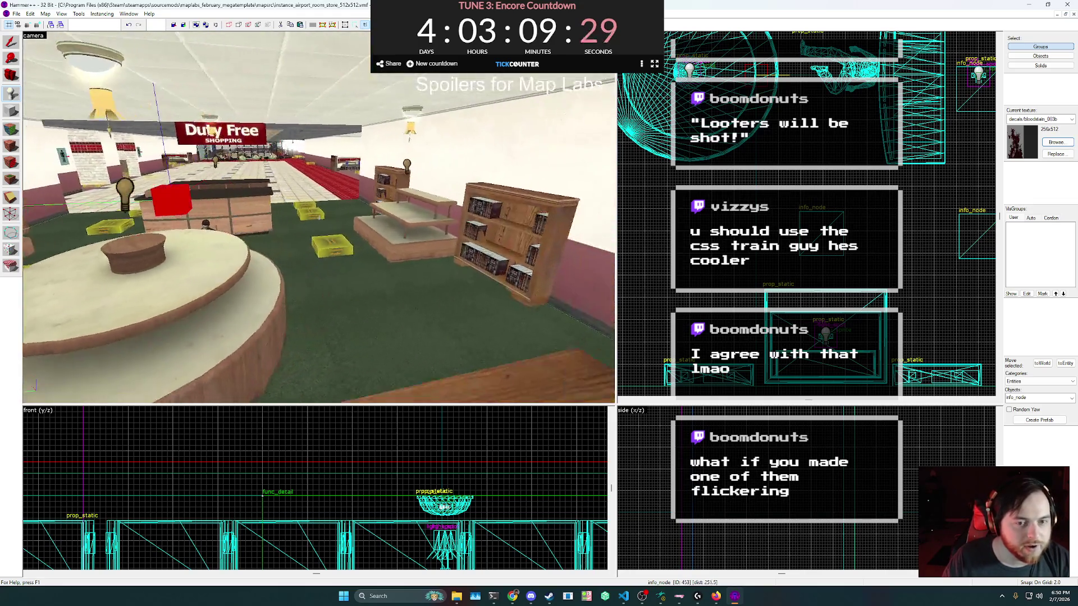
pyautogui.press('s')
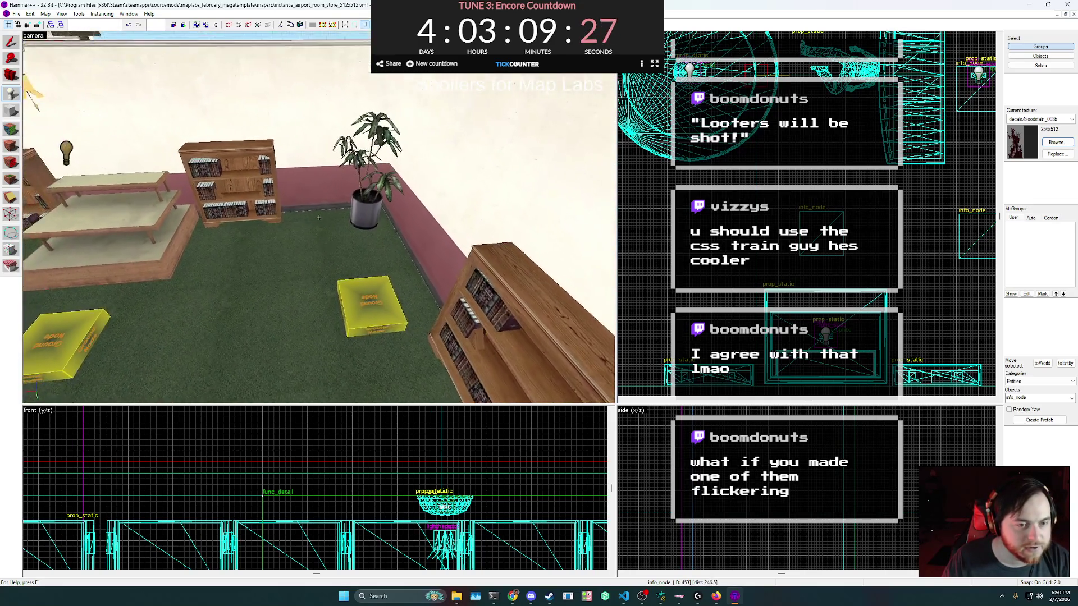
# Place a new info_node navigation node on the store floor and look the room over.
pyautogui.click(319, 218)
pyautogui.press('s')
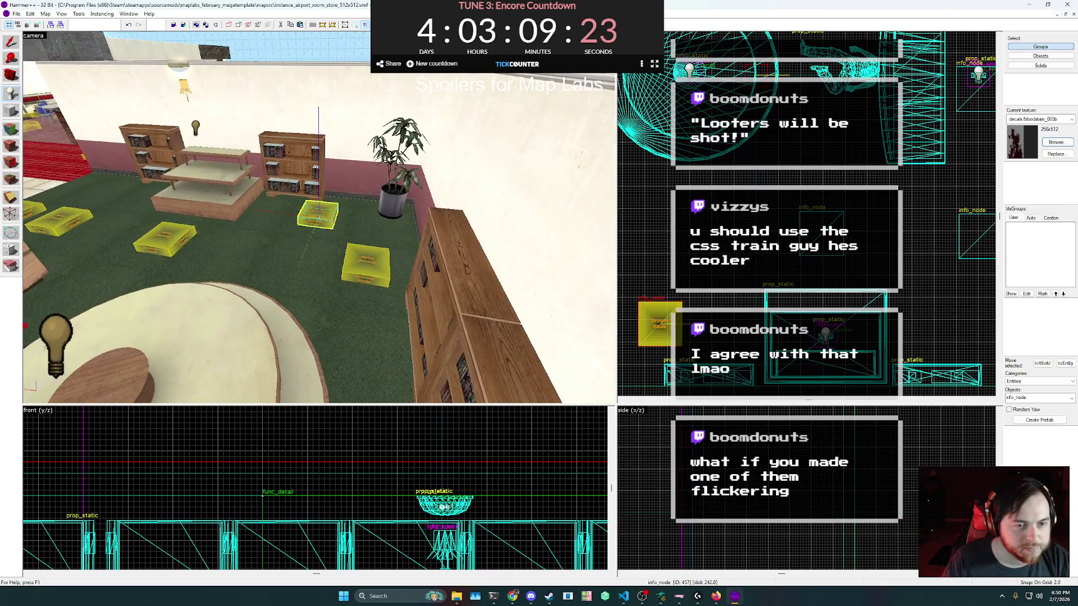
pyautogui.press('z')
pyautogui.press('z')
pyautogui.press('w')
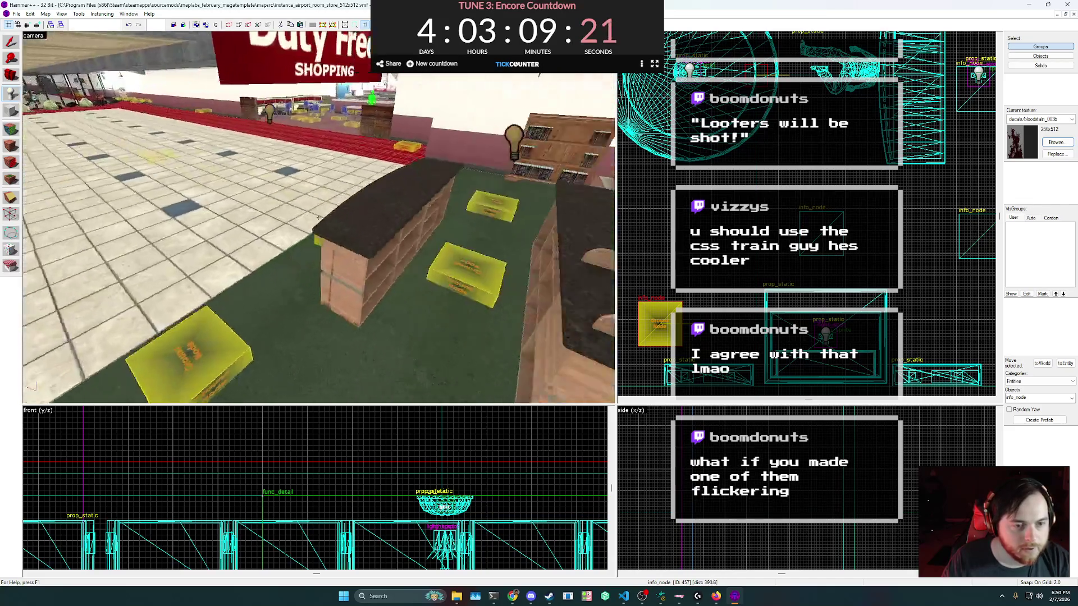
pyautogui.press('w')
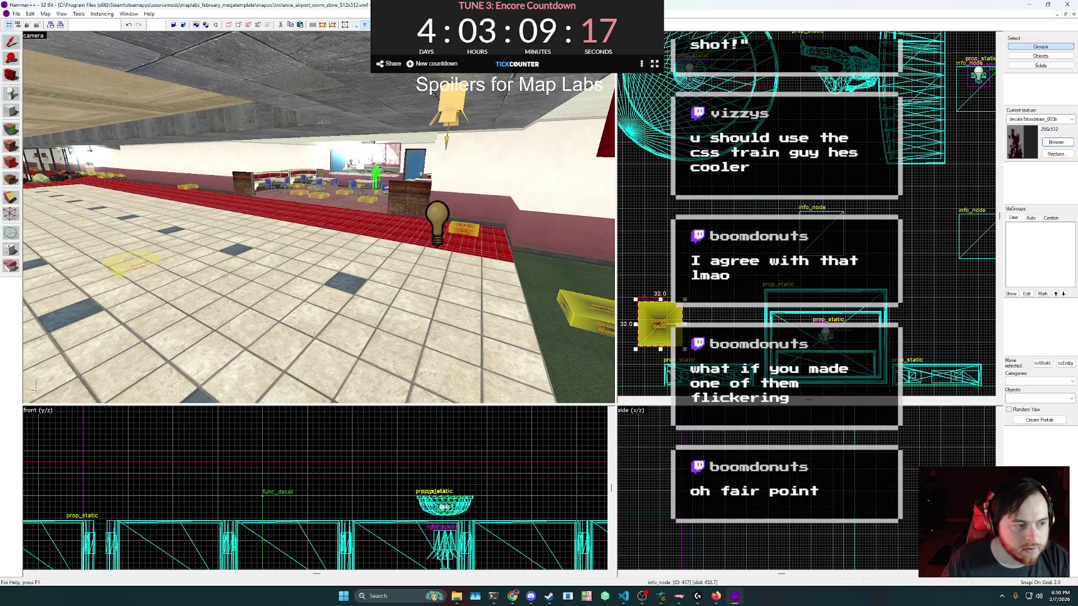
pyautogui.press('w')
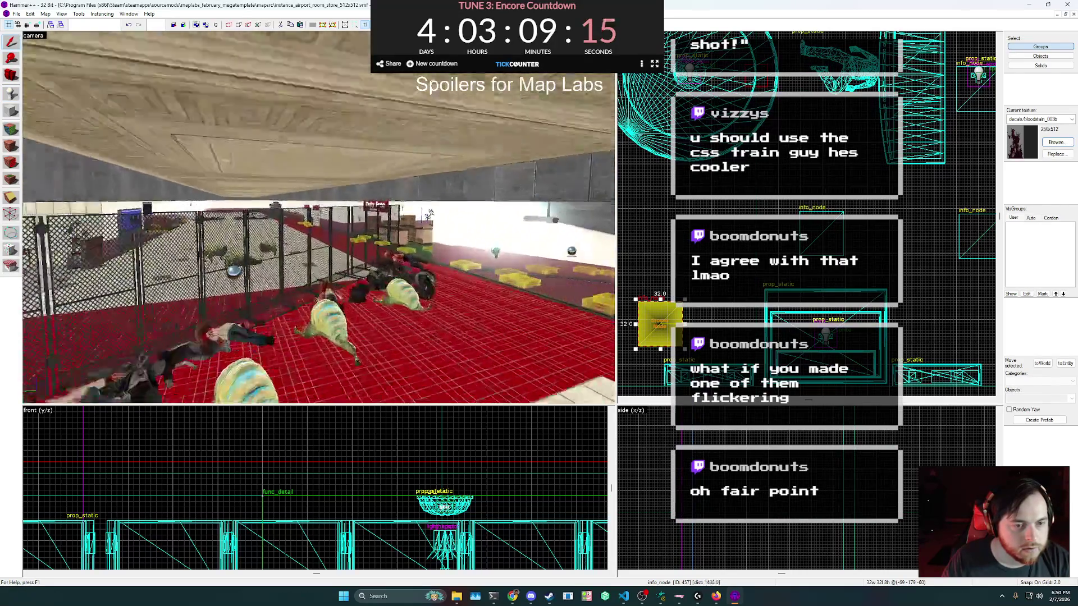
# Leave the shop instance and switch back to the main st21_airport.vmf map.
pyautogui.press('Escape')
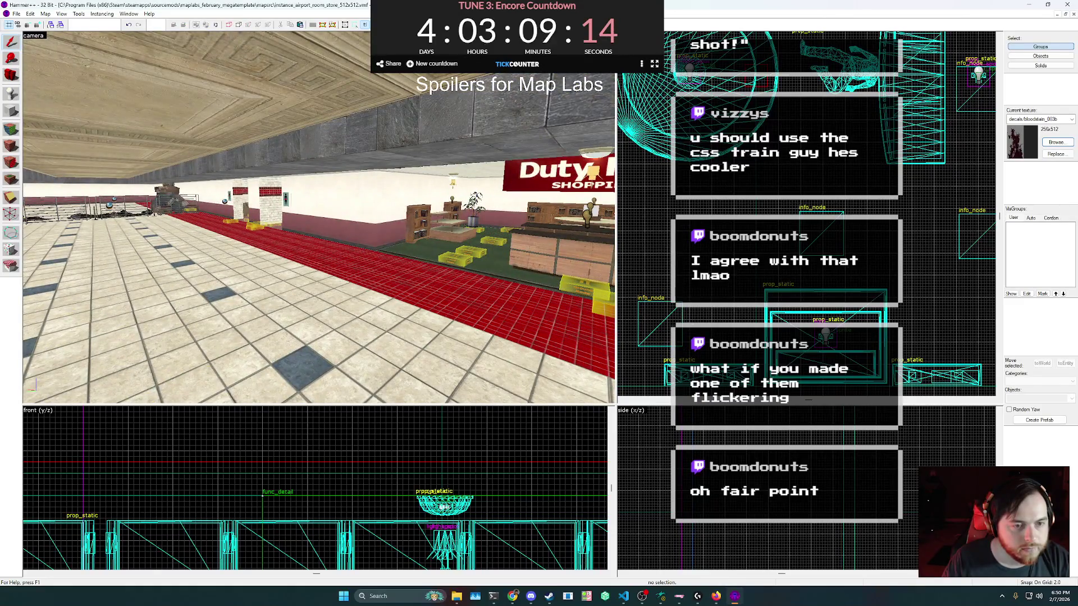
pyautogui.scroll(3, 315, 489)
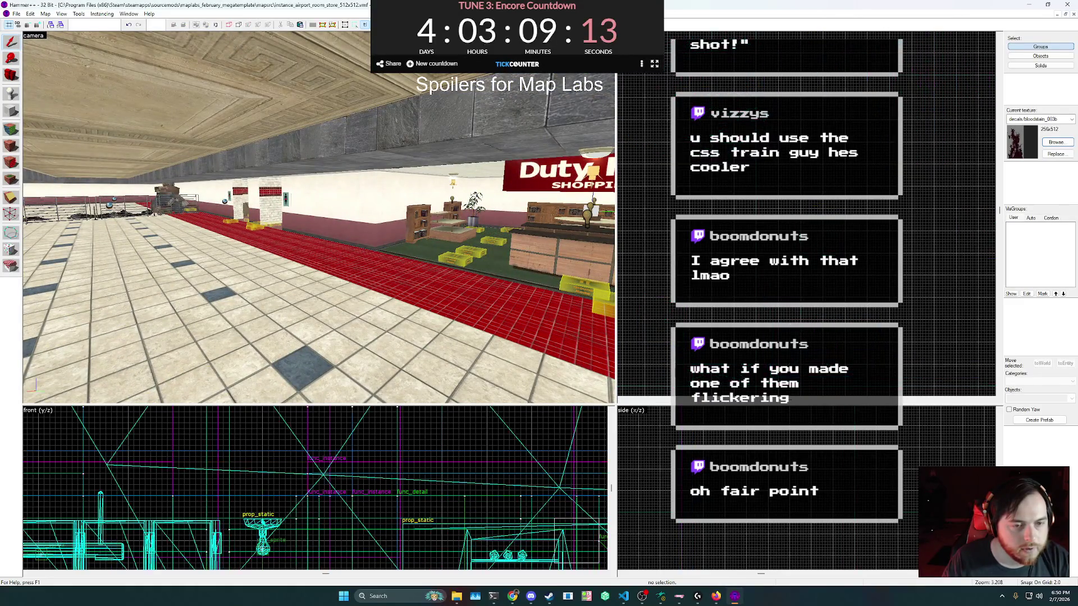
pyautogui.press('w')
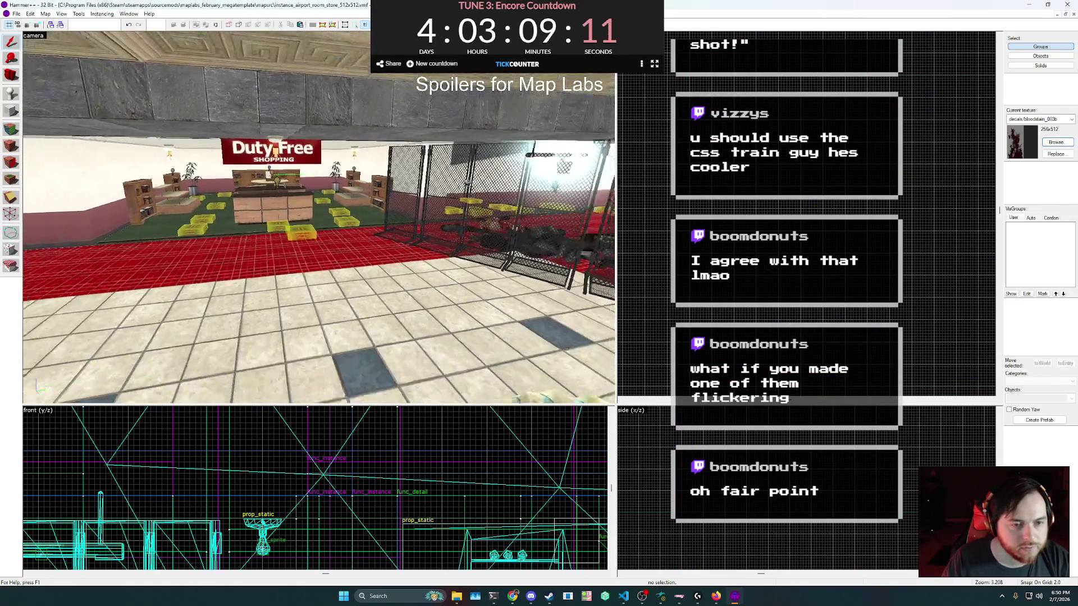
pyautogui.press('w')
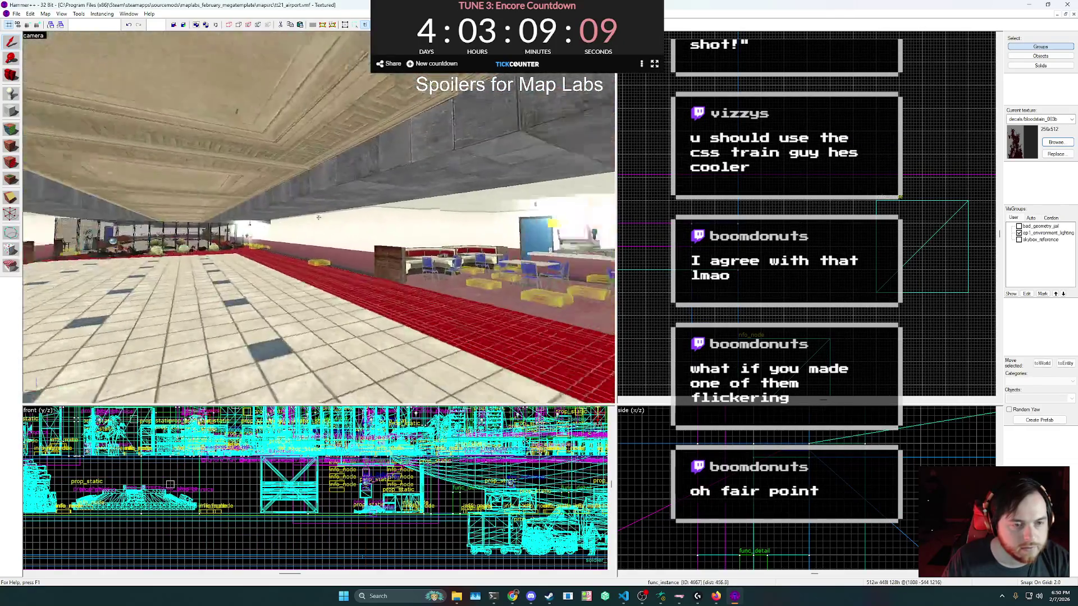
pyautogui.press('w')
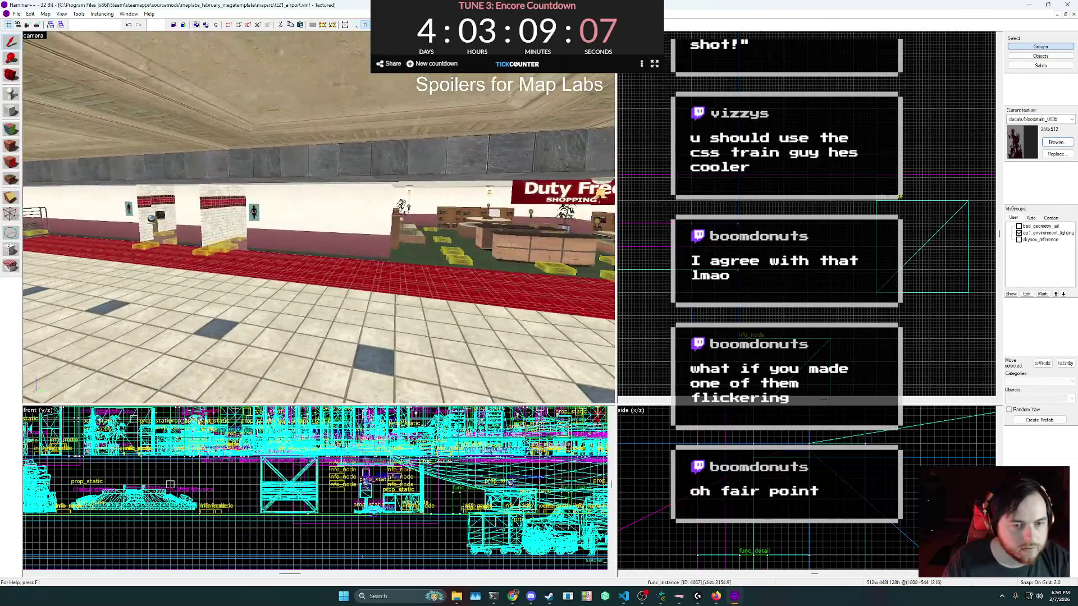
pyautogui.doubleClick(471, 223)
pyautogui.click(438, 277)
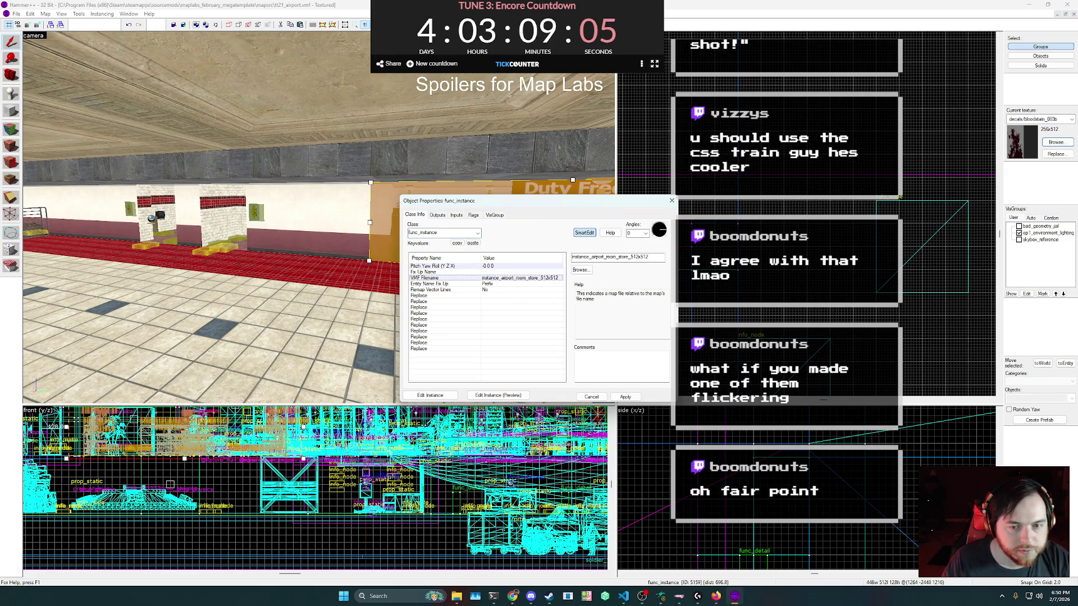
pyautogui.write('bathroom')
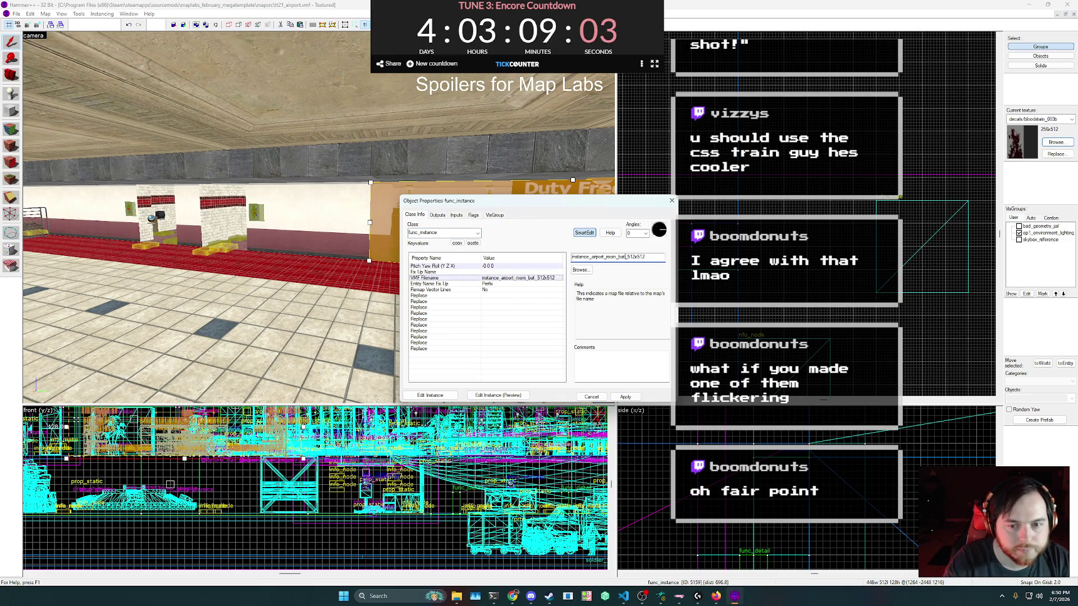
pyautogui.press('Return')
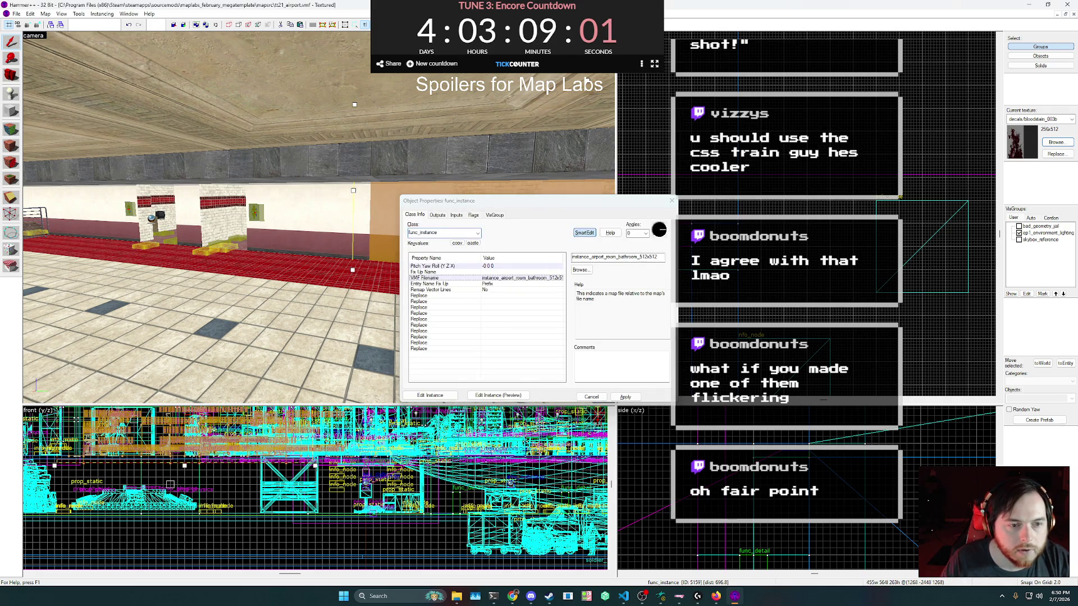
pyautogui.doubleClick(628, 256)
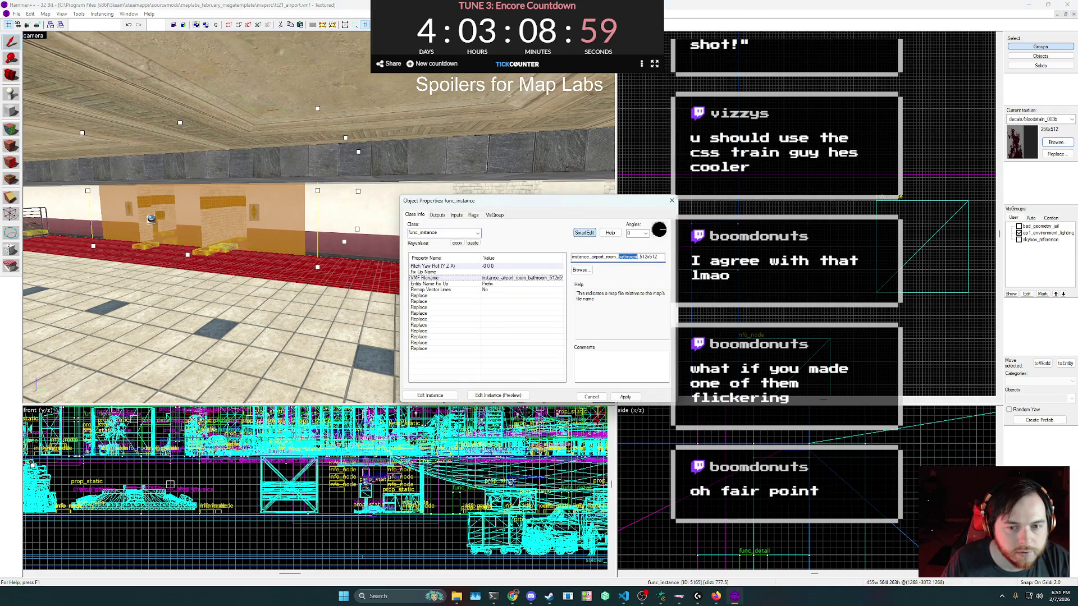
pyautogui.write('store')
pyautogui.press('Return')
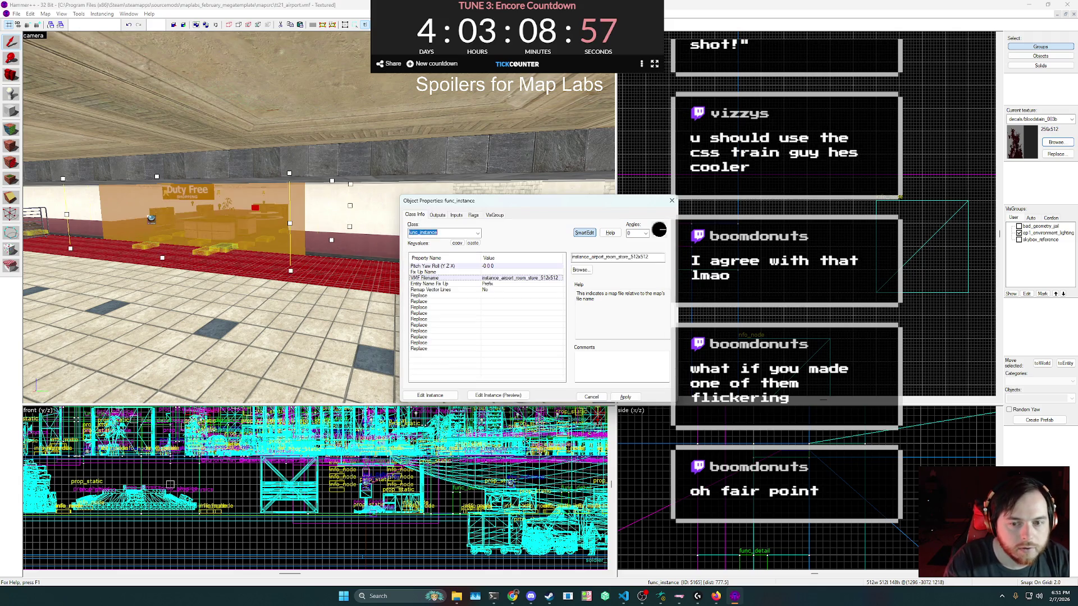
pyautogui.press('Escape')
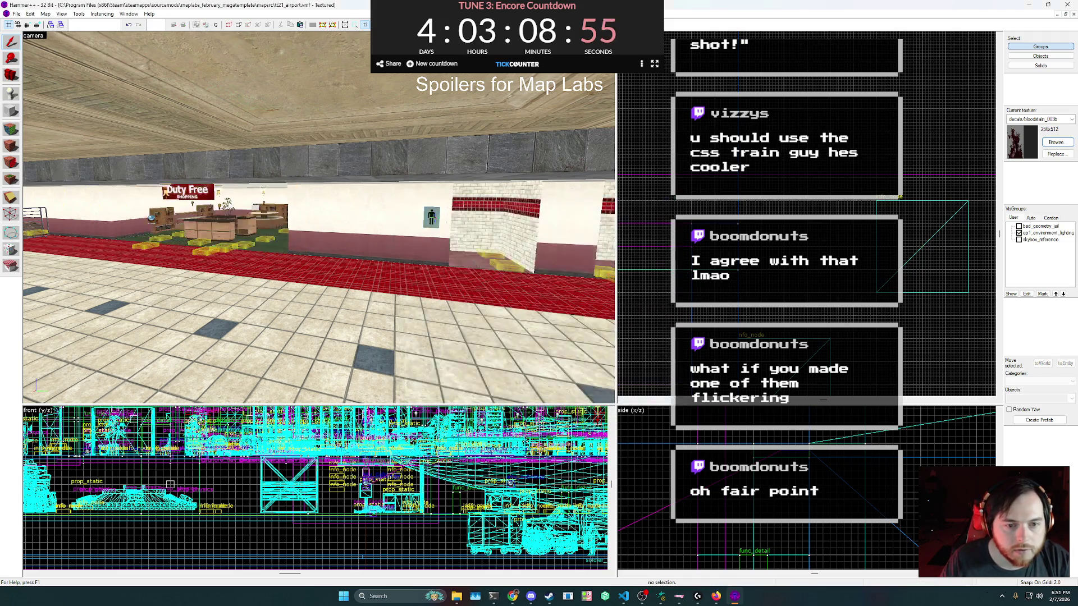
# Place an info_player_start spawn on the red tiled floor by the restroom wall.
pyautogui.press('z')
pyautogui.press('w')
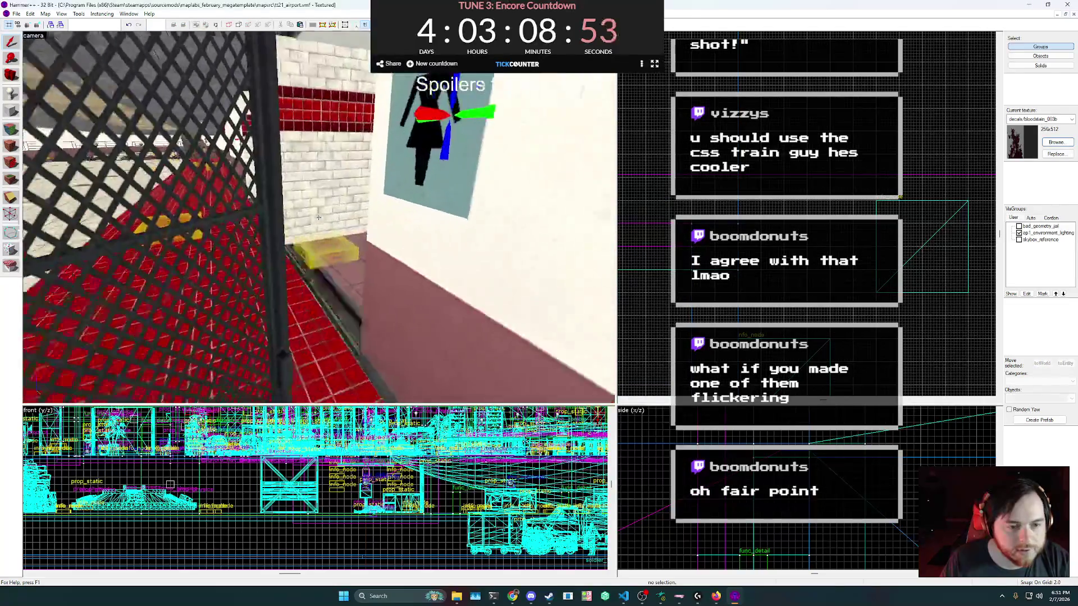
pyautogui.press('w')
pyautogui.hotkey('shift', 'e')
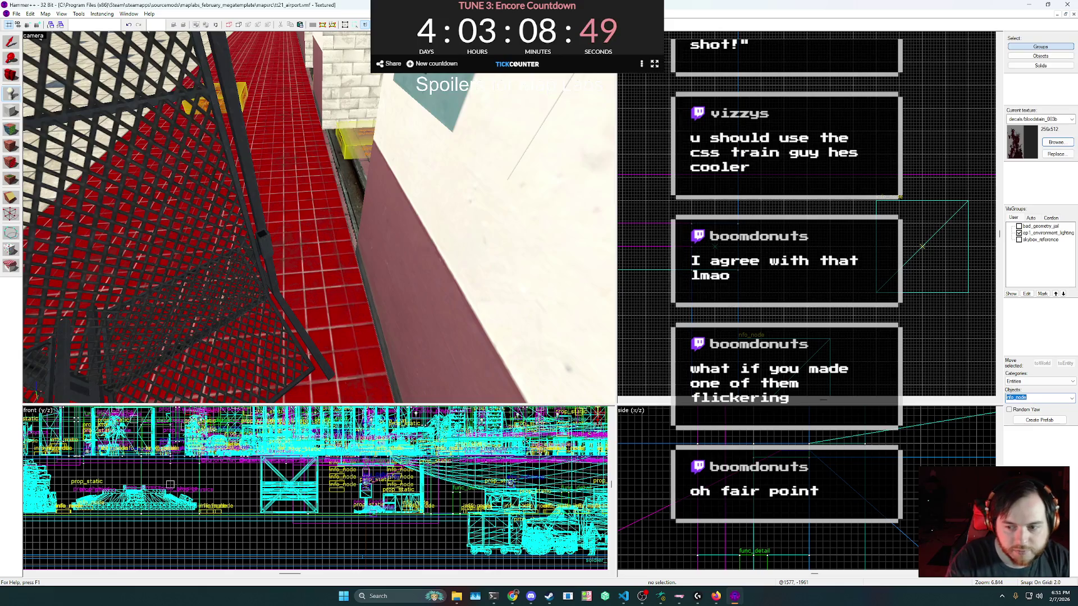
pyautogui.write('play')
pyautogui.press('Down')
pyautogui.press('Down')
pyautogui.press('Return')
pyautogui.click(337, 51)
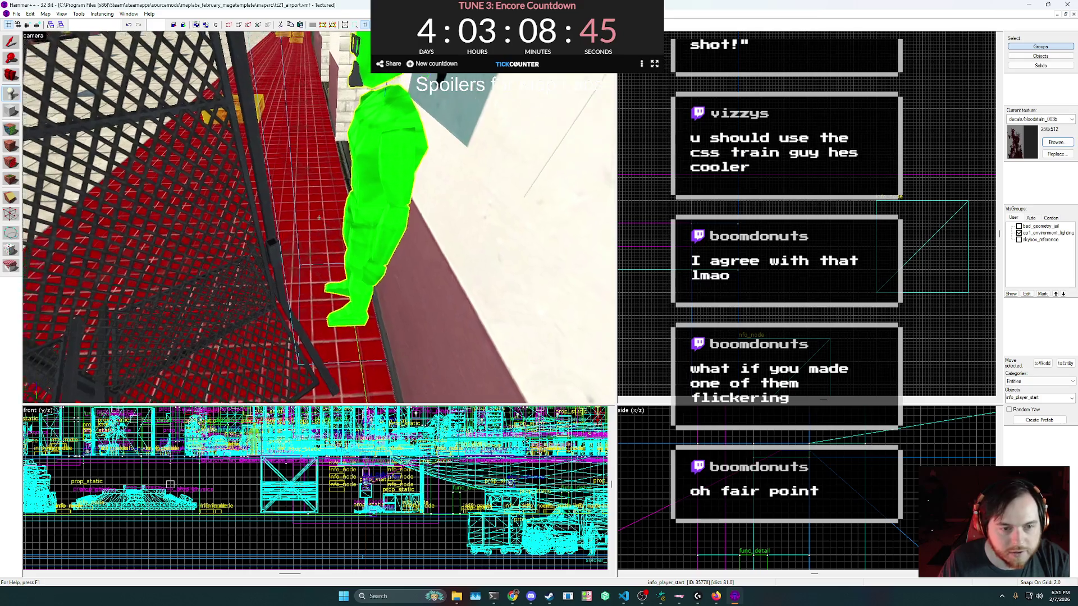
# Back away over the fenced walkway and select the chain-link fence beside it.
pyautogui.press('z')
pyautogui.press('s')
pyautogui.press('s')
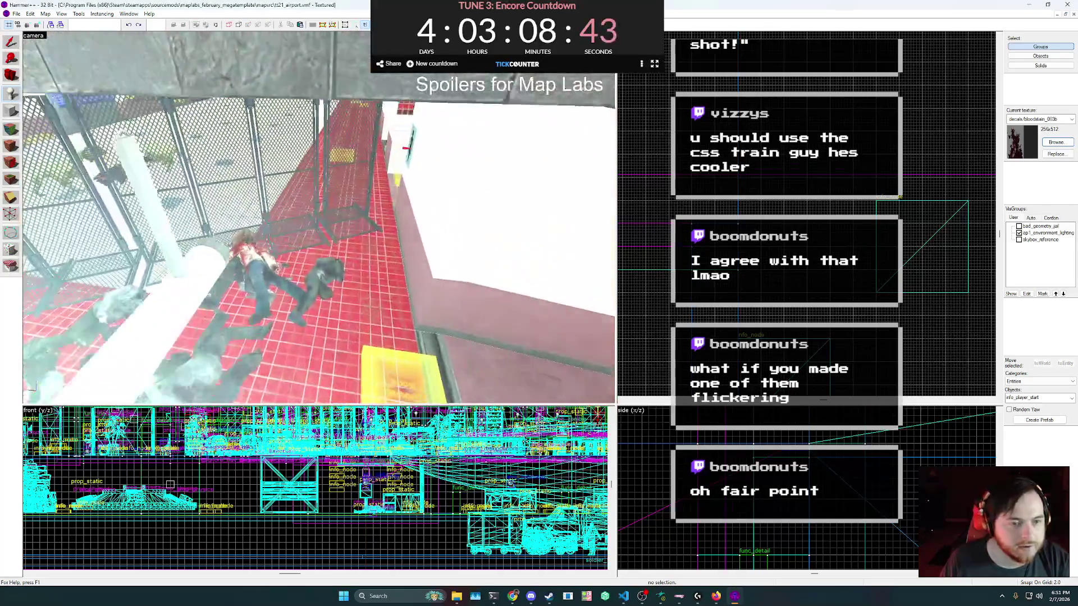
pyautogui.press('s')
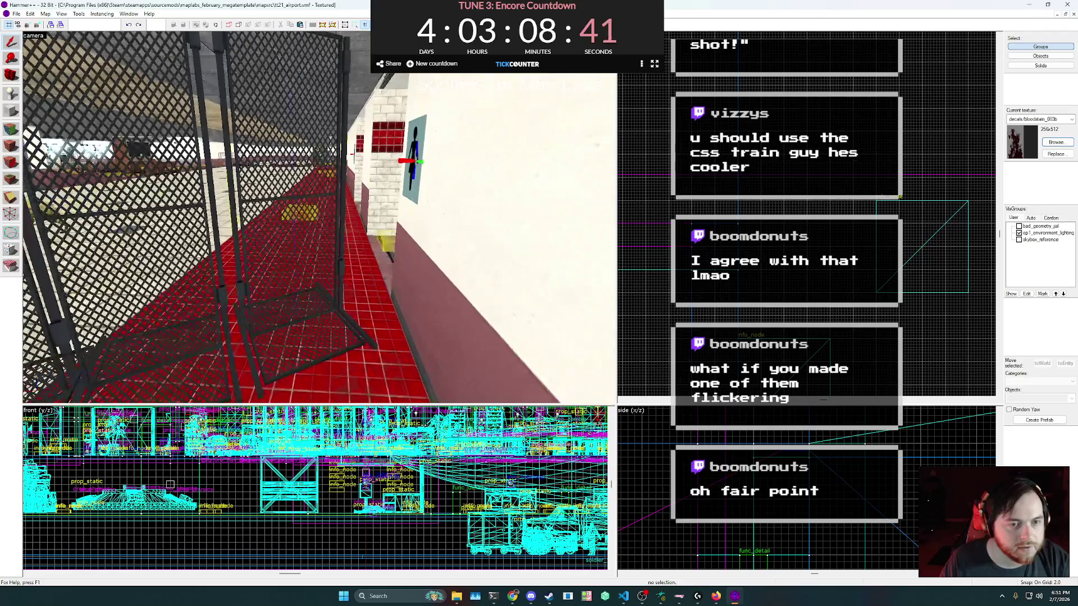
pyautogui.click(253, 210)
pyautogui.hotkey('ctrl', 'e')
pyautogui.scroll(-3, 800, 211)
pyautogui.scroll(-3, 800, 211)
pyautogui.scroll(5, 800, 211)
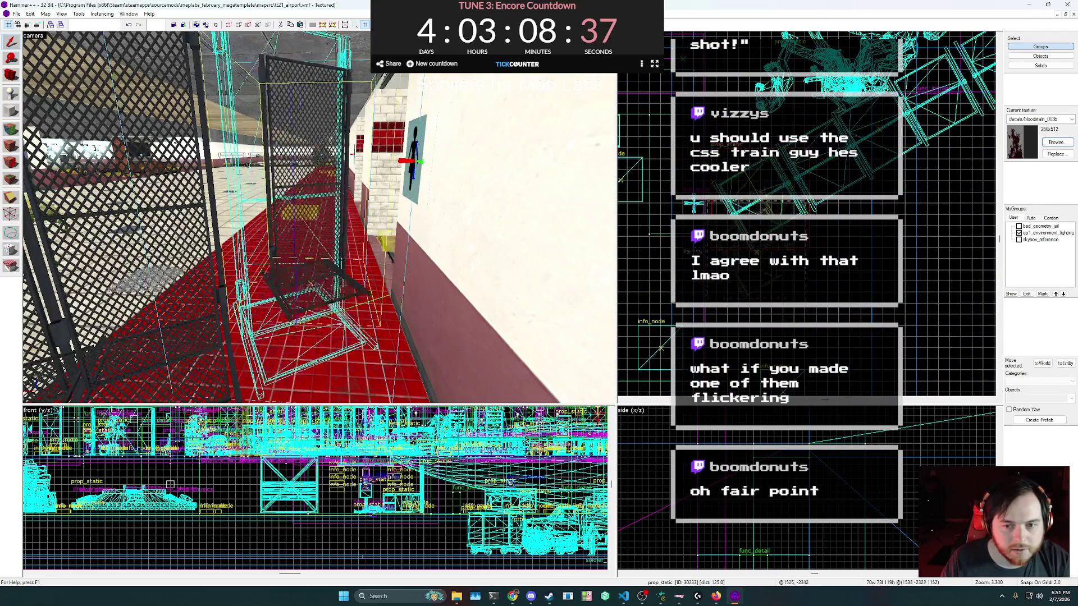
# Reposition the selected fence piece in the corridor and check it from several angles.
pyautogui.moveTo(278, 211); pyautogui.dragTo(337, 168)
pyautogui.press('z')
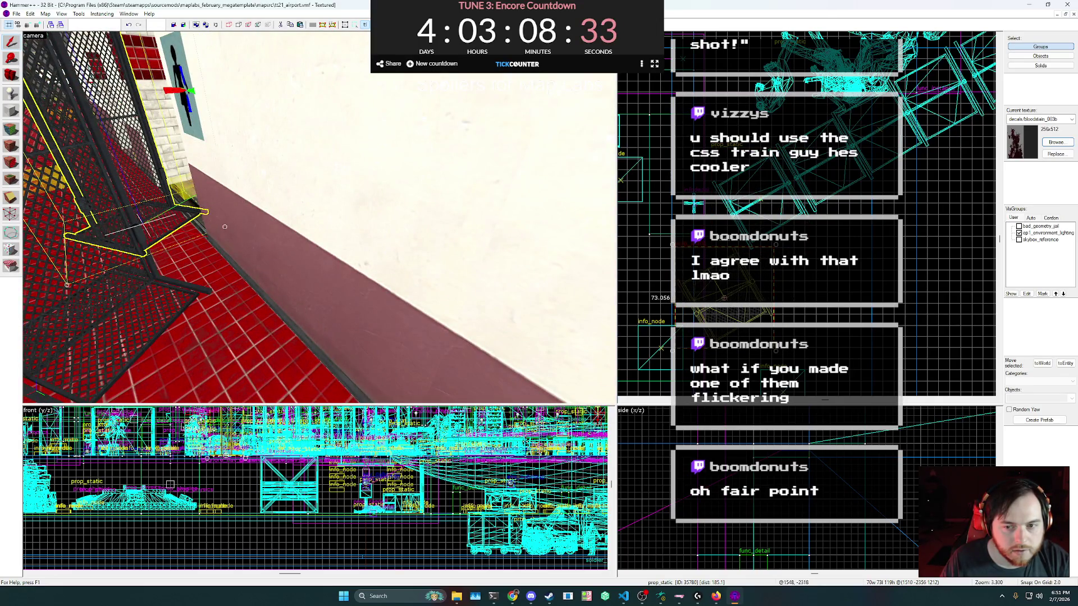
pyautogui.press('w')
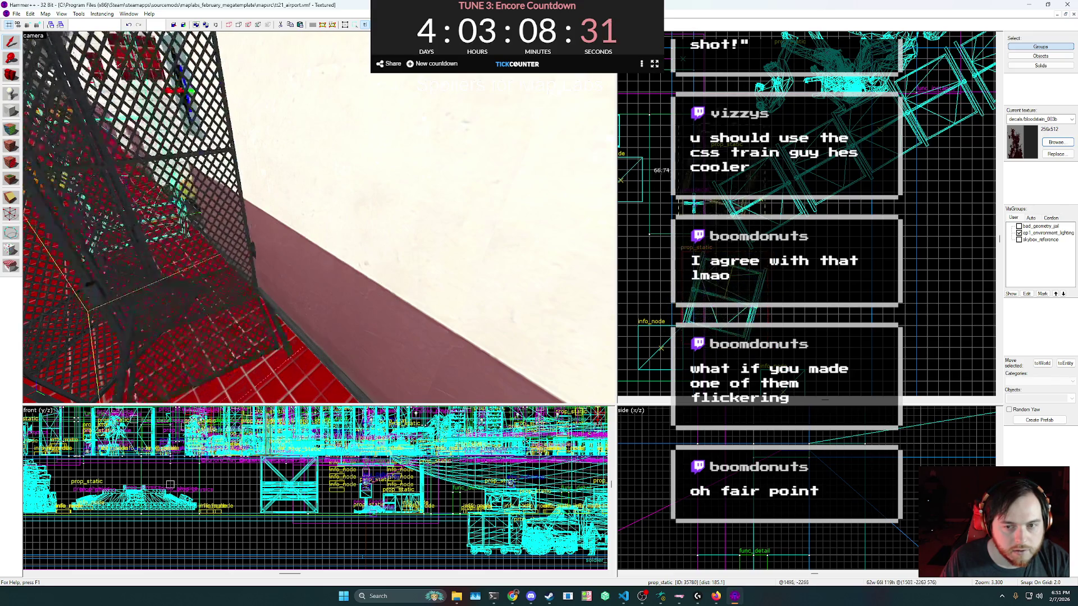
pyautogui.press('s')
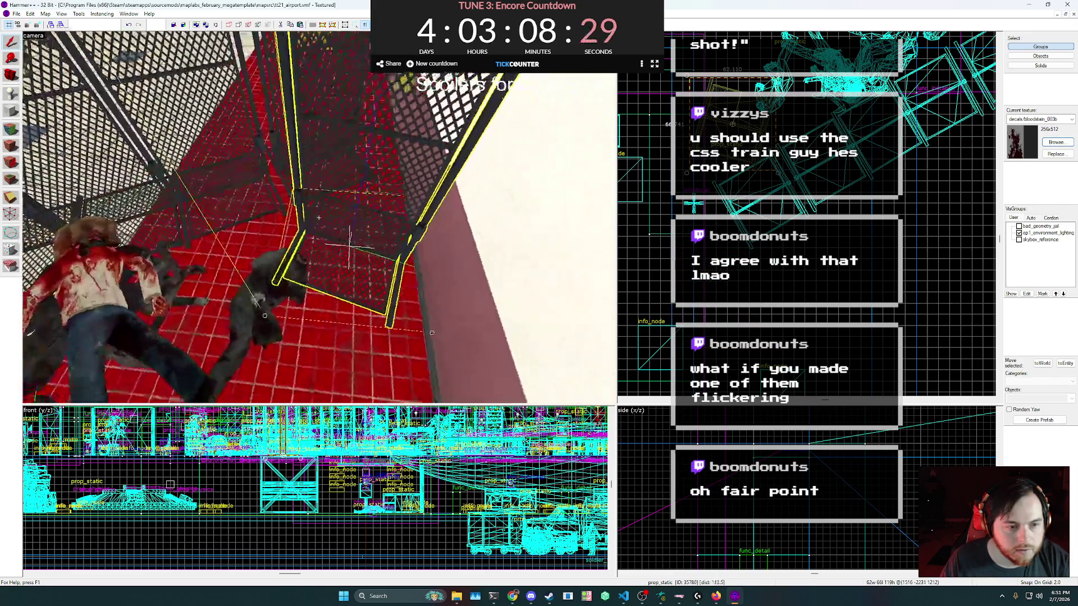
pyautogui.press('w')
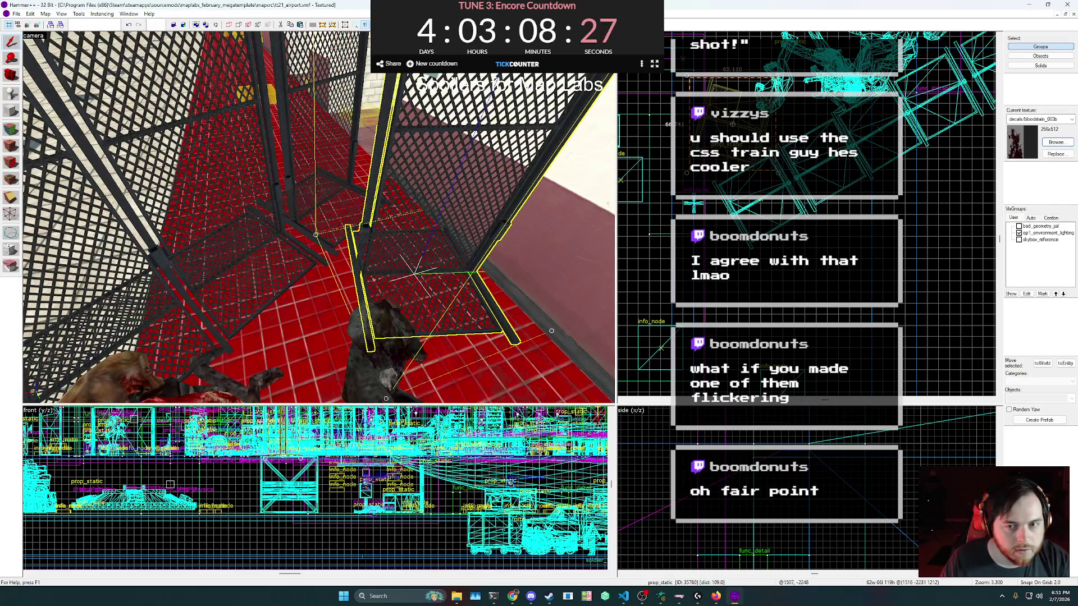
pyautogui.press('w')
# Nudge the fence, duplicate it beside itself and start a physics simulation on it.
pyautogui.press('Right')
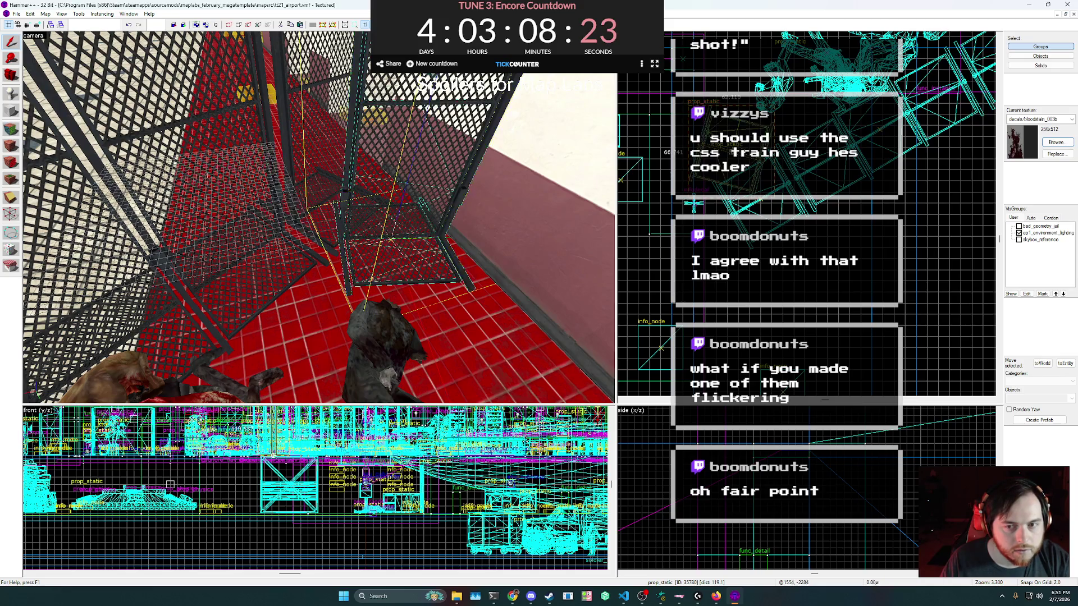
pyautogui.hotkey('shift', 'Right')
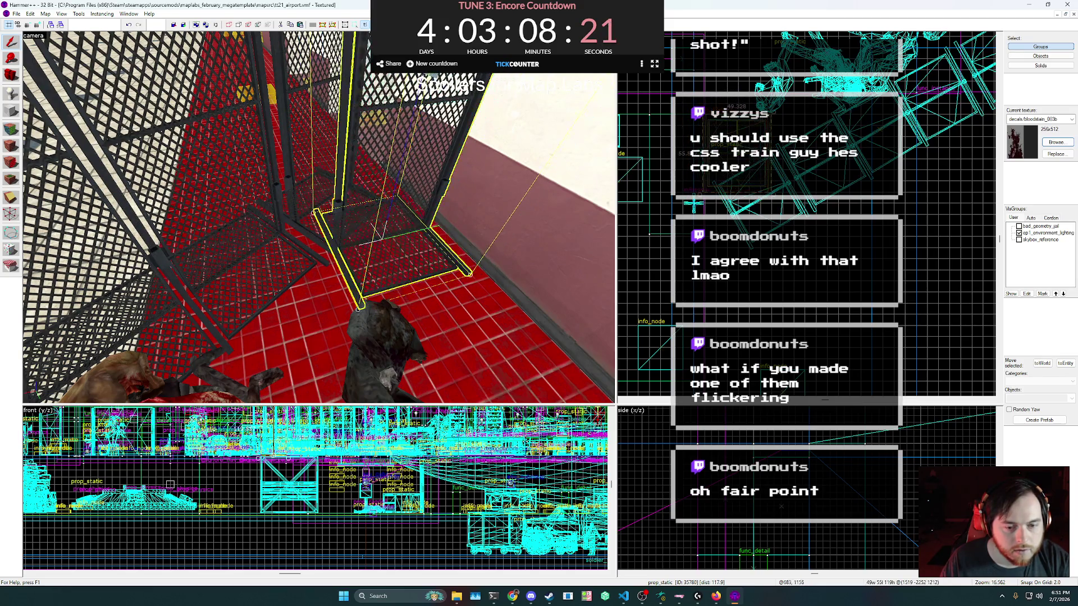
pyautogui.scroll(-5, 807, 489)
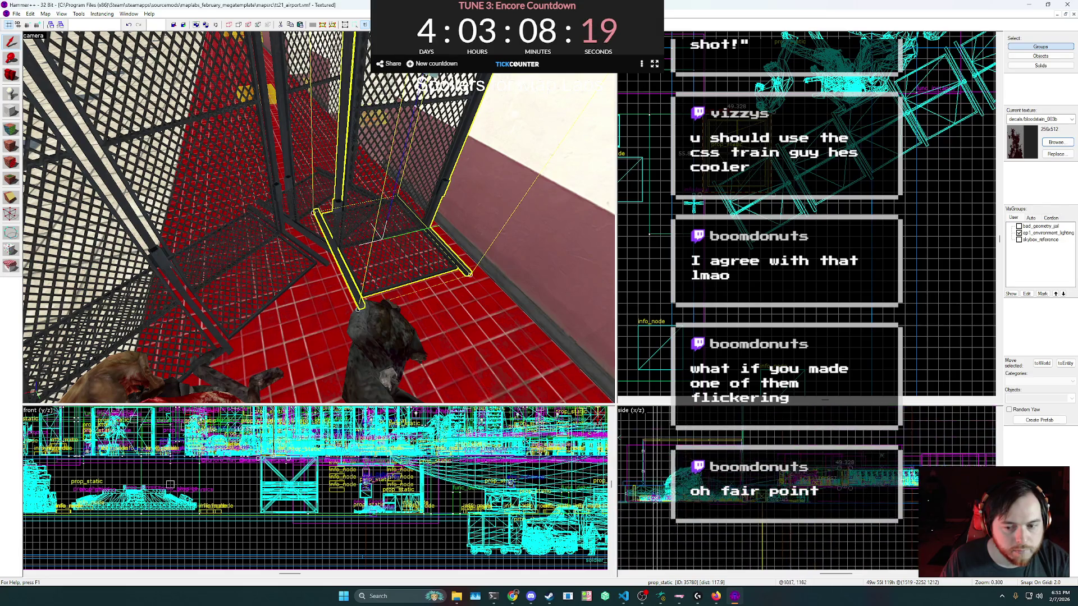
pyautogui.scroll(5, 807, 489)
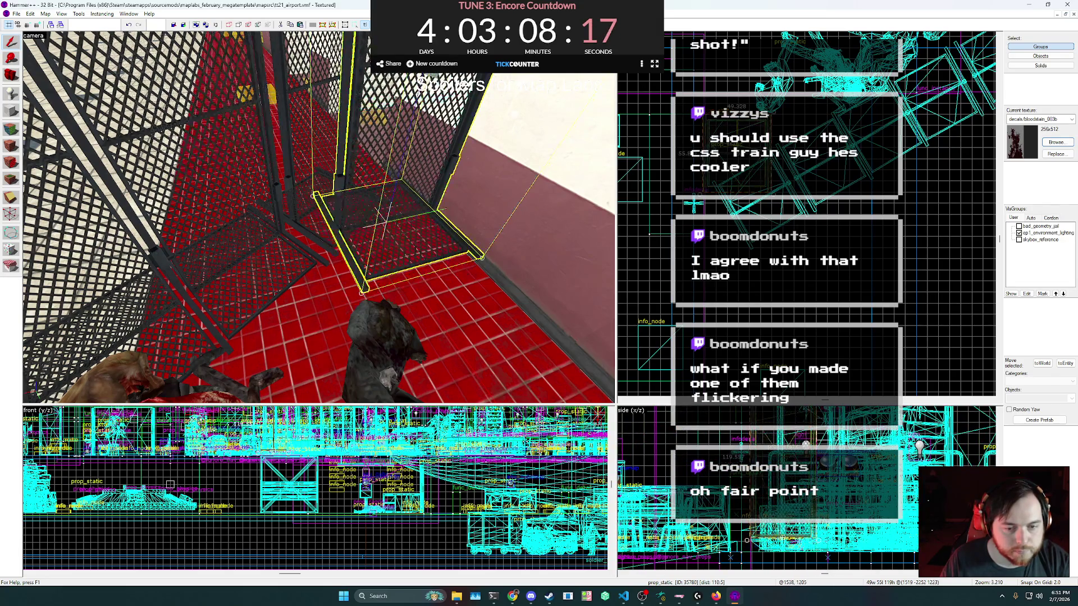
pyautogui.hotkey('ctrl', 'shift', 'p')
pyautogui.press('space')
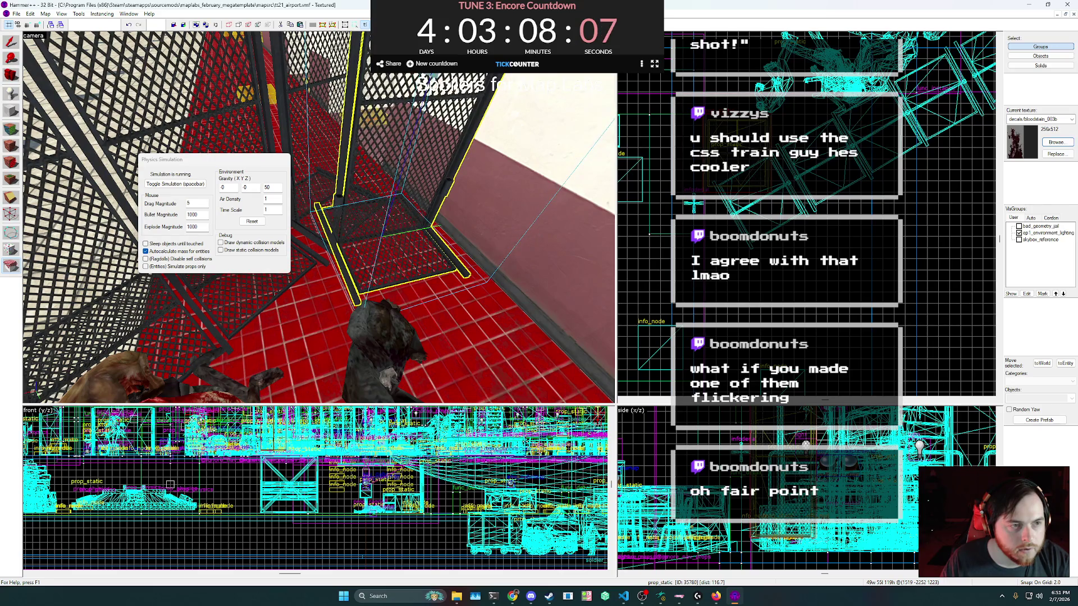
# End the physics simulation and fly the camera toward the restroom doorway.
pyautogui.press('Escape')
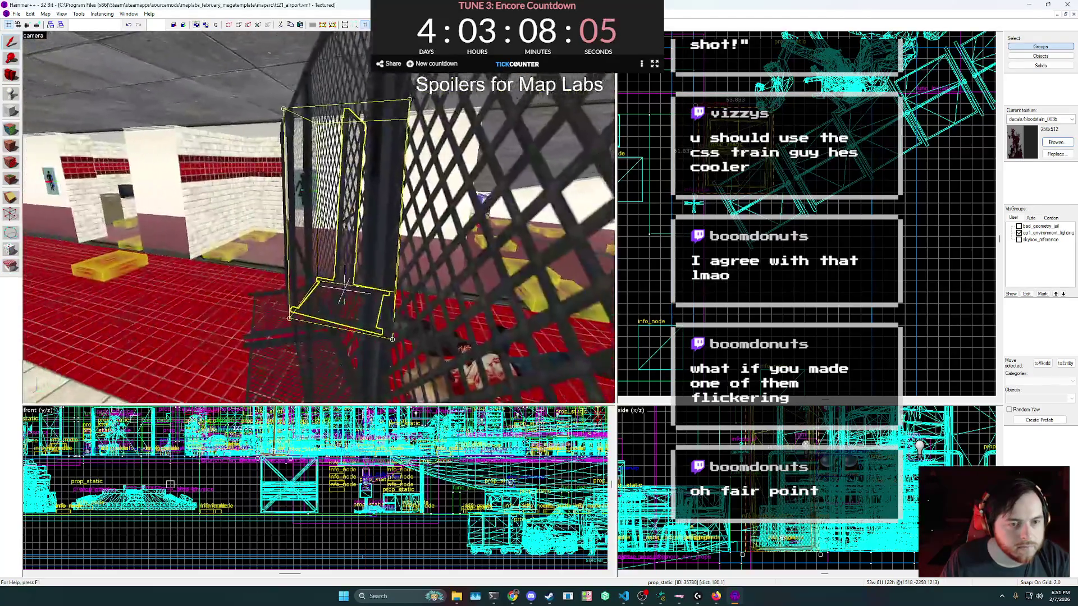
pyautogui.press('a')
pyautogui.press('w')
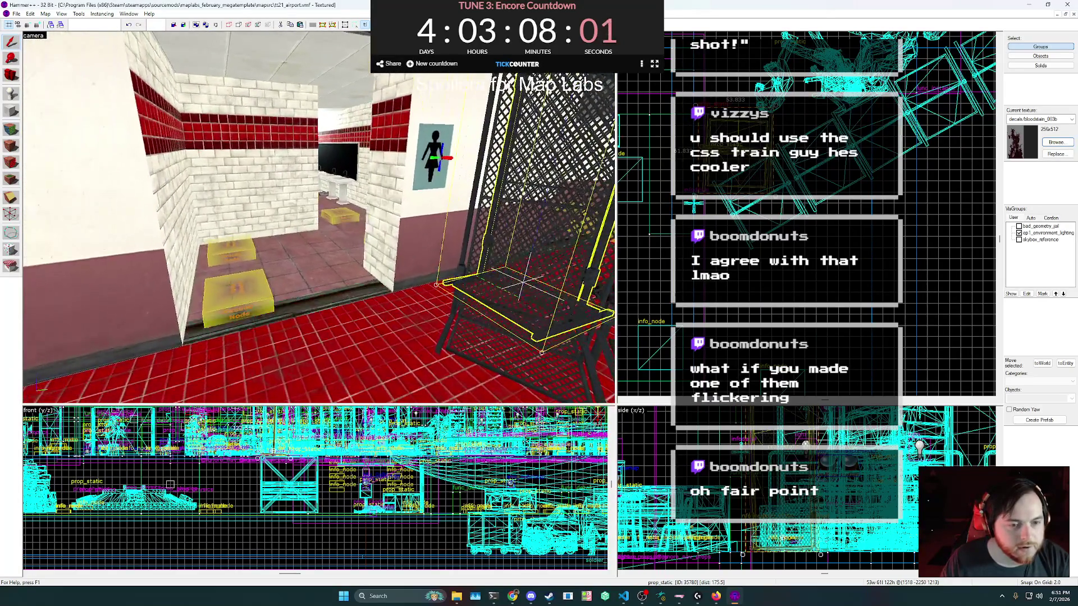
pyautogui.click(552, 276)
pyautogui.press('w')
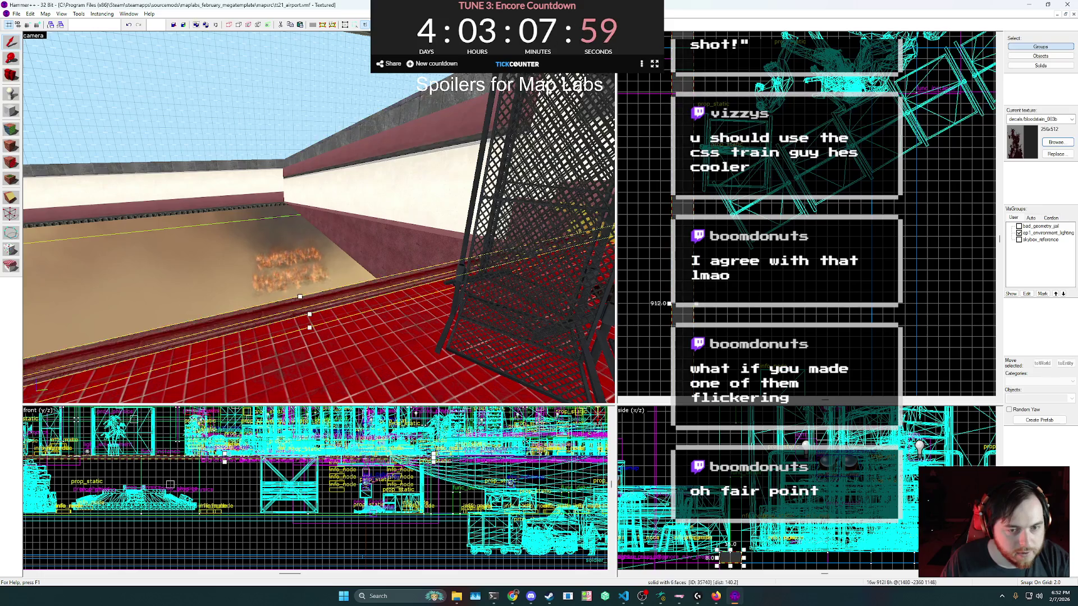
pyautogui.press('w')
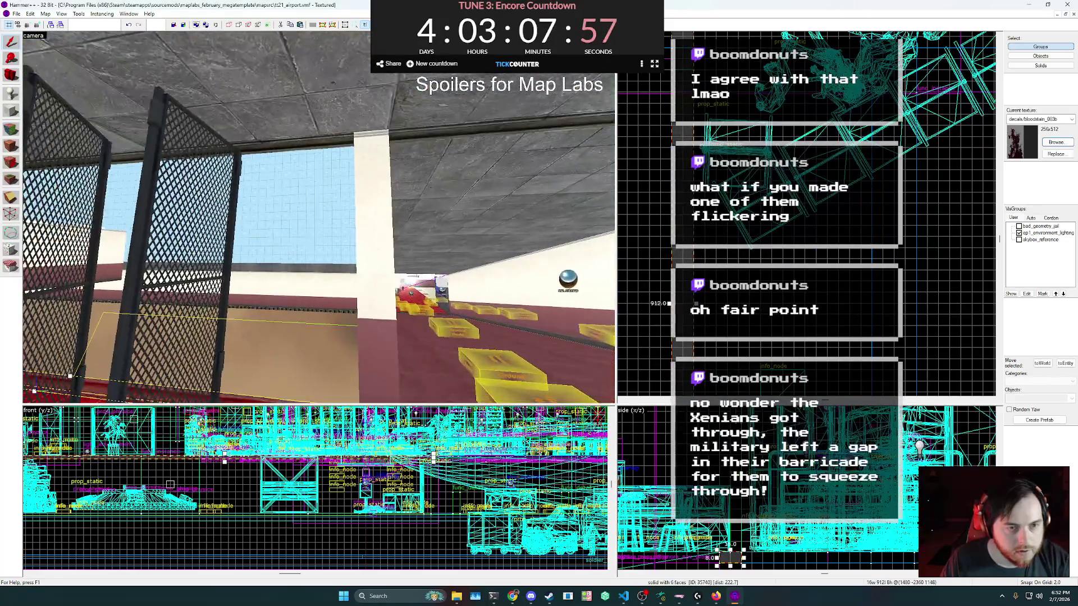
# Select brushes along the hall and bring the restroom entrance walls into view.
pyautogui.keyDown('ctrl'); pyautogui.click(421, 110); pyautogui.keyUp('ctrl')
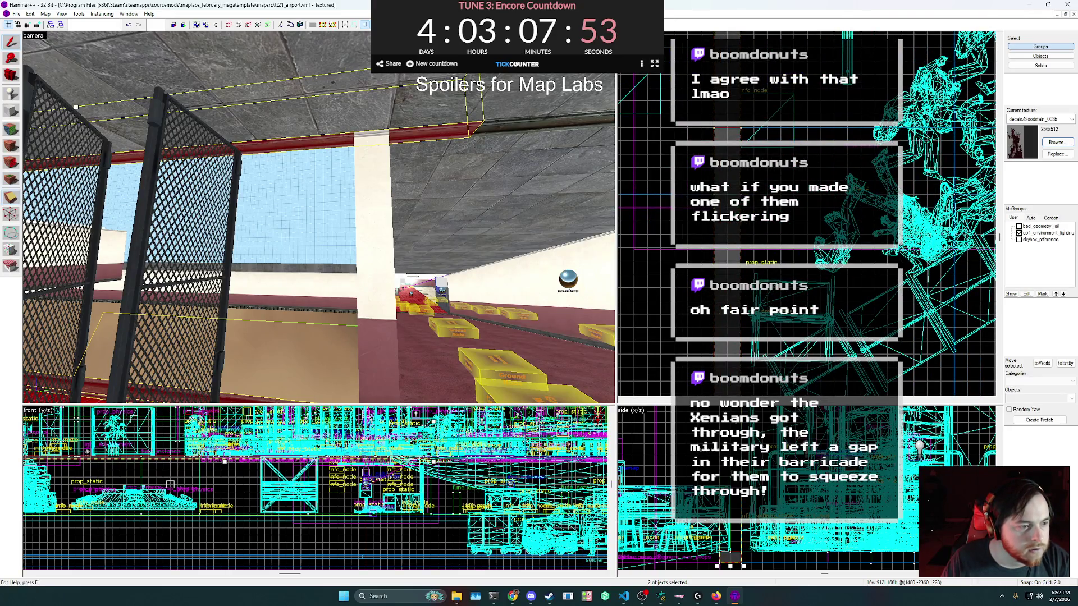
pyautogui.scroll(2, 926, 211)
pyautogui.scroll(2, 926, 210)
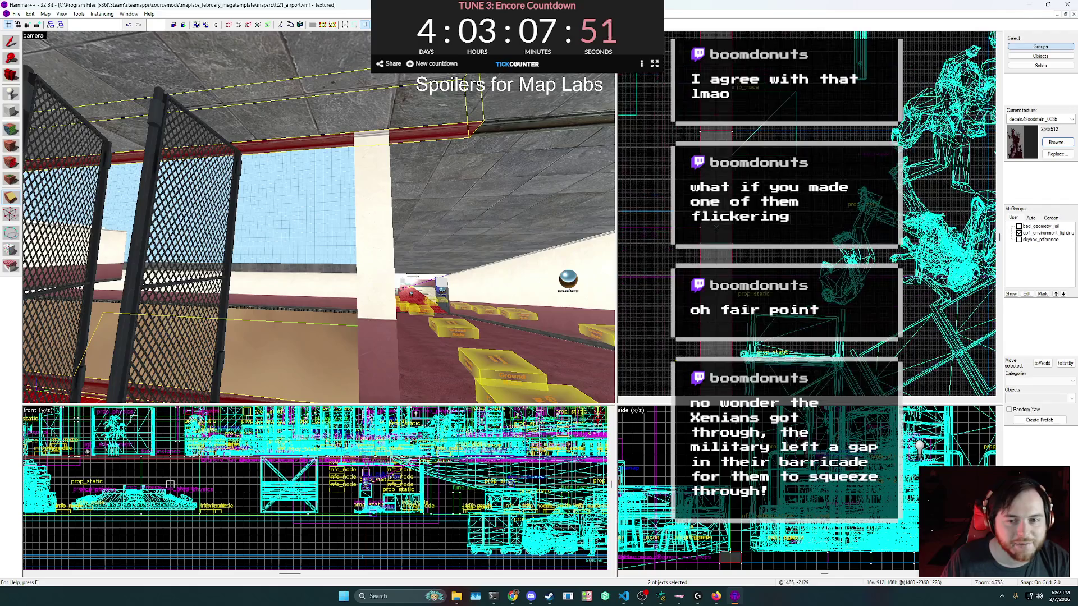
pyautogui.scroll(-2, 926, 210)
pyautogui.scroll(-2, 926, 211)
pyautogui.scroll(-2, 926, 210)
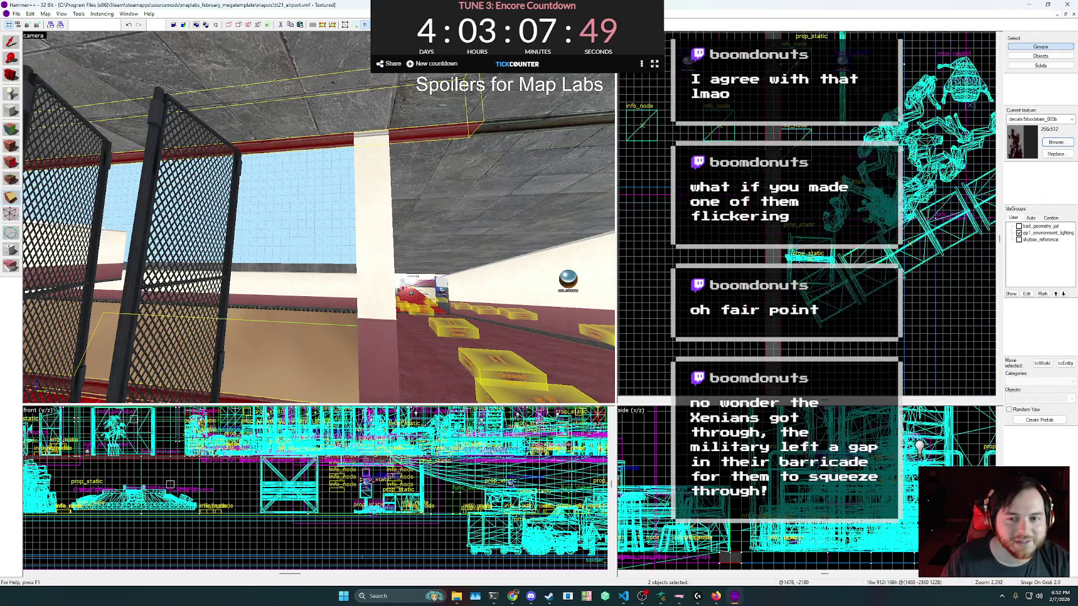
pyautogui.scroll(3, 926, 211)
pyautogui.click(926, 211)
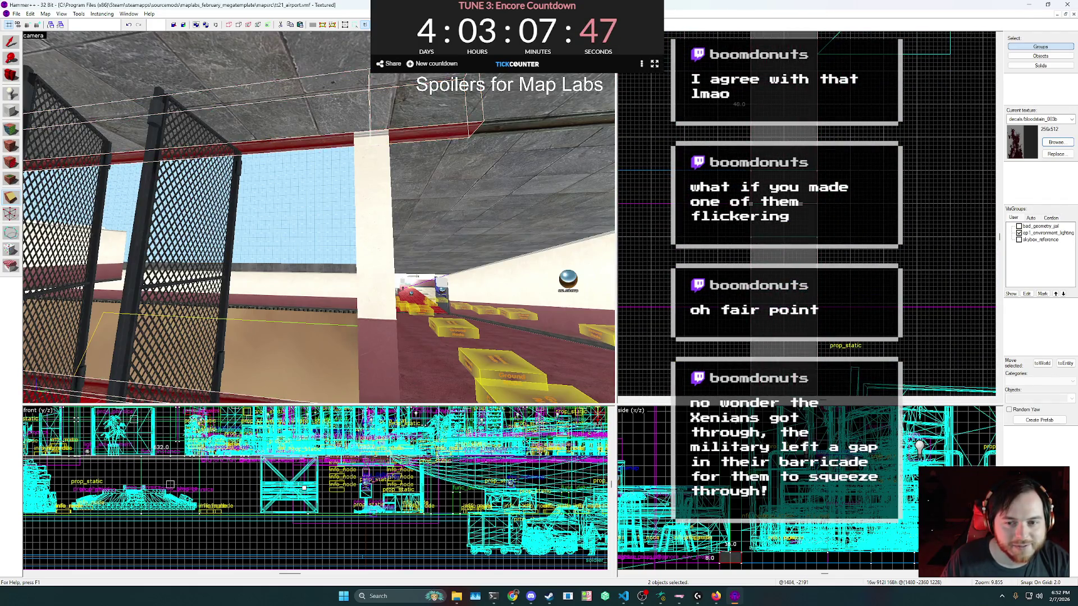
pyautogui.click(784, 303)
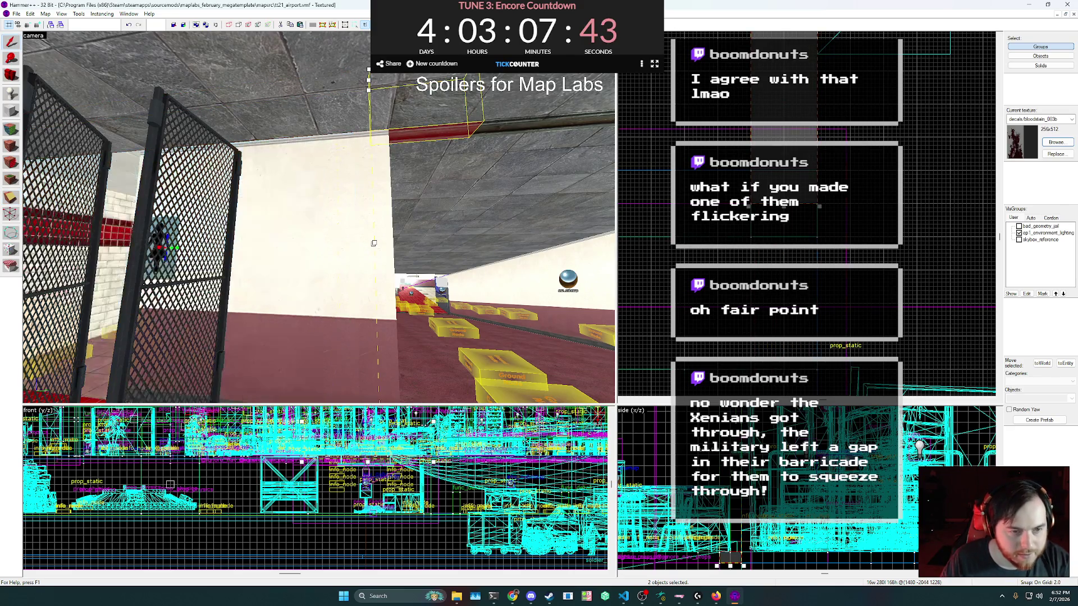
pyautogui.press('w')
pyautogui.press('w')
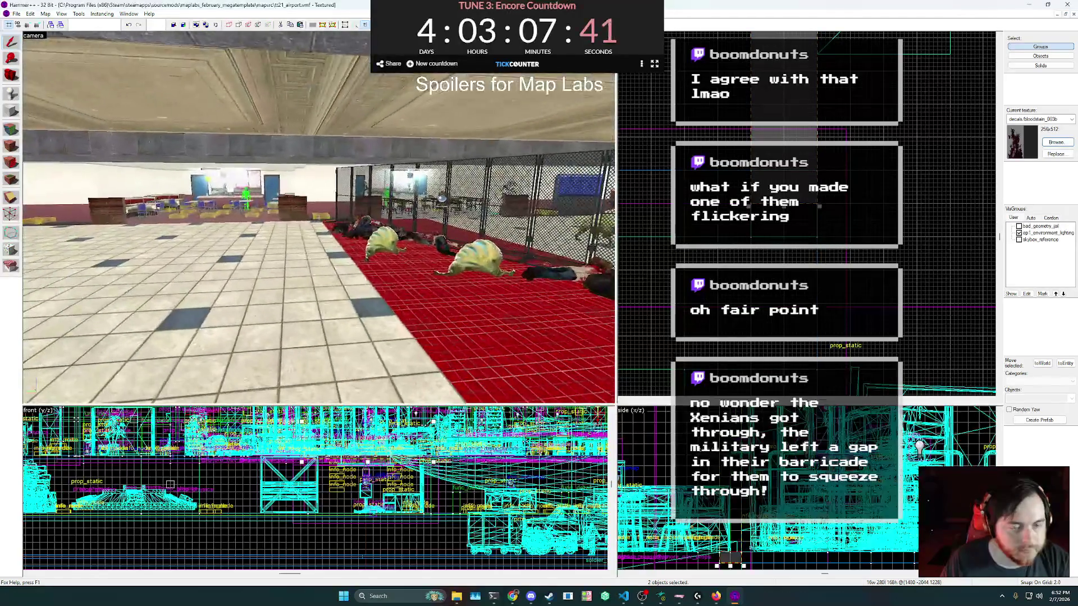
pyautogui.press('w')
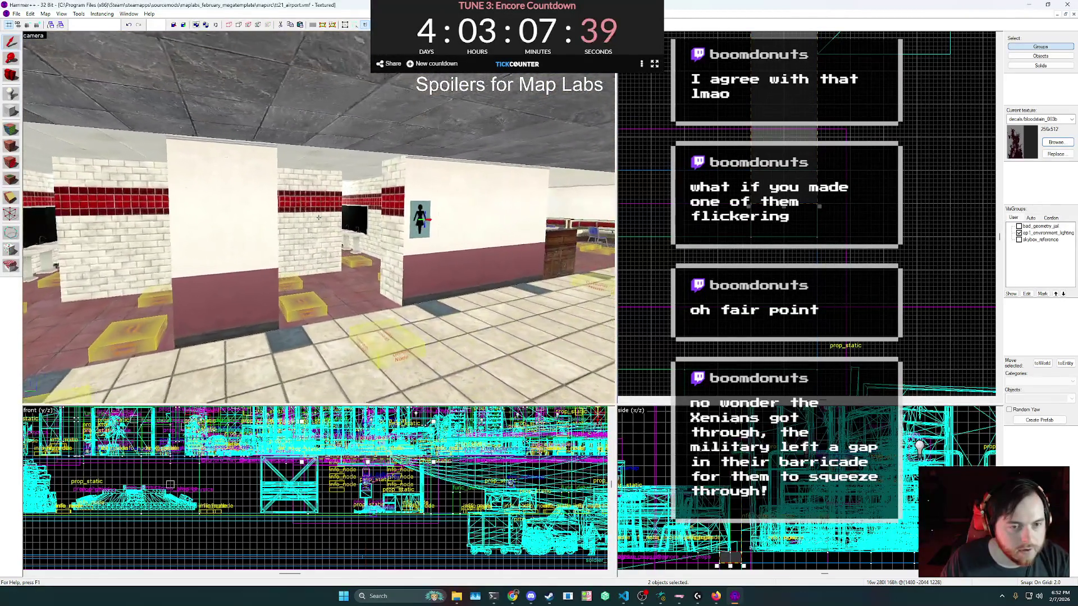
# Set the mirror func_reflective_glass Reflection render target to _rt_WaterReflection (default) and apply.
pyautogui.doubleClick(303, 182)
pyautogui.scroll(-3, 484, 320)
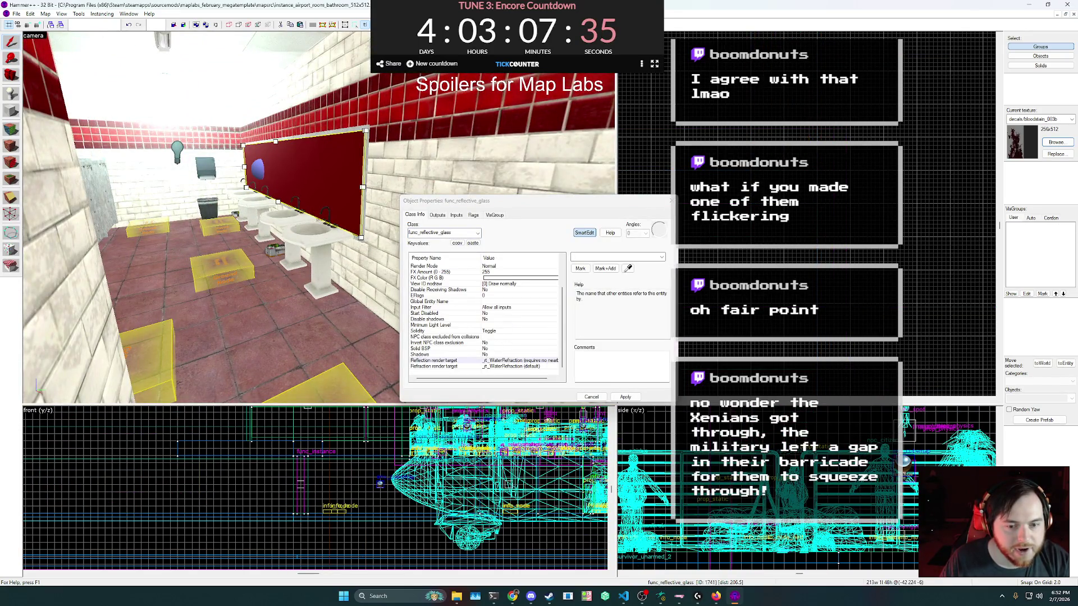
pyautogui.press('w')
pyautogui.click(434, 361)
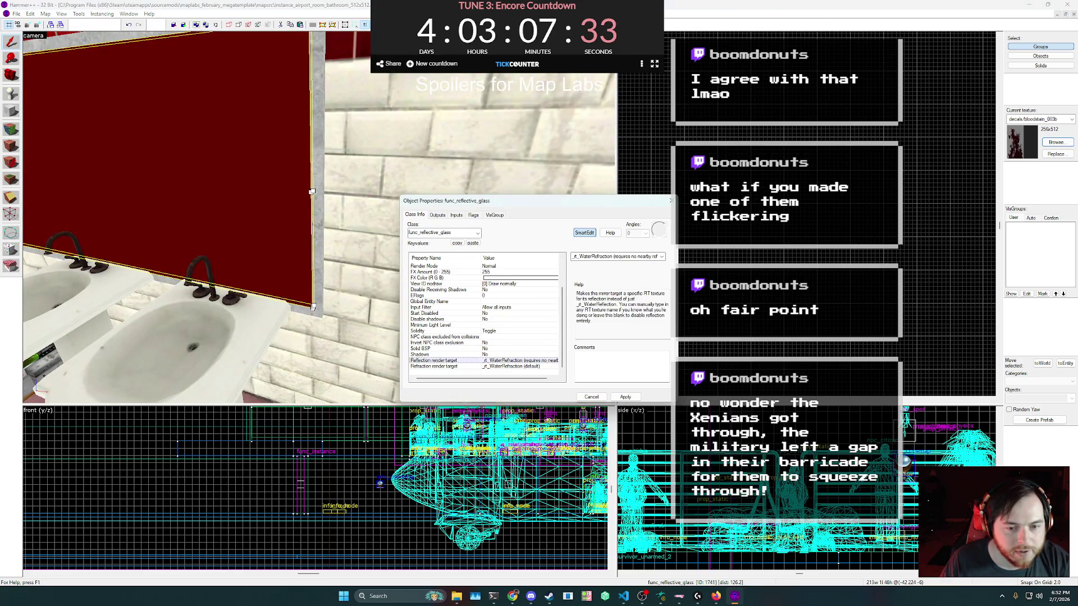
pyautogui.click(661, 257)
pyautogui.click(615, 267)
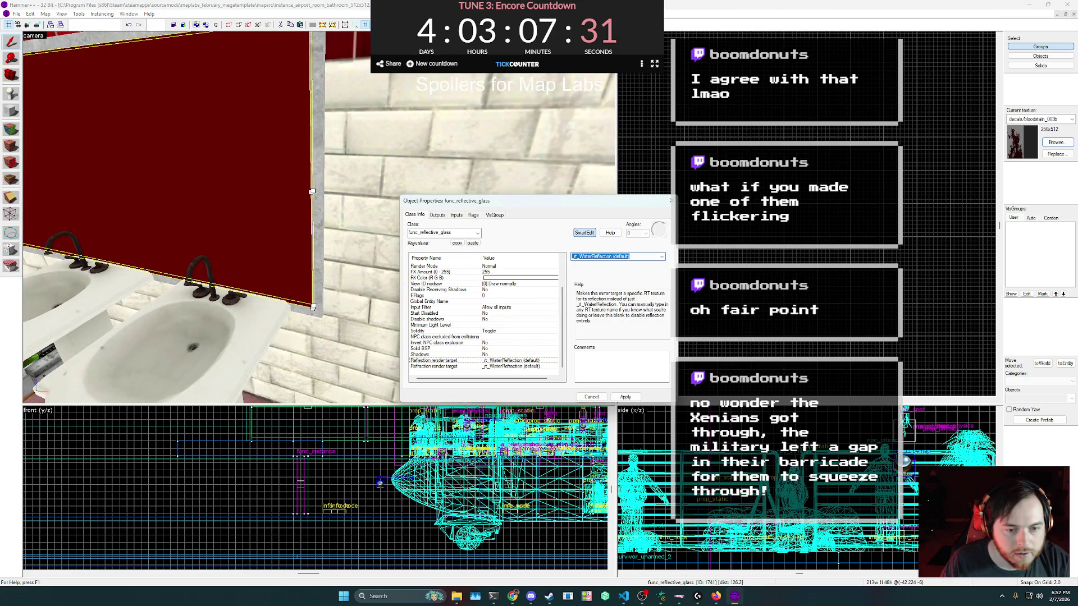
pyautogui.click(624, 397)
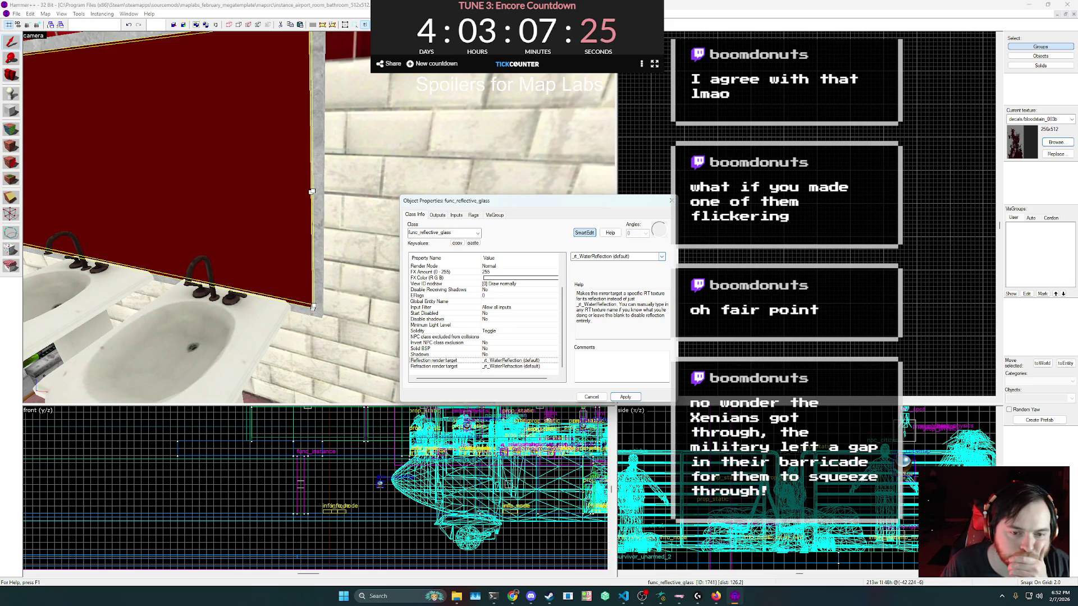
pyautogui.scroll(5, 485, 315)
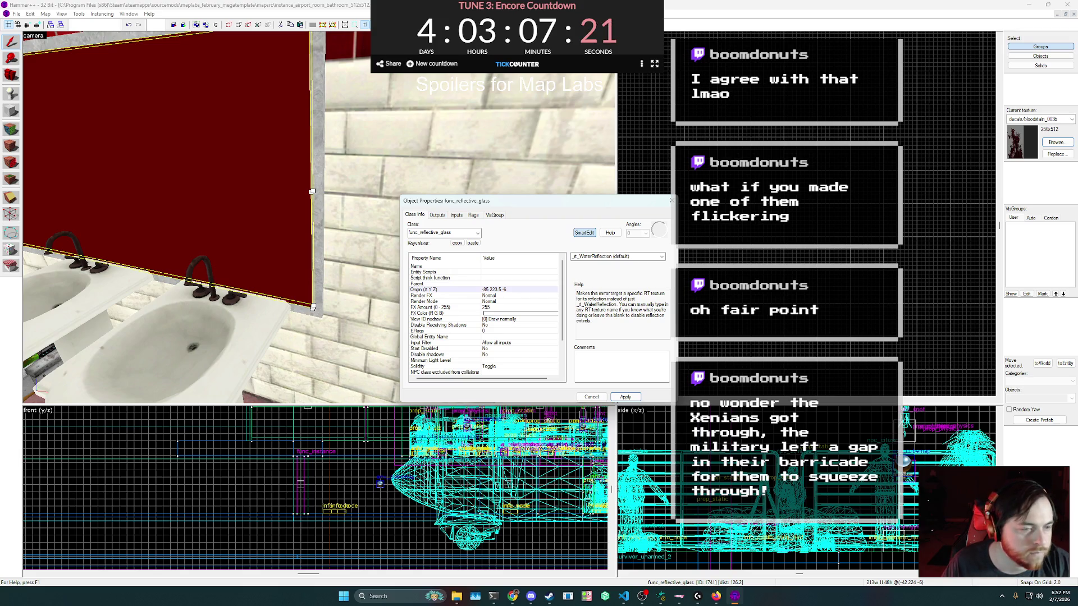
pyautogui.click(668, 201)
pyautogui.press('z')
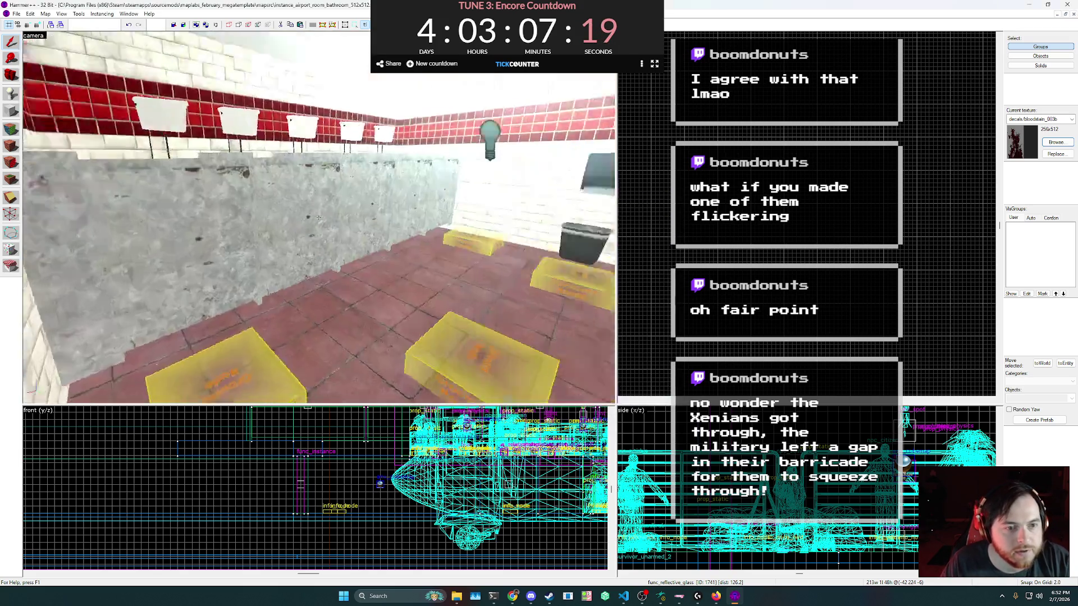
# Fly to the sinks, select the bathroom mirror glass and bring up the Face Edit Sheet.
pyautogui.press('w')
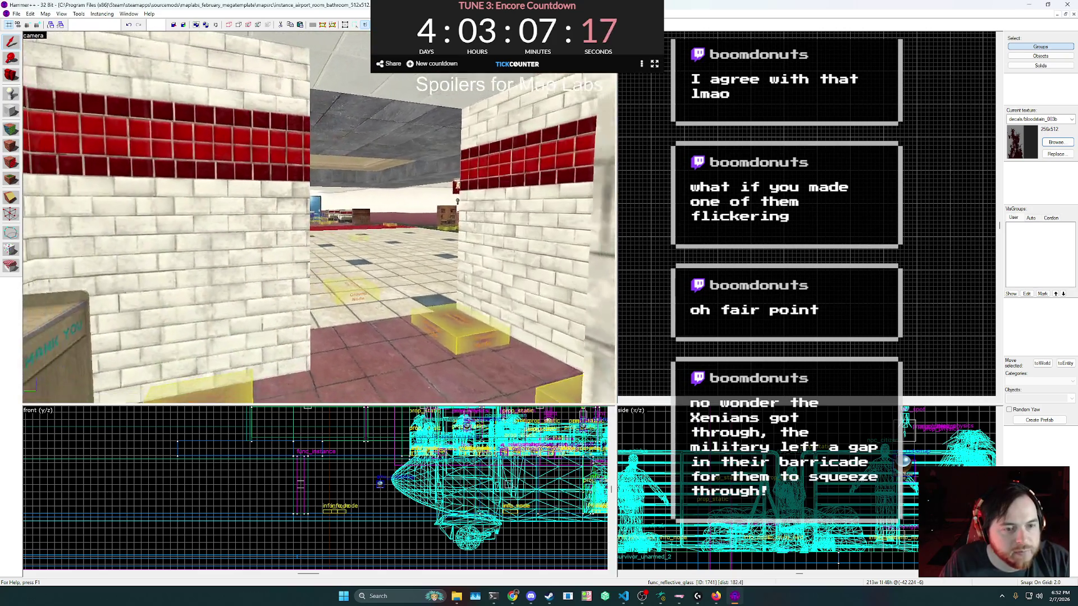
pyautogui.press('w')
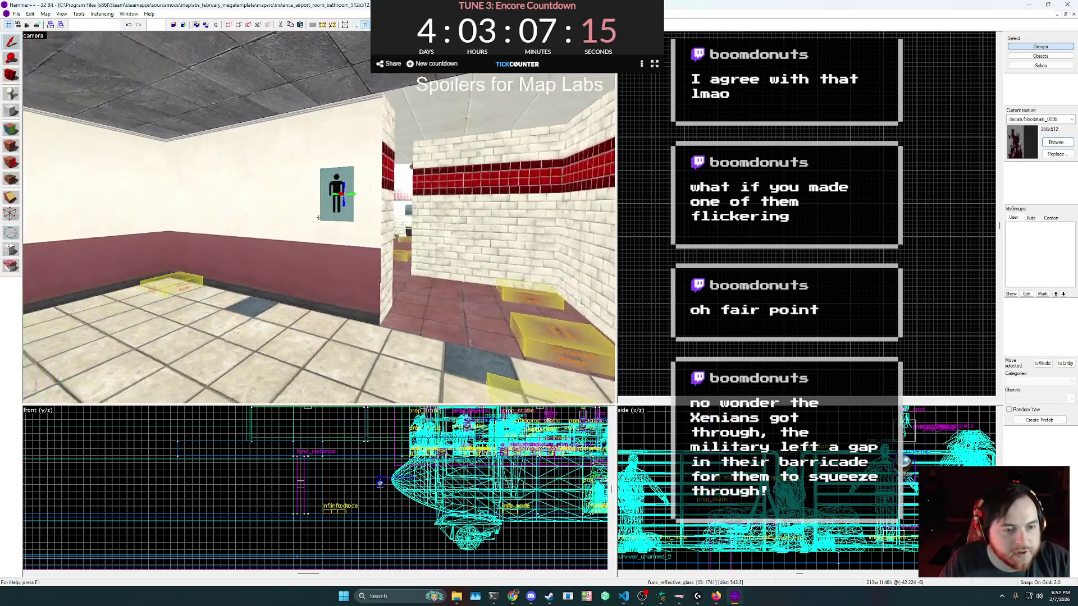
pyautogui.press('w')
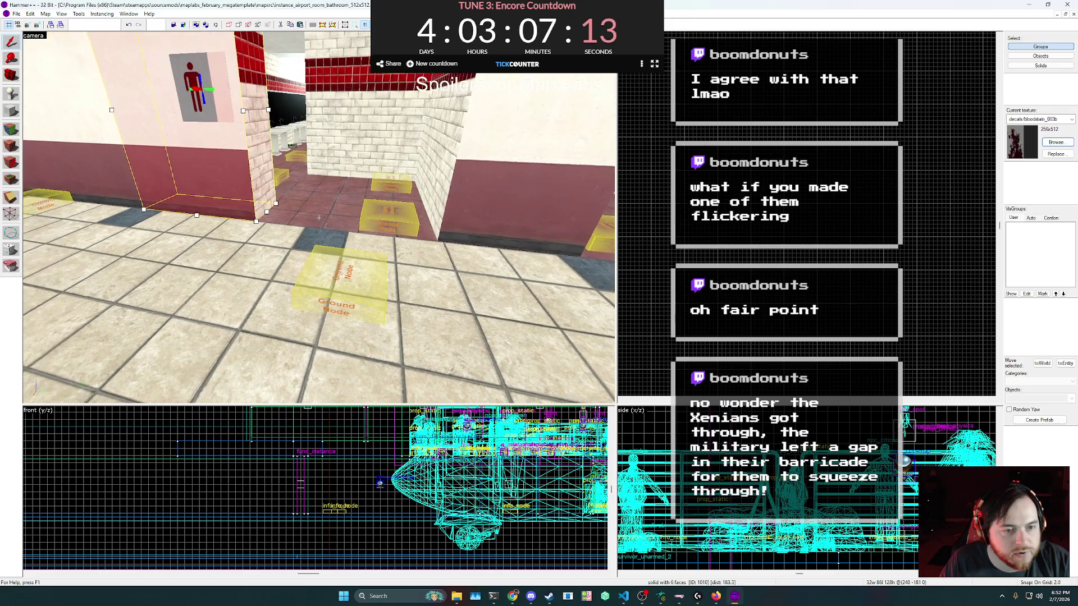
pyautogui.press('s')
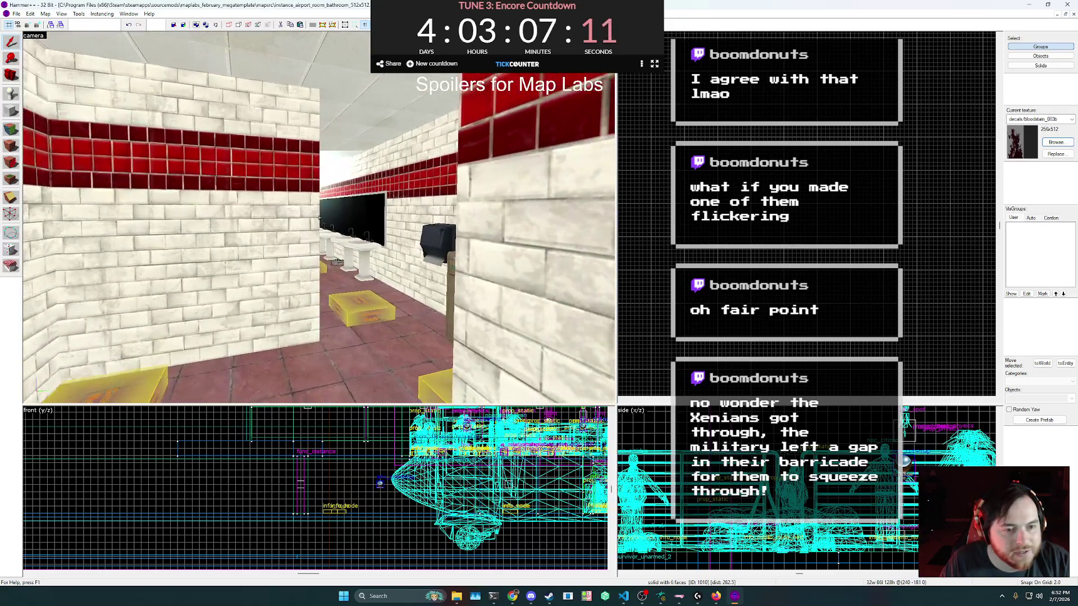
pyautogui.press('w')
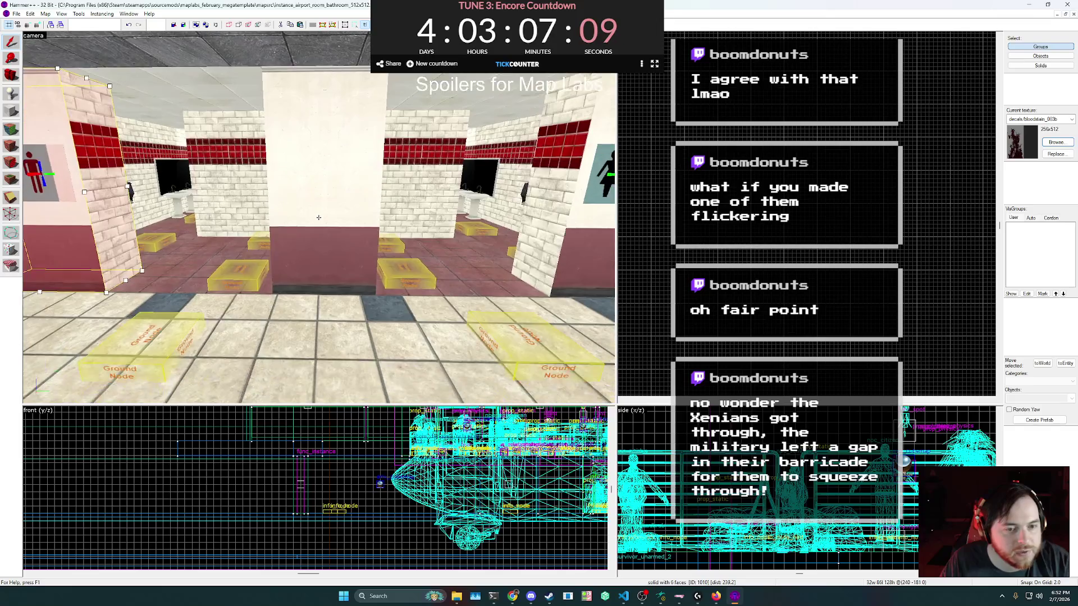
pyautogui.press('d')
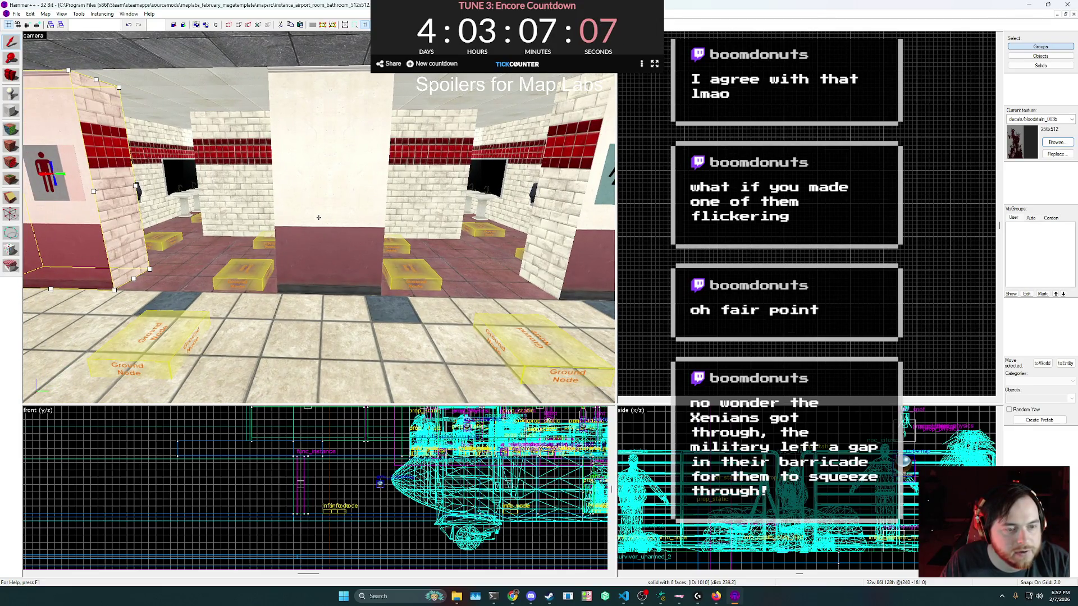
pyautogui.press('a')
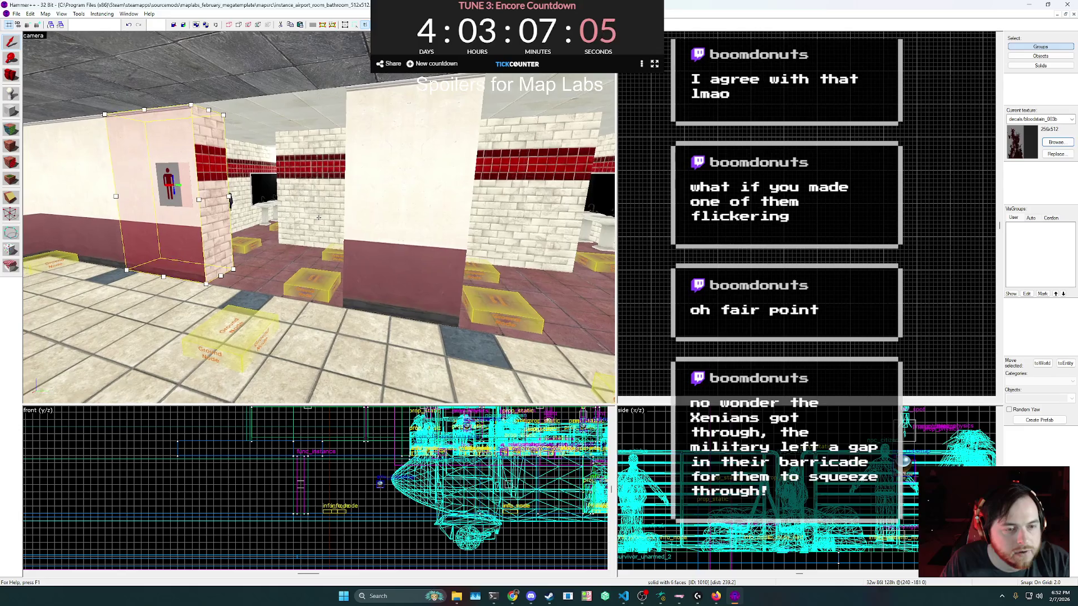
pyautogui.press('w')
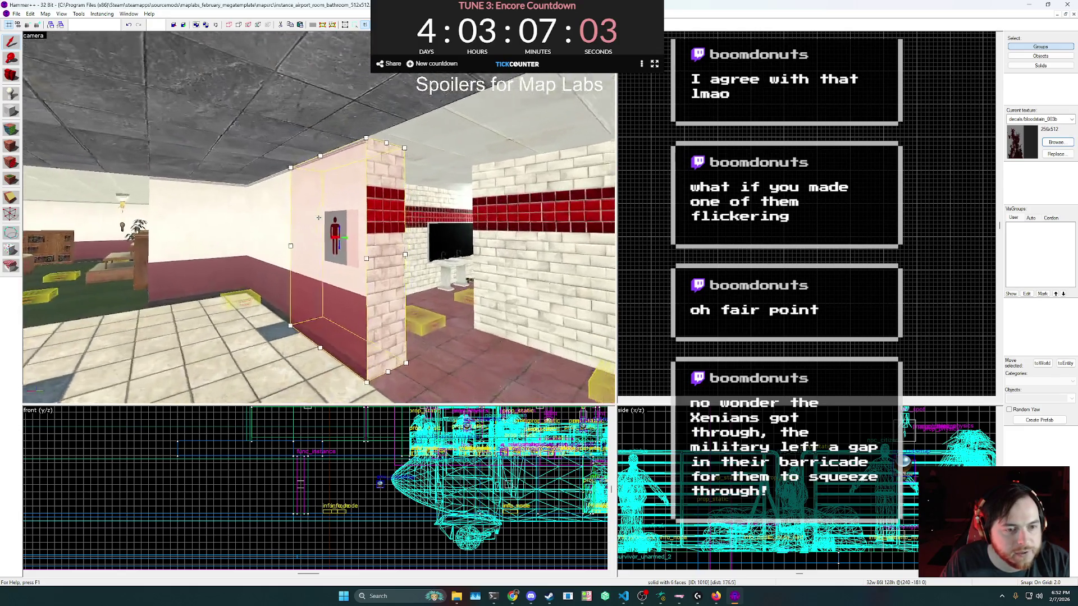
pyautogui.press('w')
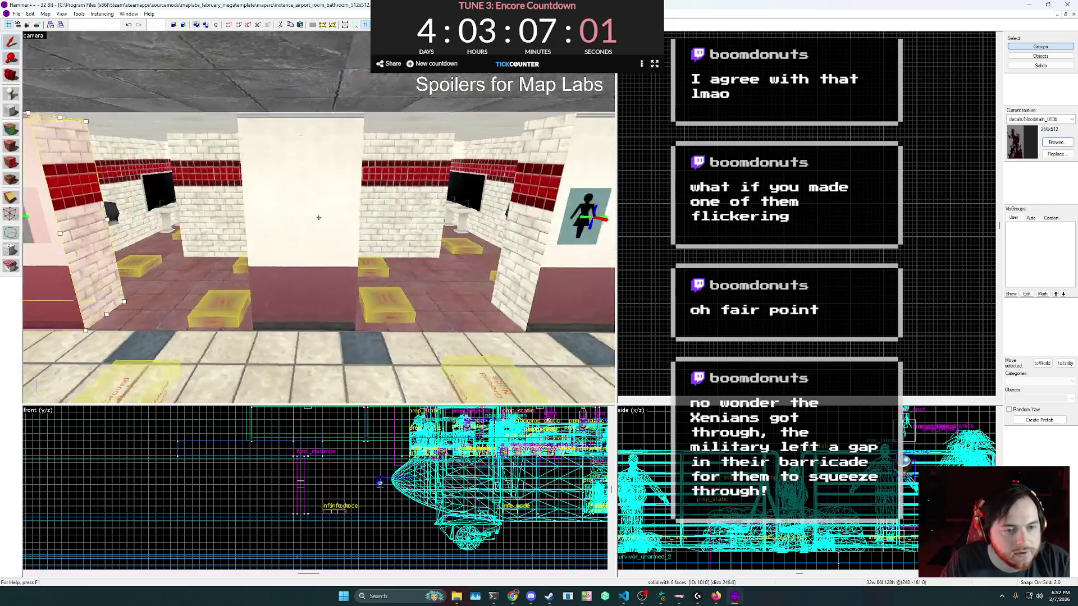
pyautogui.click(252, 202)
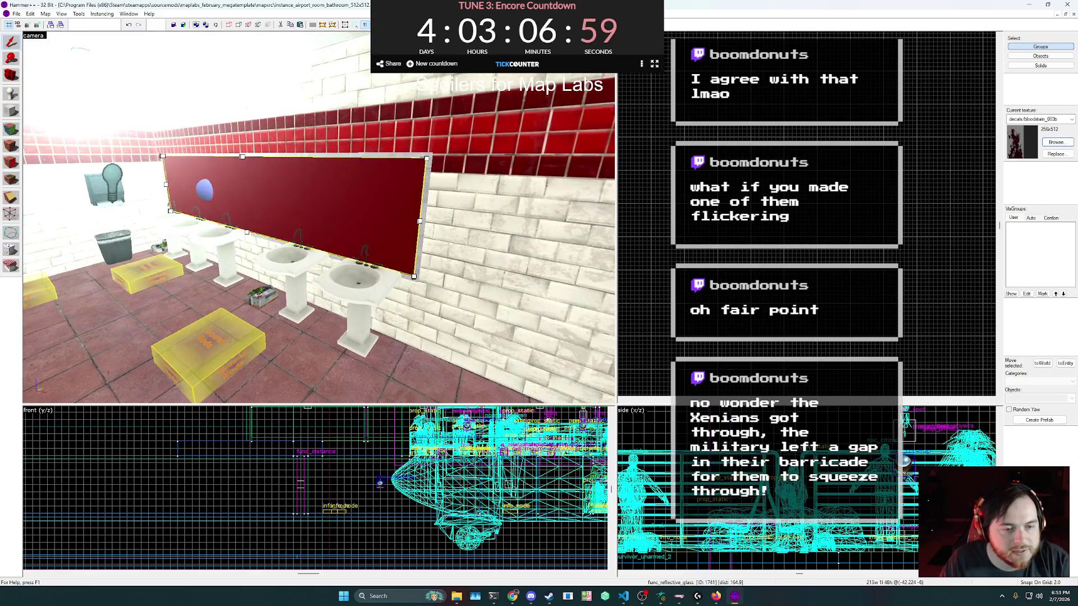
pyautogui.scroll(-5, 799, 211)
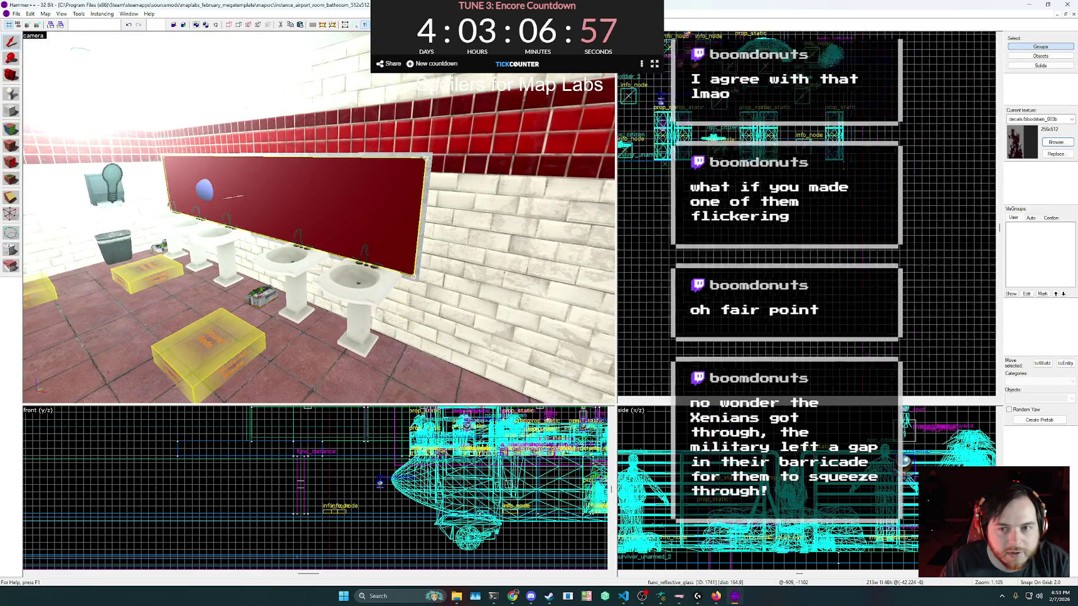
pyautogui.scroll(4, 800, 210)
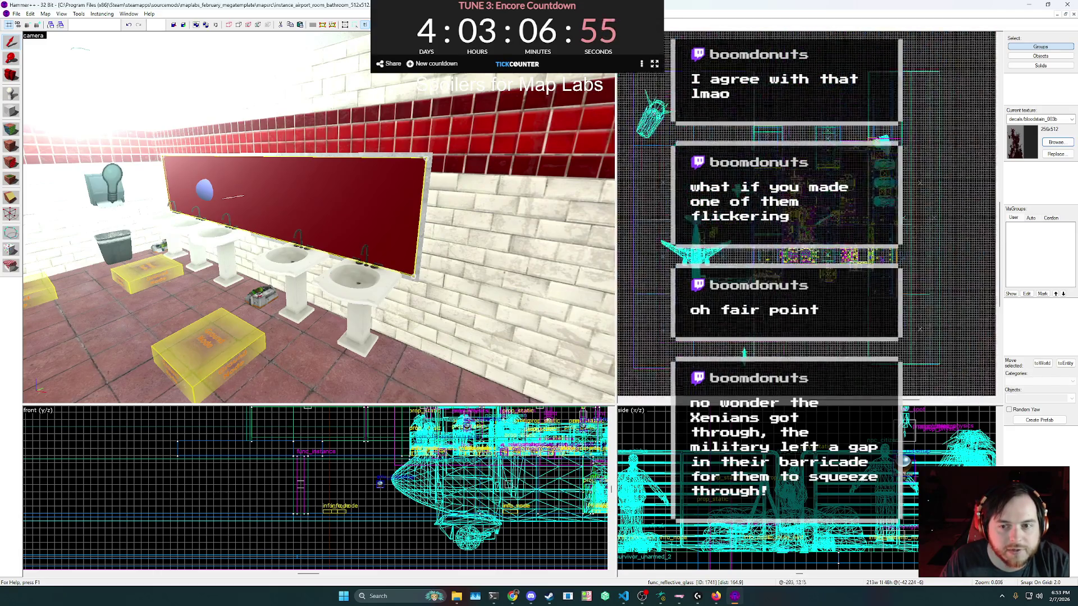
pyautogui.scroll(4, 800, 211)
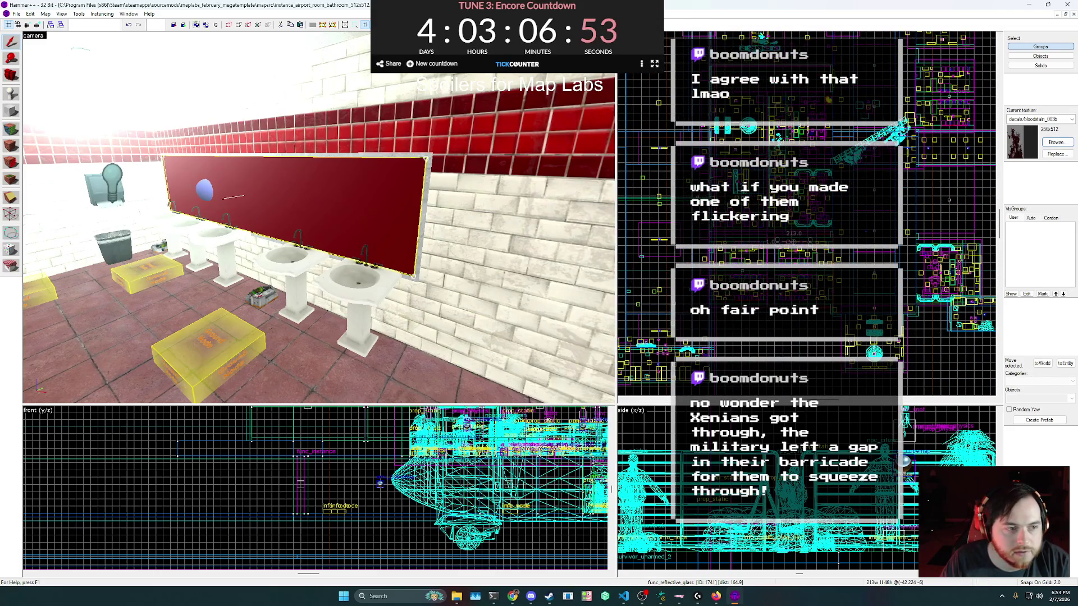
pyautogui.hotkey('shift', 'a')
# Browse the glass textures and apply glass/glasswindowbreak070a to the mirror face.
pyautogui.click(515, 312)
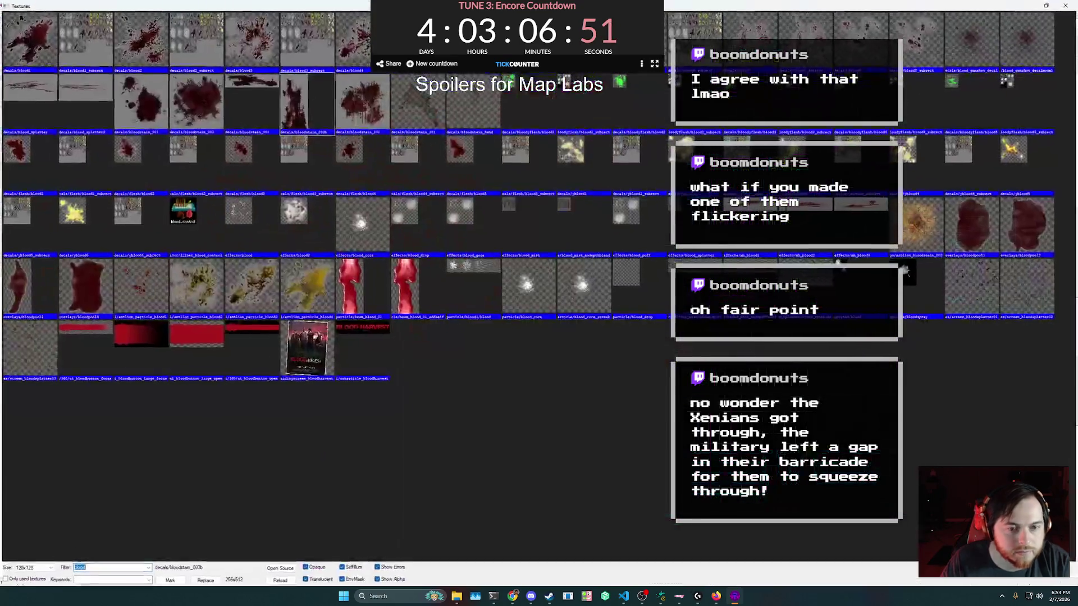
pyautogui.write('glass')
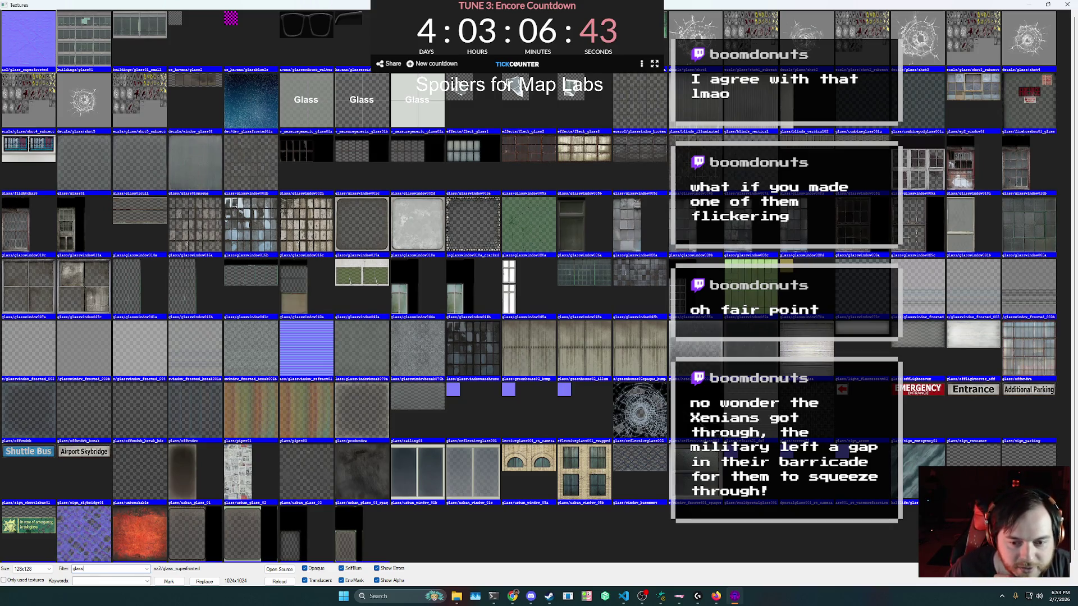
pyautogui.doubleClick(640, 413)
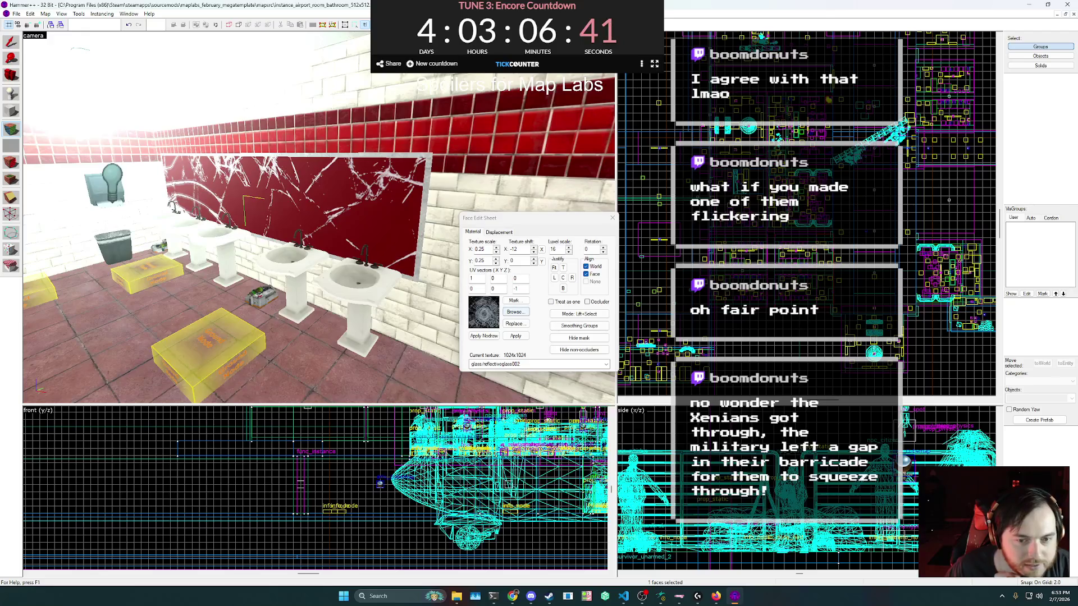
pyautogui.click(514, 312)
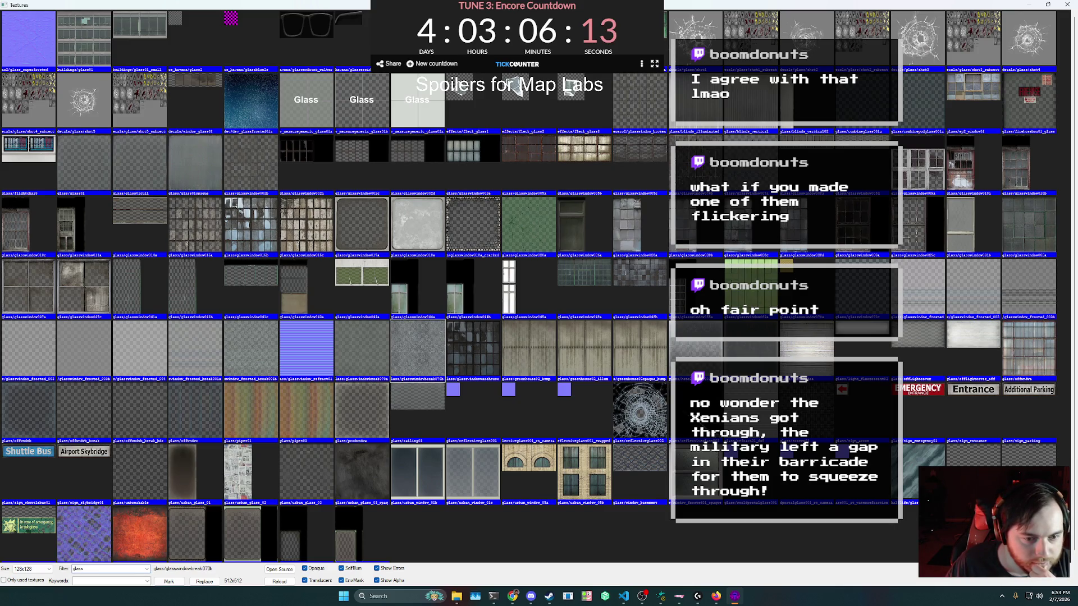
pyautogui.doubleClick(361, 350)
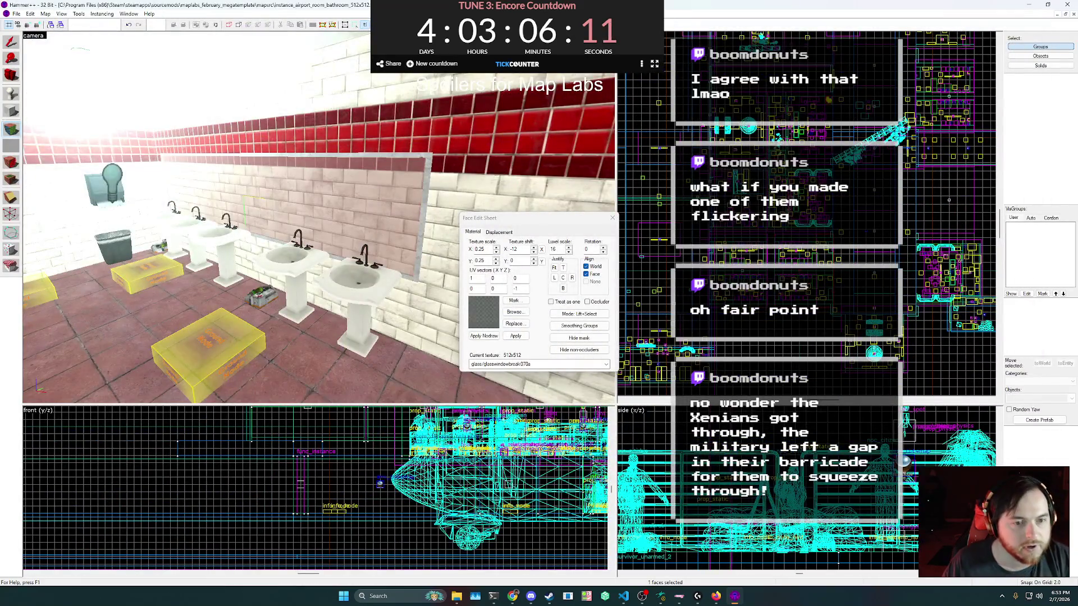
# Finish texturing, select the mirror brush and bring up its context actions.
pyautogui.press('z')
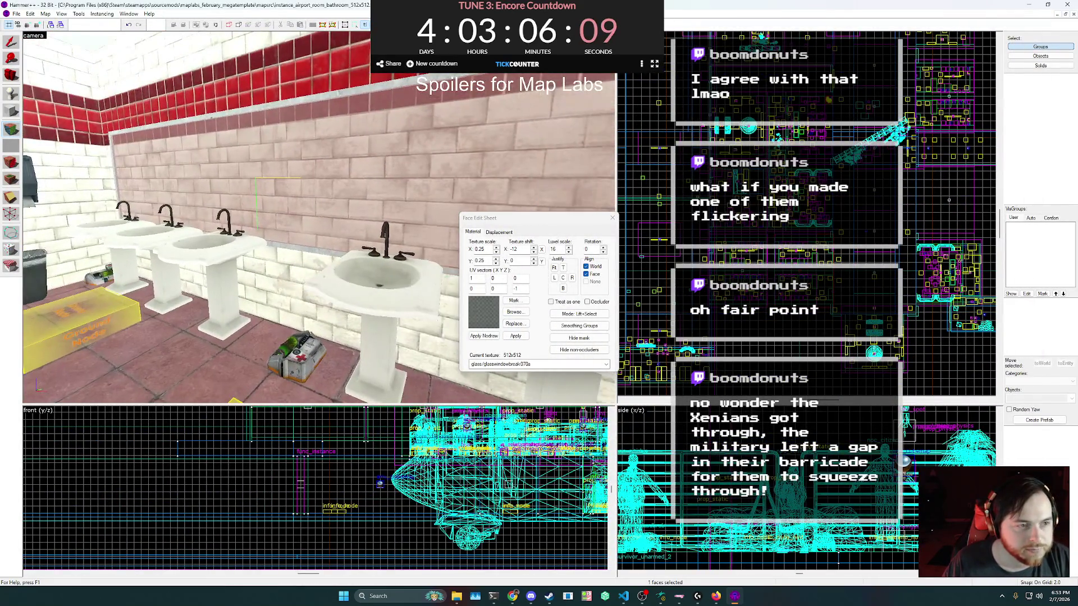
pyautogui.hotkey('shift', 'a')
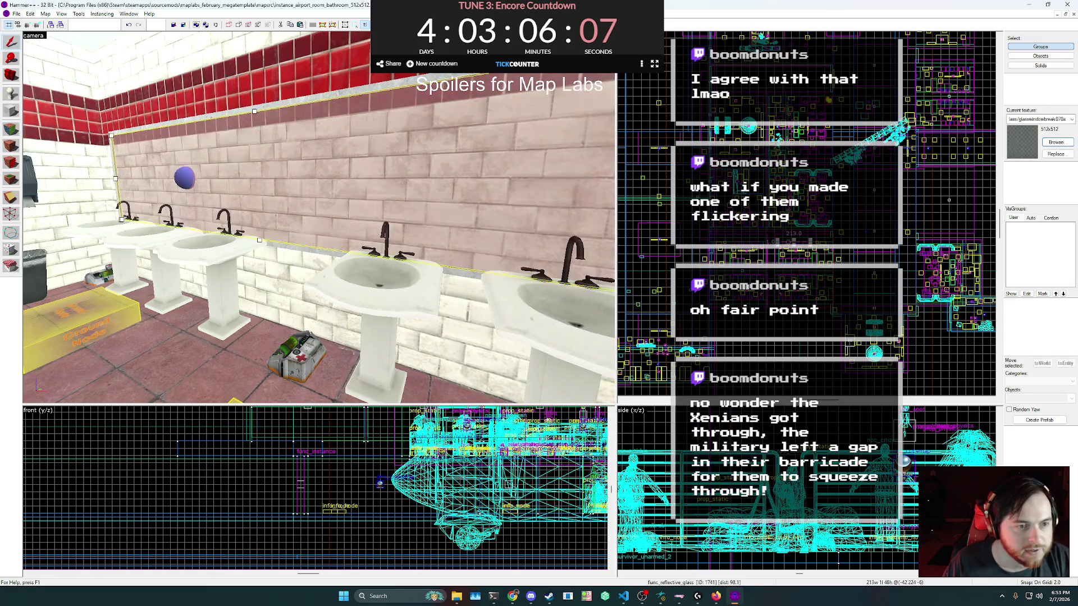
pyautogui.scroll(5, 807, 215)
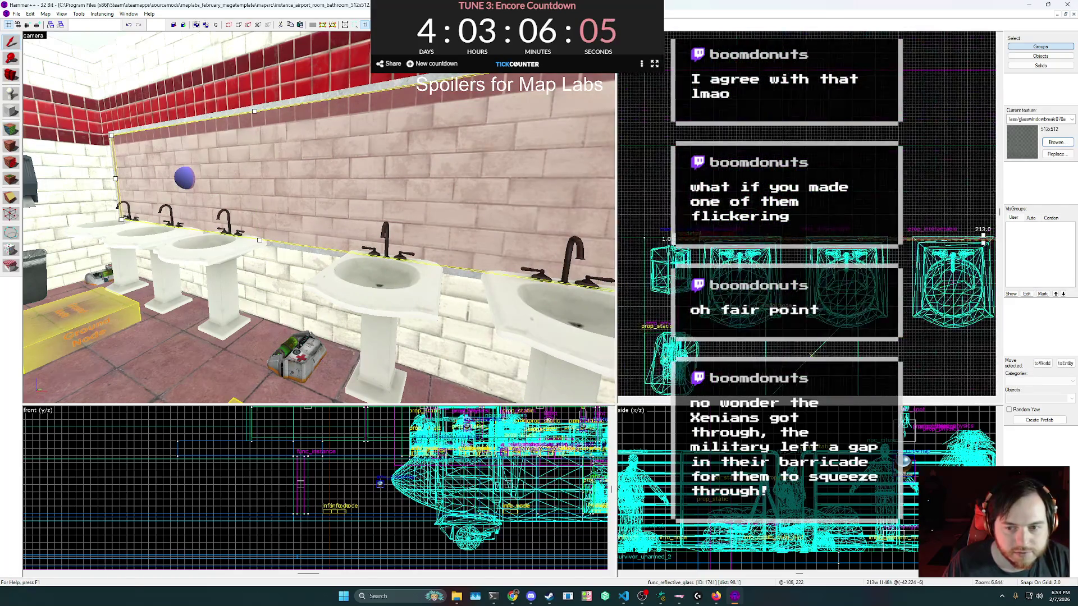
pyautogui.rightClick(792, 234)
# Change the mirror's entity class from func_reflective_glass to func_breakable_surf and apply it.
pyautogui.click(829, 442)
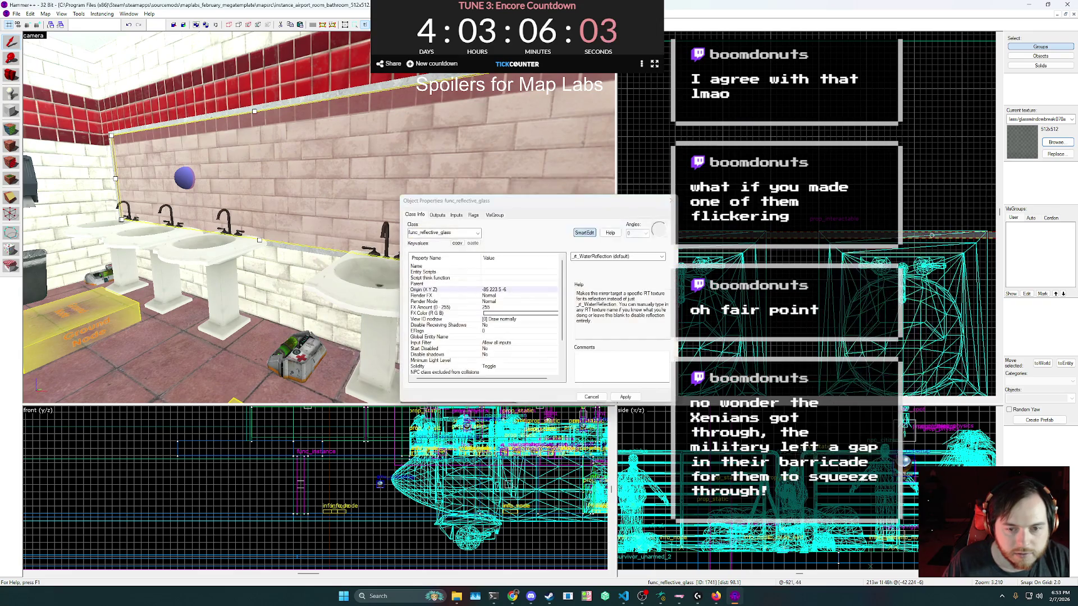
pyautogui.write('br')
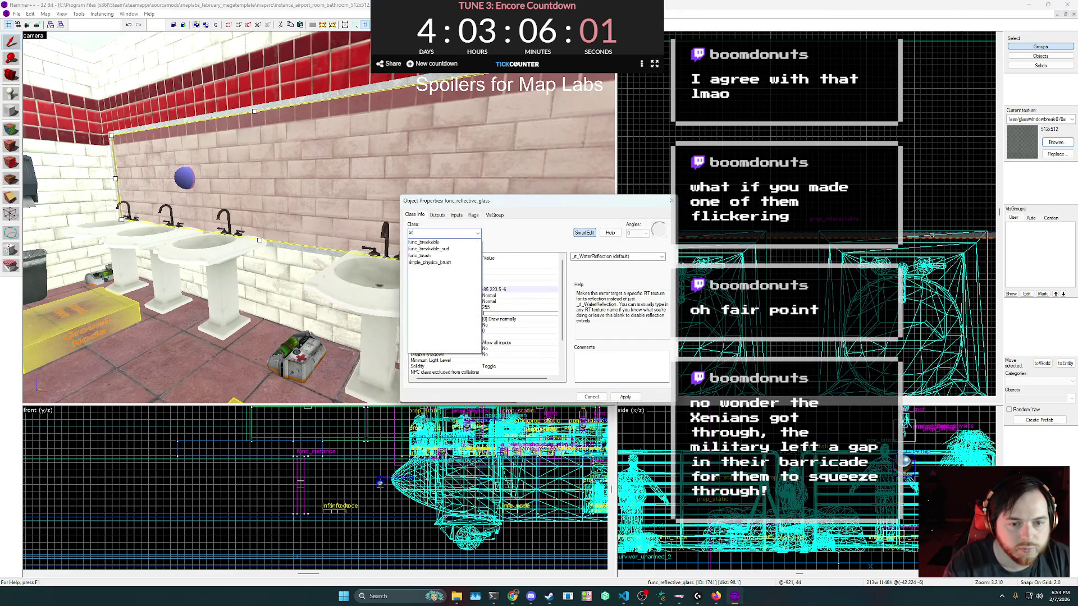
pyautogui.press('Down')
pyautogui.press('Down')
pyautogui.press('Return')
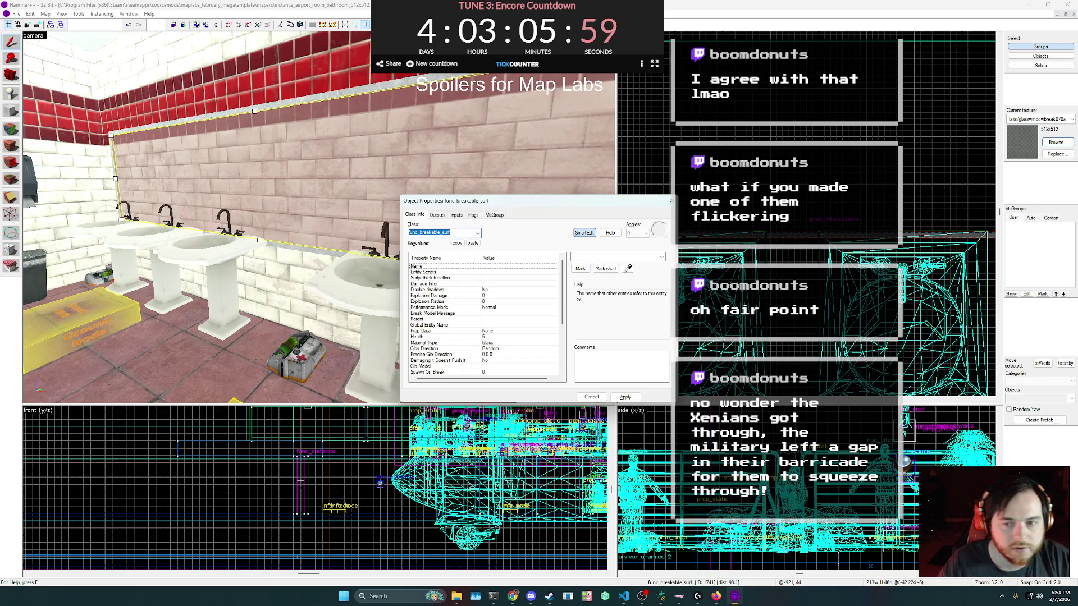
pyautogui.press('Return')
pyautogui.scroll(5, 806, 210)
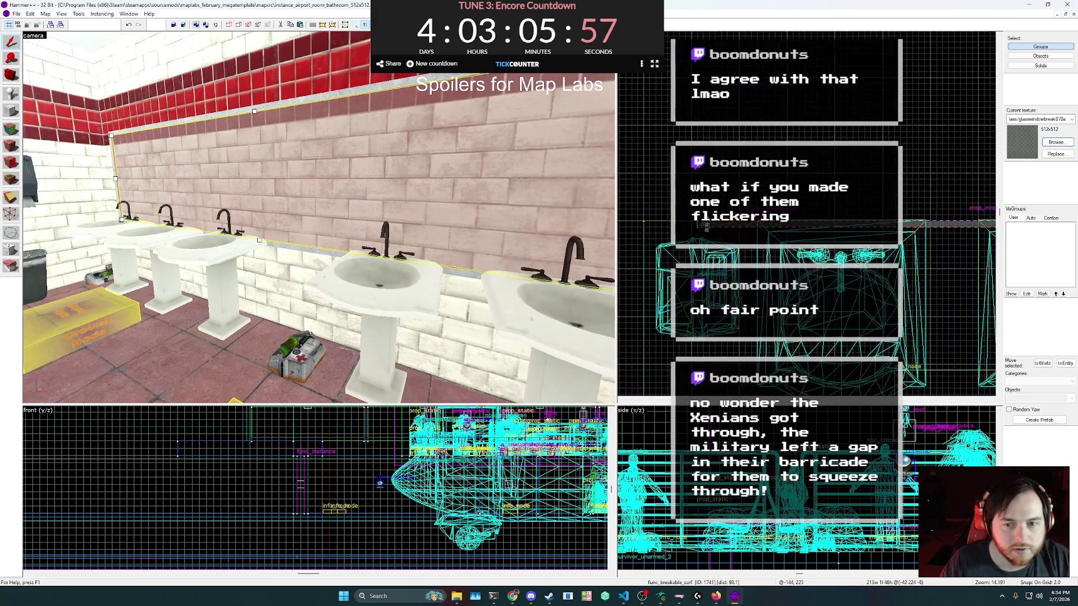
pyautogui.scroll(3, 807, 210)
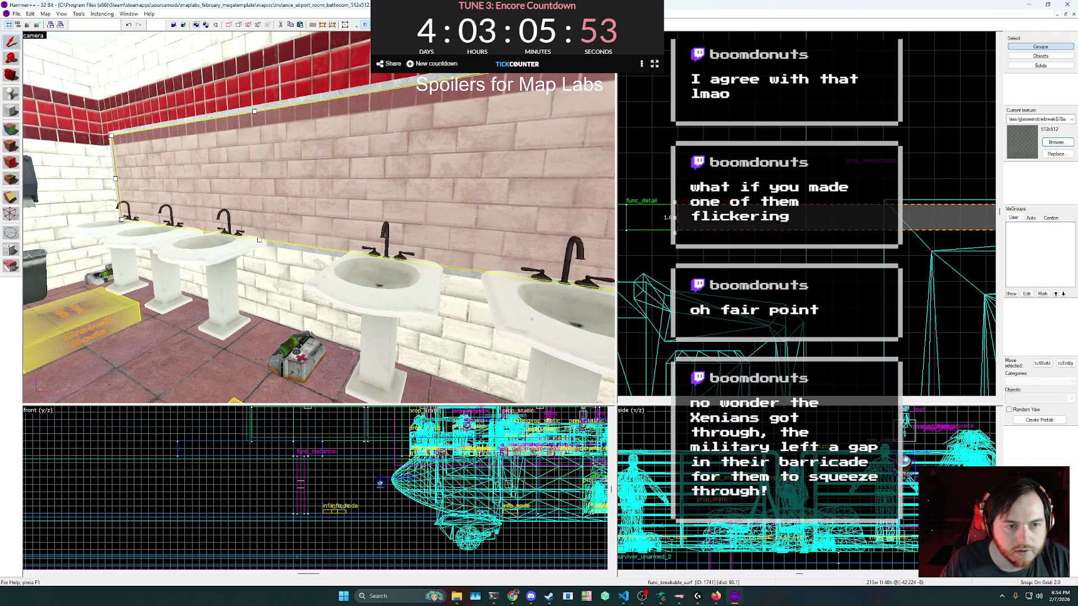
# Undo an accidental mirror height stretch and switch to selecting individual solids.
pyautogui.press('z')
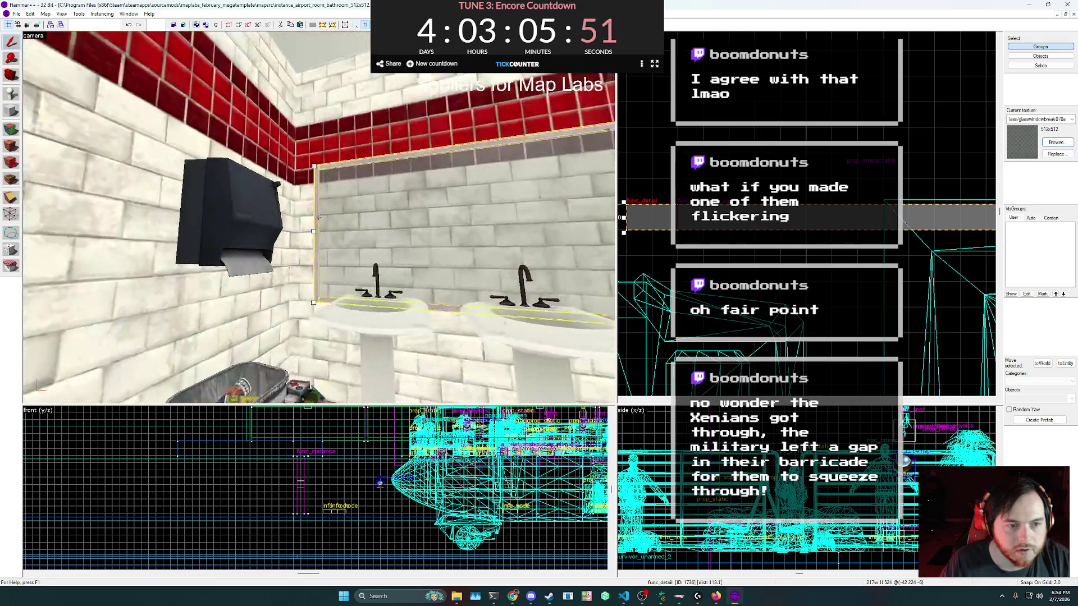
pyautogui.scroll(2, 808, 210)
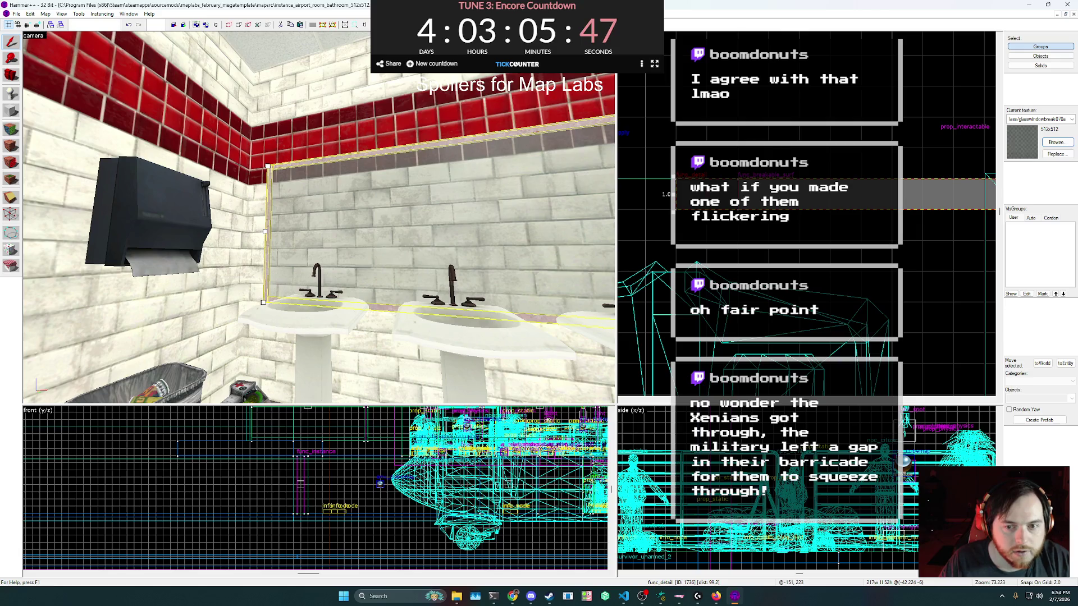
pyautogui.moveTo(943, 209); pyautogui.dragTo(944, 240)
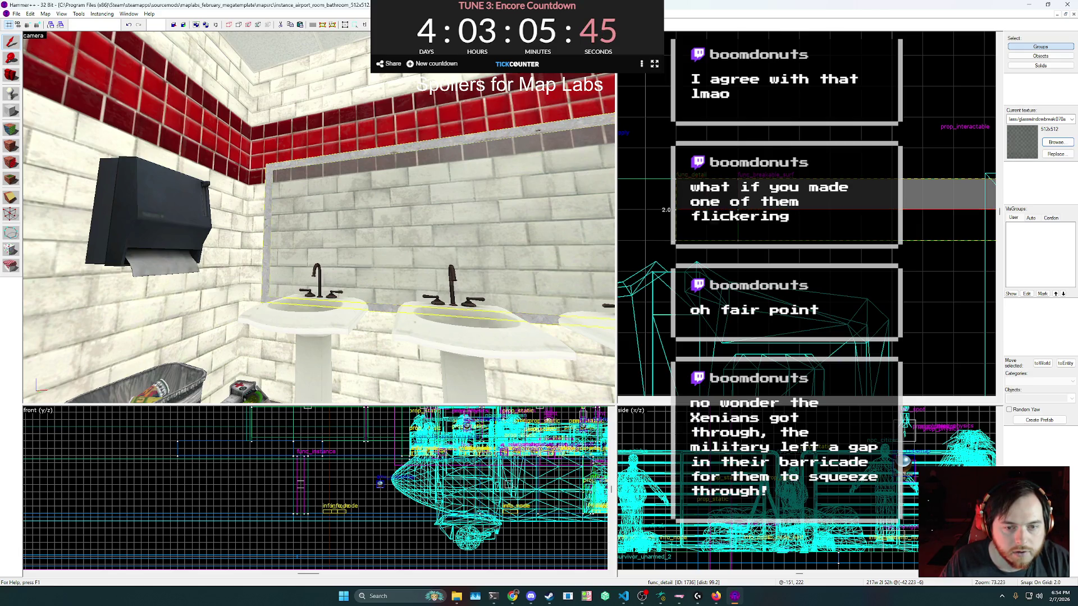
pyautogui.hotkey('ctrl', 'z')
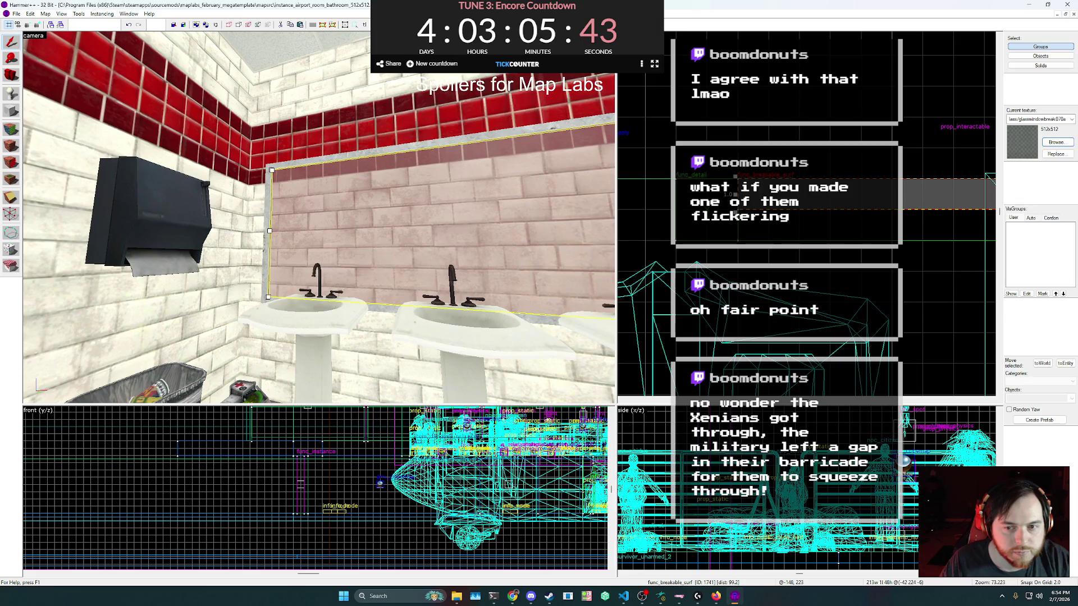
pyautogui.hotkey('ctrl', 'z')
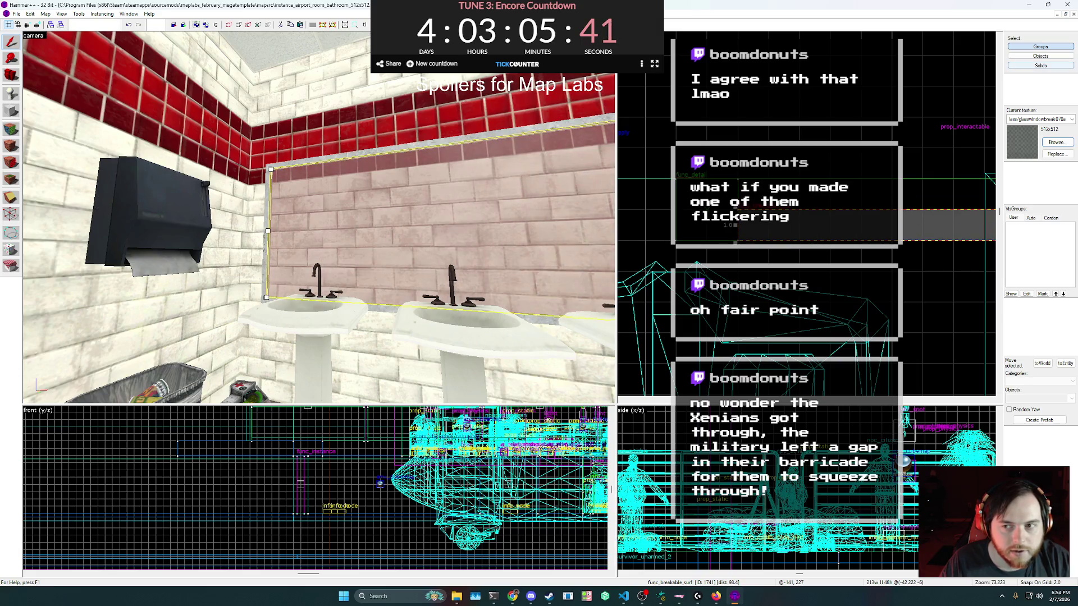
pyautogui.click(1041, 64)
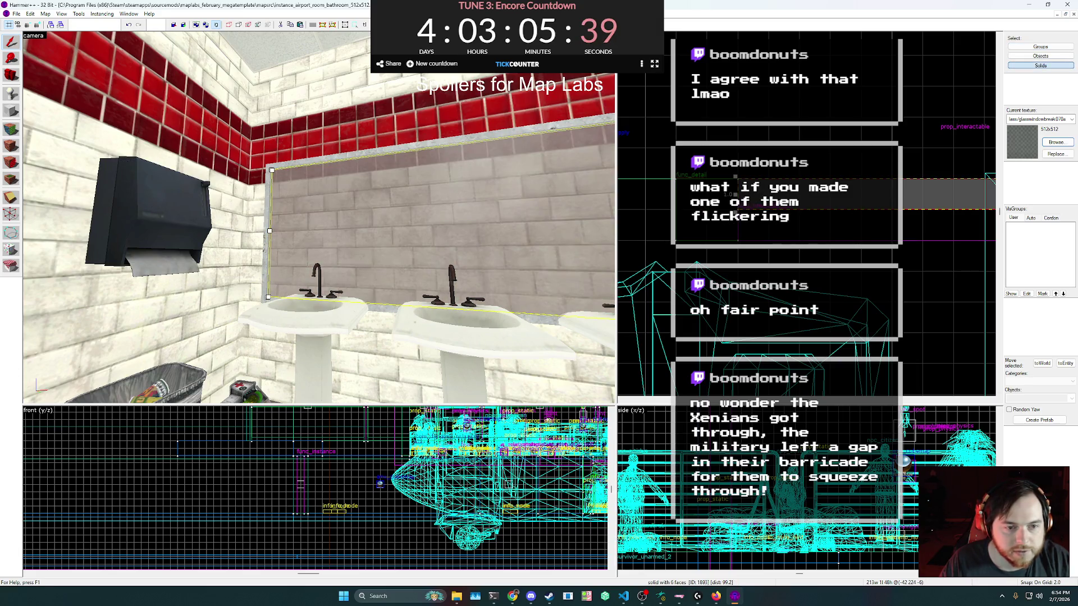
pyautogui.press('Escape')
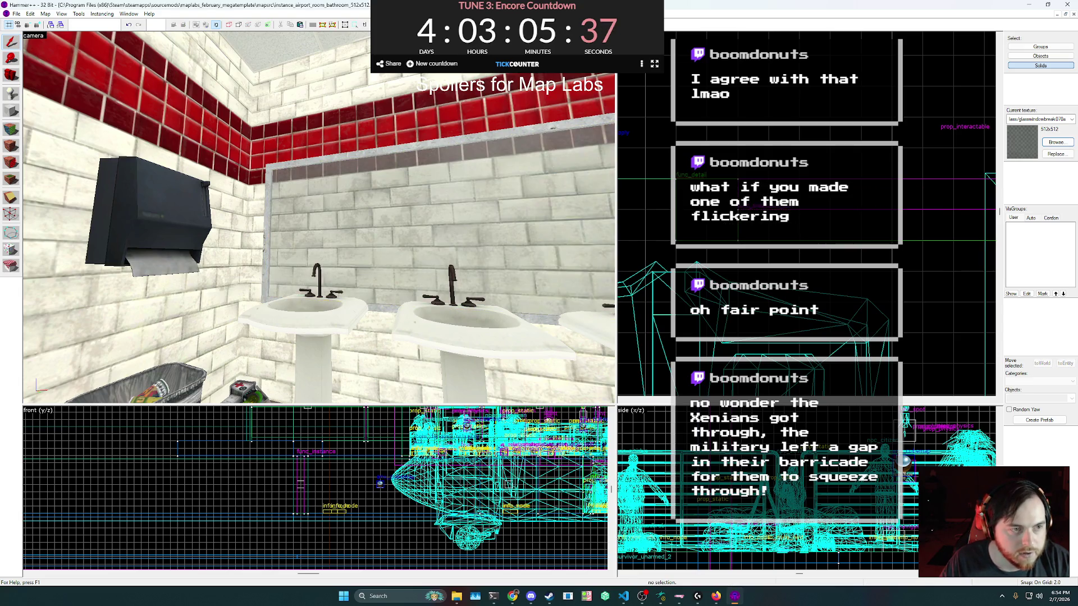
# Texture the wall face behind the mirror with metal/metalhull010b, then select the mirror brush's properties.
pyautogui.hotkey('shift', 'a')
pyautogui.rightClick(379, 210)
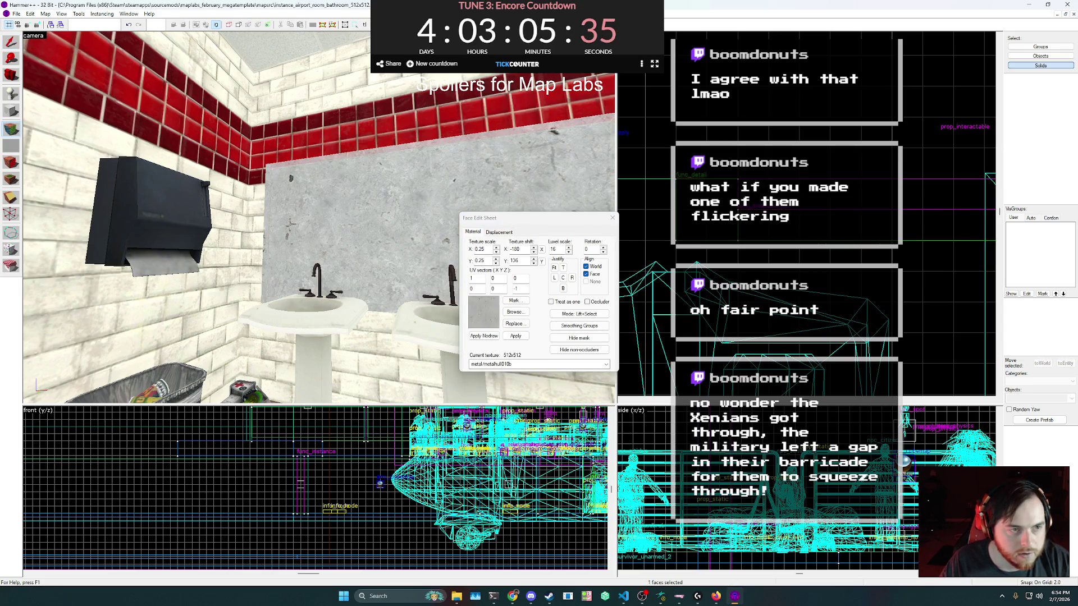
pyautogui.hotkey('shift', 's')
pyautogui.click(421, 220)
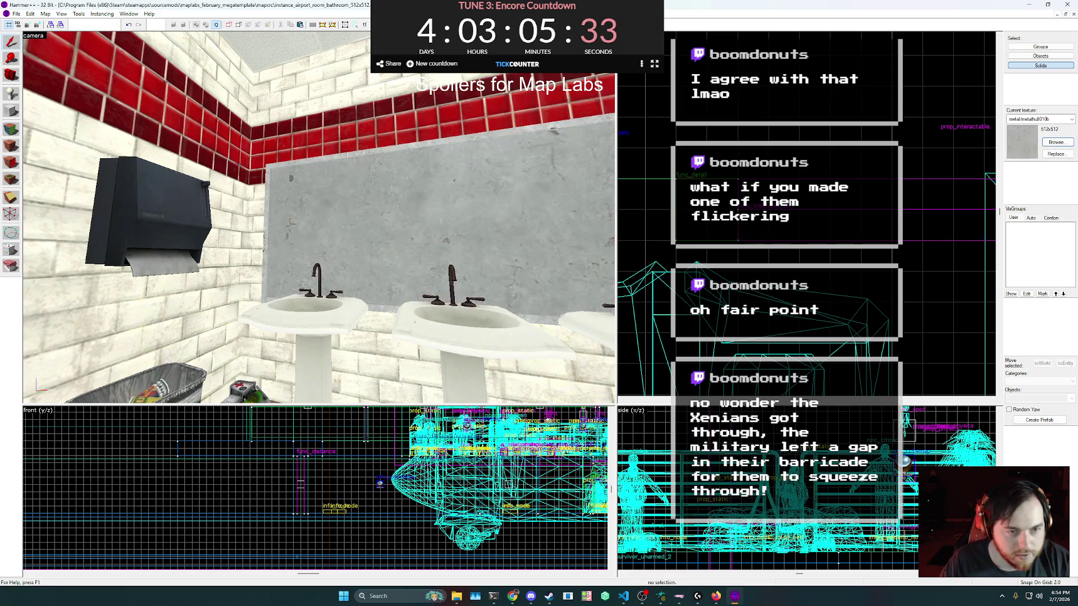
pyautogui.hotkey('alt', 'Return')
pyautogui.hotkey('ctrl', 'w')
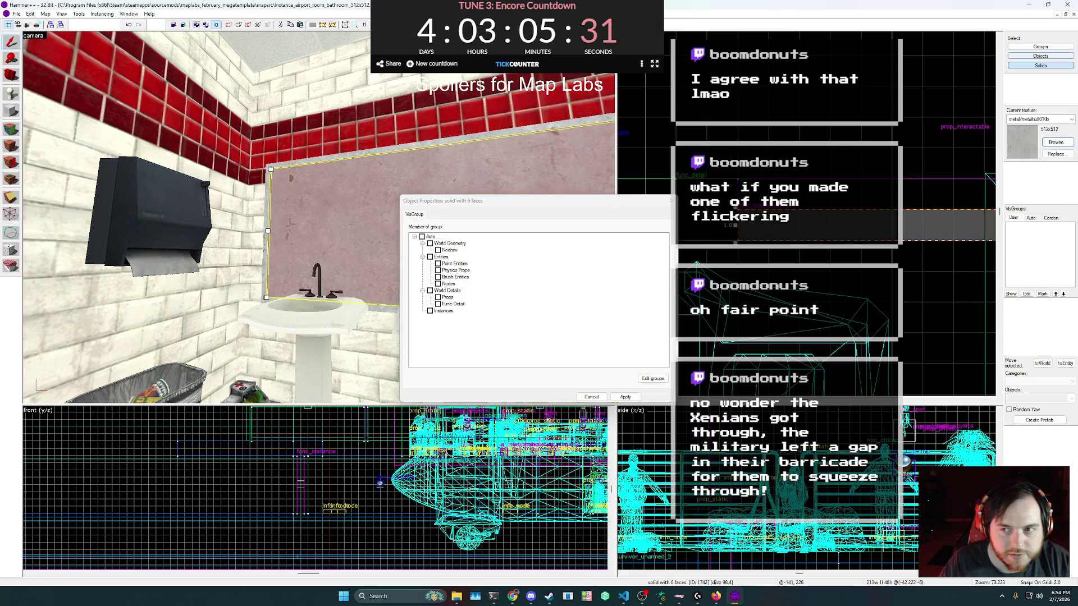
# Review the mirror's func_breakable_surf properties and flags with Glass as its material type.
pyautogui.click(421, 219)
pyautogui.press('s')
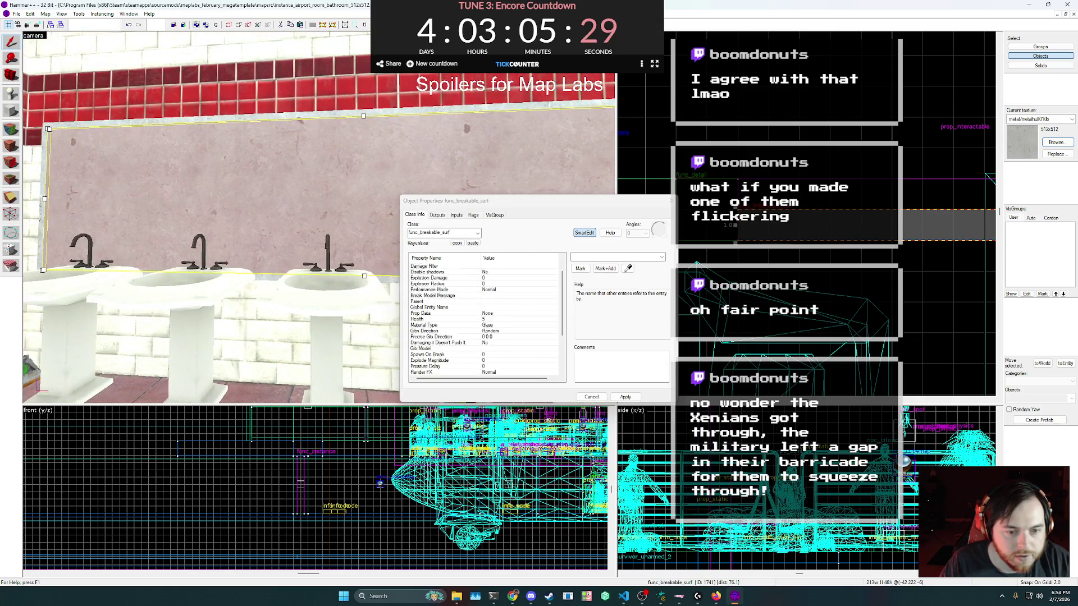
pyautogui.scroll(-3, 484, 320)
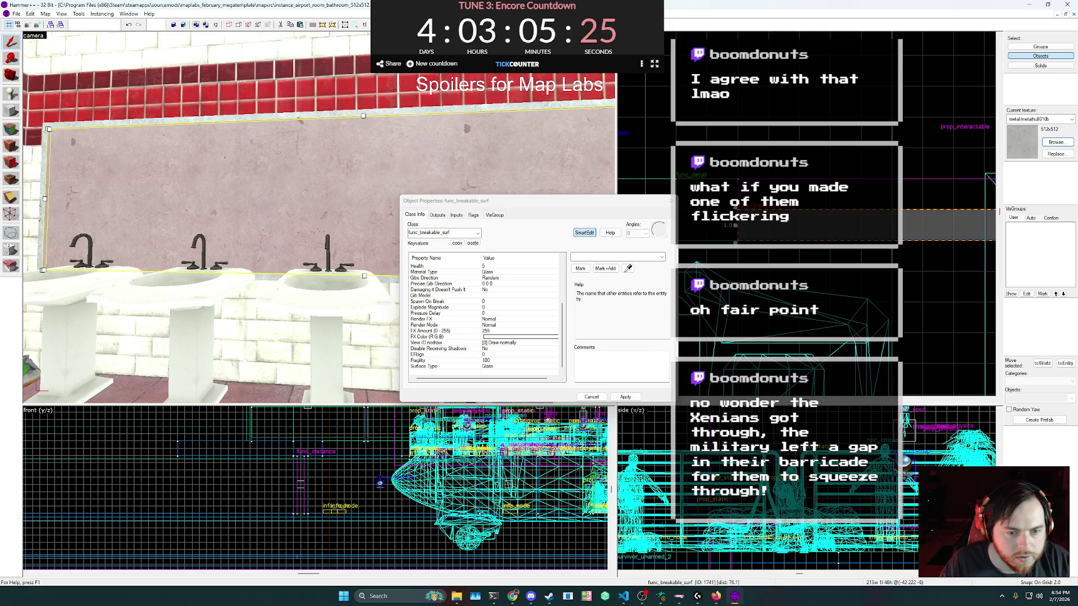
pyautogui.scroll(3, 485, 320)
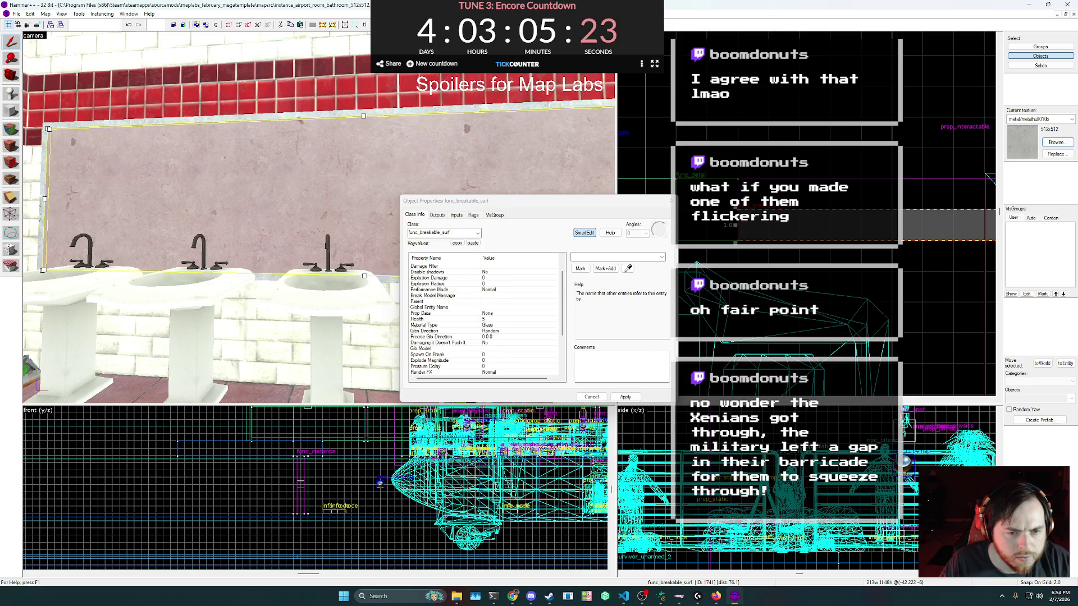
pyautogui.click(473, 214)
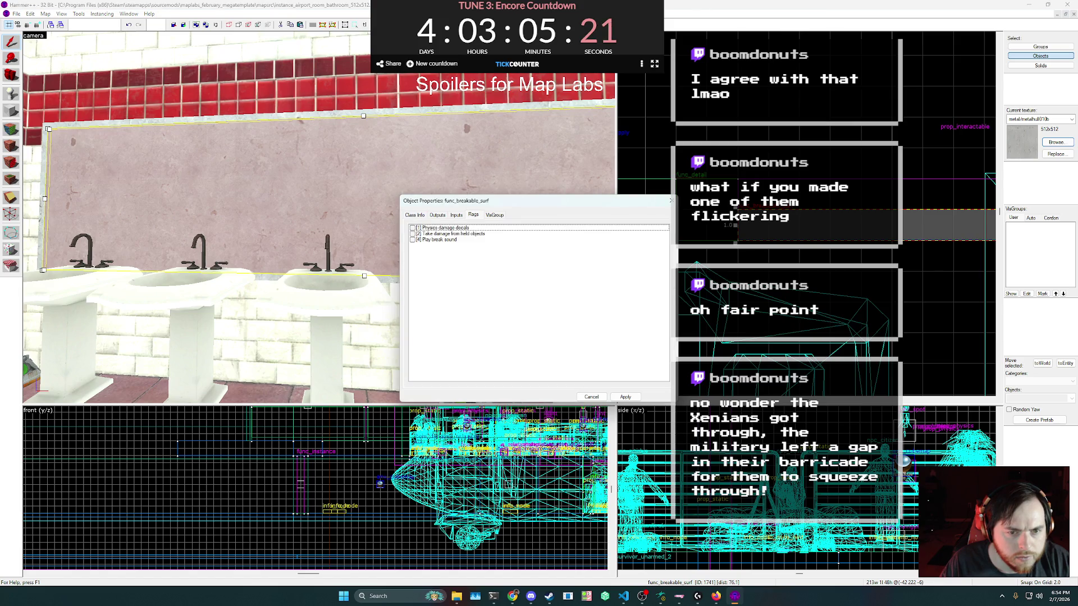
pyautogui.click(414, 215)
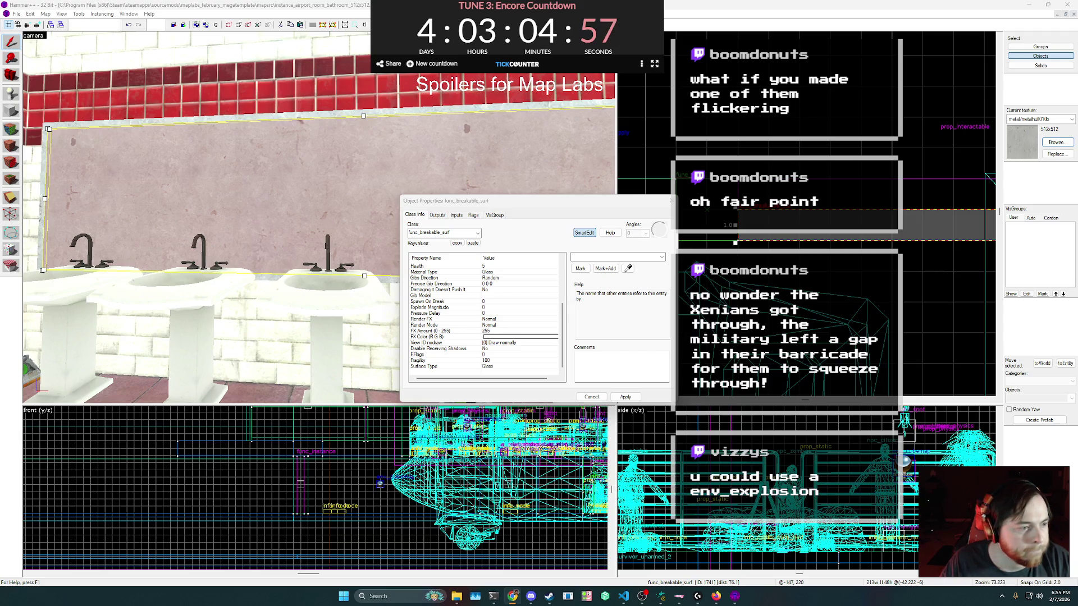
# Place an env_explosion on the mirror wall and review its keyvalues and spawn flags.
pyautogui.press('z')
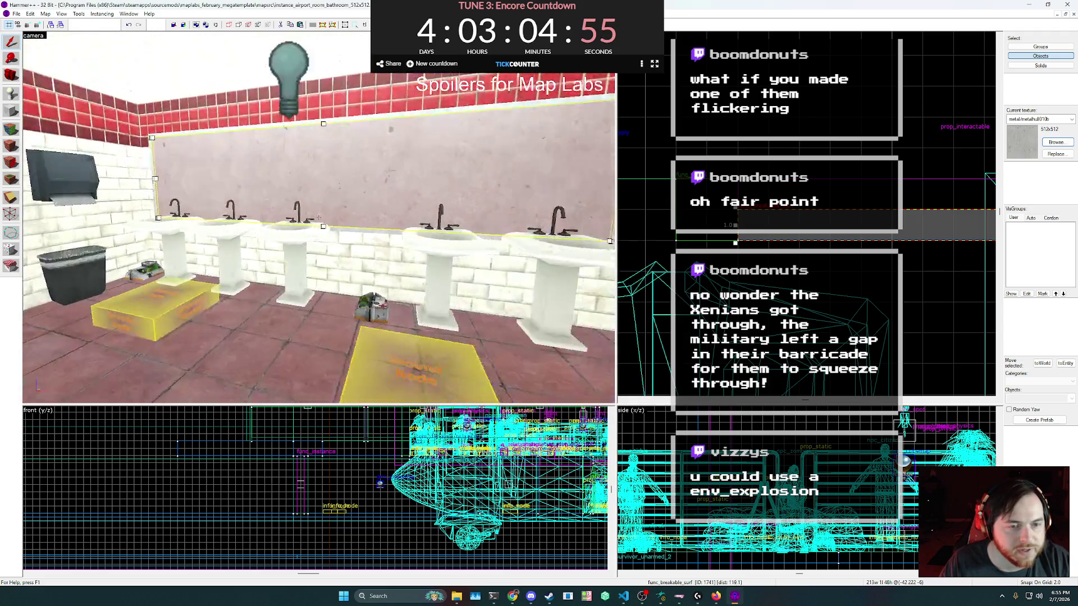
pyautogui.hotkey('shift', 'e')
pyautogui.write('env_explosion')
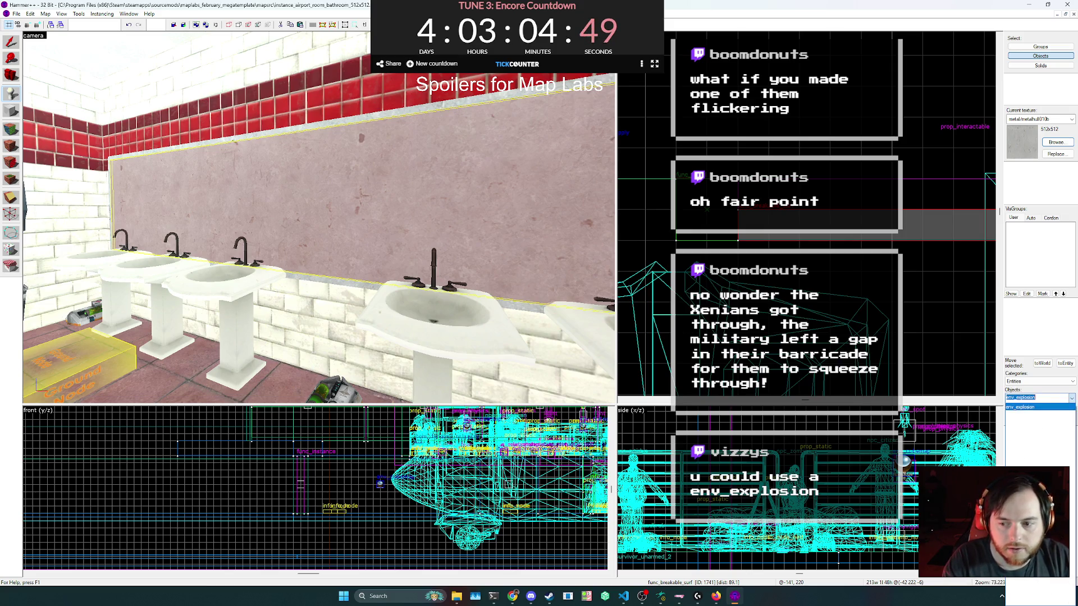
pyautogui.click(300, 210)
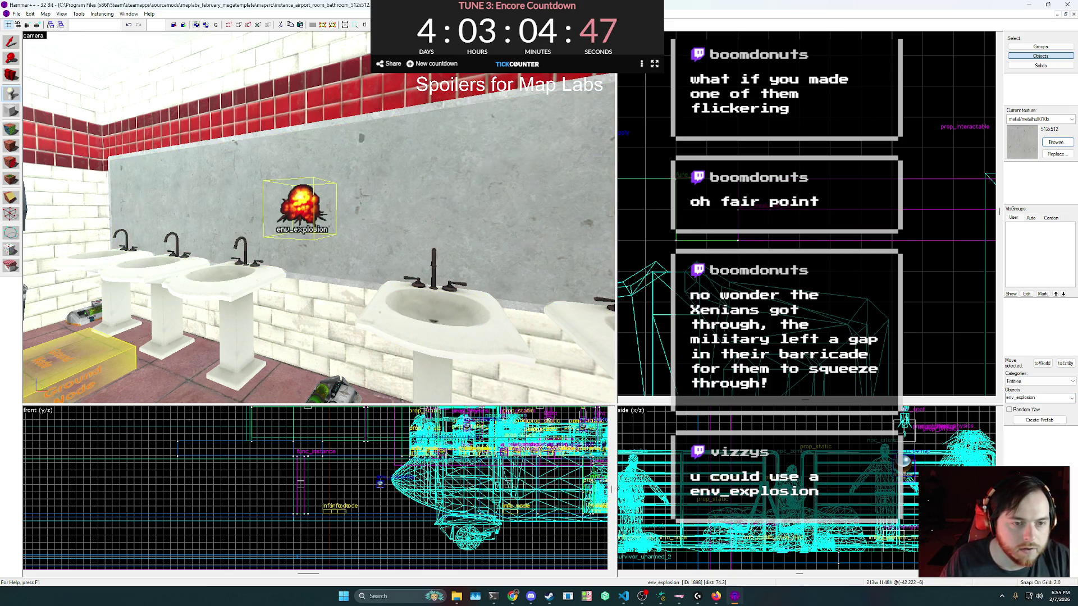
pyautogui.hotkey('alt', 'Return')
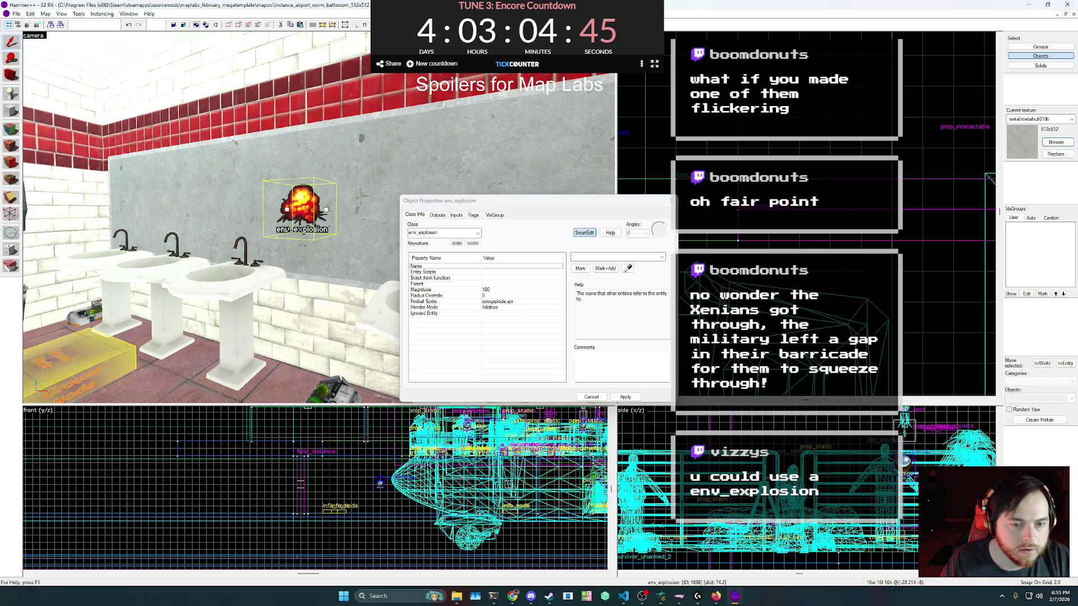
pyautogui.click(473, 215)
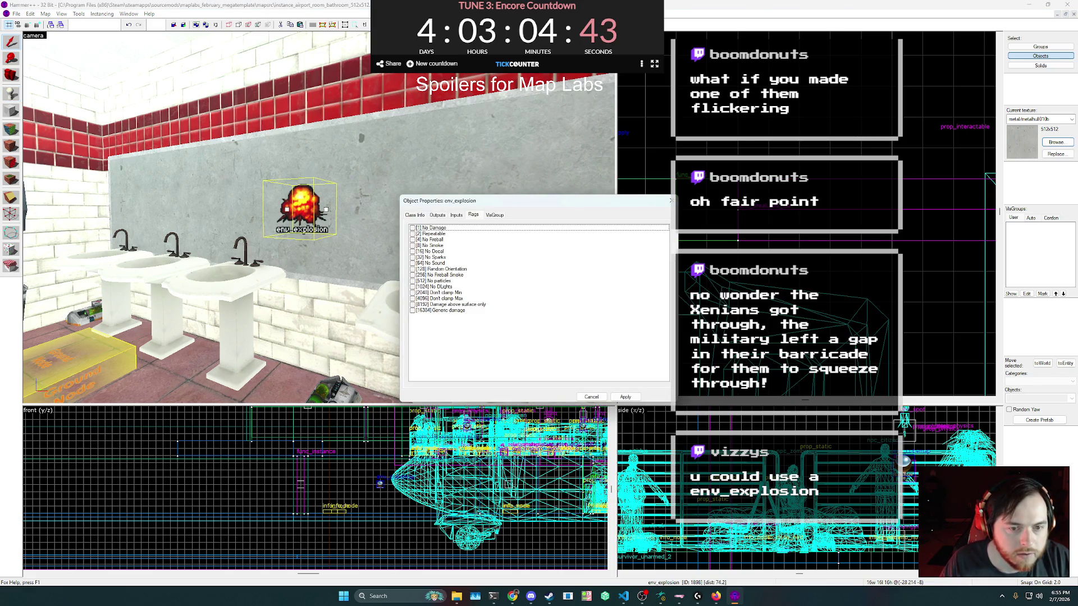
pyautogui.click(414, 215)
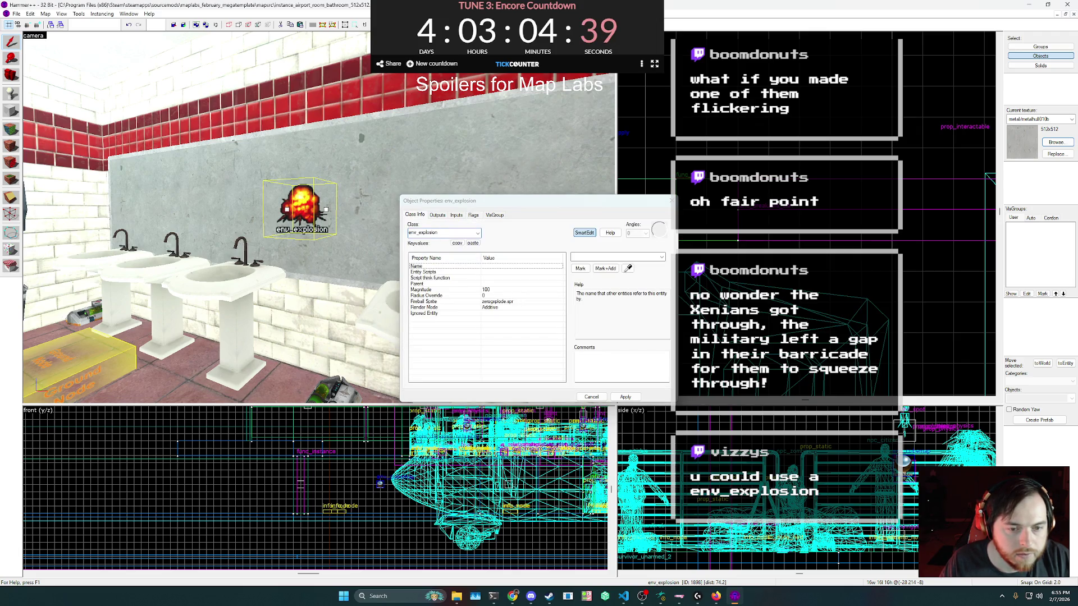
pyautogui.press('z')
# Inspect the explosion's available output events without adding one.
pyautogui.click(437, 215)
pyautogui.click(455, 379)
pyautogui.click(563, 320)
pyautogui.press('Escape')
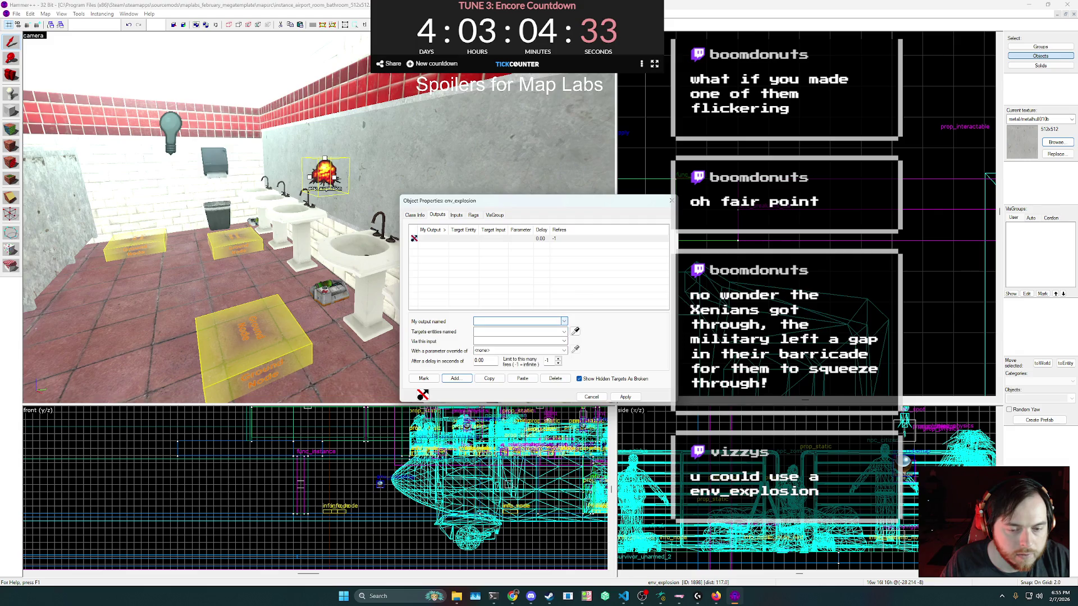
pyautogui.click(415, 215)
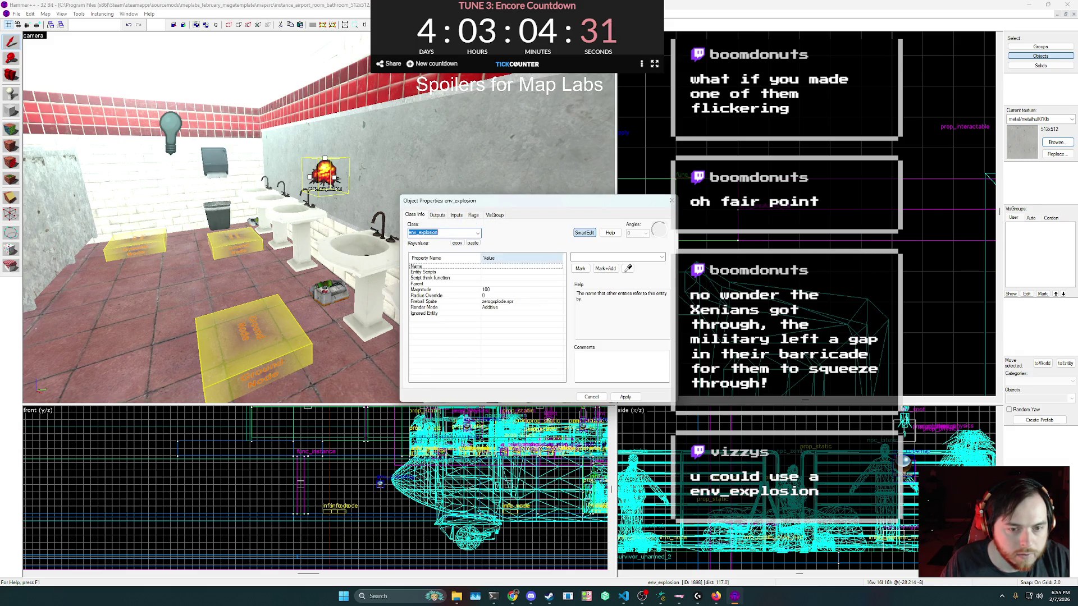
pyautogui.click(446, 266)
pyautogui.write('@')
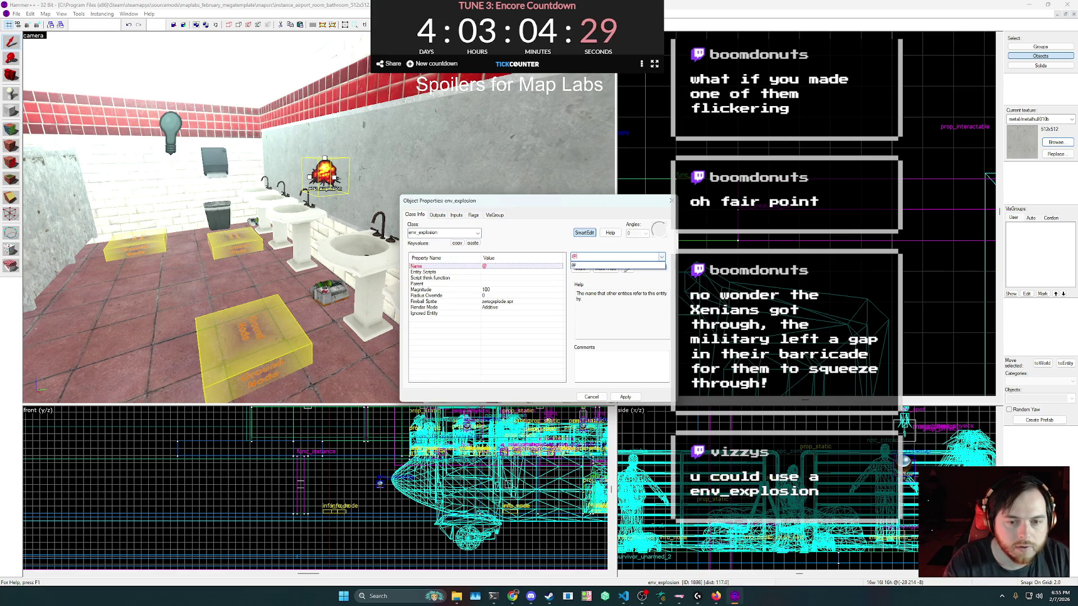
pyautogui.write('mirror_explosions')
pyautogui.press('Return')
pyautogui.click(445, 290)
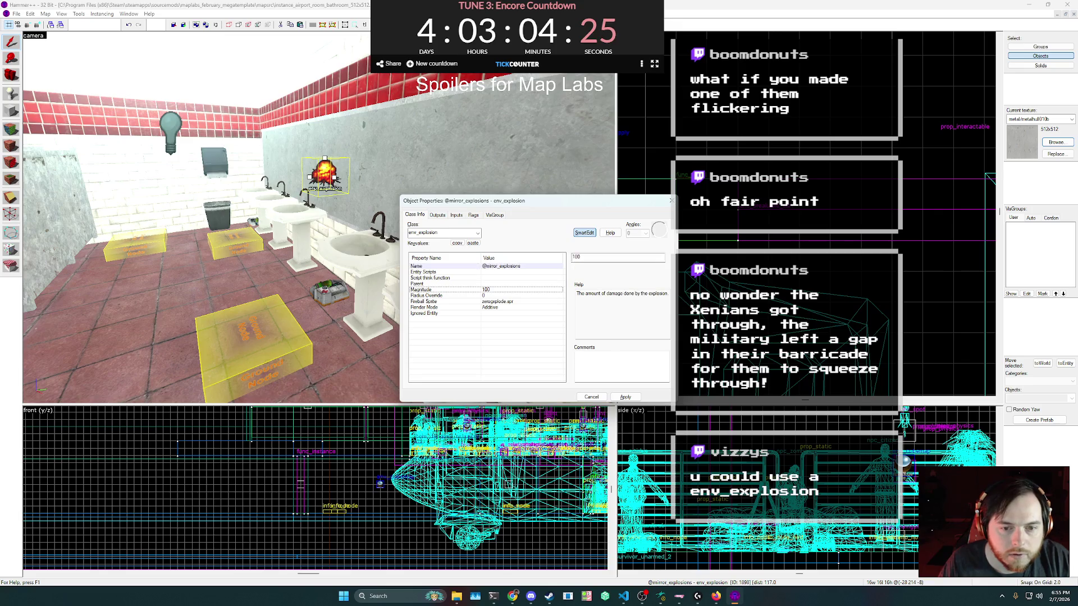
pyautogui.write('5')
pyautogui.click(624, 397)
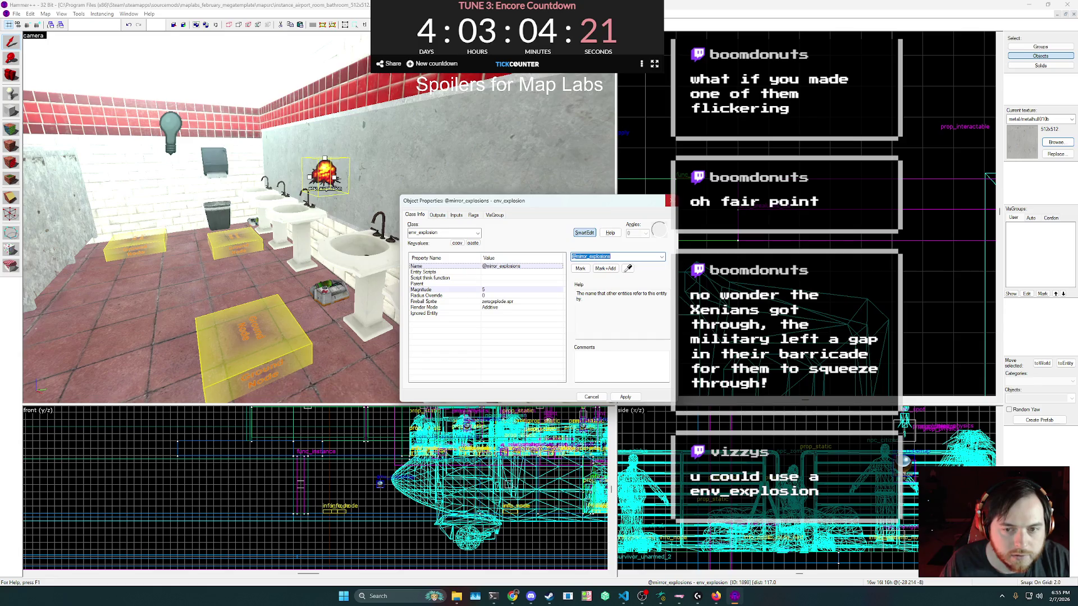
pyautogui.click(672, 201)
pyautogui.hotkey('shift', 'e')
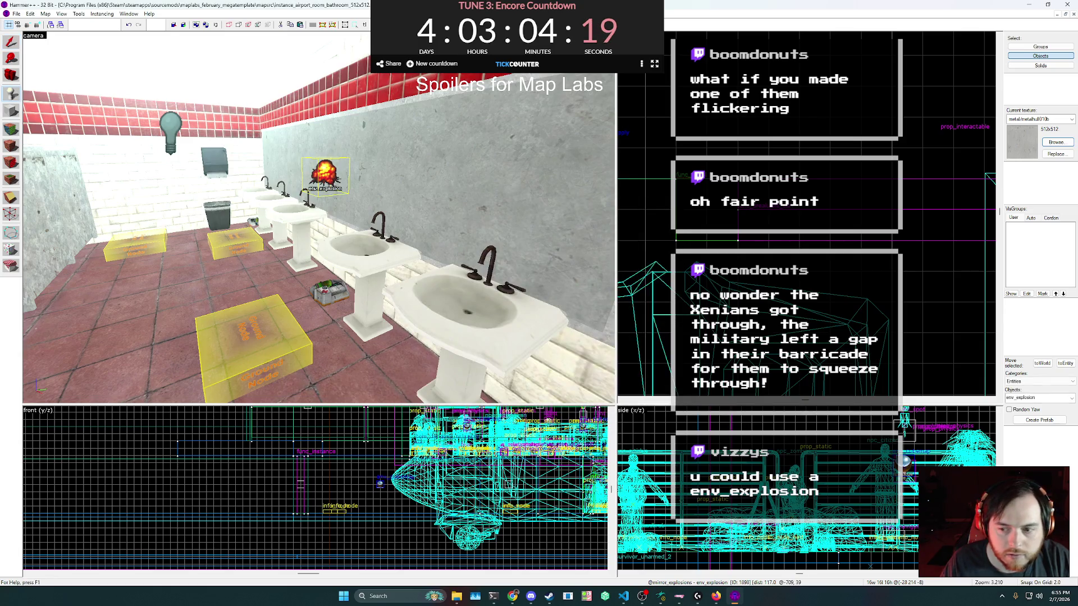
pyautogui.write('logic_auto')
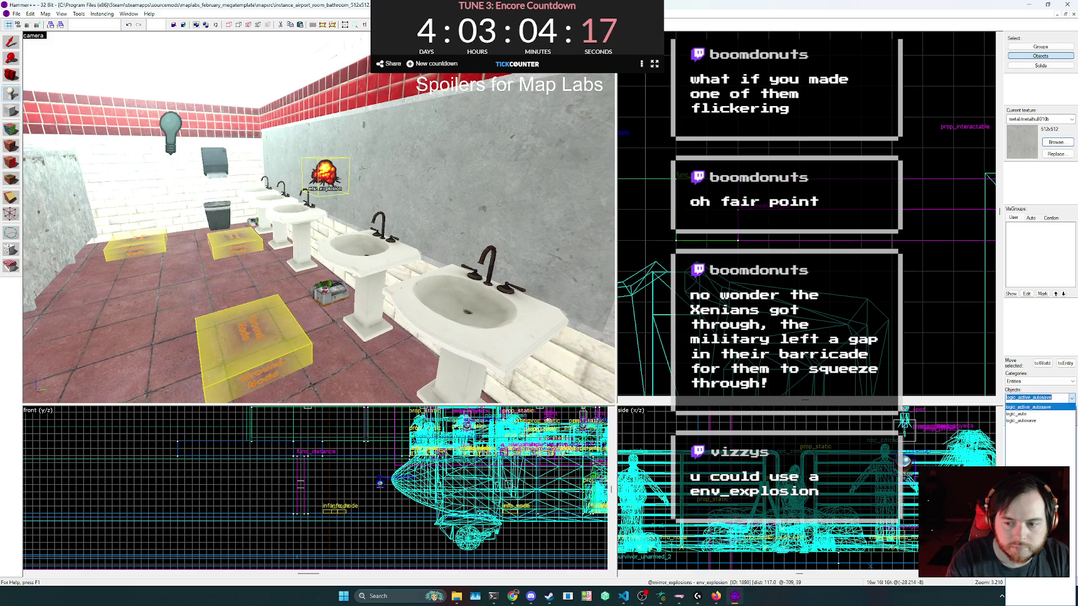
# Place a logic_auto on the bathroom floor and add an OnMapSpawn output.
pyautogui.click(226, 278)
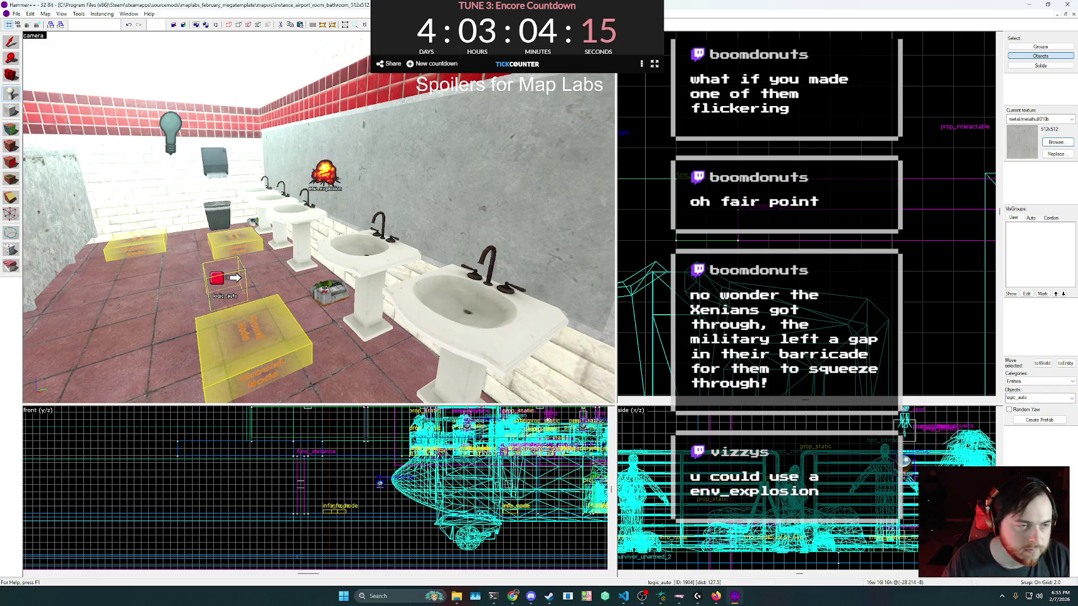
pyautogui.hotkey('alt', 'Return')
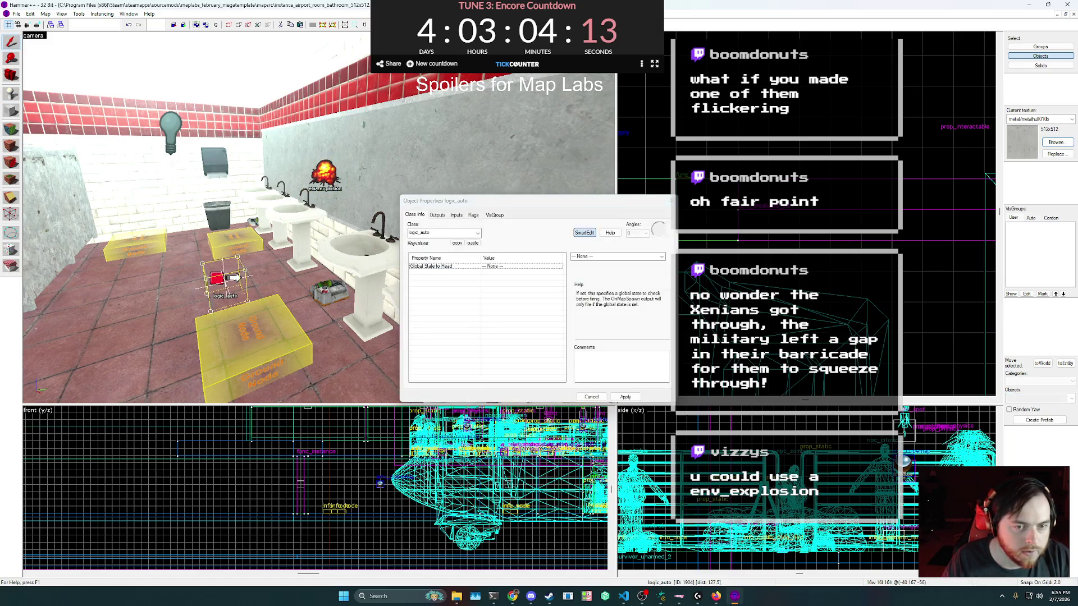
pyautogui.click(454, 378)
pyautogui.click(564, 321)
pyautogui.click(423, 394)
pyautogui.write('OnMapSpawn')
pyautogui.press('Tab')
pyautogui.write('@mirror_explosions')
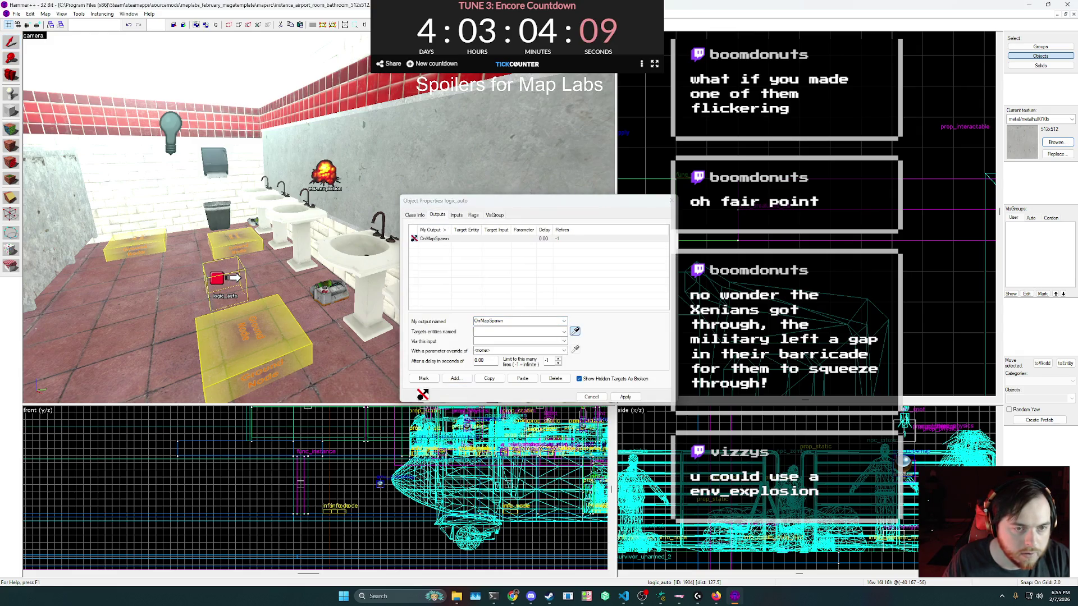
pyautogui.click(564, 340)
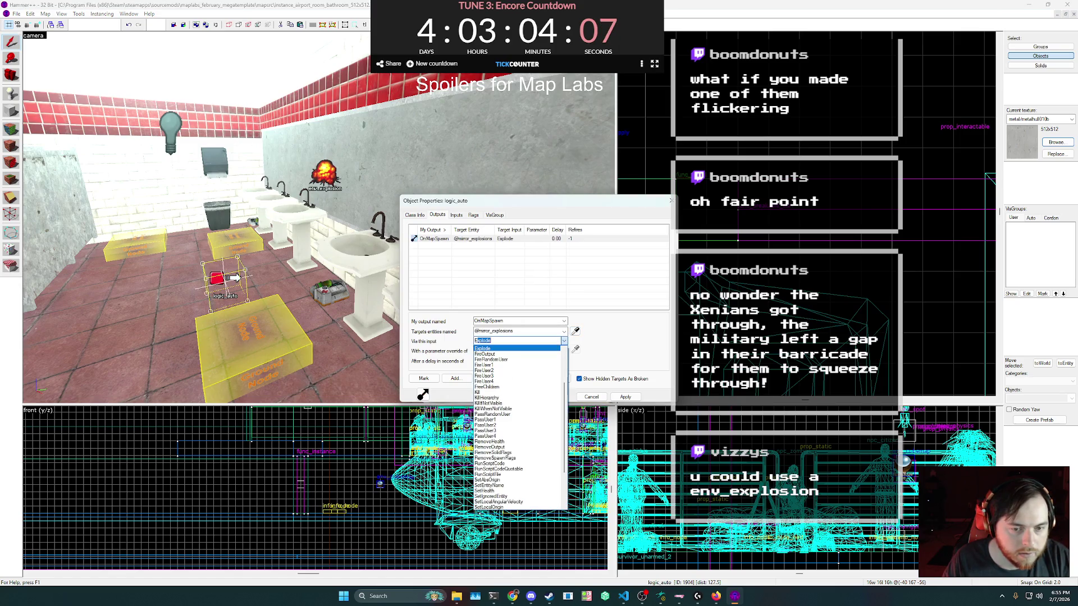
pyautogui.click(505, 371)
pyautogui.press('Tab')
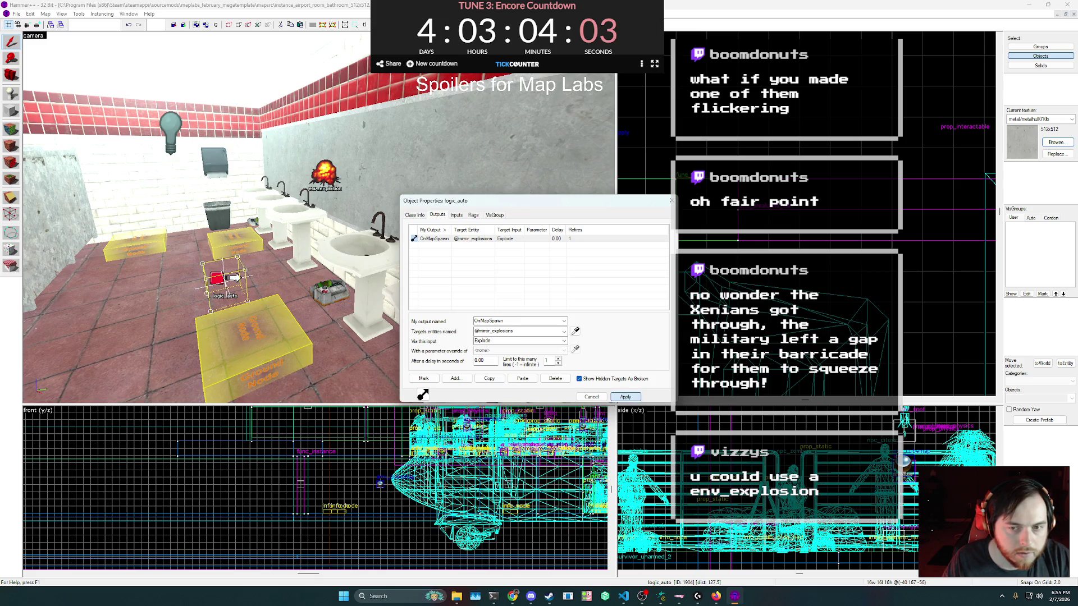
pyautogui.click(670, 200)
pyautogui.press('w')
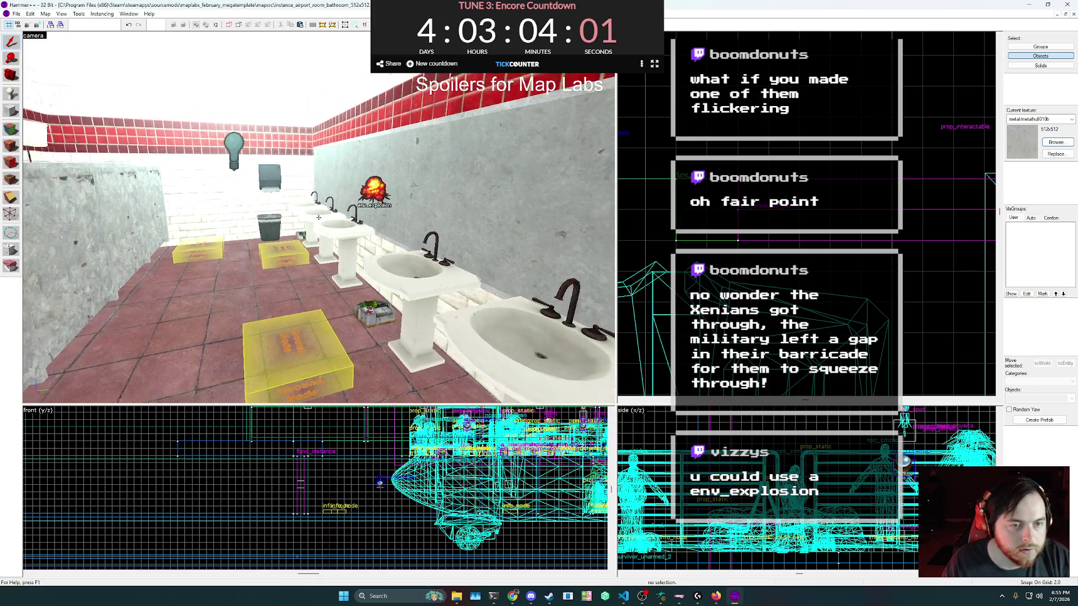
# Fly into the main airport map's storage room and select its logic_auto.
pyautogui.press('w')
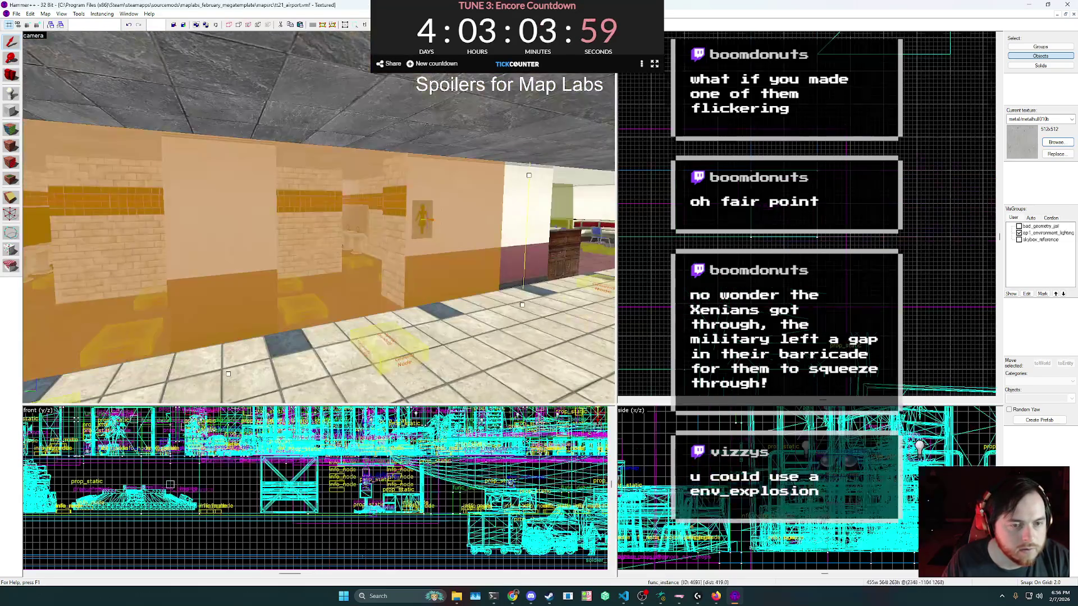
pyautogui.press('w')
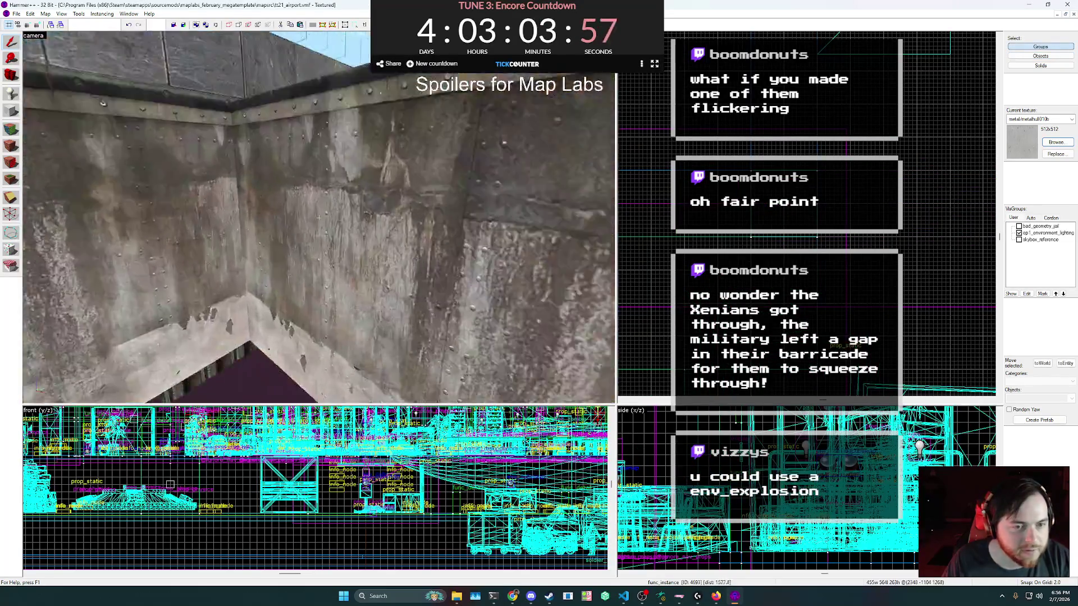
pyautogui.press('w')
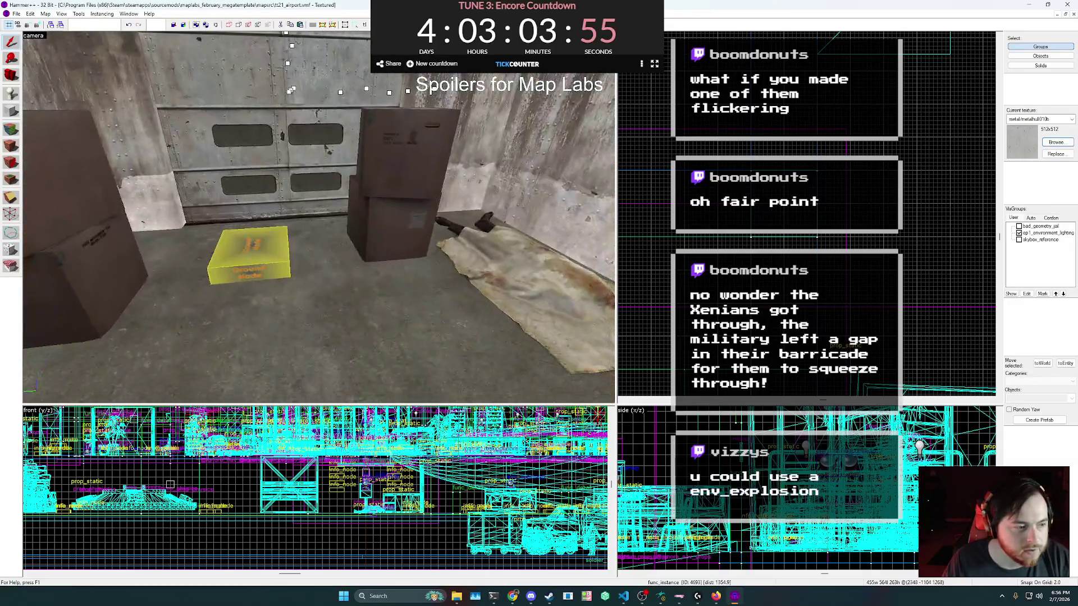
pyautogui.press('w')
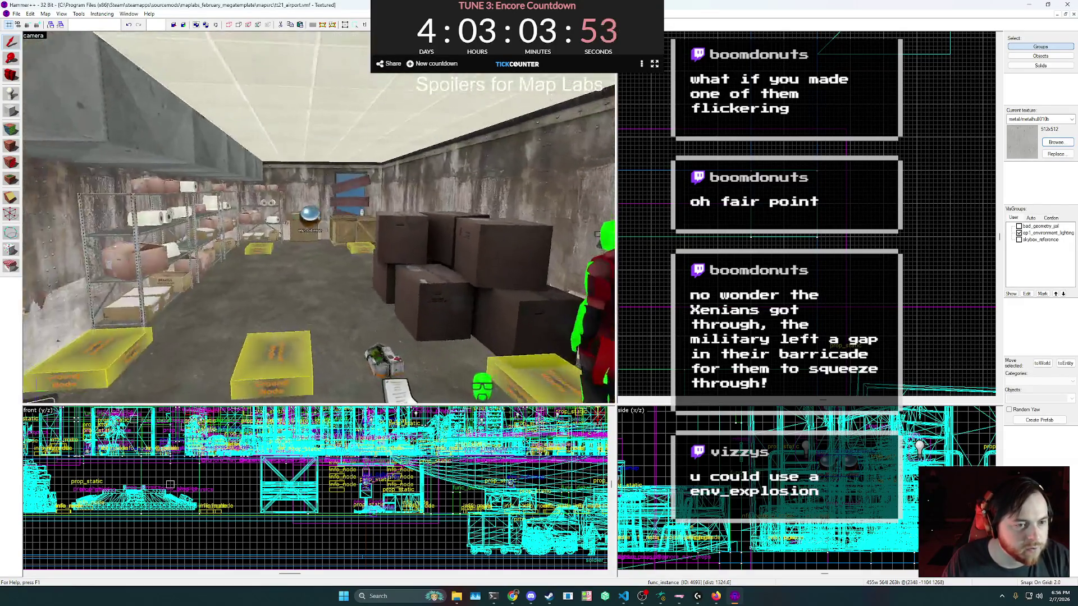
pyautogui.click(347, 251)
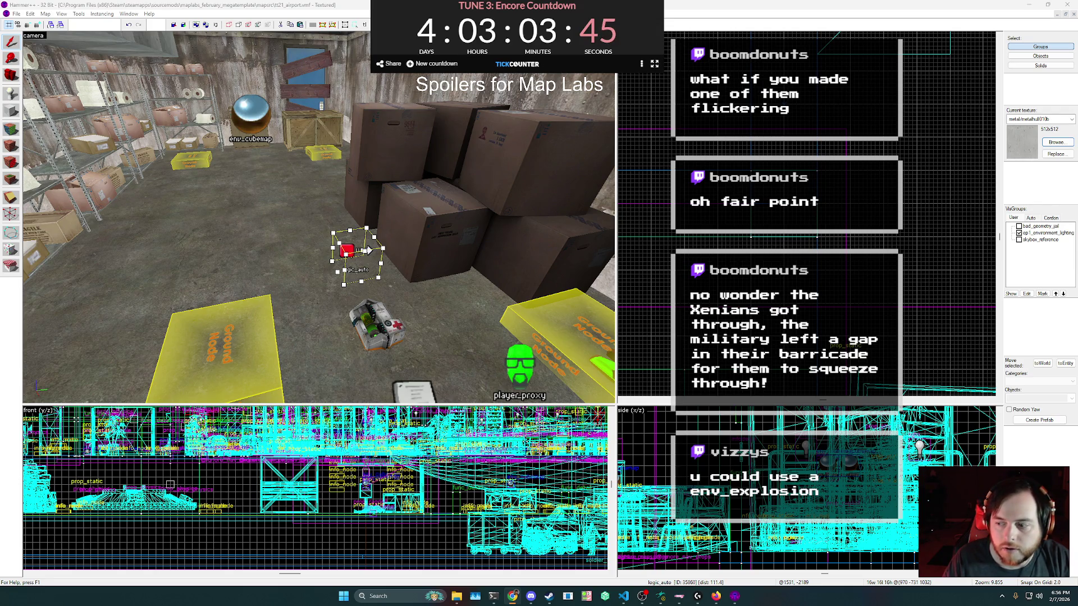
# Run Map (Expert) with the full LDR+HDR compile configuration and start the compile.
pyautogui.click(18, 14)
pyautogui.click(59, 106)
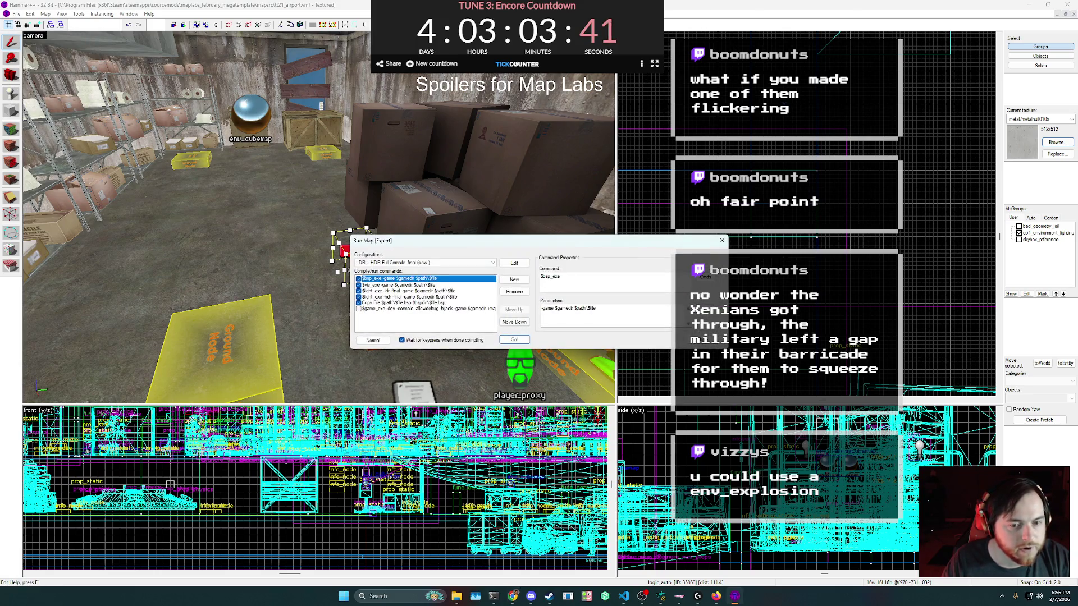
pyautogui.click(515, 338)
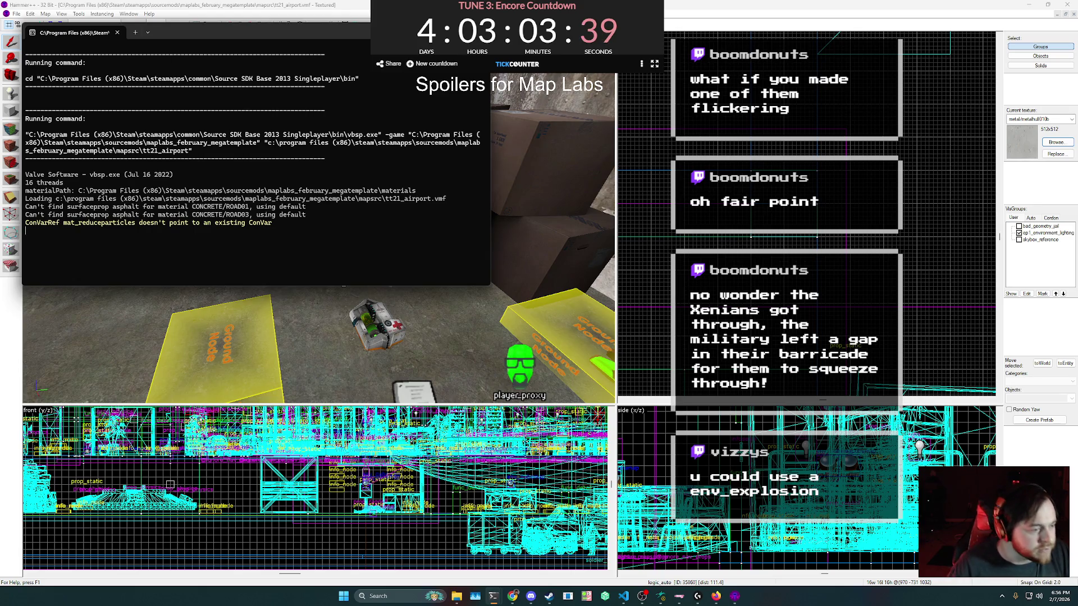
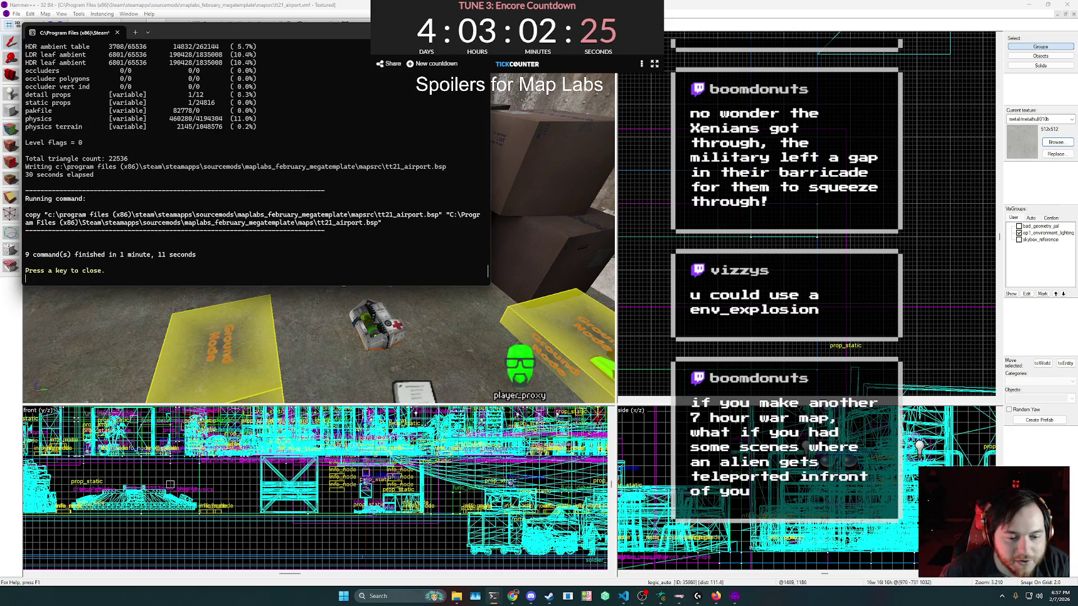
# Run play-maplabstemplate.ps1 with PowerShell from the mod folder to launch the game.
pyautogui.click(456, 597)
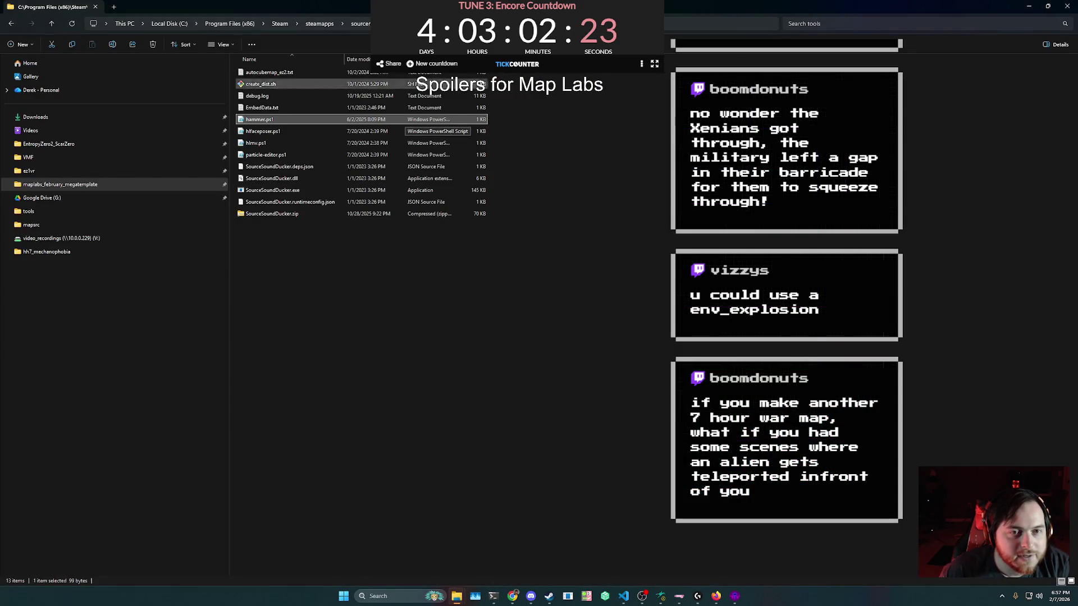
pyautogui.hotkey('alt', 'Left')
pyautogui.rightClick(278, 496)
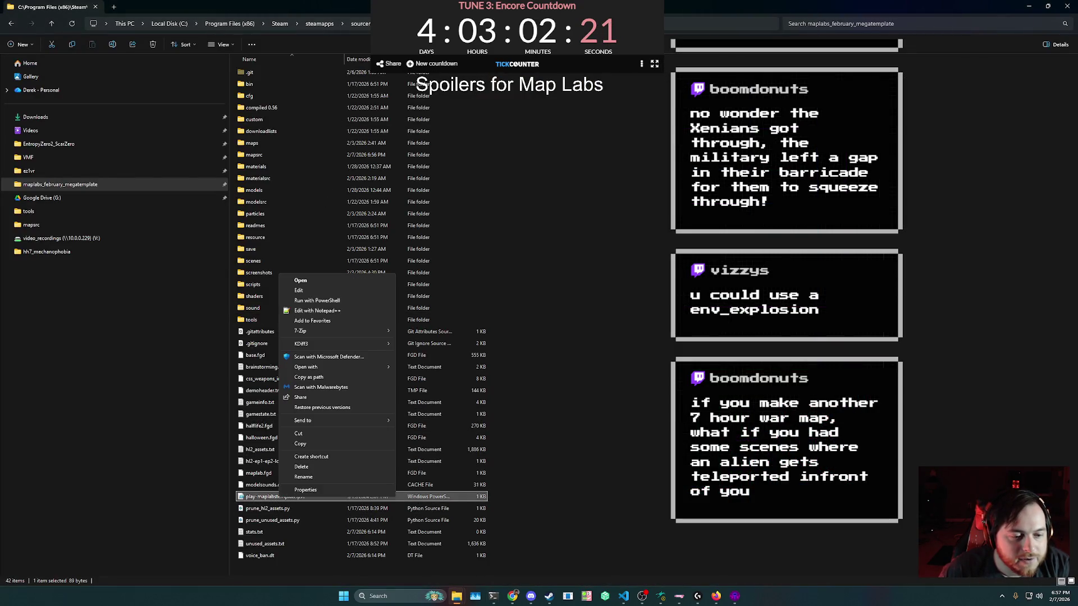
pyautogui.click(316, 300)
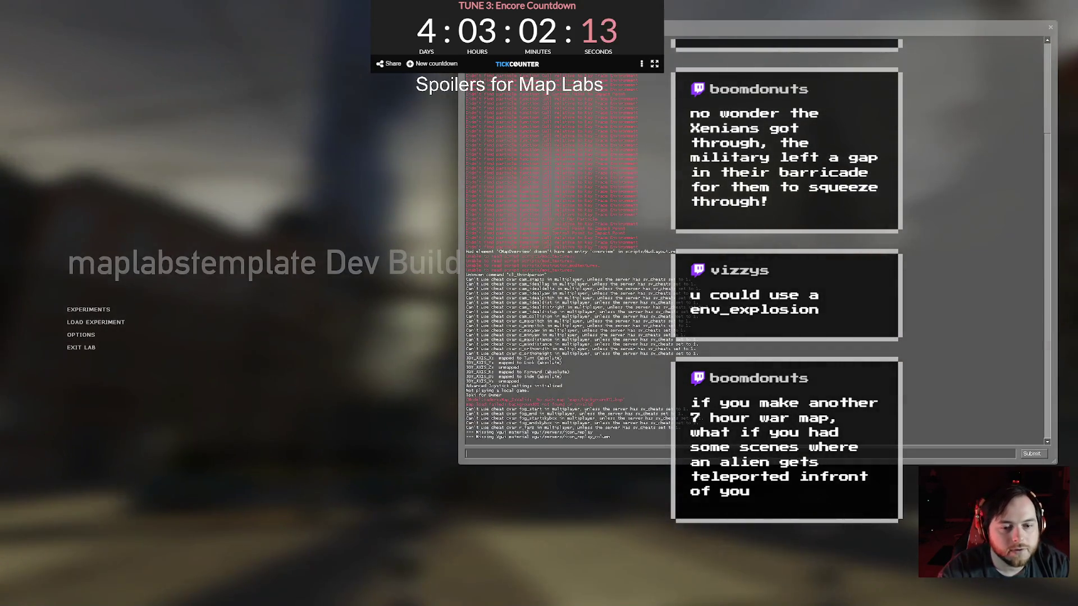
# Load map tt21_airport from the console and look around the dark starting storage room.
pyautogui.press('Return')
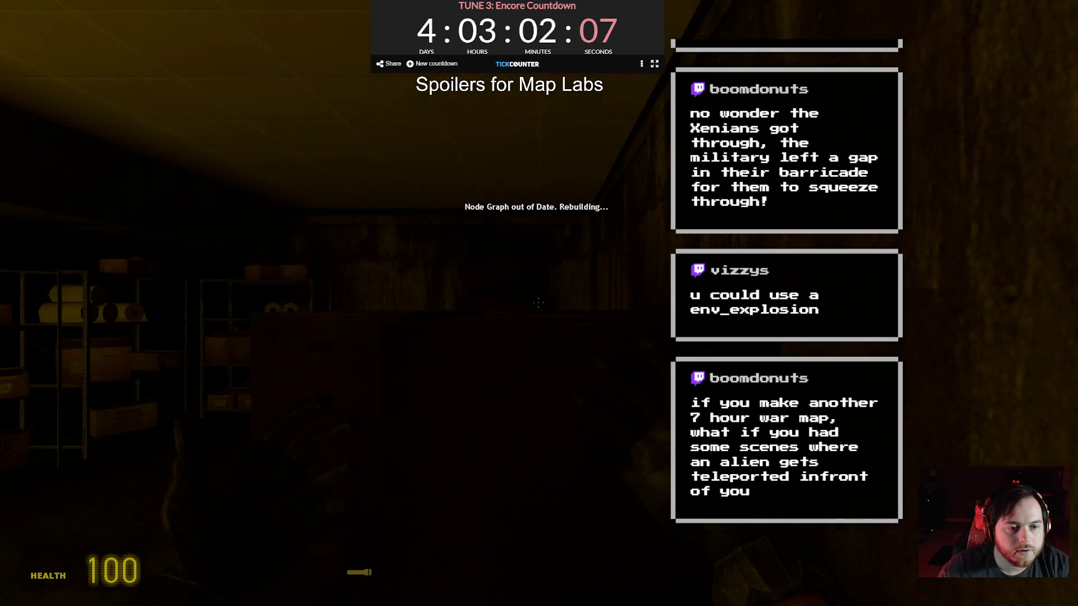
pyautogui.moveTo(538, 303); pyautogui.dragTo(539, 304)
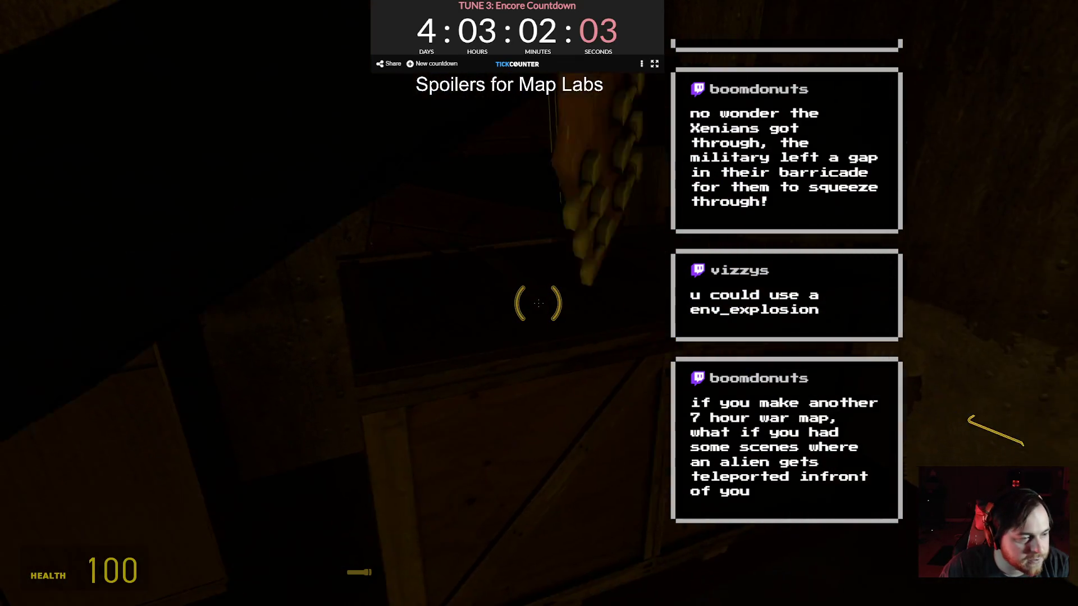
pyautogui.press('w')
pyautogui.press('`')
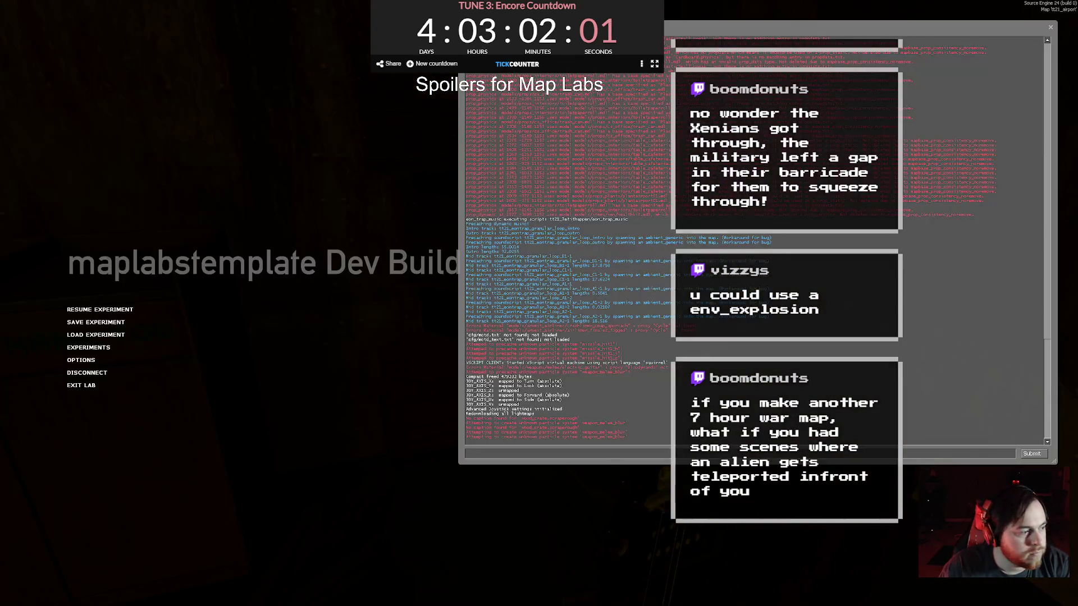
pyautogui.press('`')
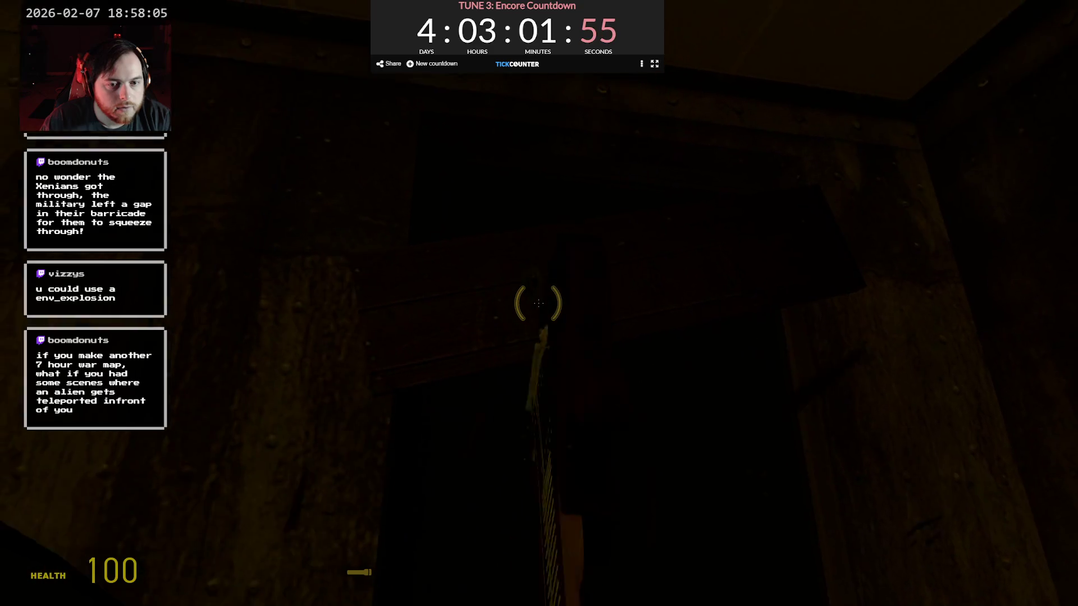
# Walk the corridors past the burning wreck into the red-floored room by the fence.
pyautogui.press('w')
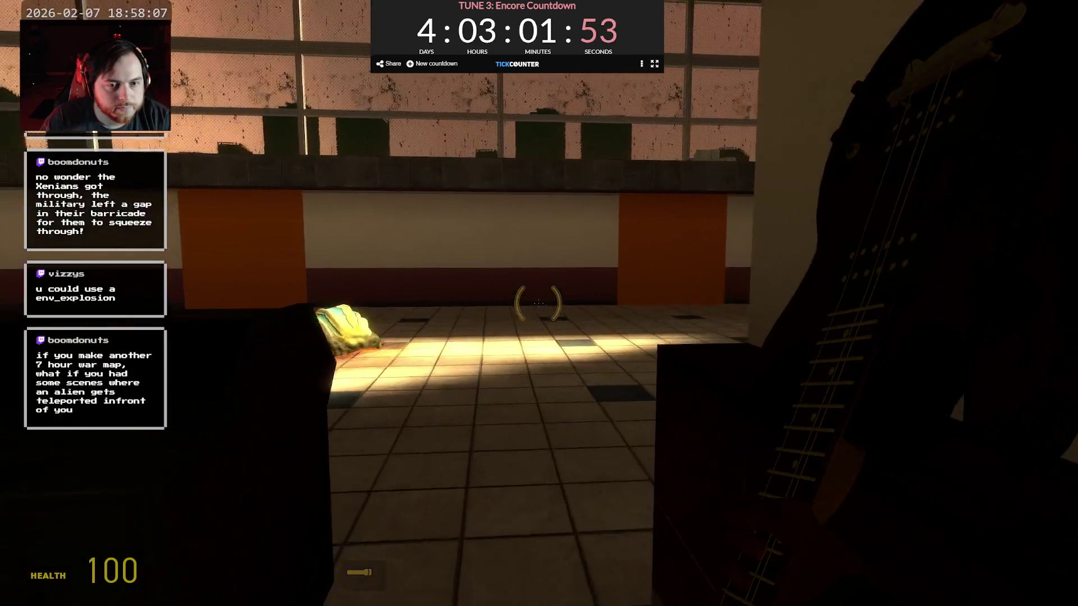
pyautogui.press('w')
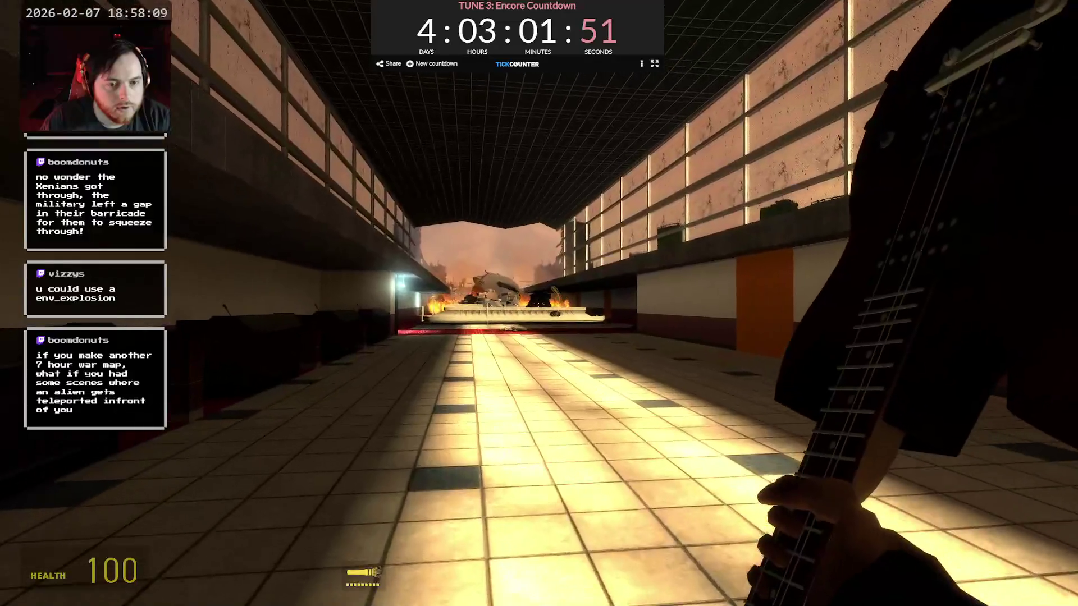
pyautogui.press('w')
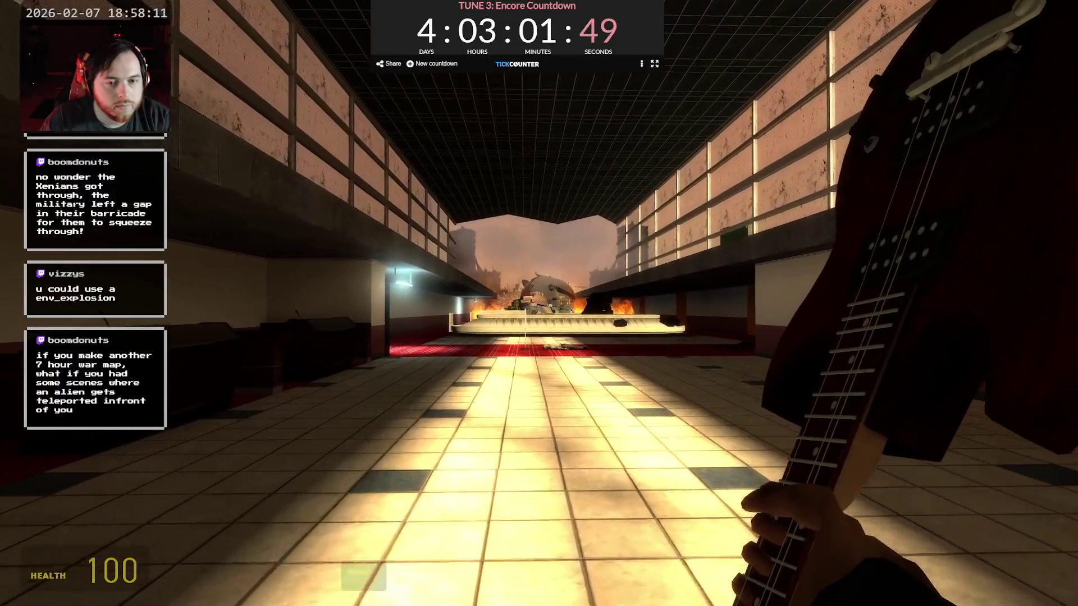
pyautogui.press('w')
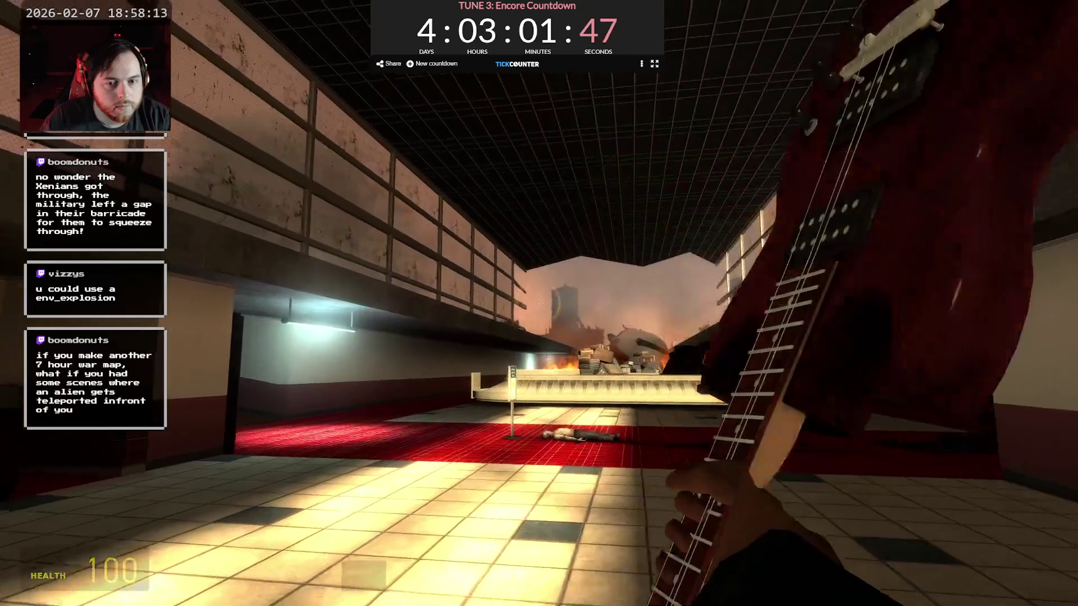
pyautogui.press('w')
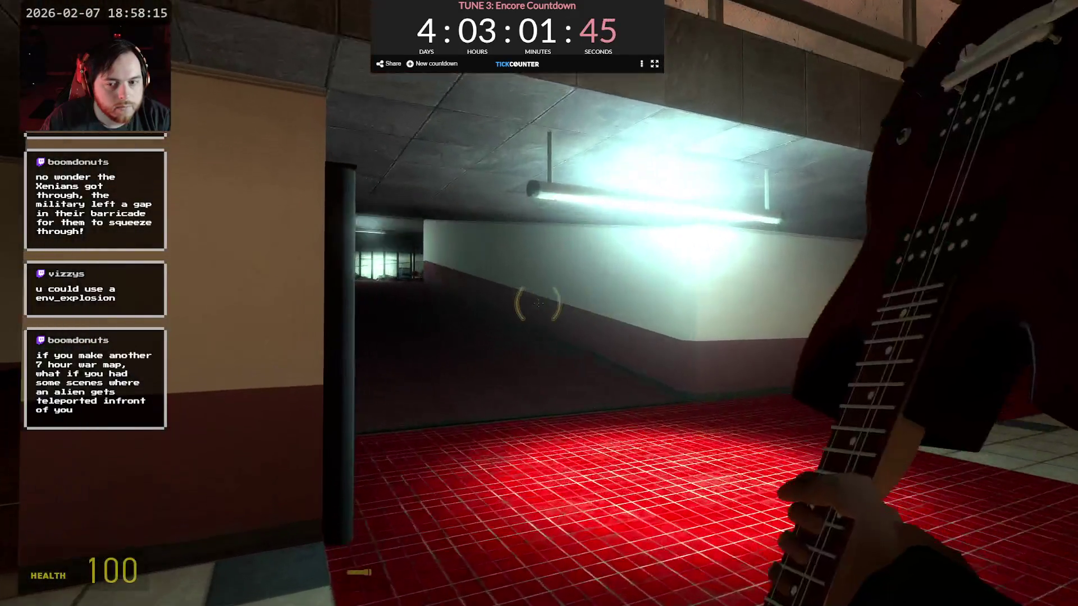
pyautogui.press('w')
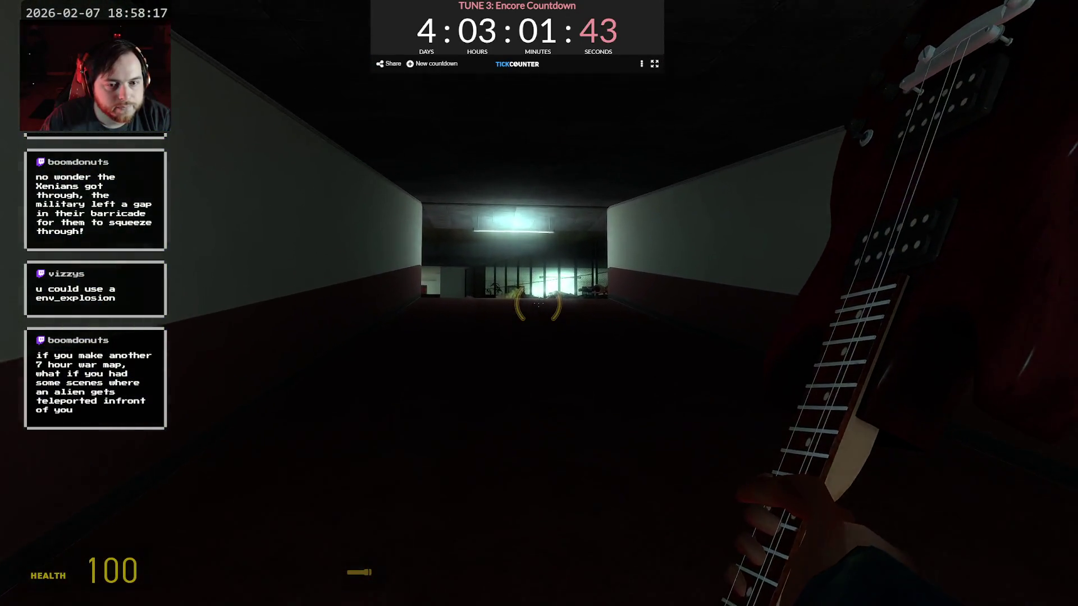
pyautogui.press('w')
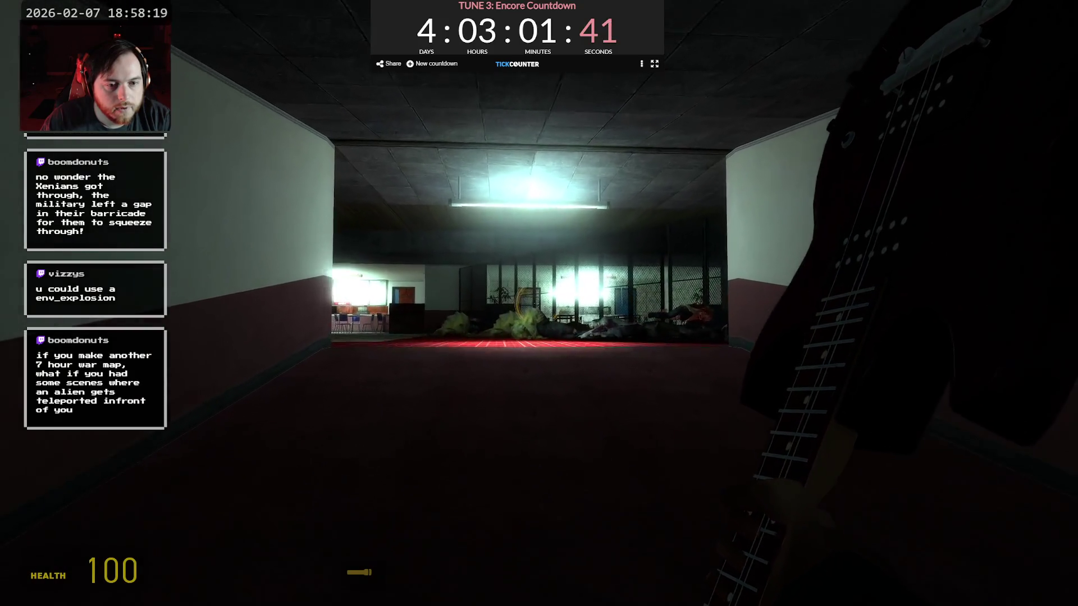
pyautogui.press('w')
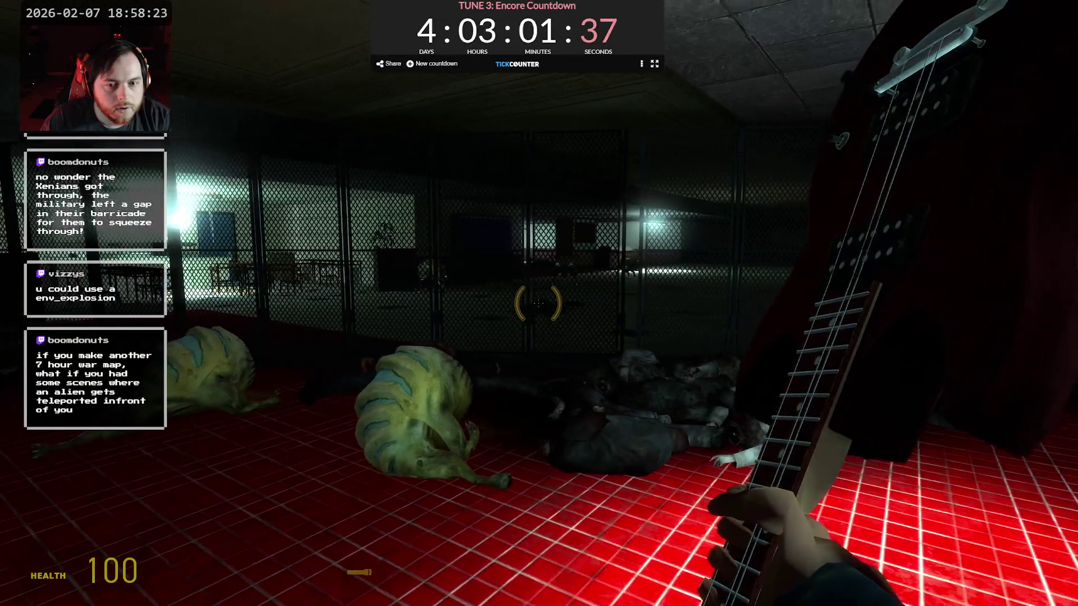
pyautogui.press('w')
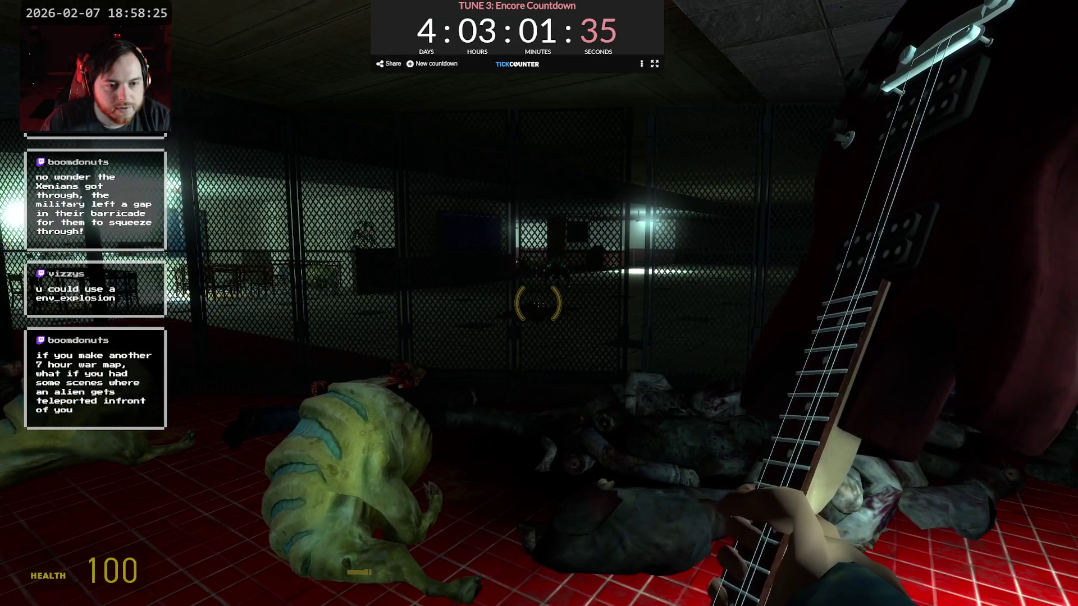
# Head past Duty Free into the restroom, smash the mirror with the guitar, and equip the grenade.
pyautogui.press('w')
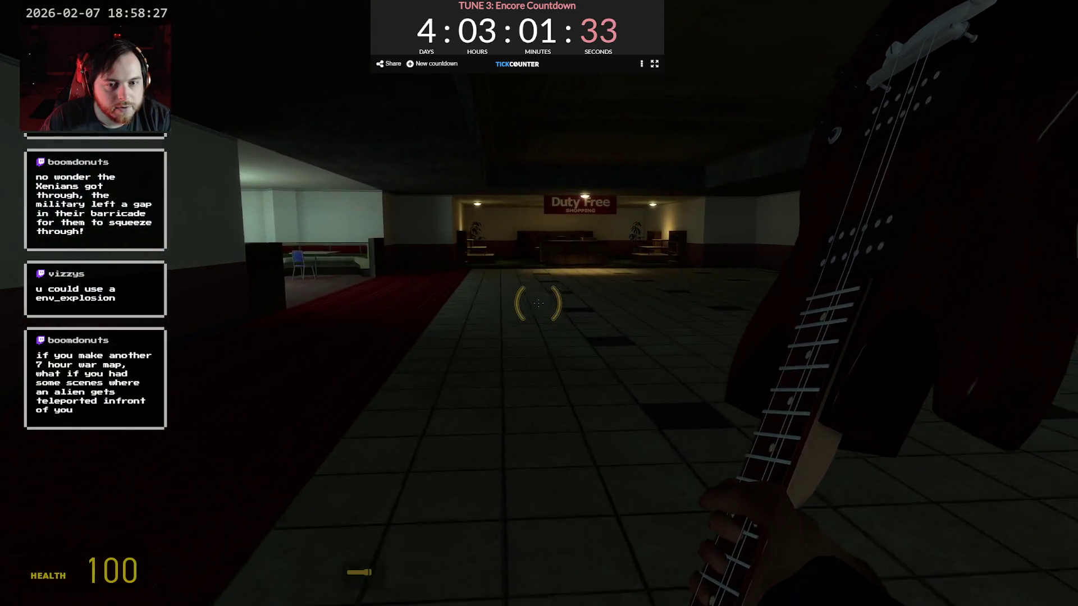
pyautogui.press('w')
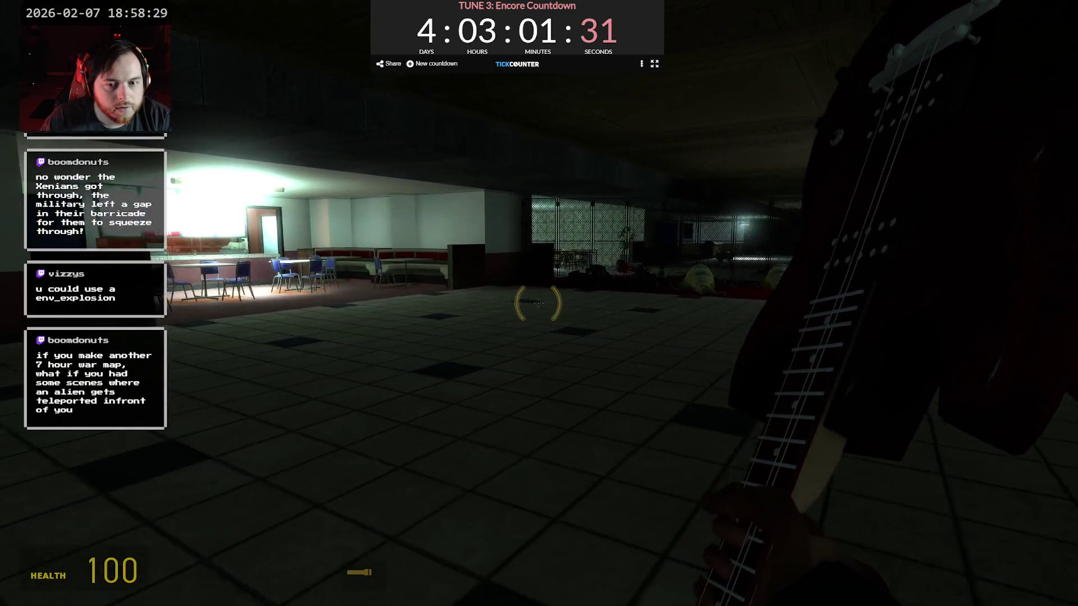
pyautogui.press('w')
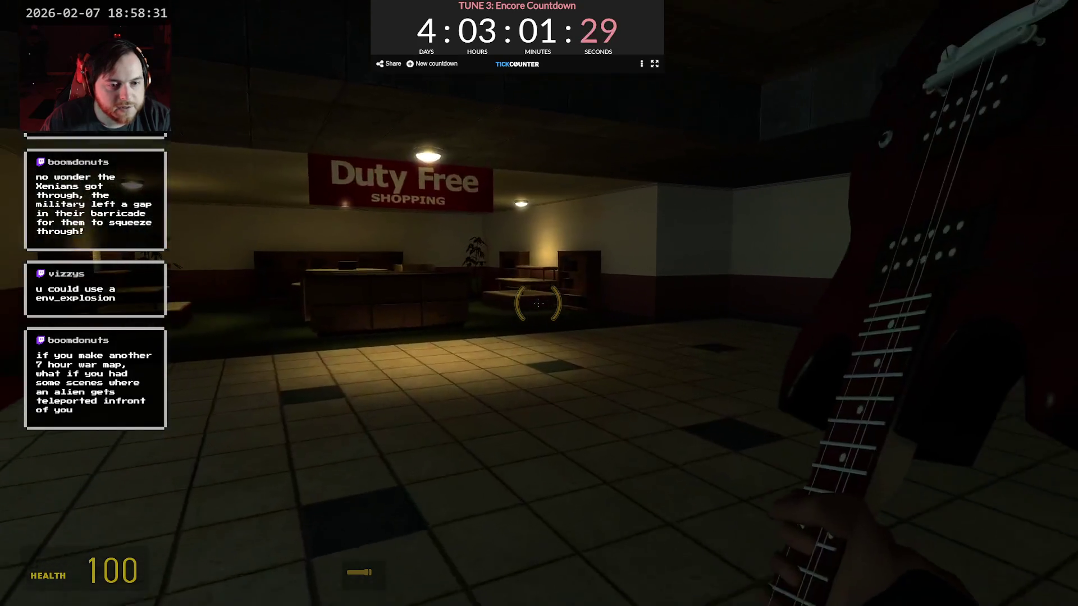
pyautogui.press('w')
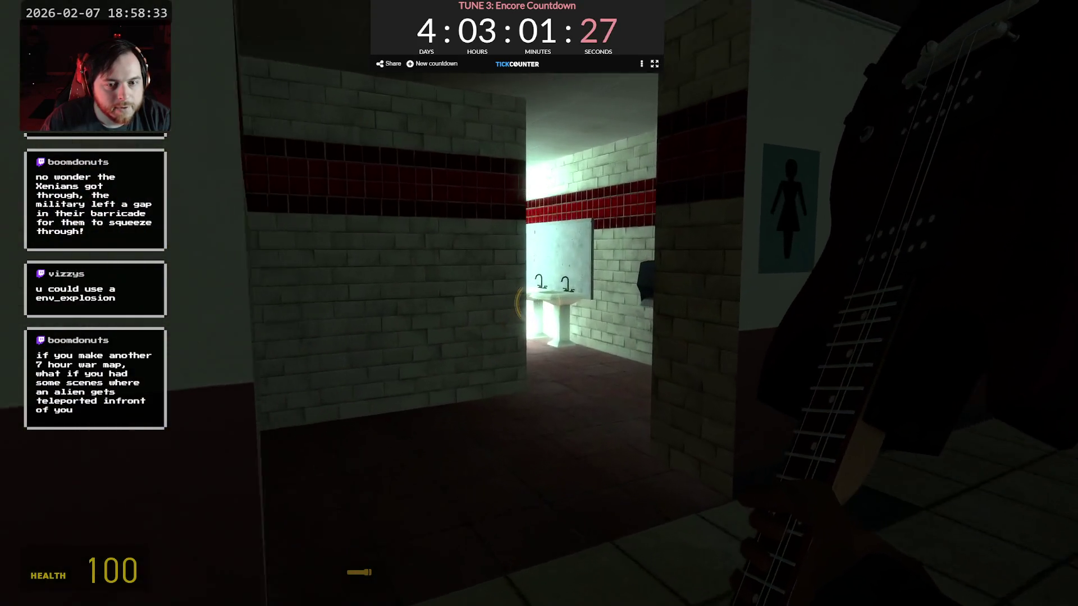
pyautogui.press('w')
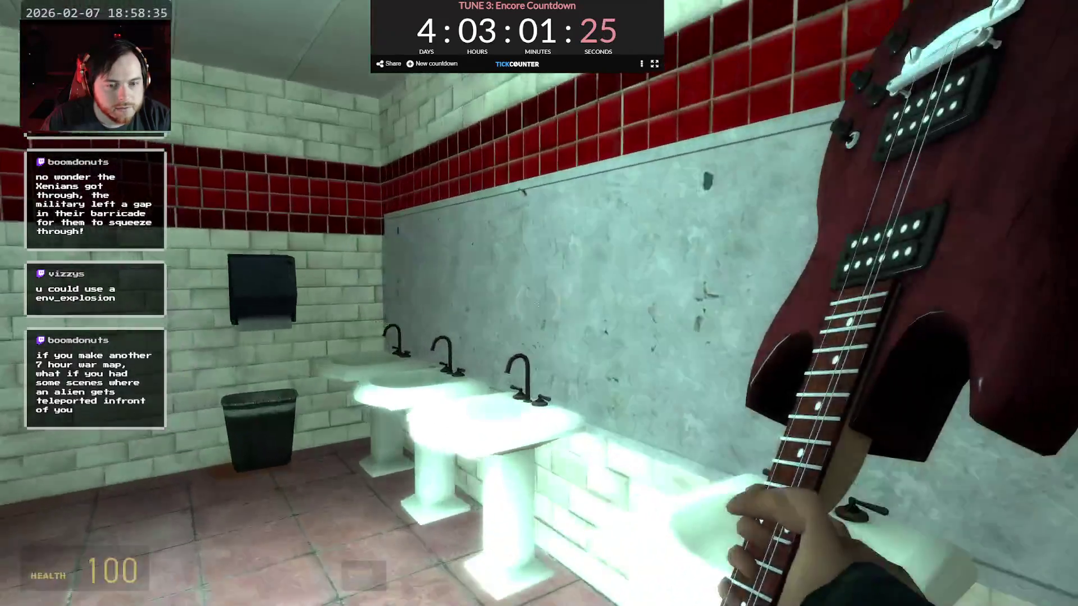
pyautogui.press('w')
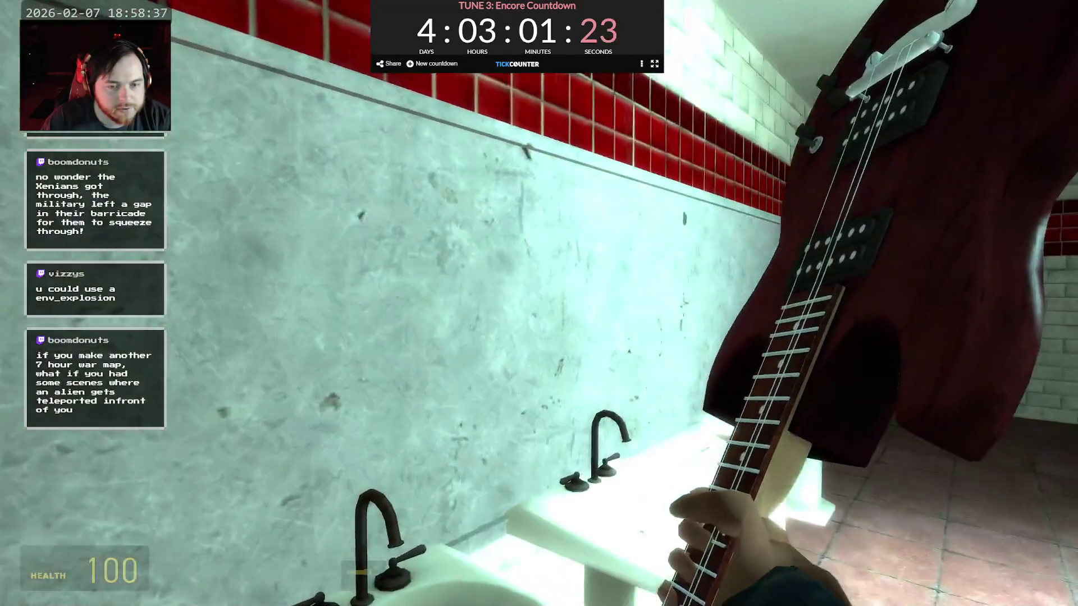
pyautogui.press('w')
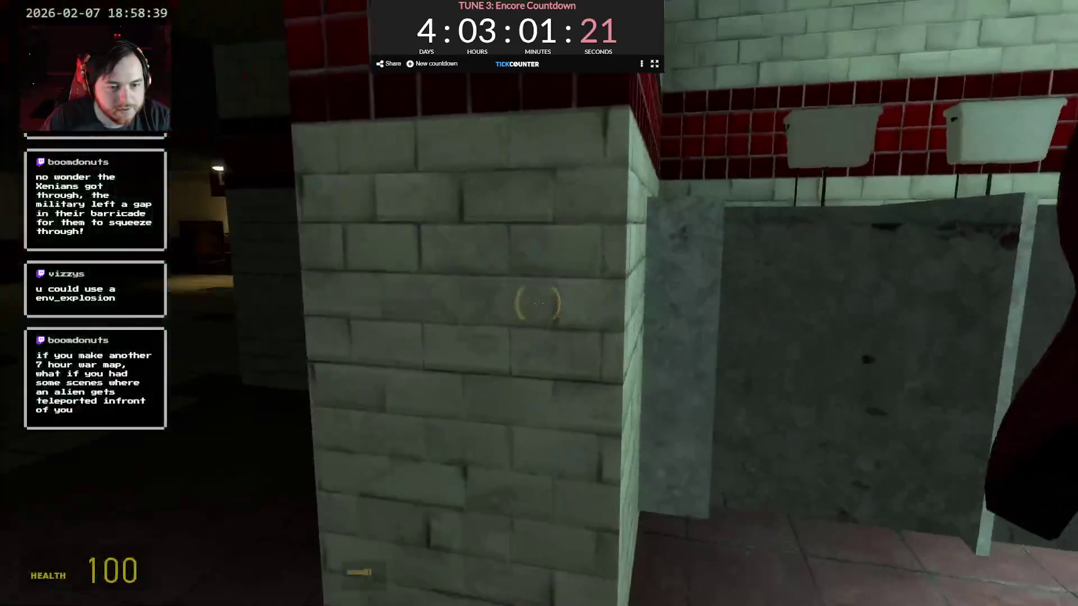
pyautogui.press('w')
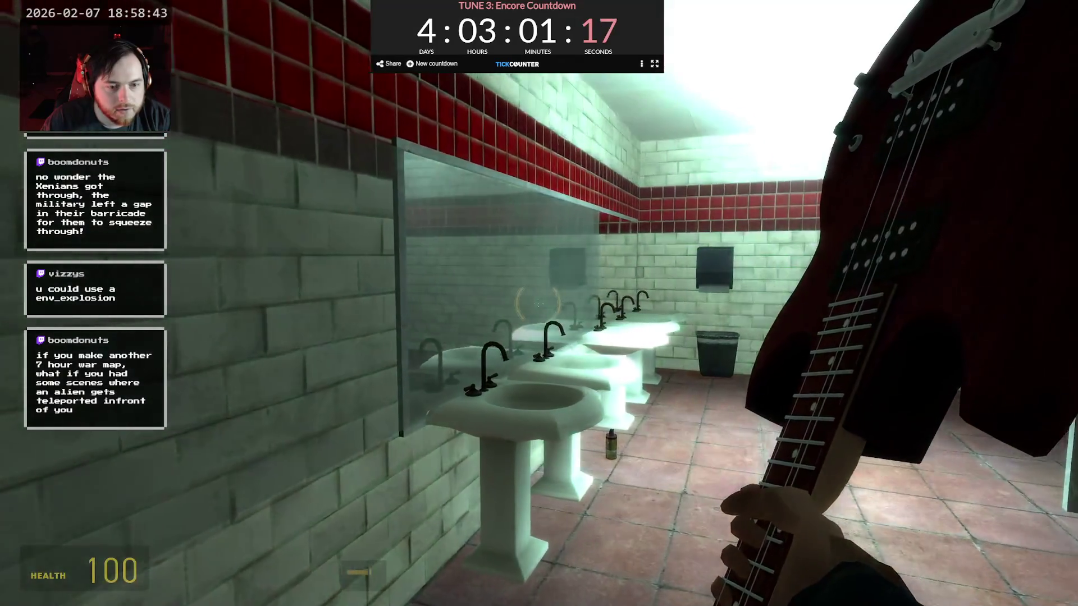
pyautogui.press('w')
pyautogui.click(539, 303)
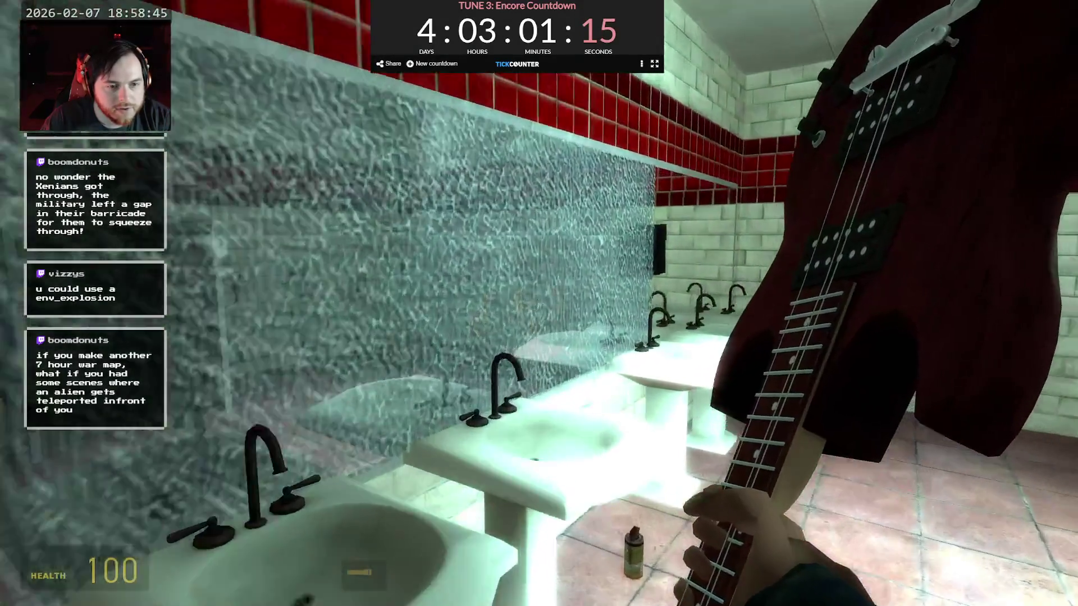
pyautogui.press('5')
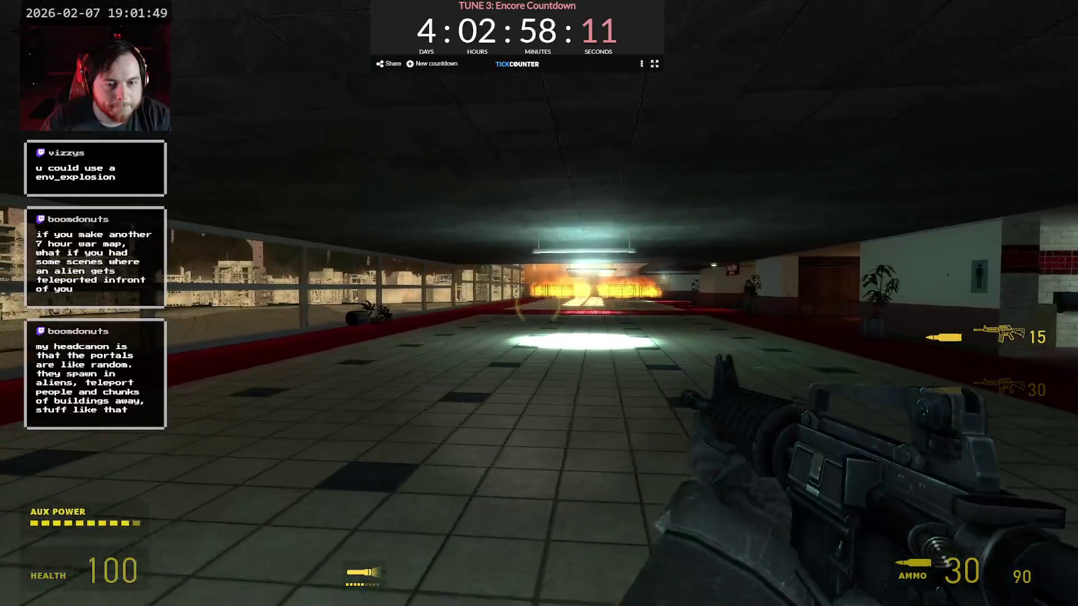
# Spawn a houndeye with npc_create npc_houndeye from the console and resume play.
pyautogui.press('`')
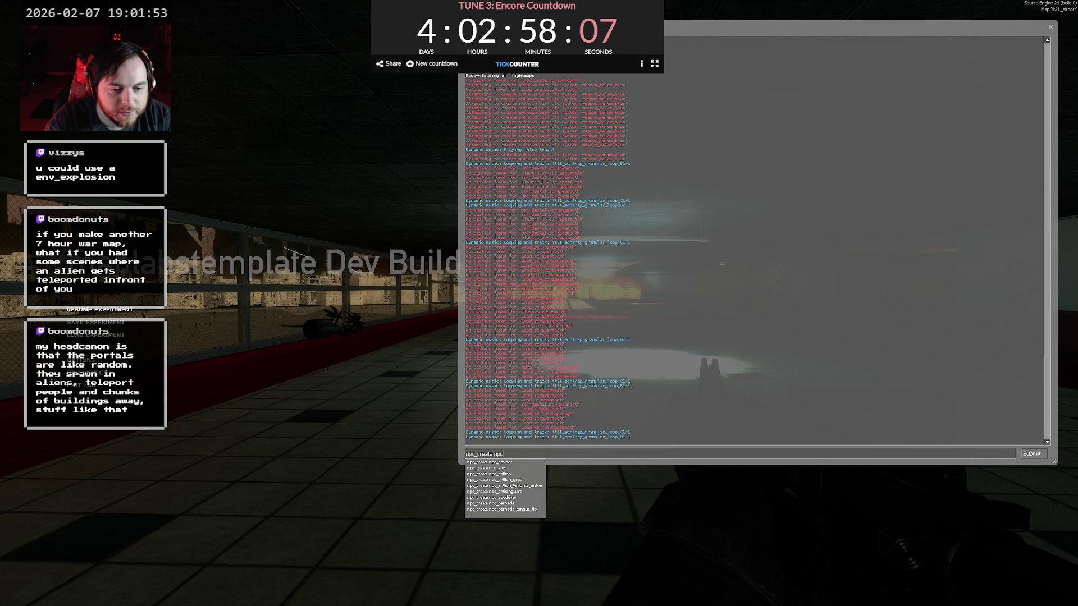
pyautogui.press('Return')
pyautogui.press('`')
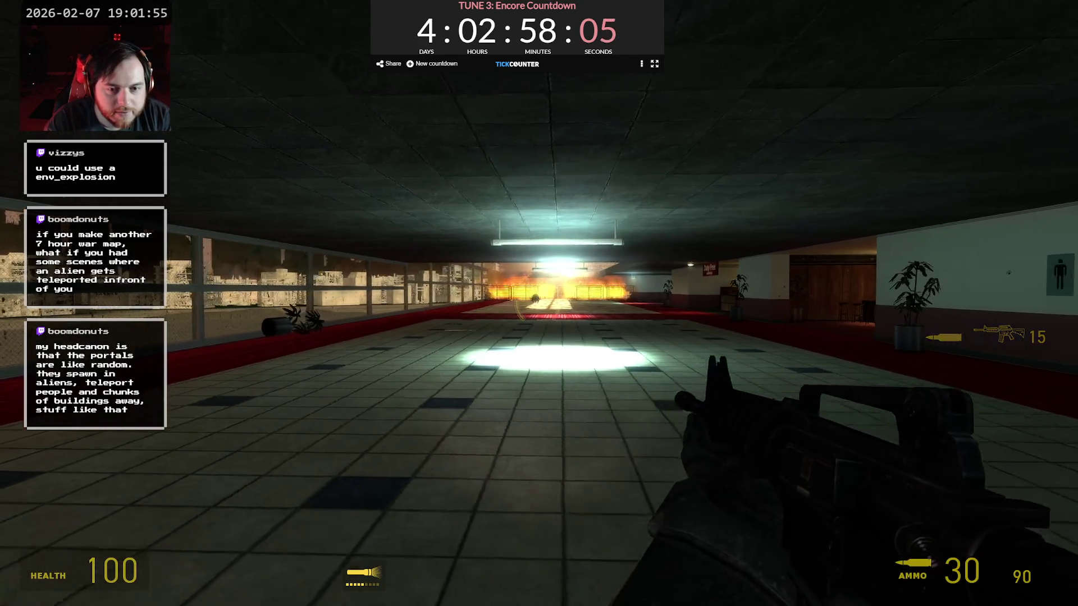
pyautogui.press('`')
pyautogui.press('`')
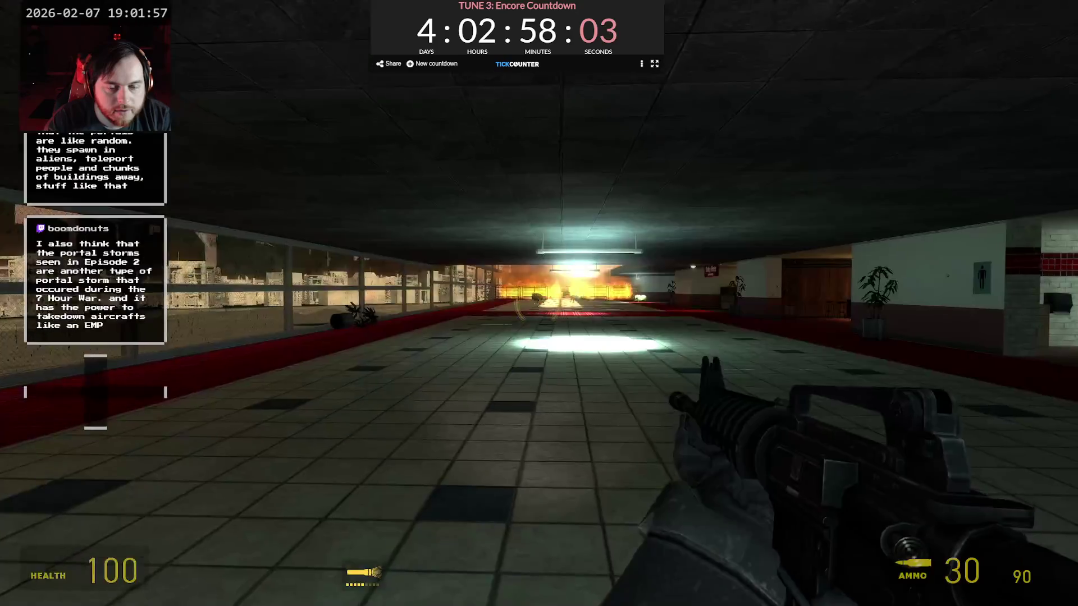
pyautogui.press('`')
pyautogui.press('`')
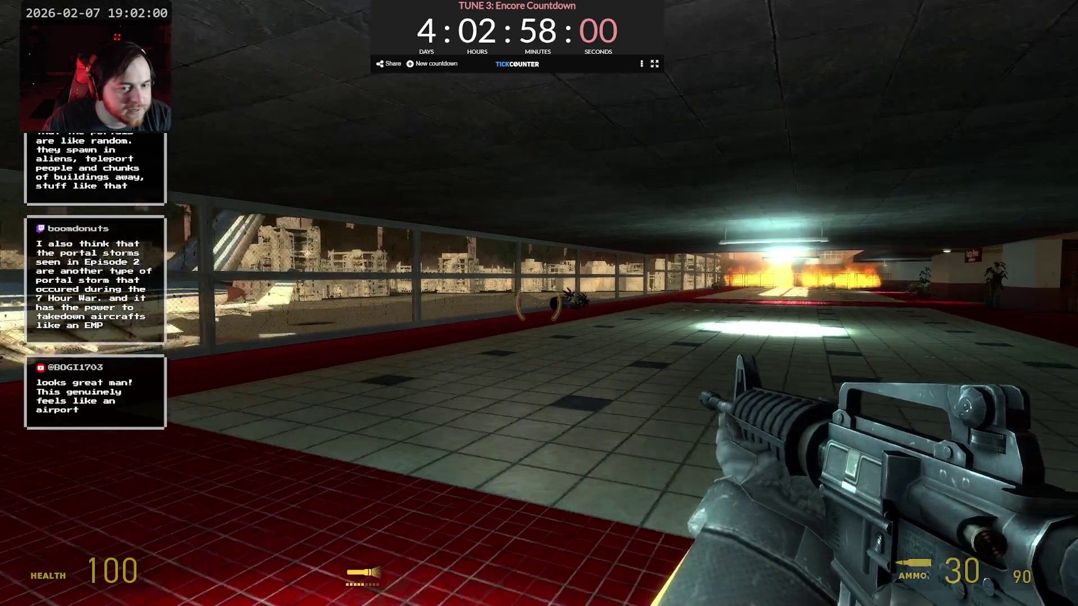
# Walk onto the terminal concourse, switch to the SMG, and fire at the houndeye ahead.
pyautogui.moveTo(539, 303); pyautogui.dragTo(252, 303)
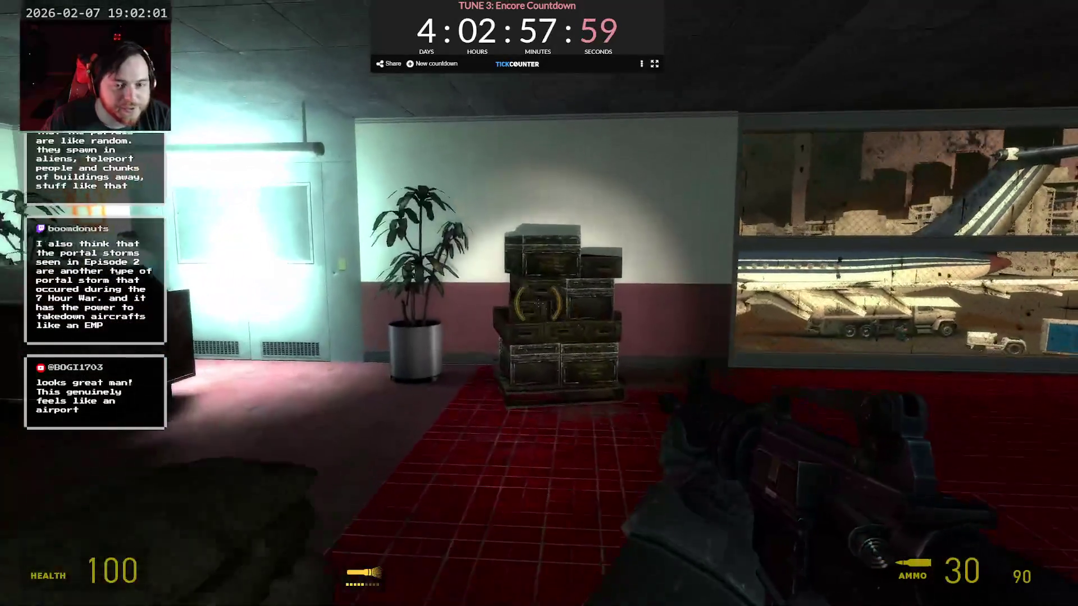
pyautogui.press('w')
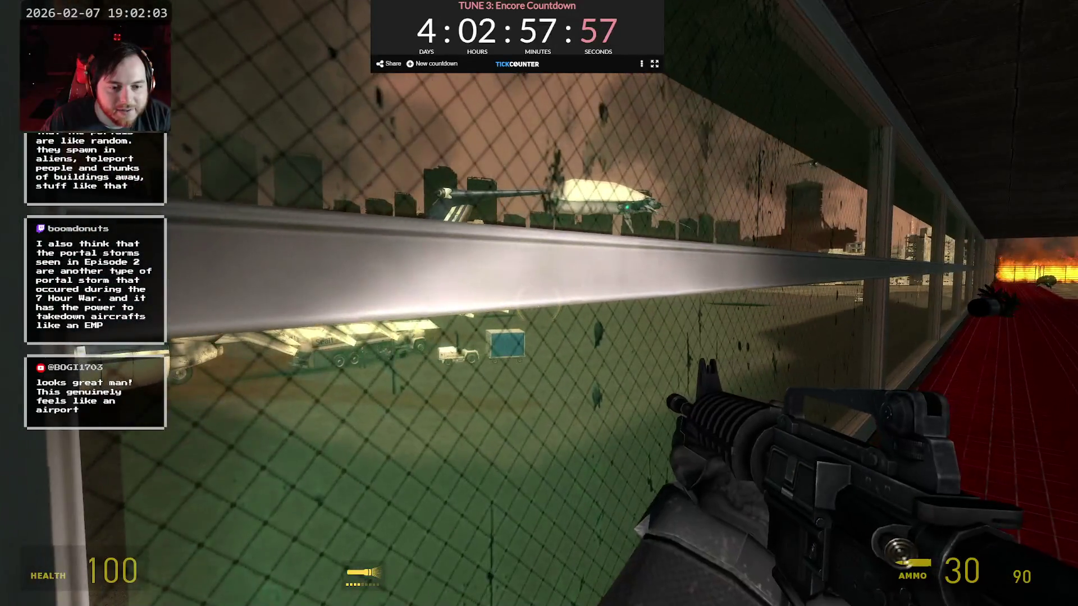
pyautogui.press('z')
pyautogui.press('z')
pyautogui.press('w')
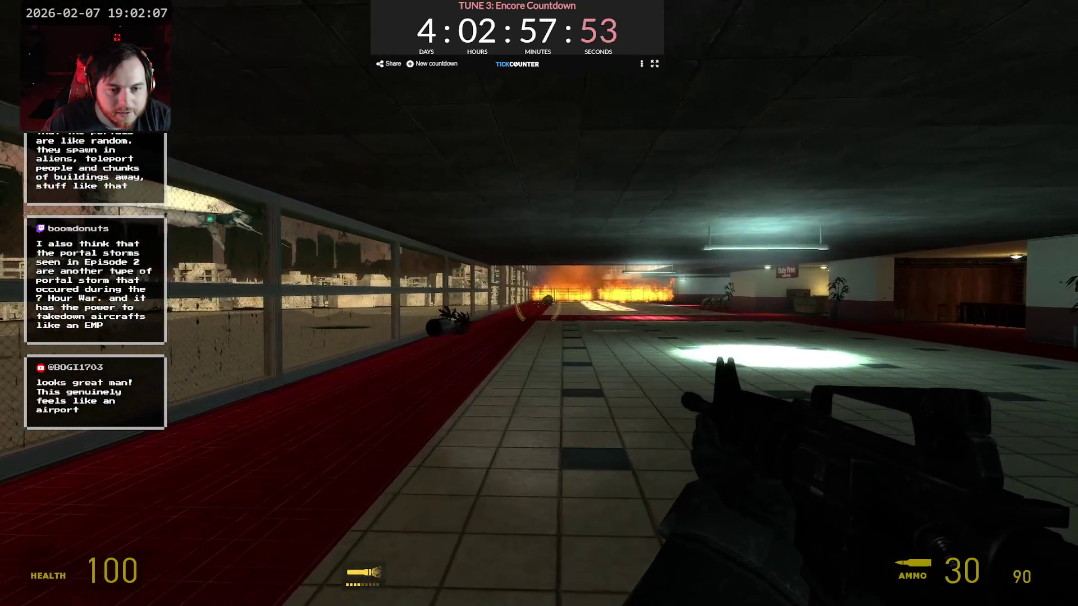
pyautogui.press('z')
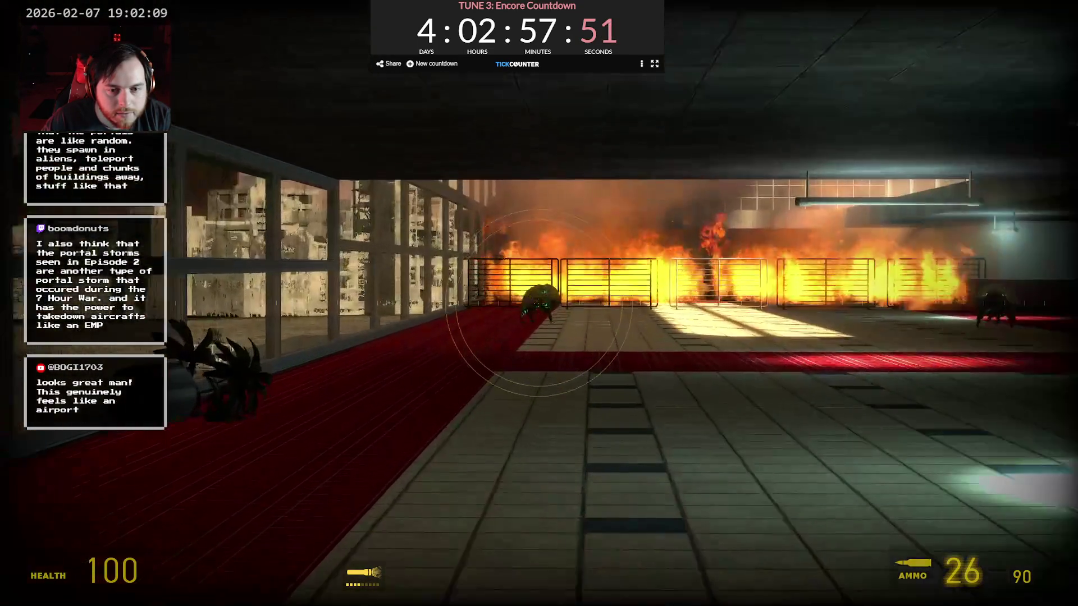
pyautogui.press('r')
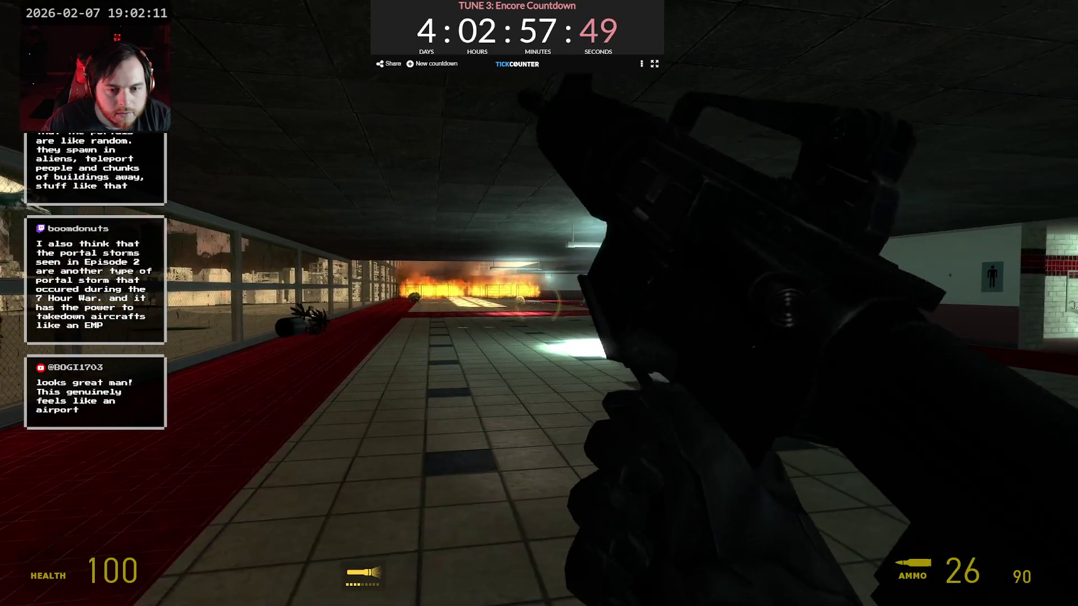
pyautogui.press('3')
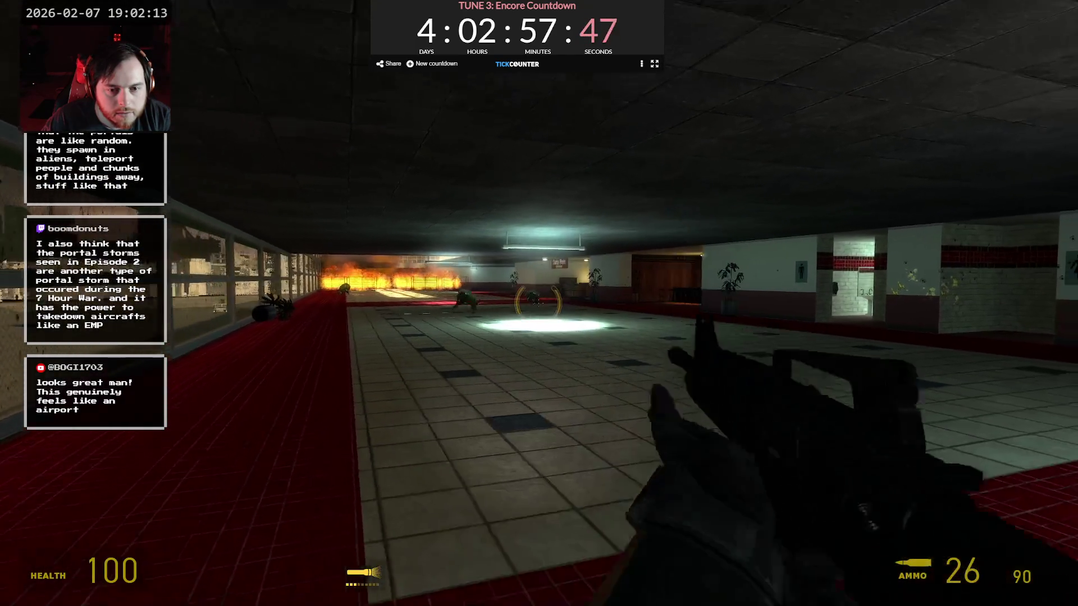
pyautogui.press('w')
pyautogui.press('w')
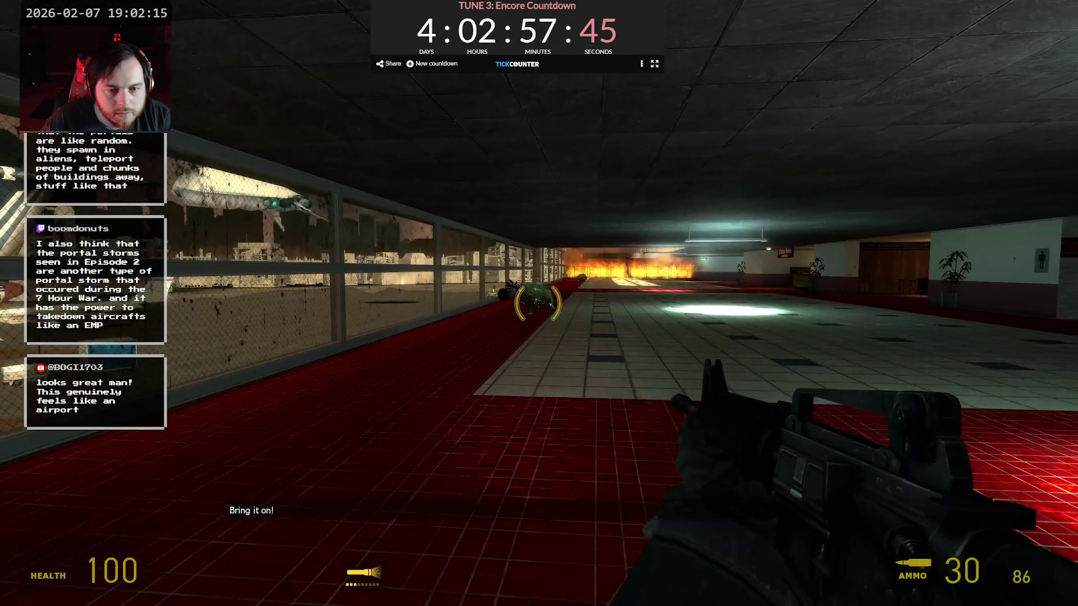
pyautogui.press('w')
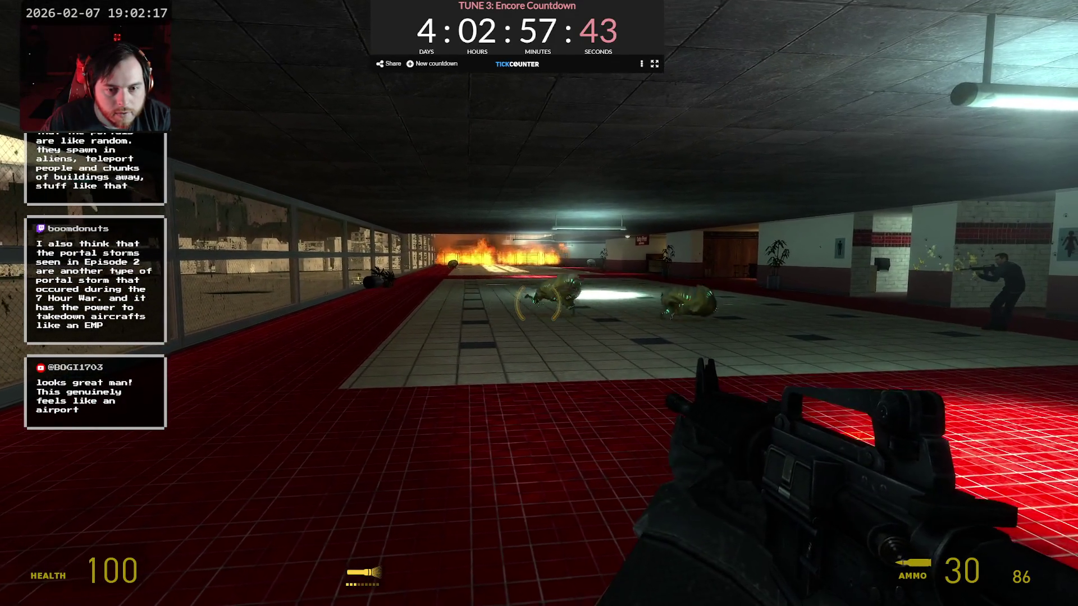
pyautogui.press('w')
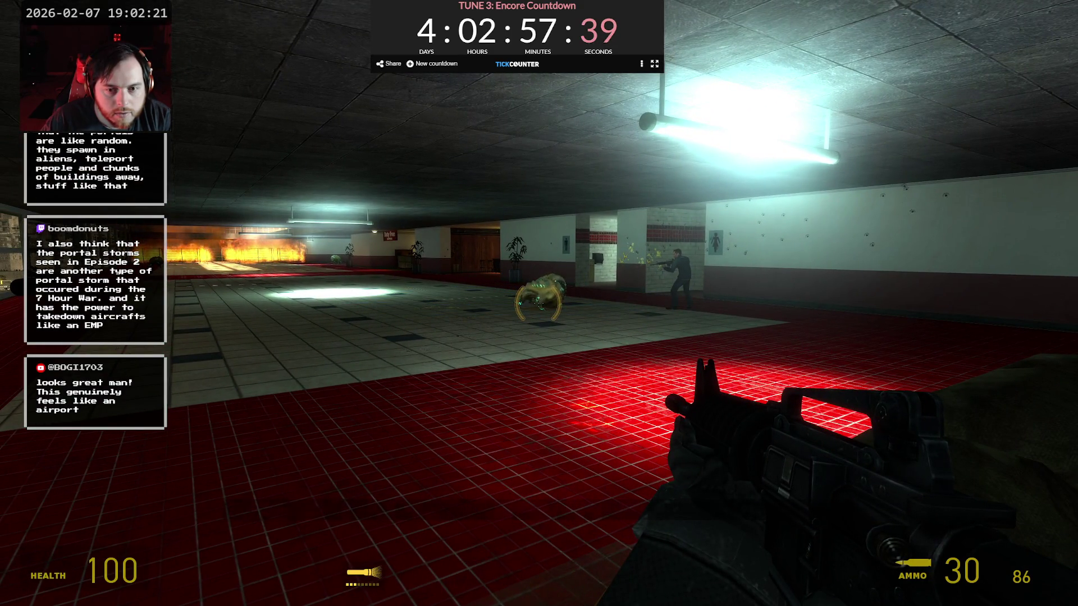
pyautogui.moveTo(539, 303); pyautogui.dragTo(540, 303)
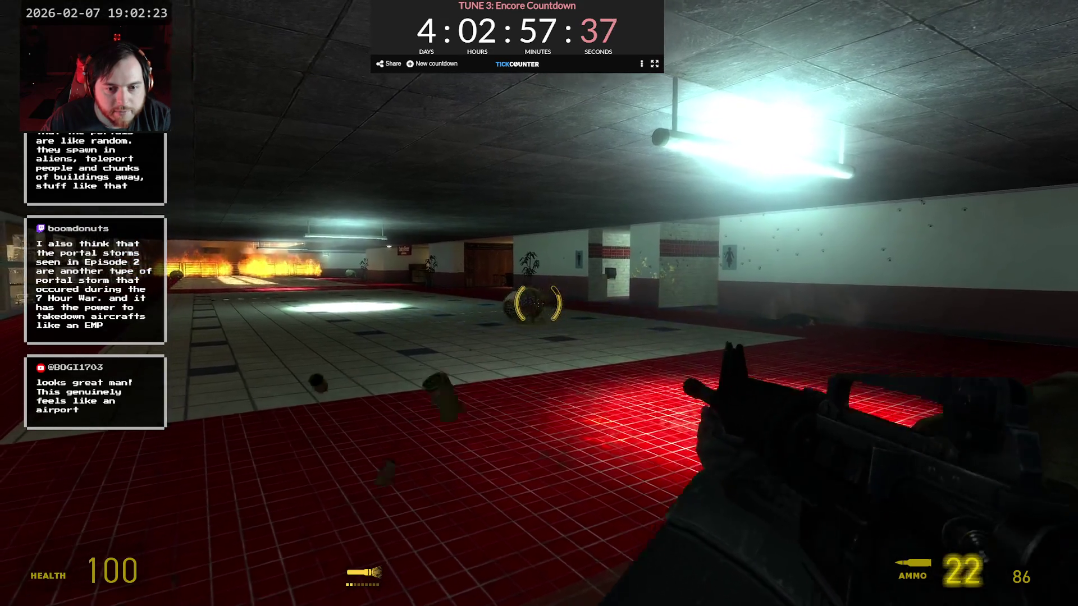
# Spawn another houndeye from the console, reload, and keep firing at the houndeyes.
pyautogui.press('`')
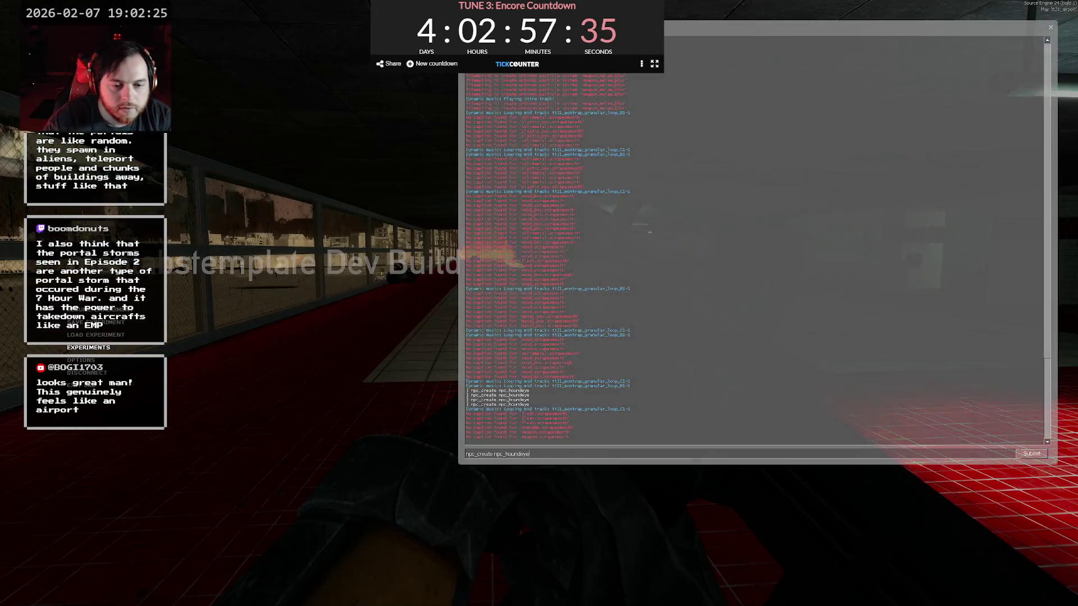
pyautogui.press('`')
pyautogui.press('r')
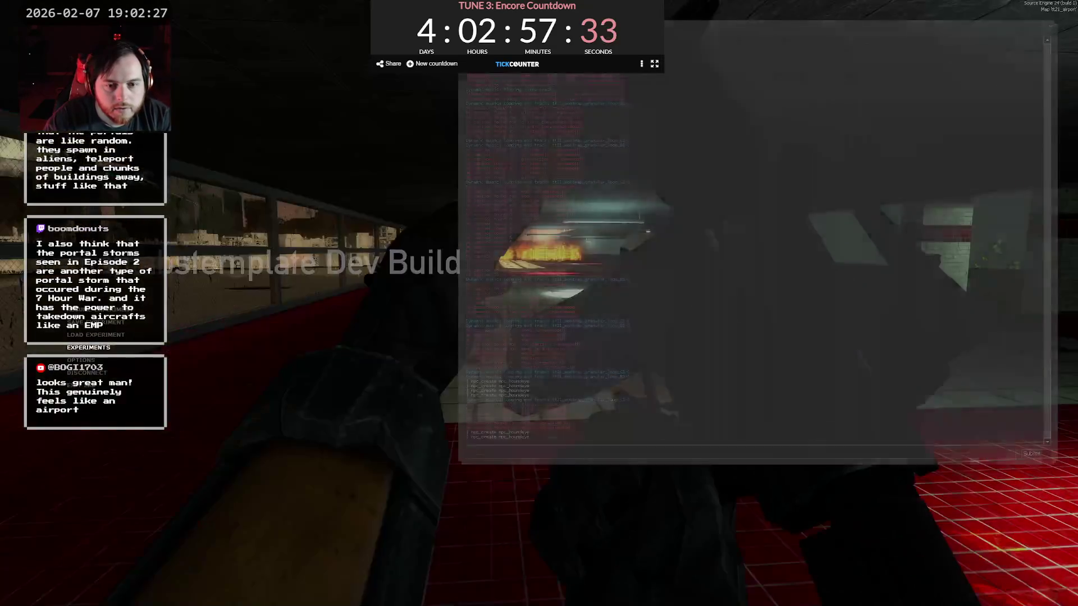
pyautogui.press('w')
pyautogui.click(539, 303)
pyautogui.moveTo(538, 304); pyautogui.dragTo(539, 303)
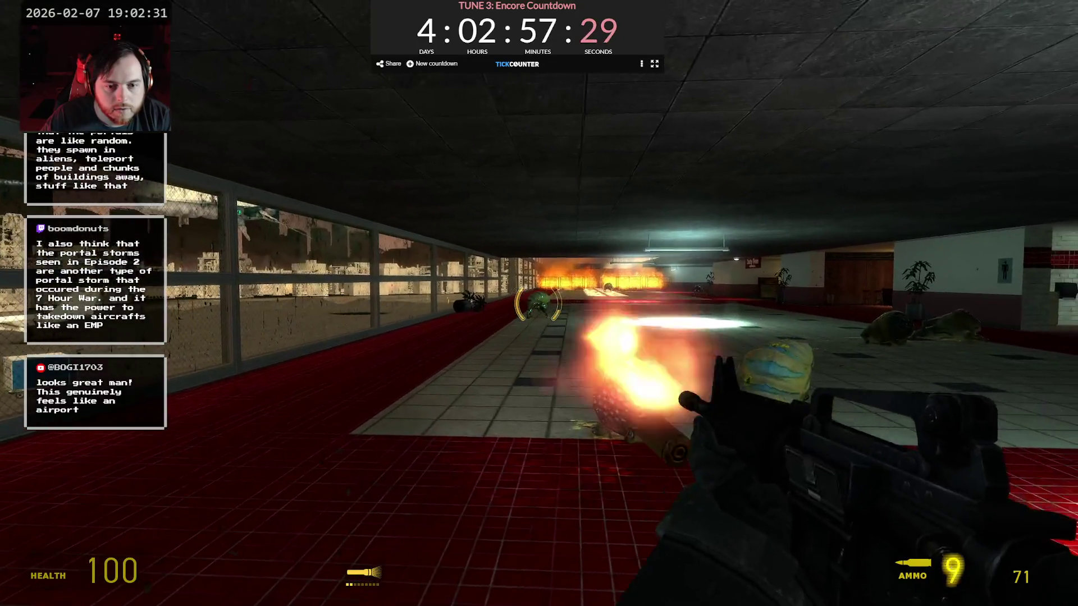
# Empty and reload the SMG into the remaining houndeyes, then bring up the console.
pyautogui.press('w')
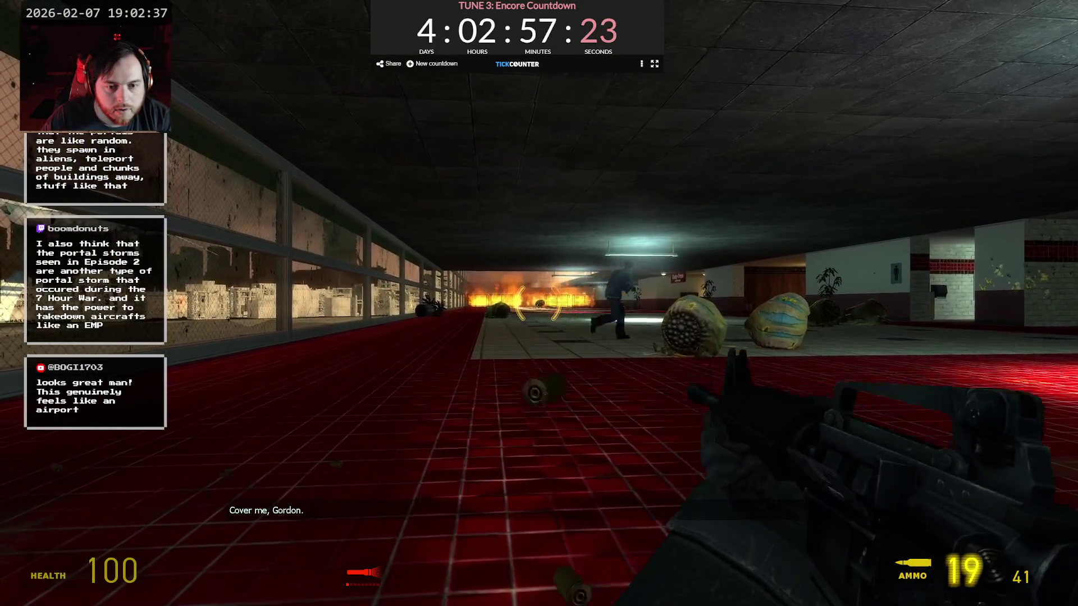
pyautogui.moveTo(539, 303); pyautogui.dragTo(539, 303)
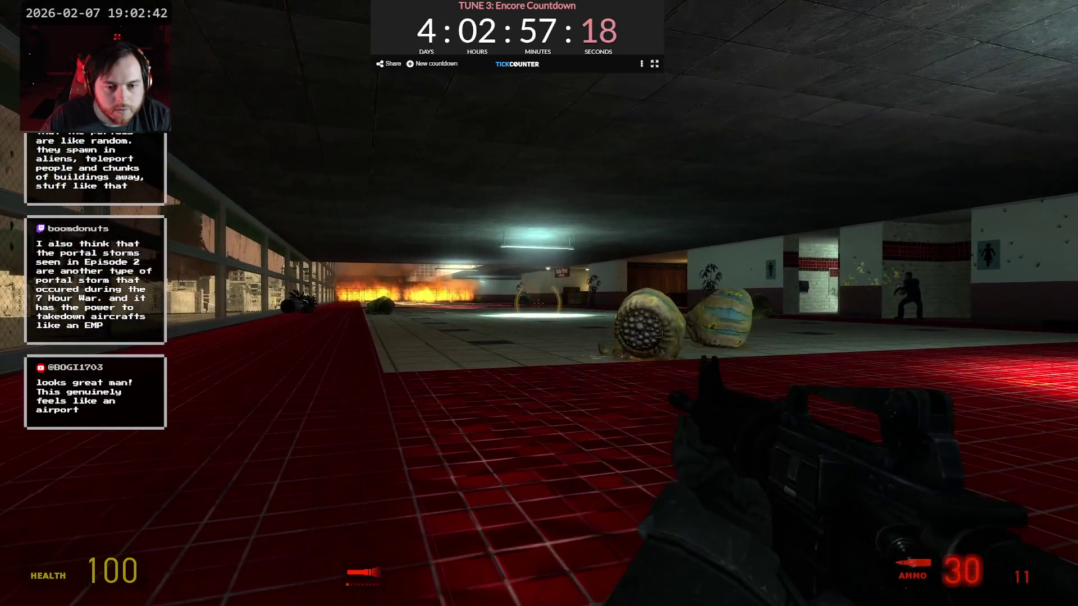
pyautogui.moveTo(539, 303); pyautogui.dragTo(540, 303)
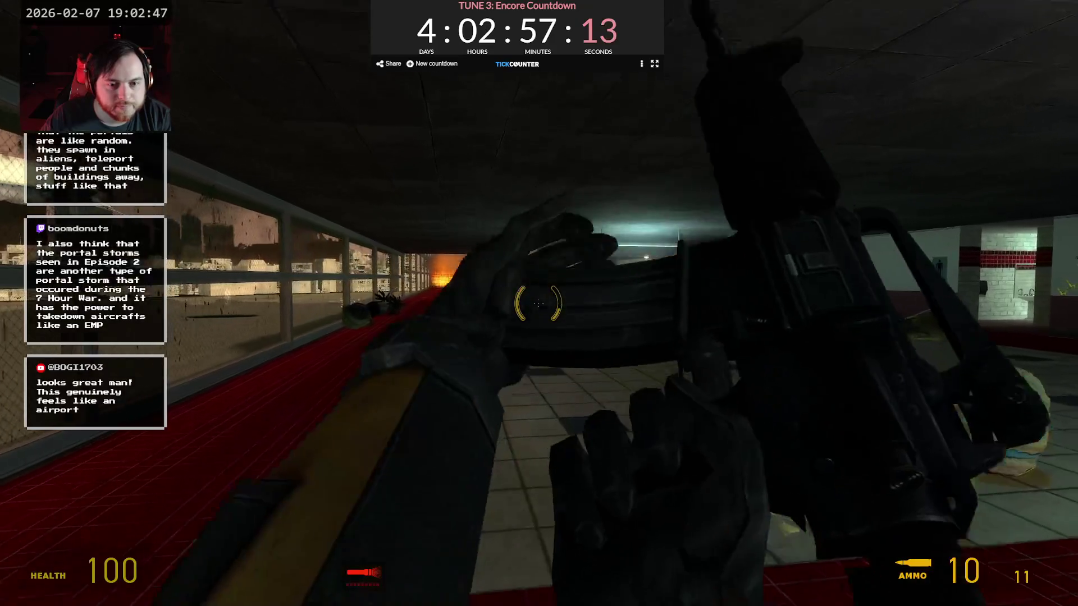
pyautogui.press('`')
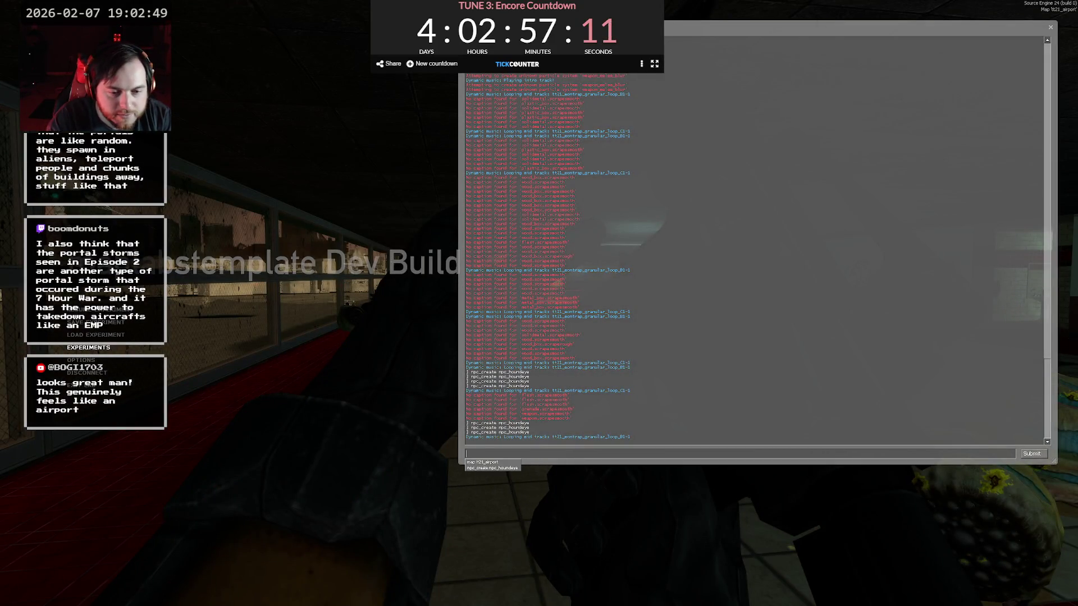
pyautogui.write('eate npc_hunte')
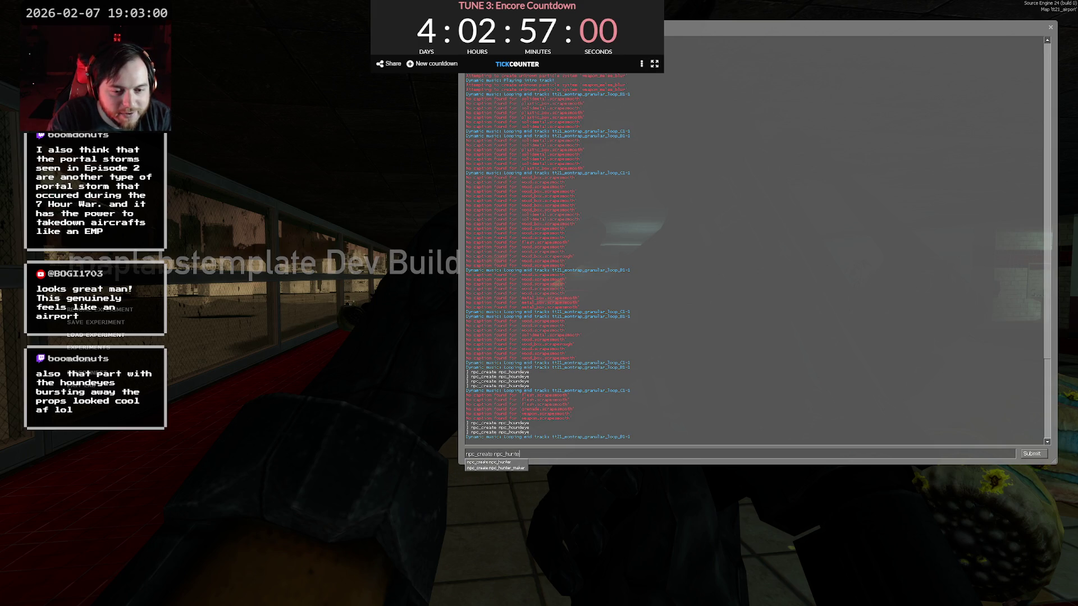
# Run npc_create npc_hunter in the console and return to gameplay.
pyautogui.press('Return')
pyautogui.press('`')
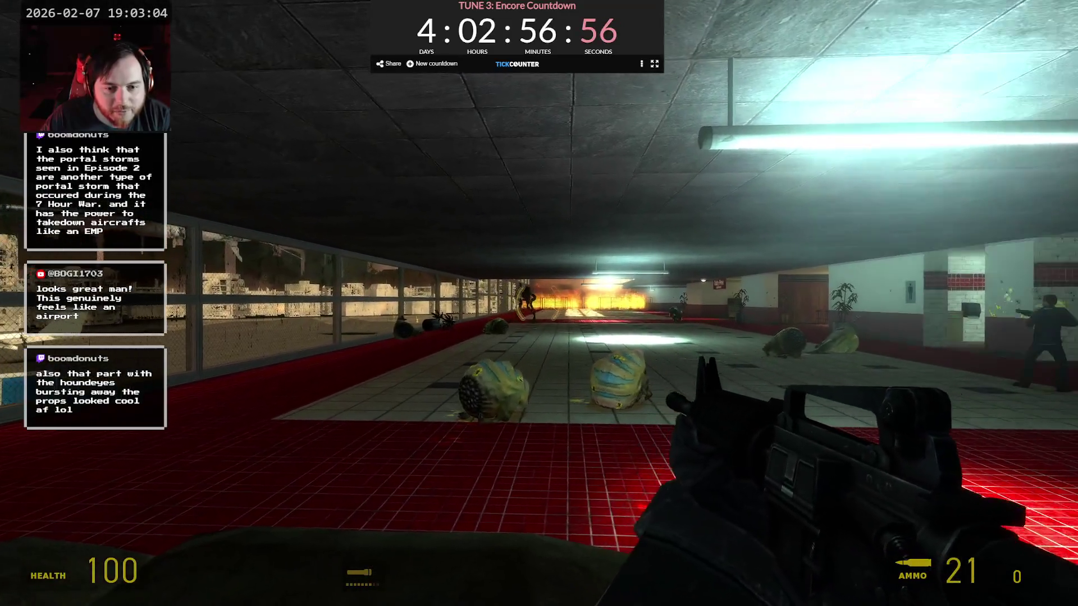
# Fire the SMG at the houndeyes, switch to the .357 revolver and shoot the hunter repeatedly.
pyautogui.moveTo(539, 304); pyautogui.dragTo(540, 303)
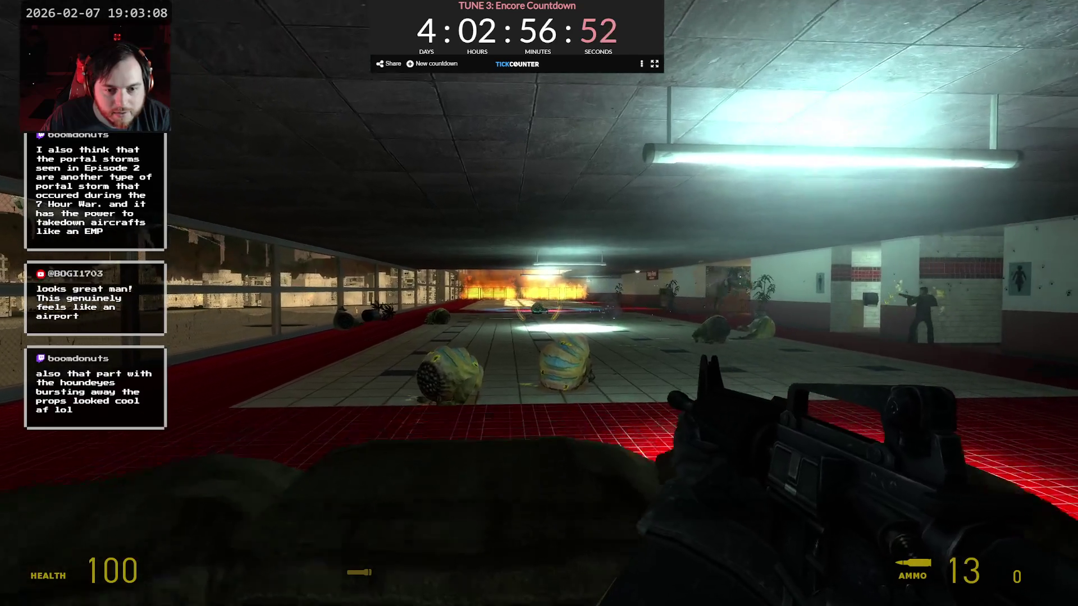
pyautogui.click(539, 304)
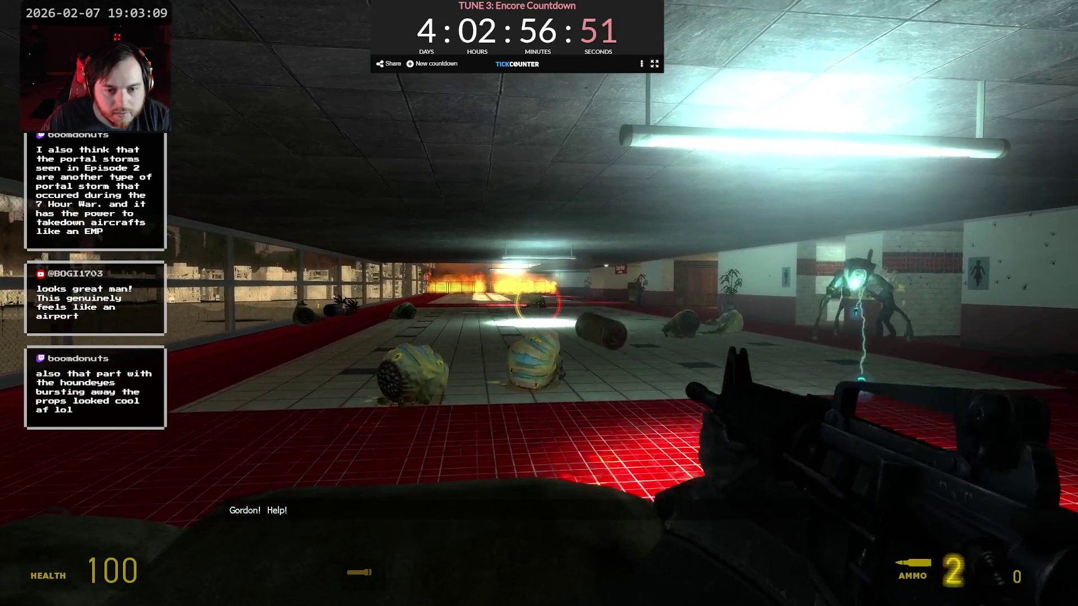
pyautogui.press('2')
pyautogui.click(539, 303)
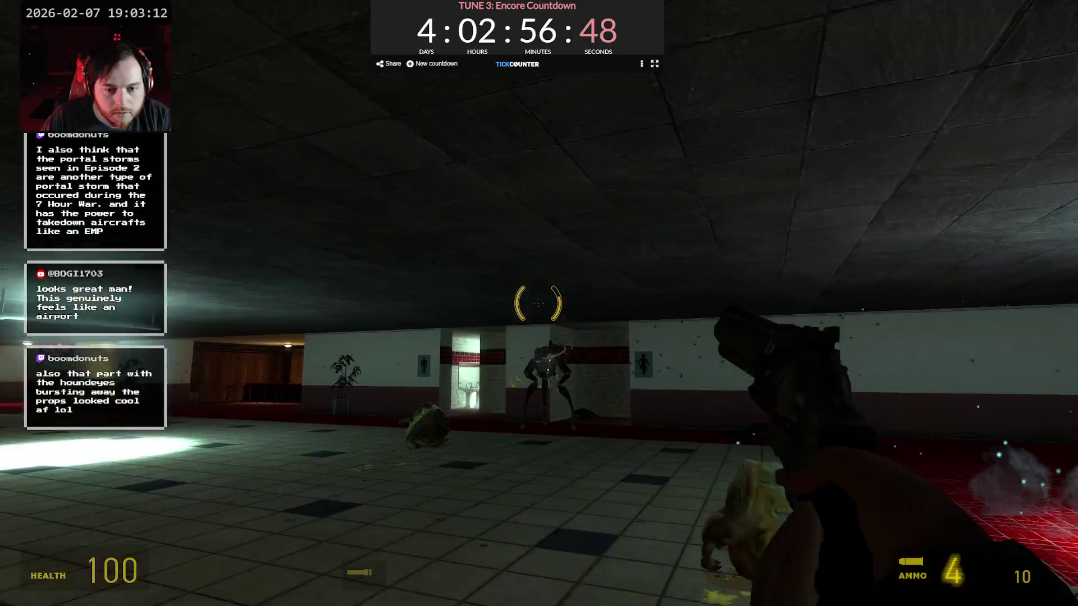
pyautogui.click(538, 303)
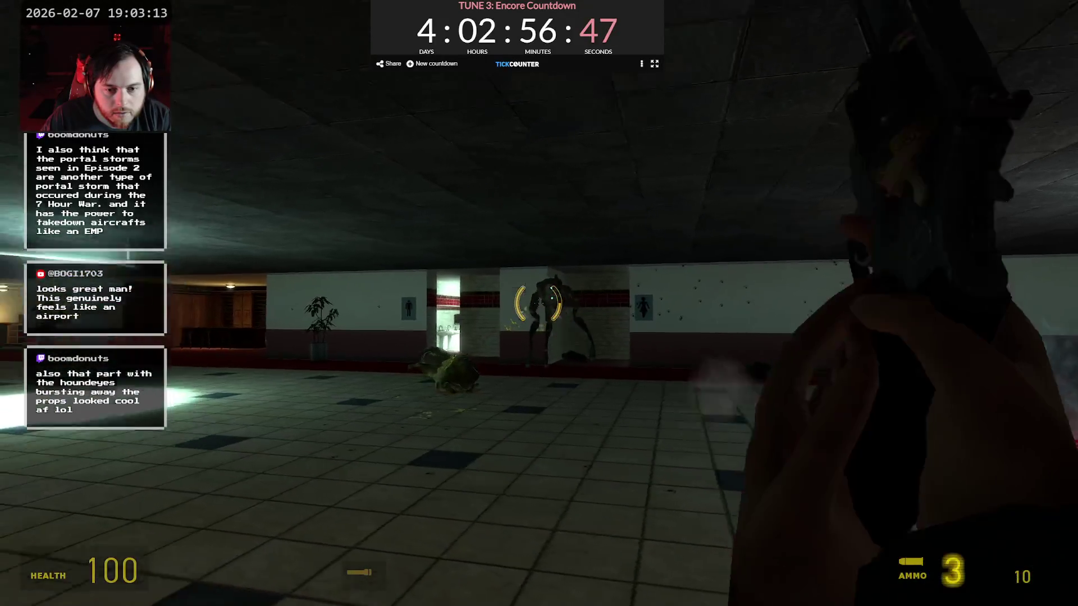
pyautogui.click(539, 303)
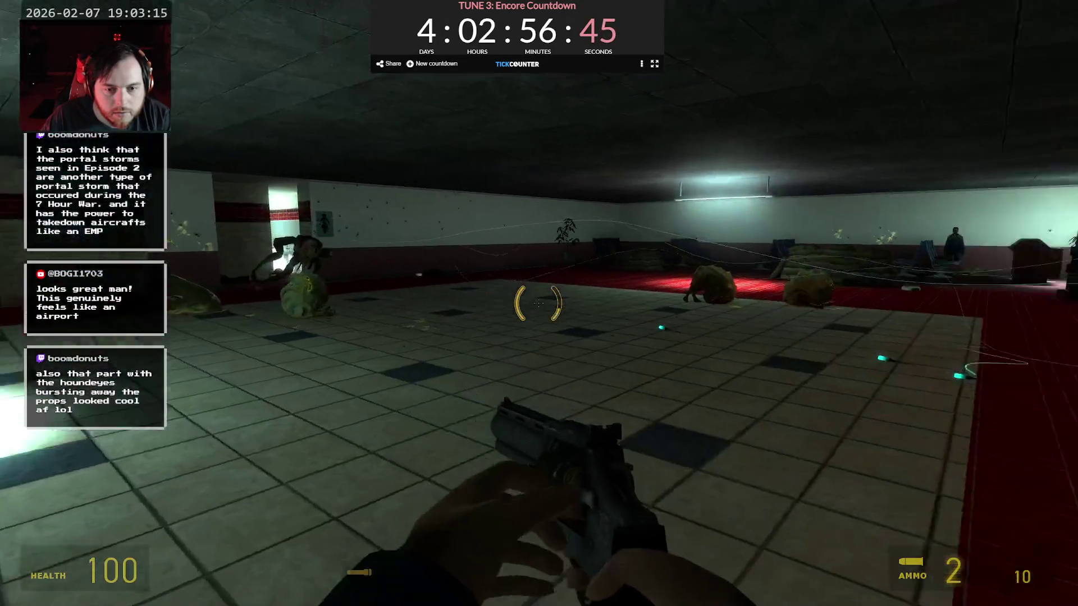
pyautogui.press('w')
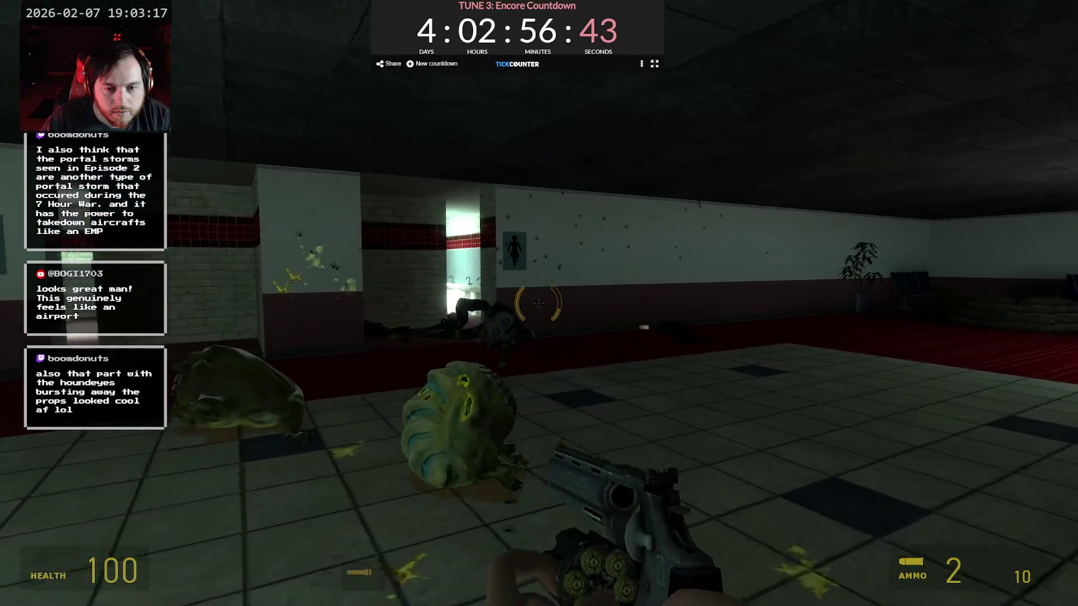
pyautogui.press('r')
# Turn on the flashlight, walk back into the burning concourse, and pause with Esc.
pyautogui.press('w')
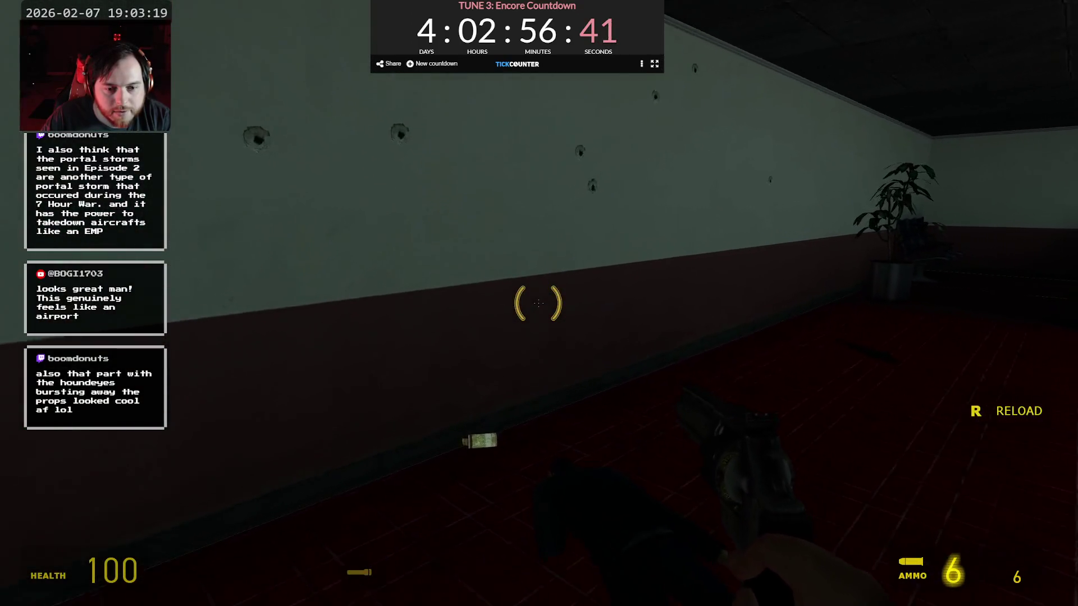
pyautogui.press('w')
pyautogui.press('f')
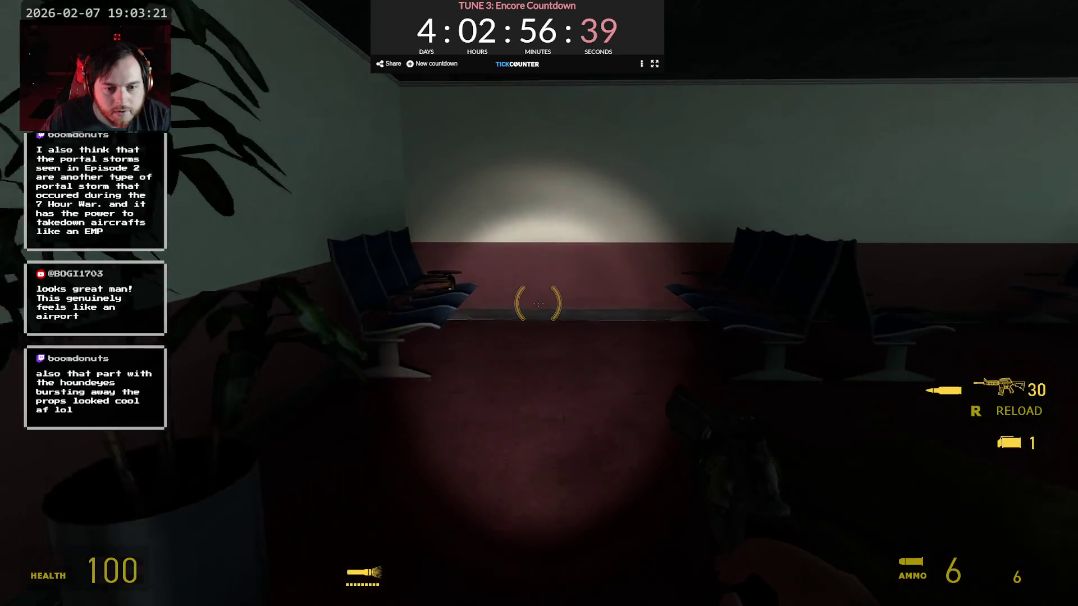
pyautogui.press('w')
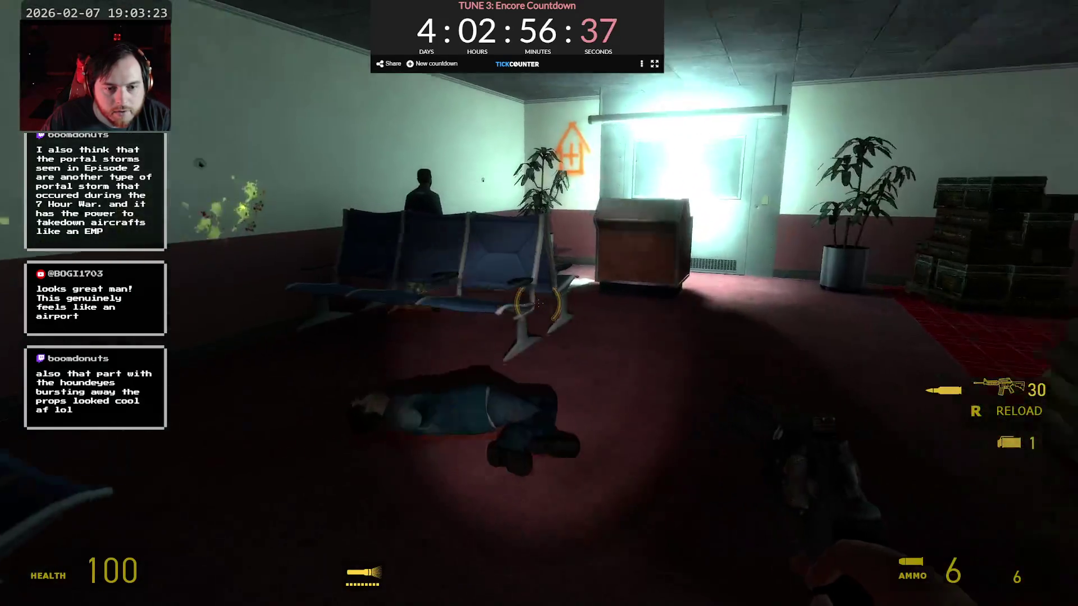
pyautogui.press('w')
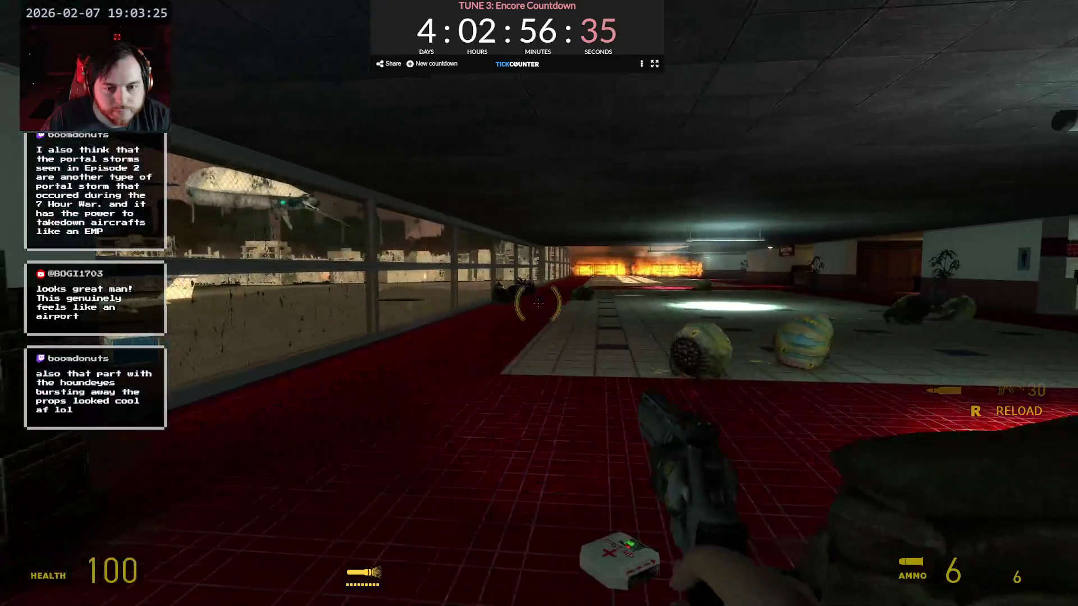
pyautogui.press('w')
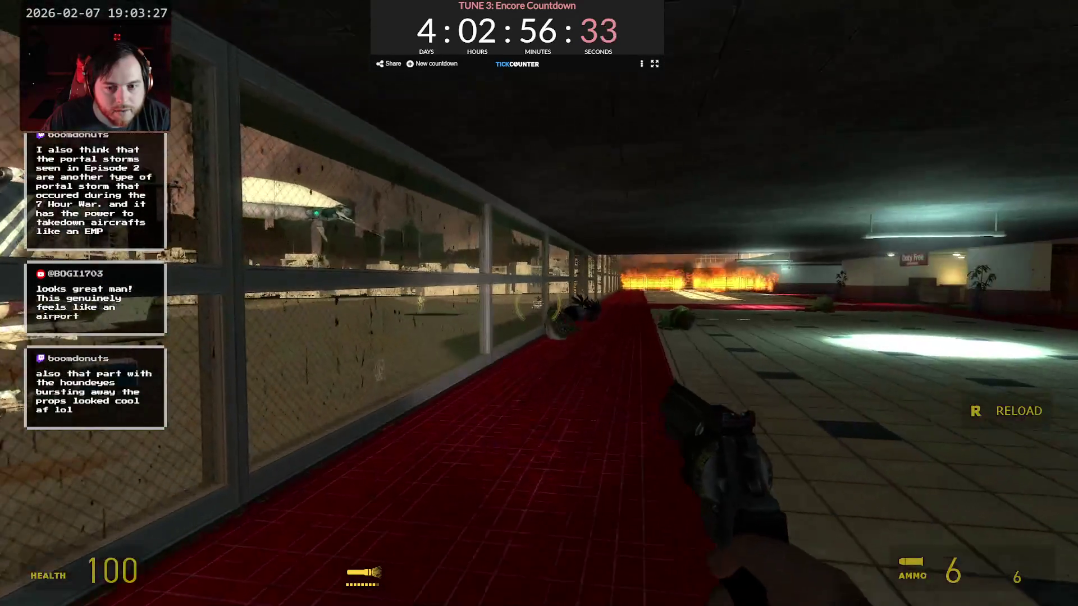
pyautogui.press('w')
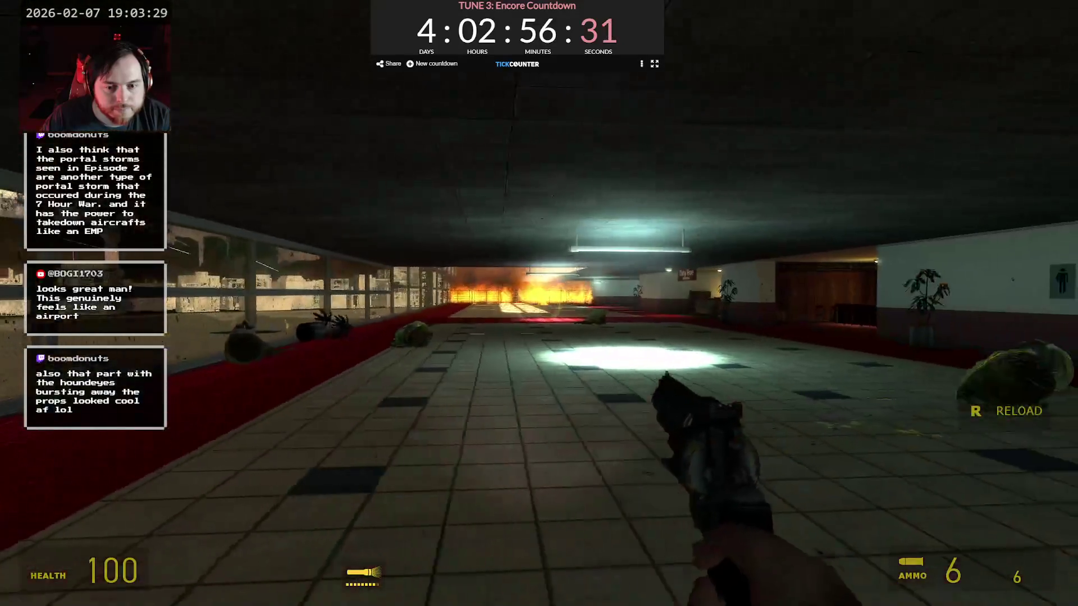
pyautogui.press('w')
pyautogui.press('Escape')
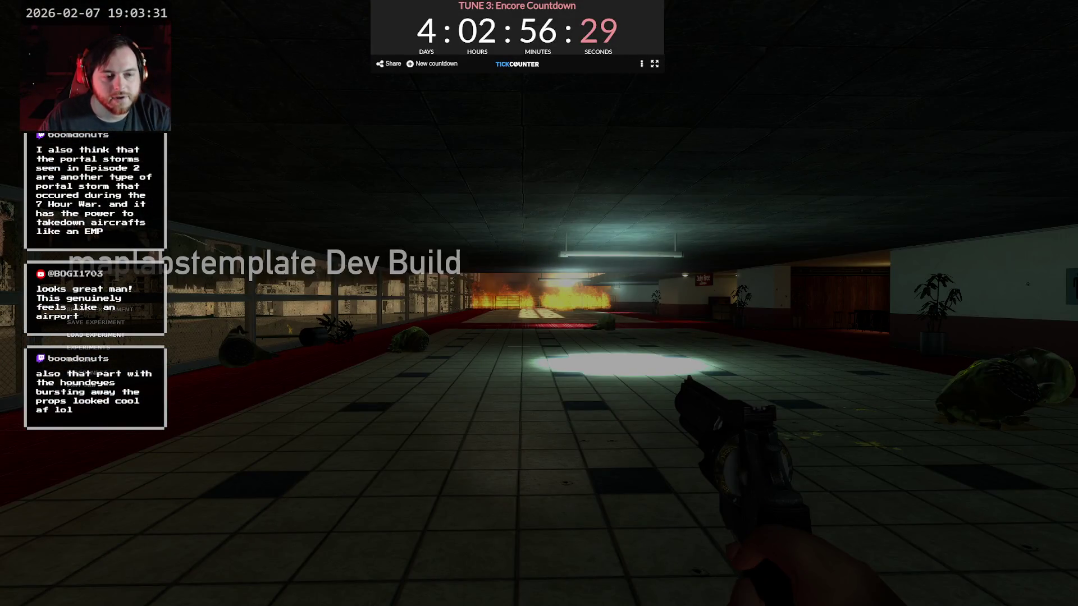